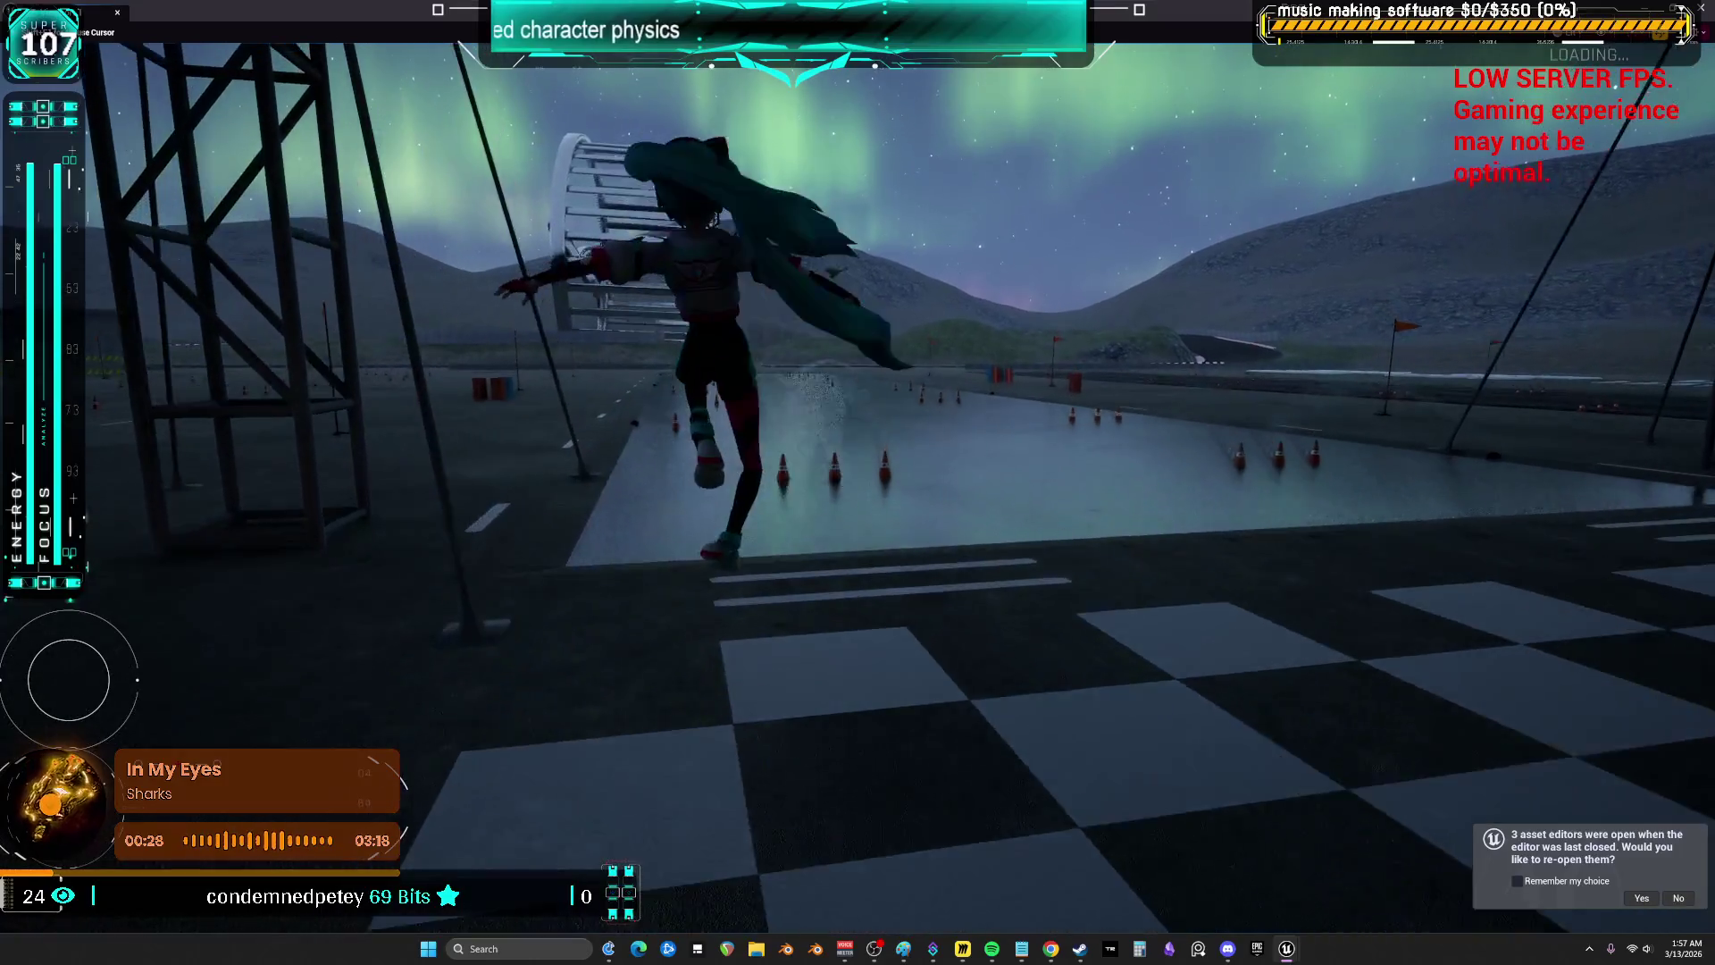
- Run the character across the lot with WASD toward the loops and hangar
key("w")
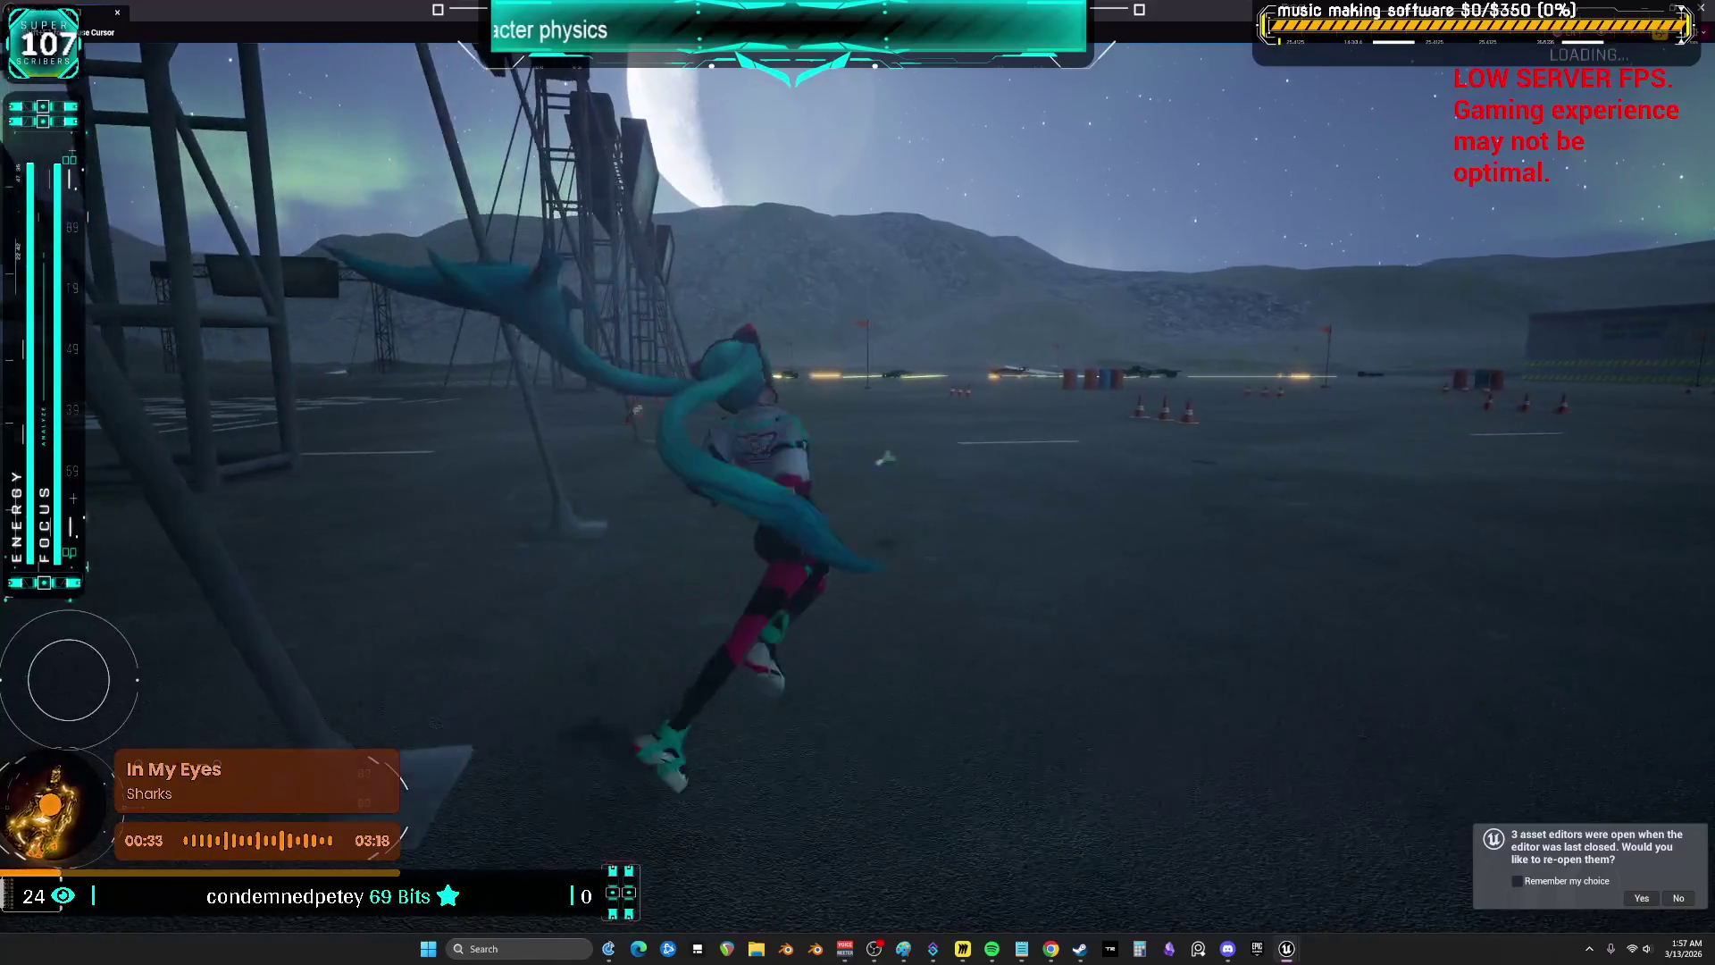
key("s")
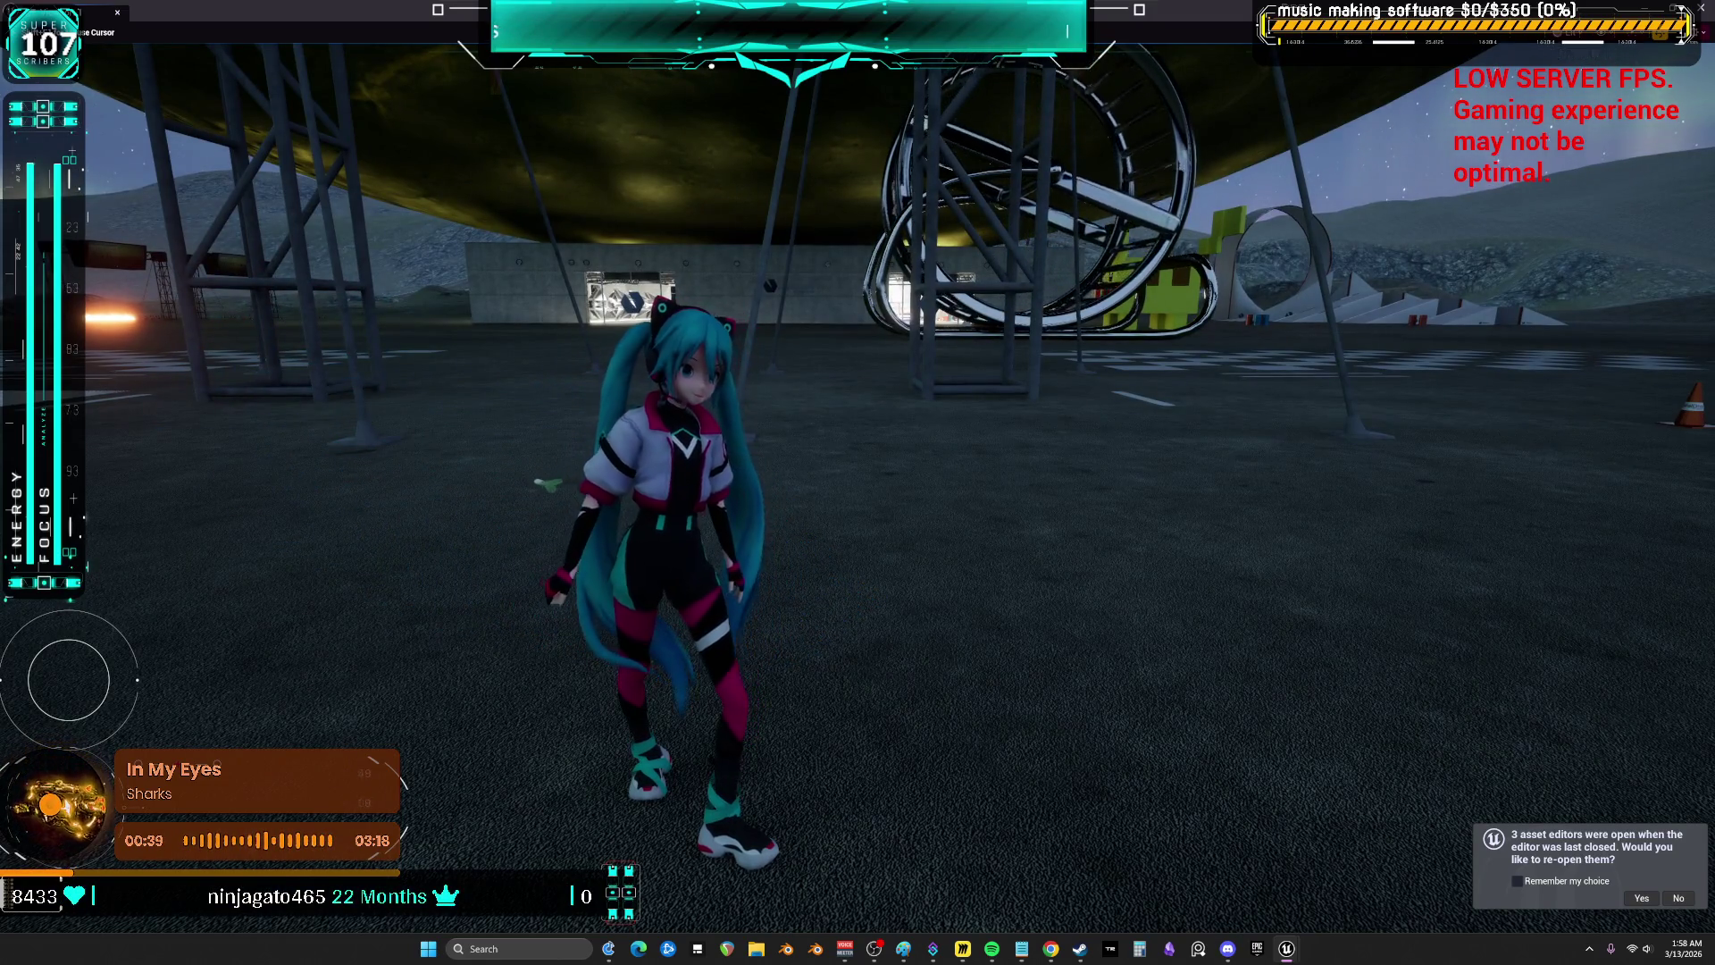
key("w")
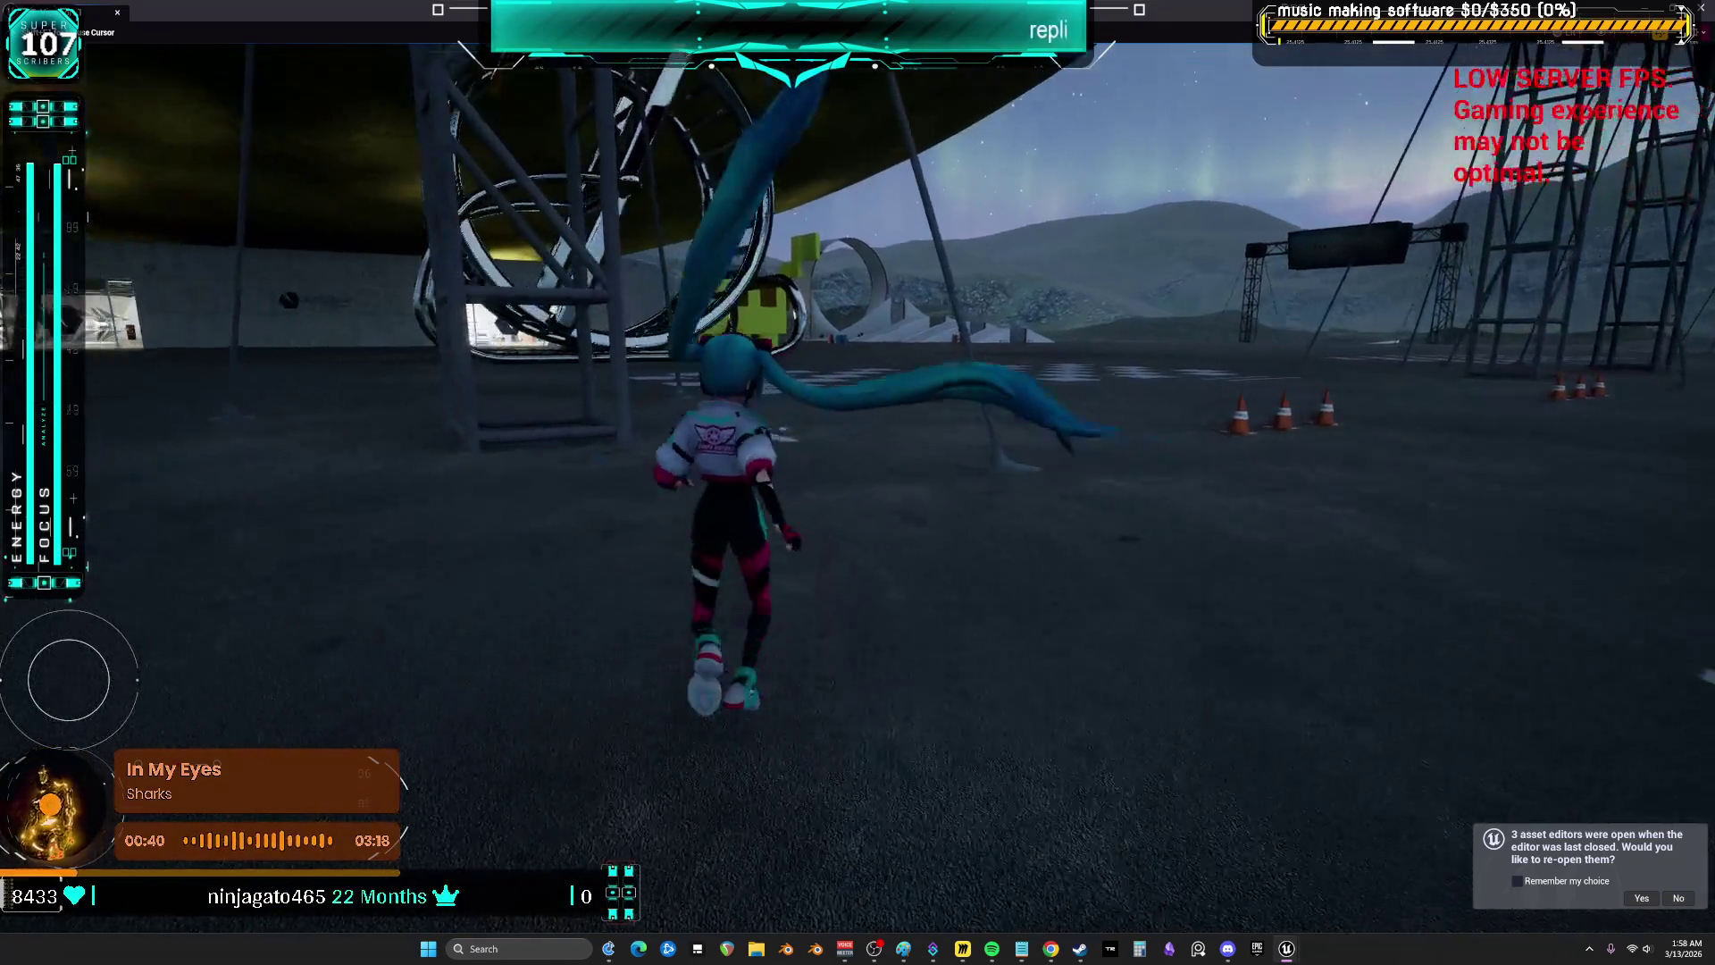
key("a")
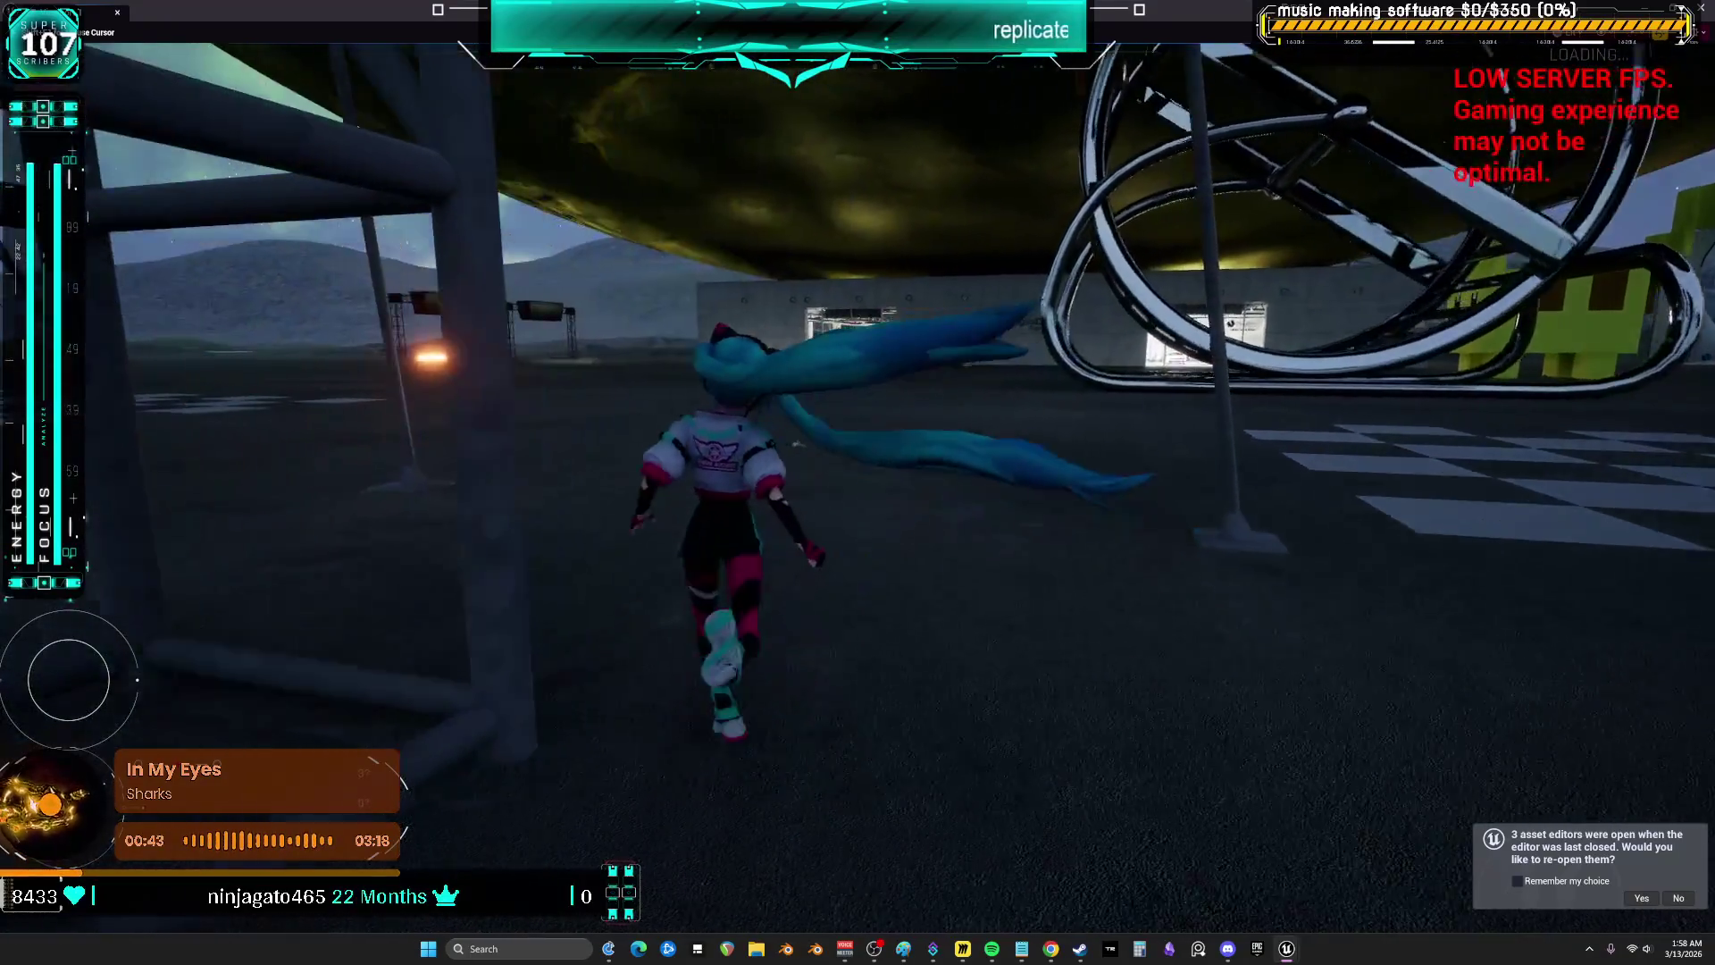
key("w")
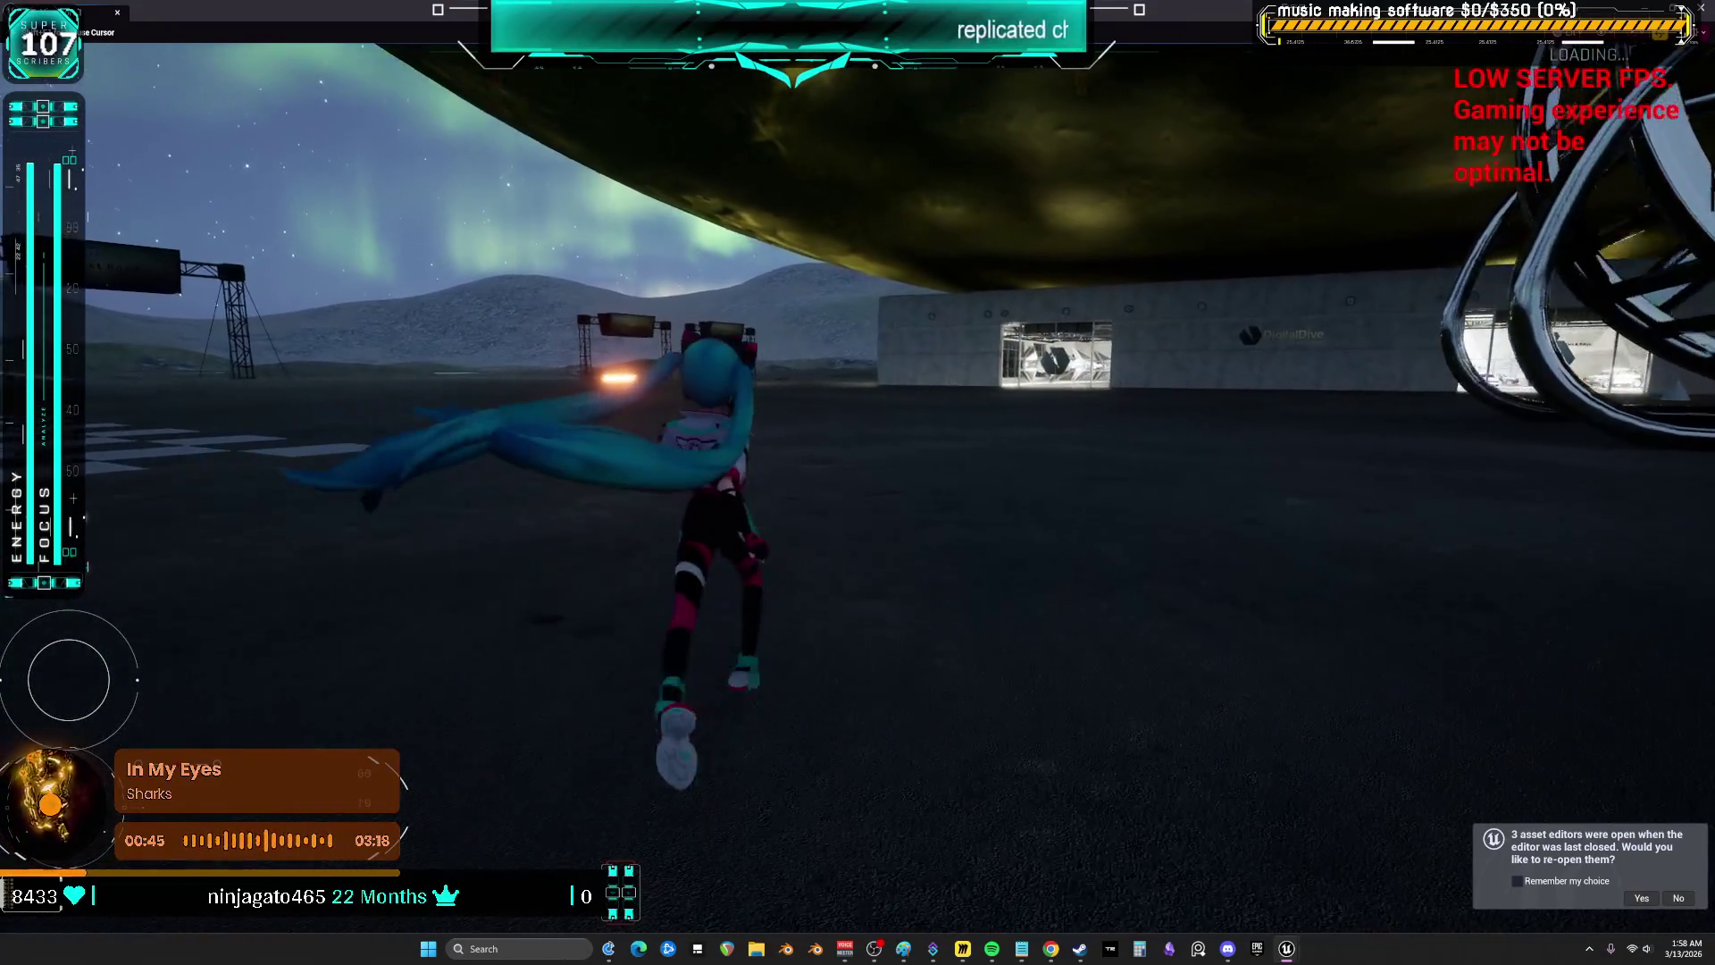
key("w")
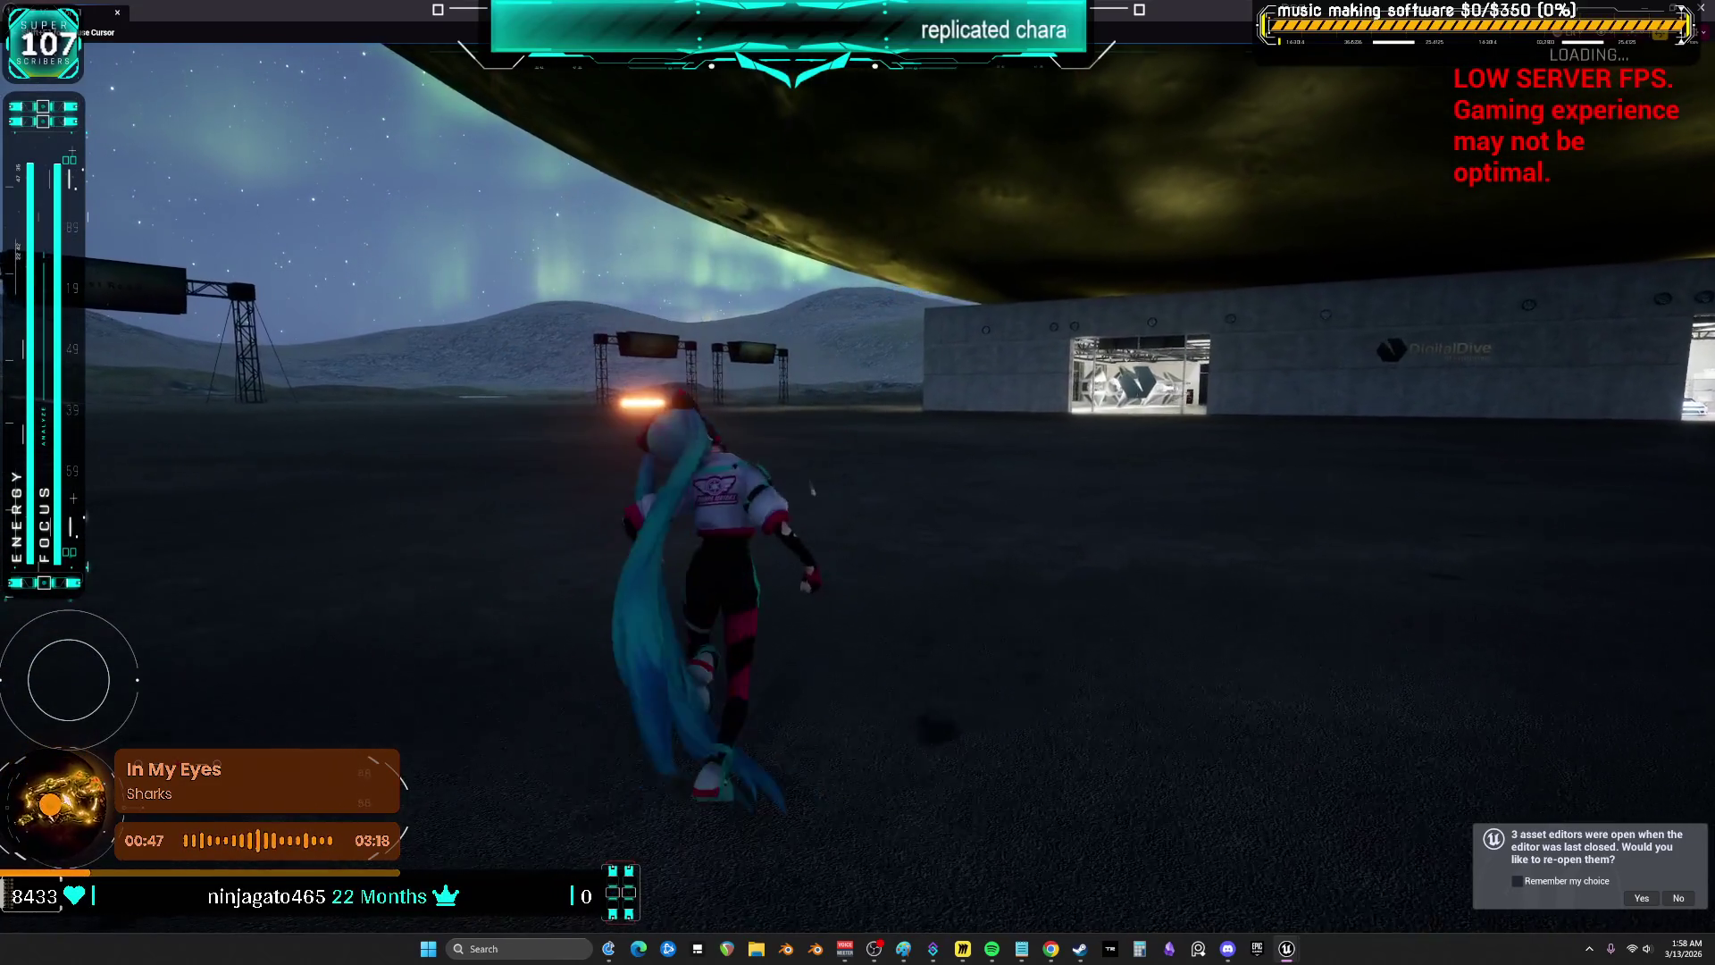
key("d")
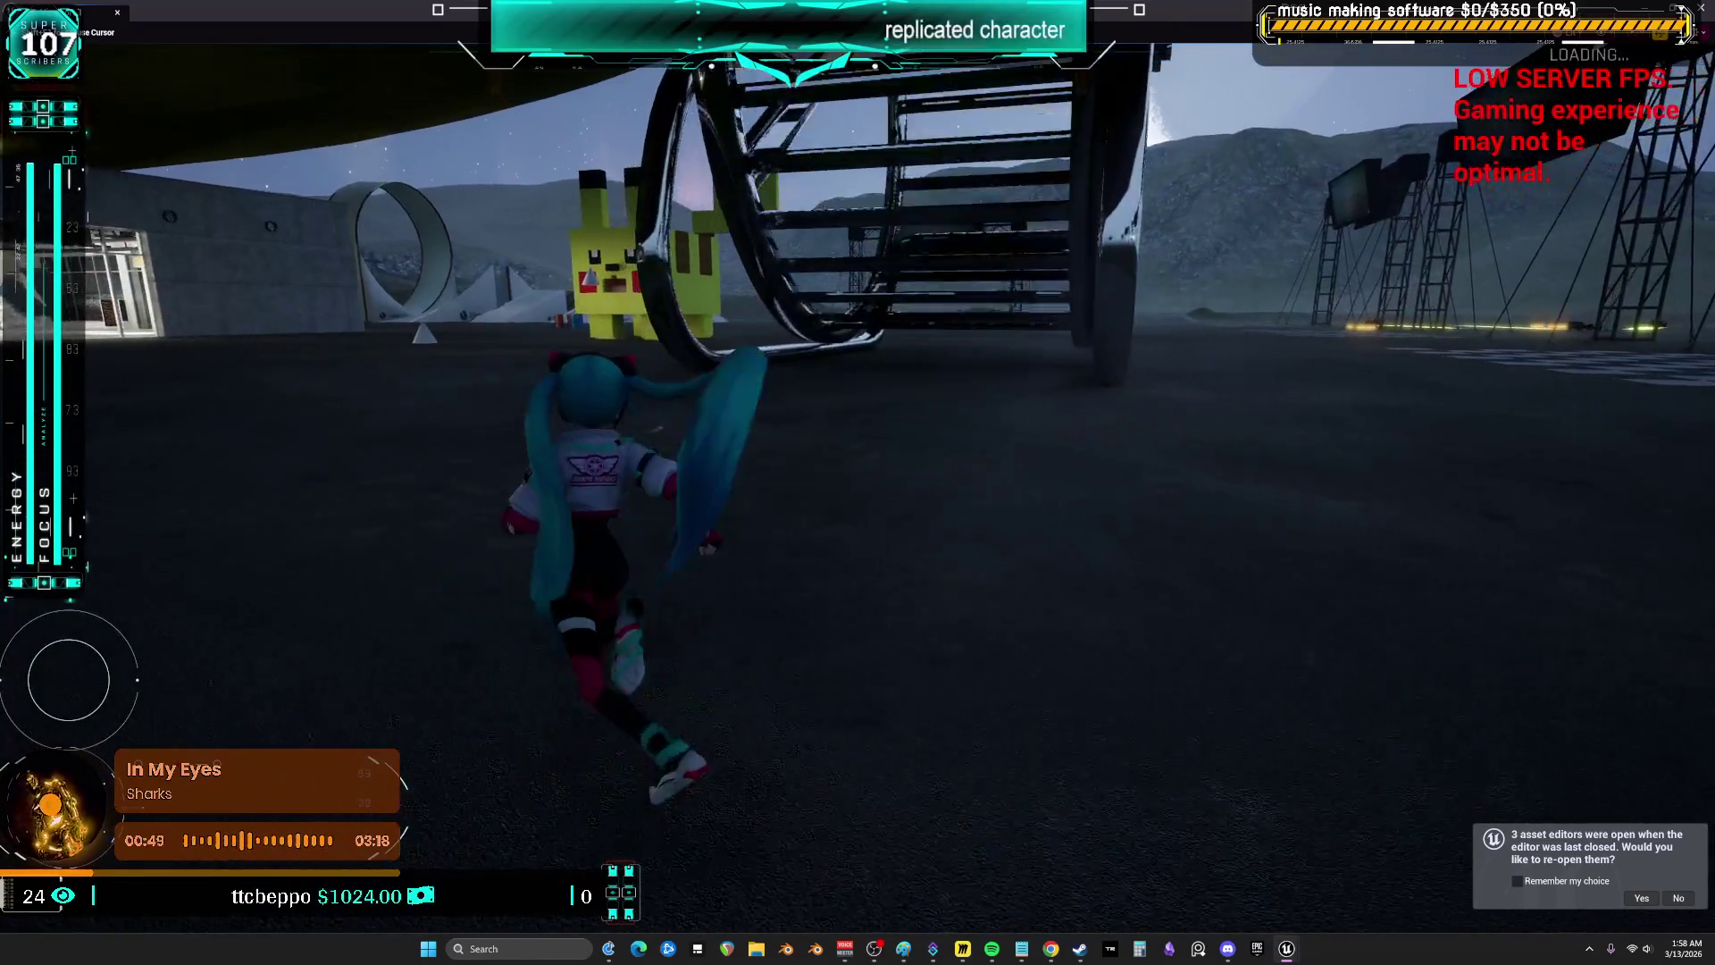
key("a")
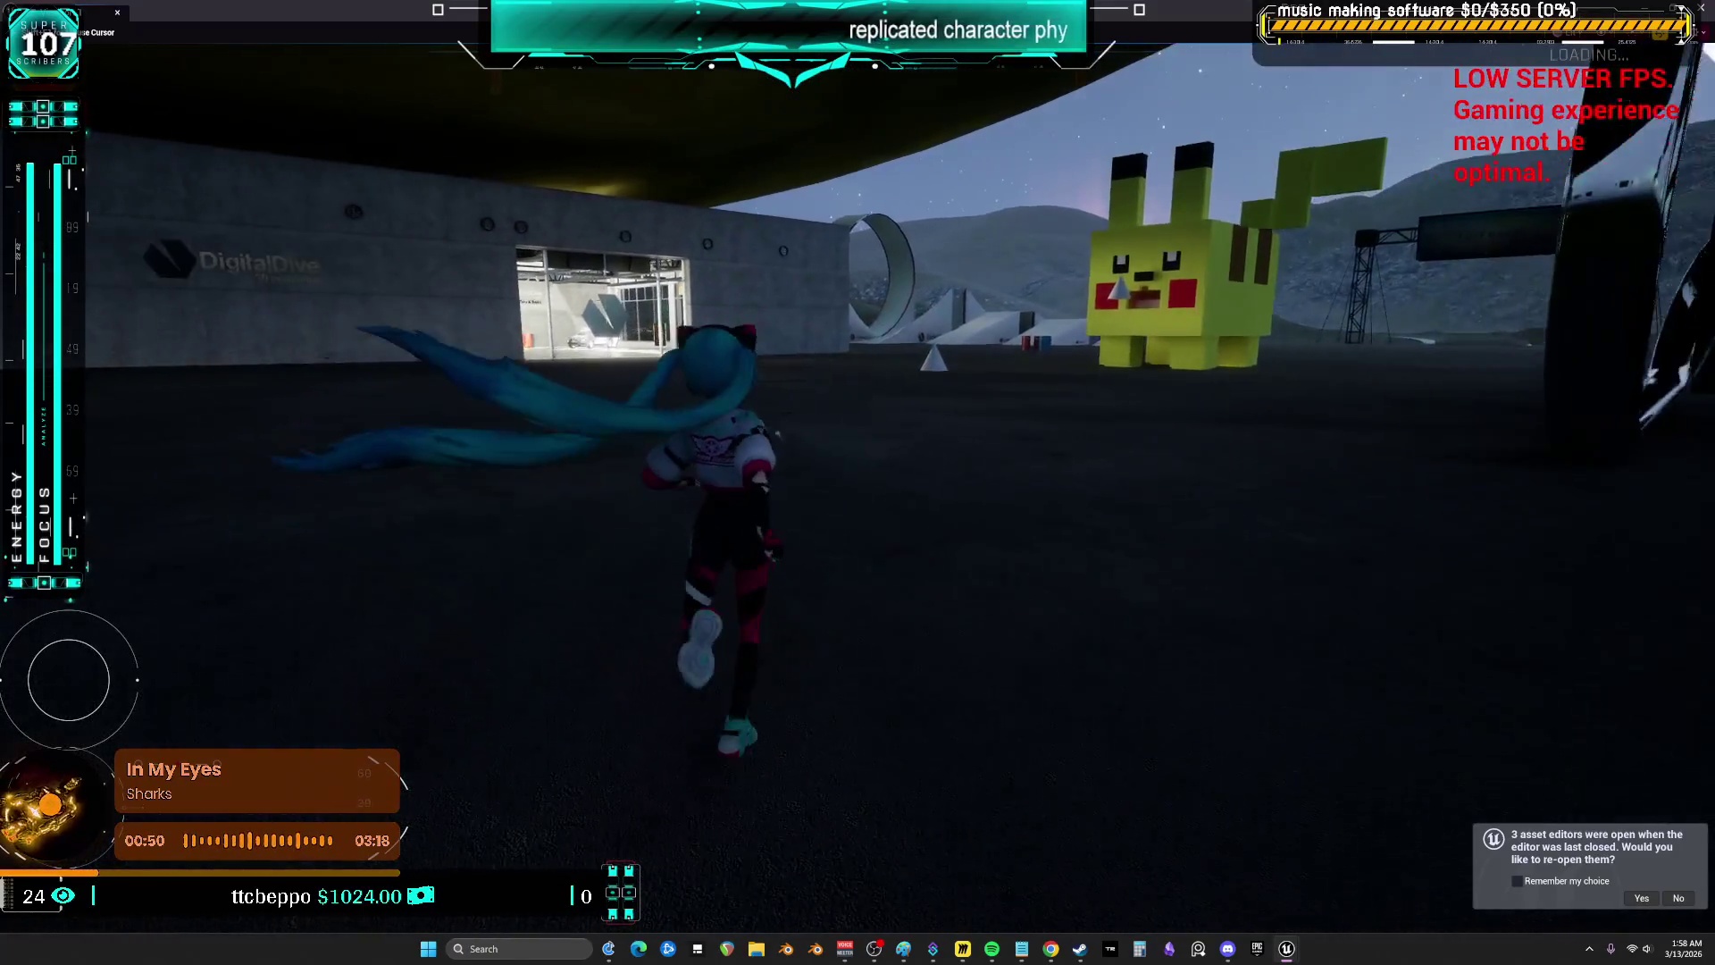
key("a")
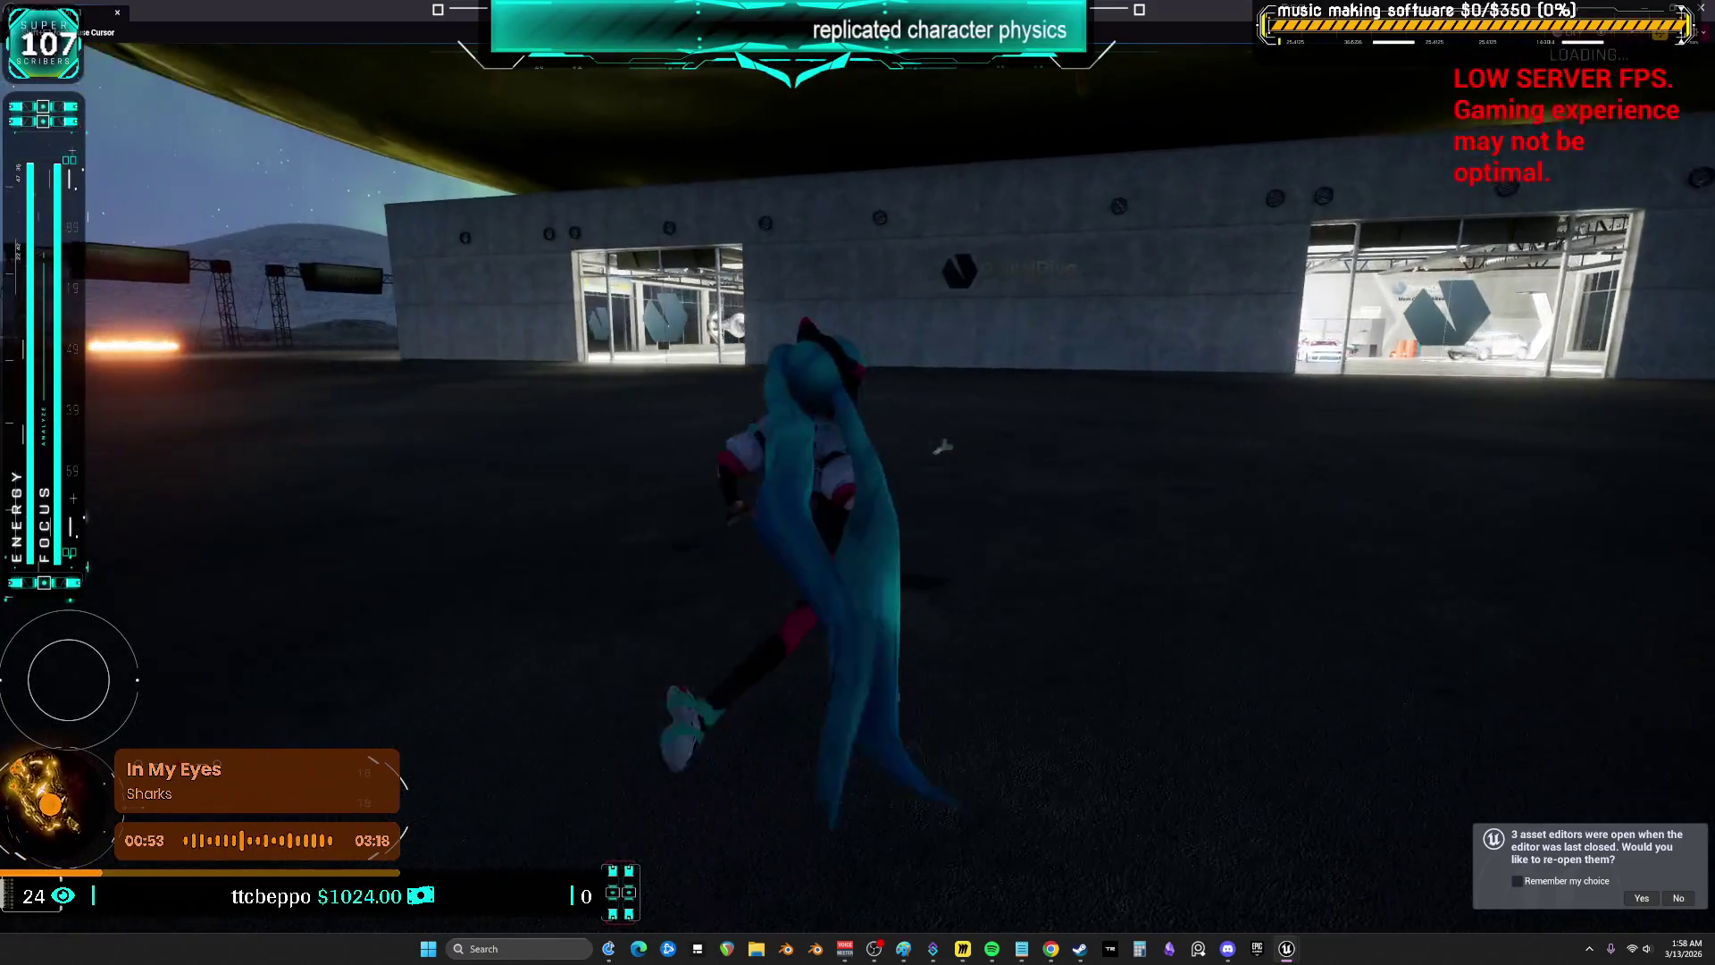
- Run past the cone up to the Pikachu figure, then end the multiplayer session
key("d")
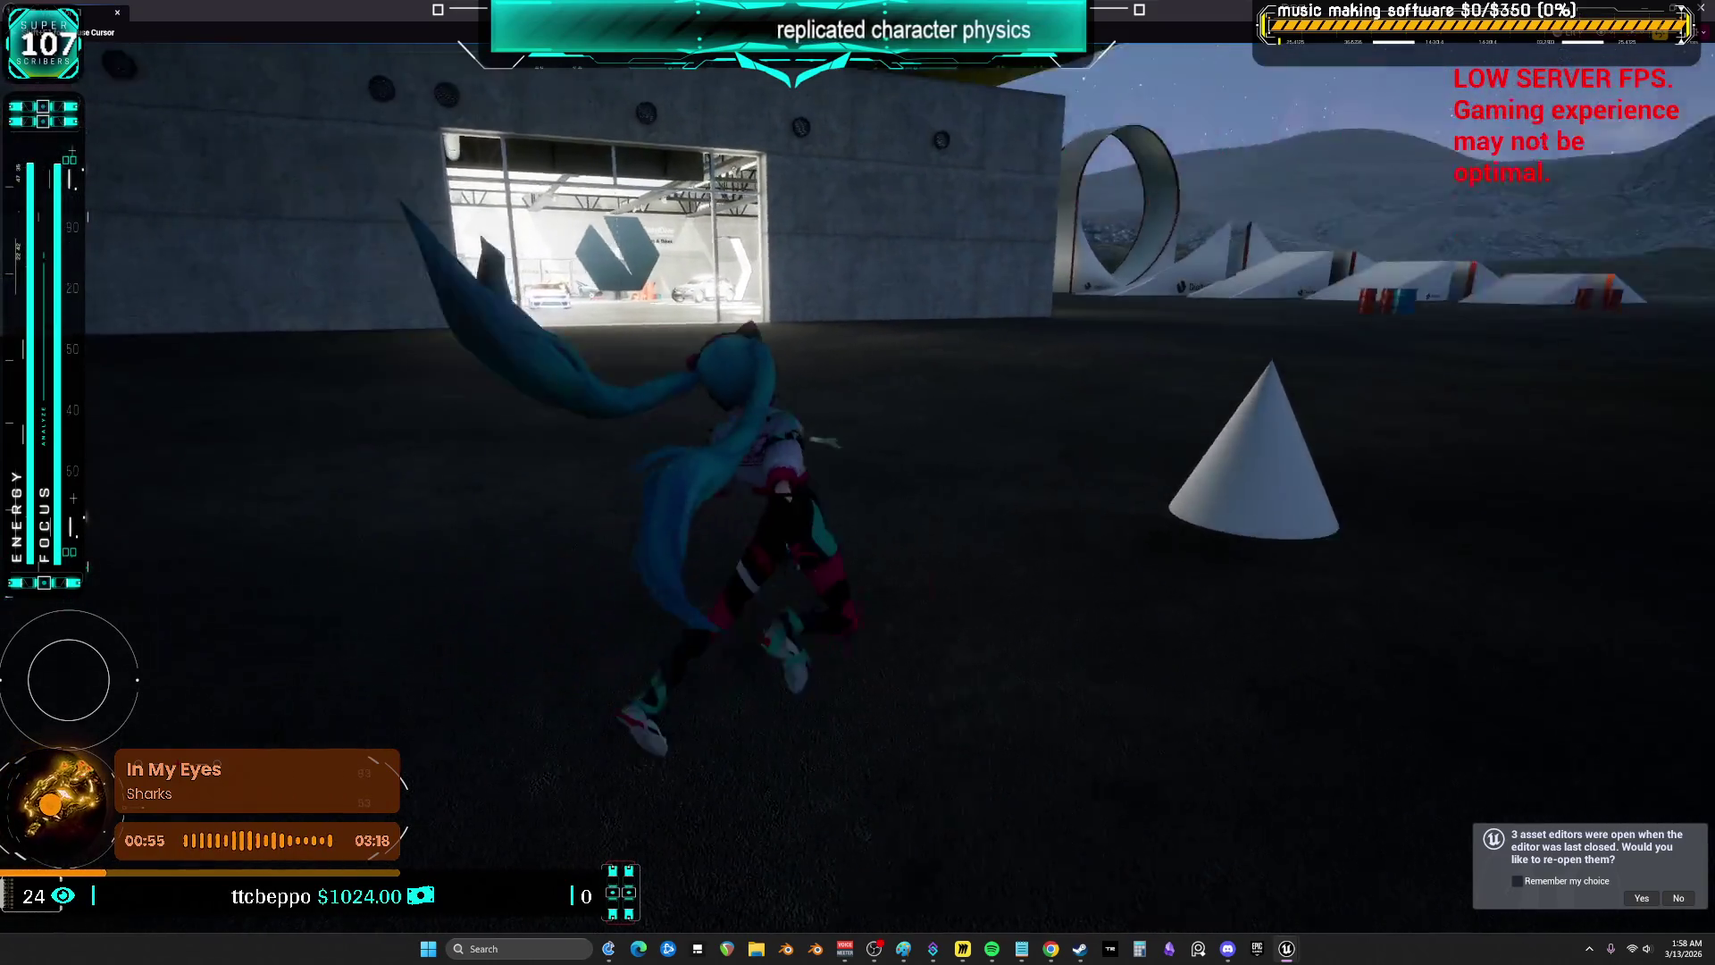
key("w")
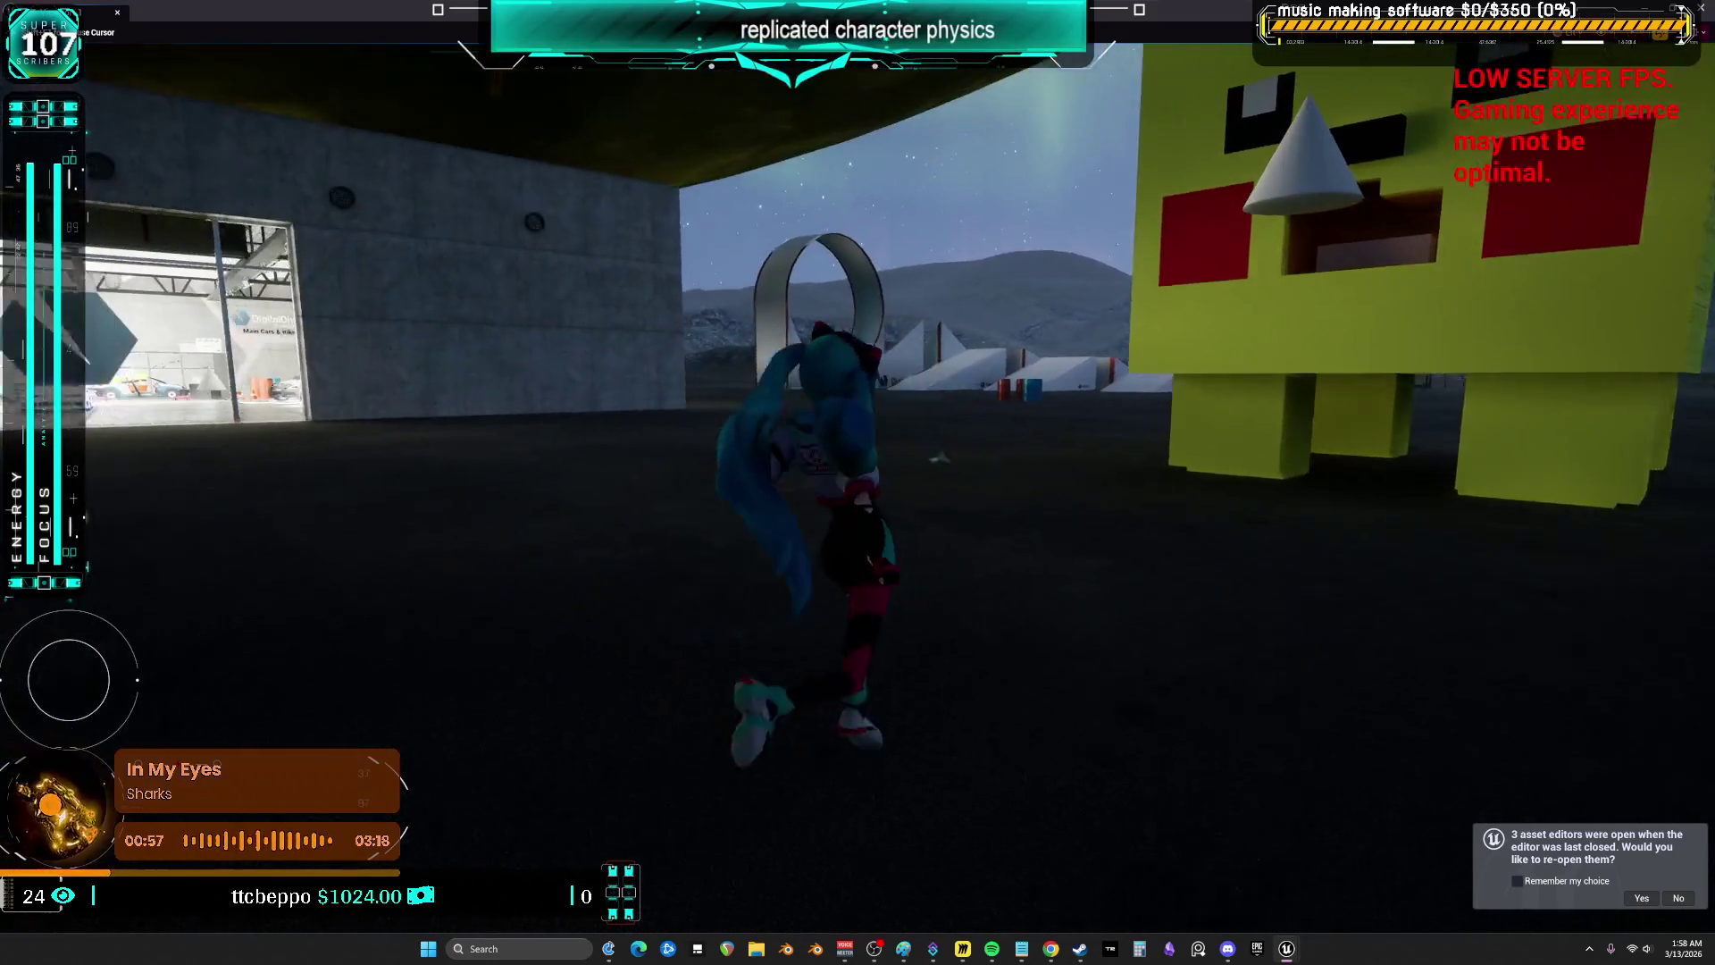
key("a")
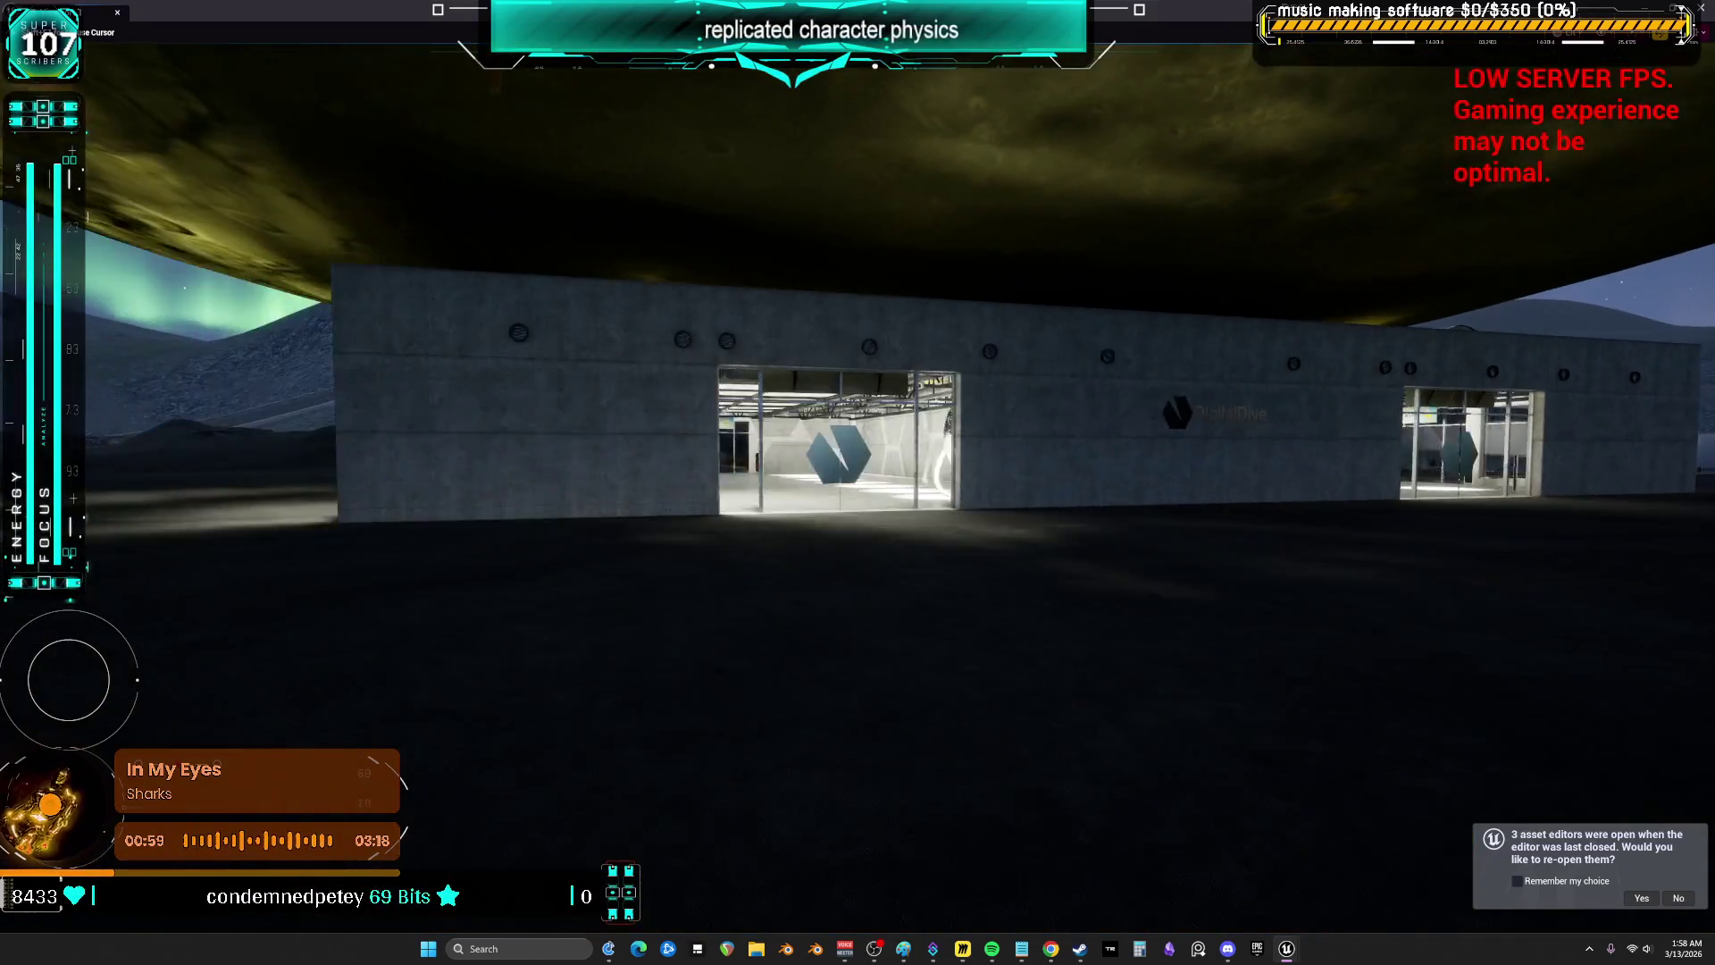
key("a")
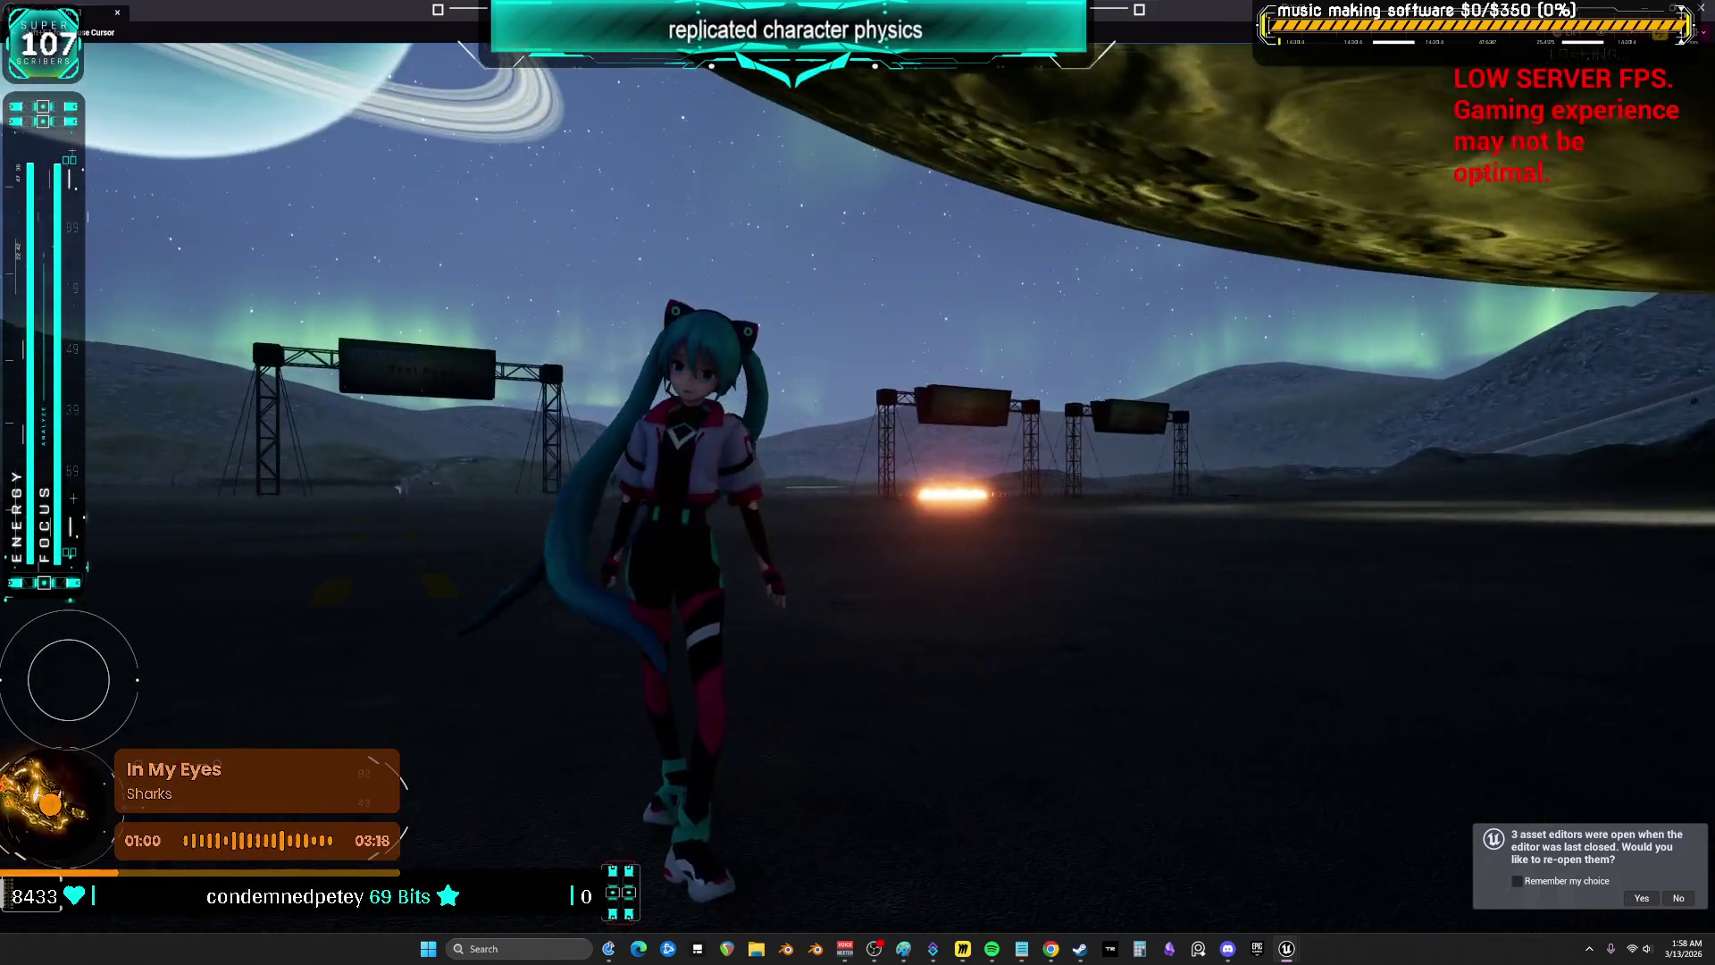
key("d")
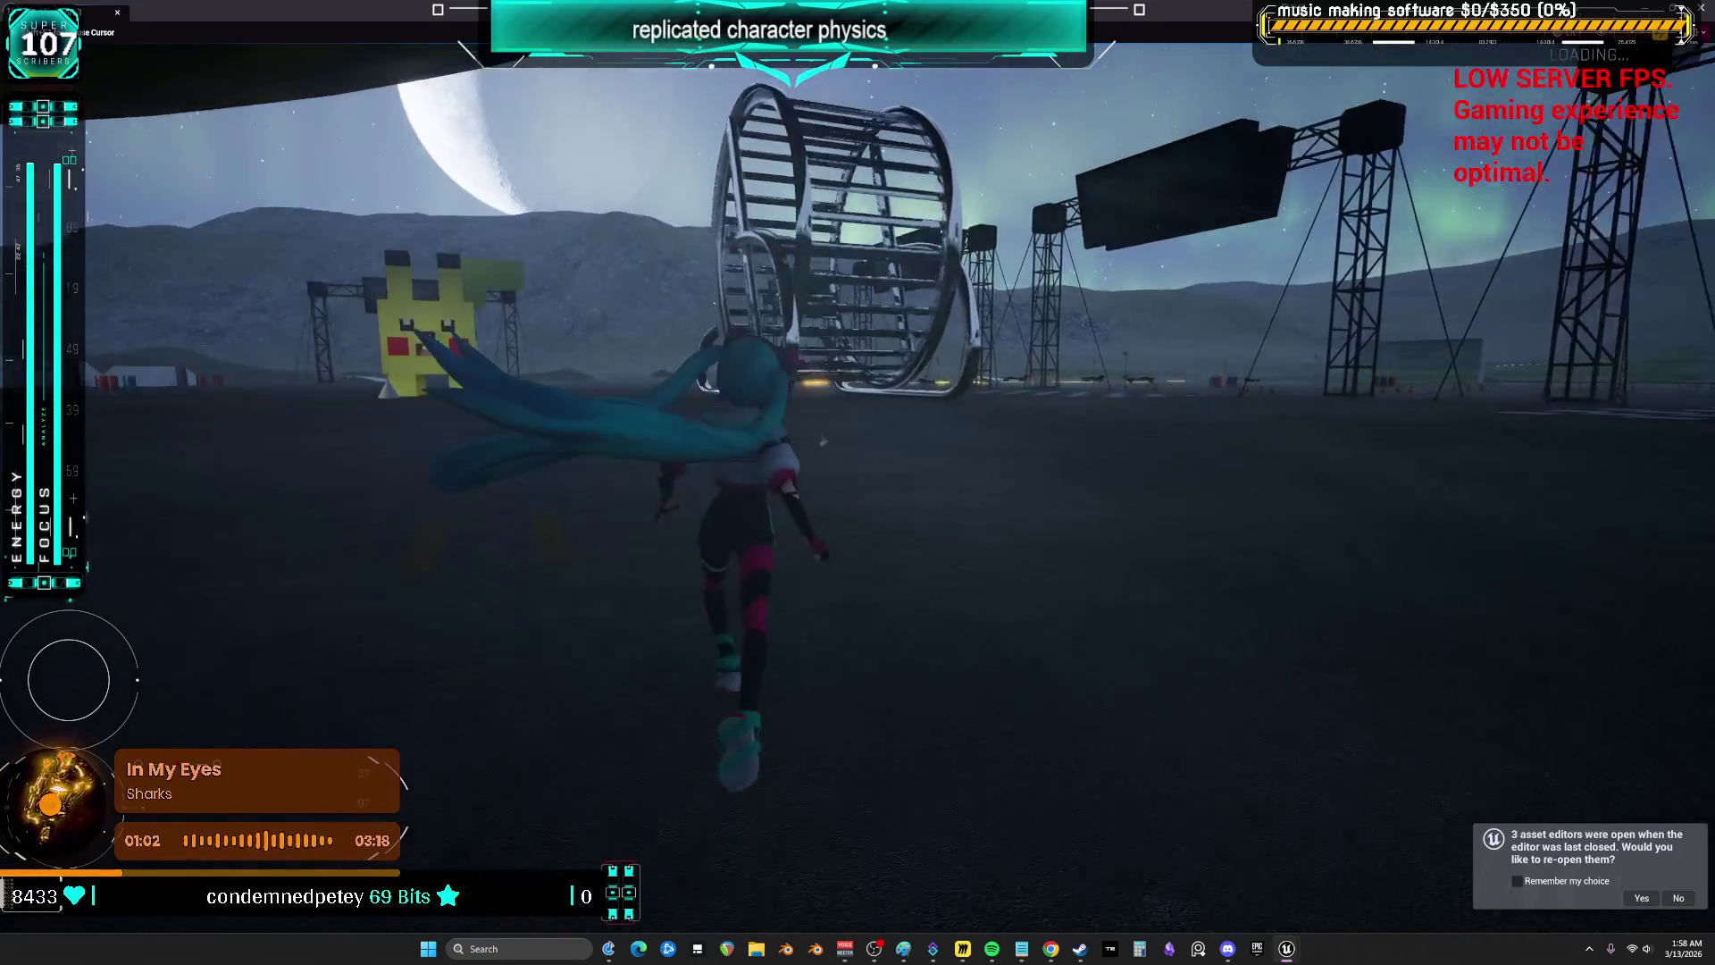
key("w")
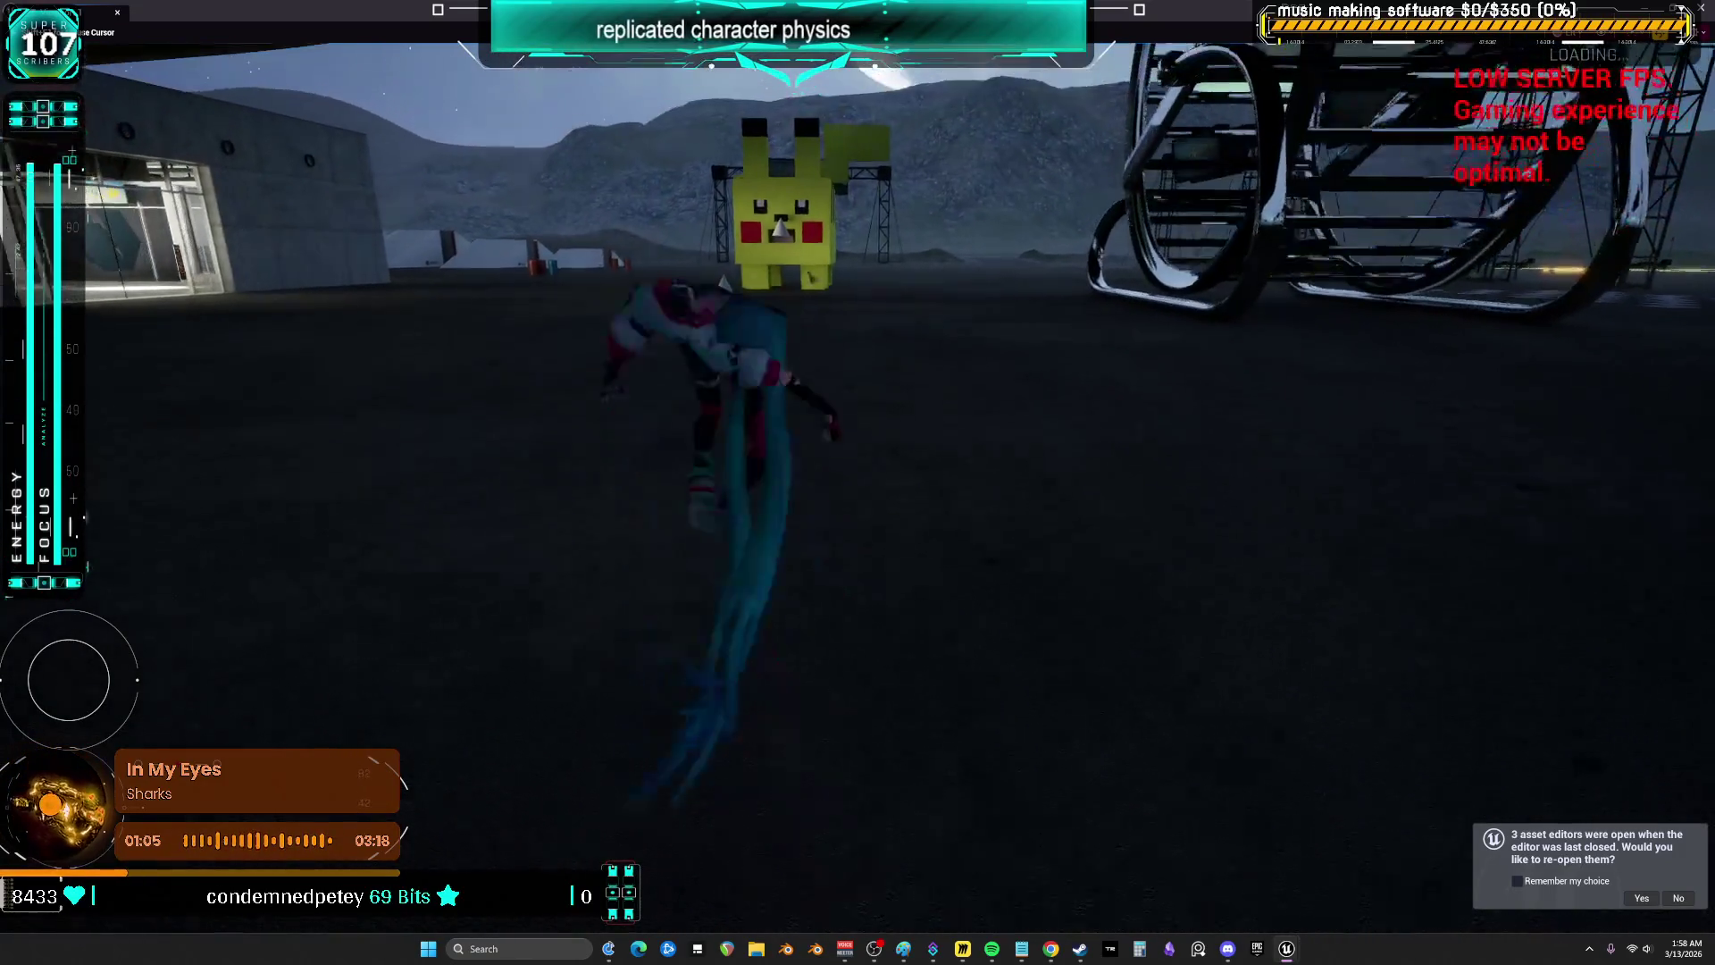
key("w")
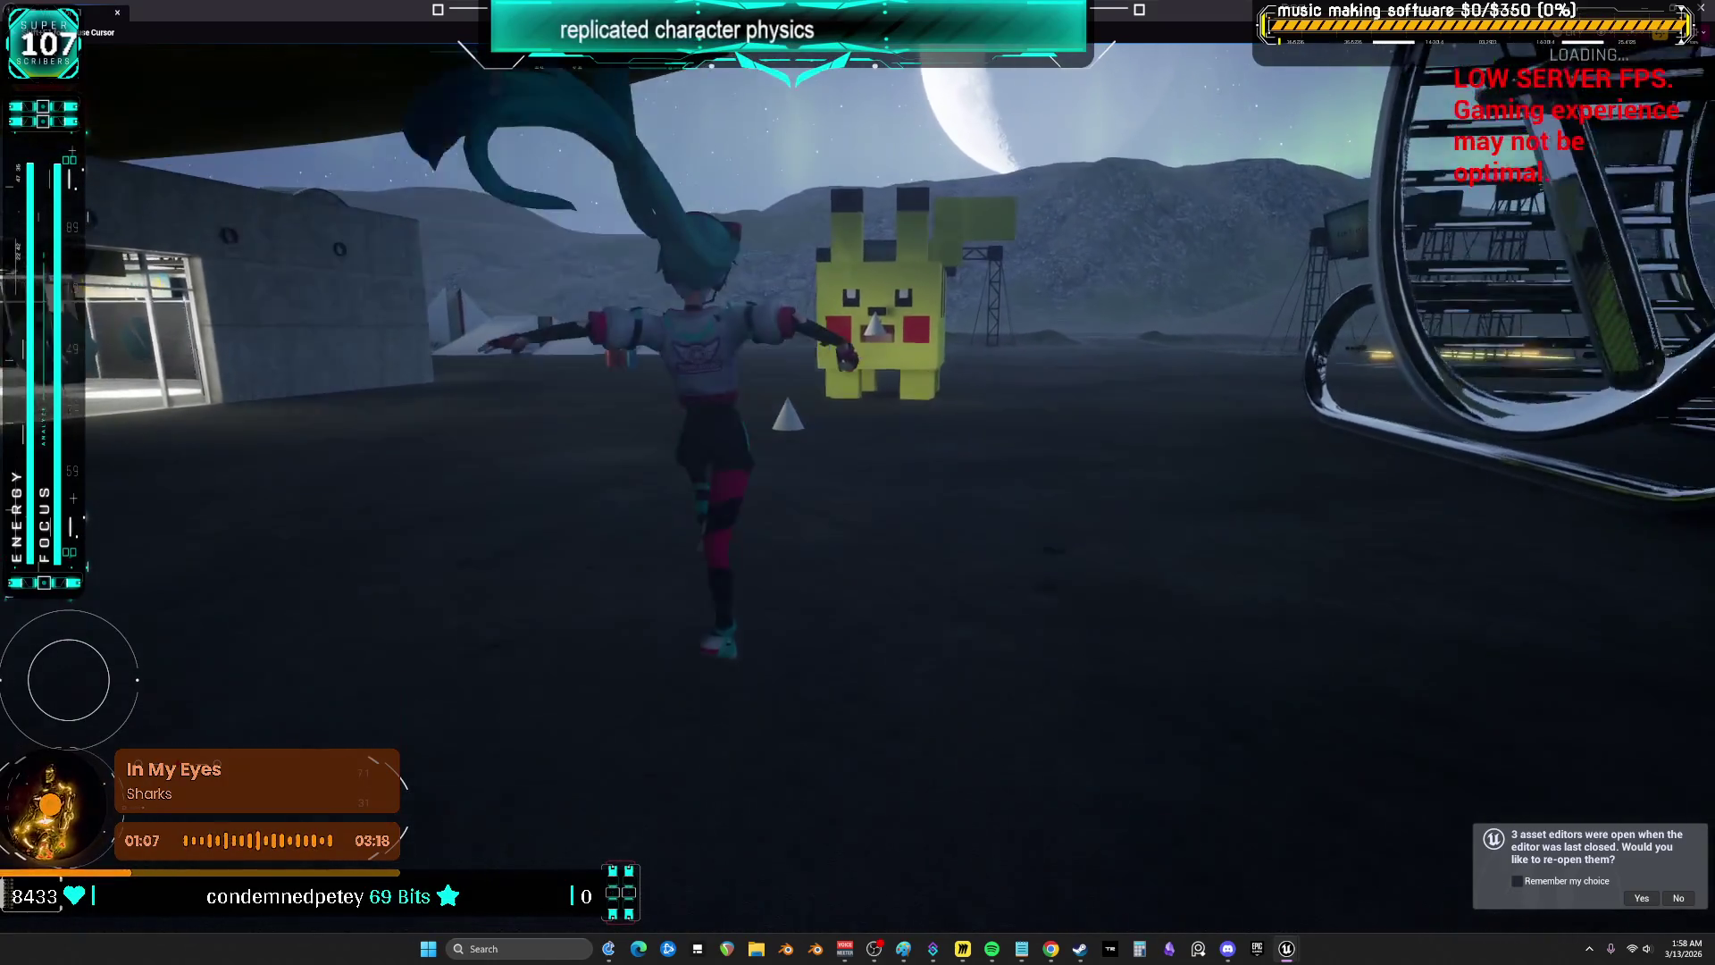
key("Escape")
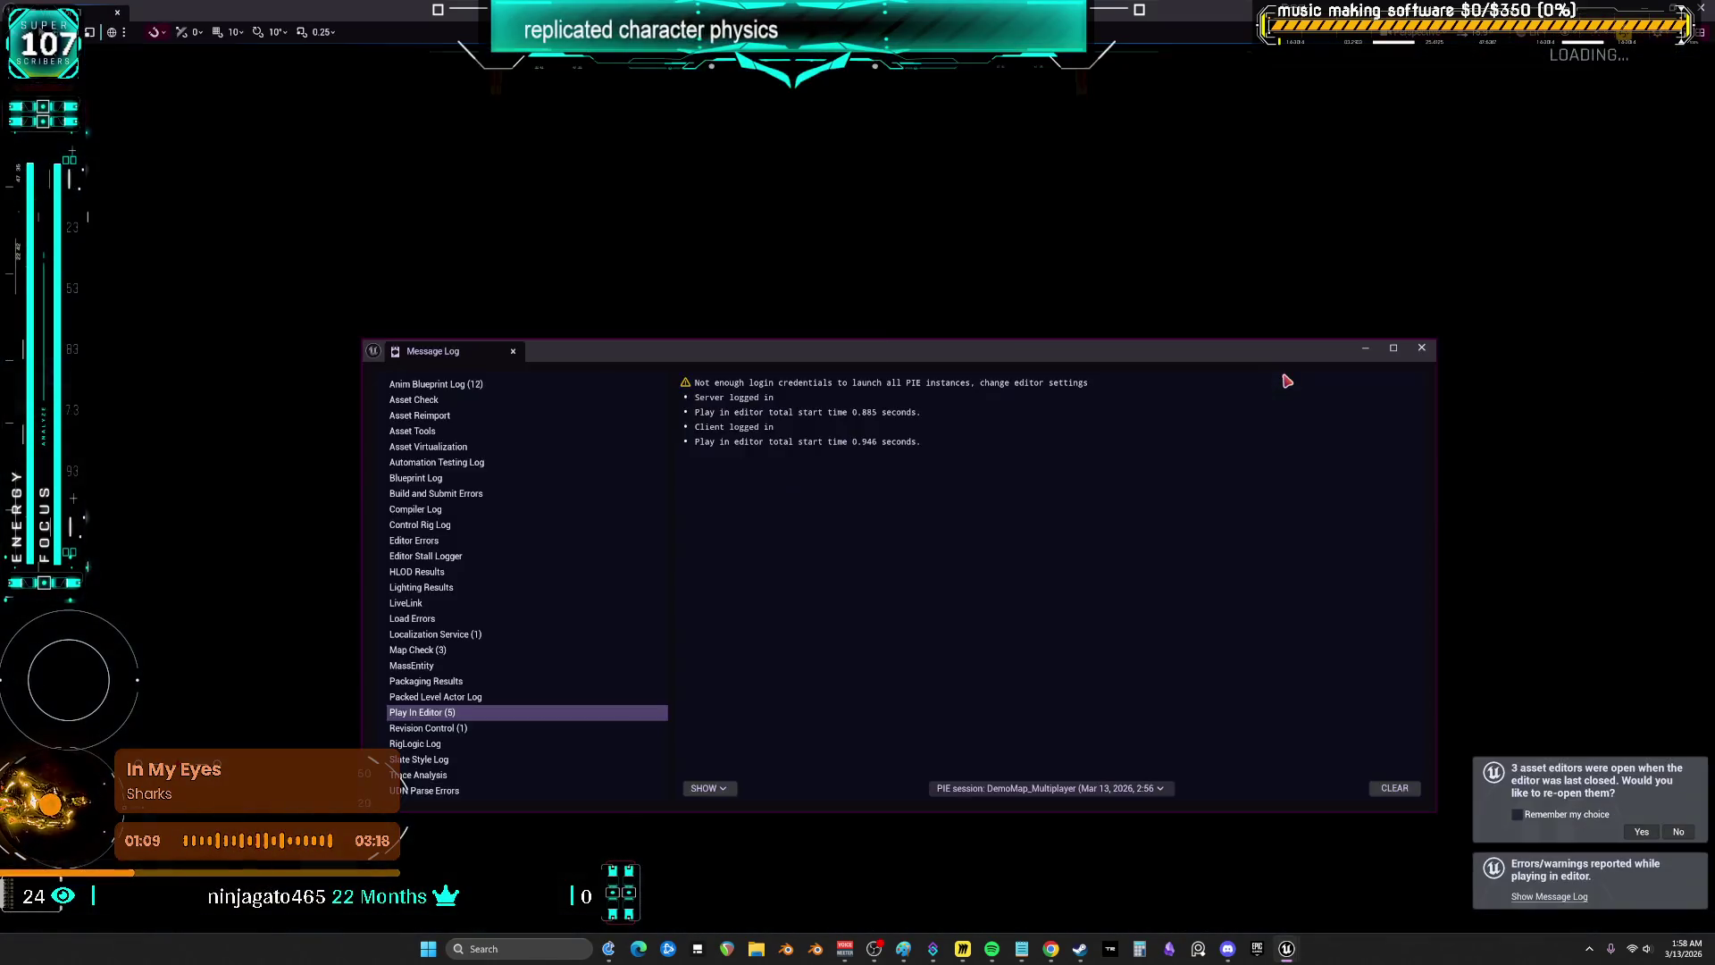
- Close the Message Log, look around the garage undoing an accidental move, and float Viewport 1
left_click(1421, 350)
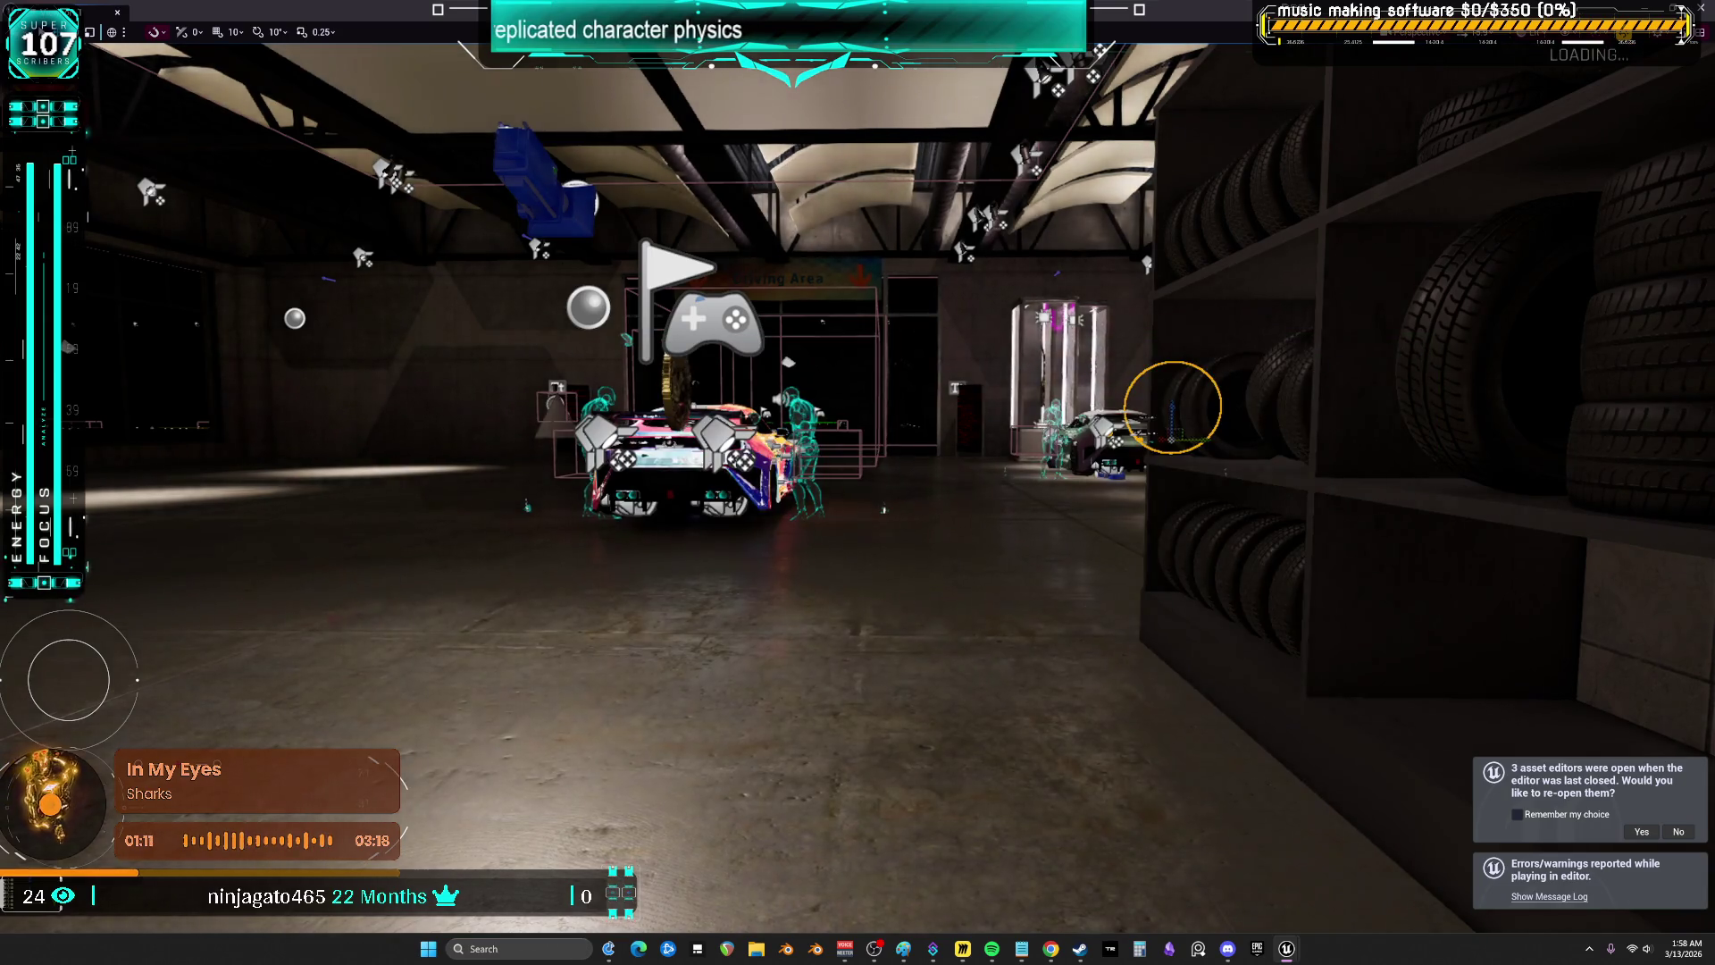
left_click_drag(1172, 437, 1170, 438)
mouse_move(688, 396)
left_mouse_down()
mouse_move(572, 396)
mouse_move(928, 396)
left_mouse_up()
key("ctrl+z")
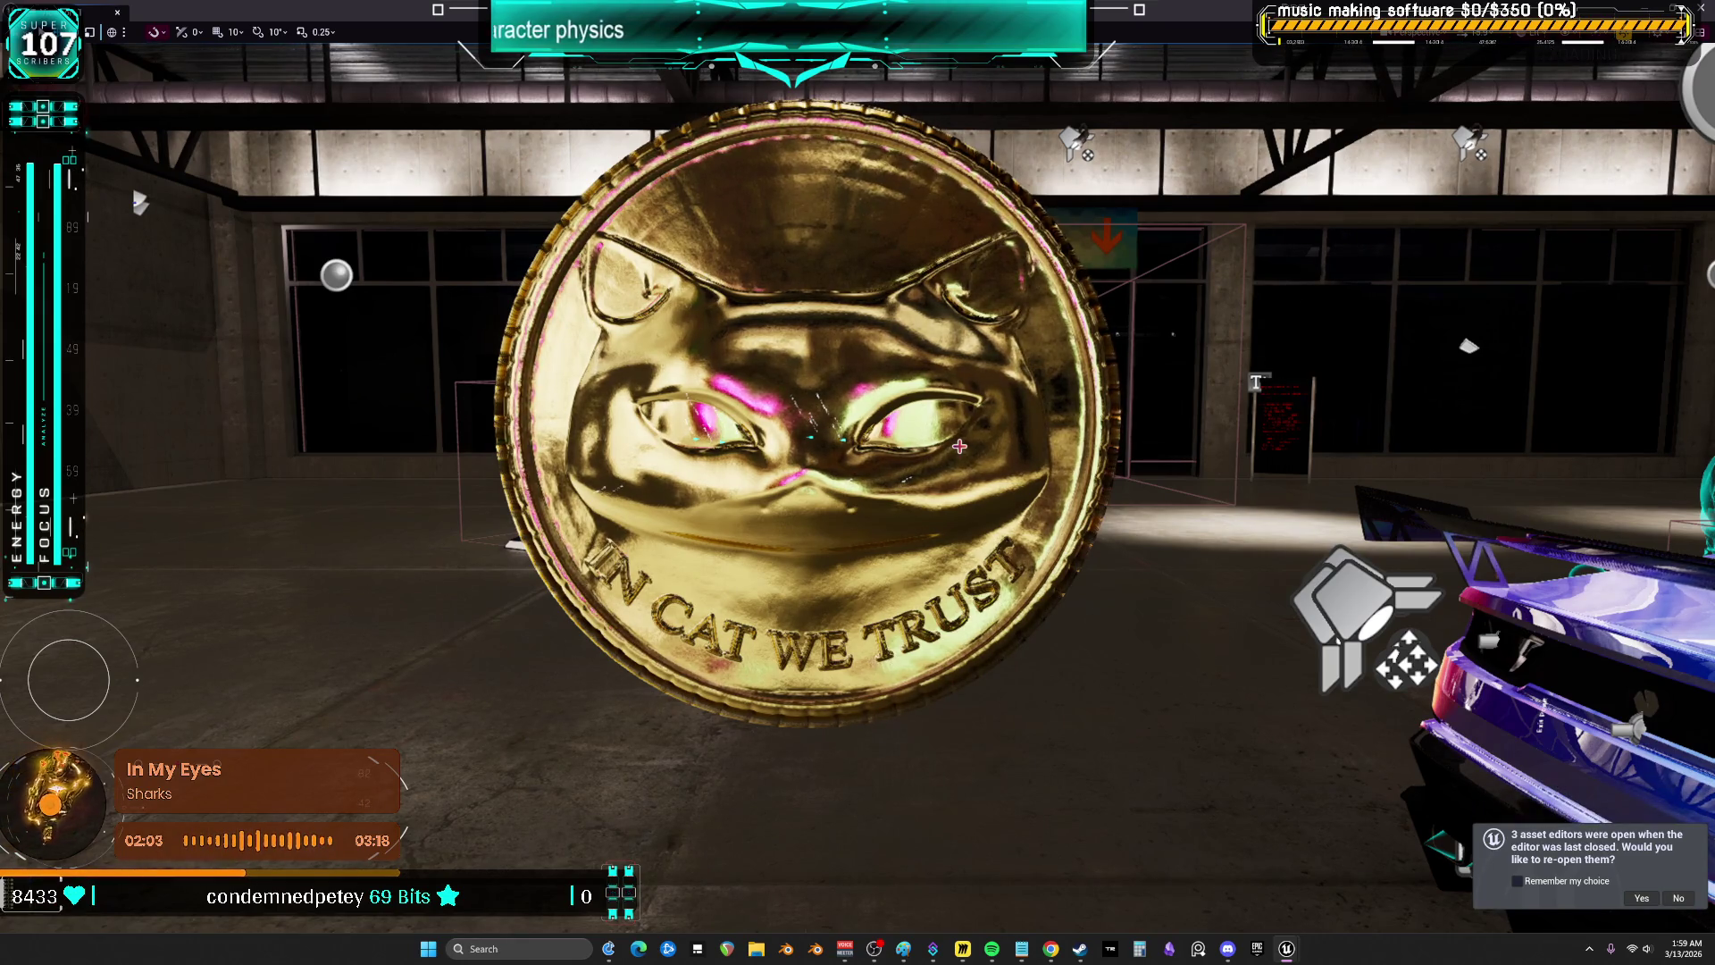
left_click_drag(1284, 329, 1285, 329)
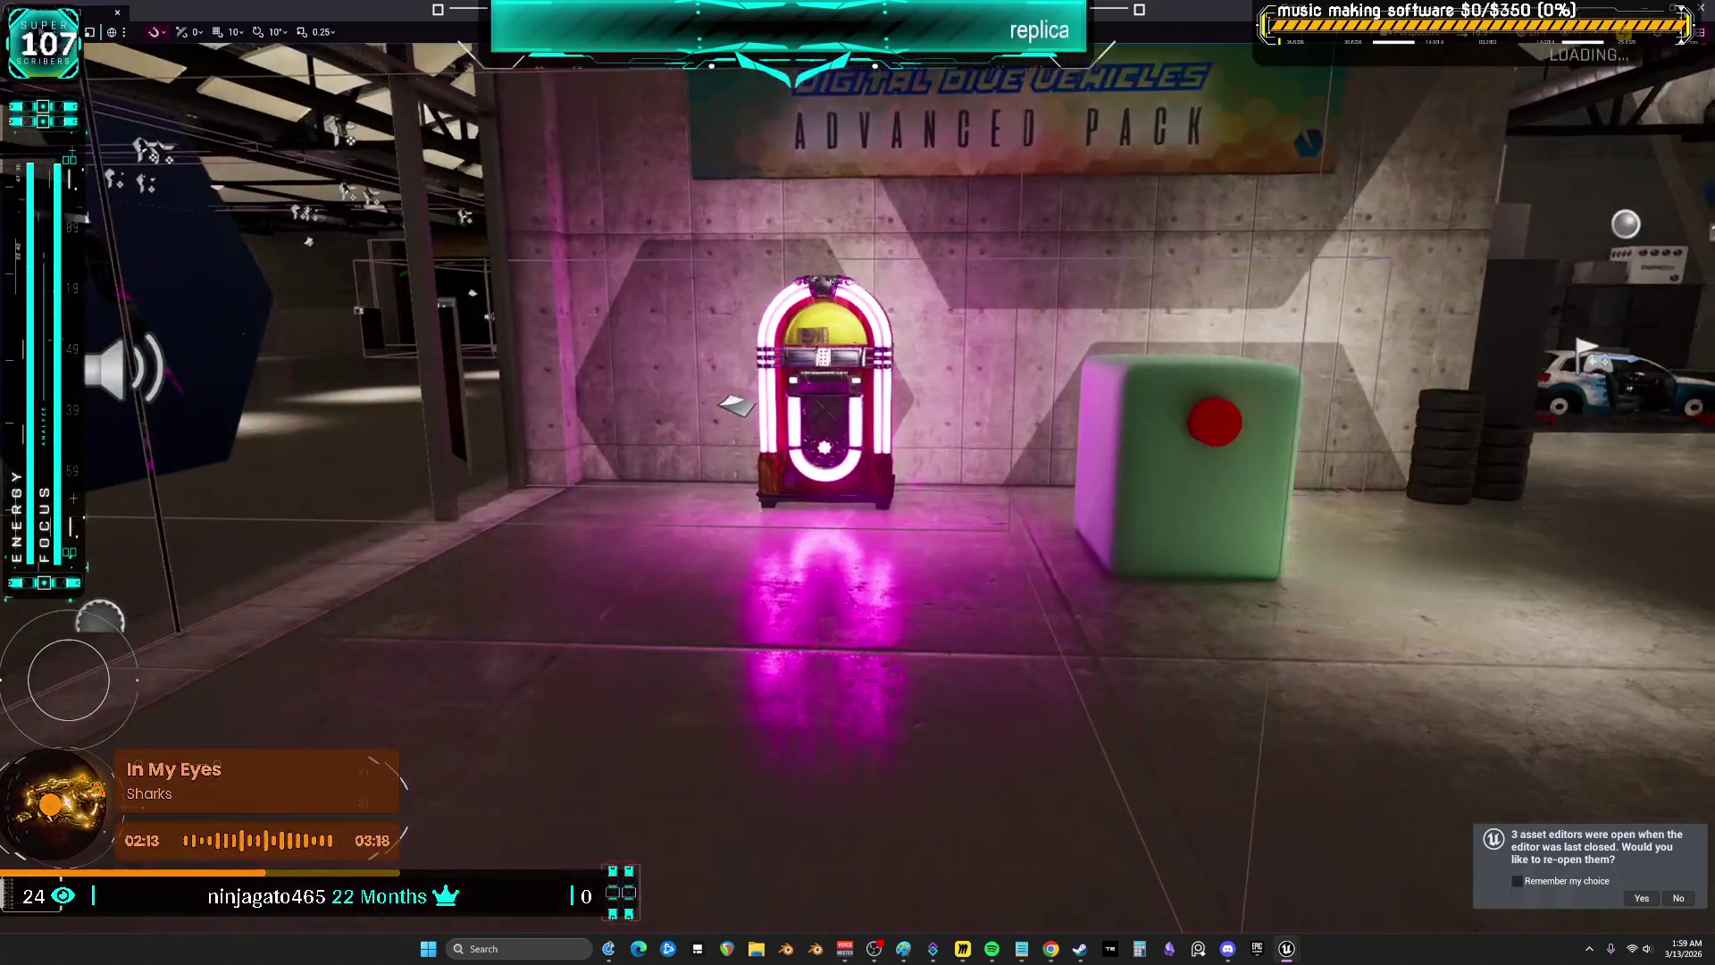
left_click_drag(769, 9, 768, 154)
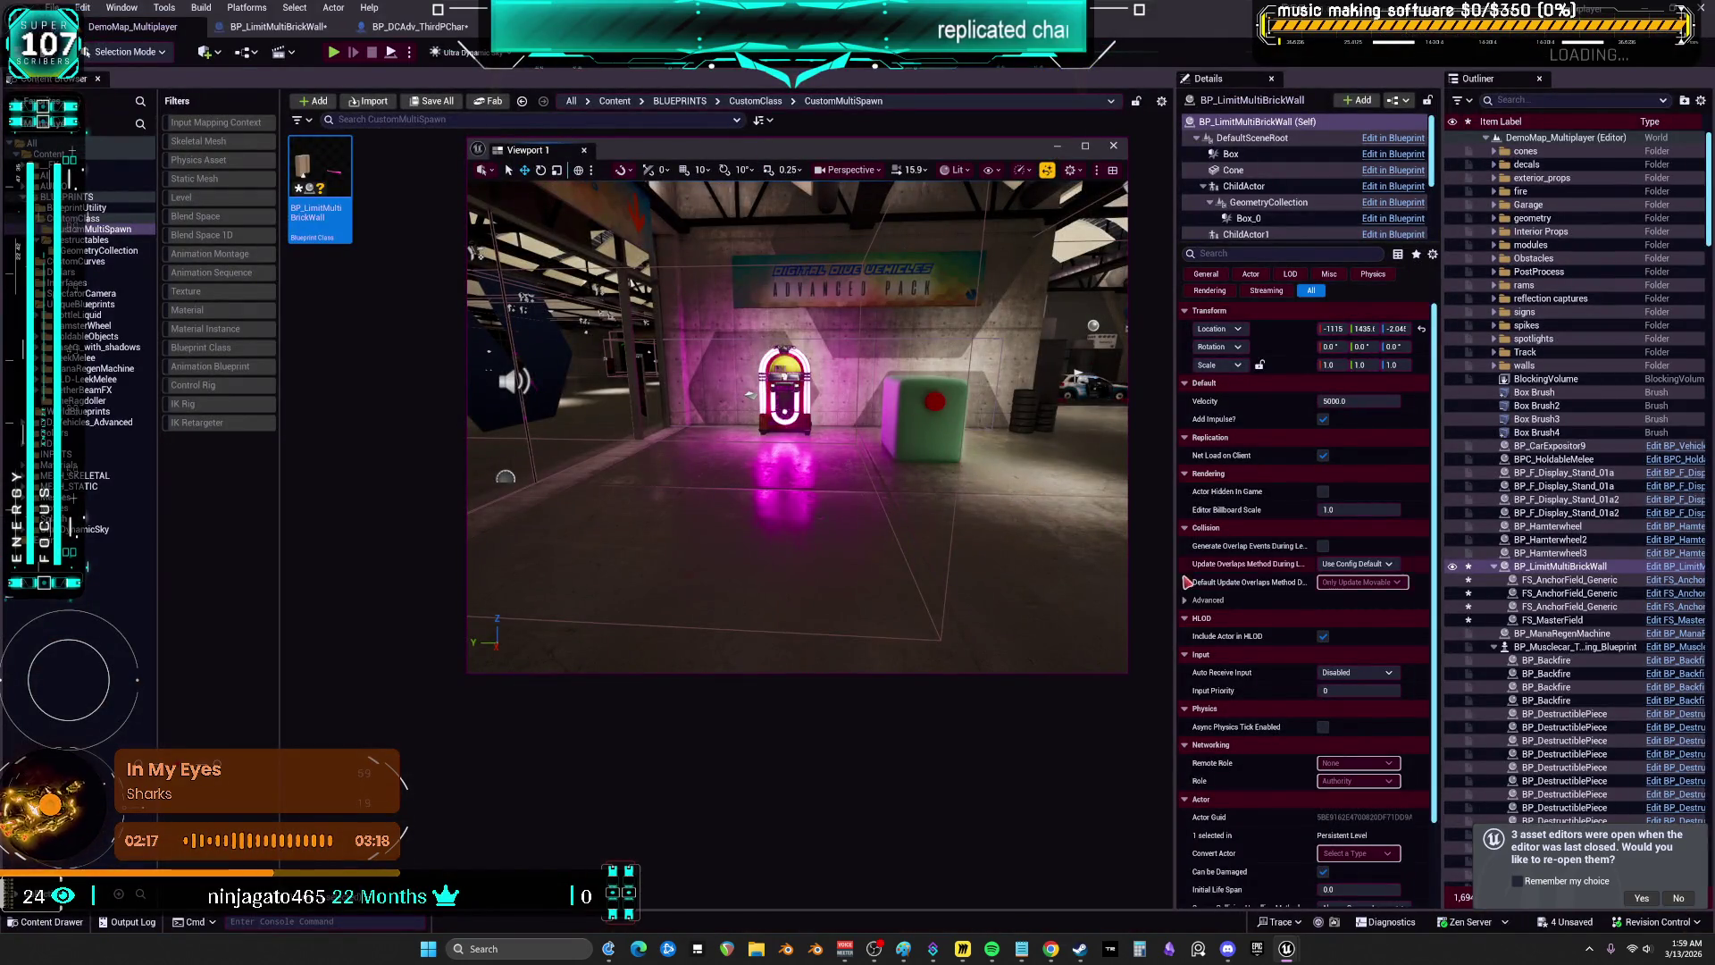
- Move the floating viewport up-left, enlarge it from its corner, and leave fullscreen with F11
mouse_move(880, 152)
left_mouse_down()
mouse_move(761, 97)
mouse_move(822, 97)
mouse_move(698, 65)
left_mouse_up()
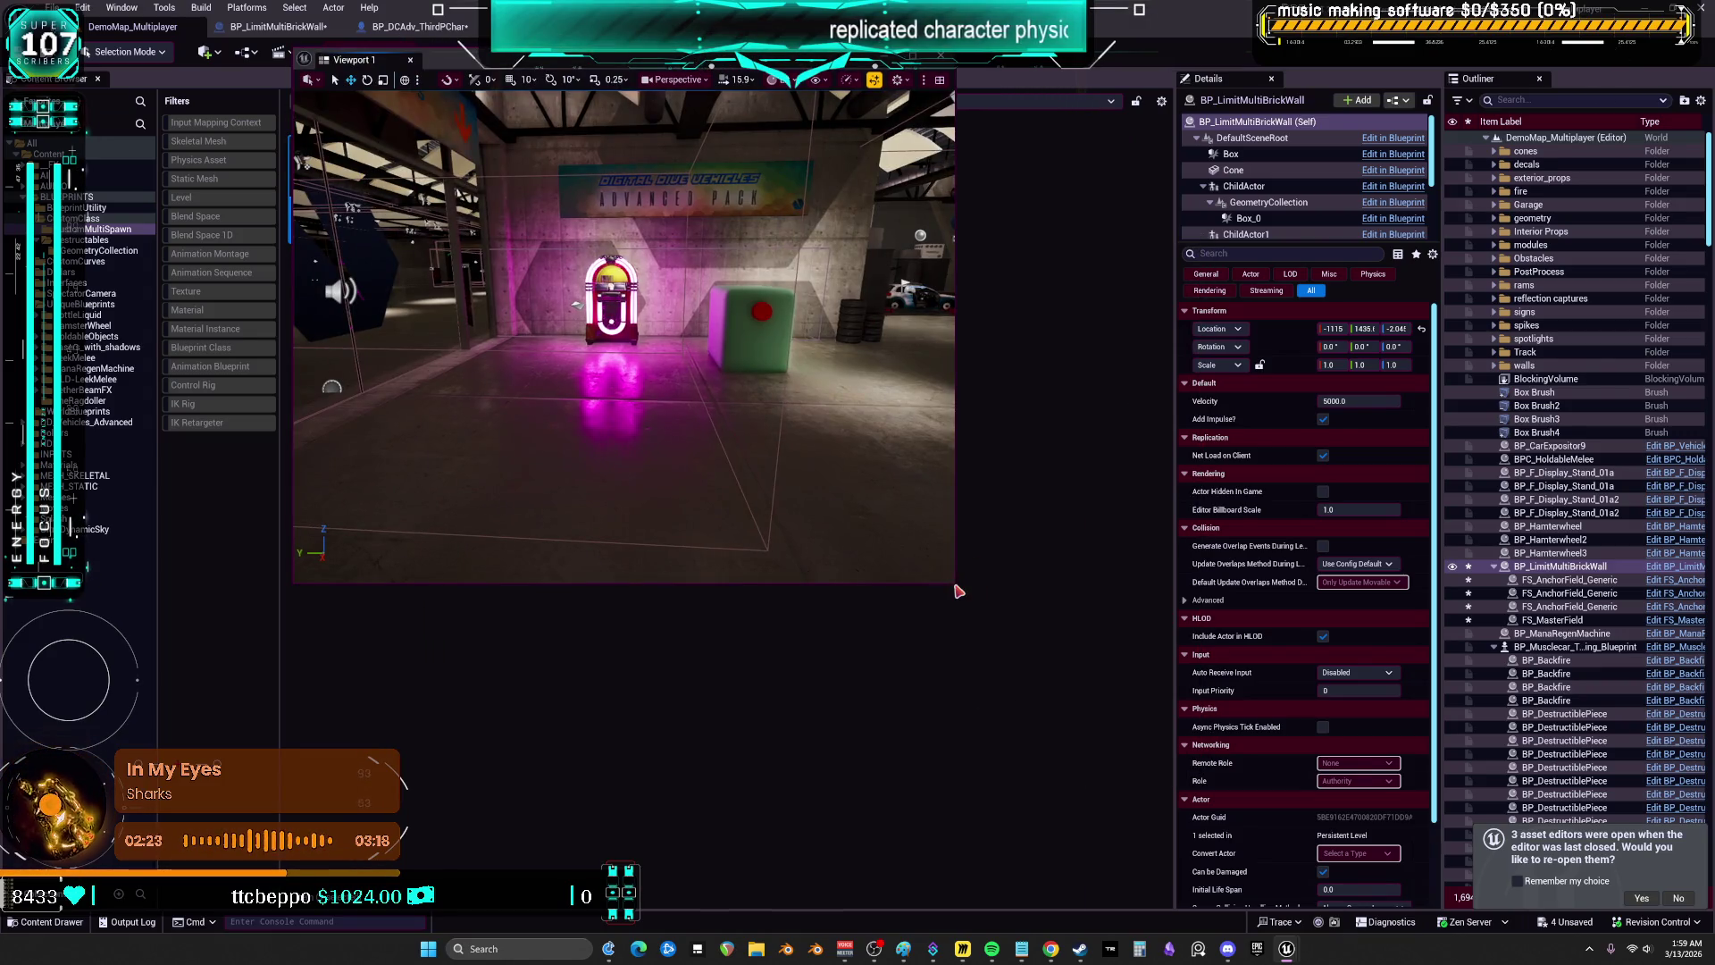
mouse_move(954, 584)
left_mouse_down()
mouse_move(1463, 834)
mouse_move(1500, 884)
mouse_move(1559, 896)
left_mouse_up()
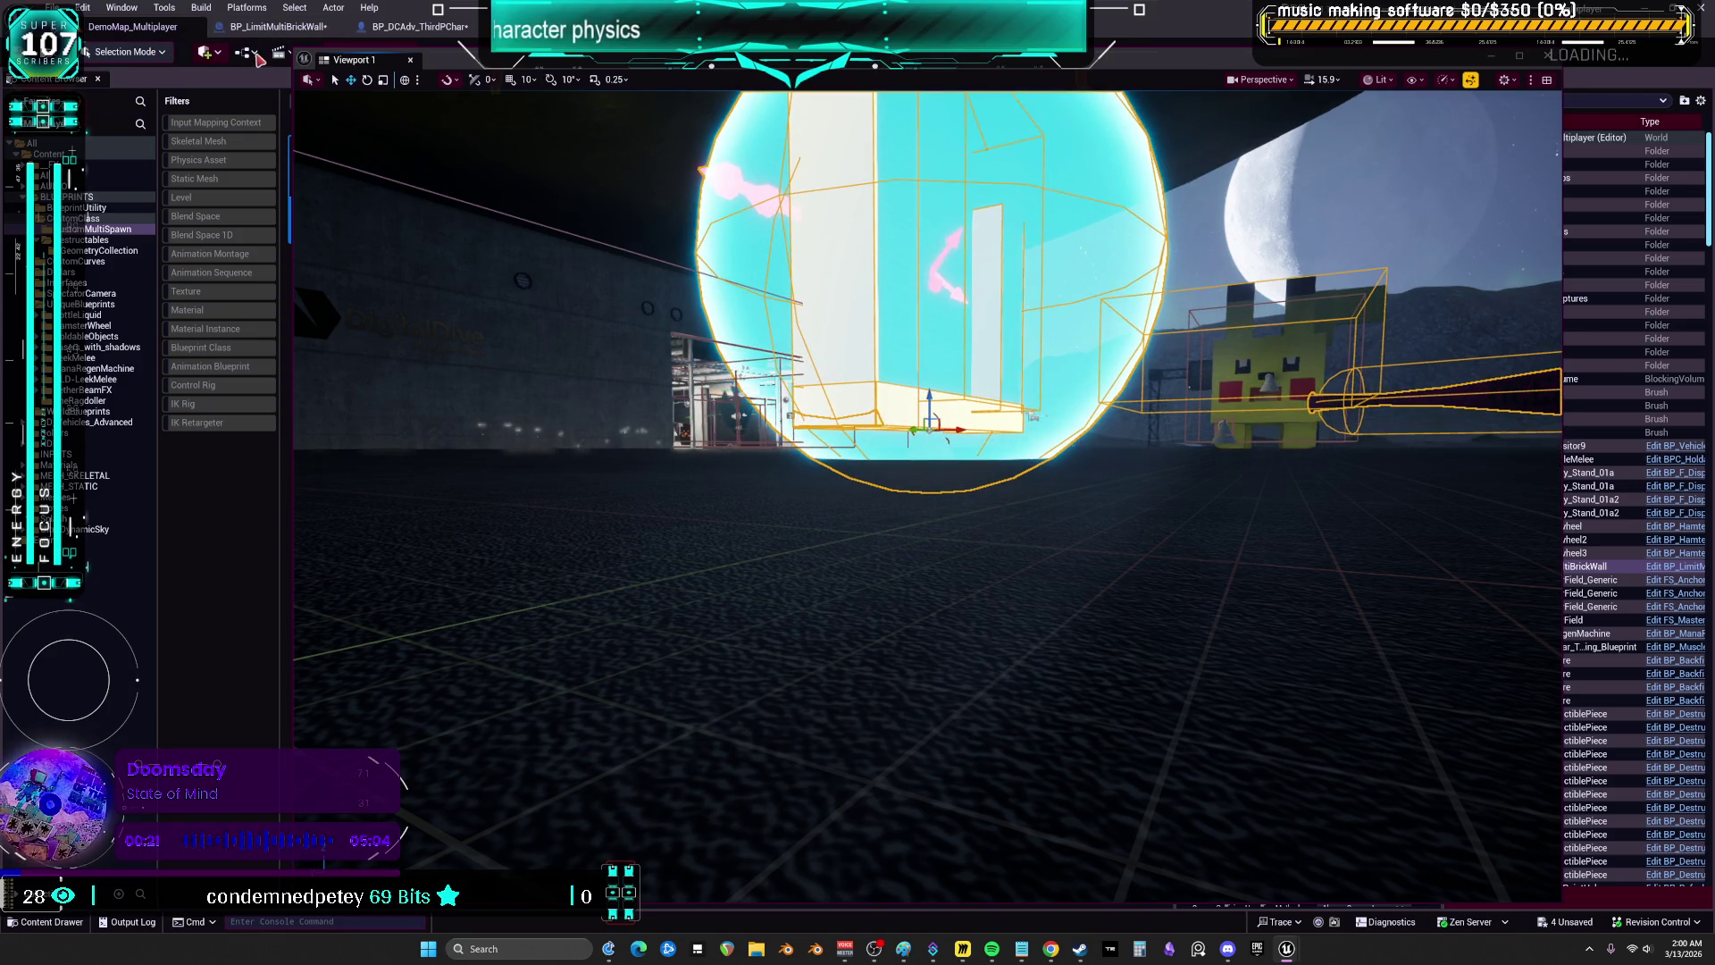
key("F11")
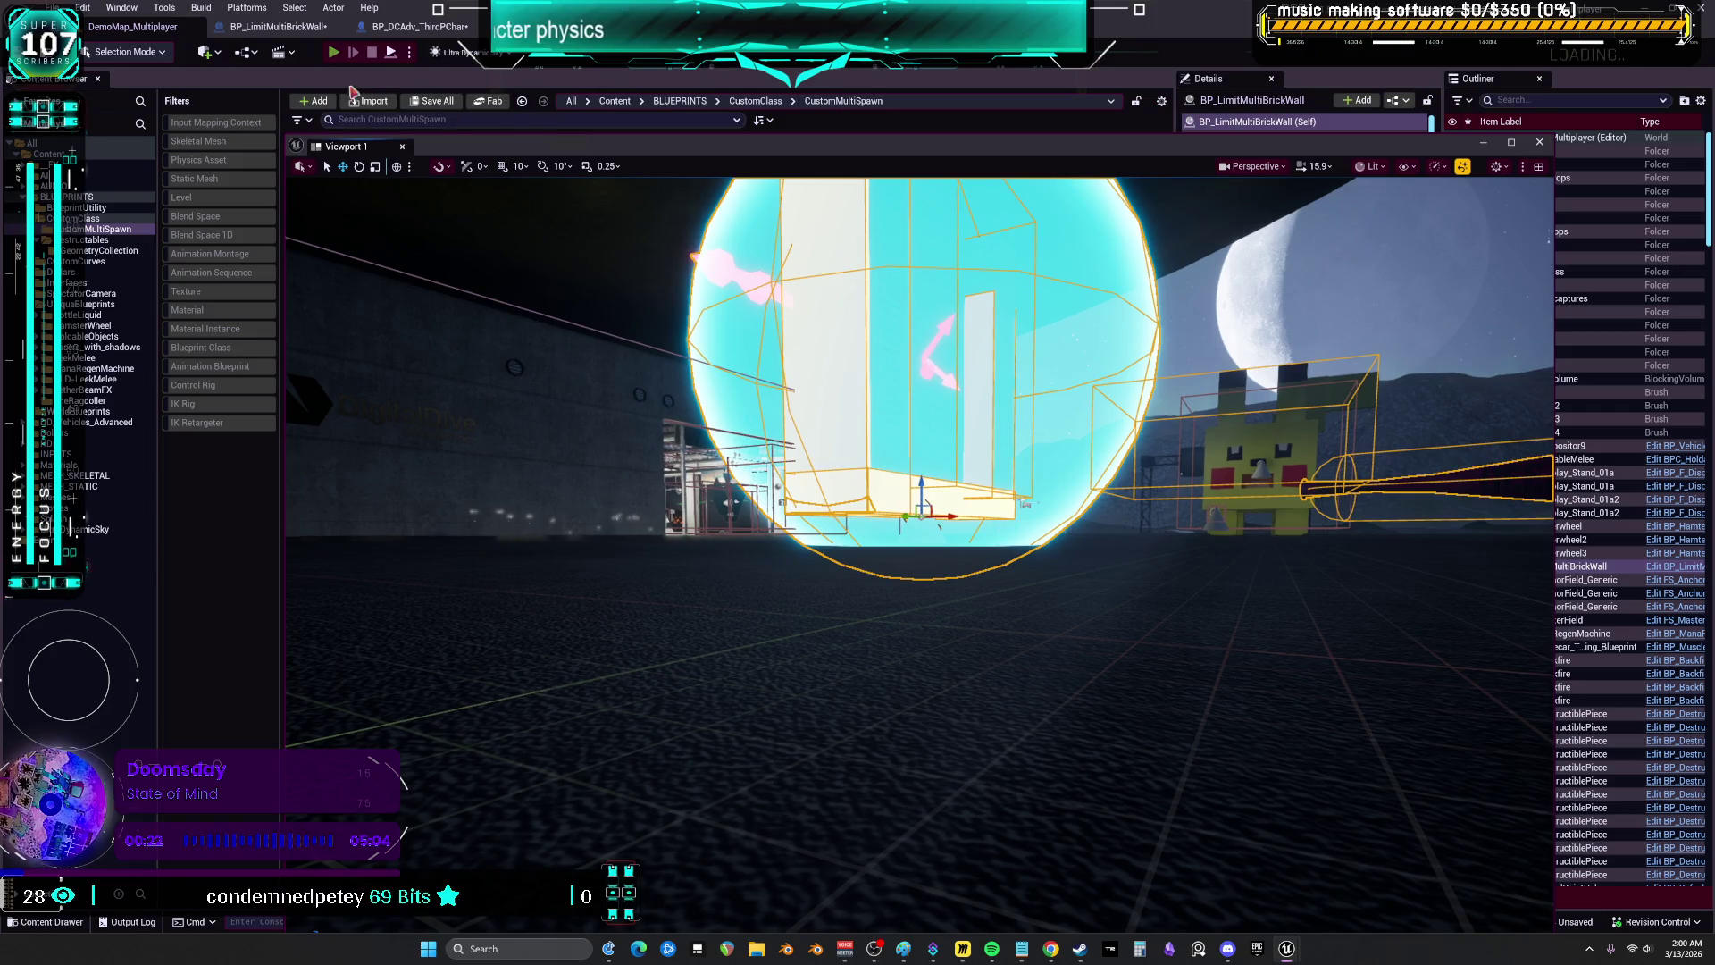
- Run a quick multiplayer Play In Editor test and close the resulting Message Log
key("alt+p")
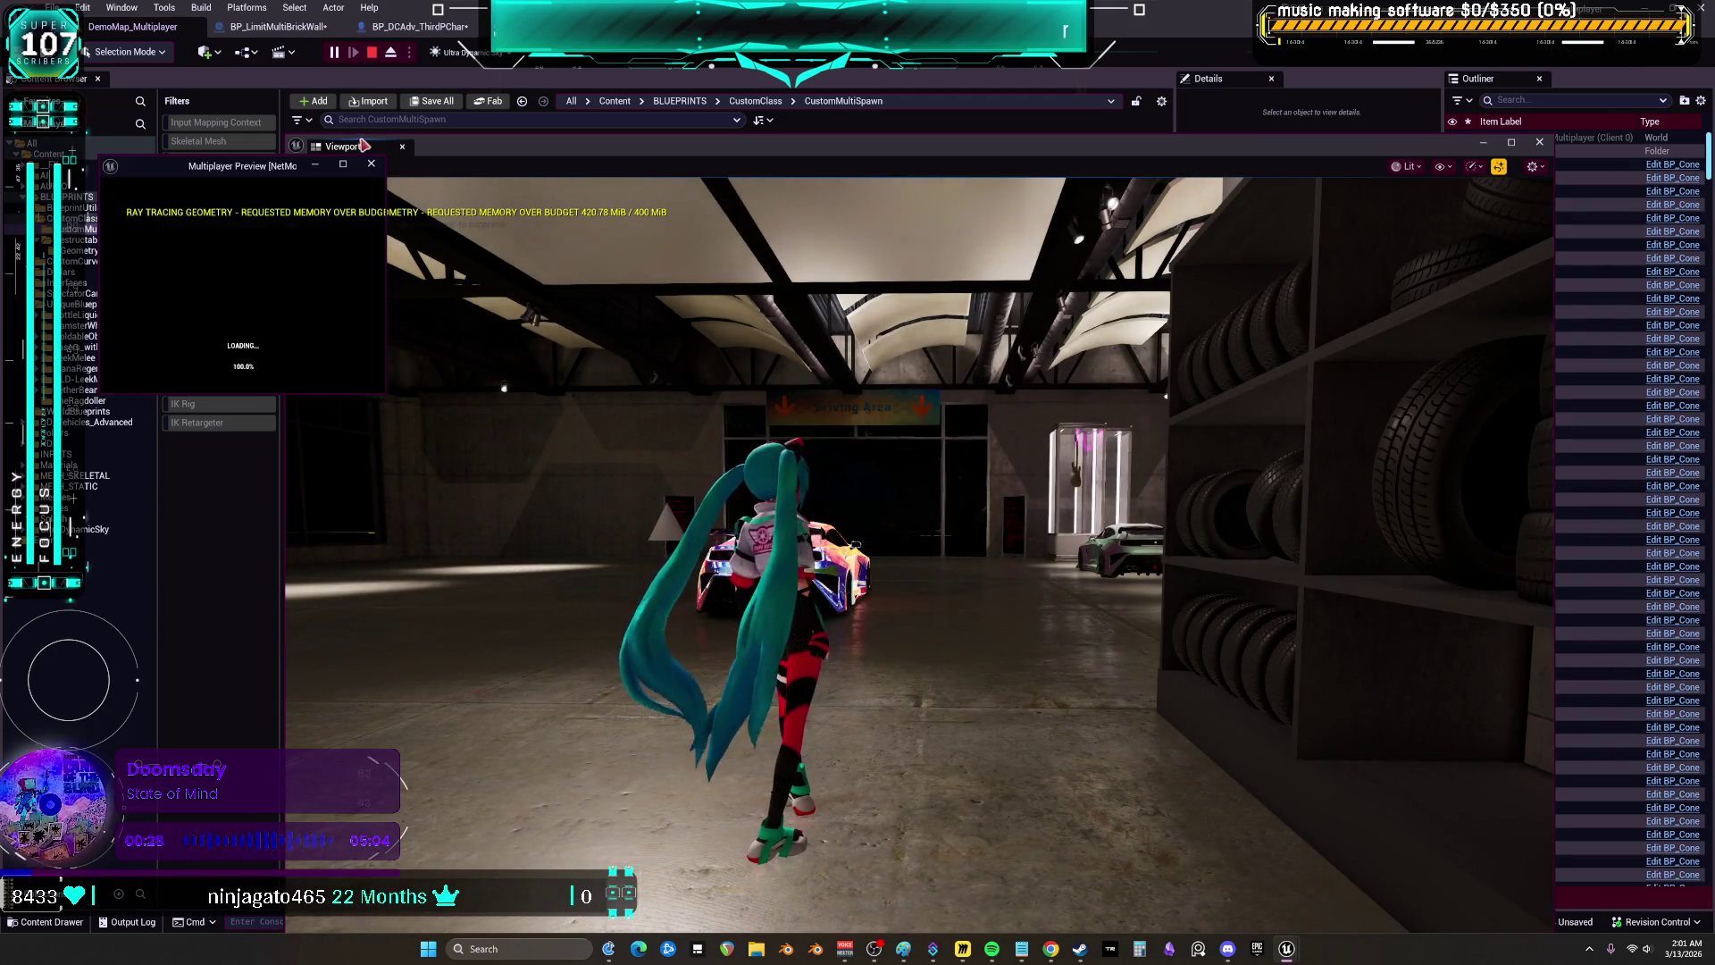
key("Escape")
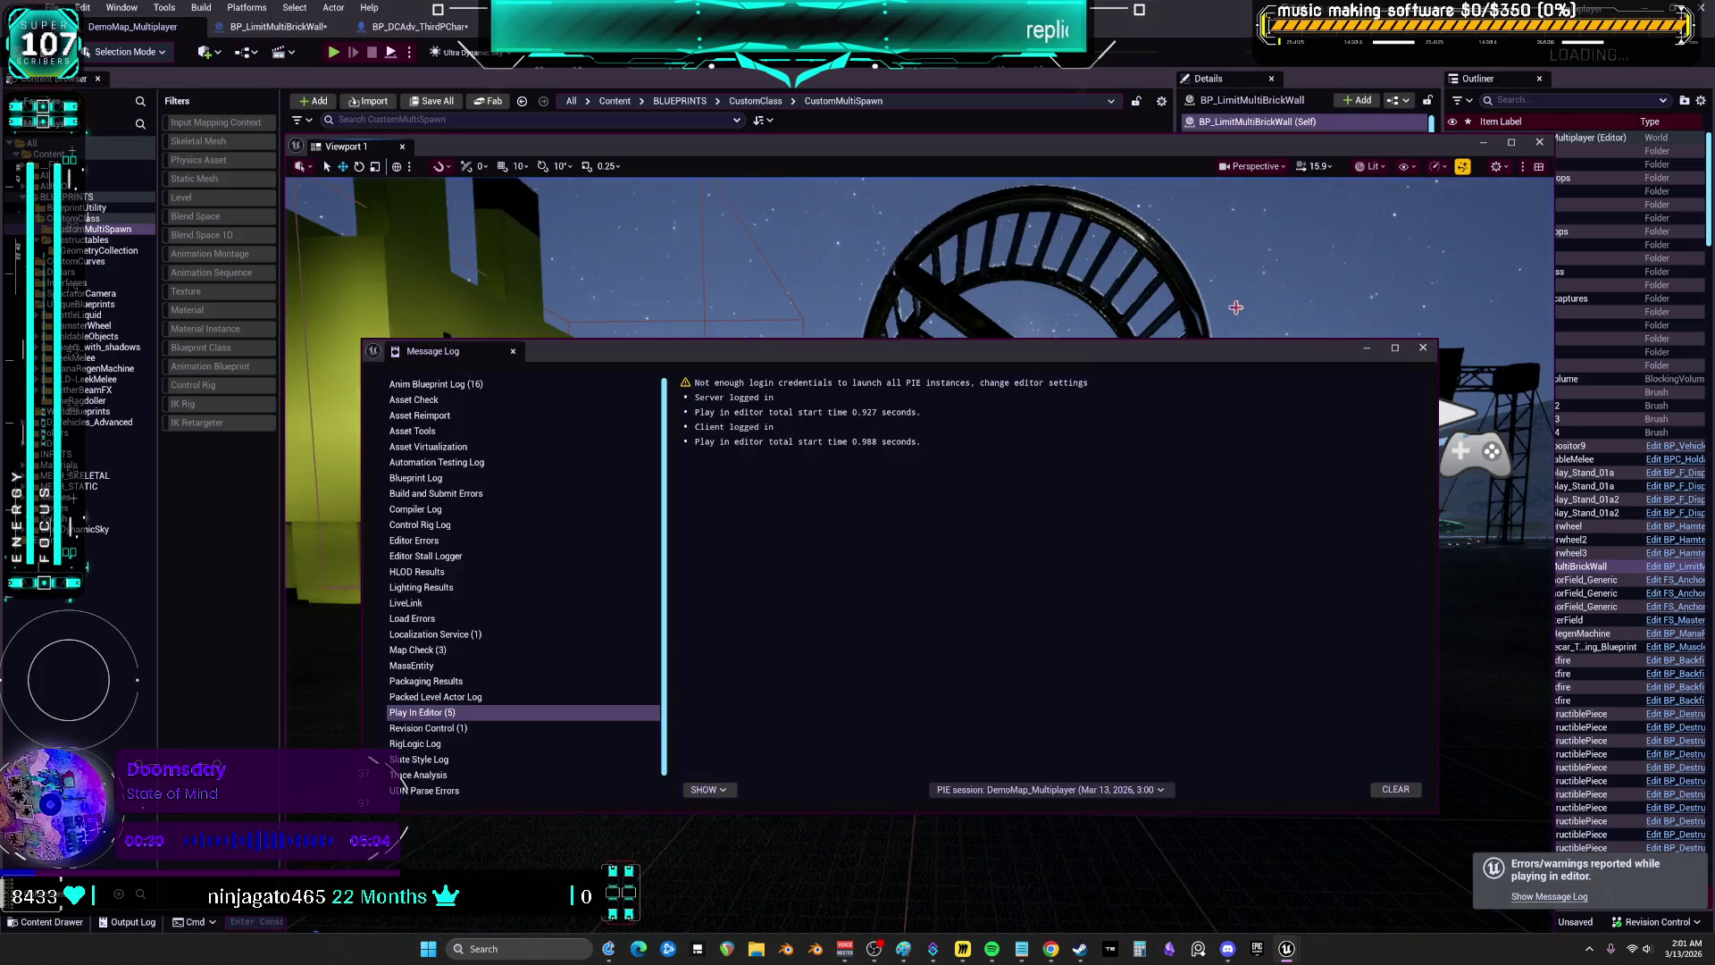
left_click(1422, 349)
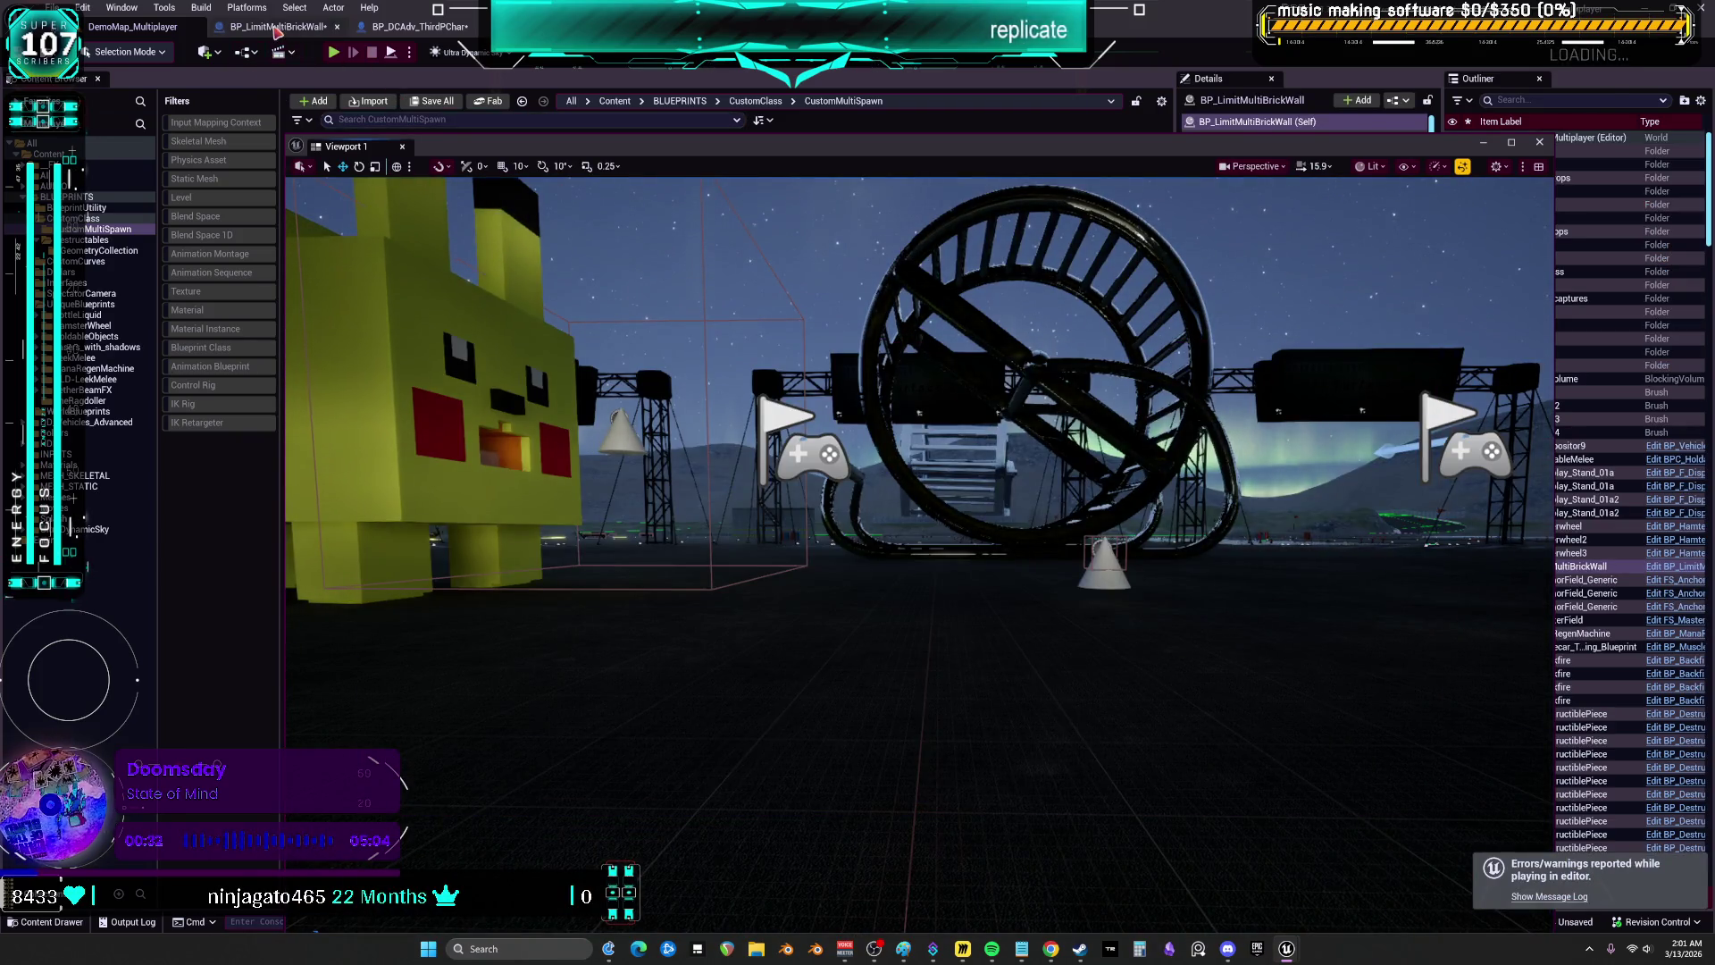
- Switch to the BP_LimitMultiBrickWall graph and bring the SWING BAT comment into view
left_click(278, 32)
scroll(746, 333, "down", 3)
left_click_drag(904, 276, 818, 451)
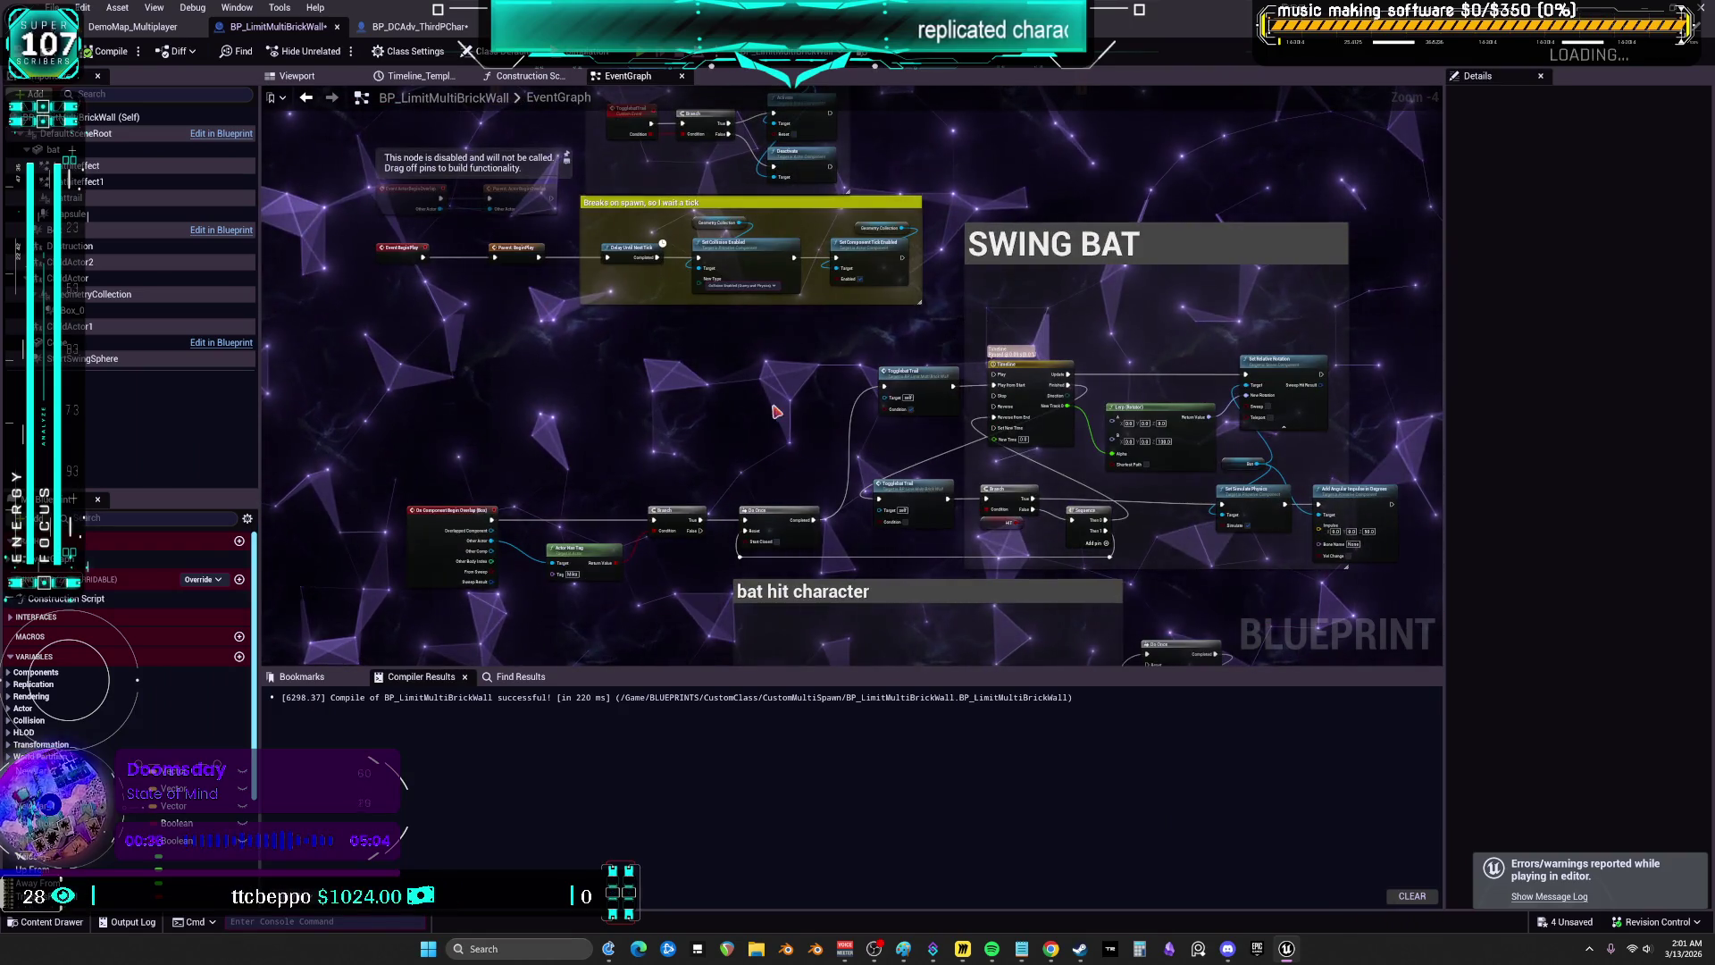
- Wire BeginPlay through a new Delay into Set Collision Enabled, delete Delay Until Next Tick, and compile
scroll(775, 411, "up", 4)
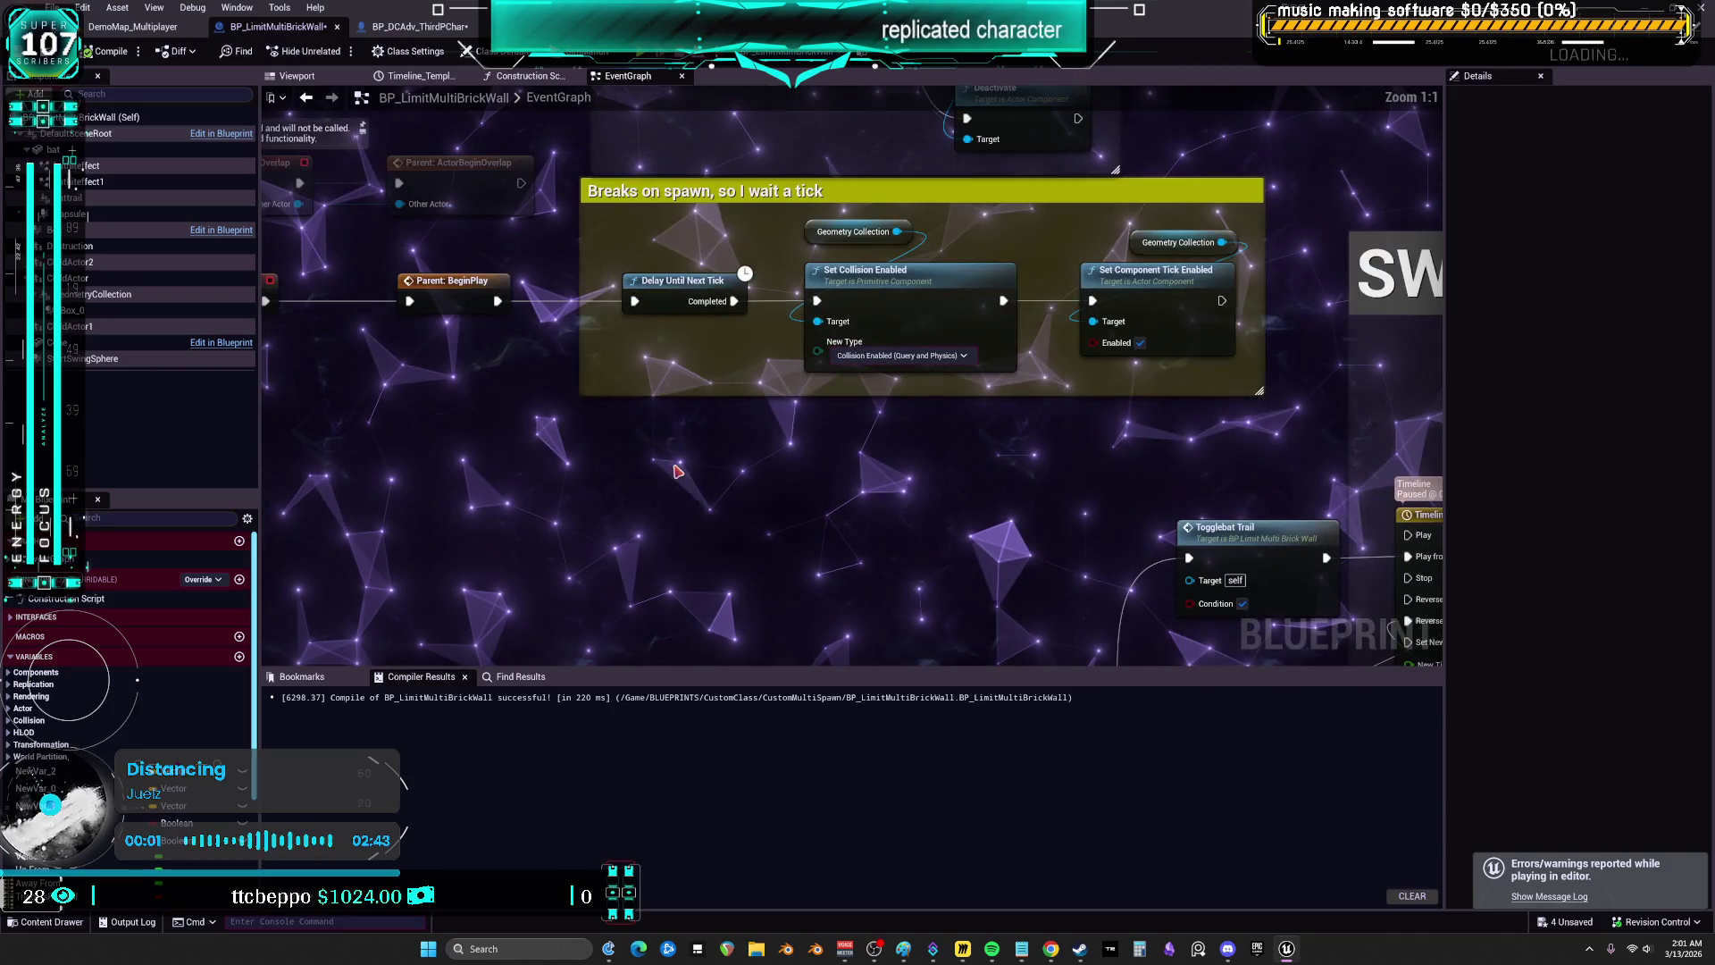
right_click(677, 471)
type("delay")
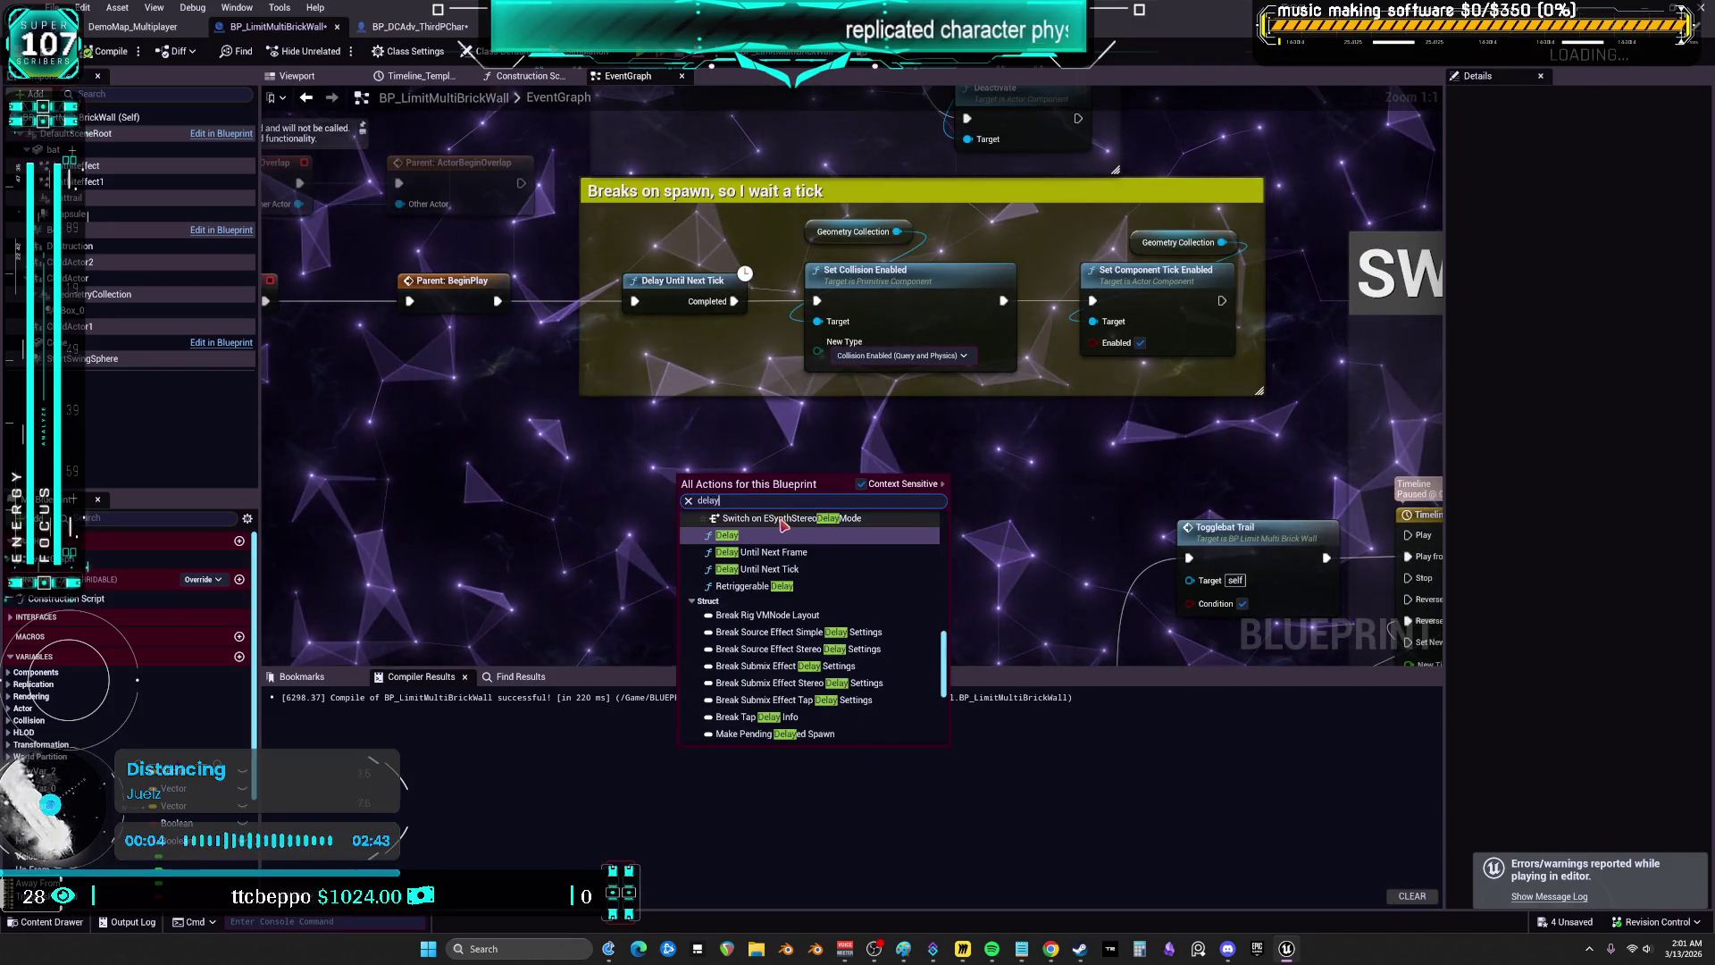
key("Return")
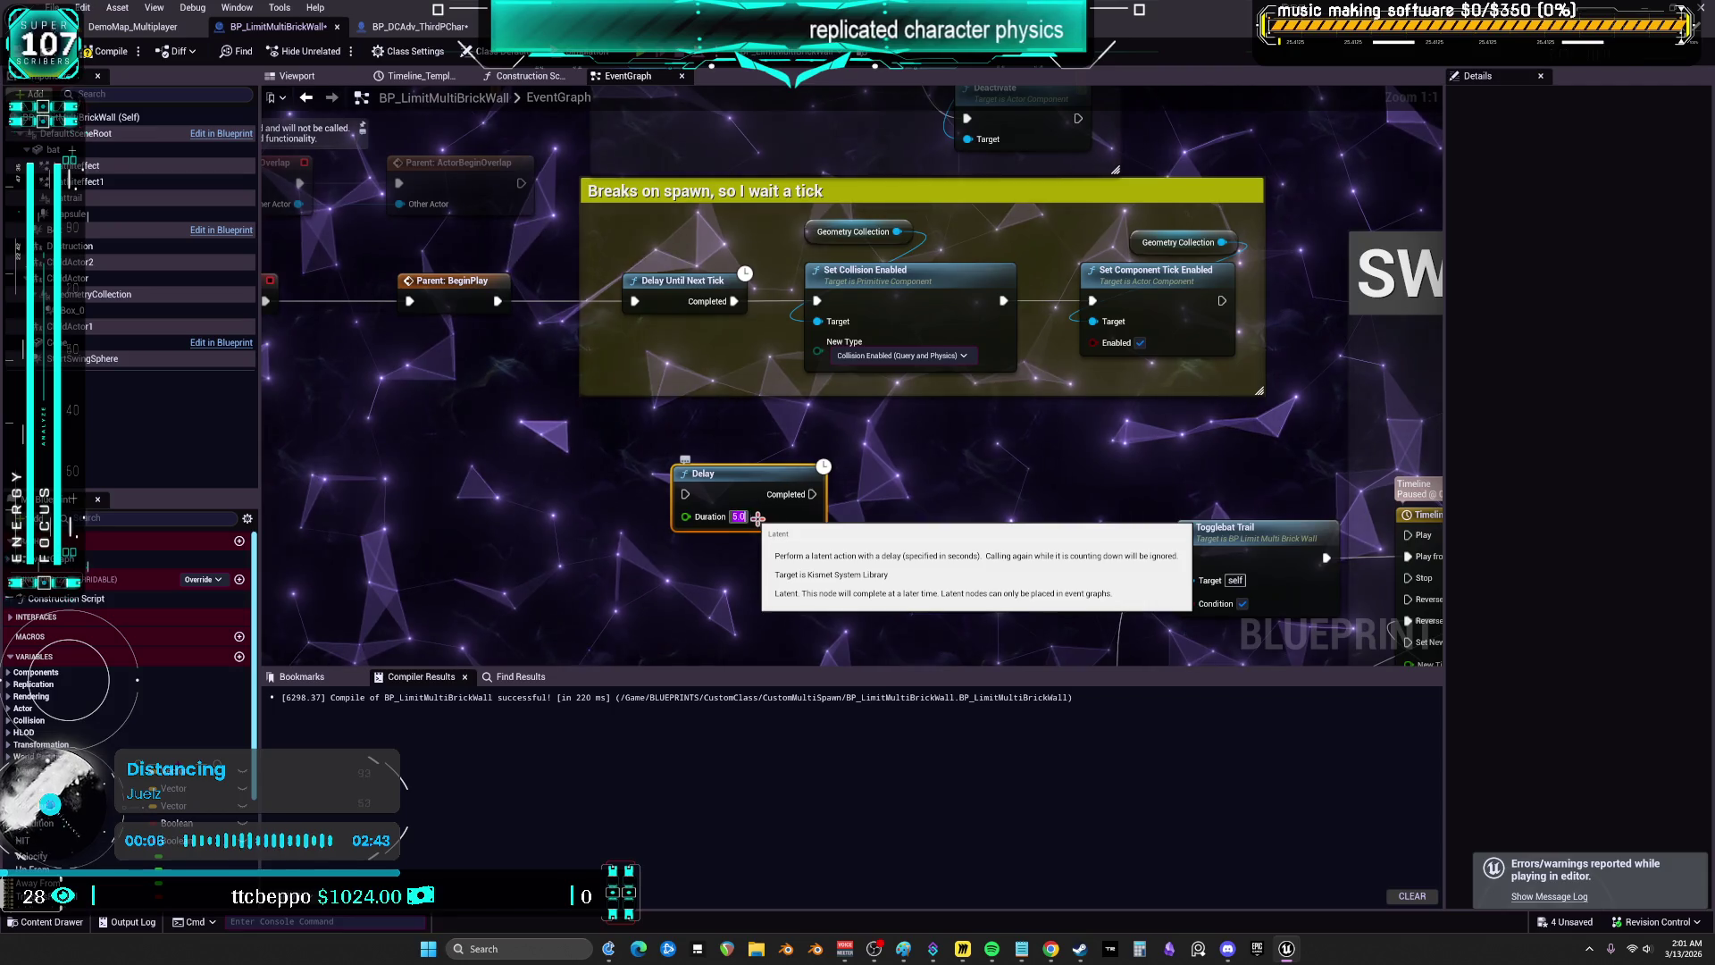
left_click_drag(705, 463, 652, 345)
left_click_drag(497, 301, 621, 366)
left_click_drag(749, 367, 820, 304)
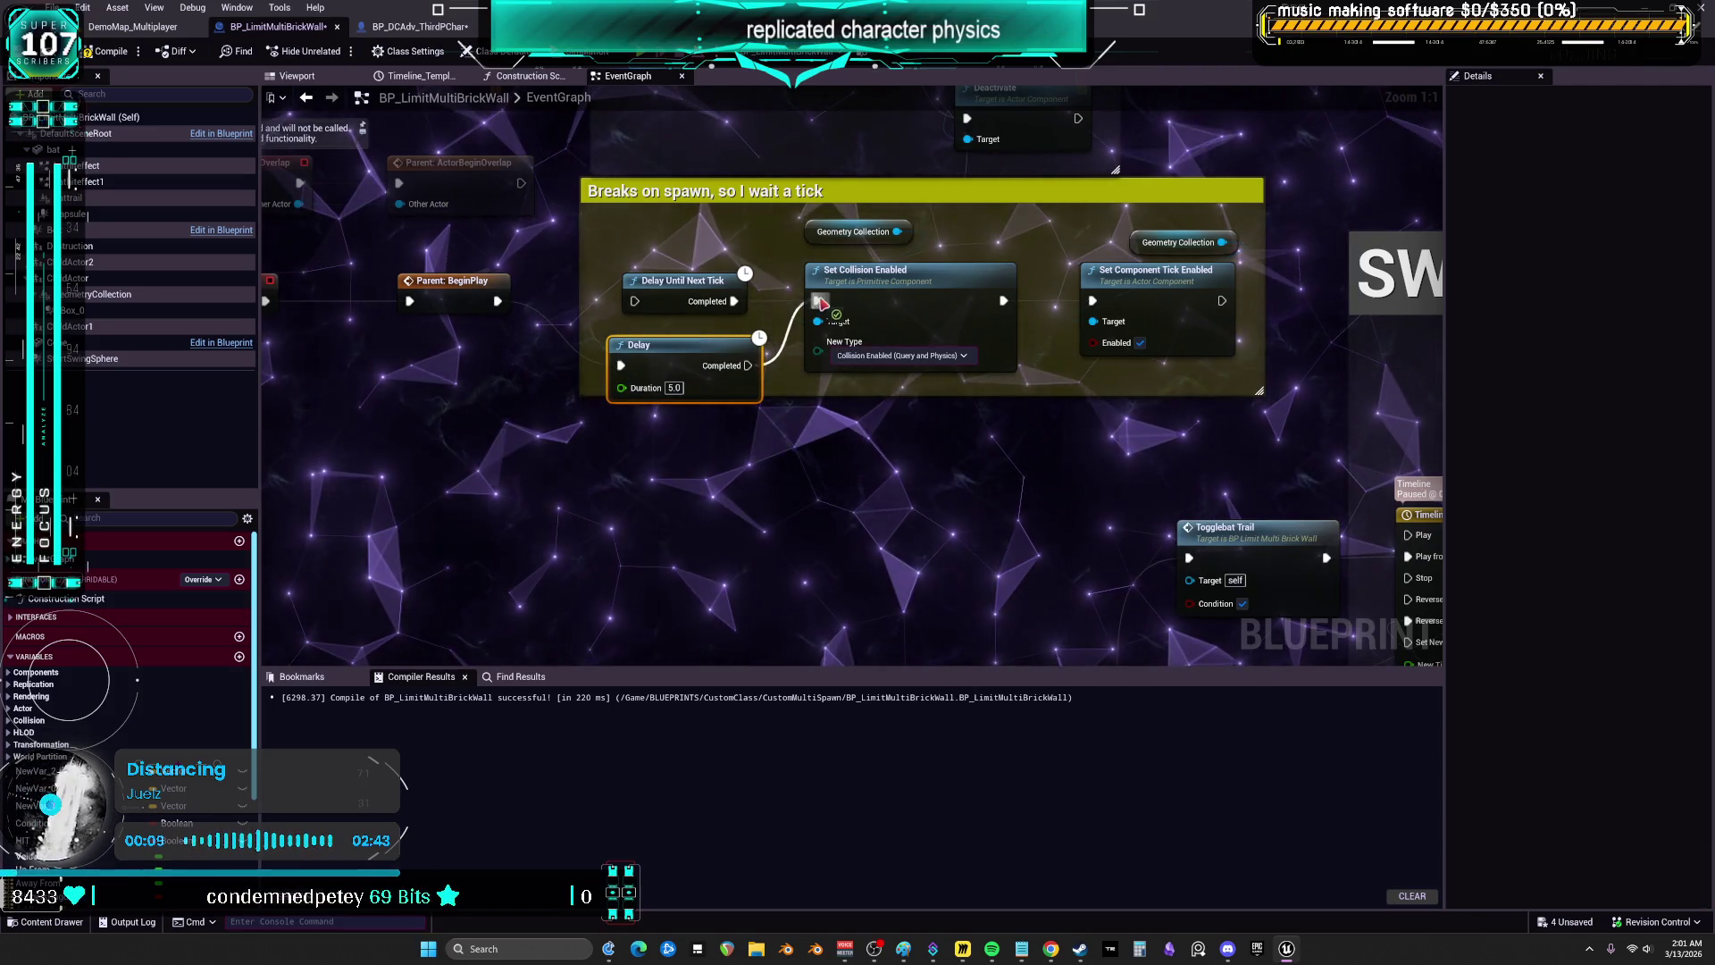
left_click(713, 294)
key("Delete")
left_click(105, 51)
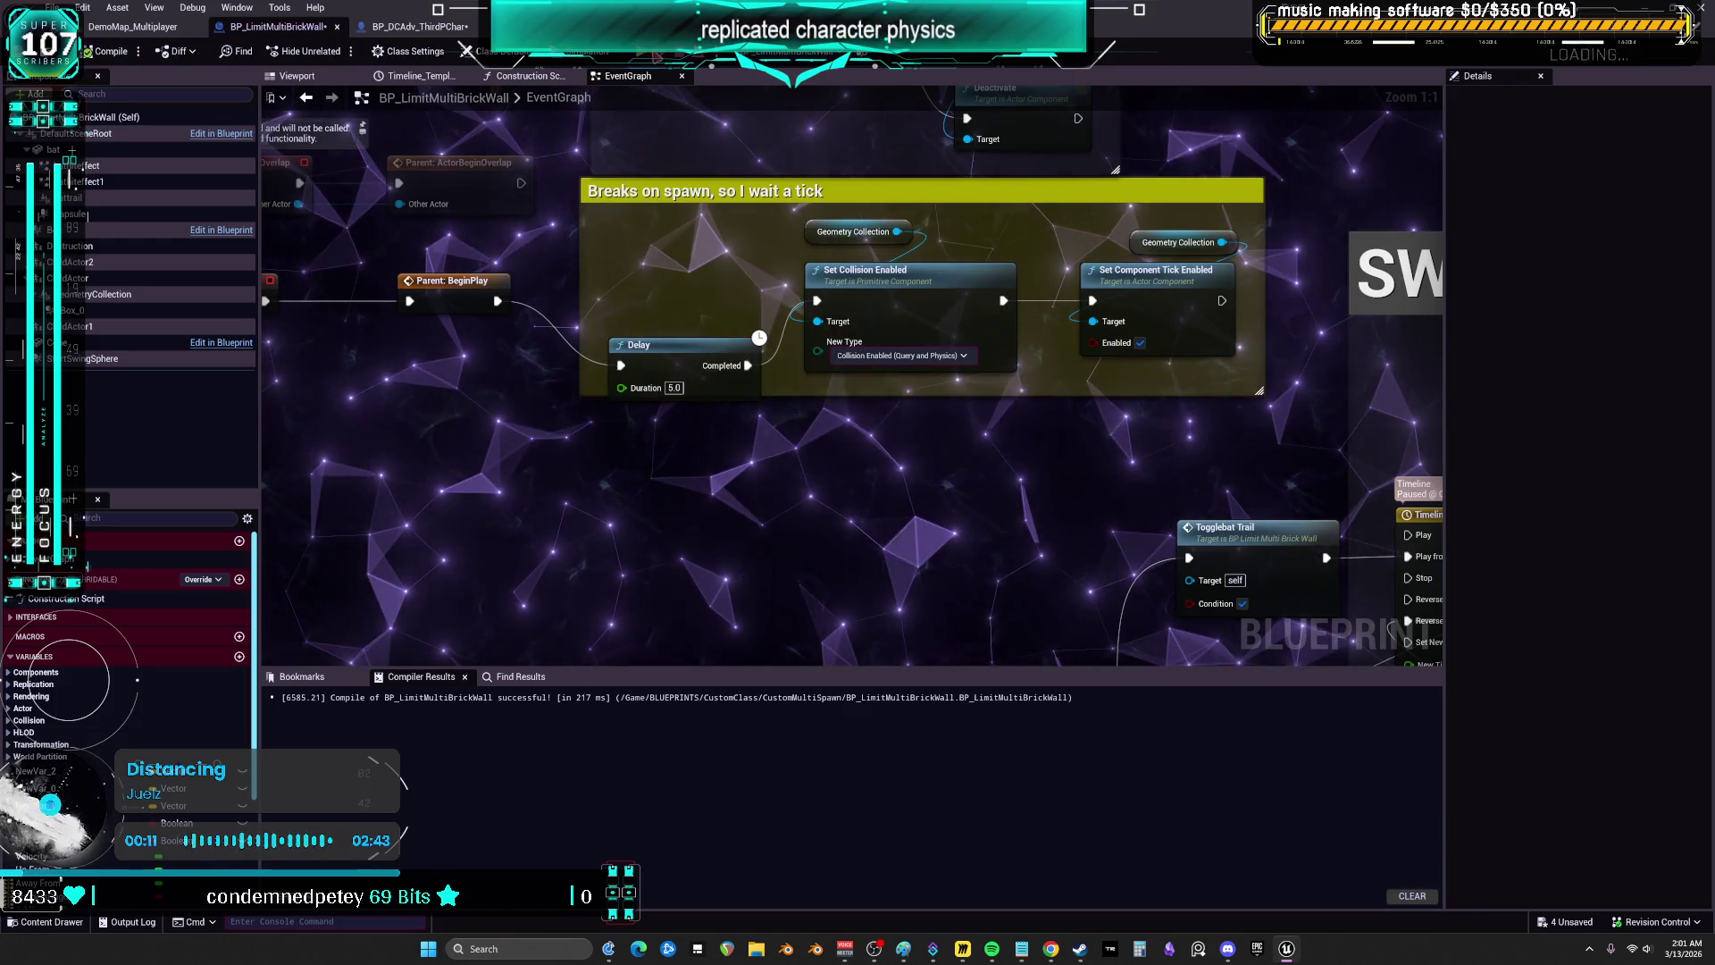
- Play-test in multiplayer, watching the graph during the countdown, then stop the session
key("alt+p")
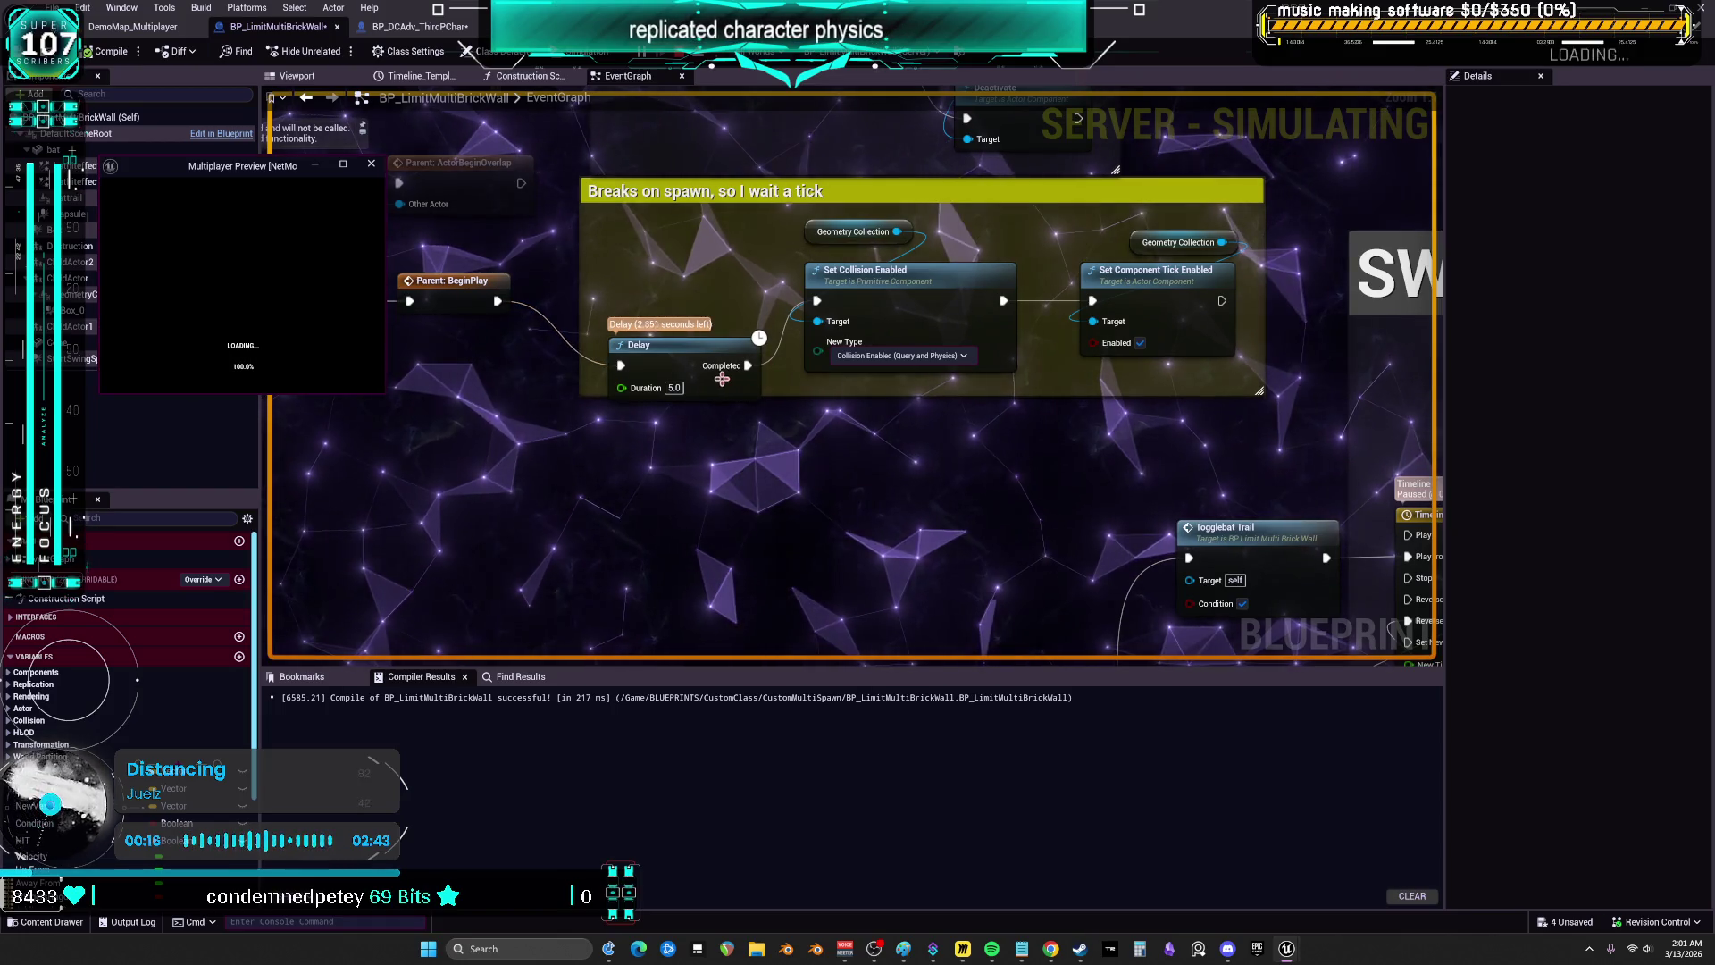
left_click(625, 470)
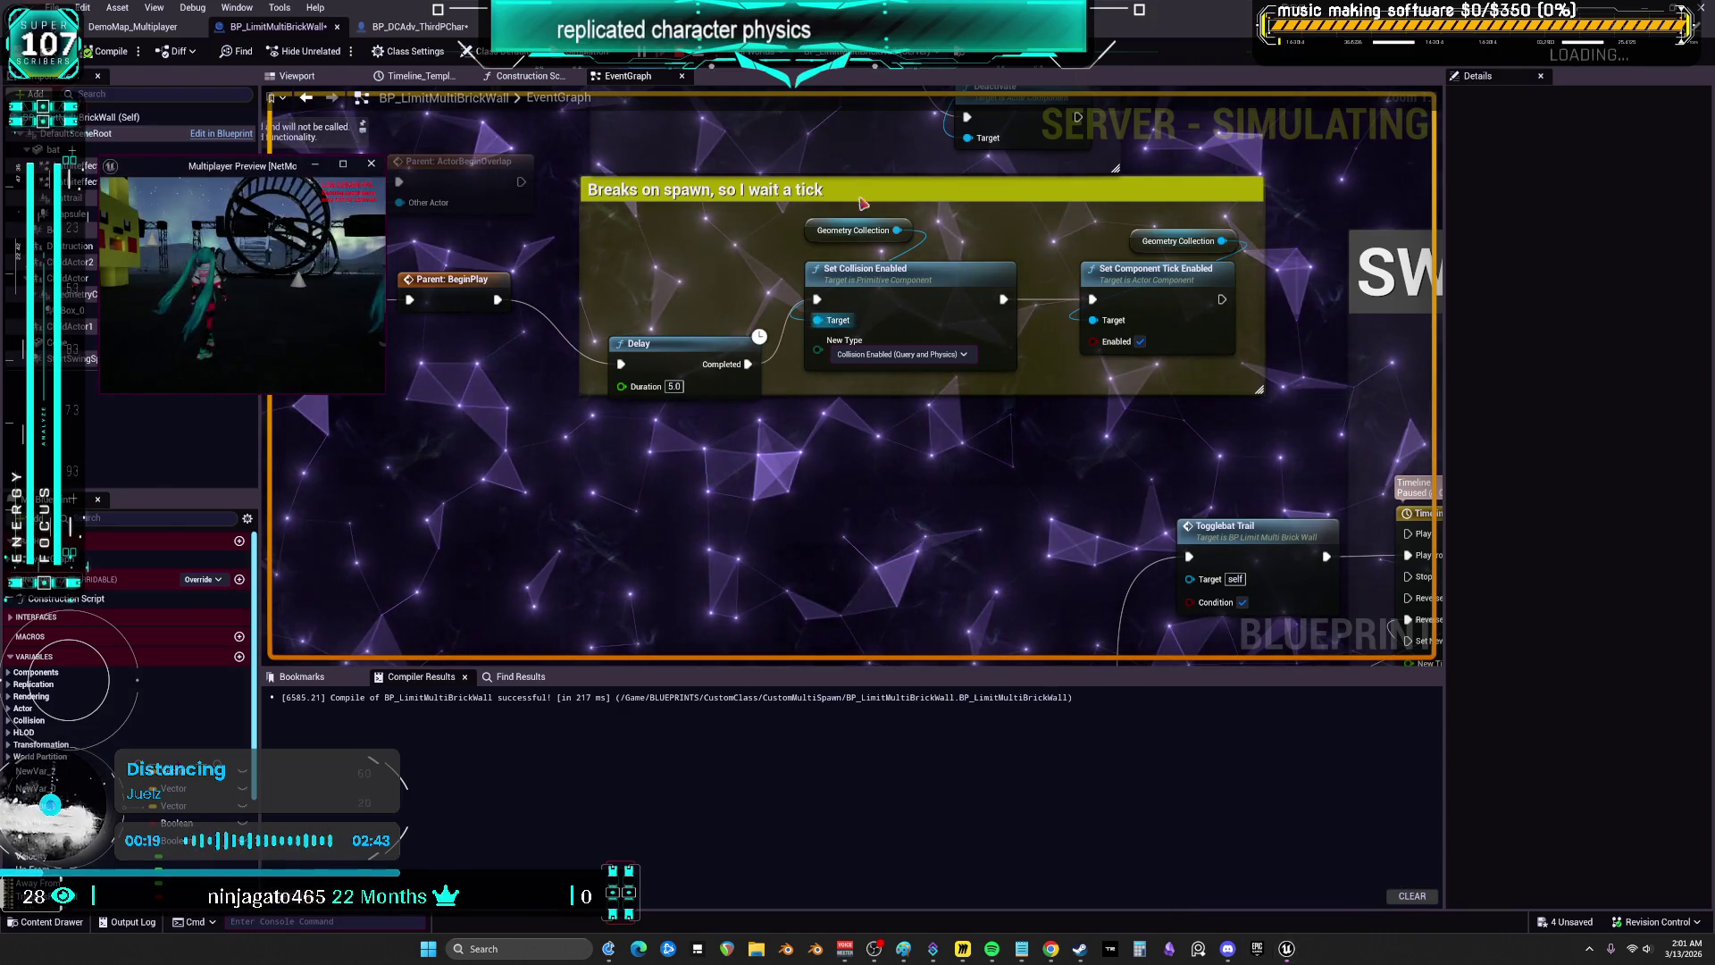
key("alt+Tab")
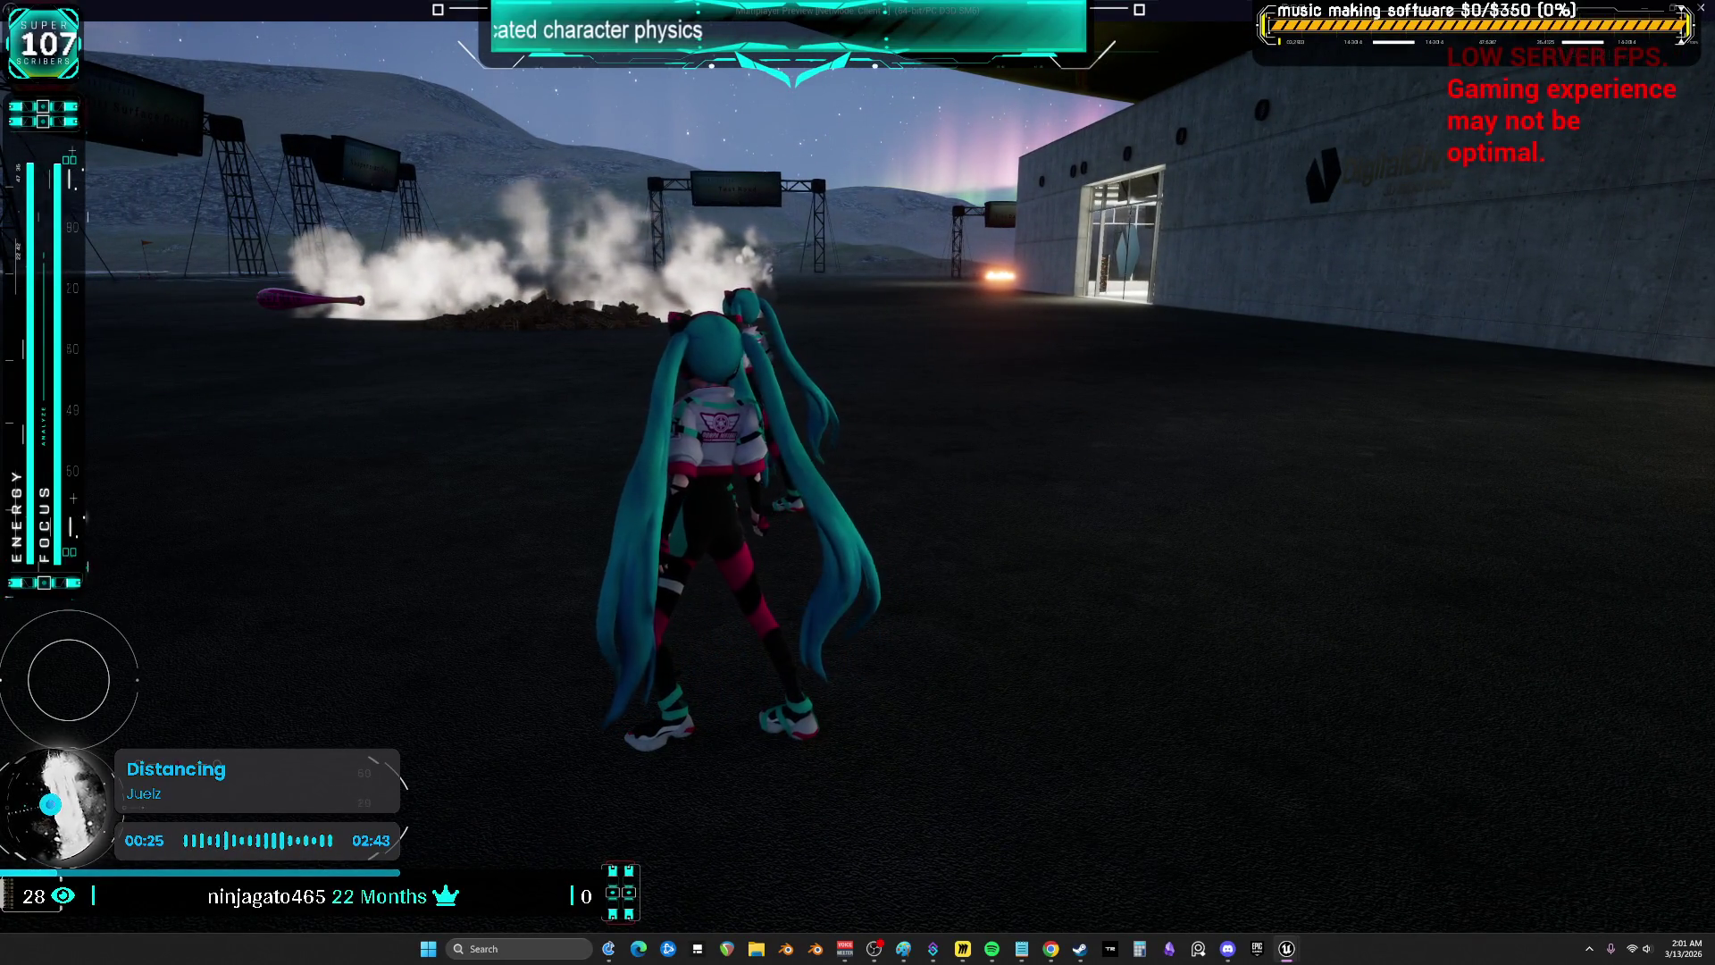
key("Escape")
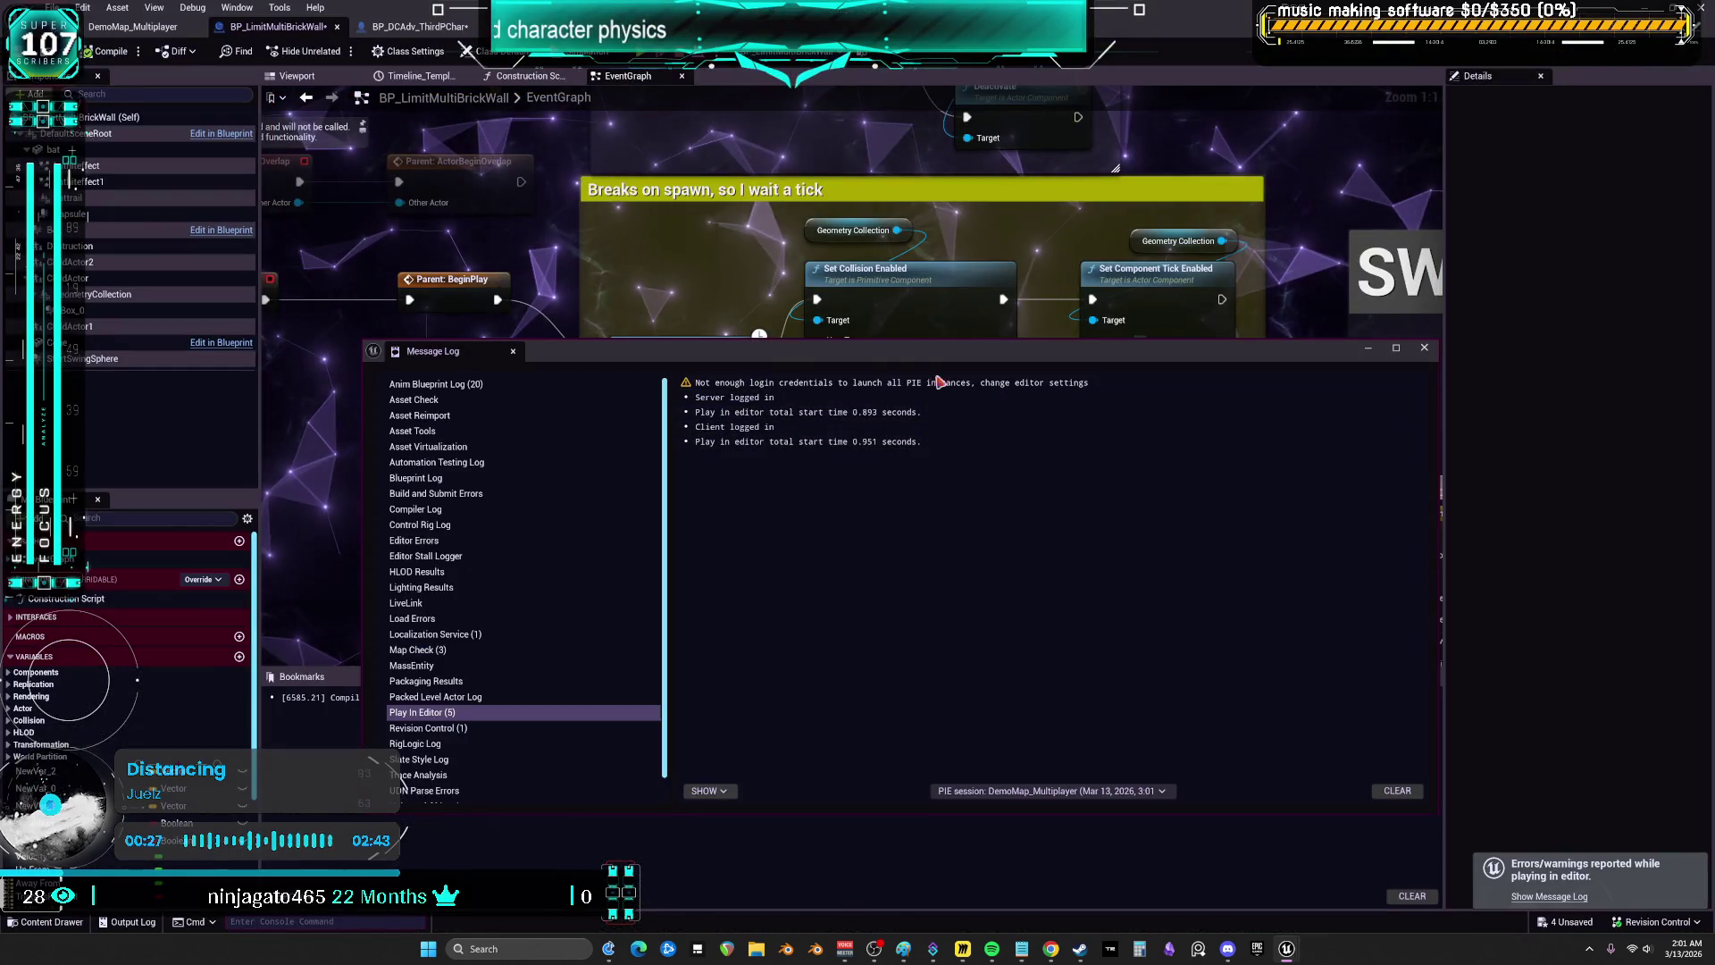
- Take the Geometry Collection, collision and tick nodes out of BeginPlay and delete the wait-a-tick comment
left_click(871, 332)
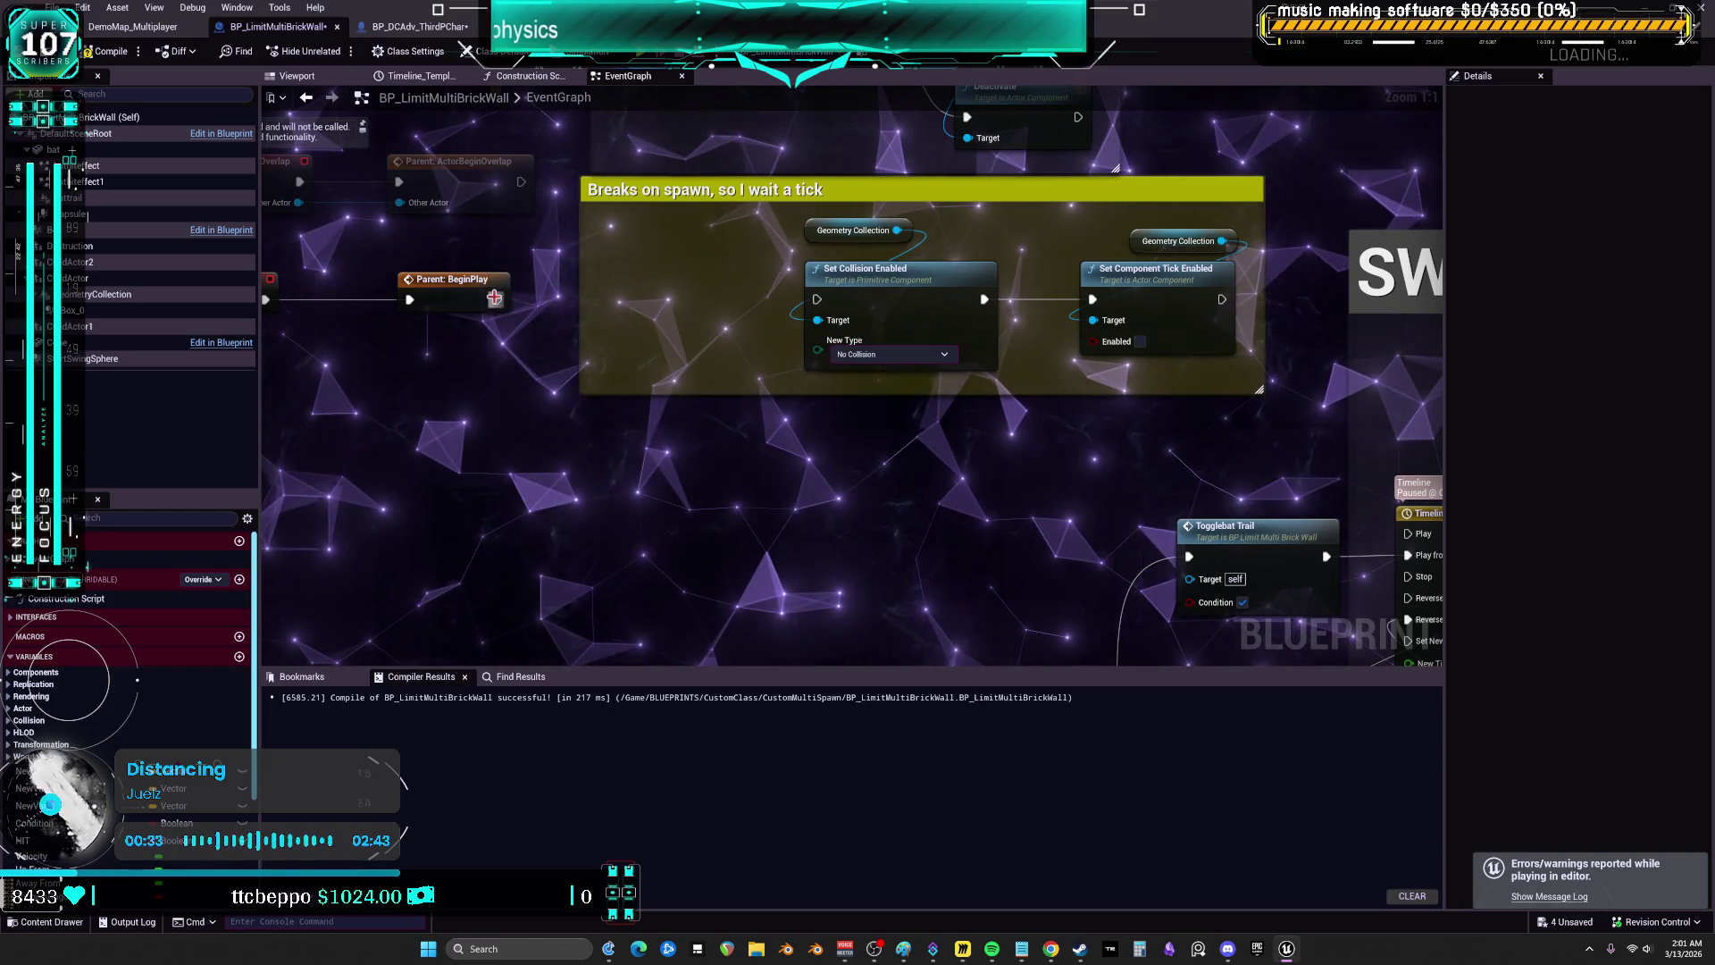
left_click(819, 232)
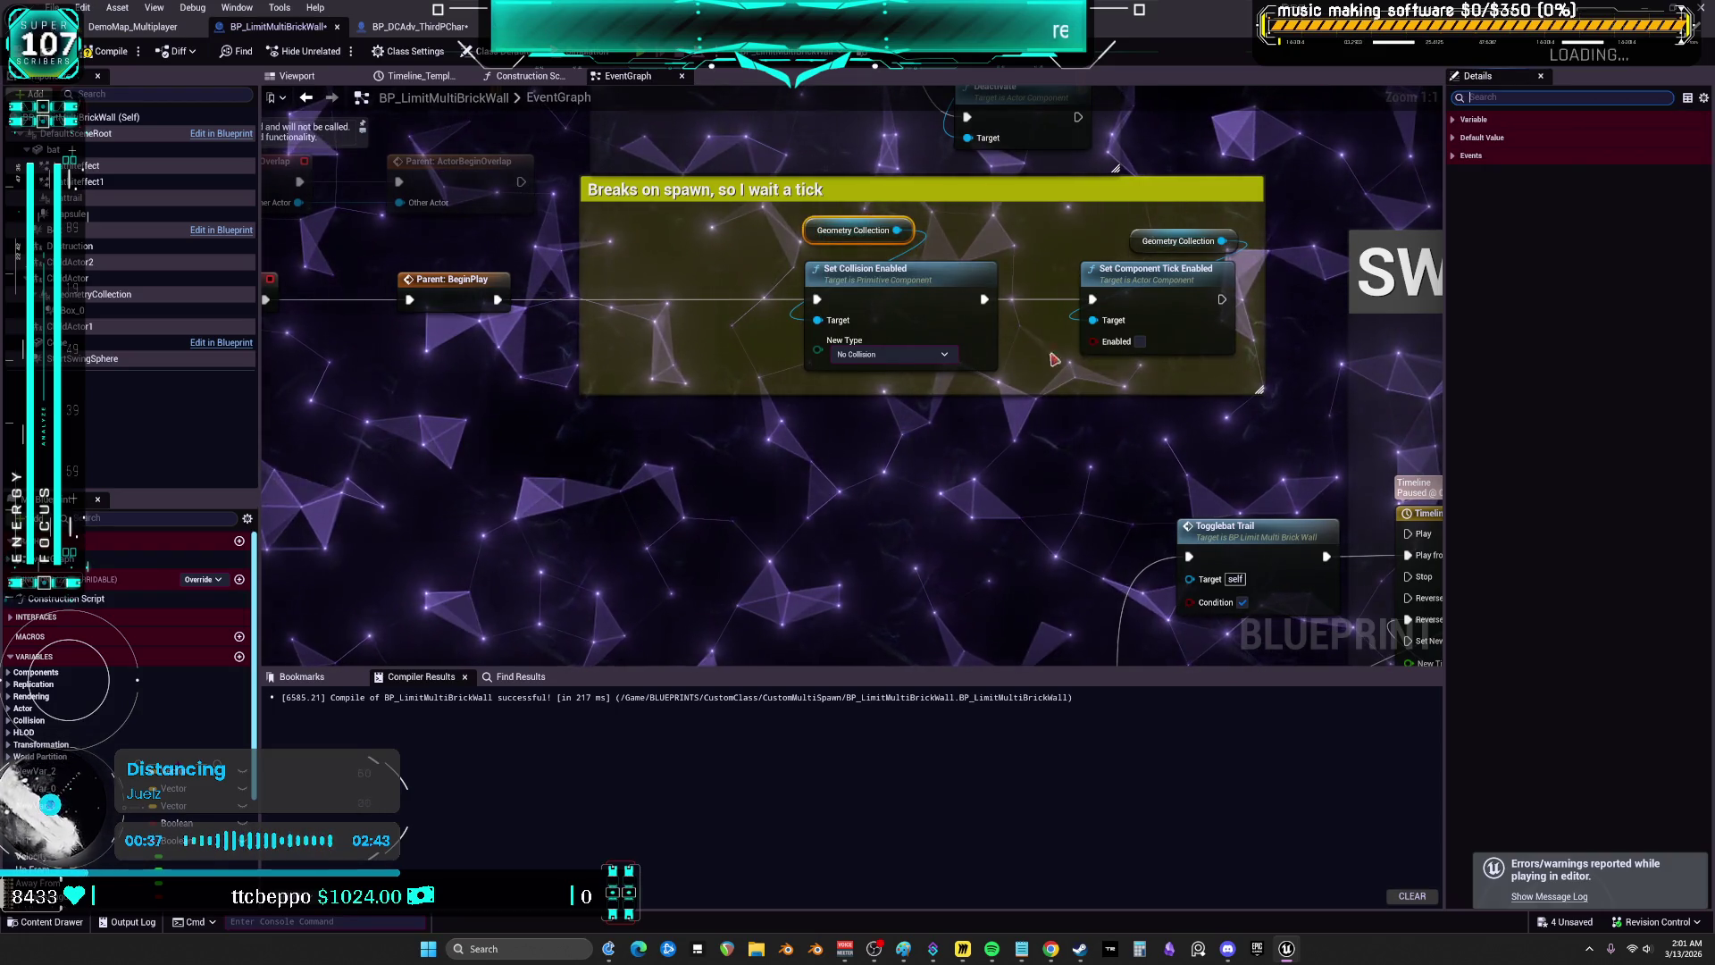
left_click_drag(1054, 359, 987, 353)
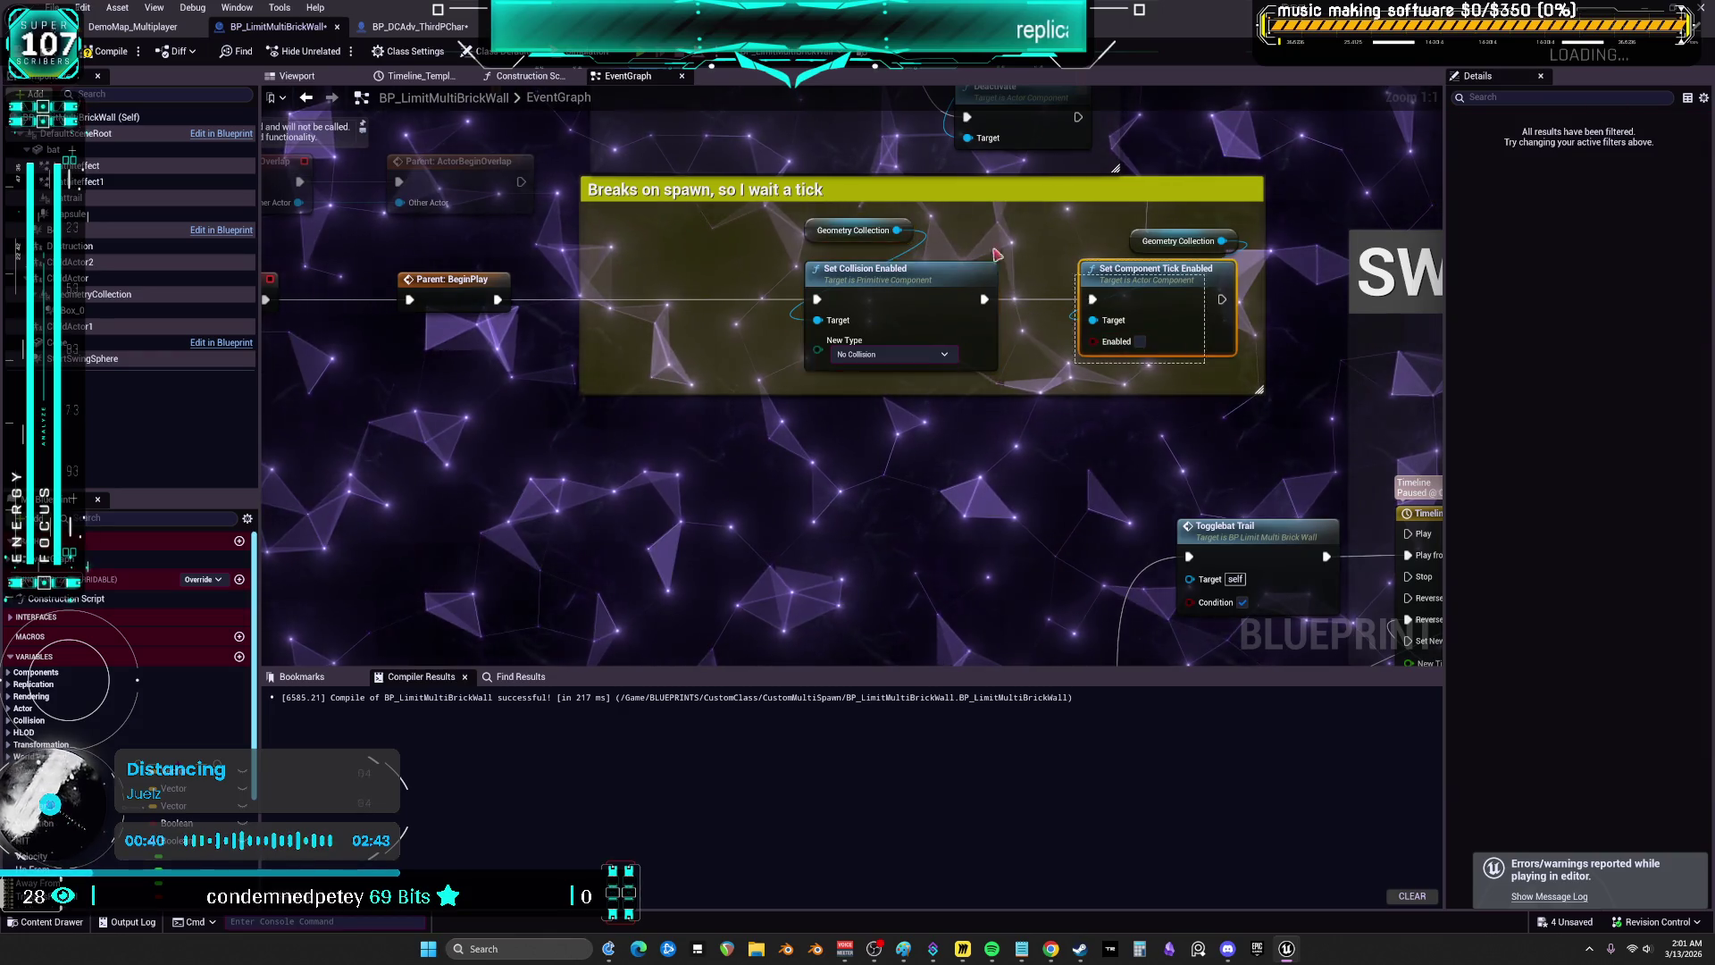
key("Delete")
scroll(796, 387, "down", 1)
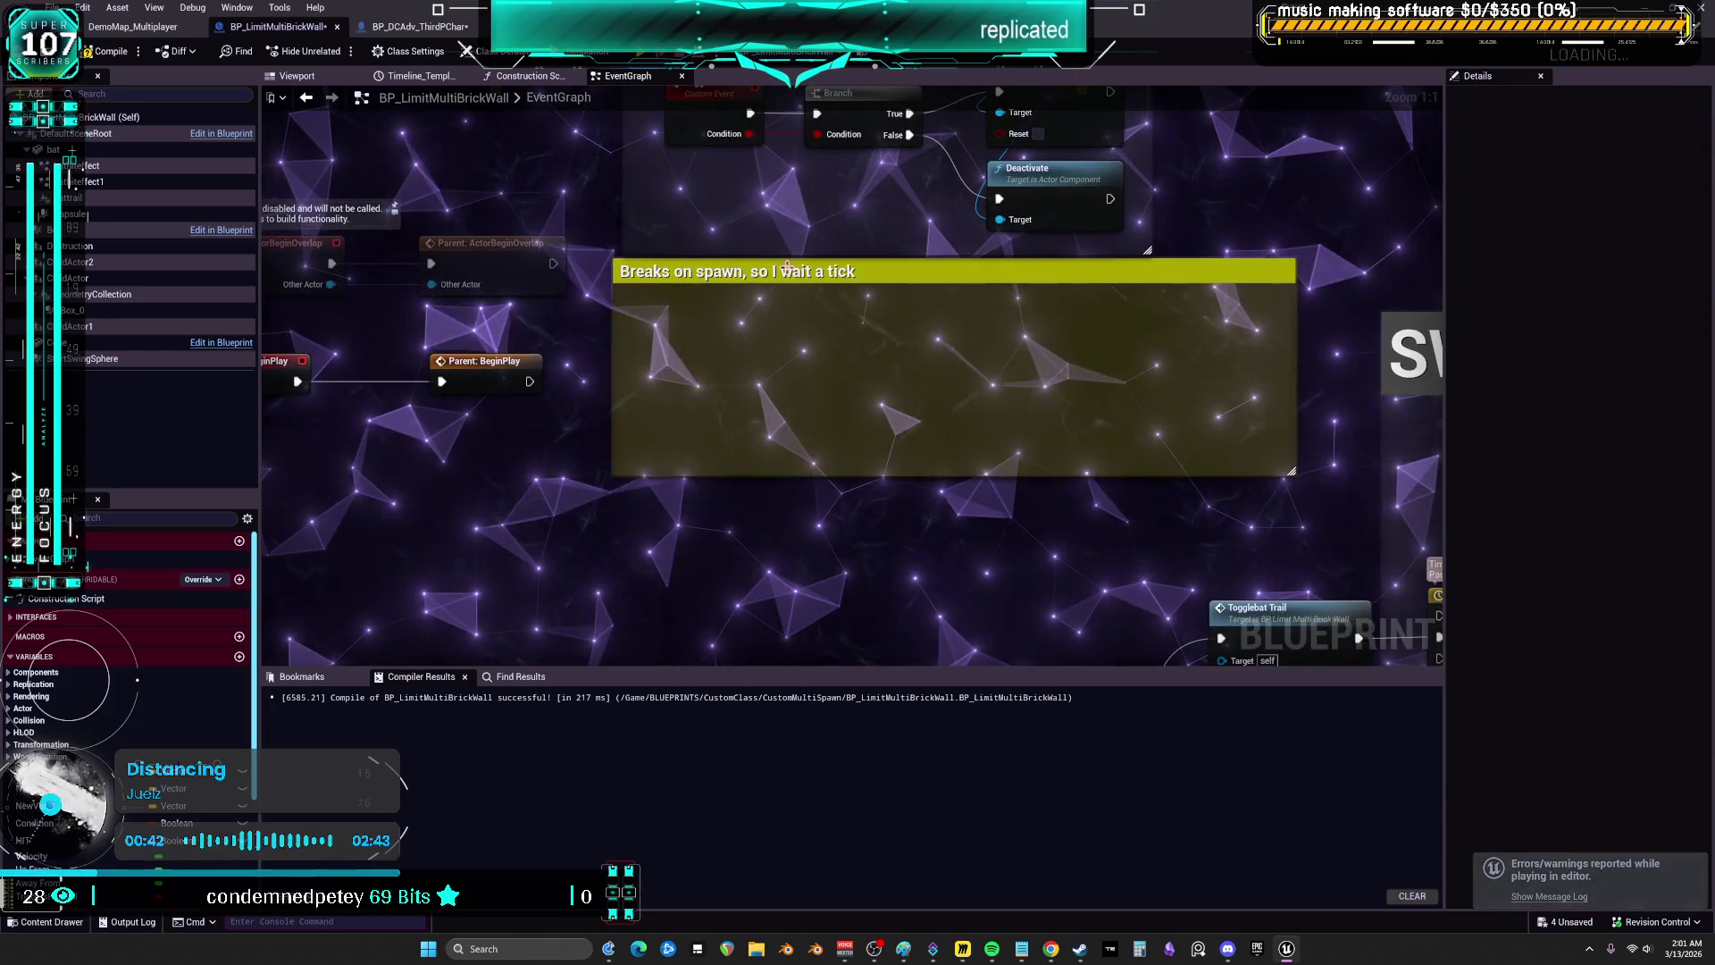
left_click(858, 488)
key("Delete")
- Connect section 3's overlap event to the Branch and shift the overlap, tag and Branch nodes left
scroll(859, 488, "down", 1)
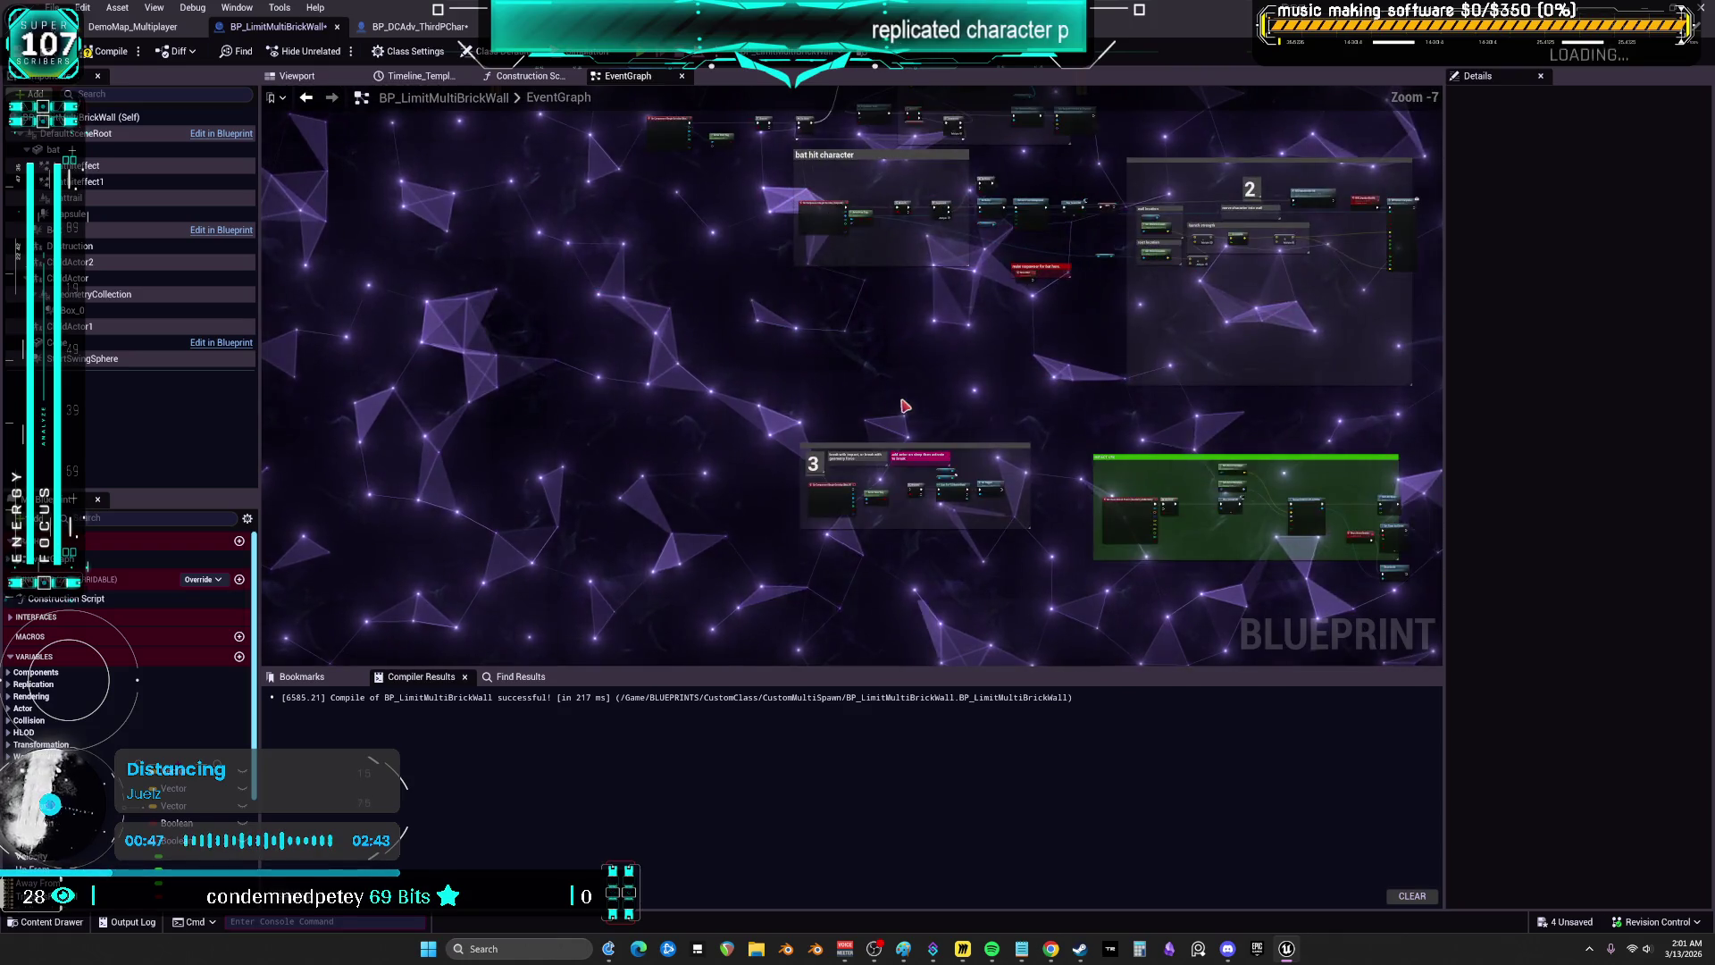
scroll(903, 406, "up", 7)
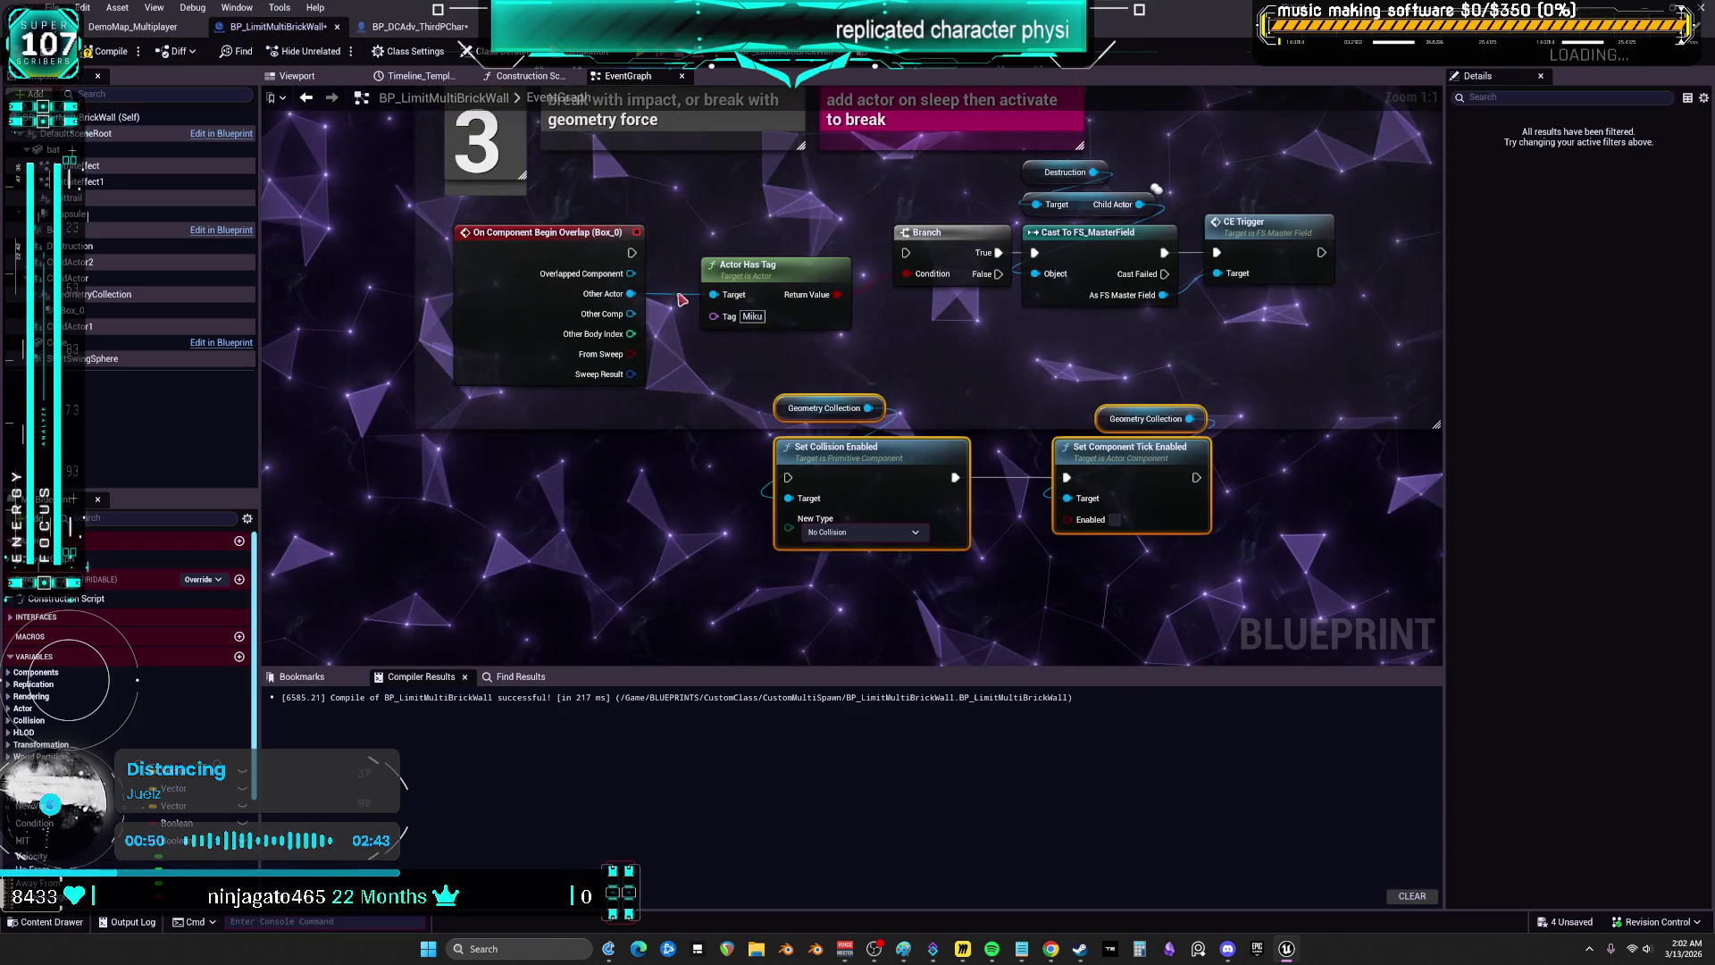
left_click_drag(917, 256, 911, 253)
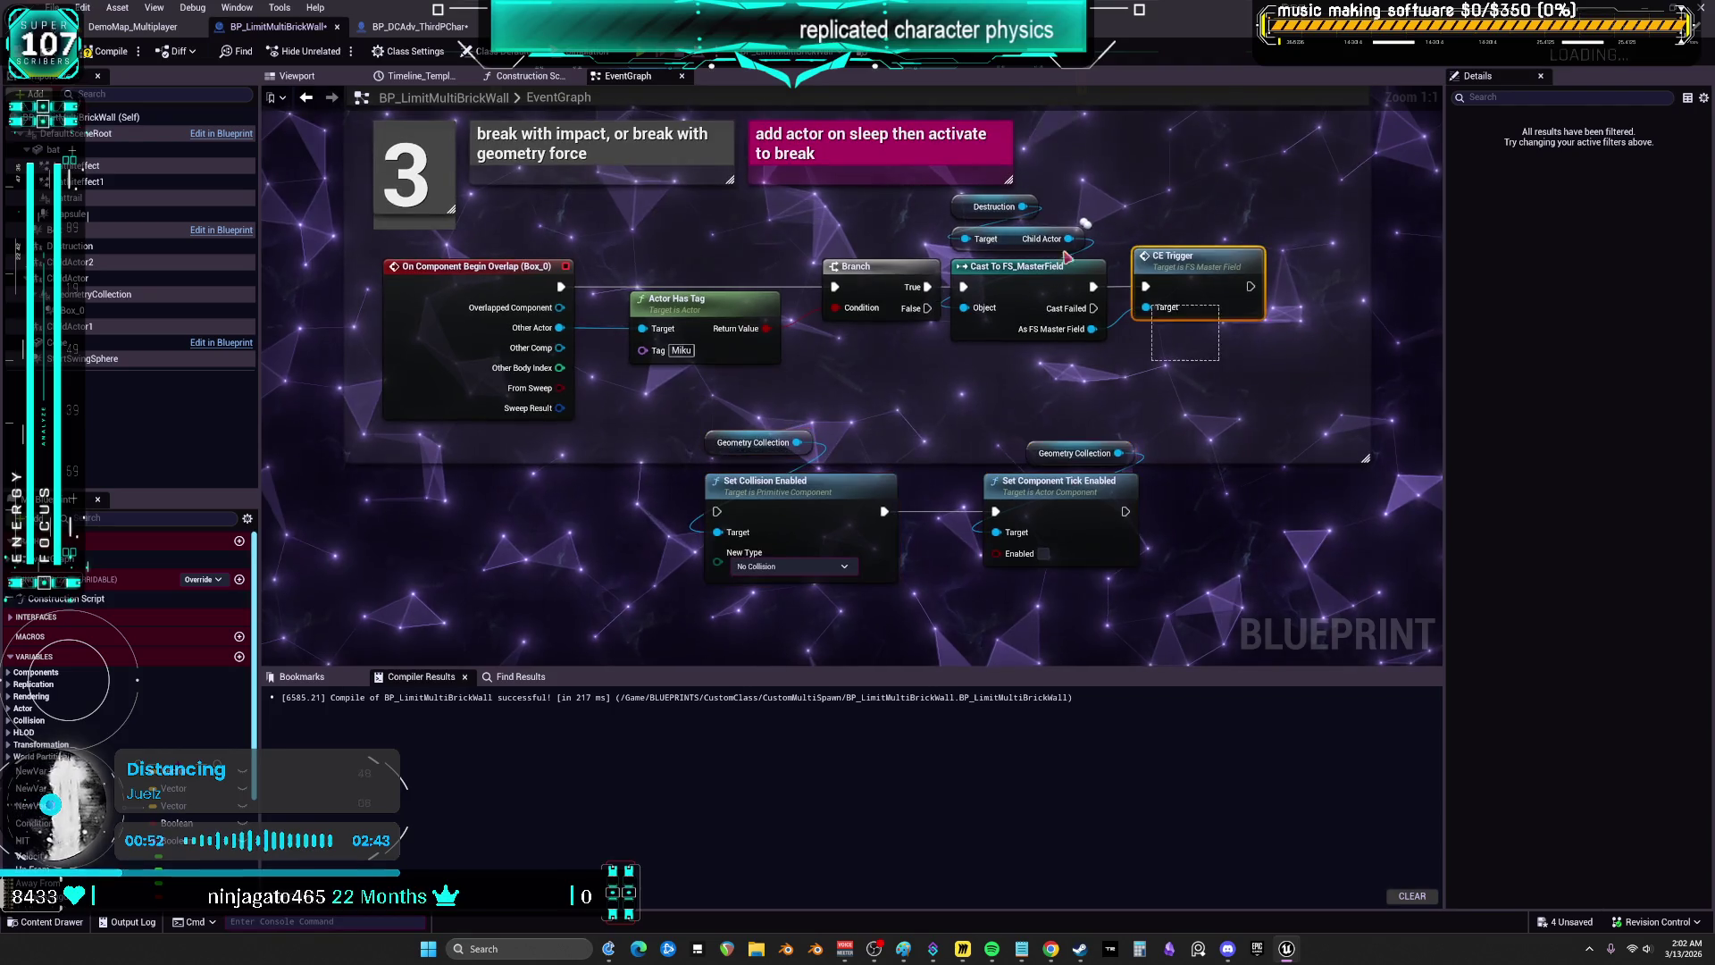
left_click_drag(623, 283, 563, 284)
left_click_drag(673, 308, 652, 308)
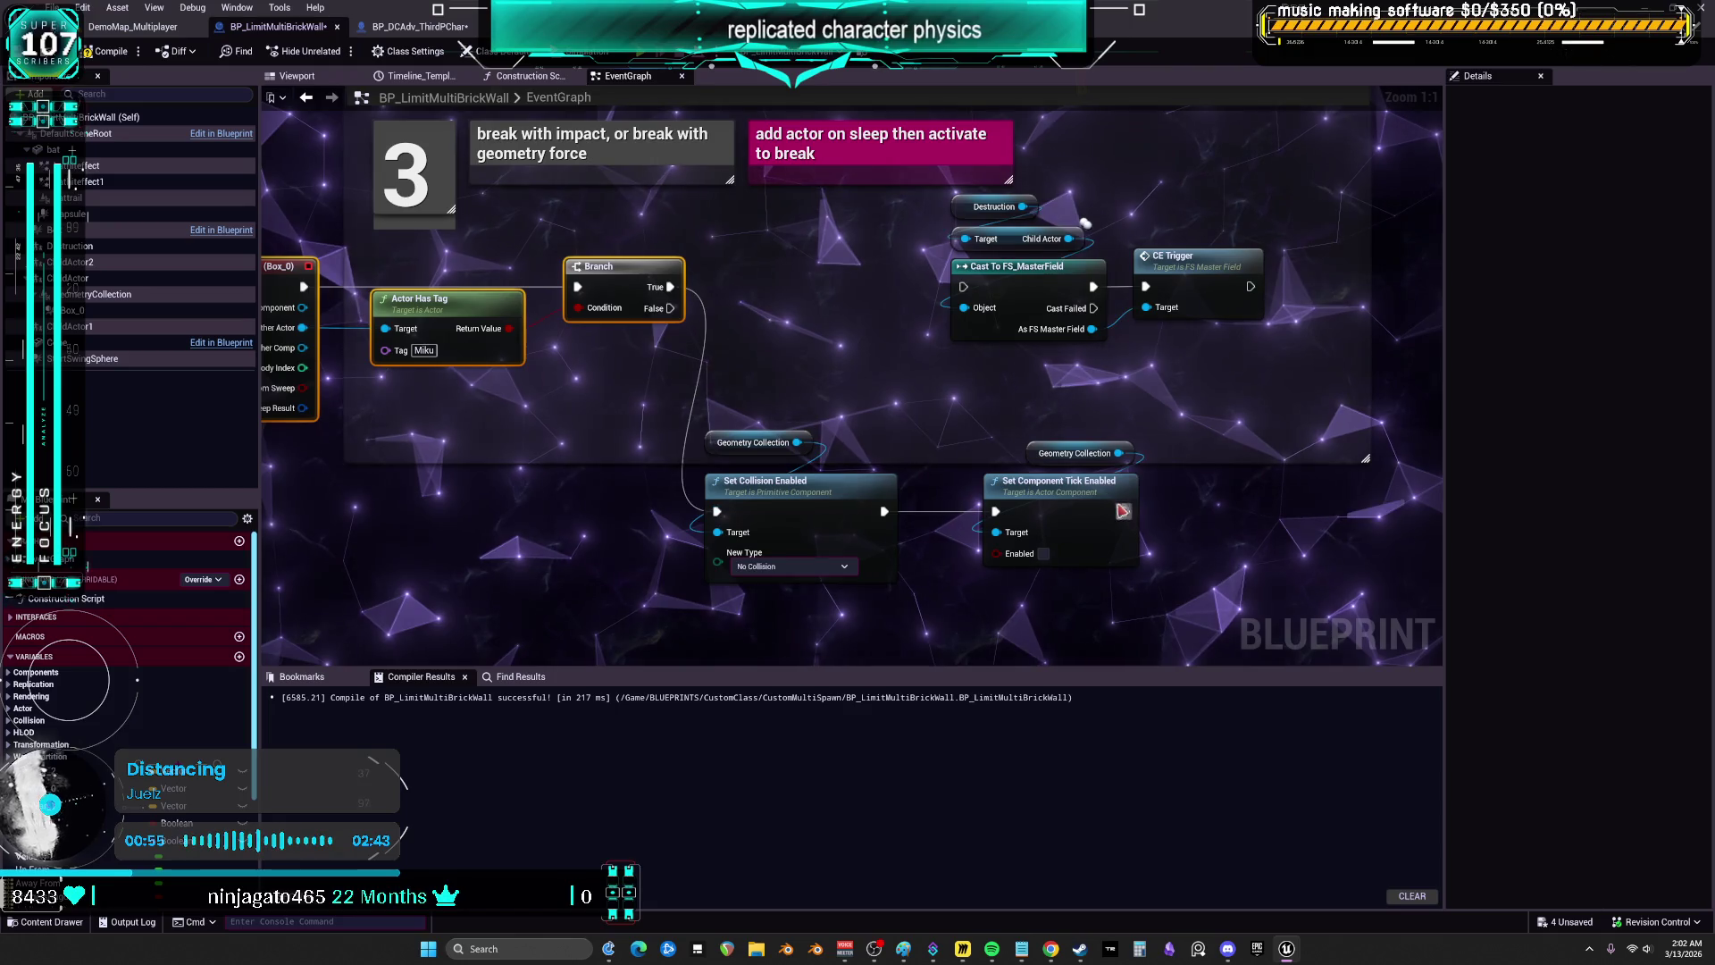
- Add a Delay Until Next Tick before the FS_MasterField cast, compile with F7, and start multiplayer PIE
mouse_move(1065, 441)
left_mouse_down()
mouse_move(1063, 497)
mouse_move(1012, 506)
left_mouse_up()
left_click_drag(777, 384, 818, 366)
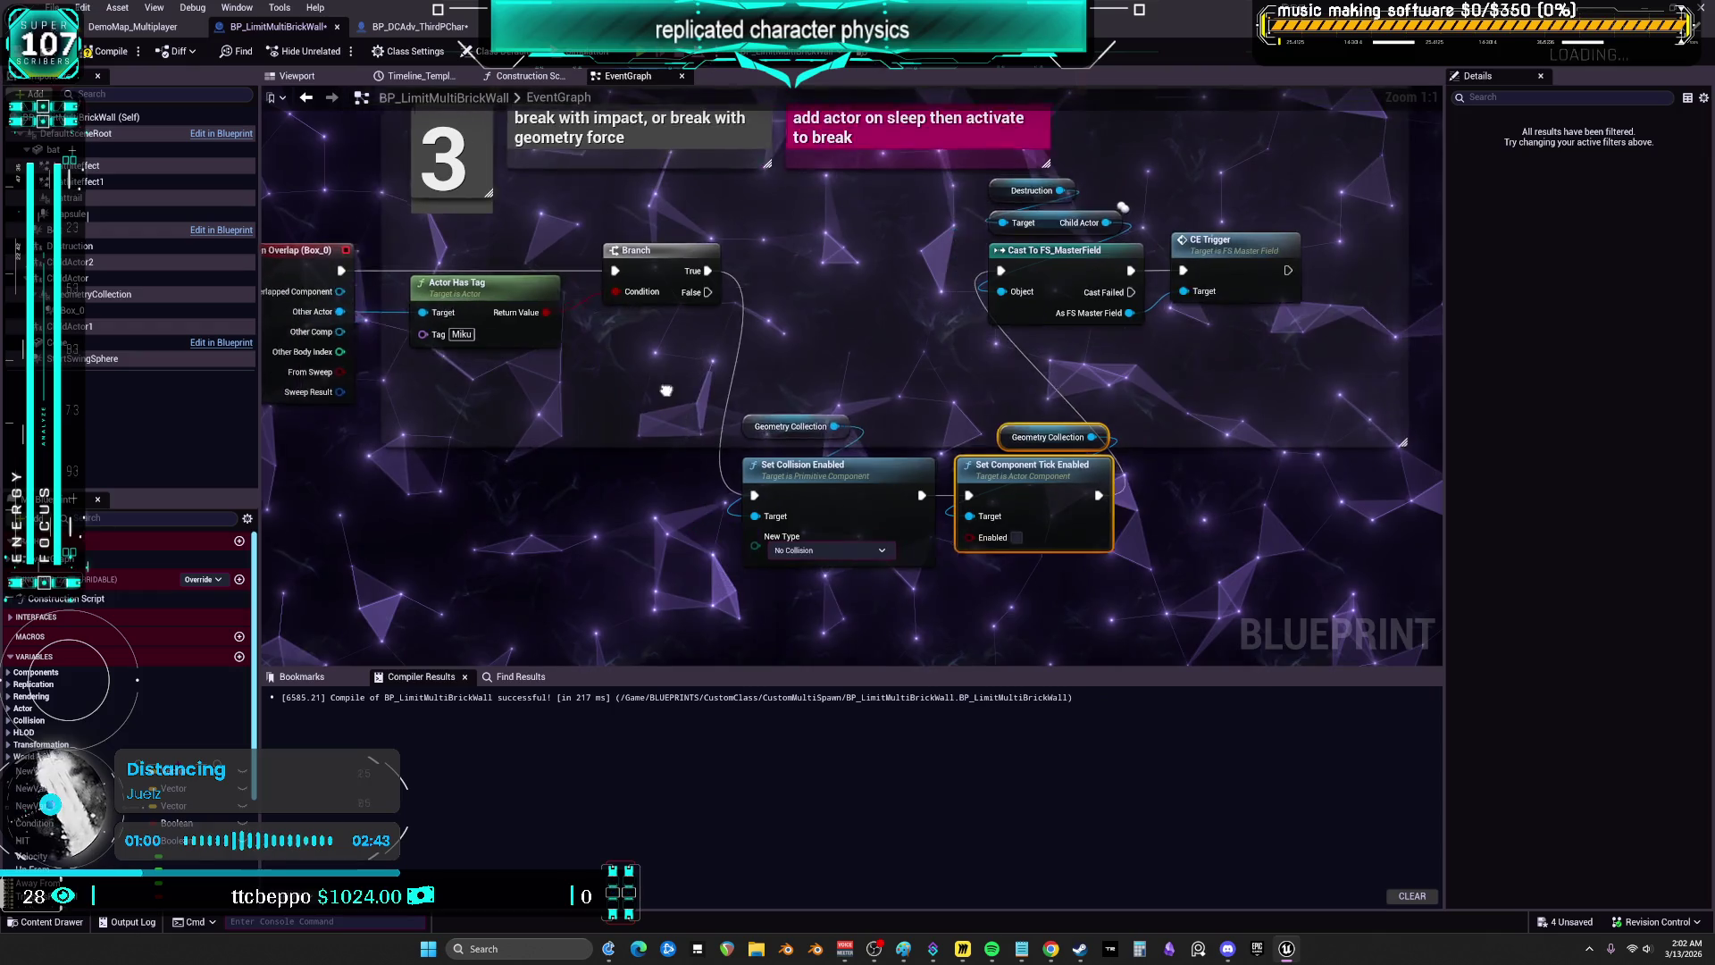
type("next tick")
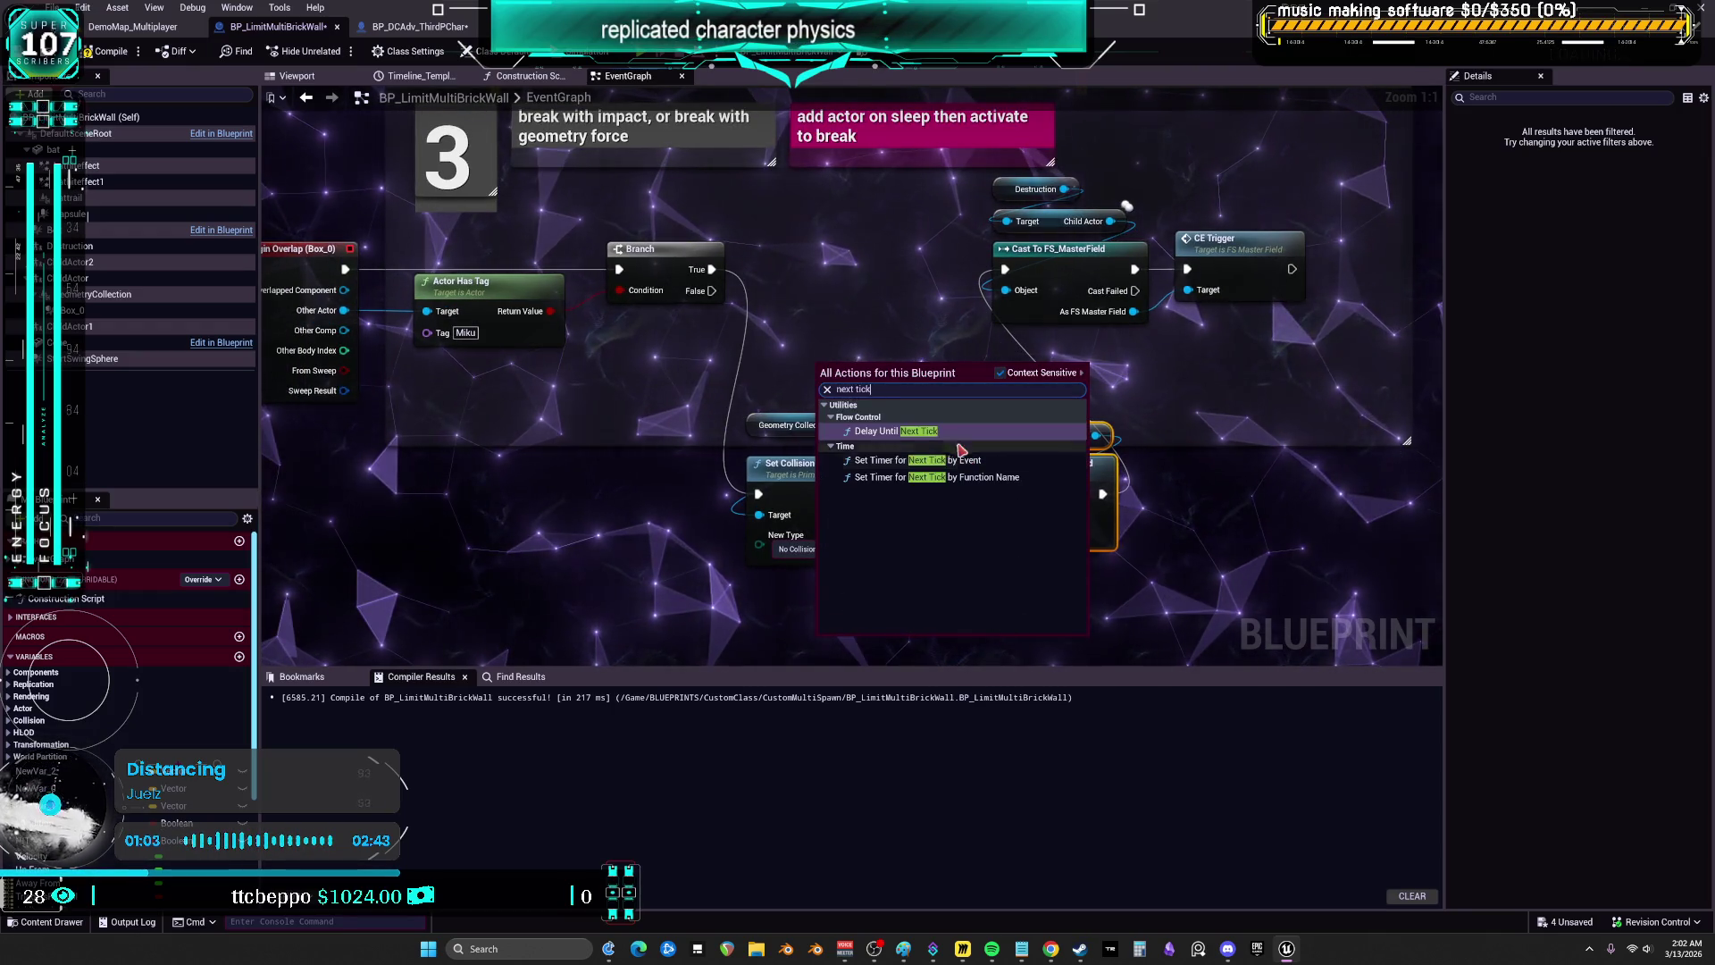
left_click(966, 434)
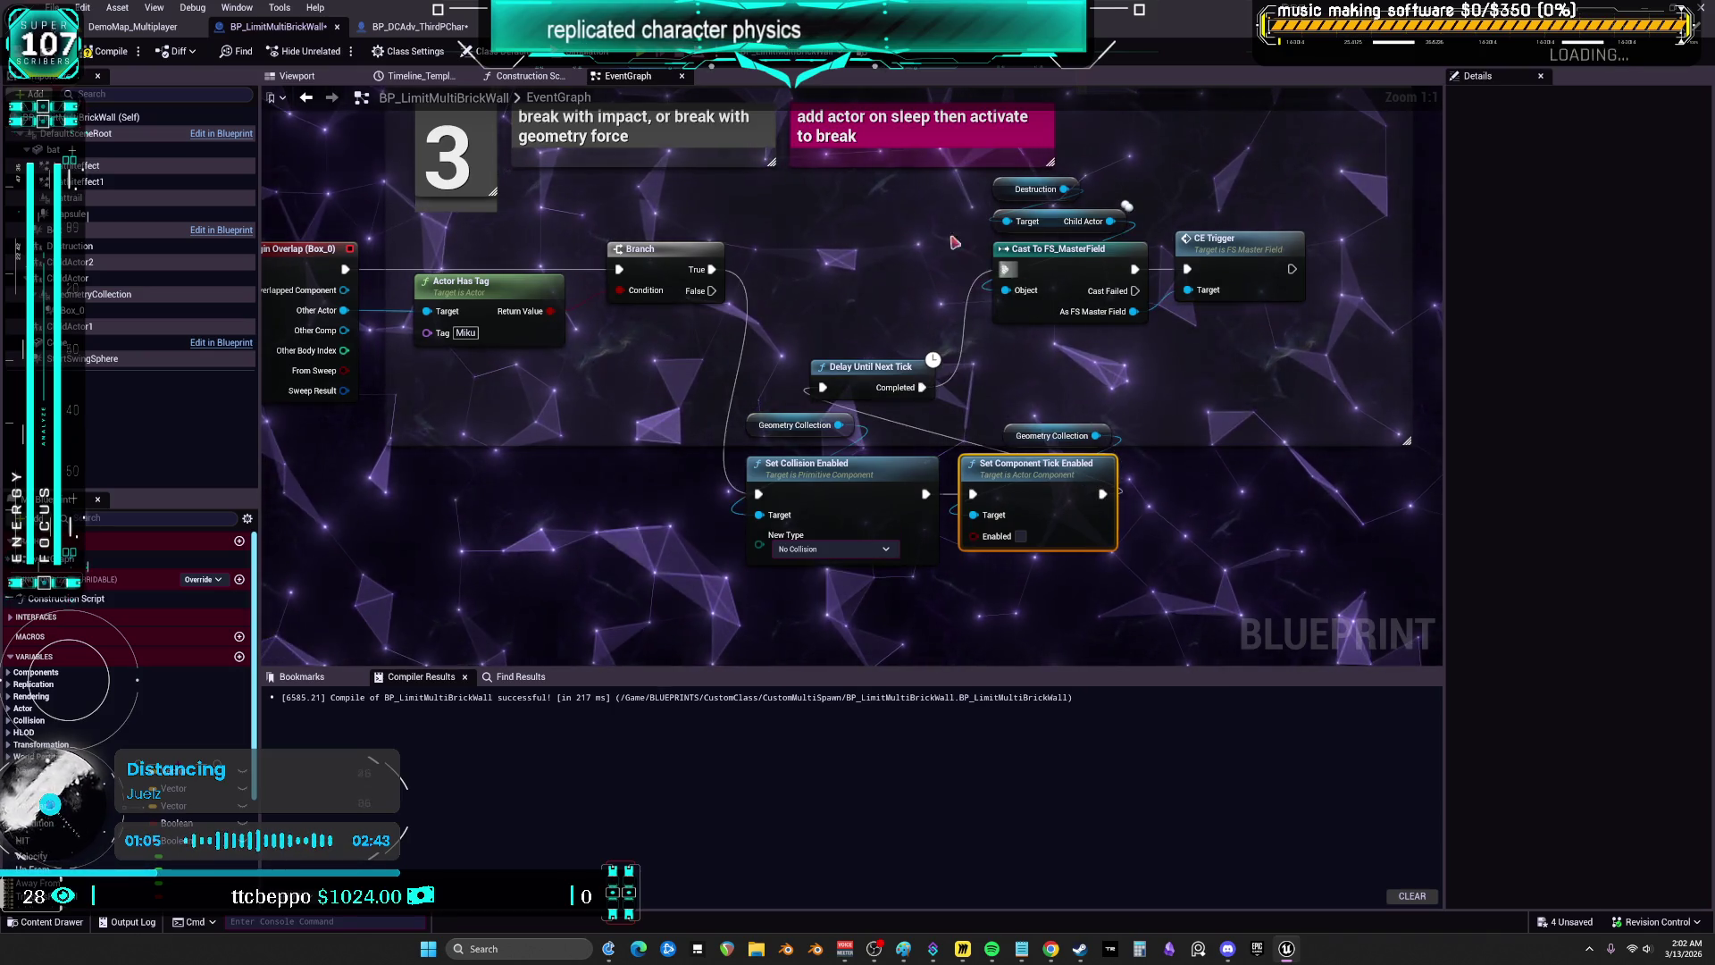
key("F7")
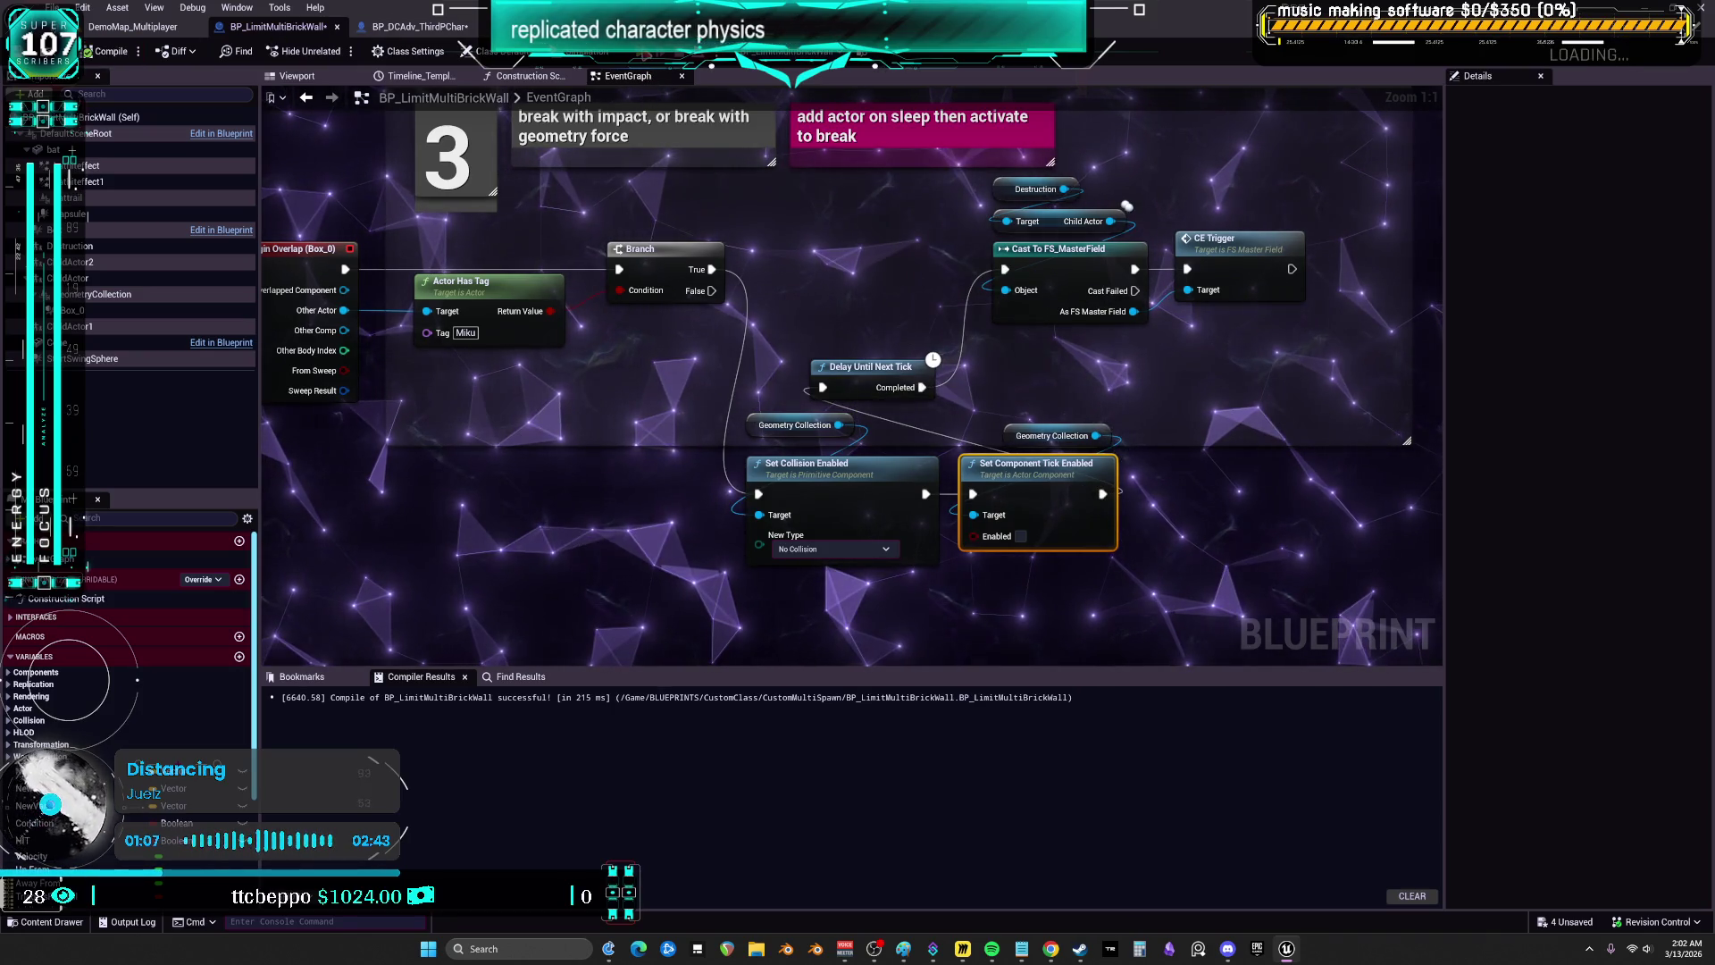
key("alt+p")
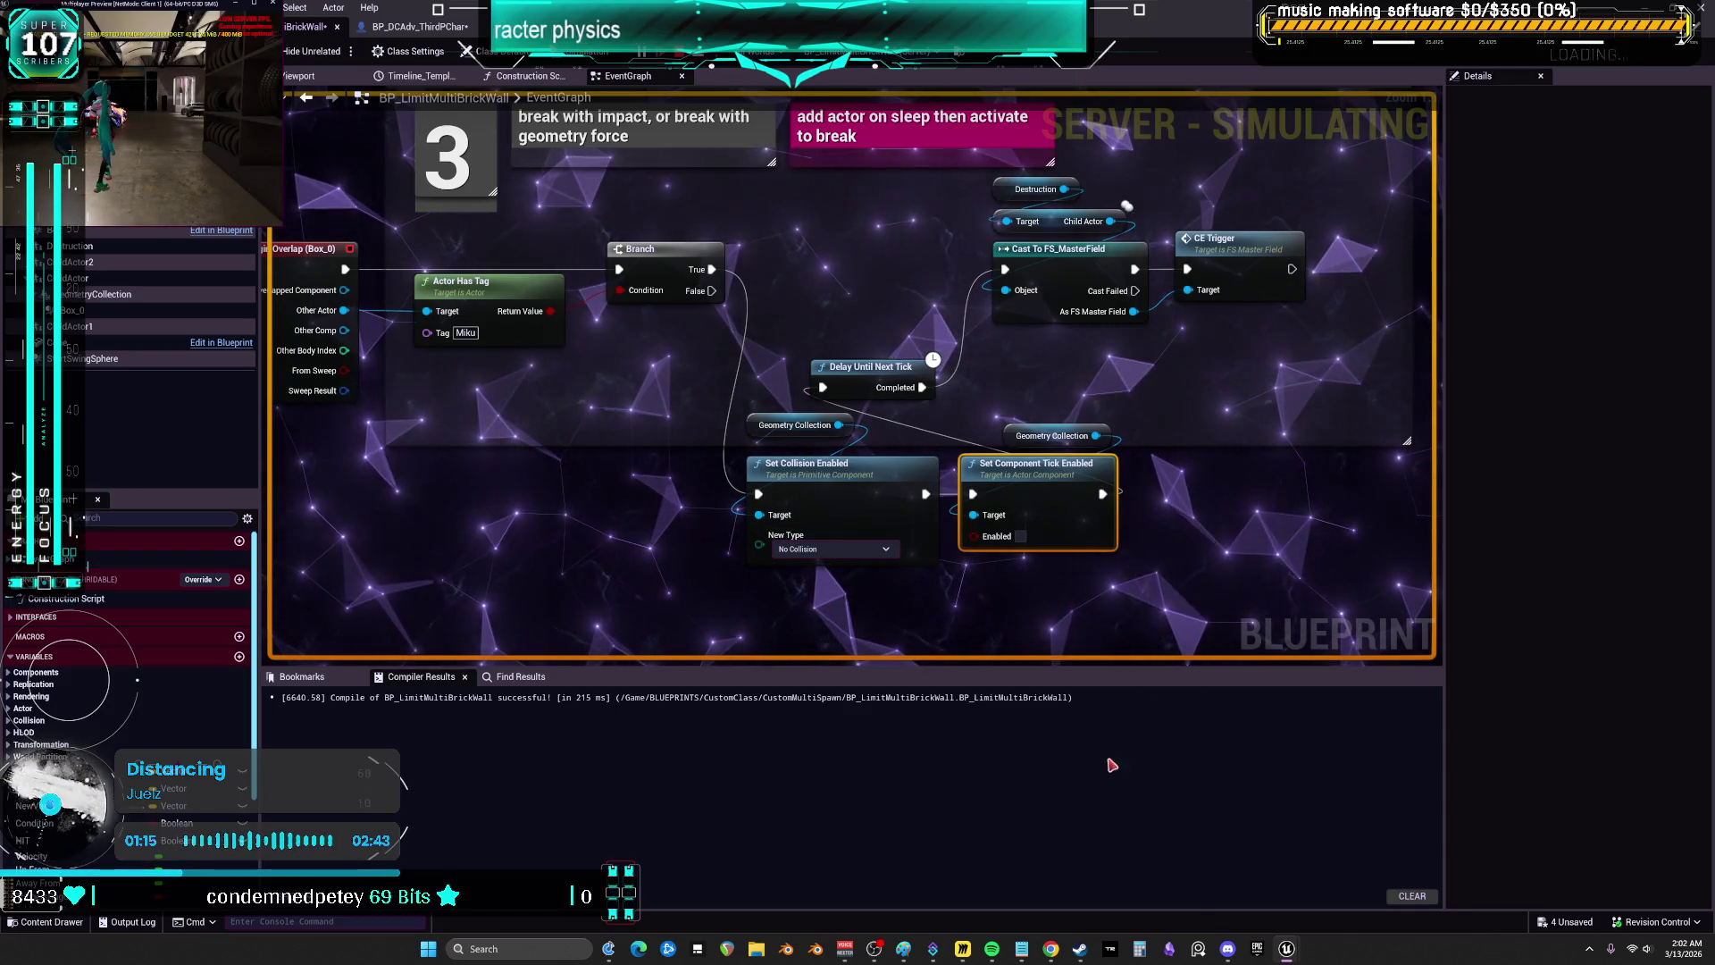
- Run the character in the Multiplayer Preview window to test the wall break, then stop PIE
mouse_move(1283, 956)
left_click(1357, 882)
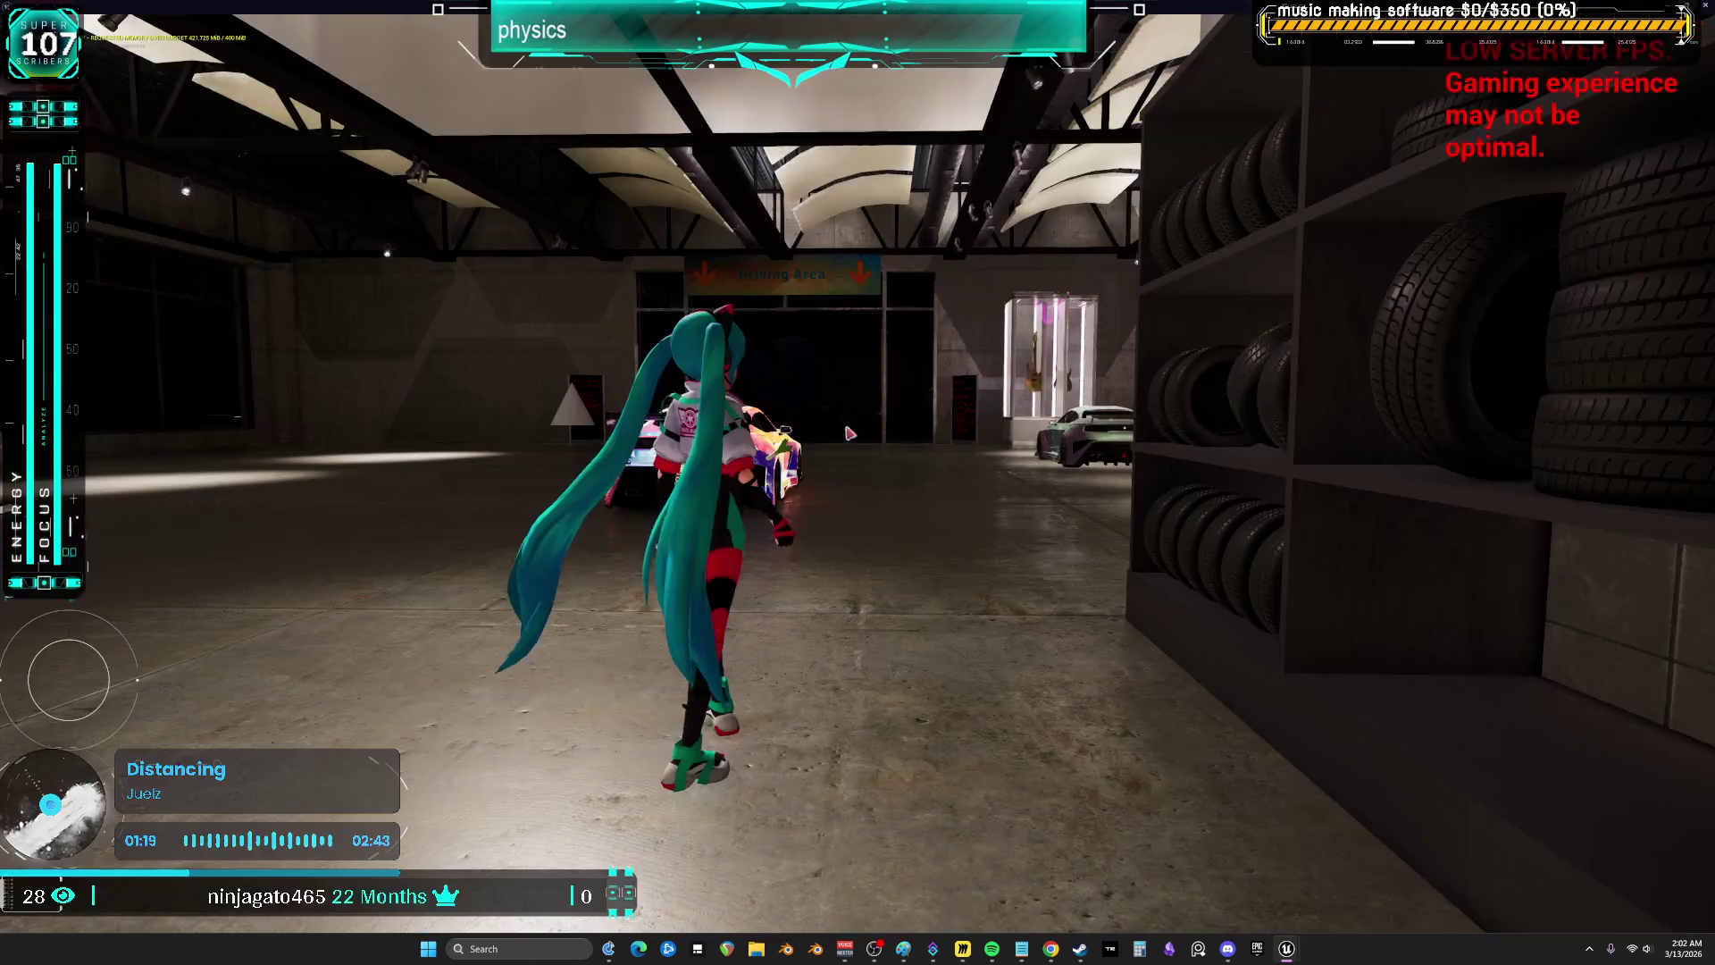
left_click(849, 433)
key("w")
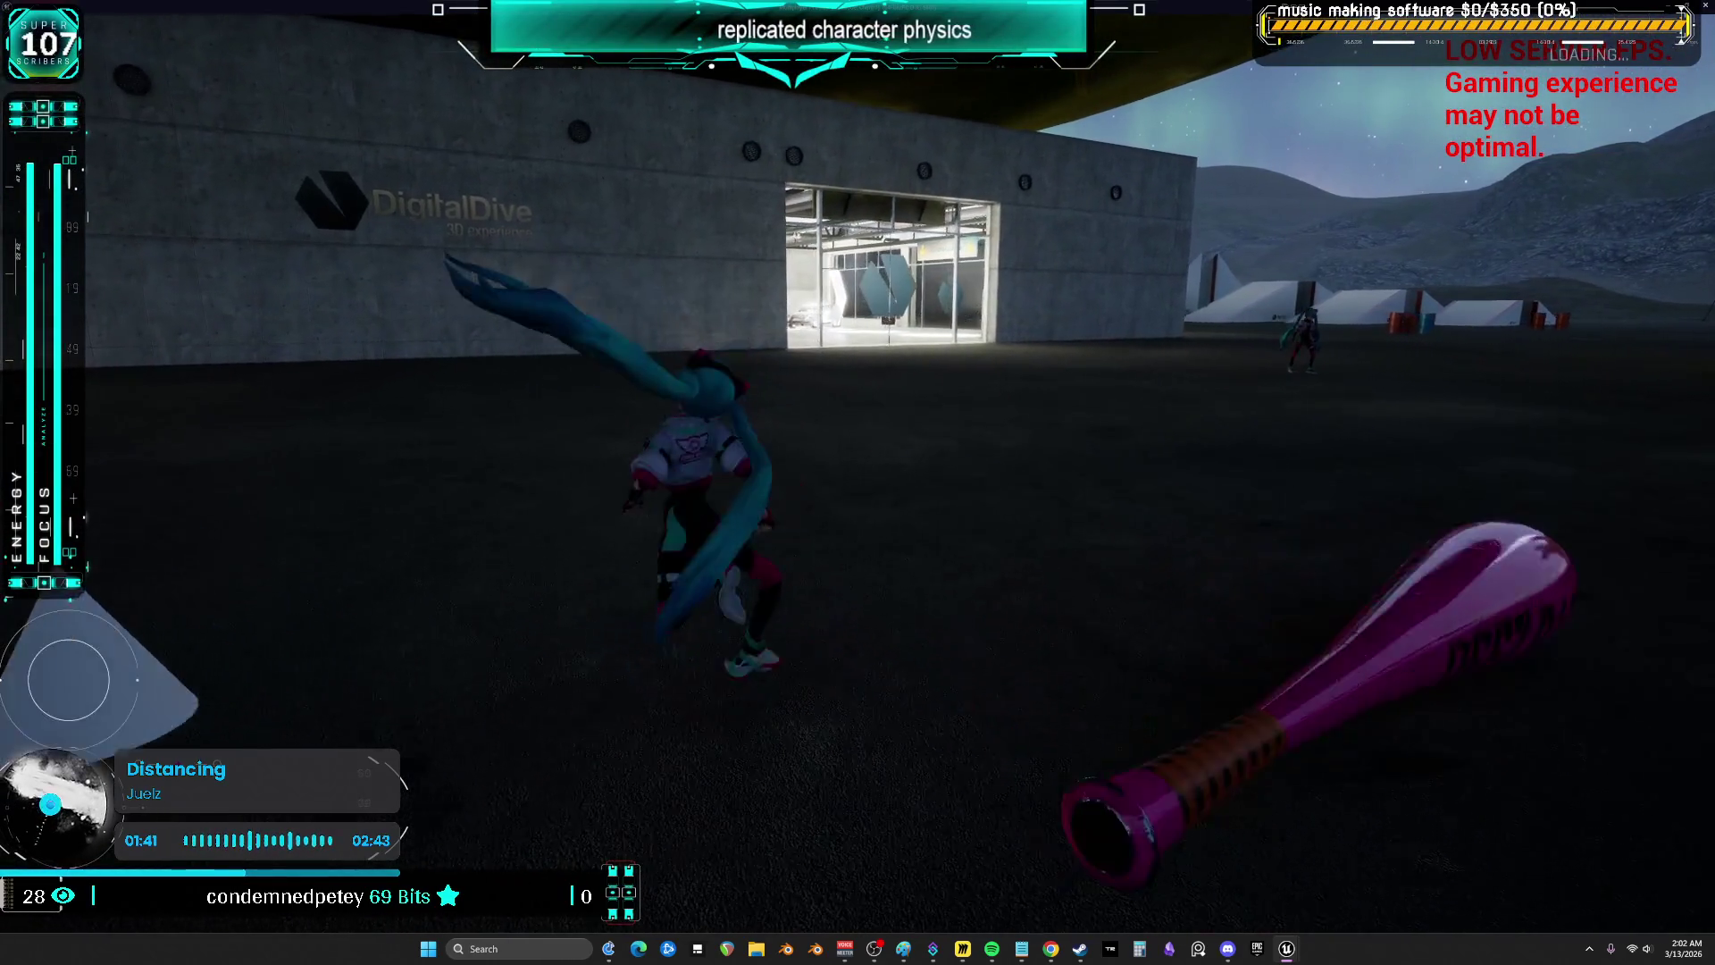
key("alt+Tab")
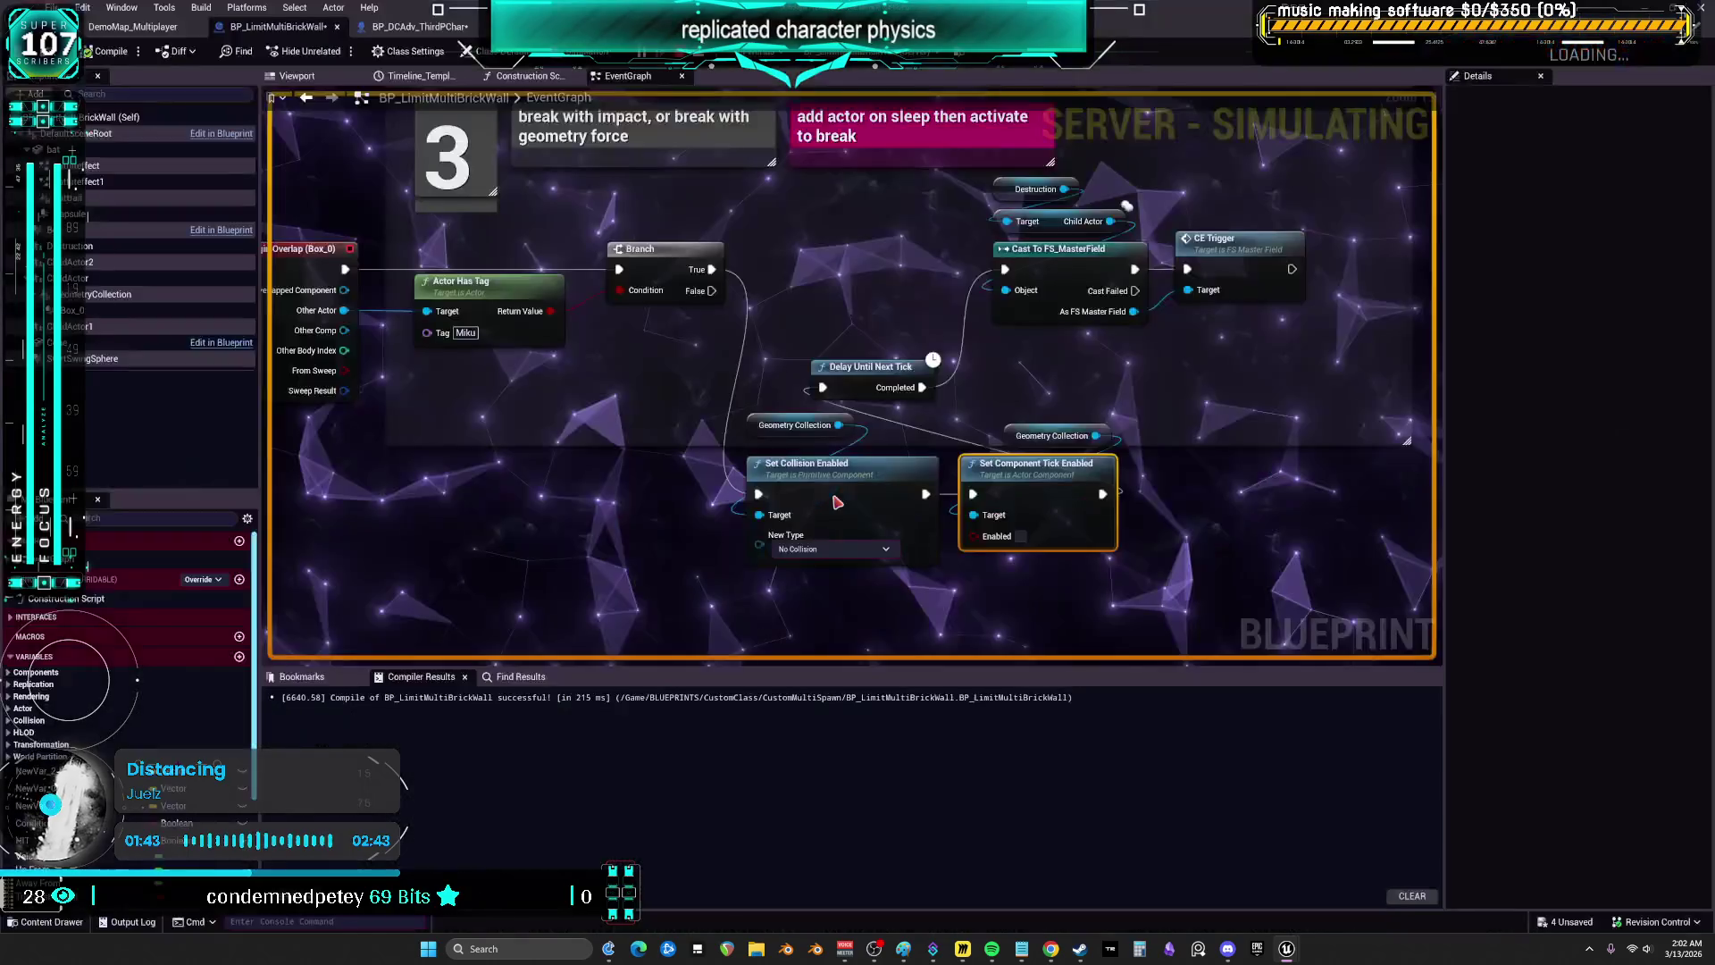
key("Escape")
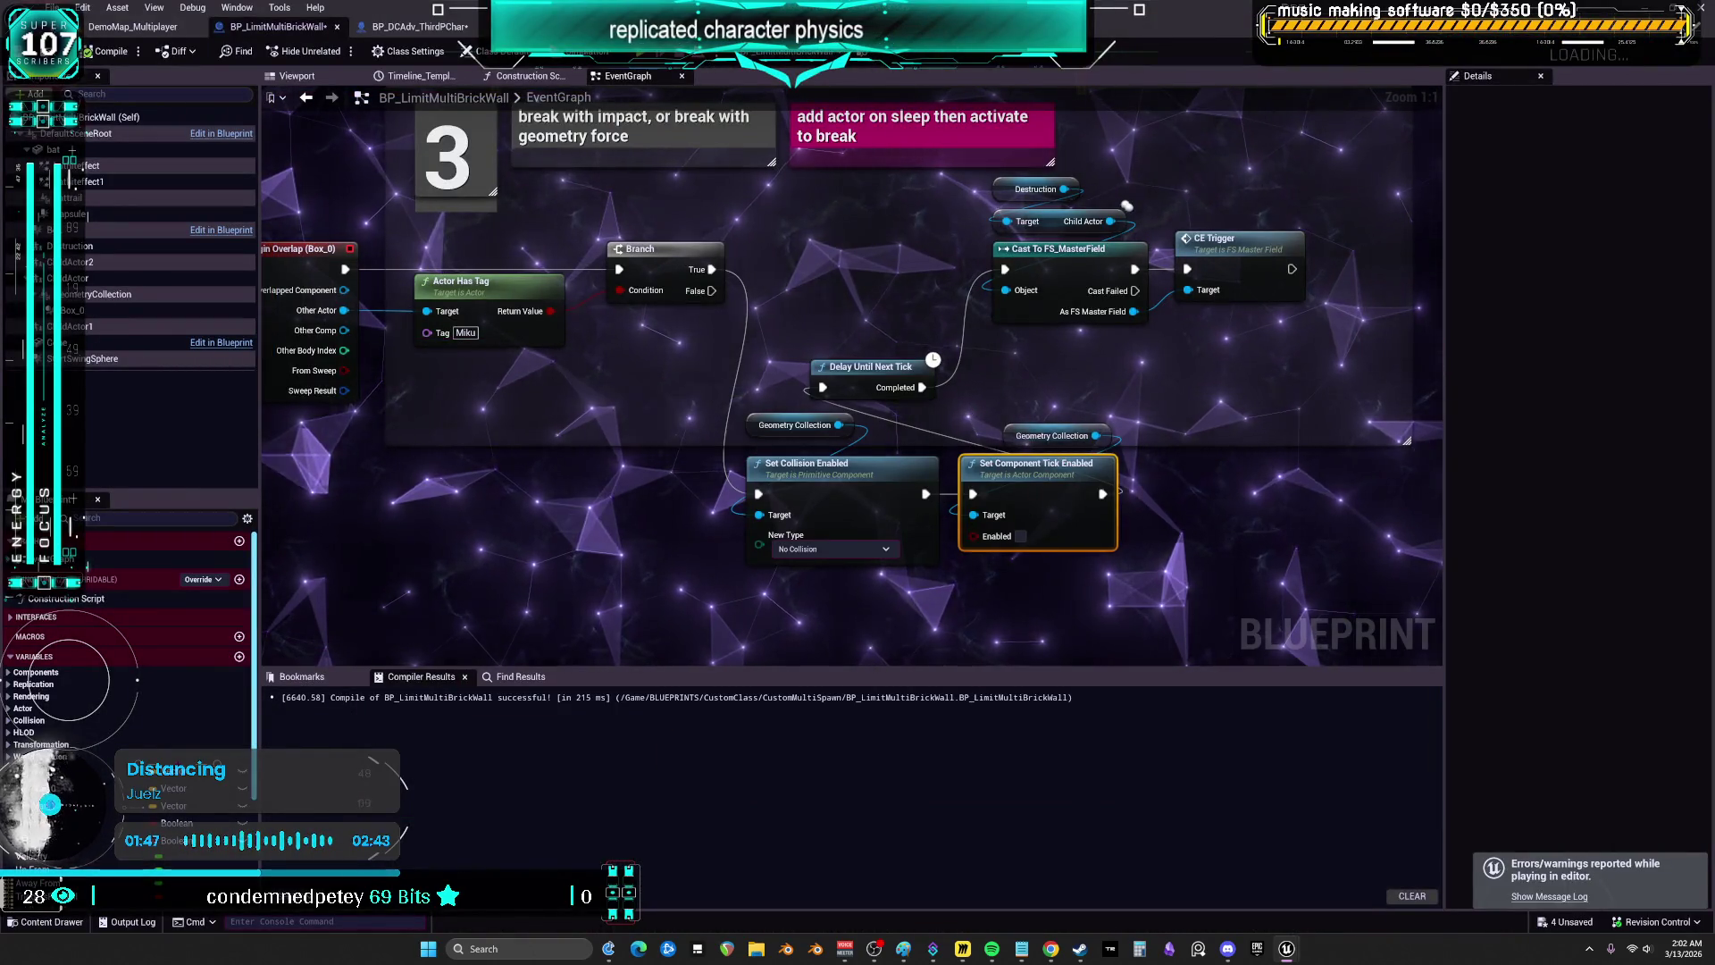
scroll(793, 336, "down", 3)
left_click(297, 76)
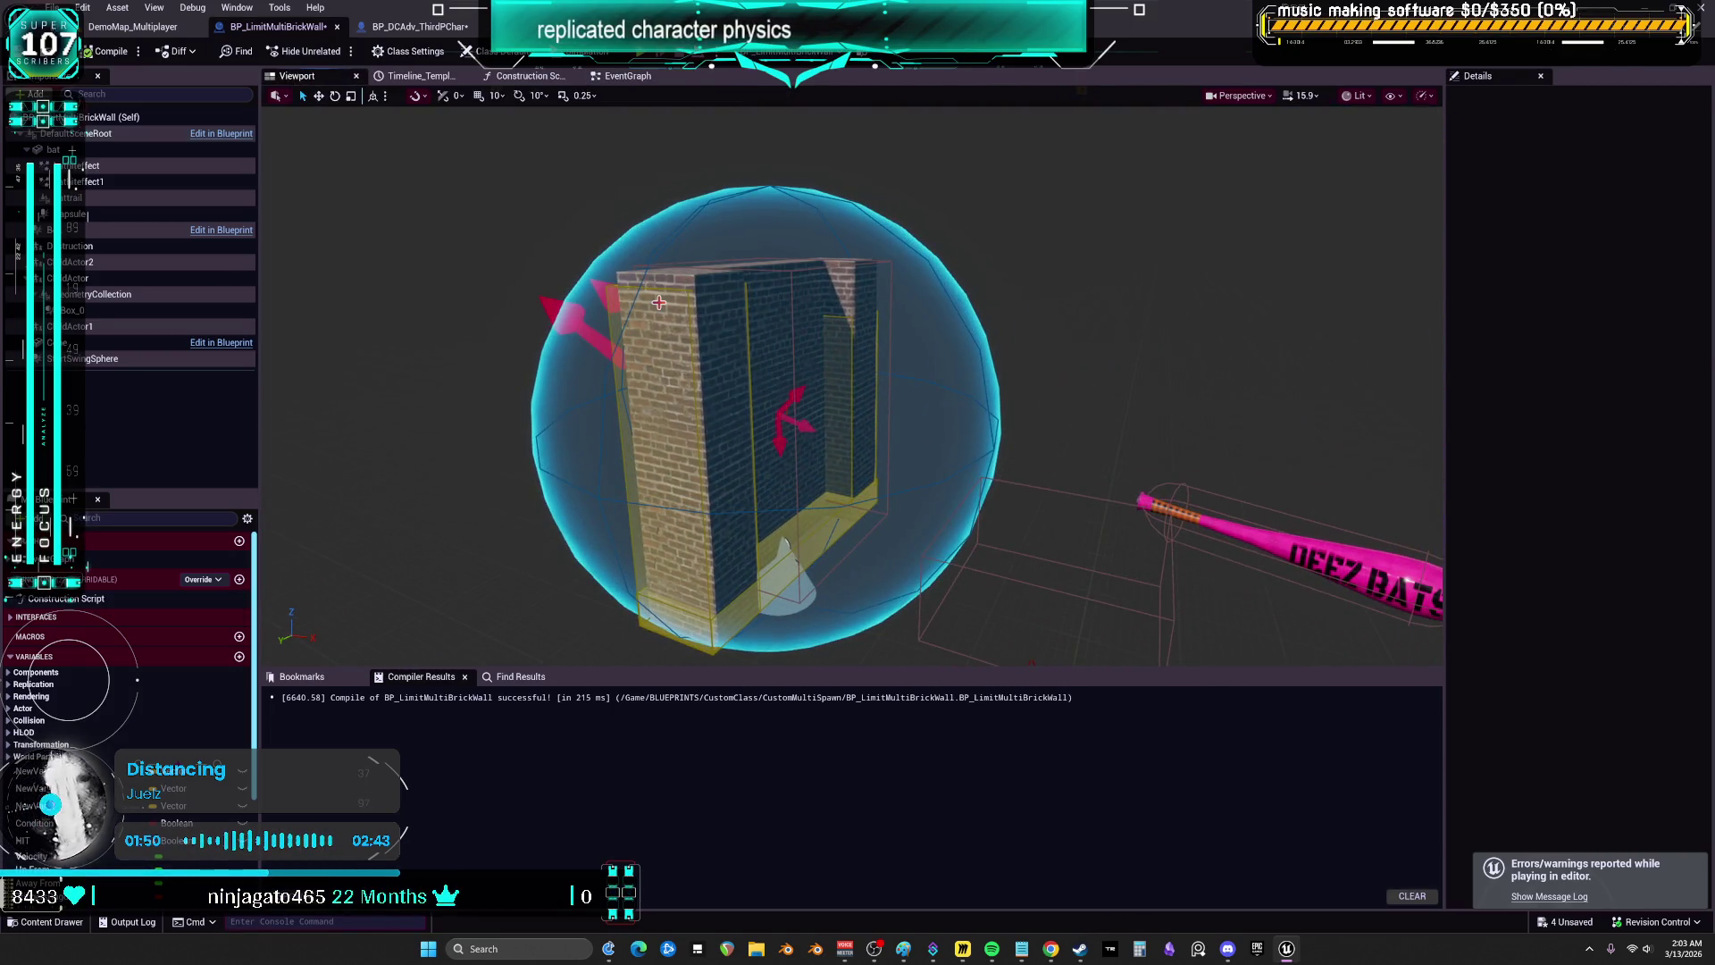
- Select the Destruction component to inspect its Details, then switch to the Twitch browser window
left_click(658, 302)
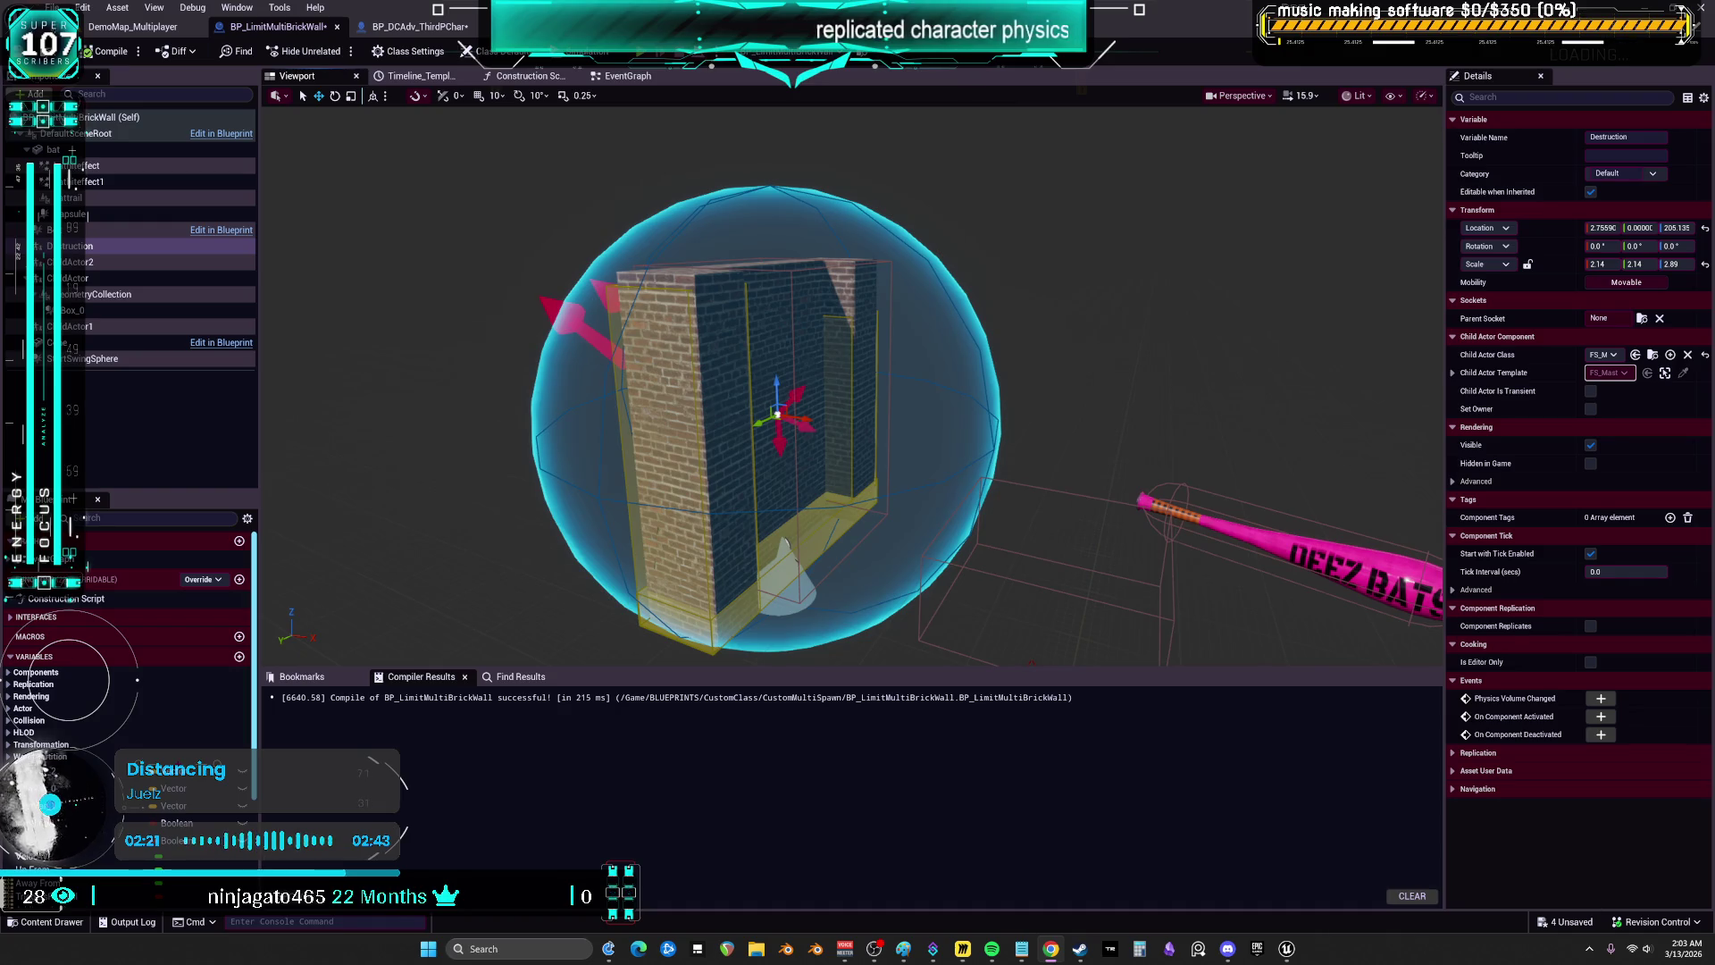
key("alt+Tab")
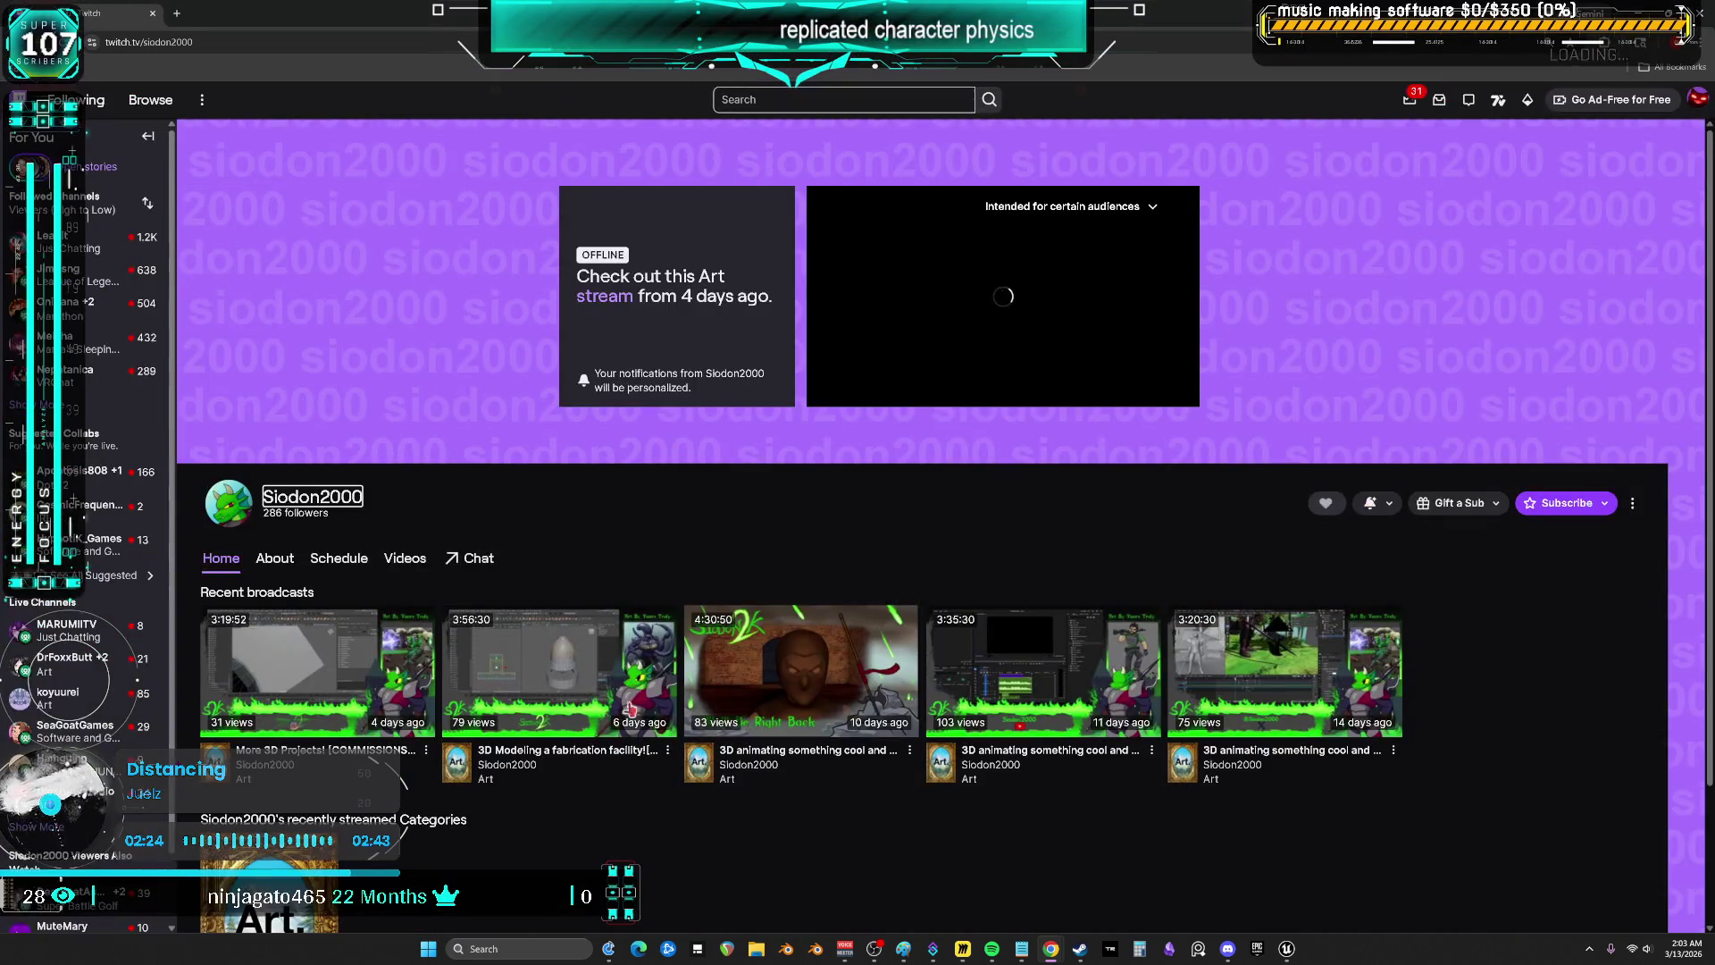
- Open the channel's videos list and play the most recent broadcast
left_click(391, 560)
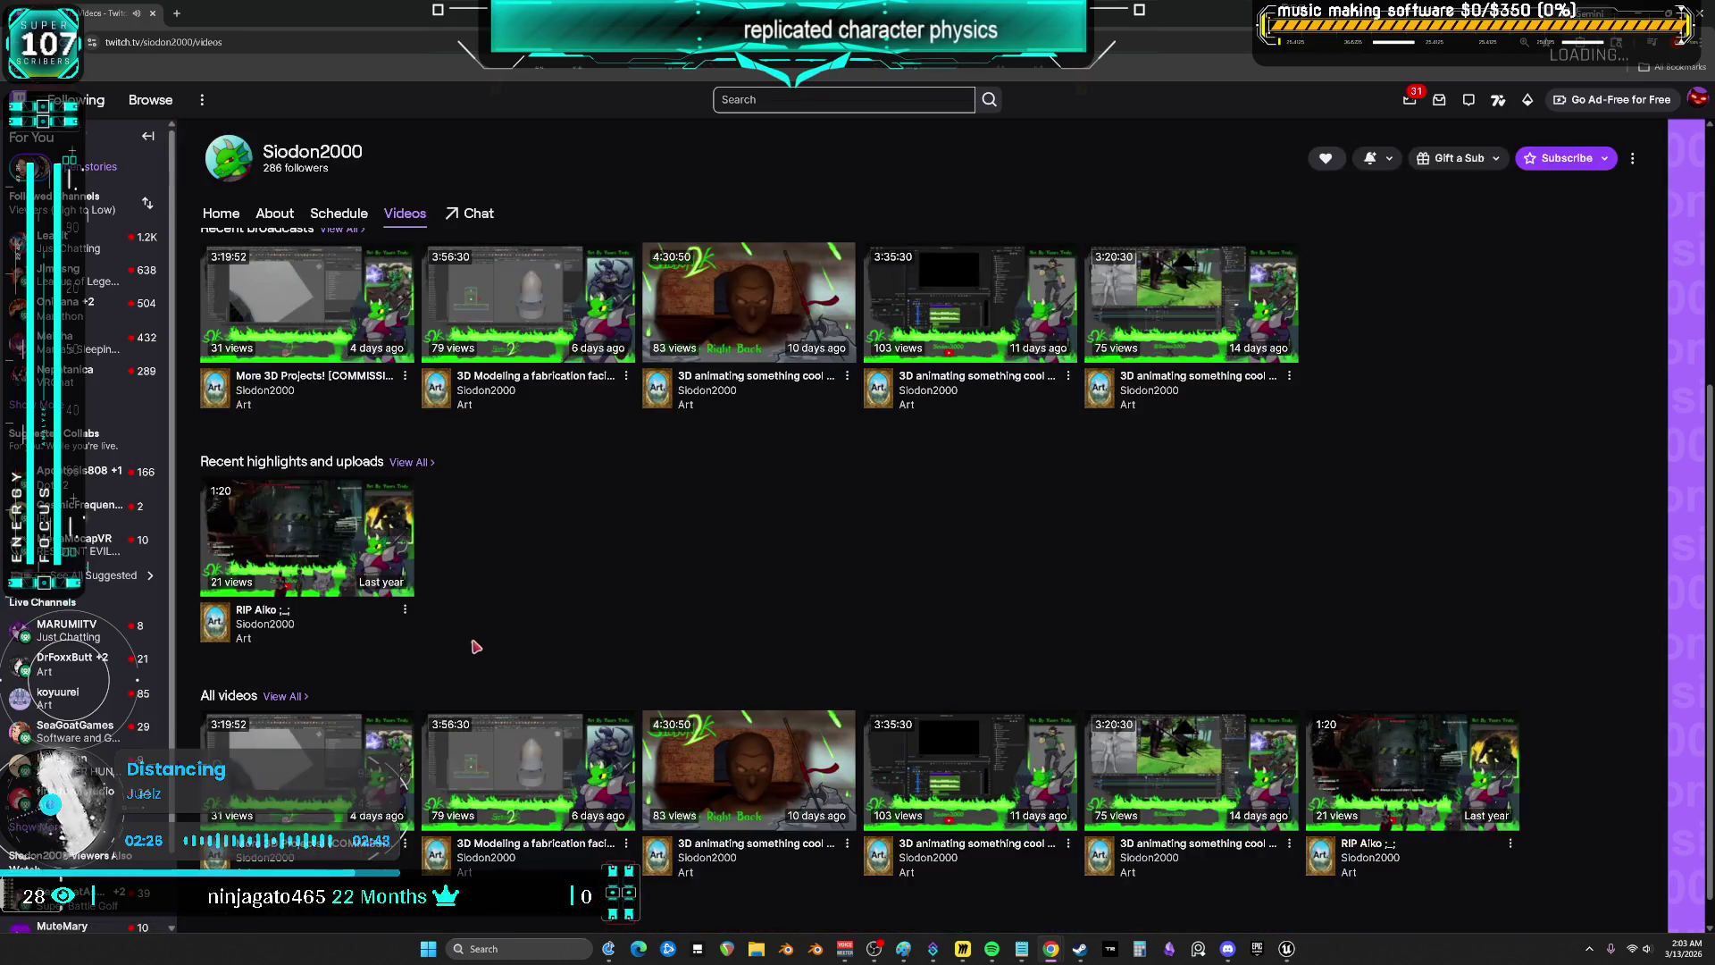
scroll(480, 822, "down", 1)
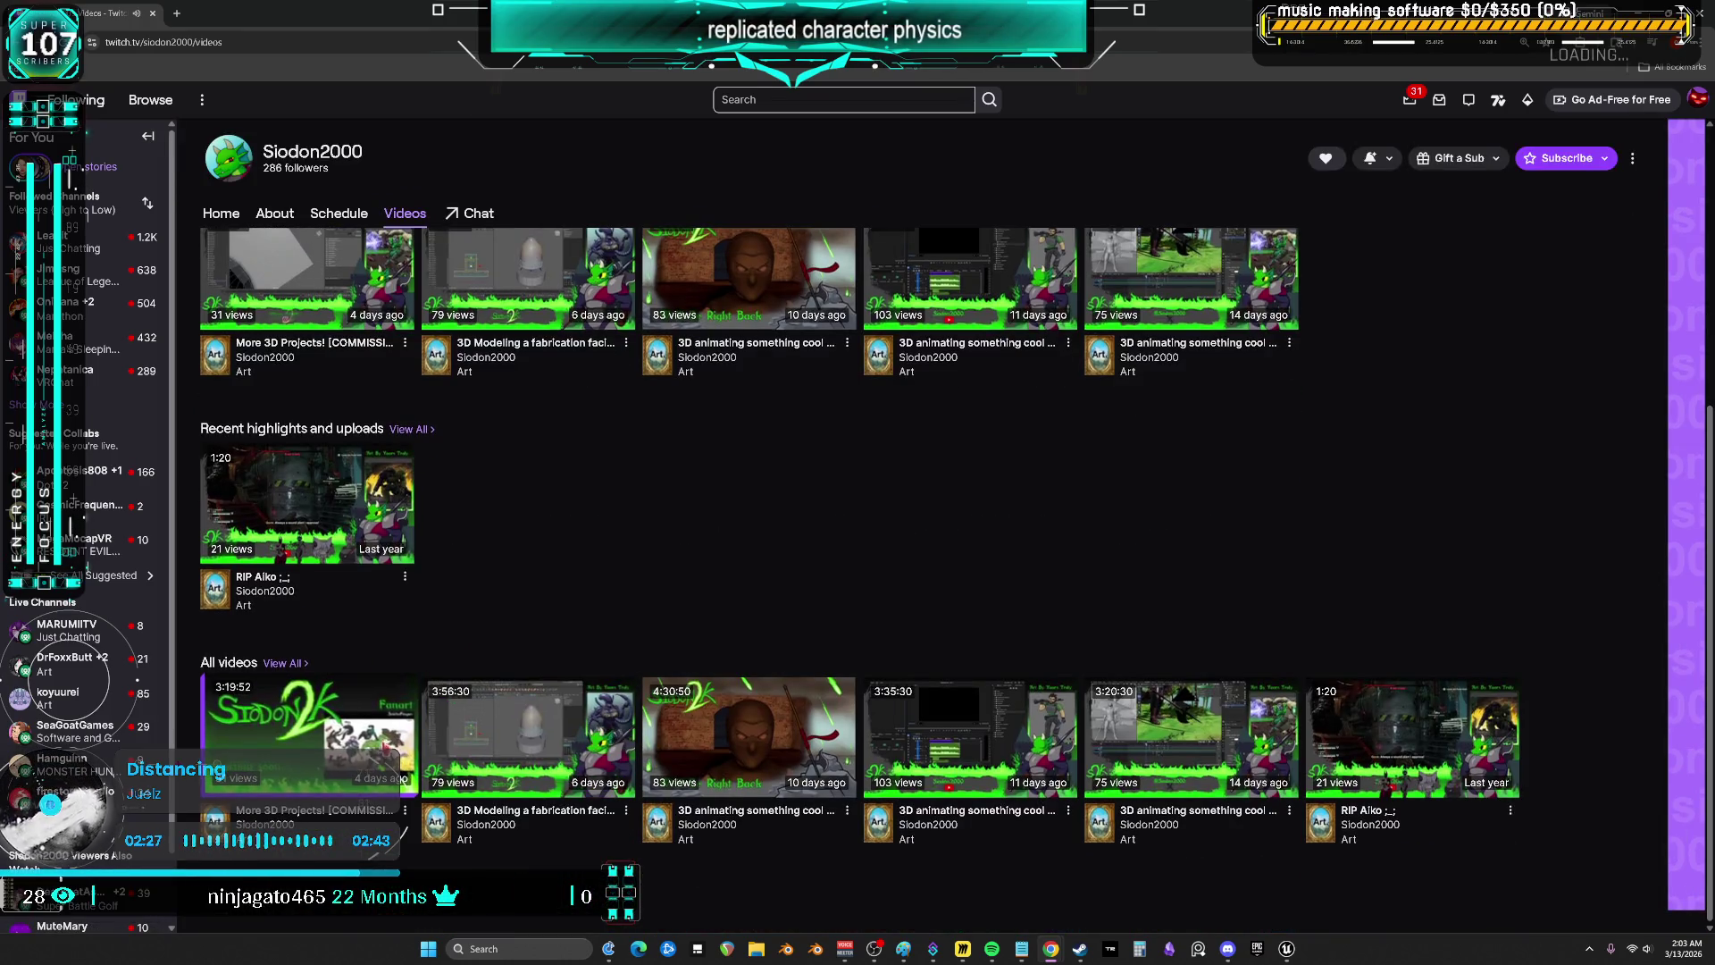
mouse_move(339, 754)
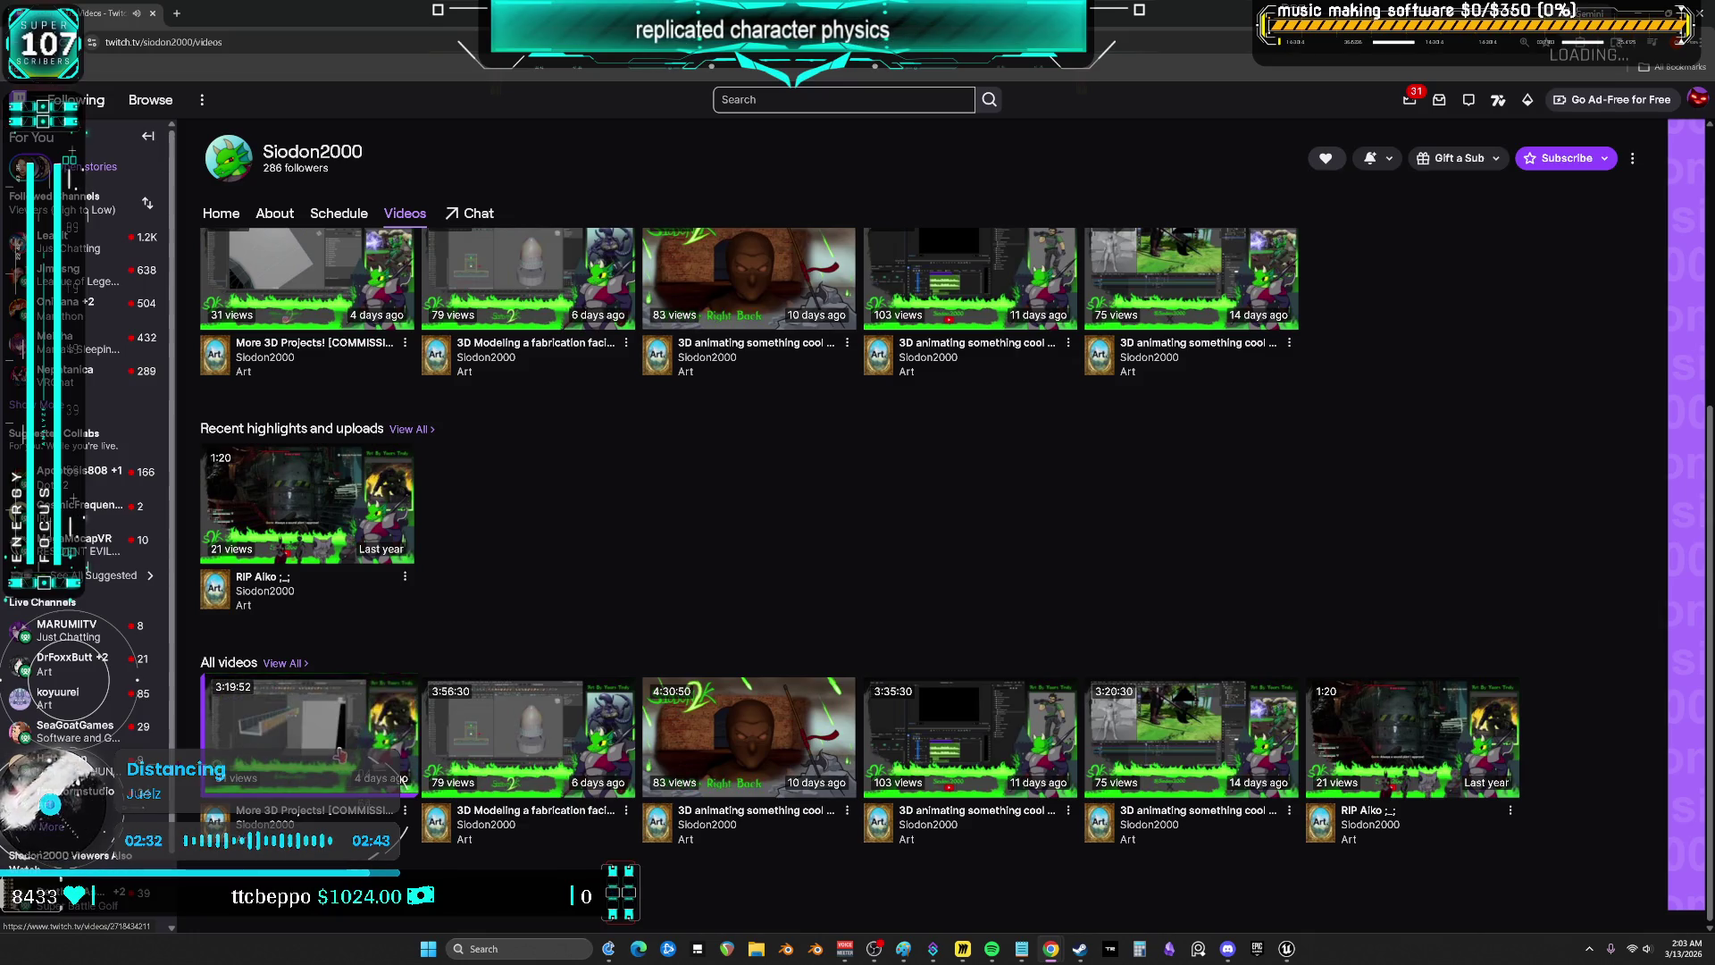
left_click(340, 755)
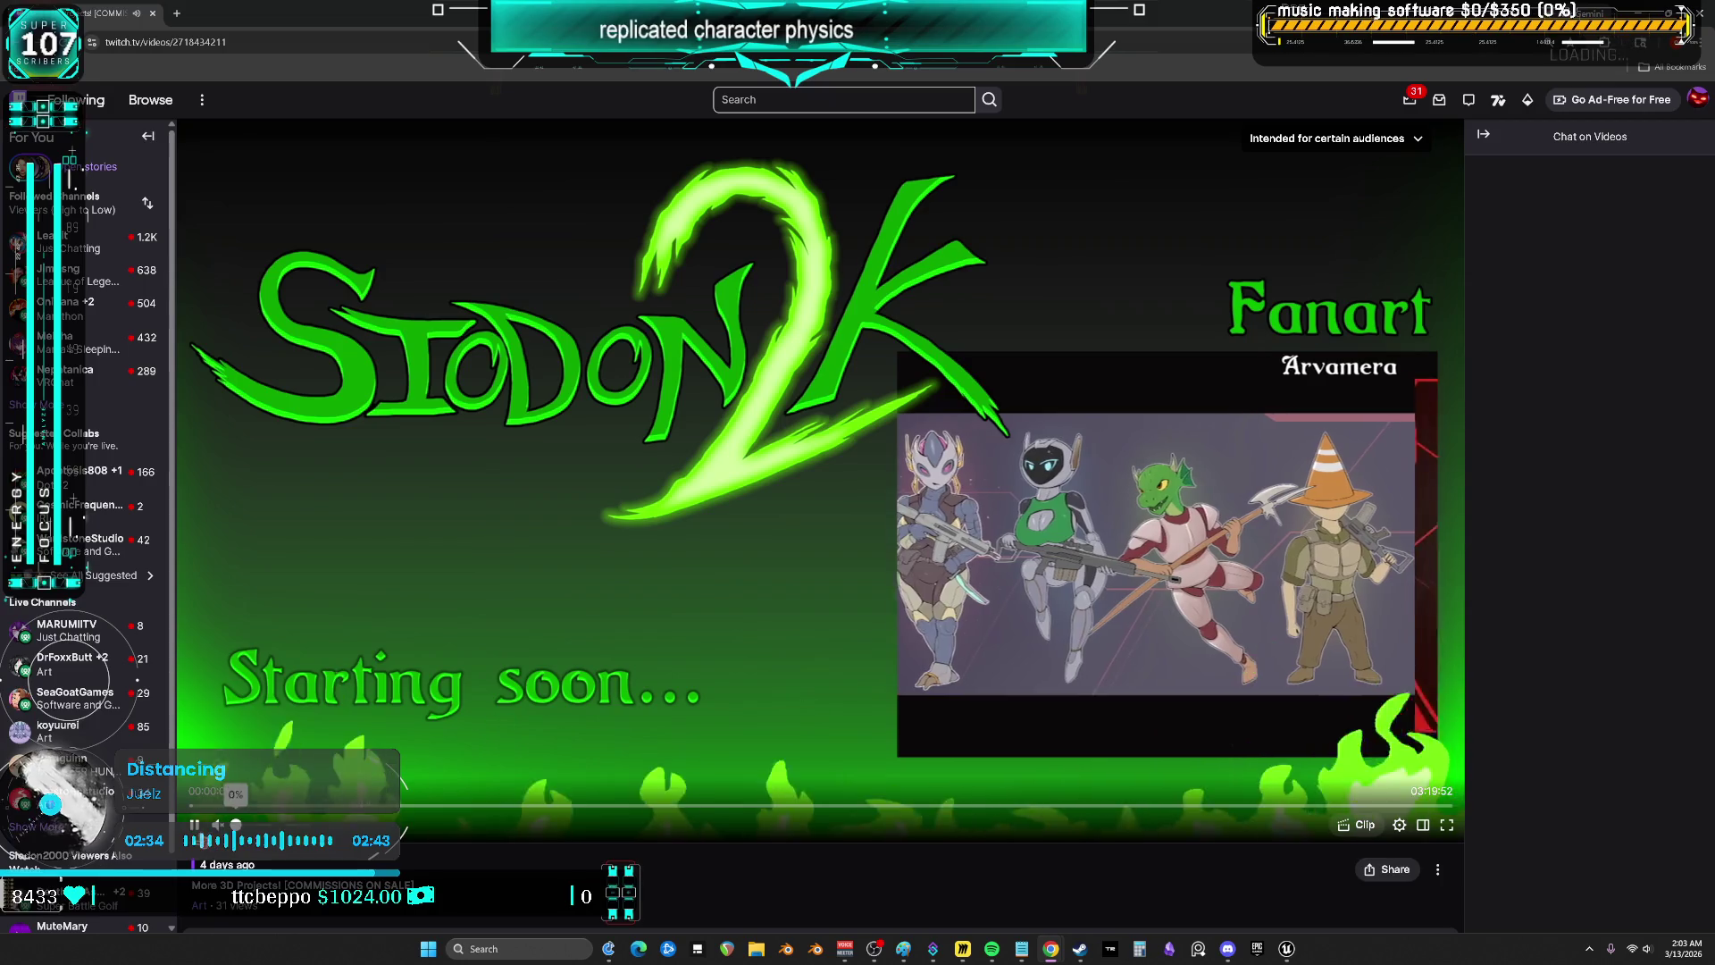
- Jump the VOD ahead to around two hours and a few minutes further
left_click(961, 806)
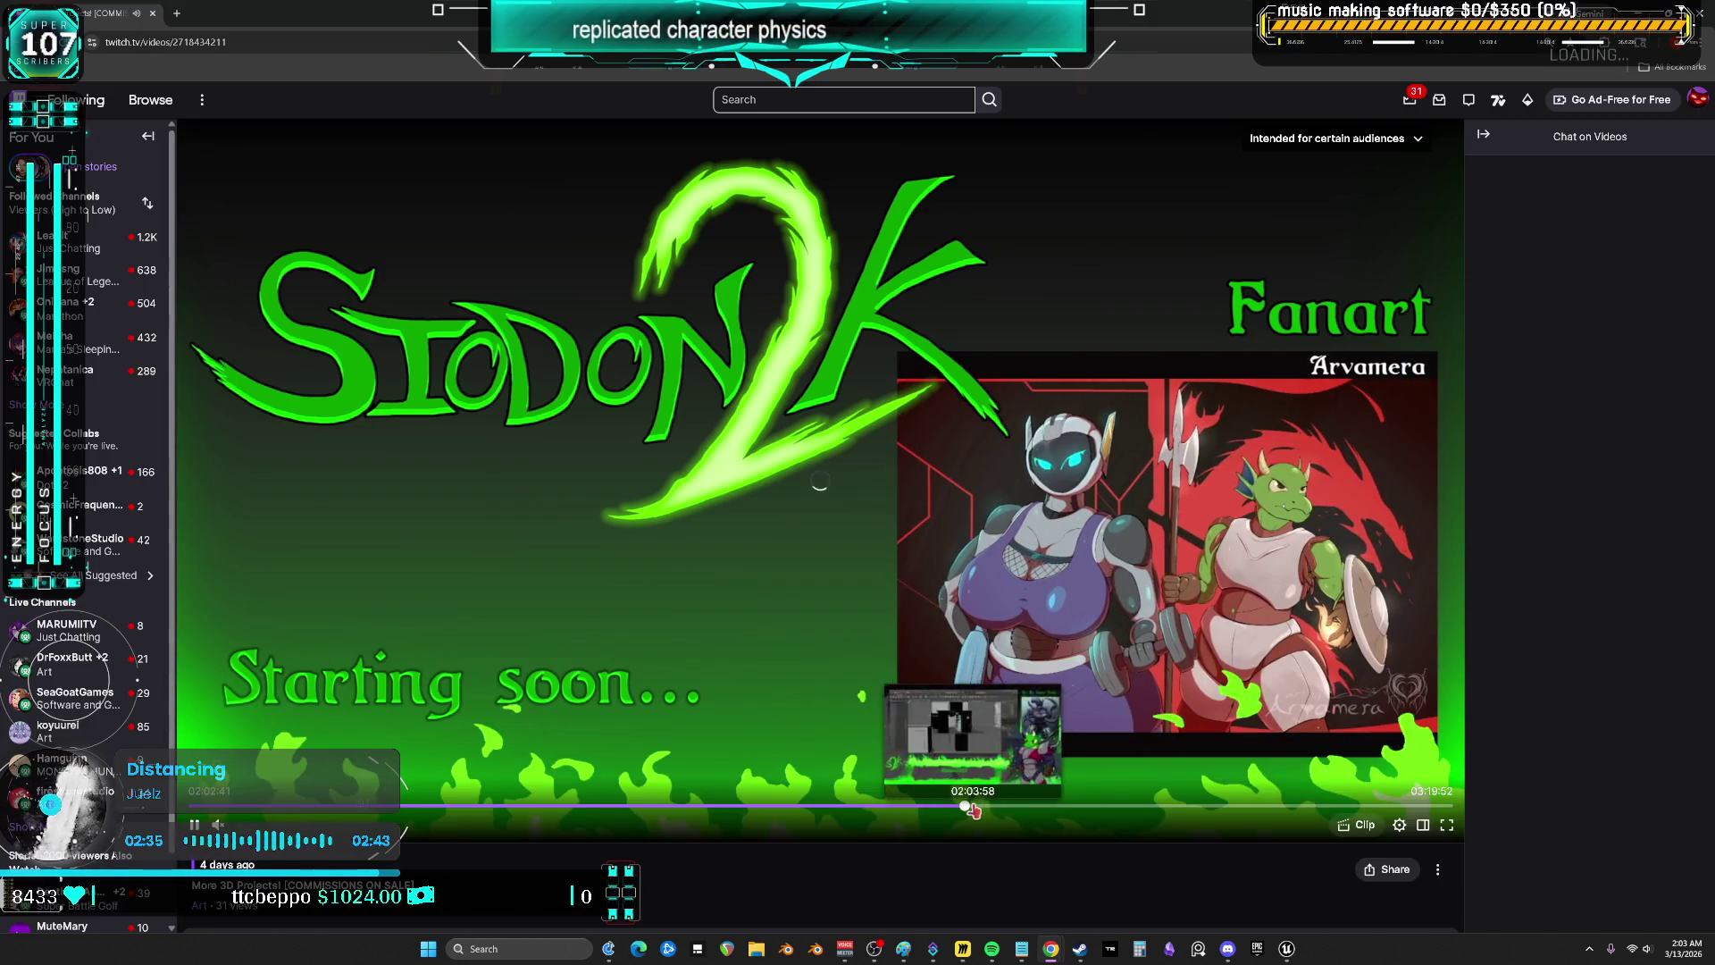
left_click(1020, 806)
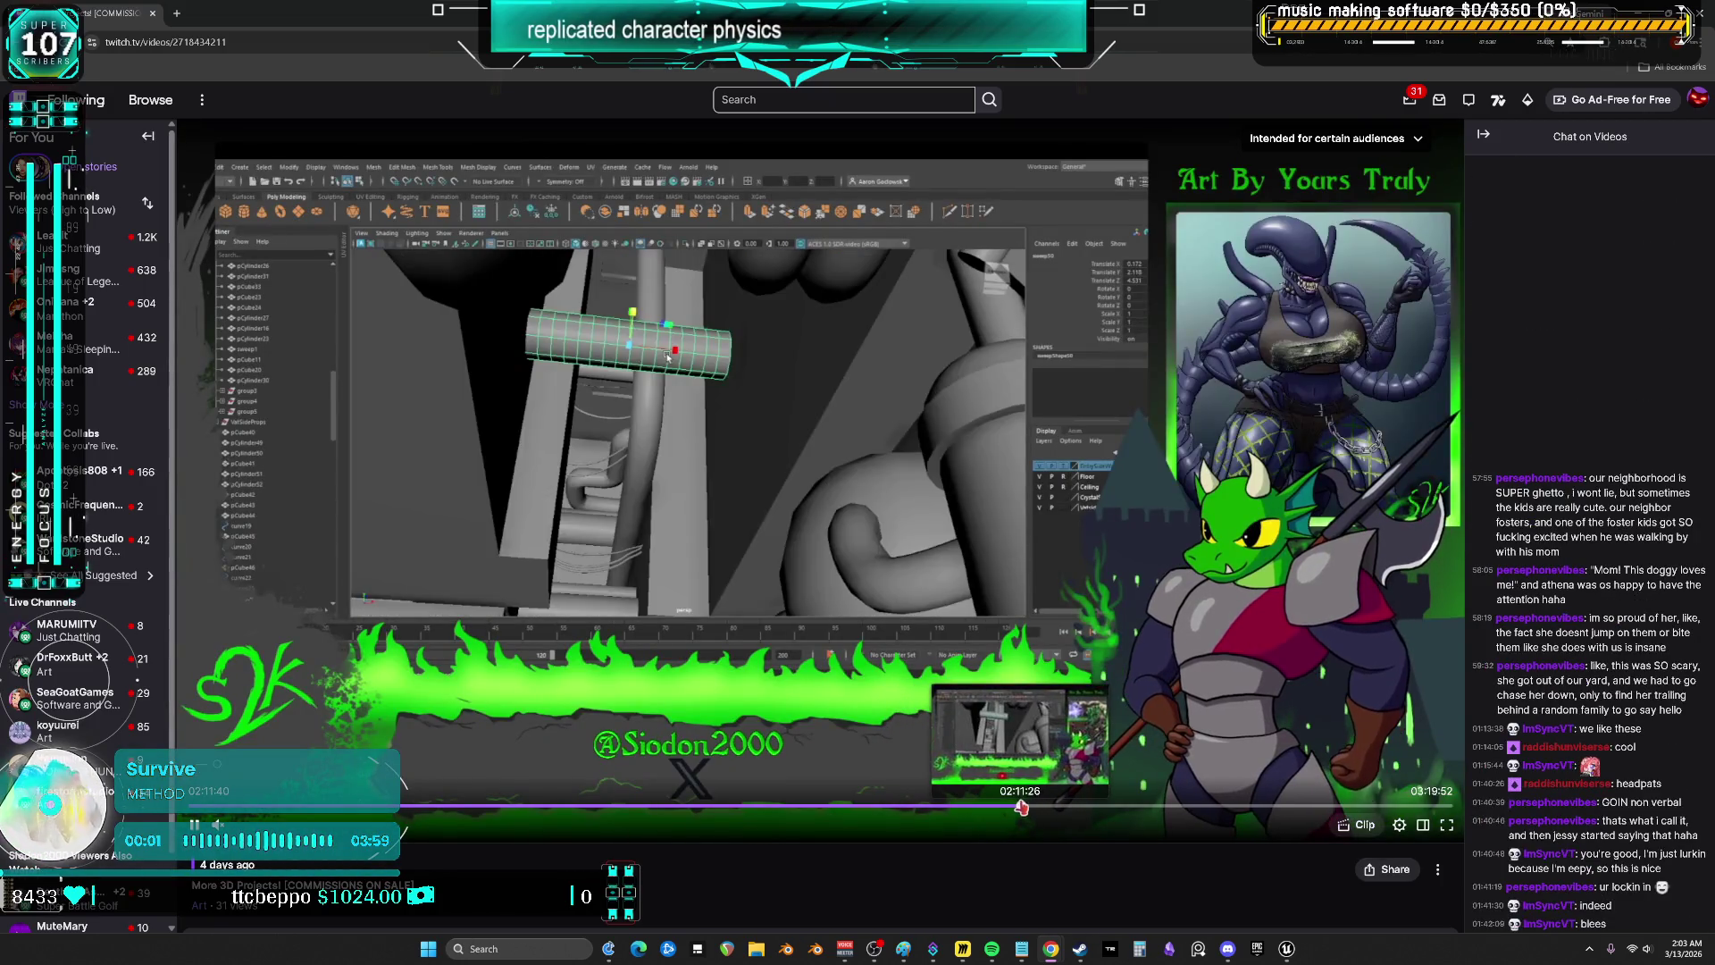
left_click(1063, 807)
left_click(1107, 807)
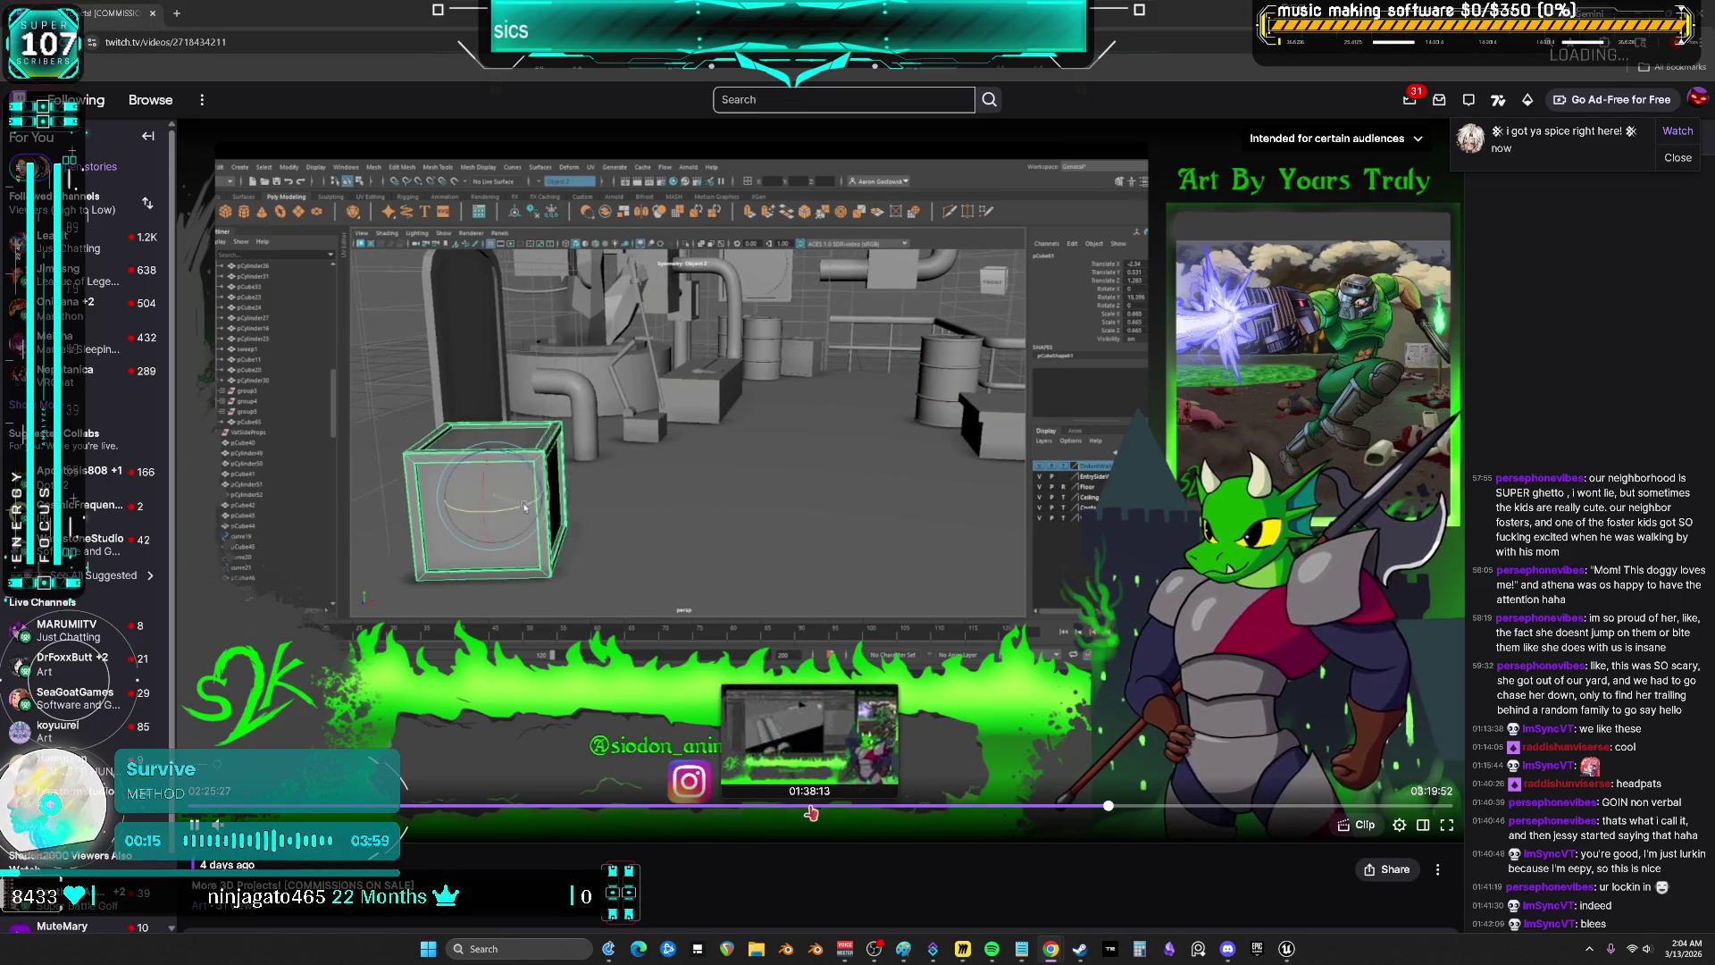
- Jump through the Twitch VOD to the pipes scene and a robotic-arm scene near the end
left_click(731, 809)
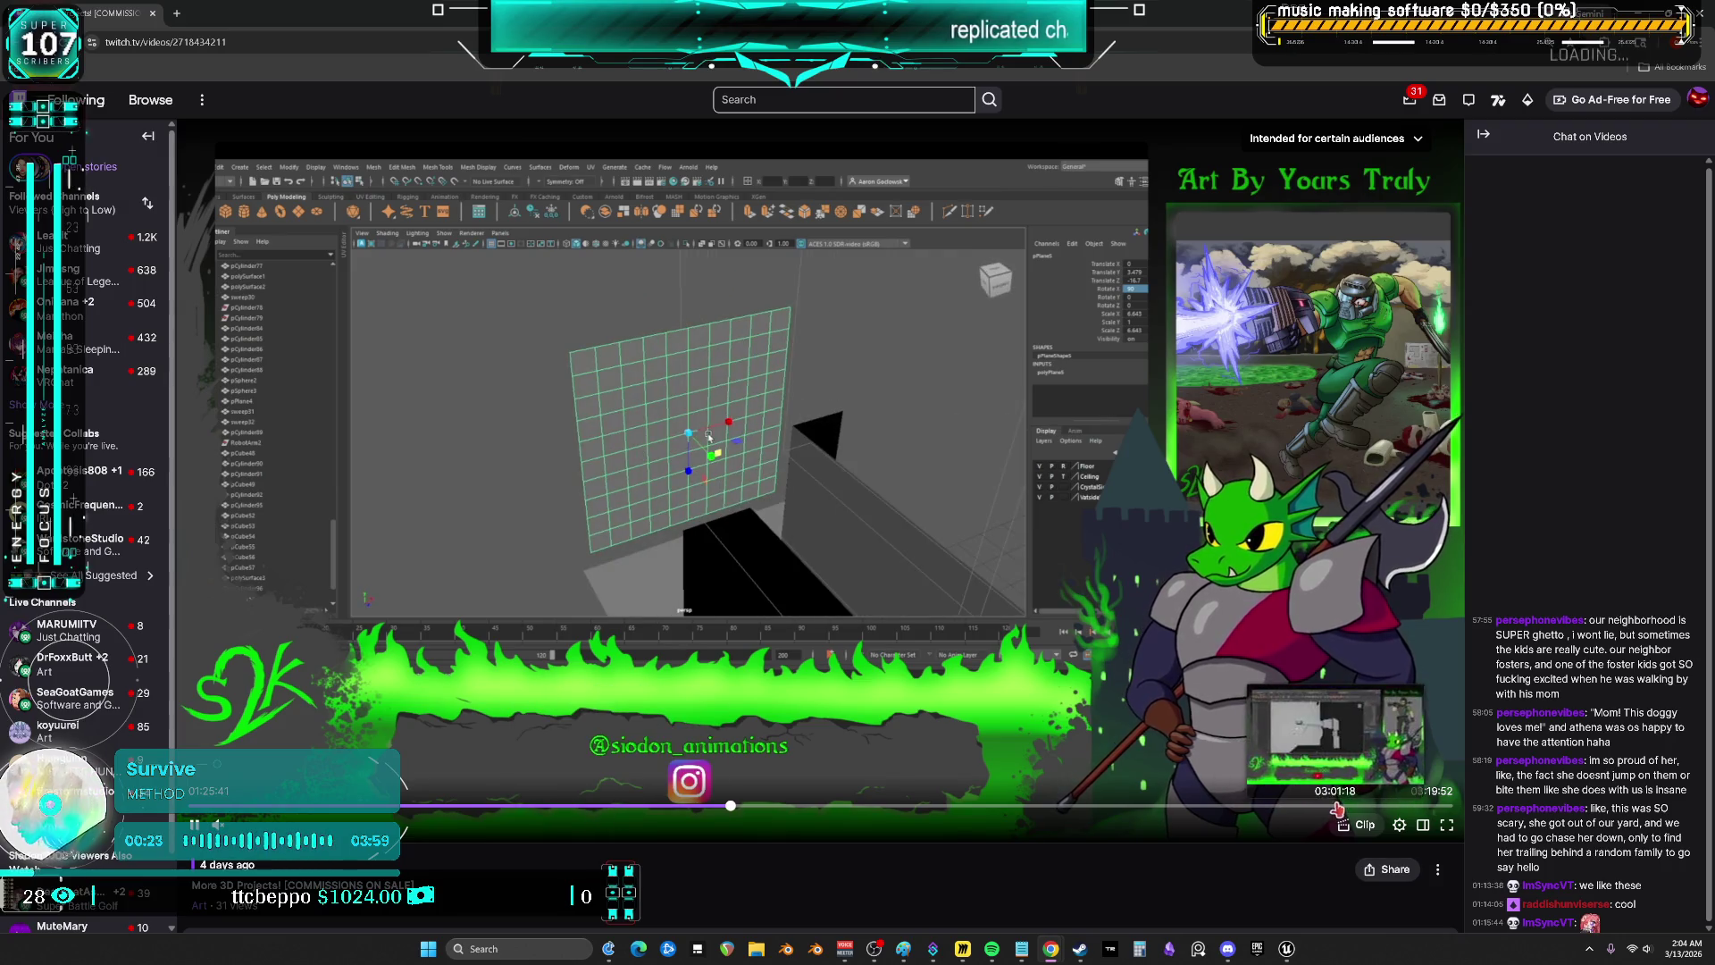
left_click(1372, 807)
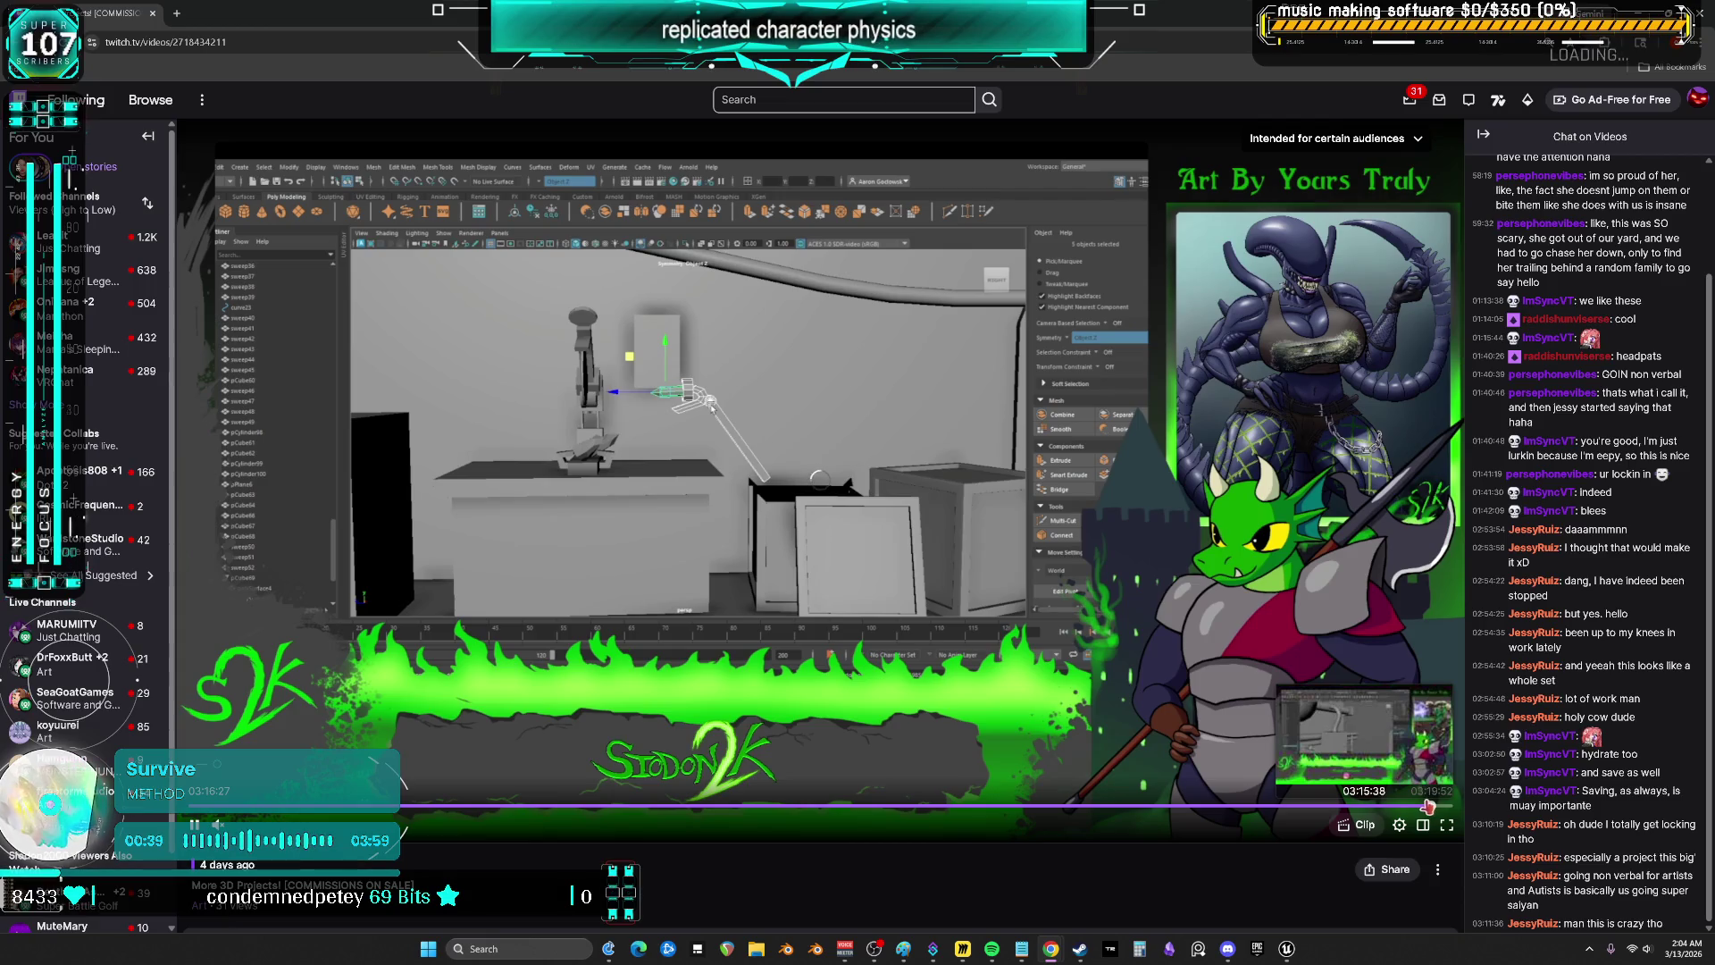
left_click(1427, 806)
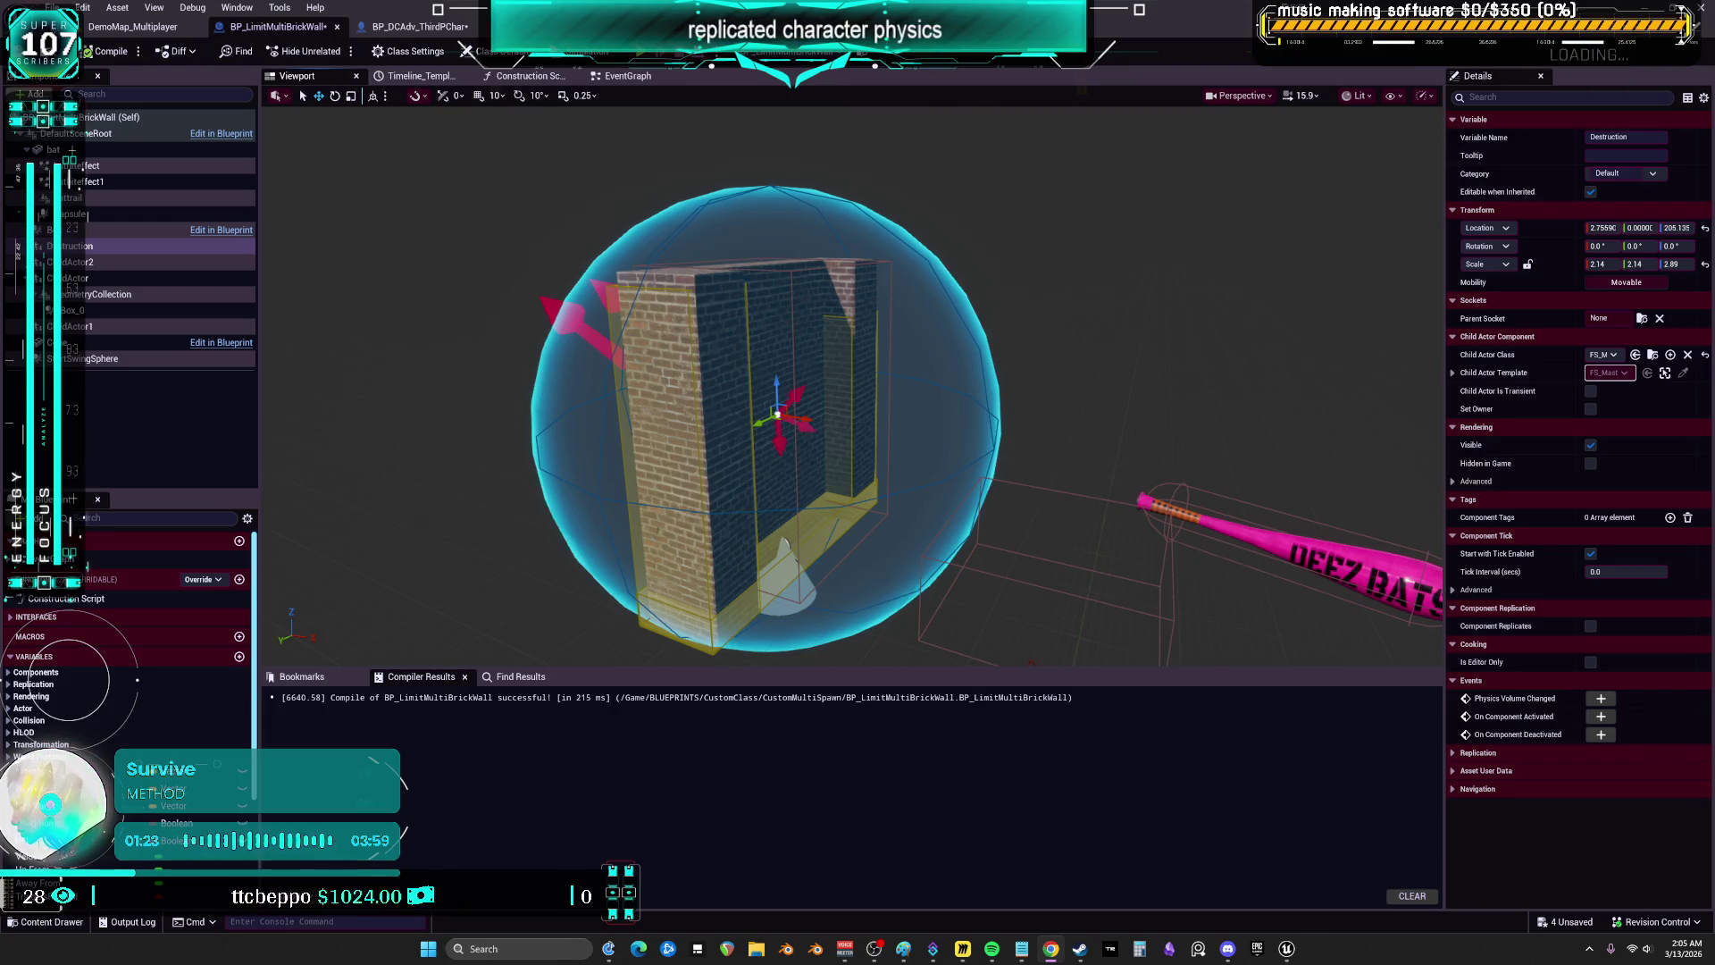
- Delete the StartSwingSphere collision sphere component from the brick wall Blueprint
mouse_move(1112, 484)
left_mouse_down()
mouse_move(1108, 447)
mouse_move(1083, 540)
left_mouse_up()
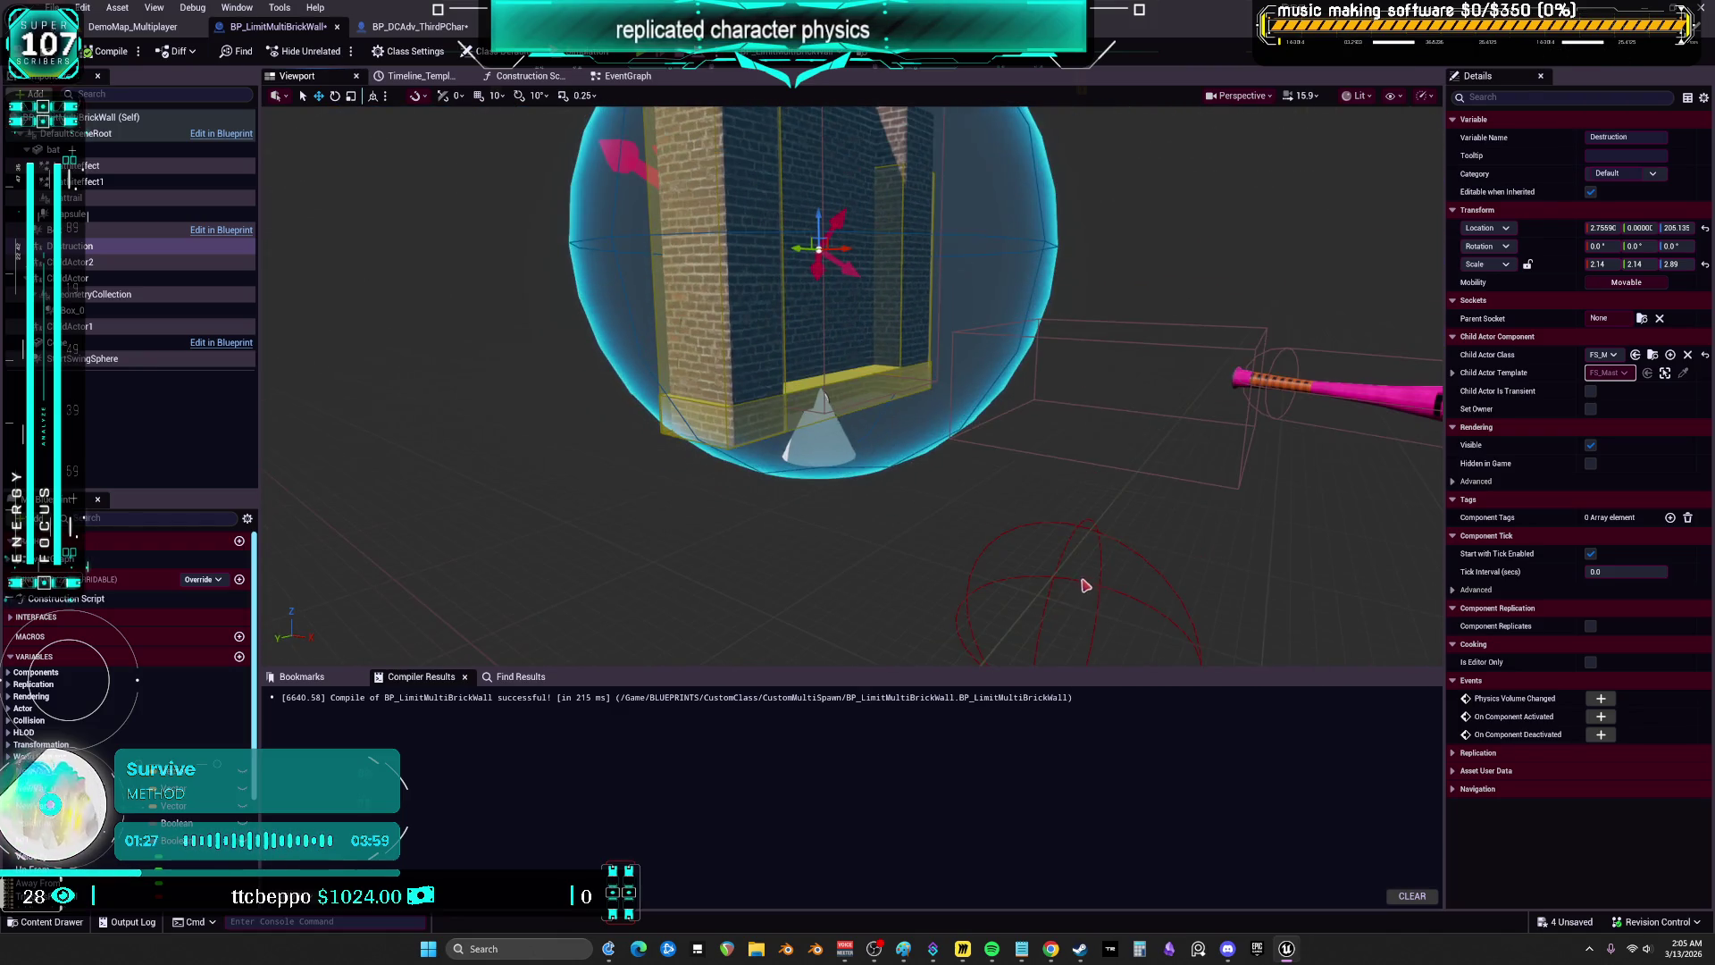
left_click(1084, 539)
left_click(1076, 532)
key("Delete")
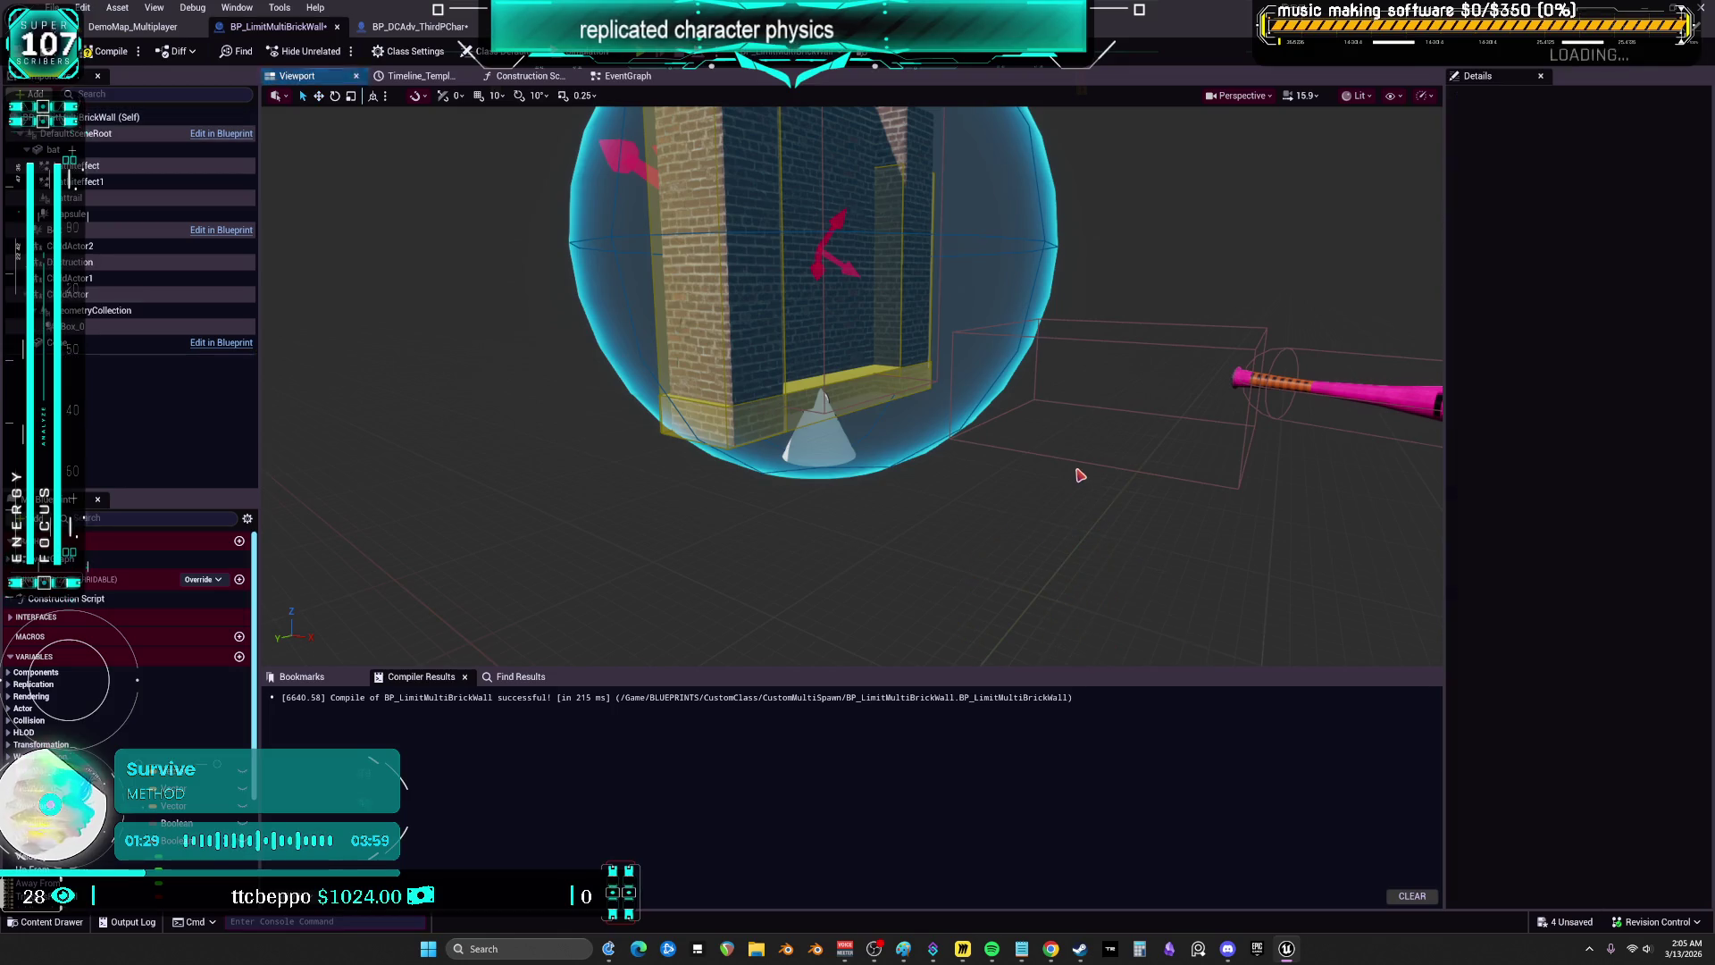
left_click_drag(821, 515, 827, 543)
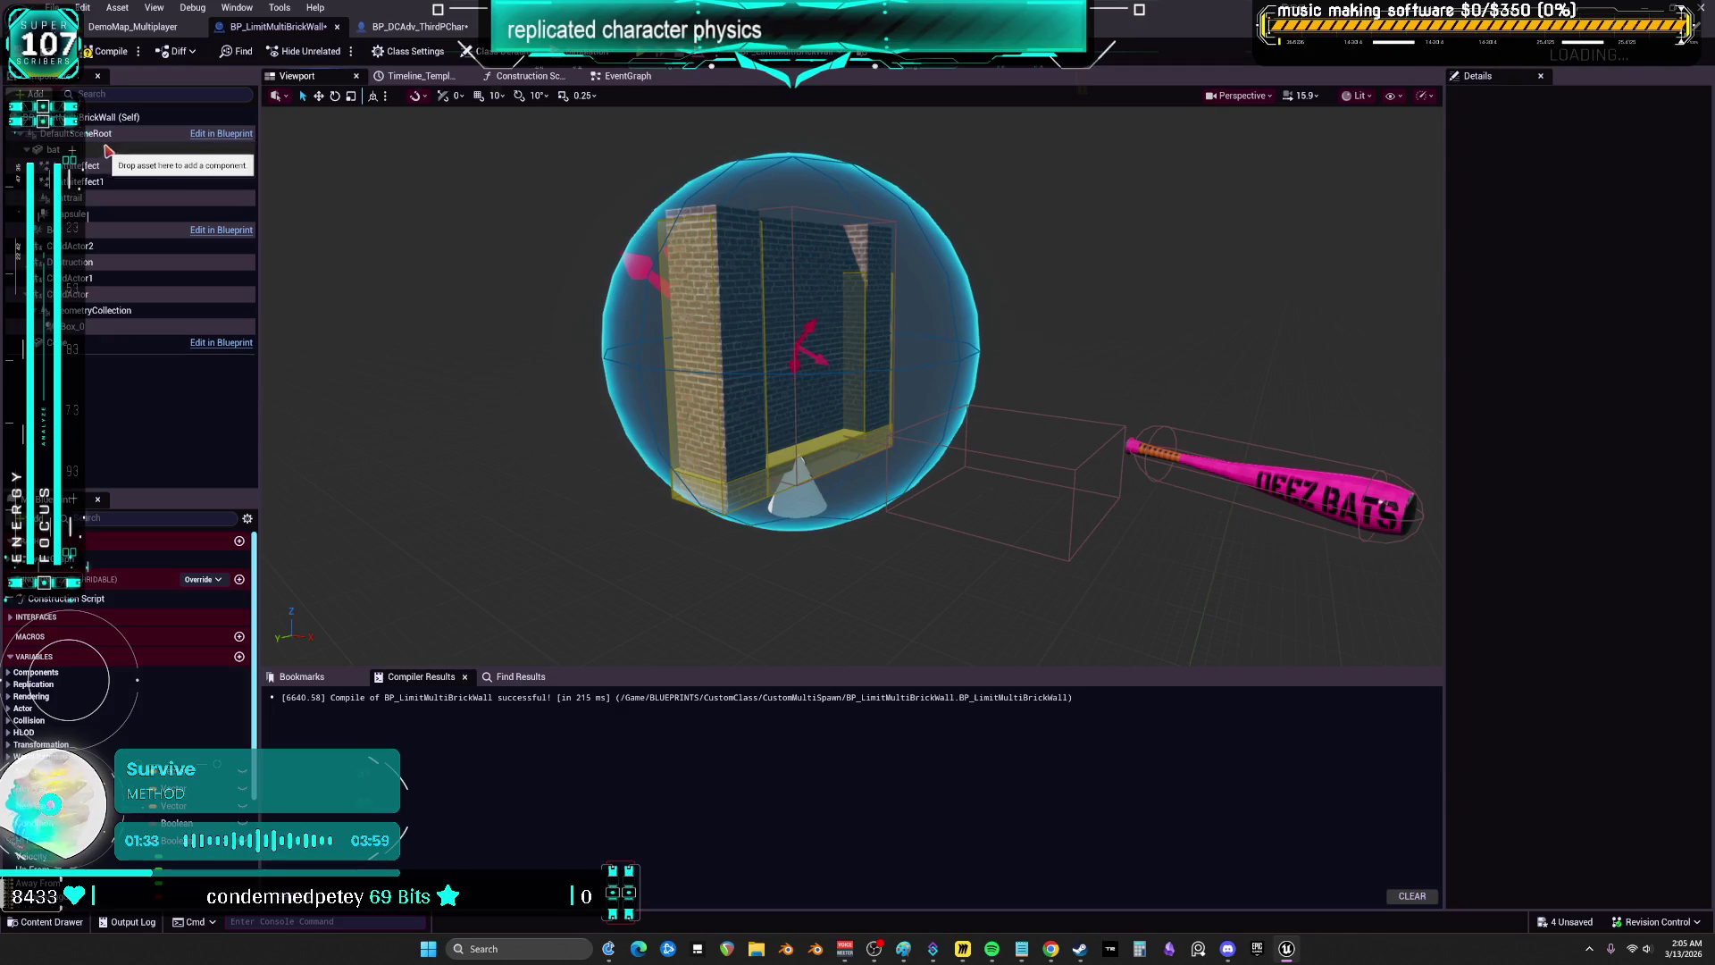
- Turn off Simulate Physics on the GeometryCollection component, then go to the Event Graph
left_click(98, 310)
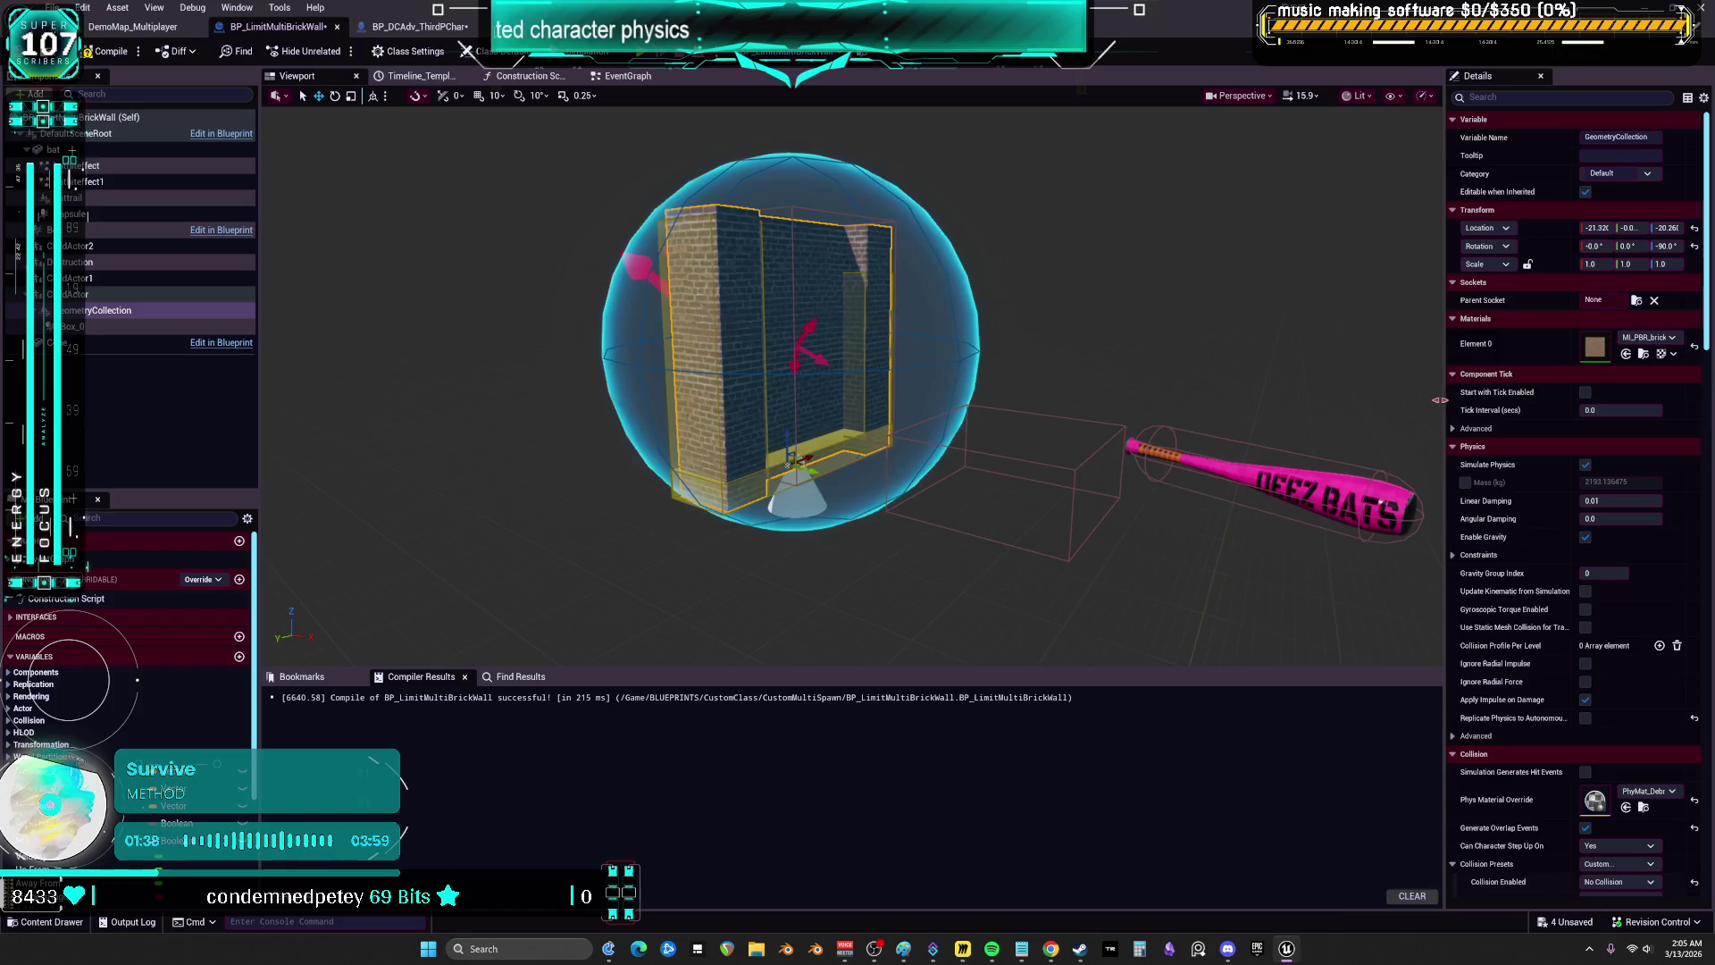
left_click_drag(1449, 406, 1134, 411)
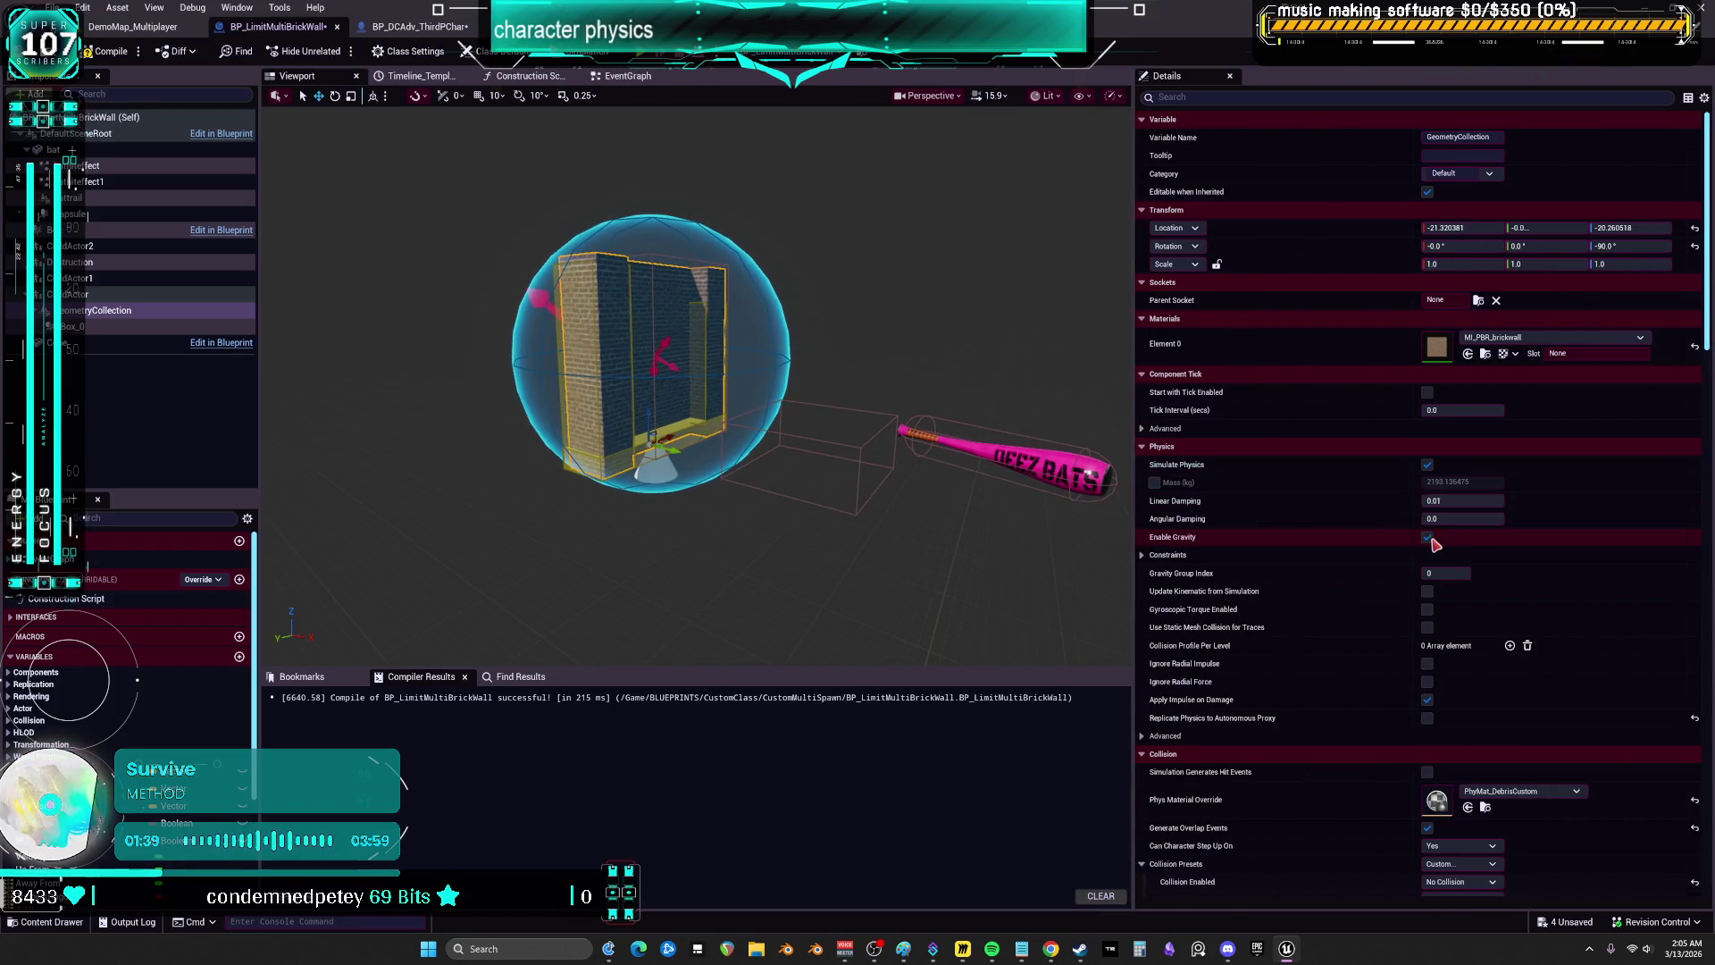
left_click(1427, 465)
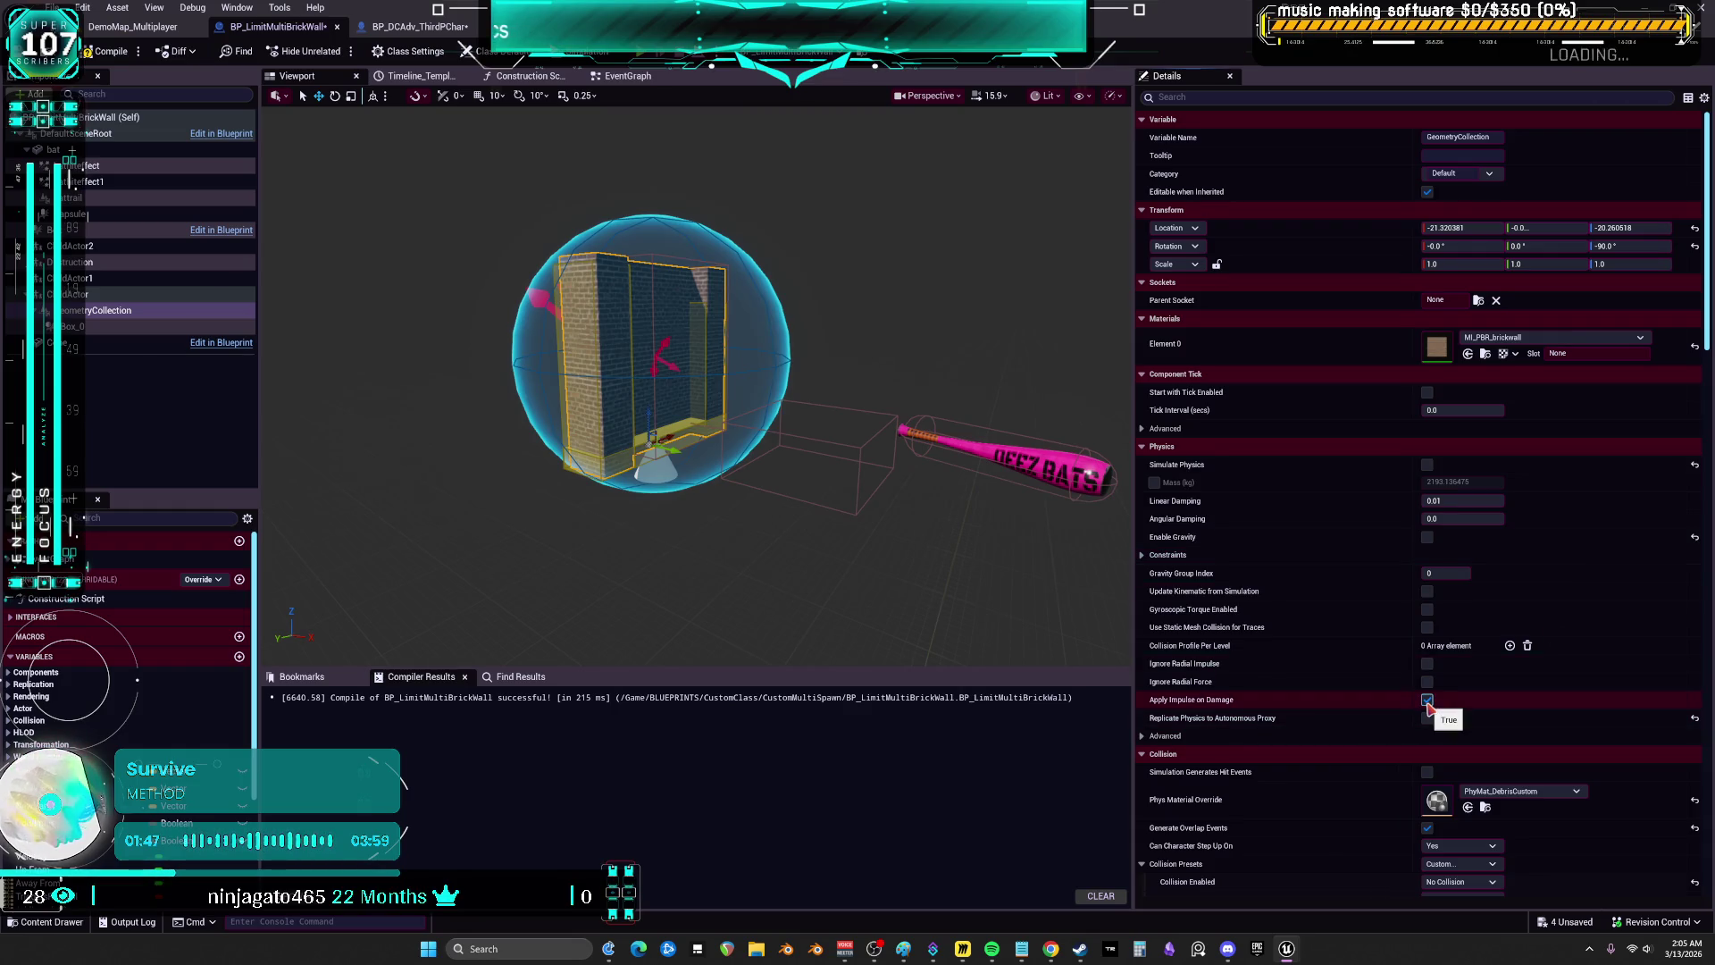
scroll(1429, 705, "down", 3)
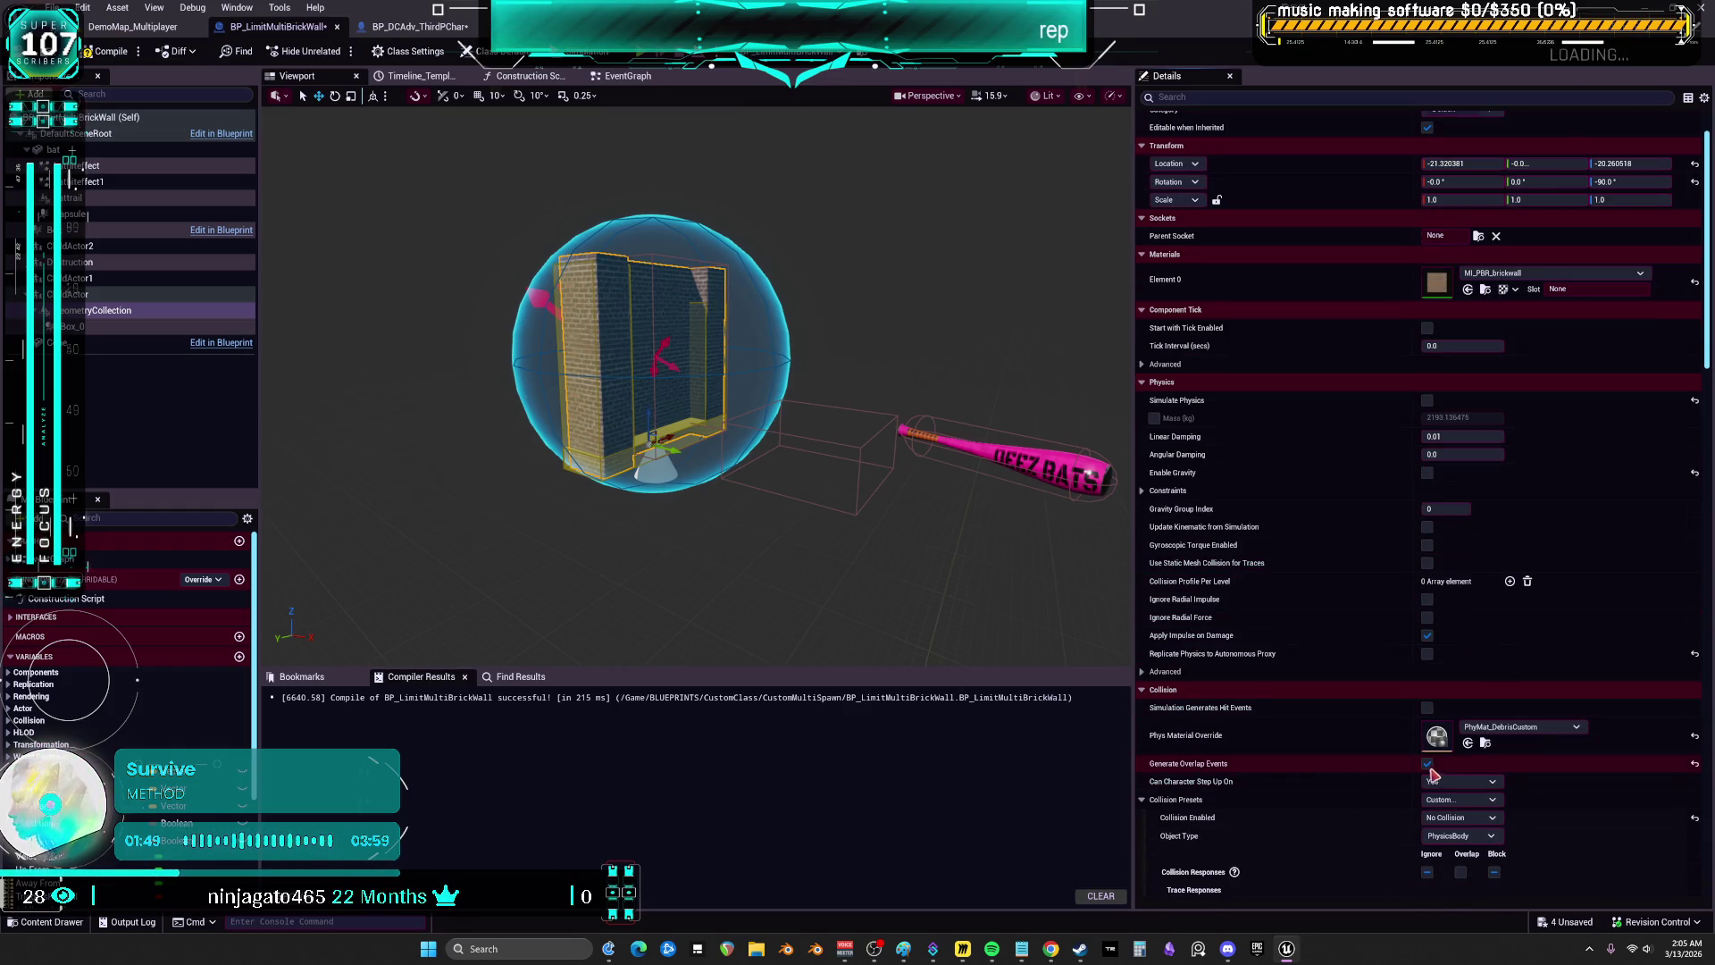
scroll(1336, 770, "down", 5)
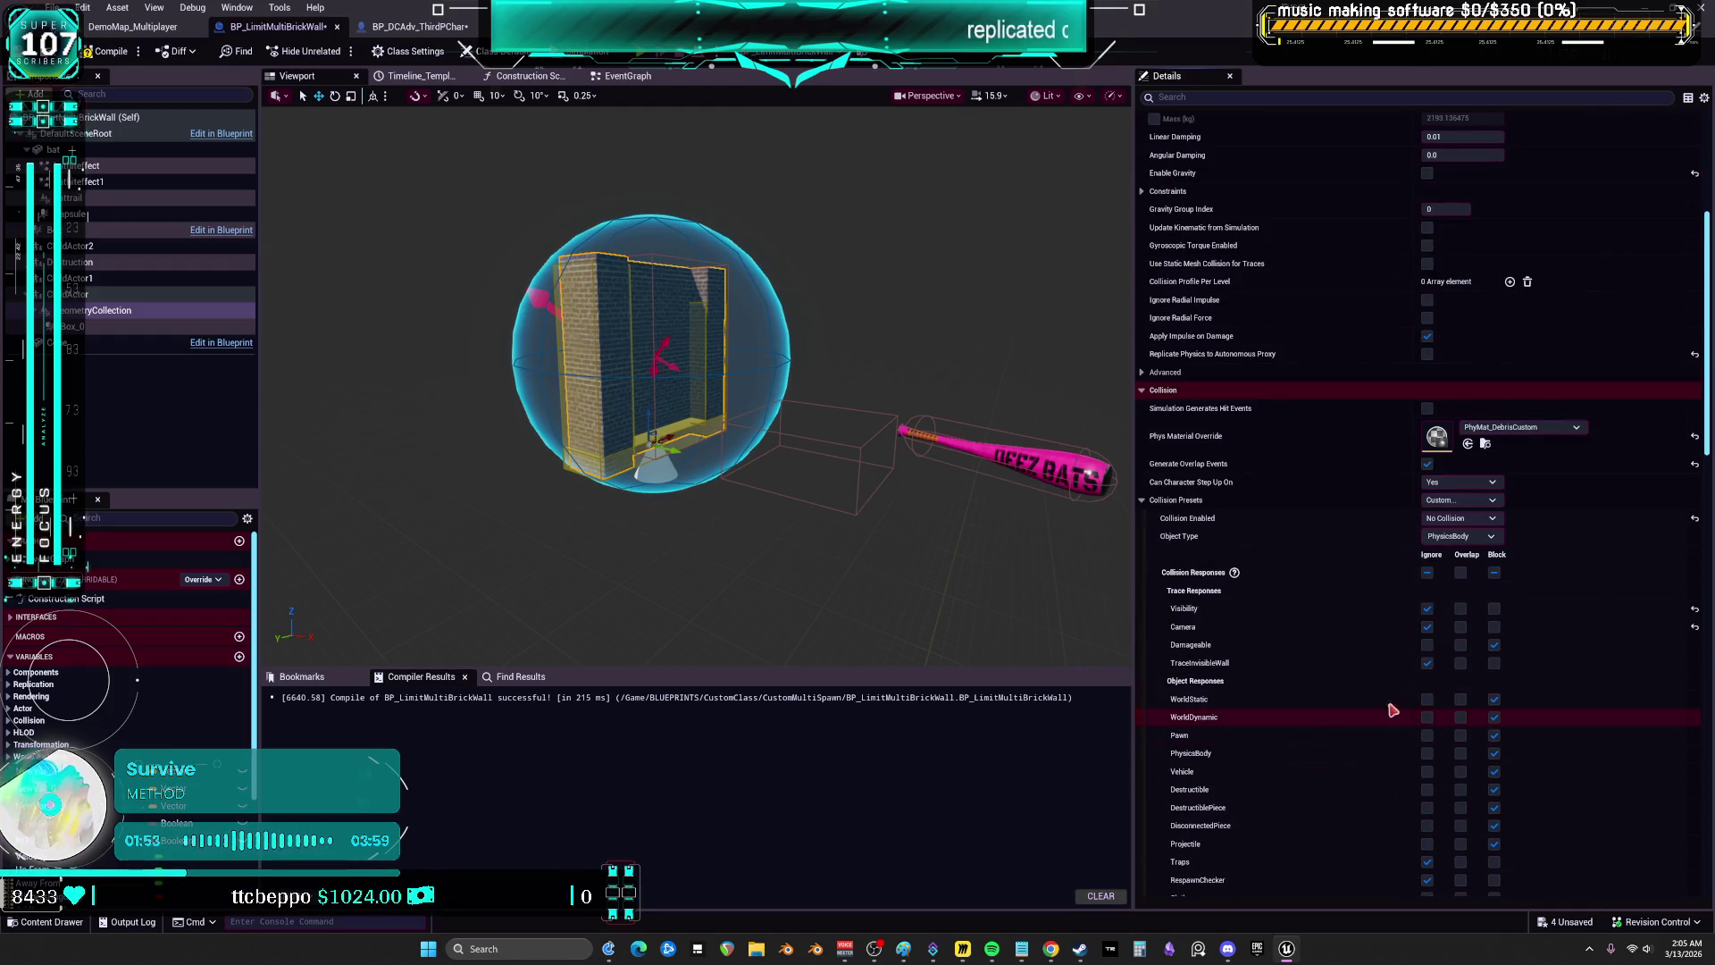
scroll(1350, 639, "down", 5)
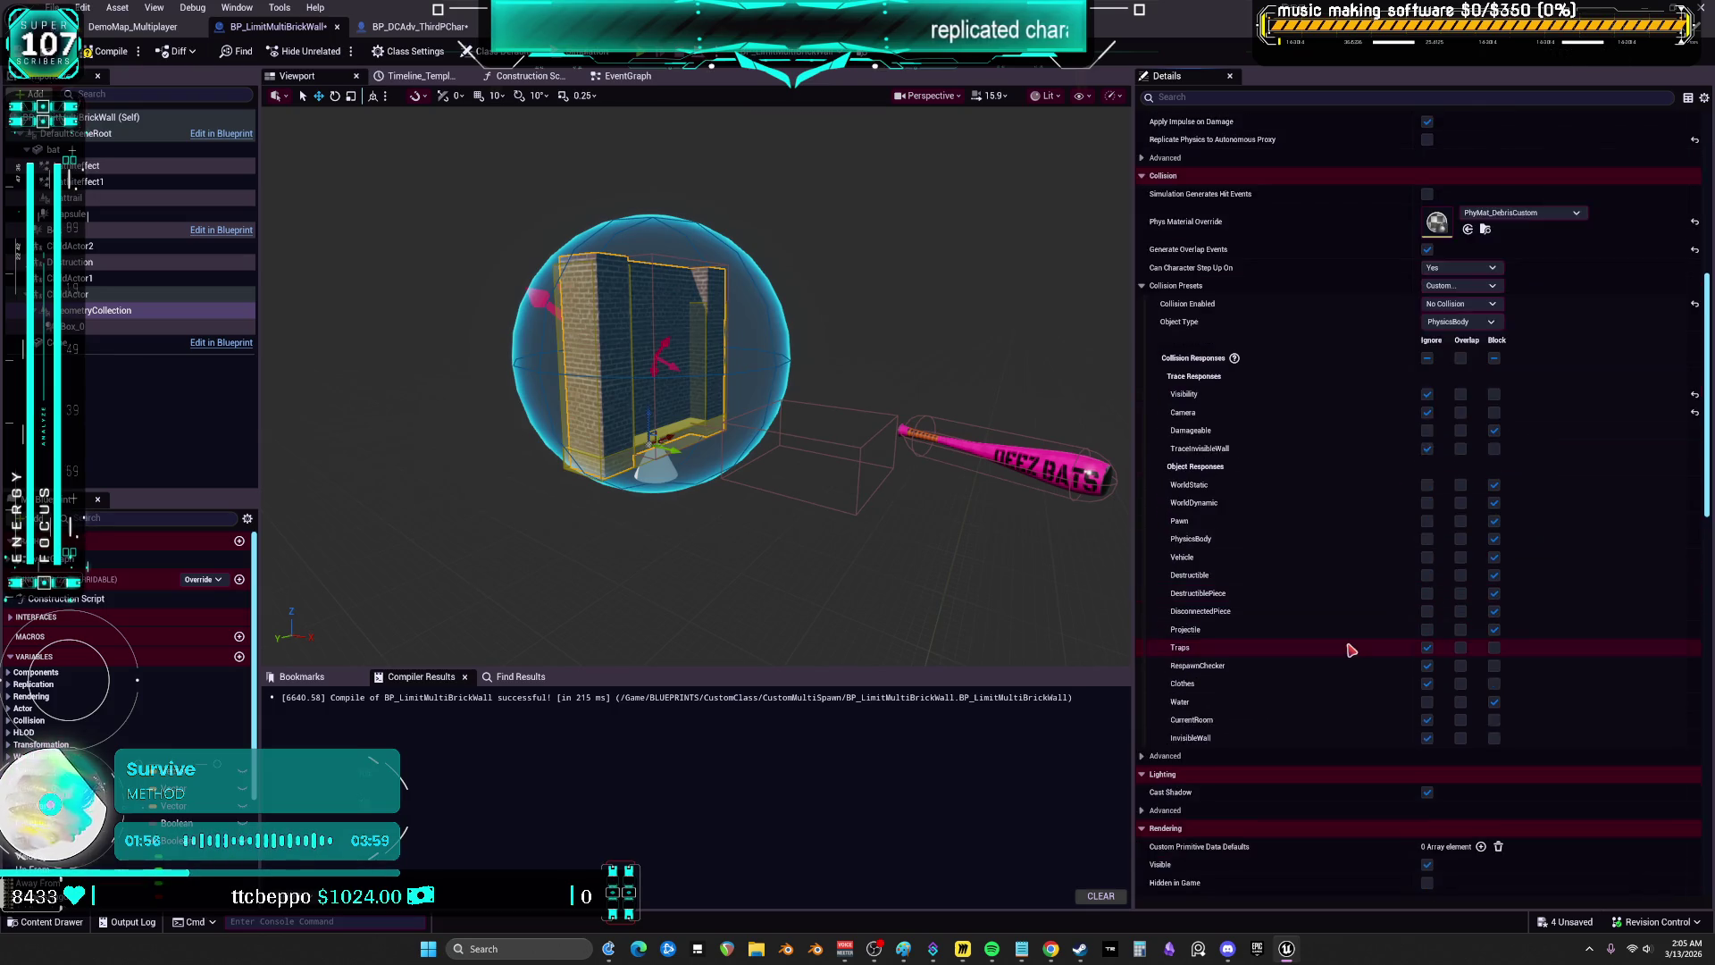
scroll(1350, 650, "down", 2)
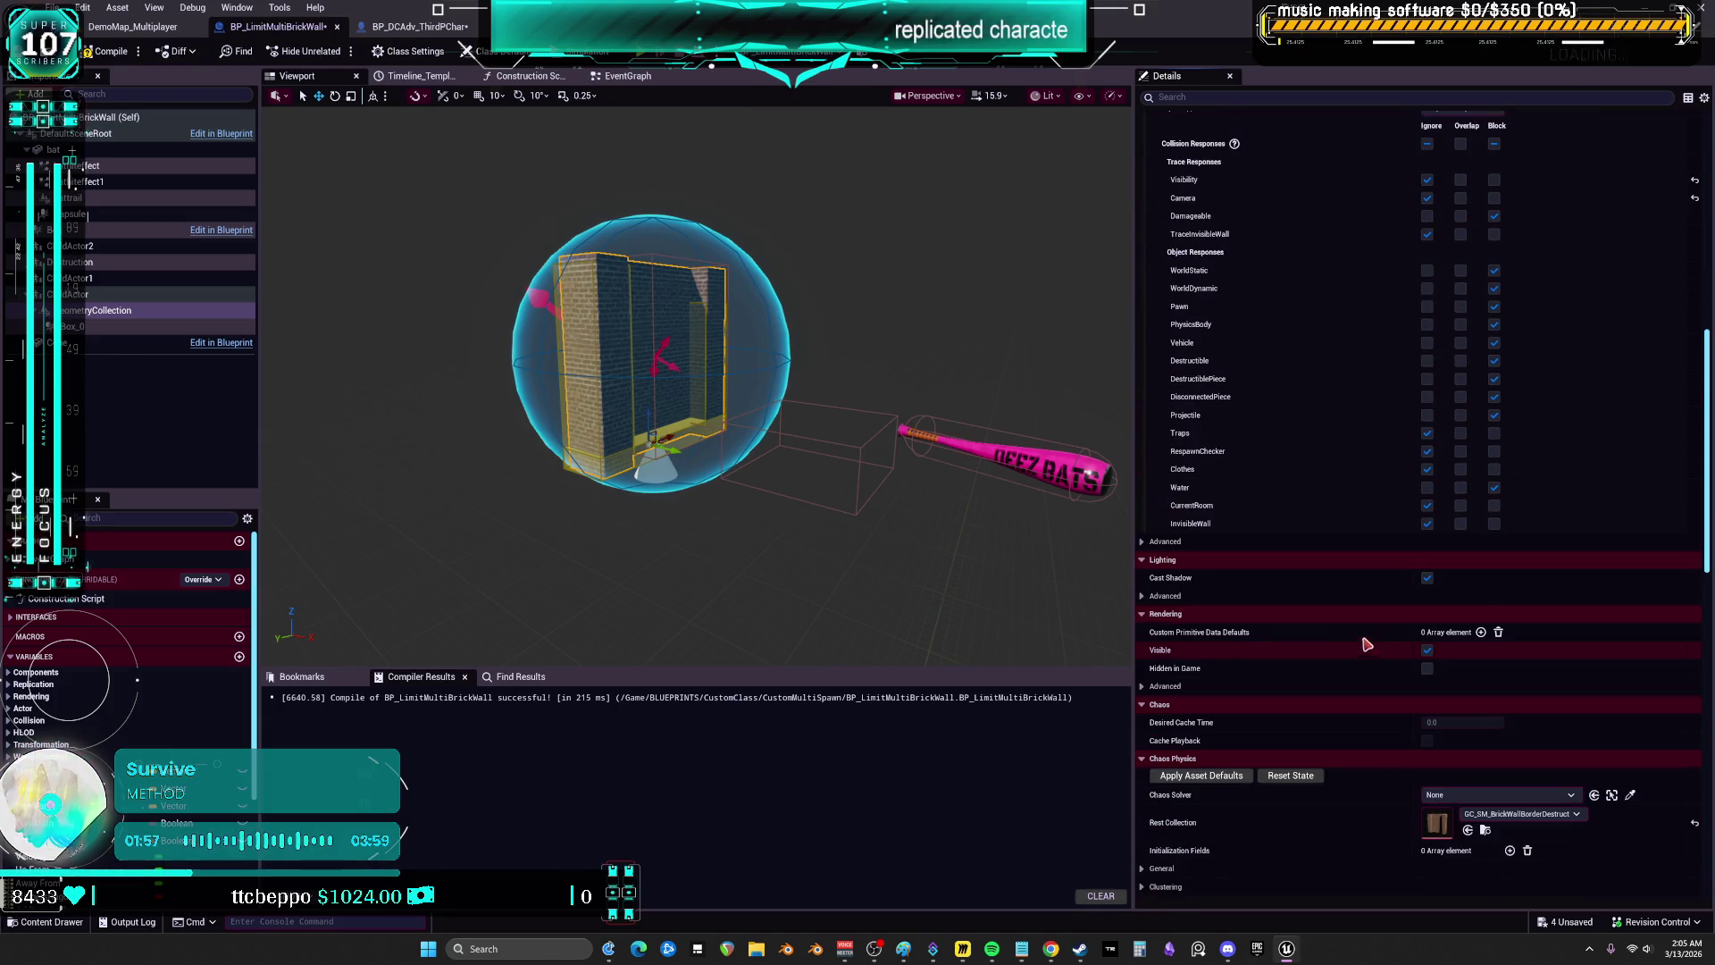
scroll(1371, 616, "up", 10)
scroll(1235, 241, "up", 2)
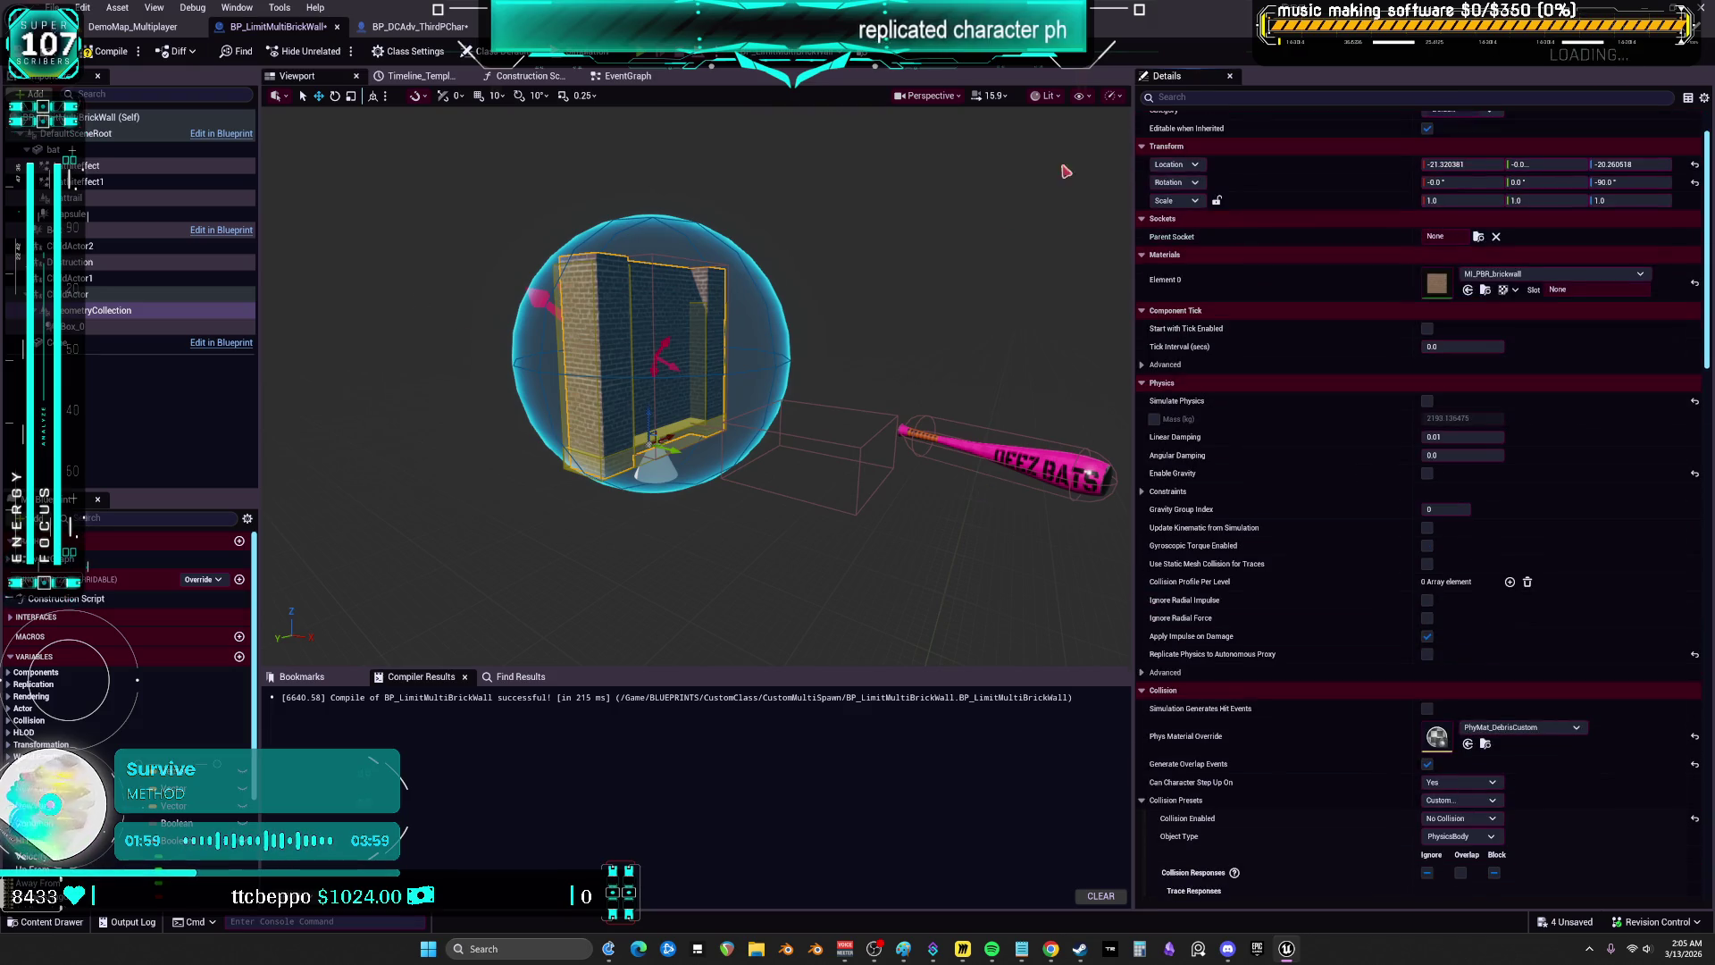
left_click(628, 76)
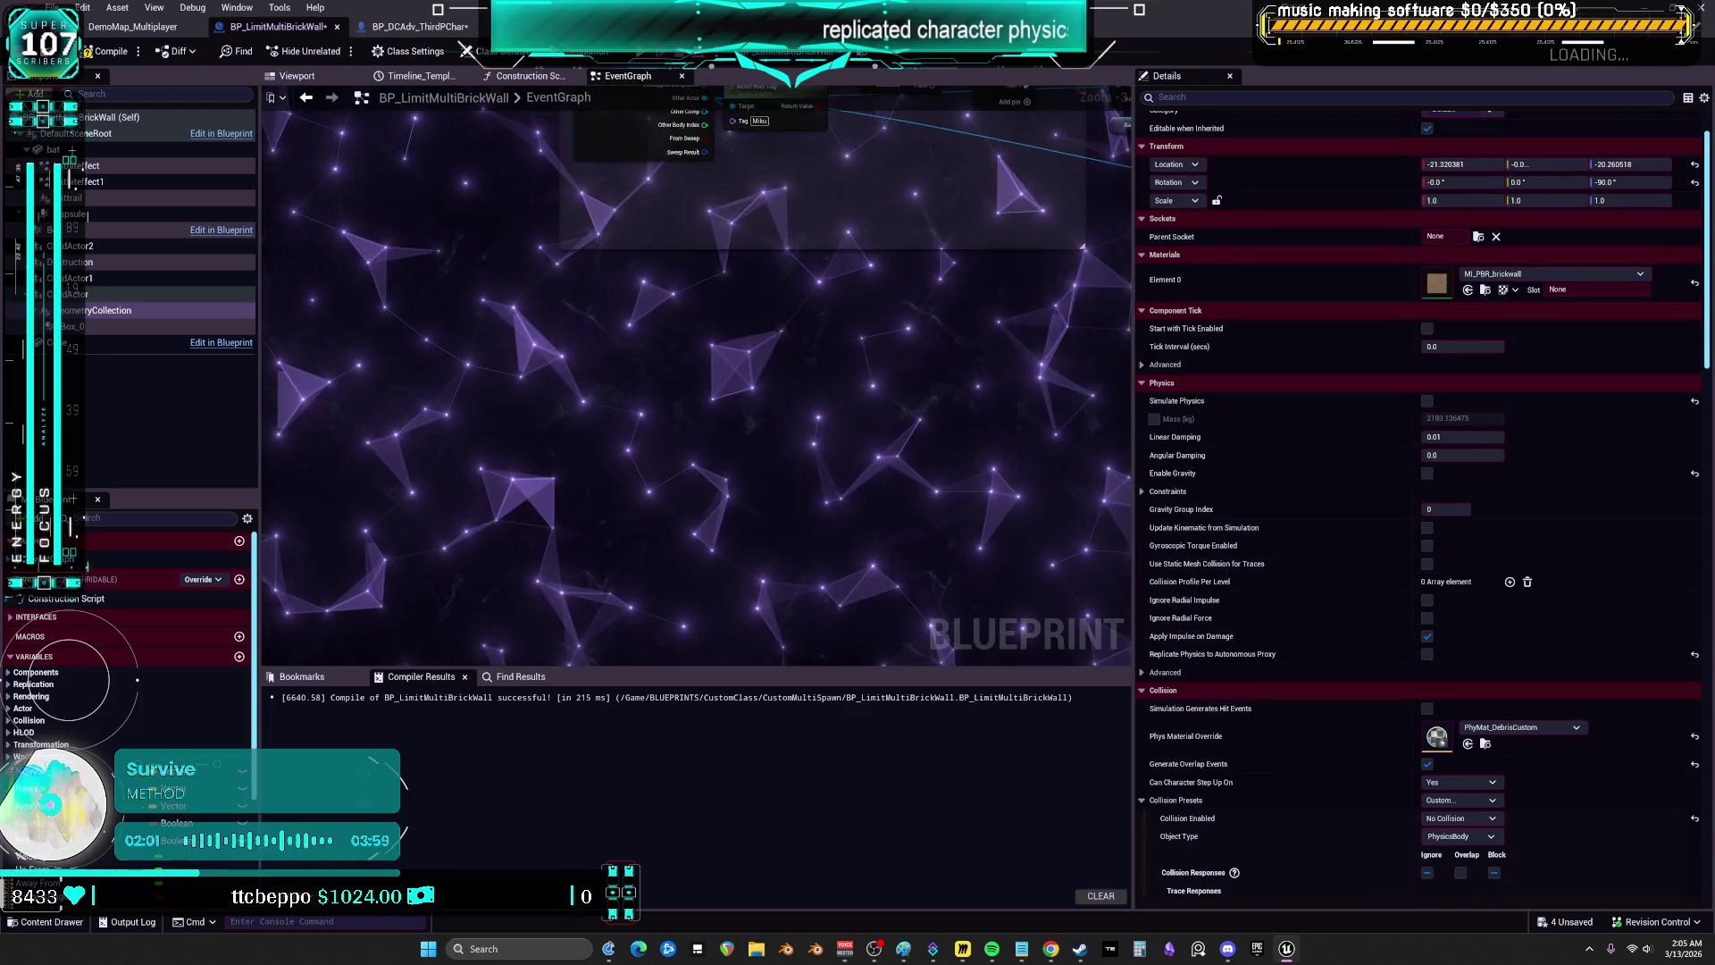
- Bring the section 3 Branch, Delay Until Next Tick and Set Collision Enabled nodes into view, and reposition the Branch
scroll(809, 368, "down", 4)
scroll(809, 369, "up", 6)
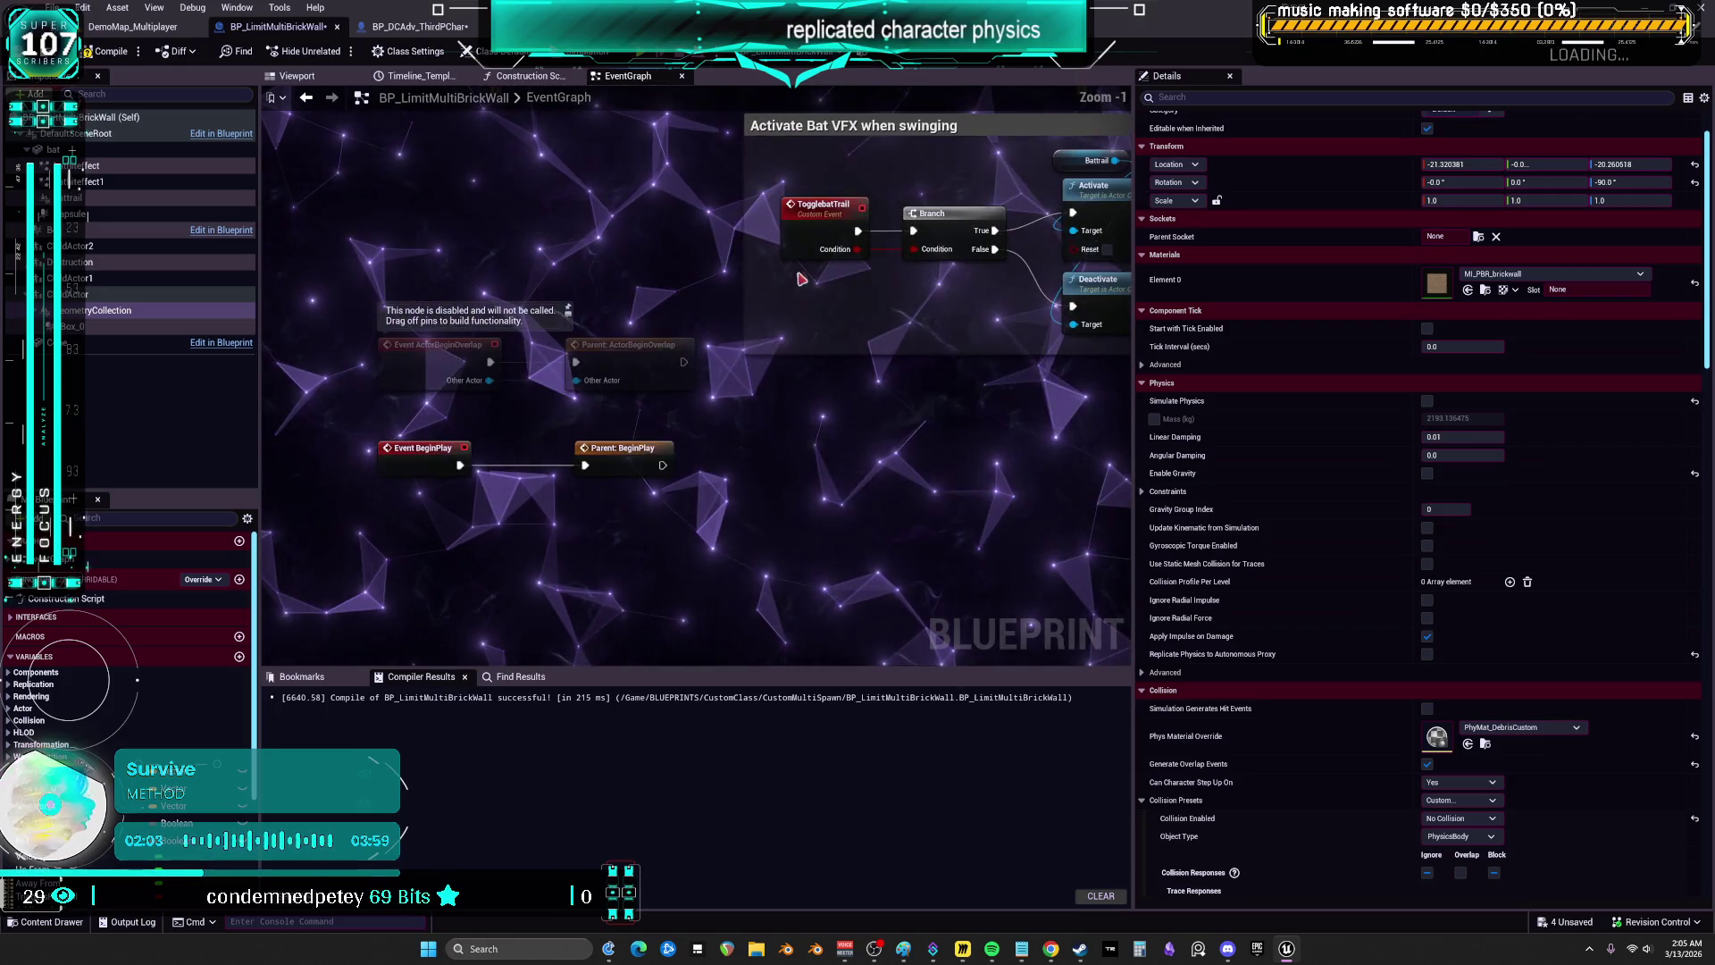
mouse_move(782, 580)
left_mouse_down()
mouse_move(781, 270)
mouse_move(728, 225)
left_mouse_up()
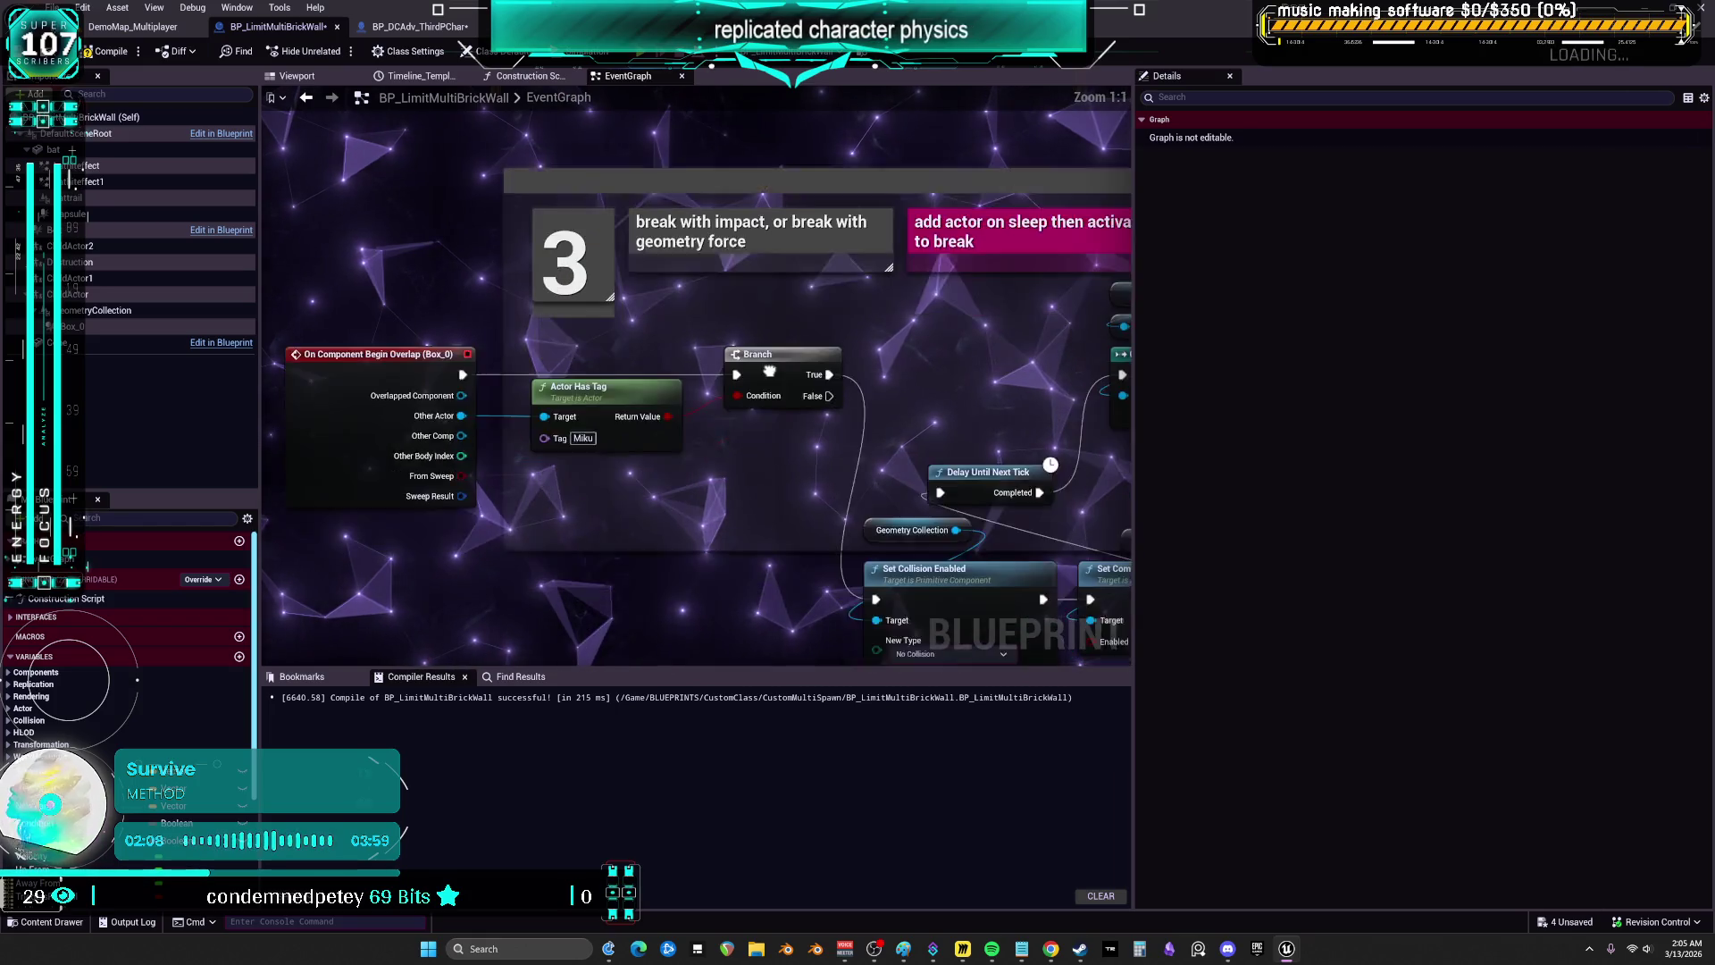
scroll(770, 524, "up", 2)
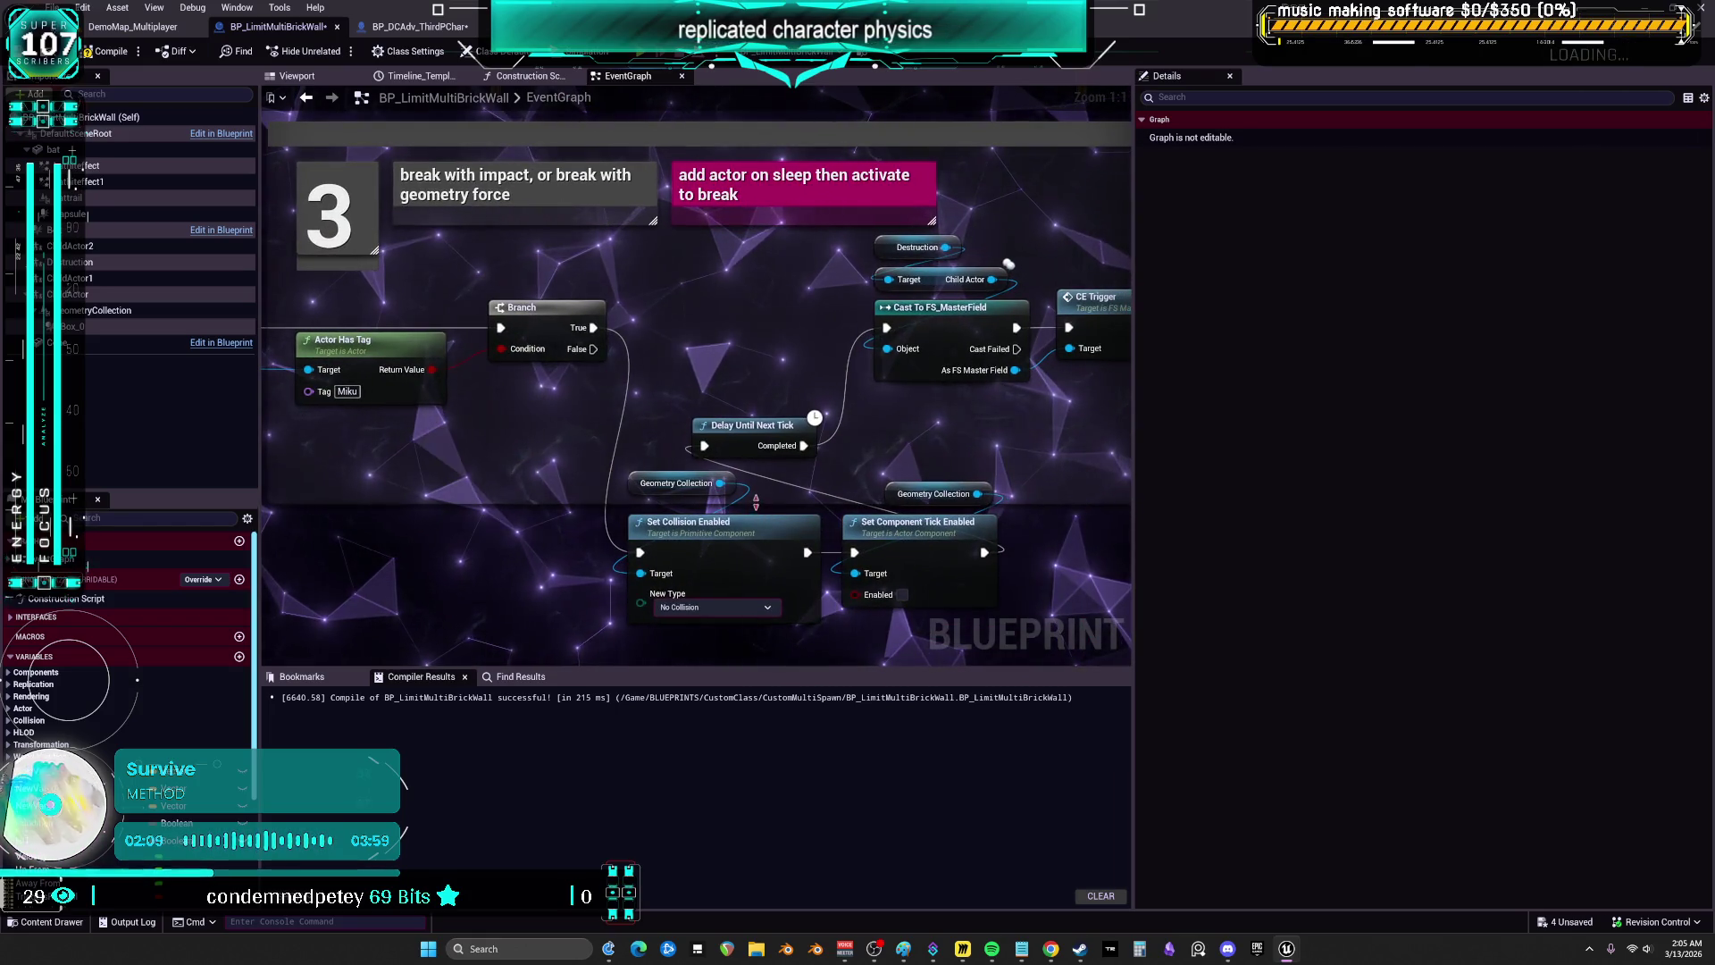
left_click_drag(708, 516, 709, 475)
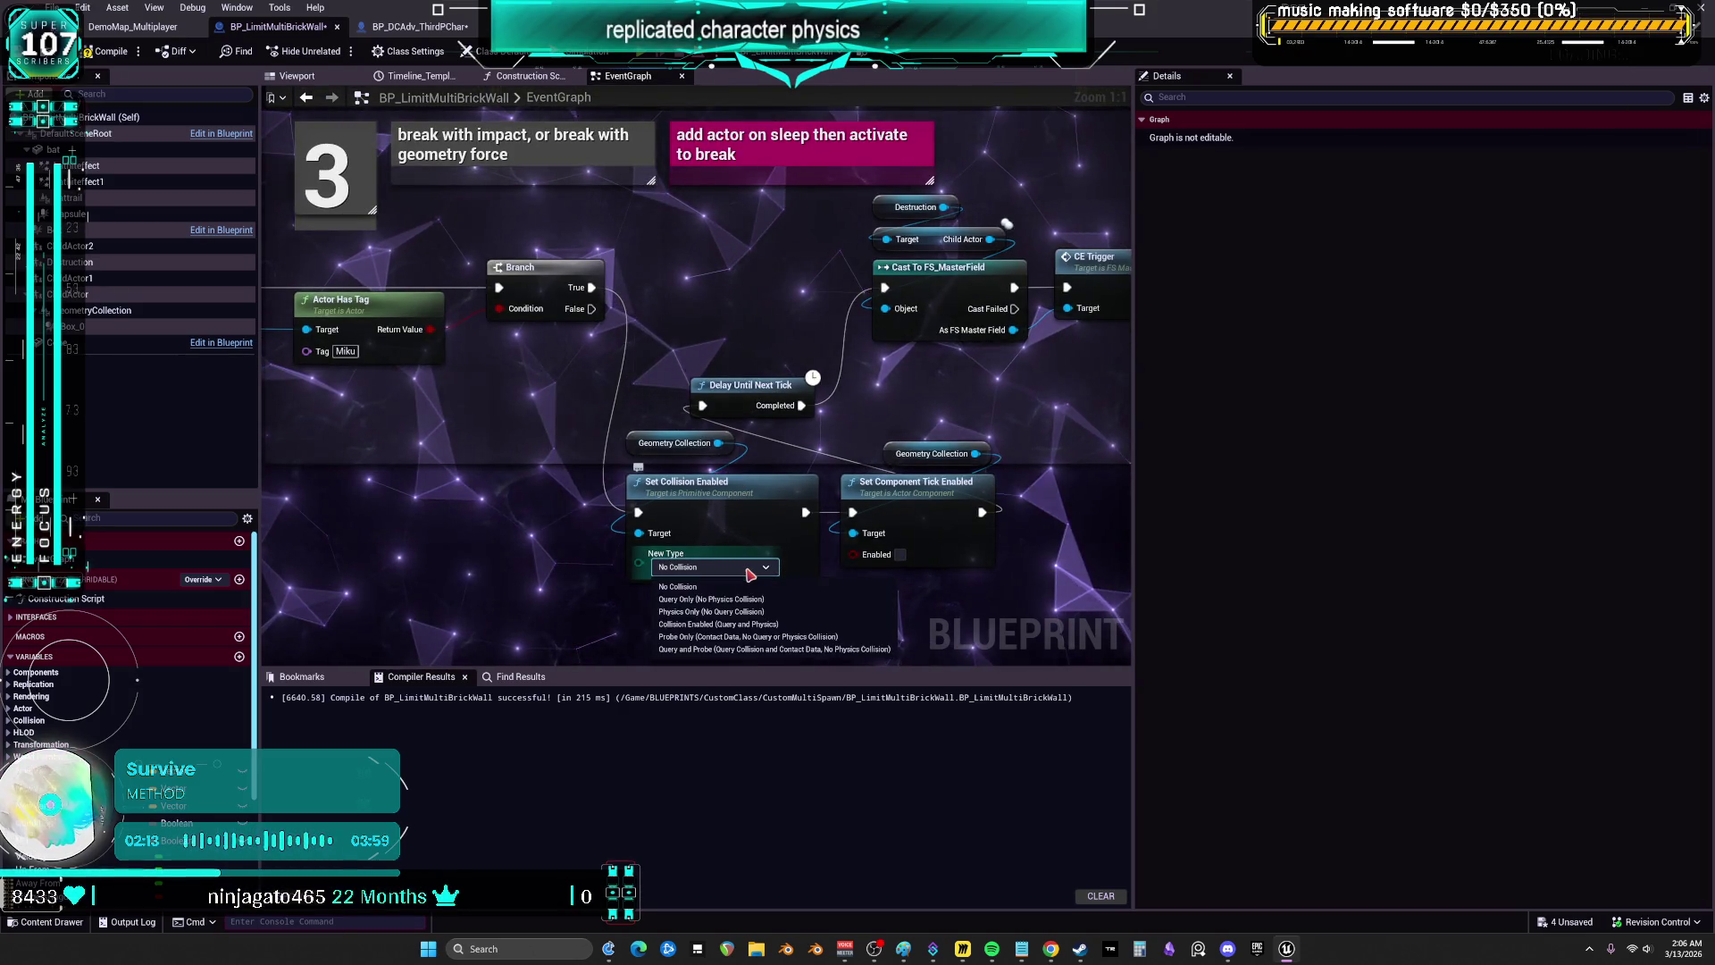
scroll(882, 375, "down", 3)
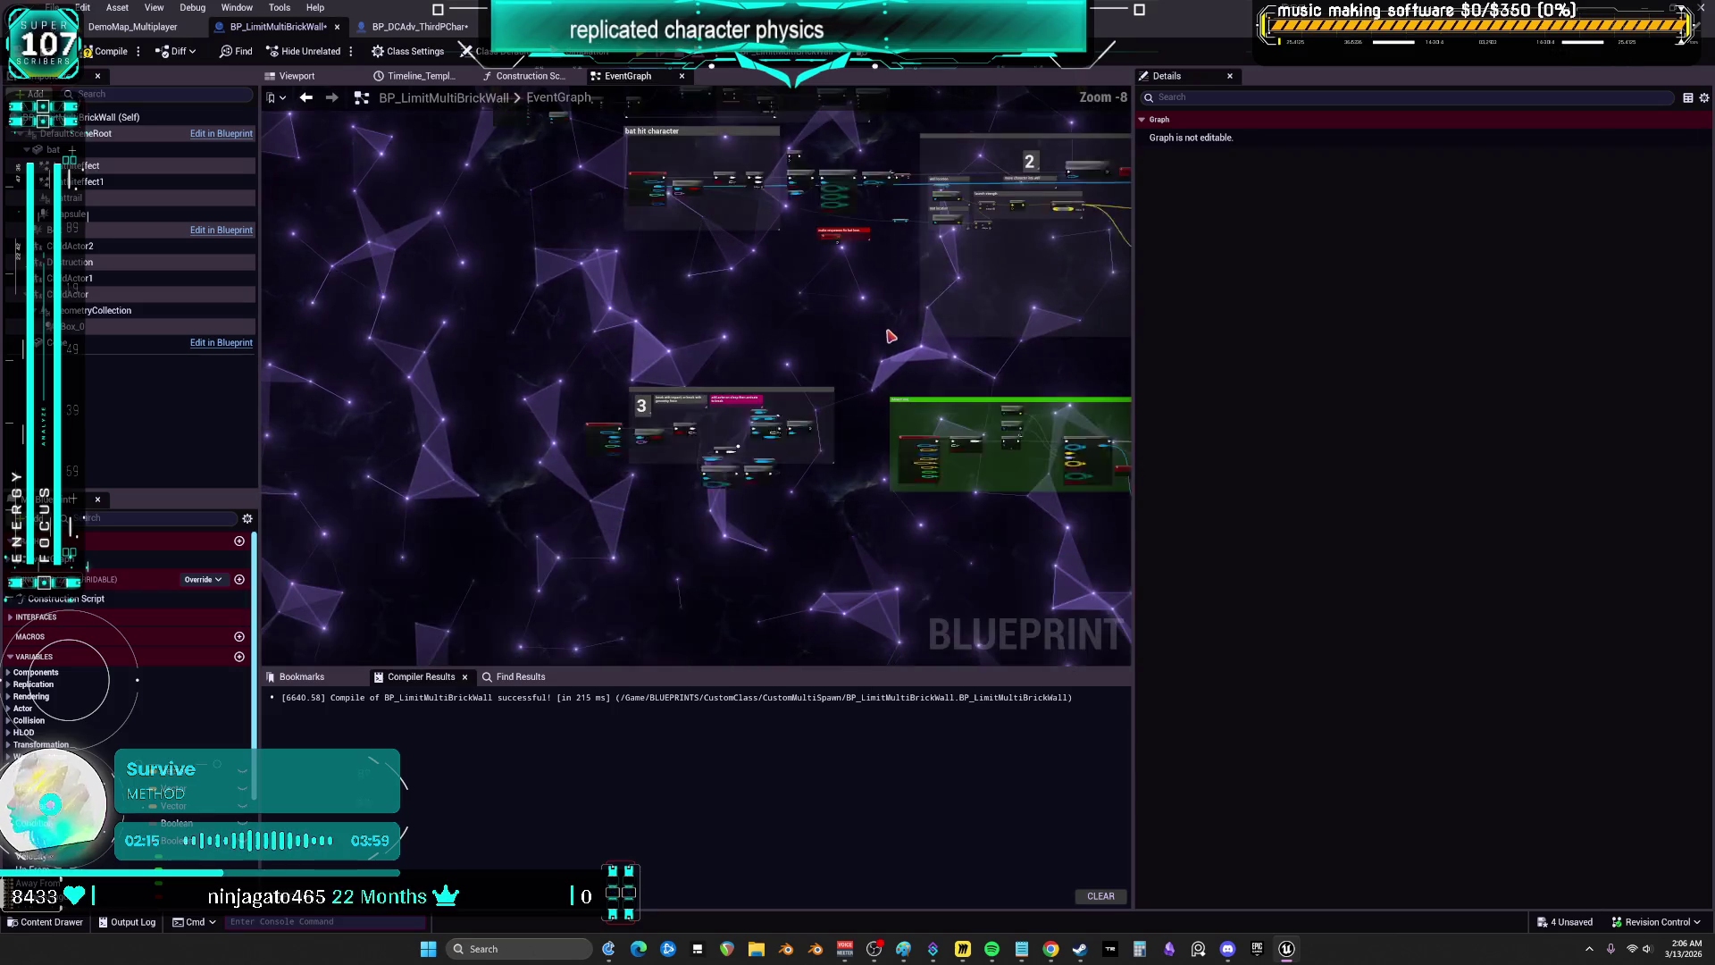
left_click_drag(1133, 310, 1471, 313)
scroll(905, 391, "up", 3)
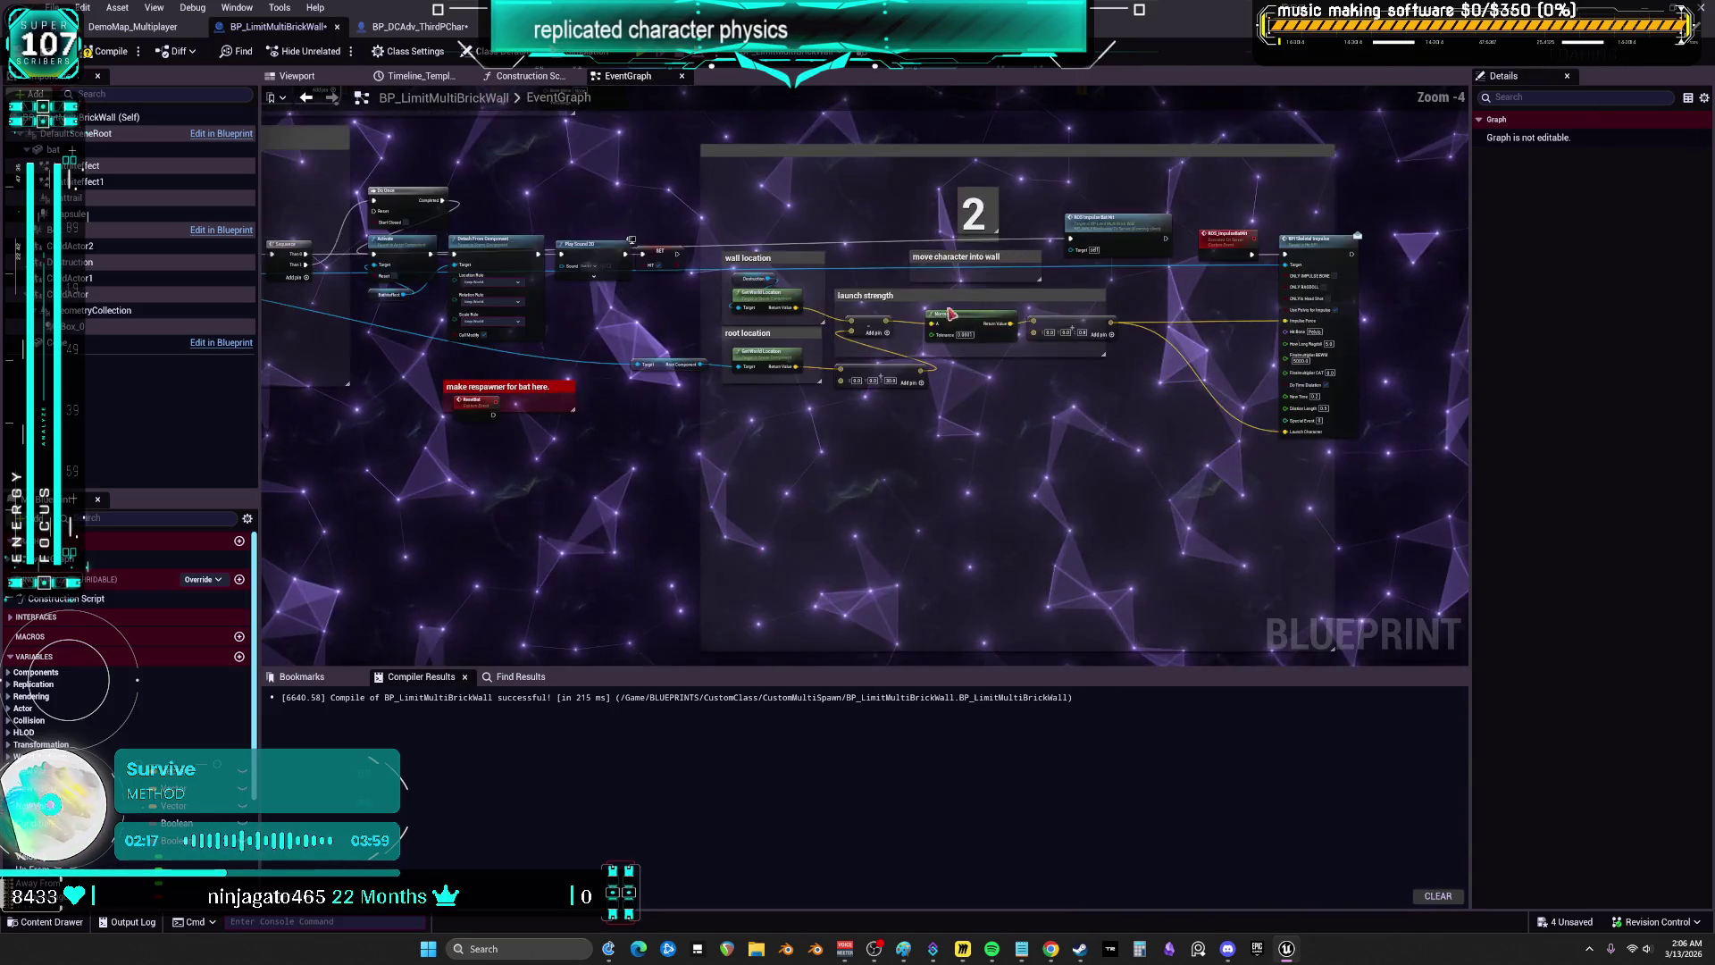
scroll(904, 391, "up", 5)
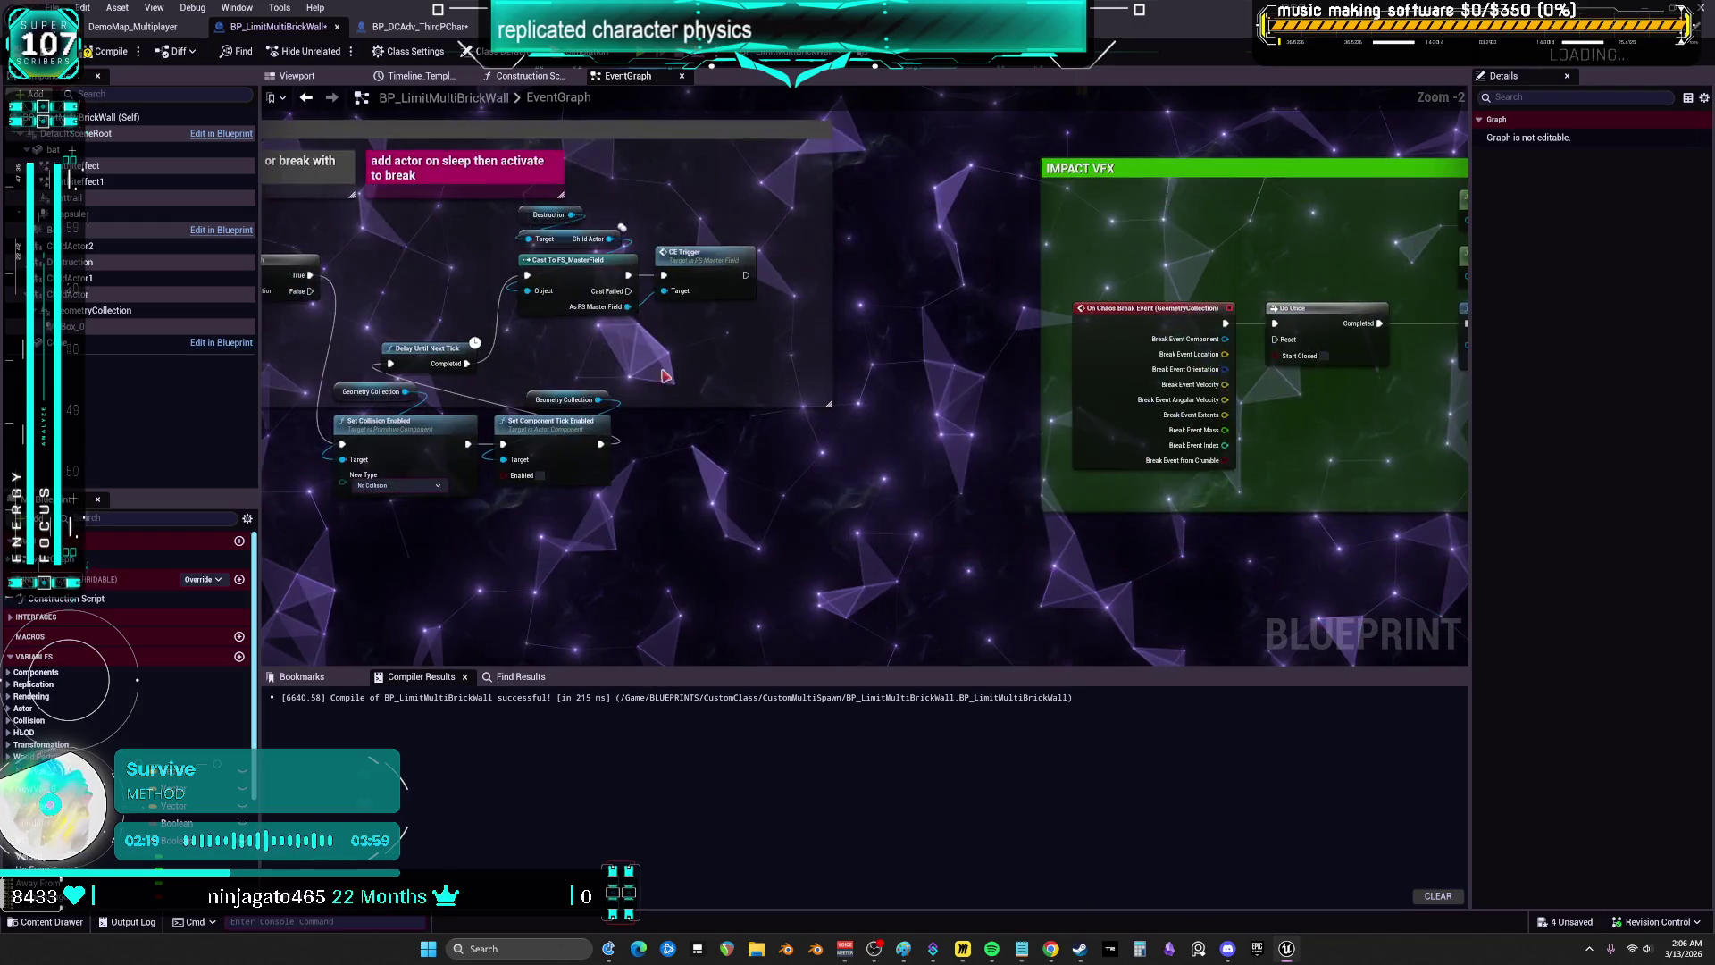
left_click_drag(551, 175, 819, 369)
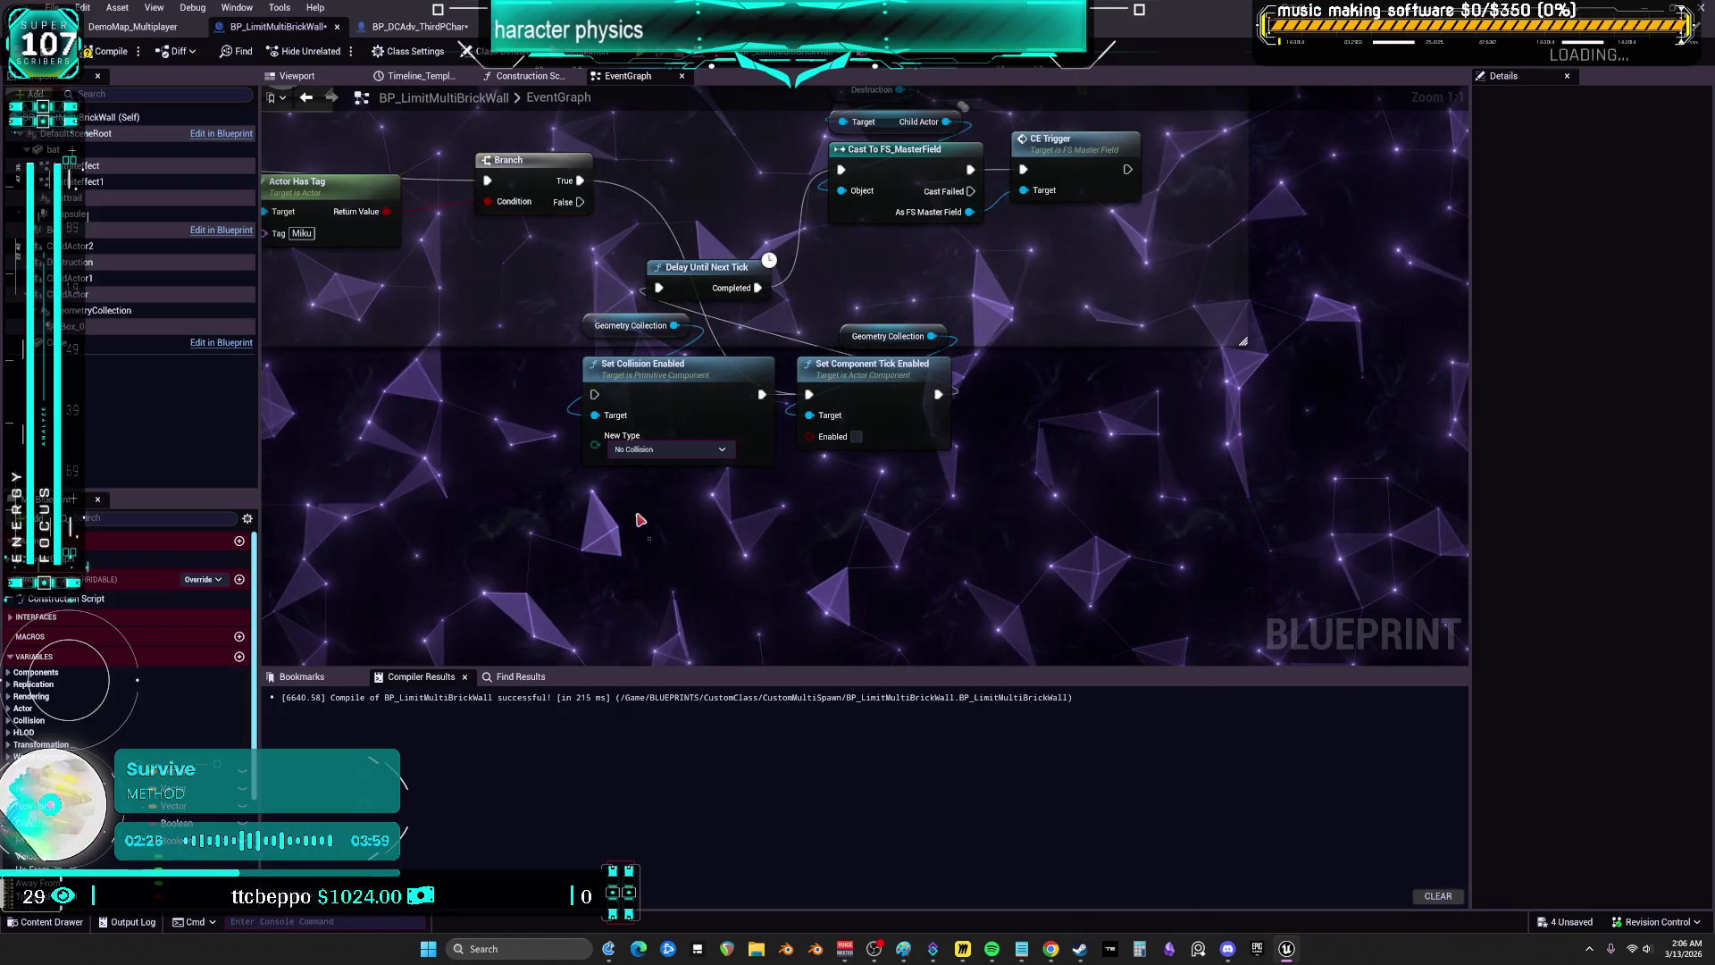
- Rearrange Set Collision Enabled, Delay Until Next Tick and Set Component Tick Enabled nodes neatly
left_click_drag(602, 331, 540, 474)
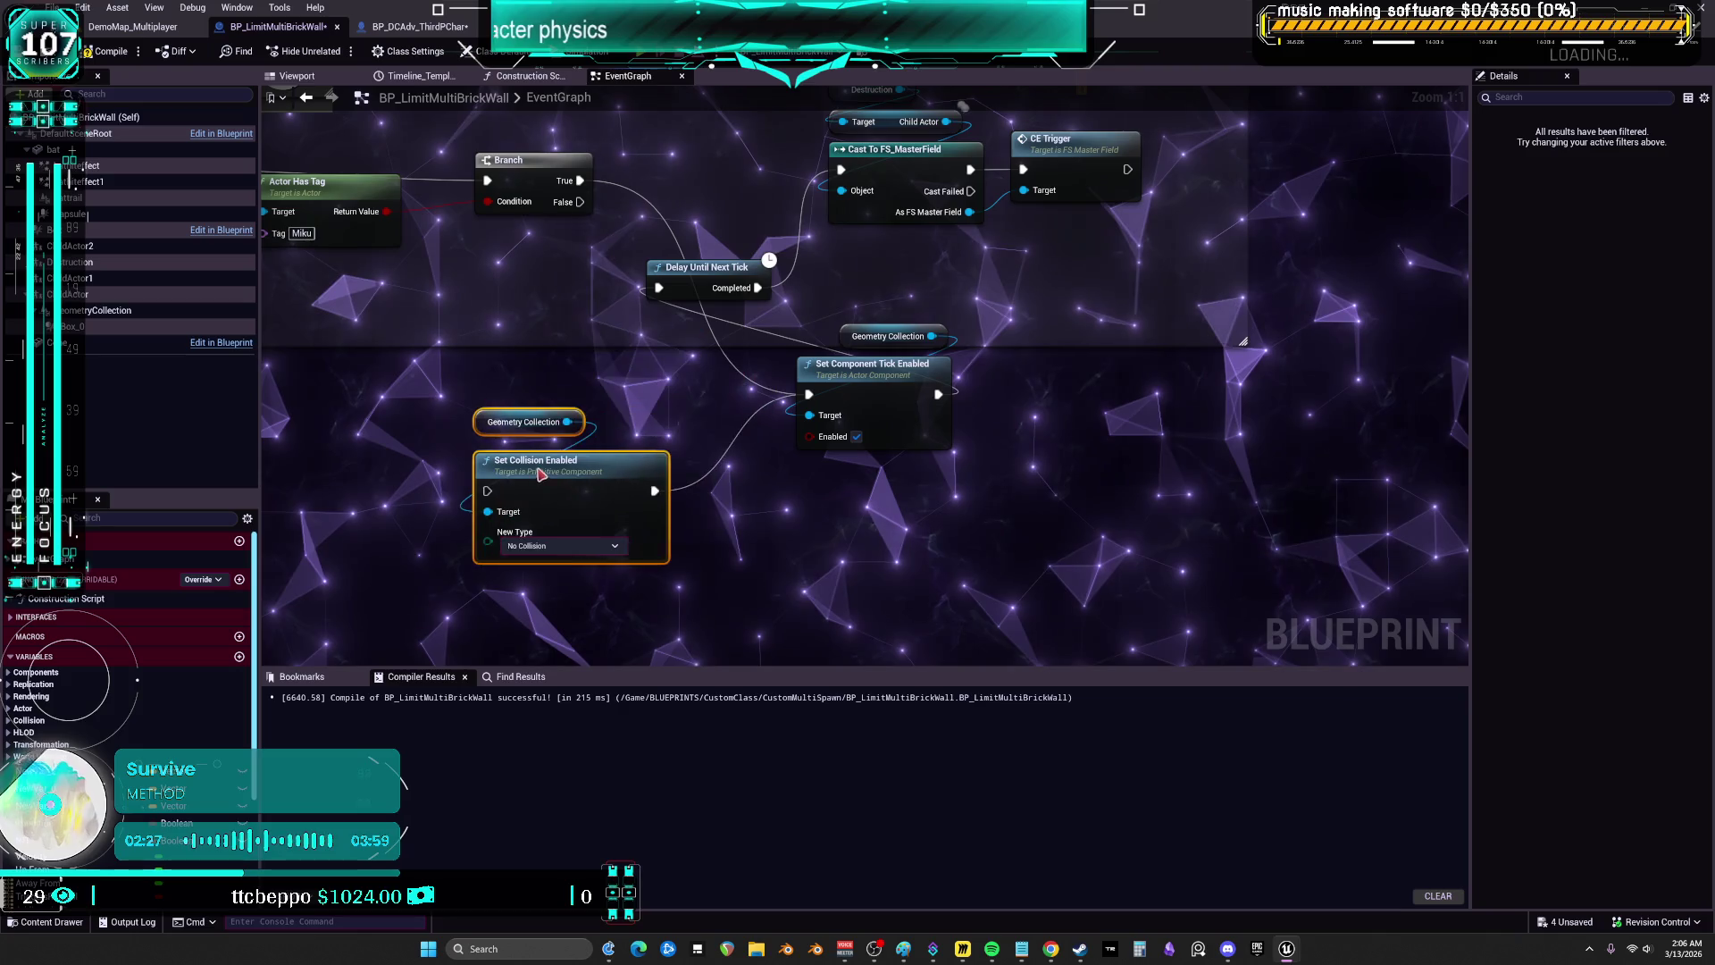
left_click_drag(748, 399, 759, 367)
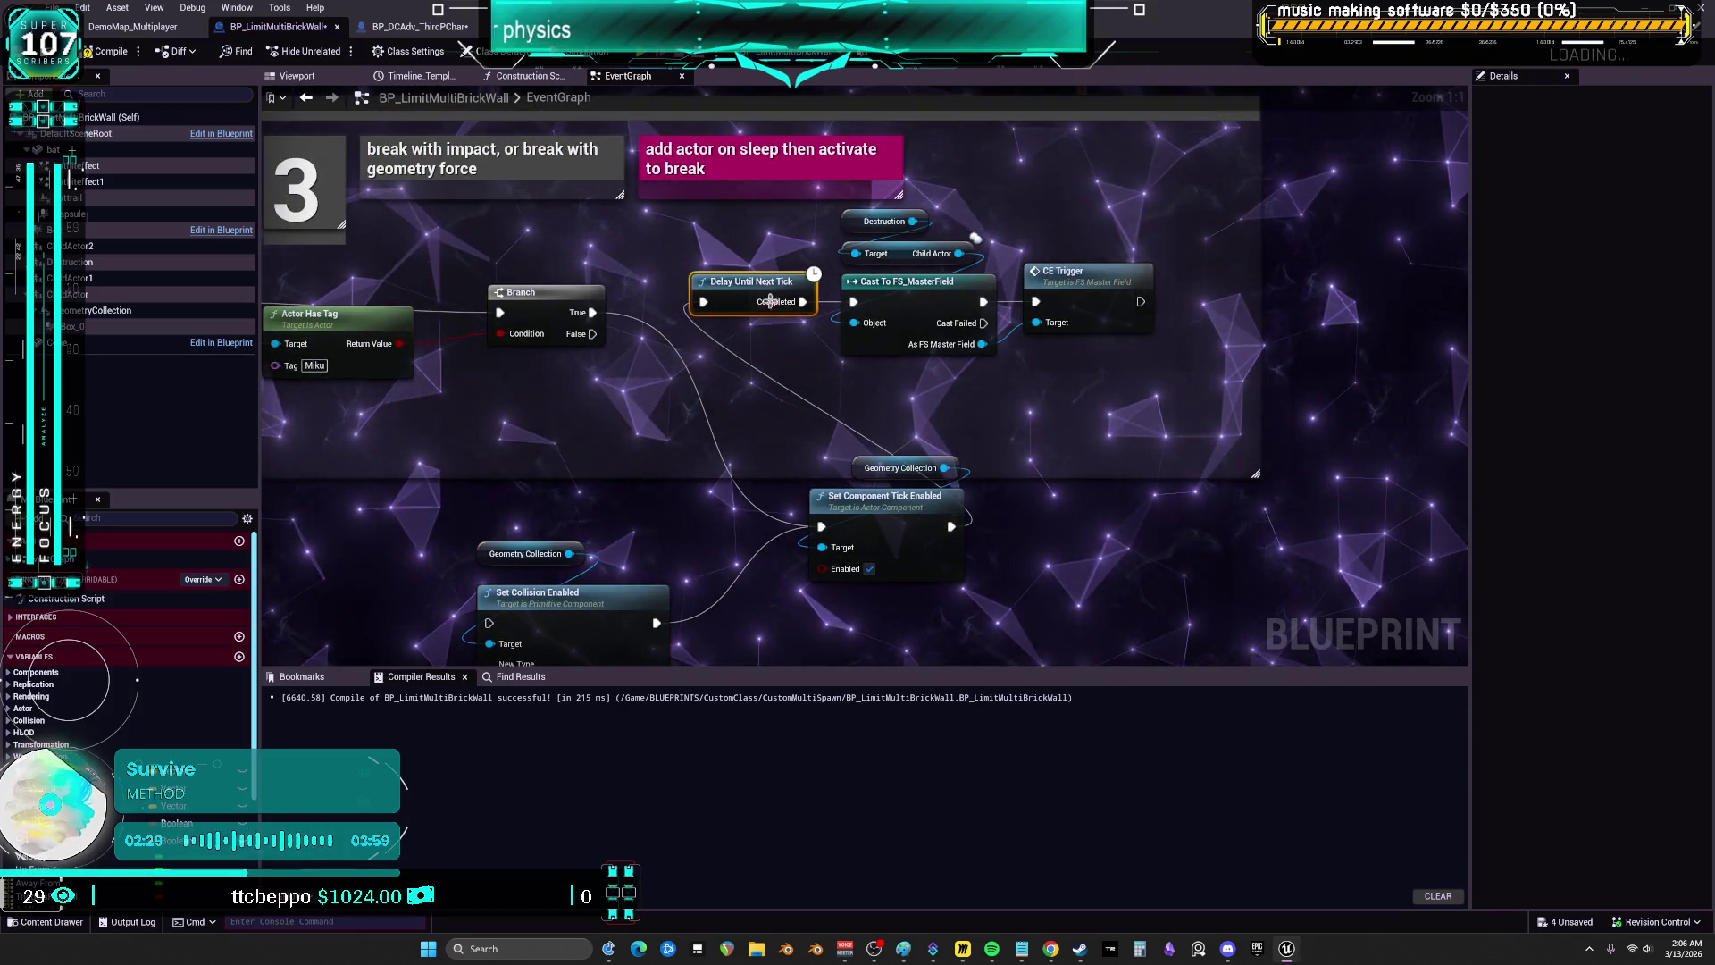
mouse_move(887, 505)
left_mouse_down()
mouse_move(749, 447)
mouse_move(1027, 419)
left_mouse_up()
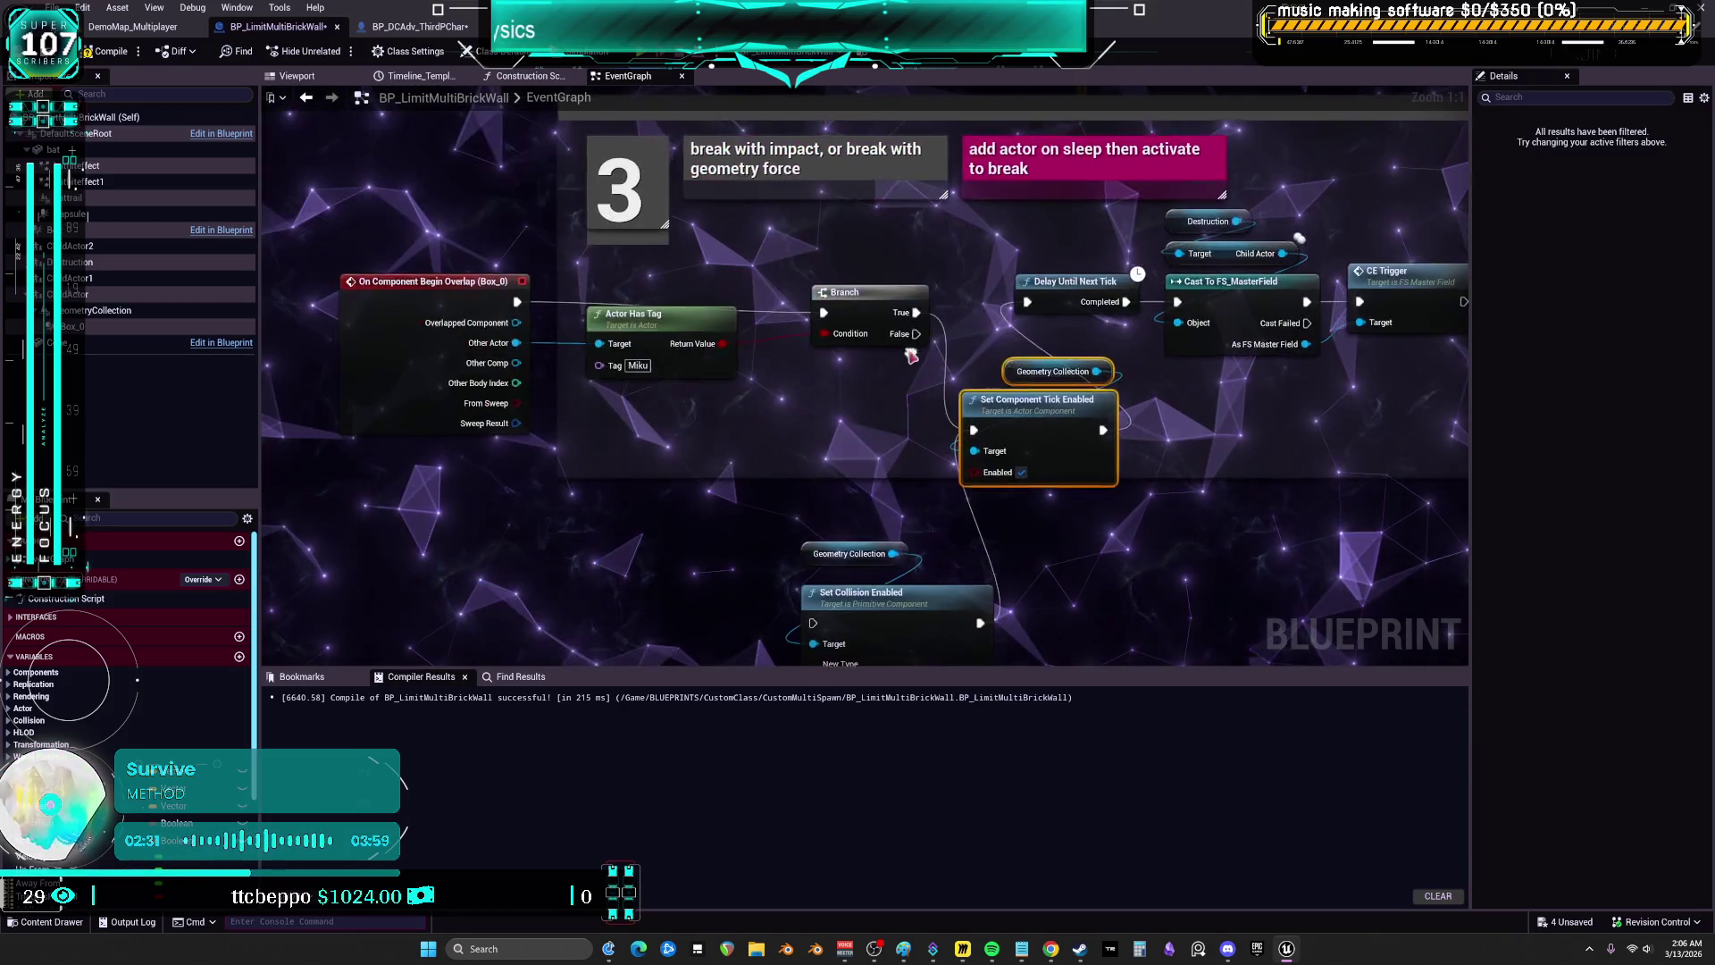
- Add a breakpoint to the section 3 Branch node and recompile the wall Blueprint
right_click(855, 304)
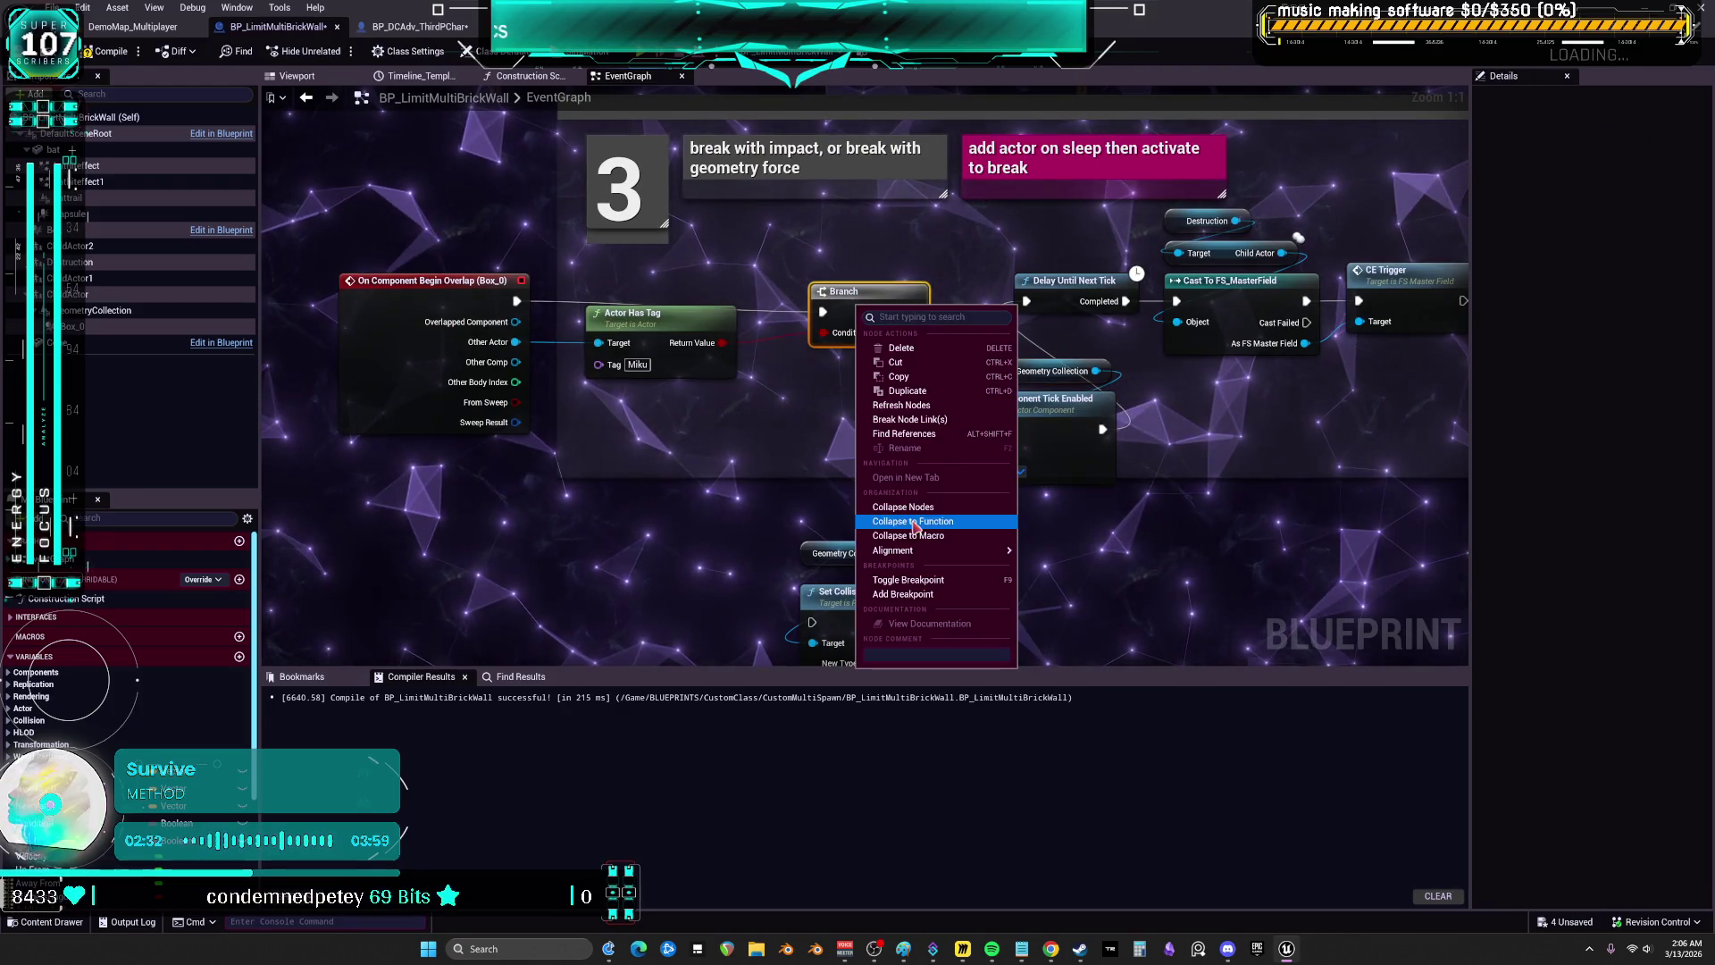
left_click(902, 579)
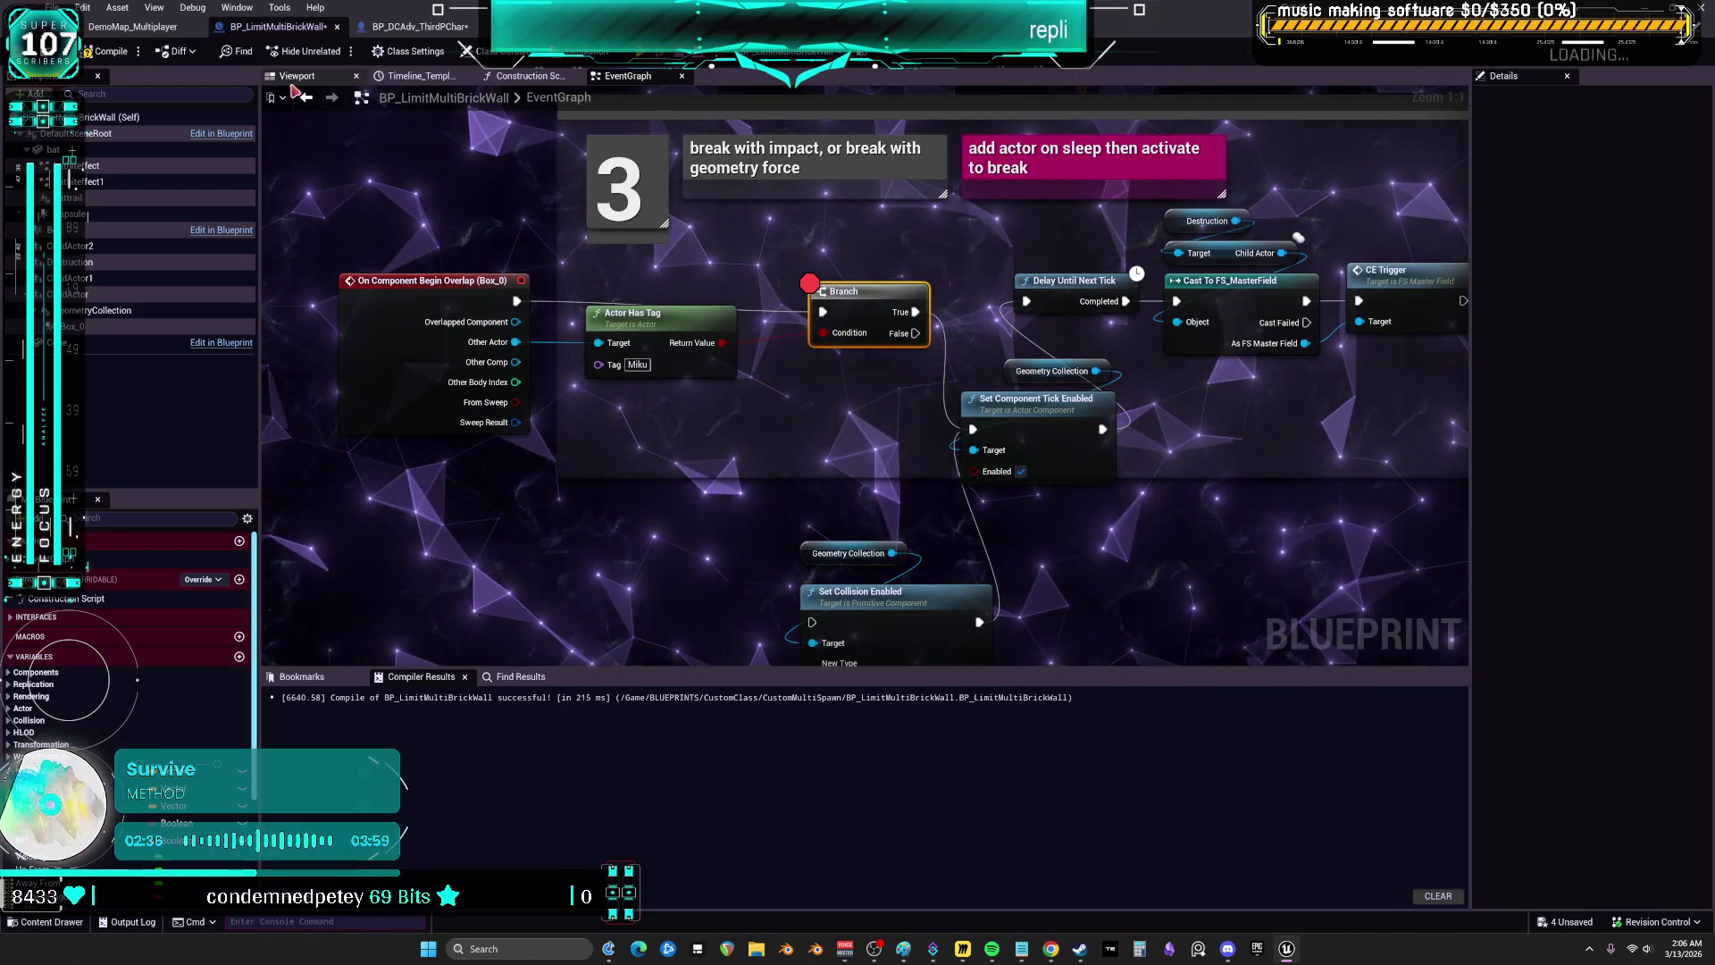
left_click(105, 54)
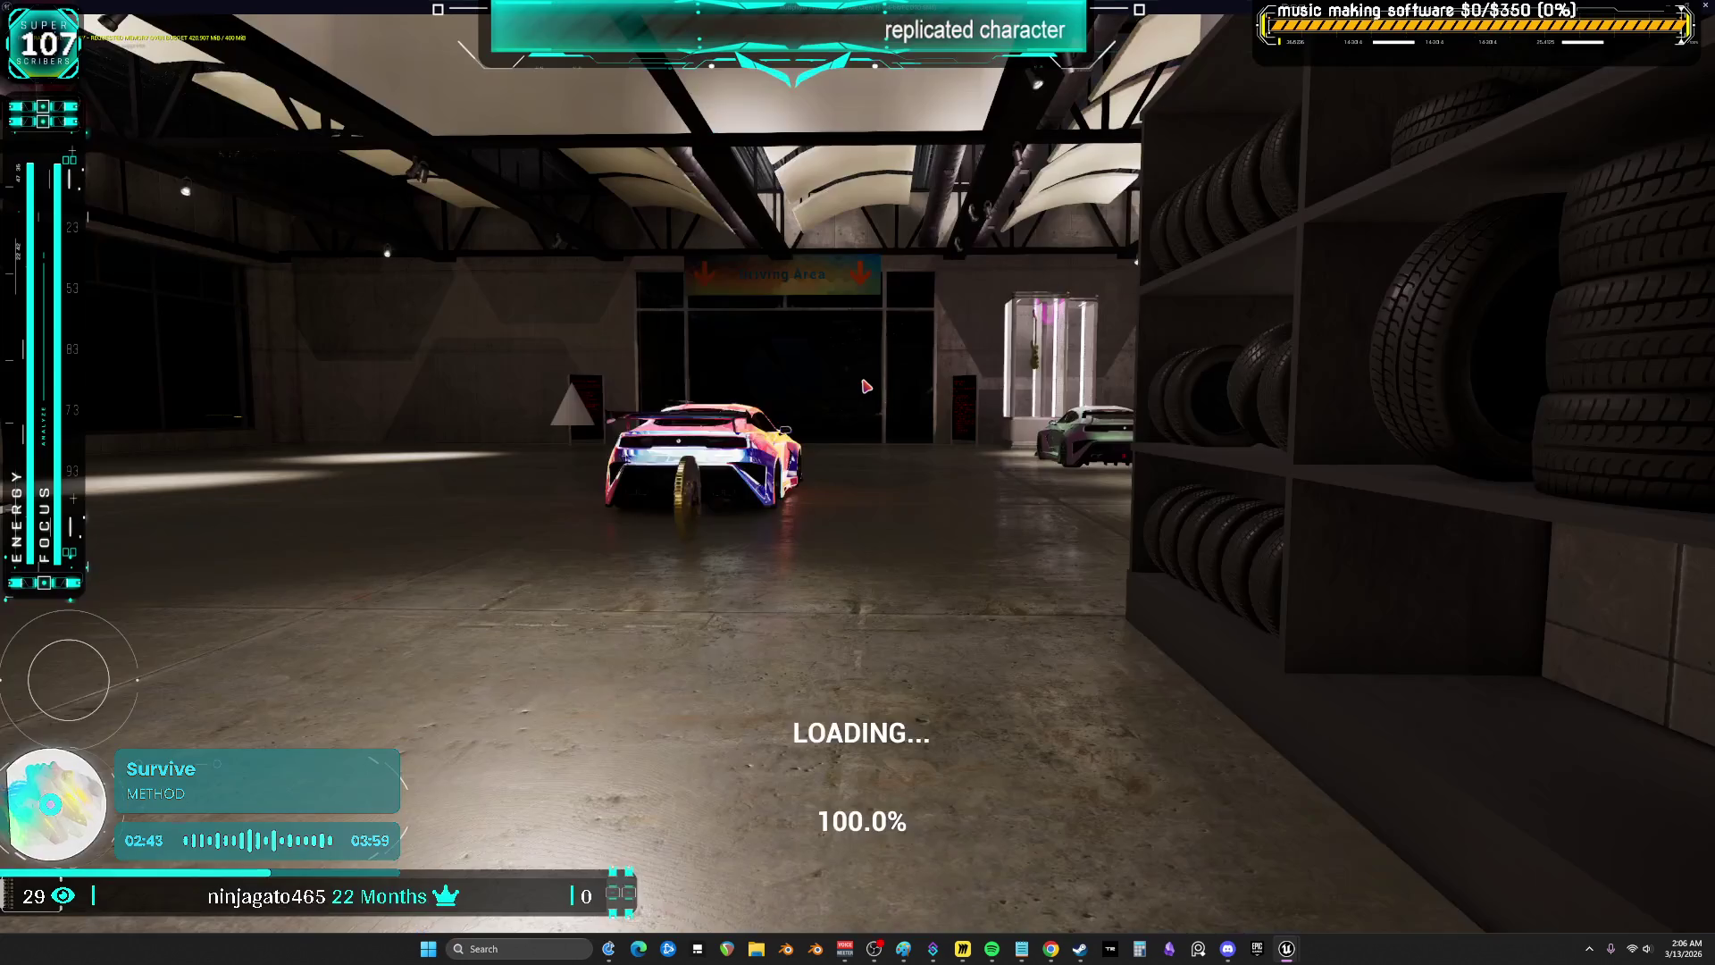
- Run the character across the map, climb and drop off the brick pillars, then exit play
key("w")
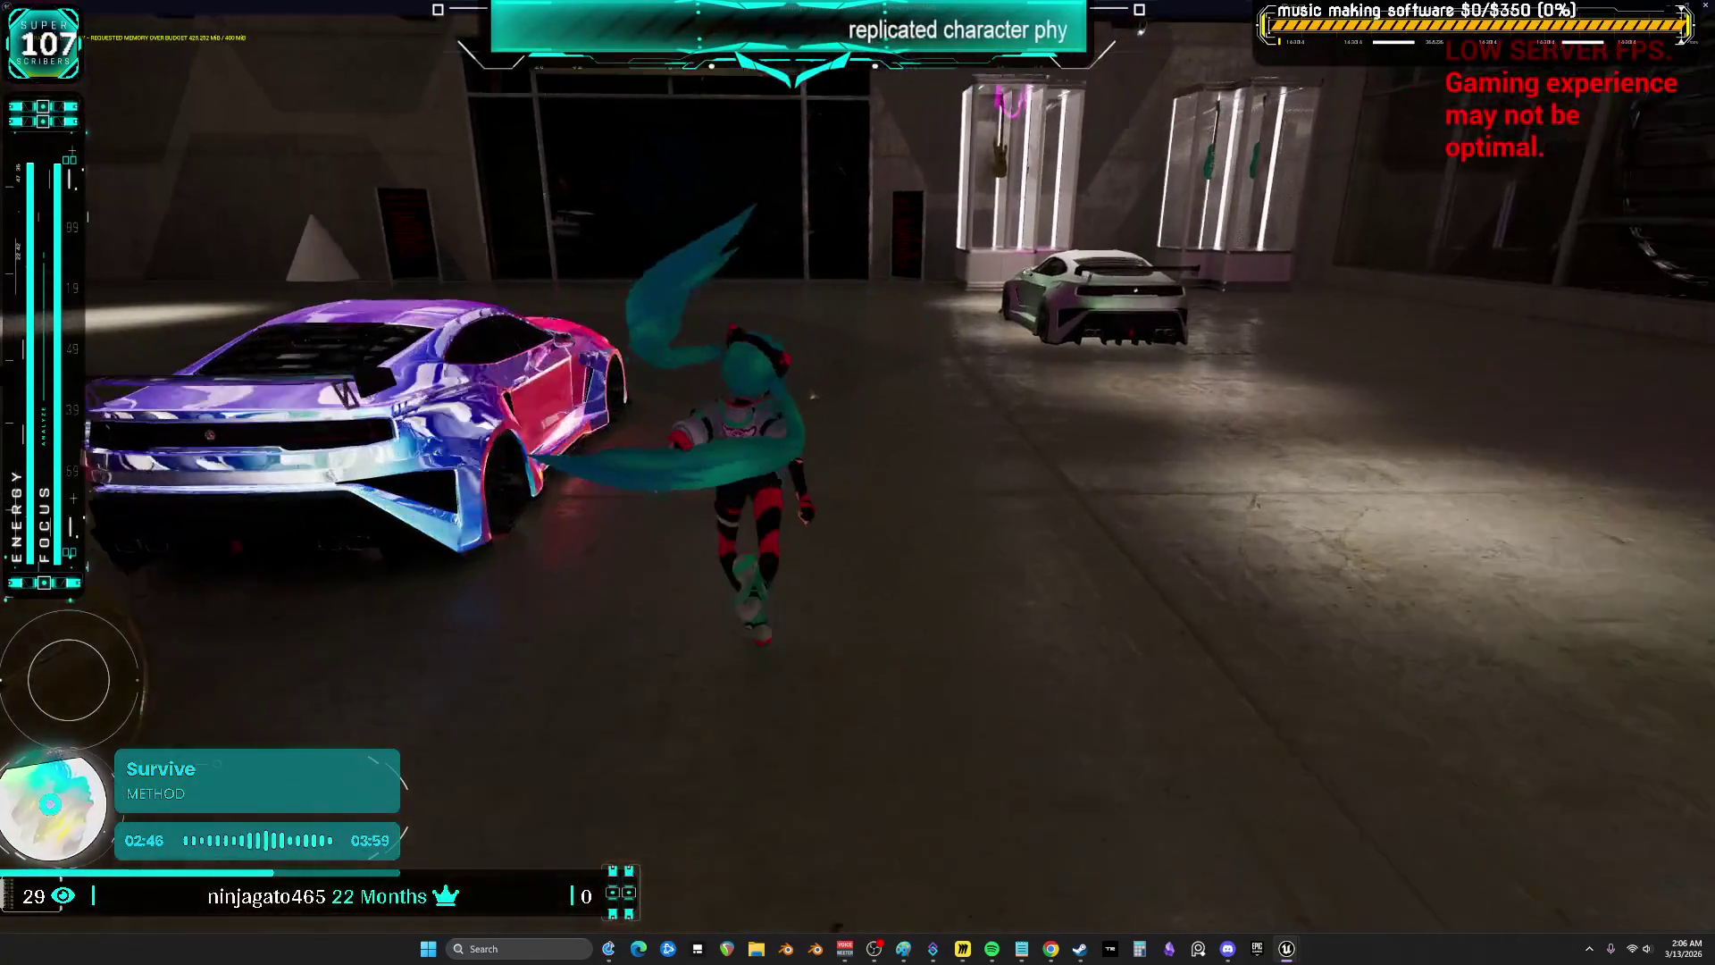
key("w")
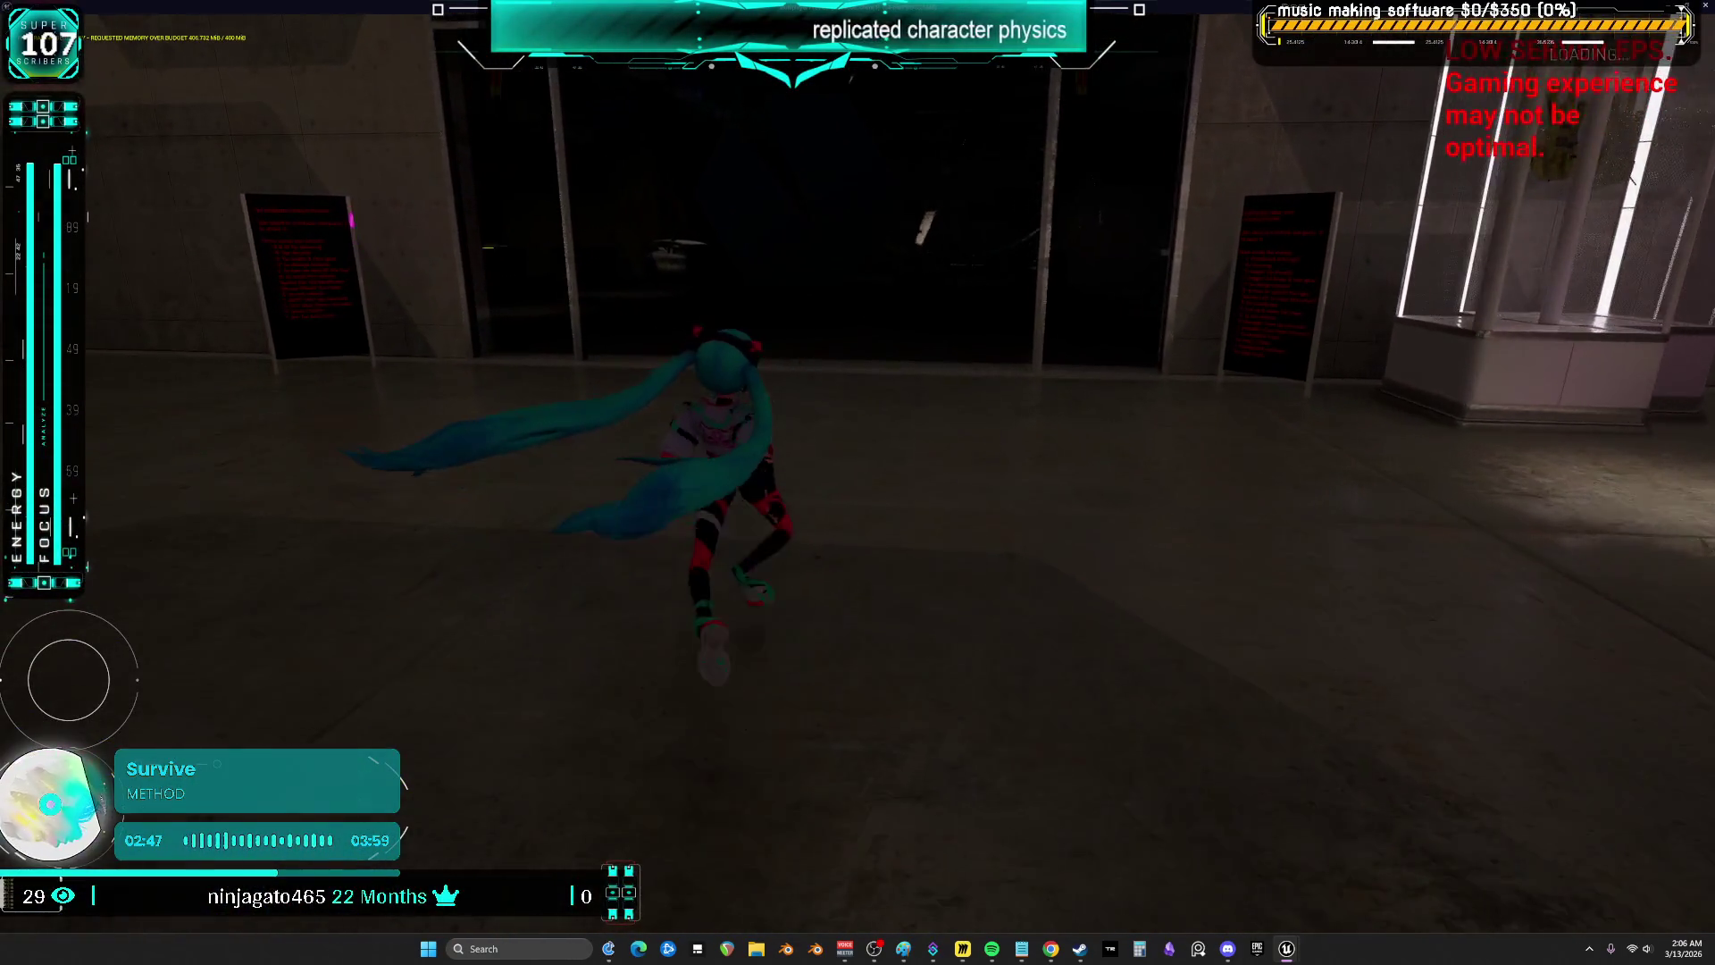
key("w")
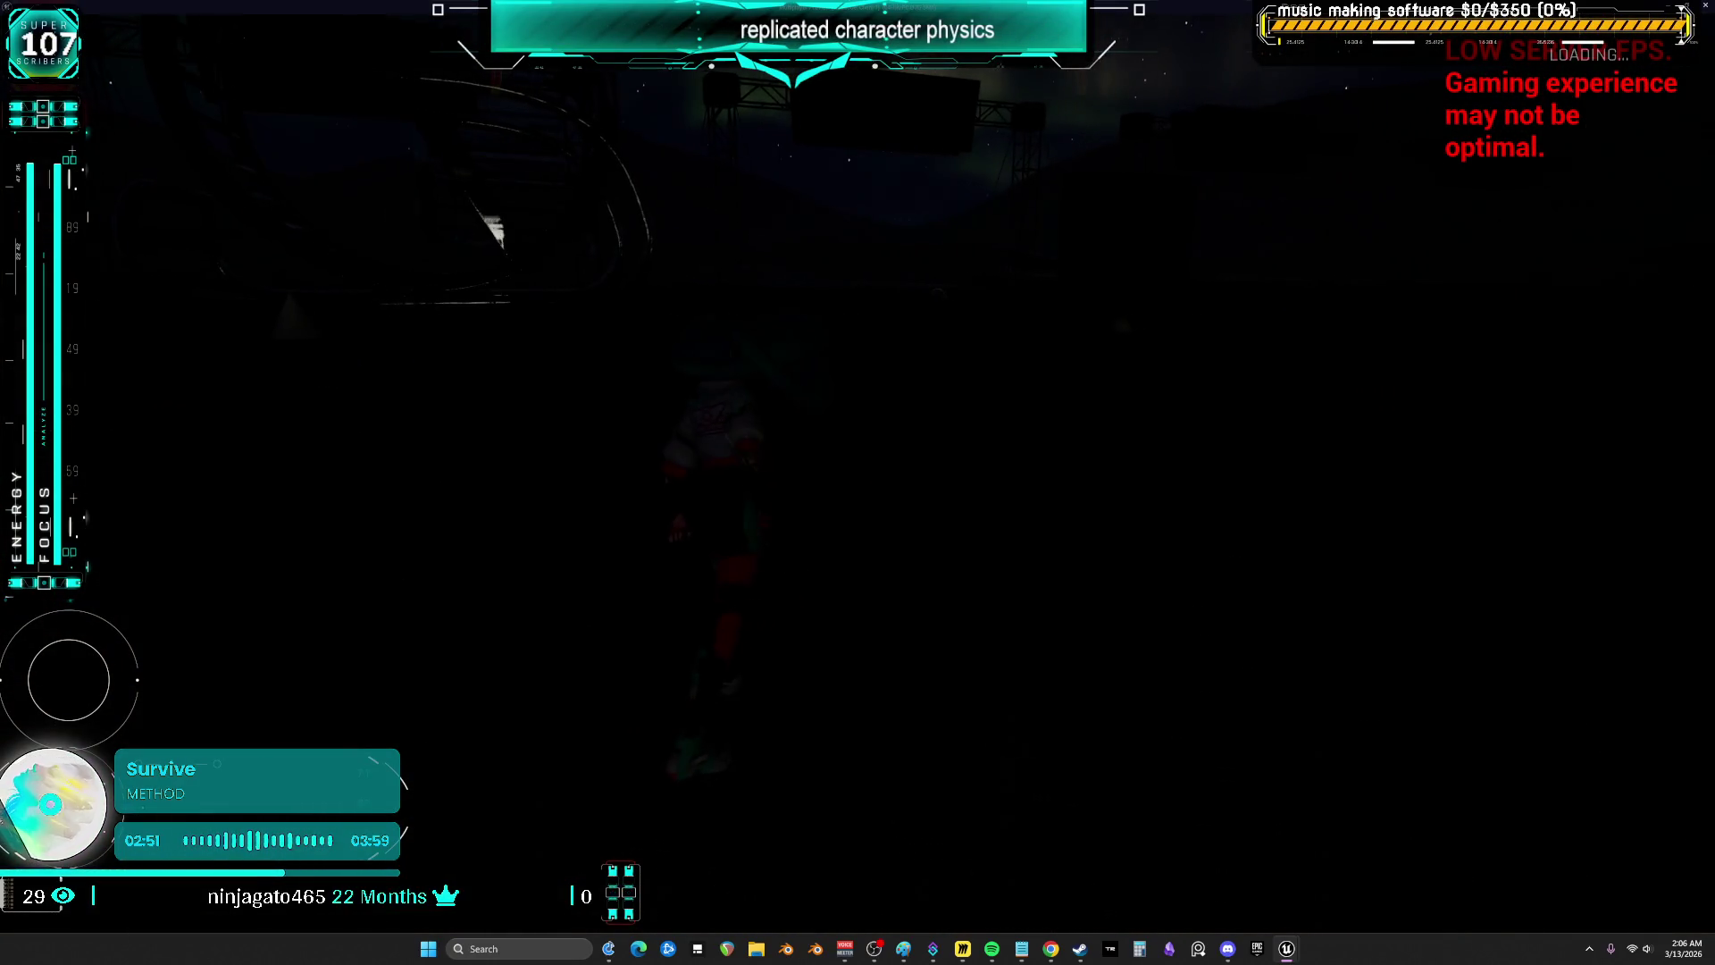
key("w")
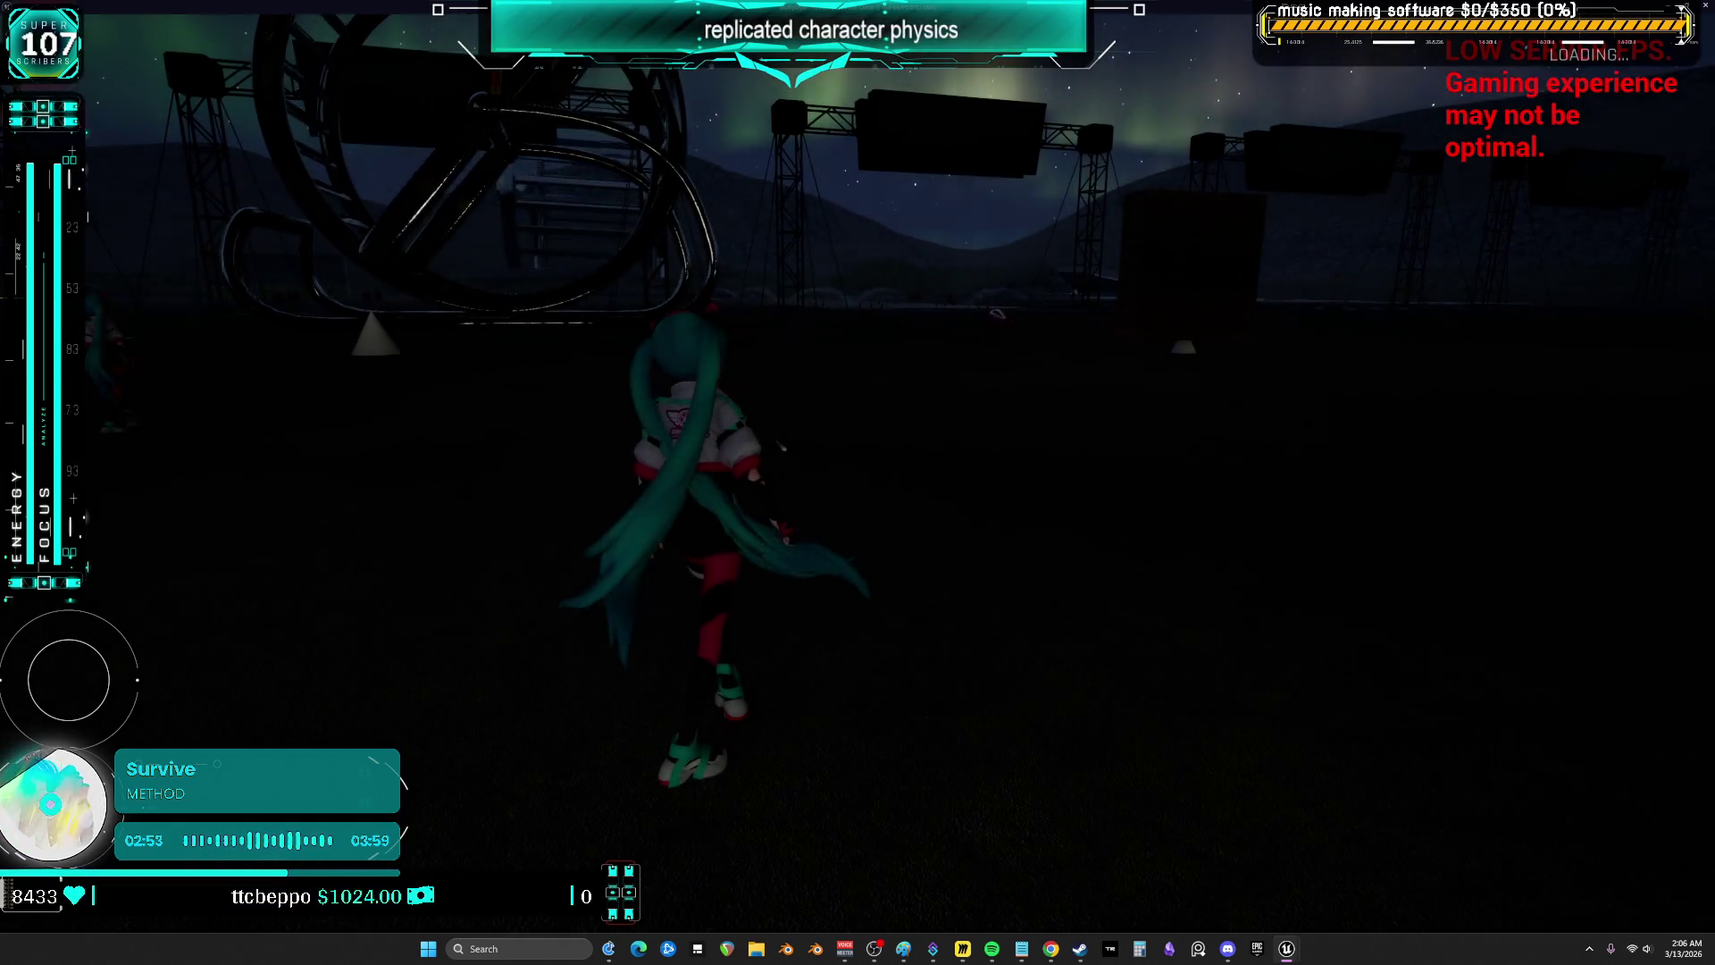
key("w")
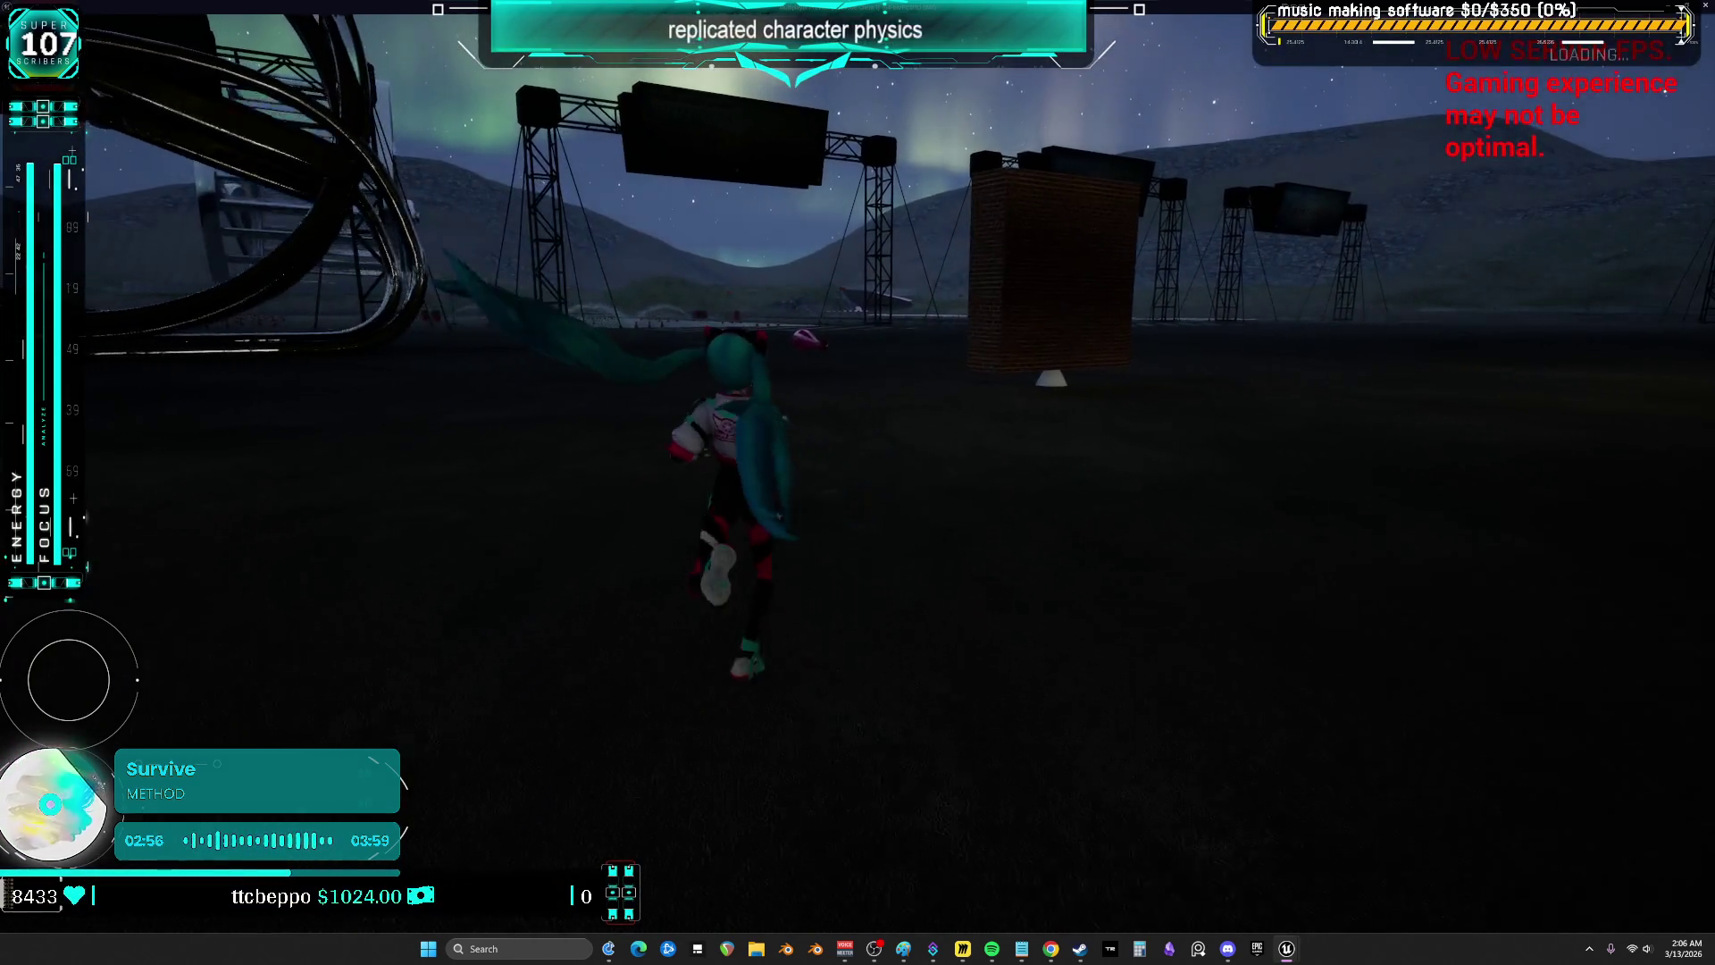
key("w")
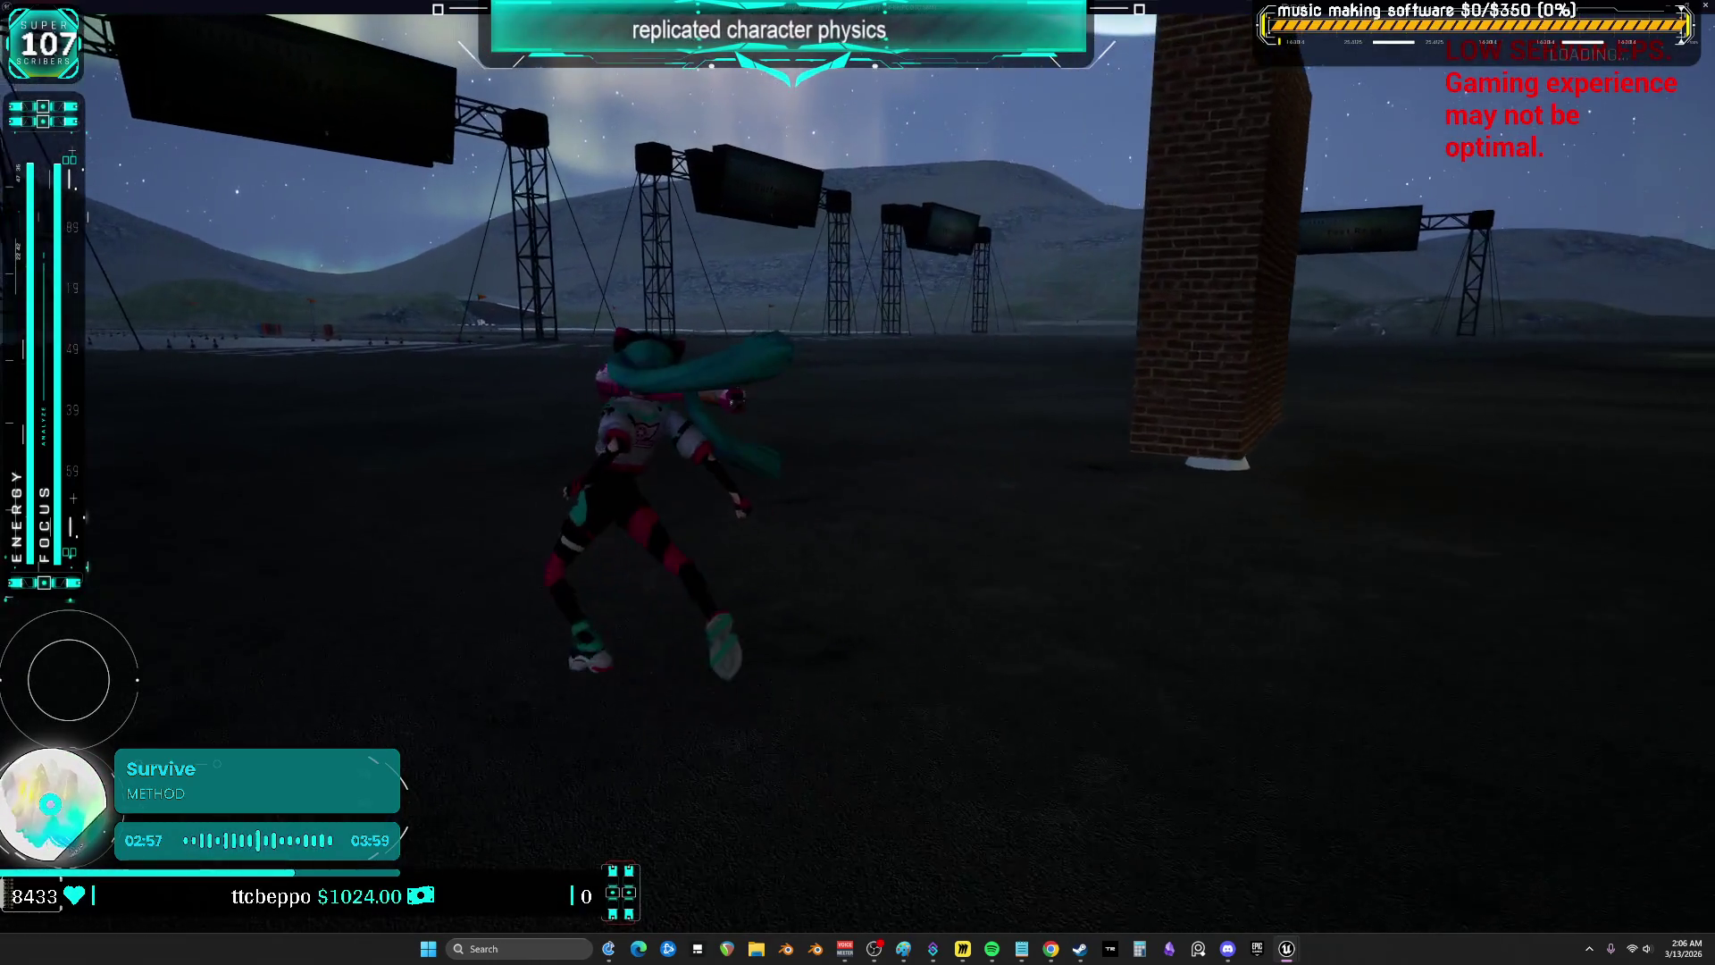
key("w")
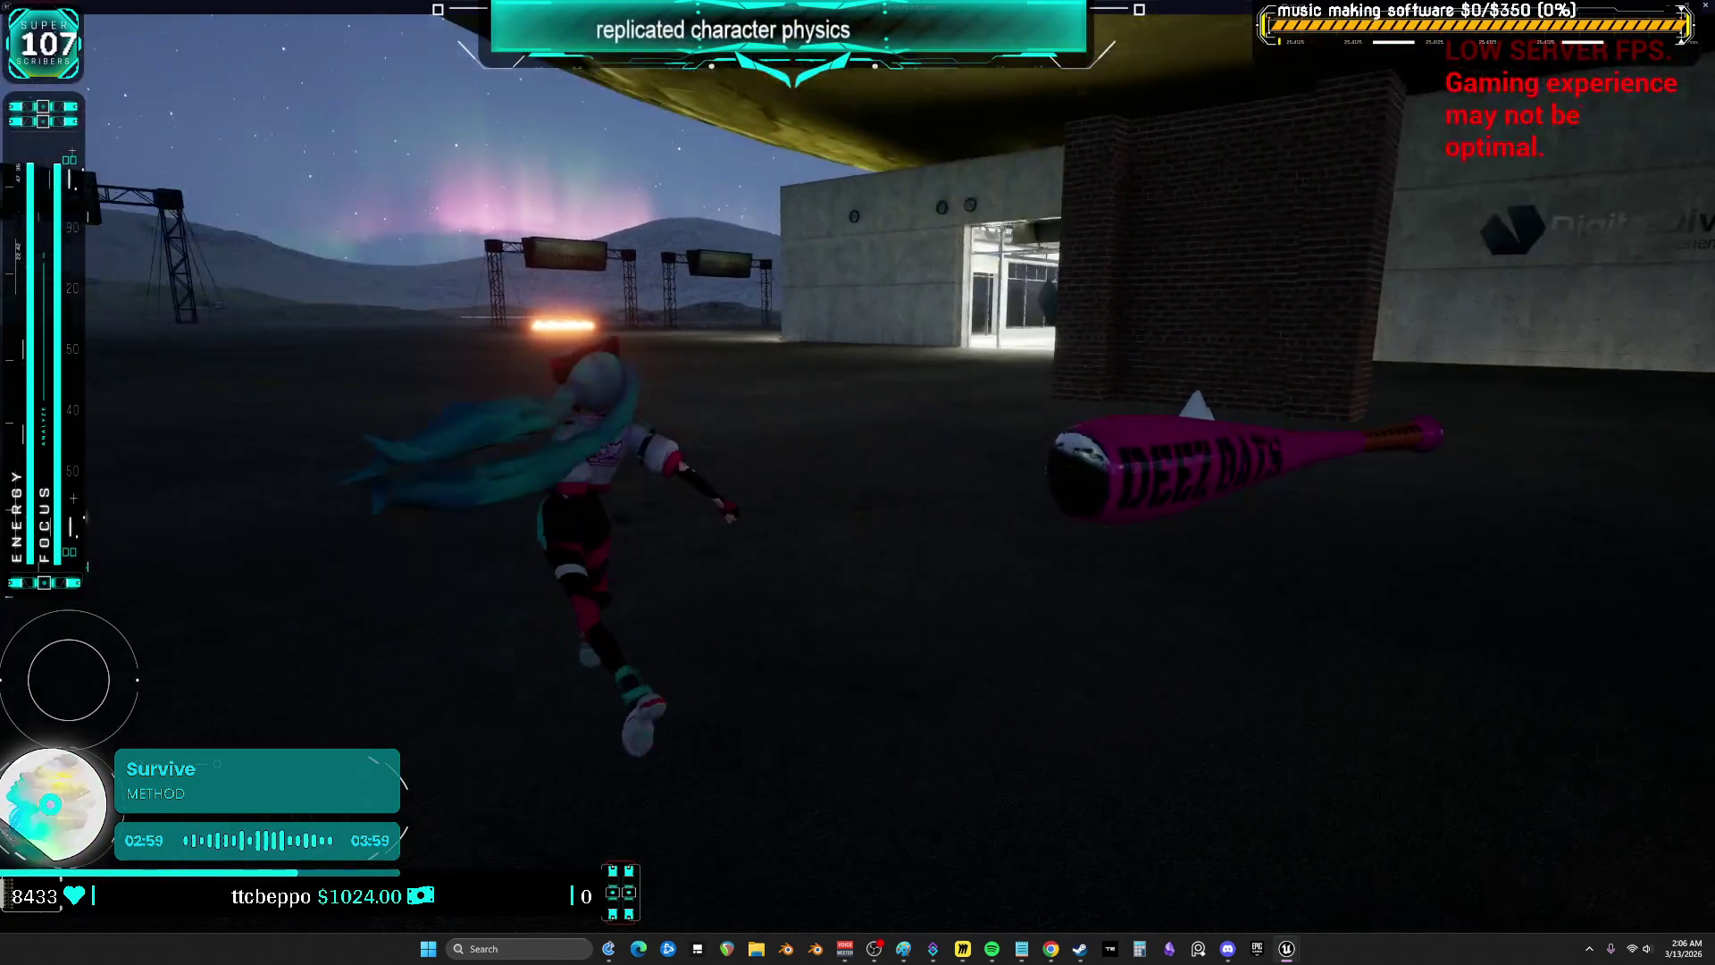
key("w")
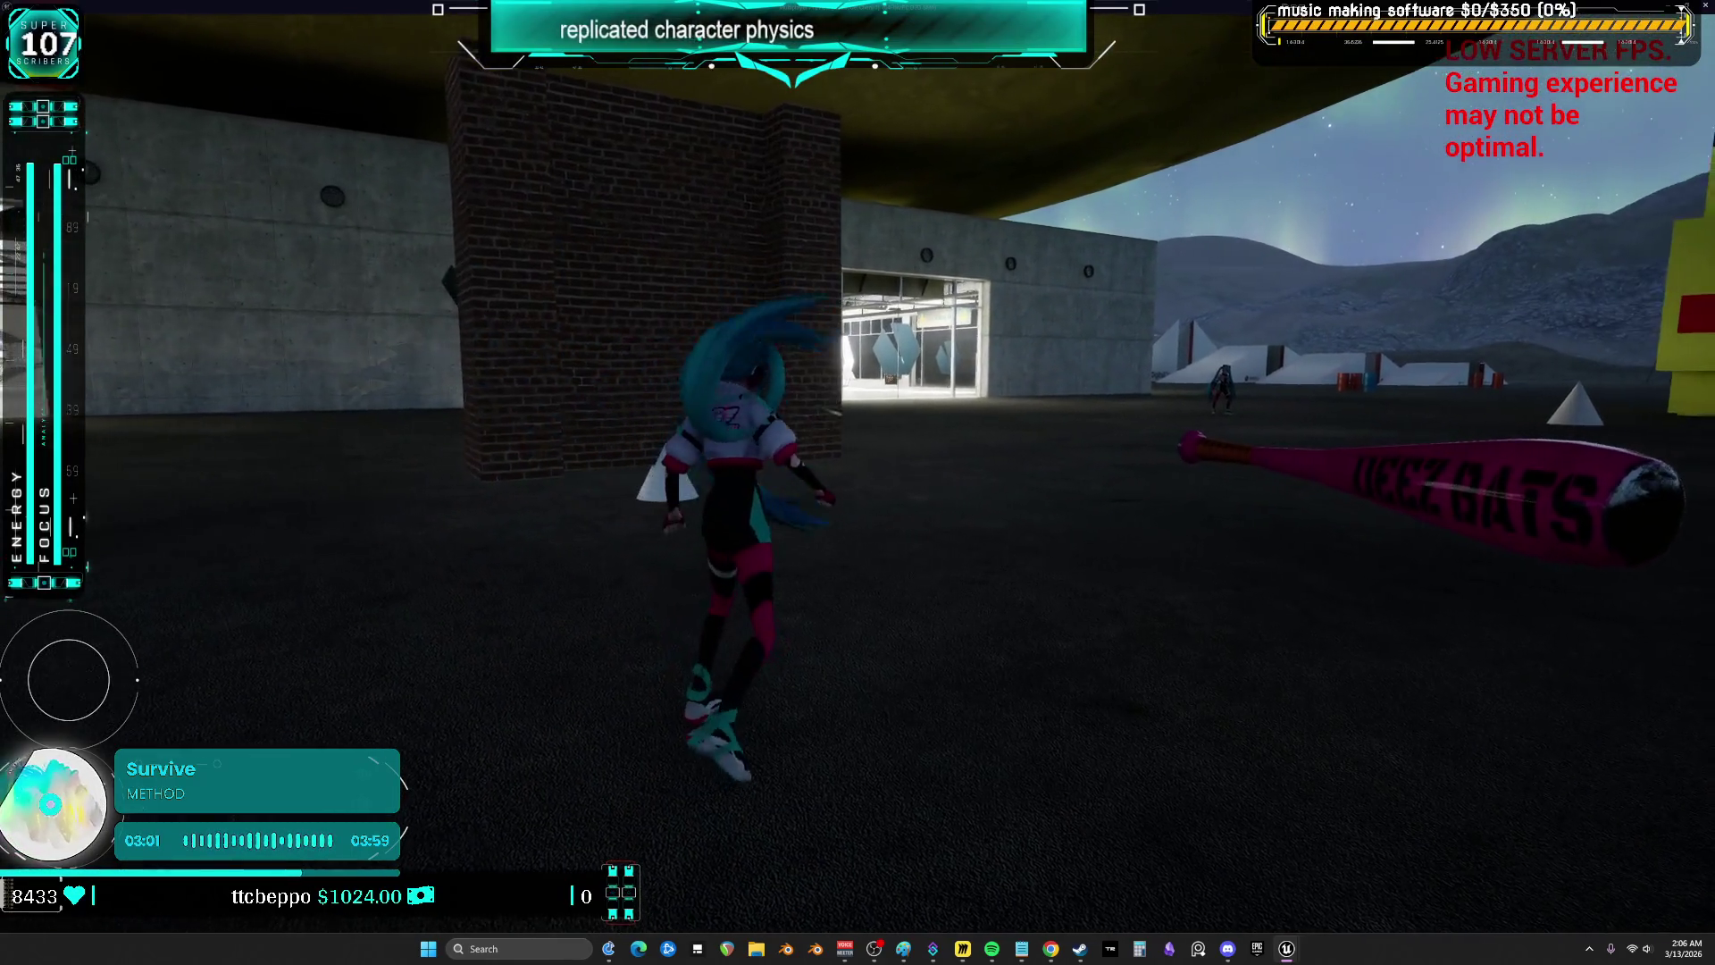
key("w")
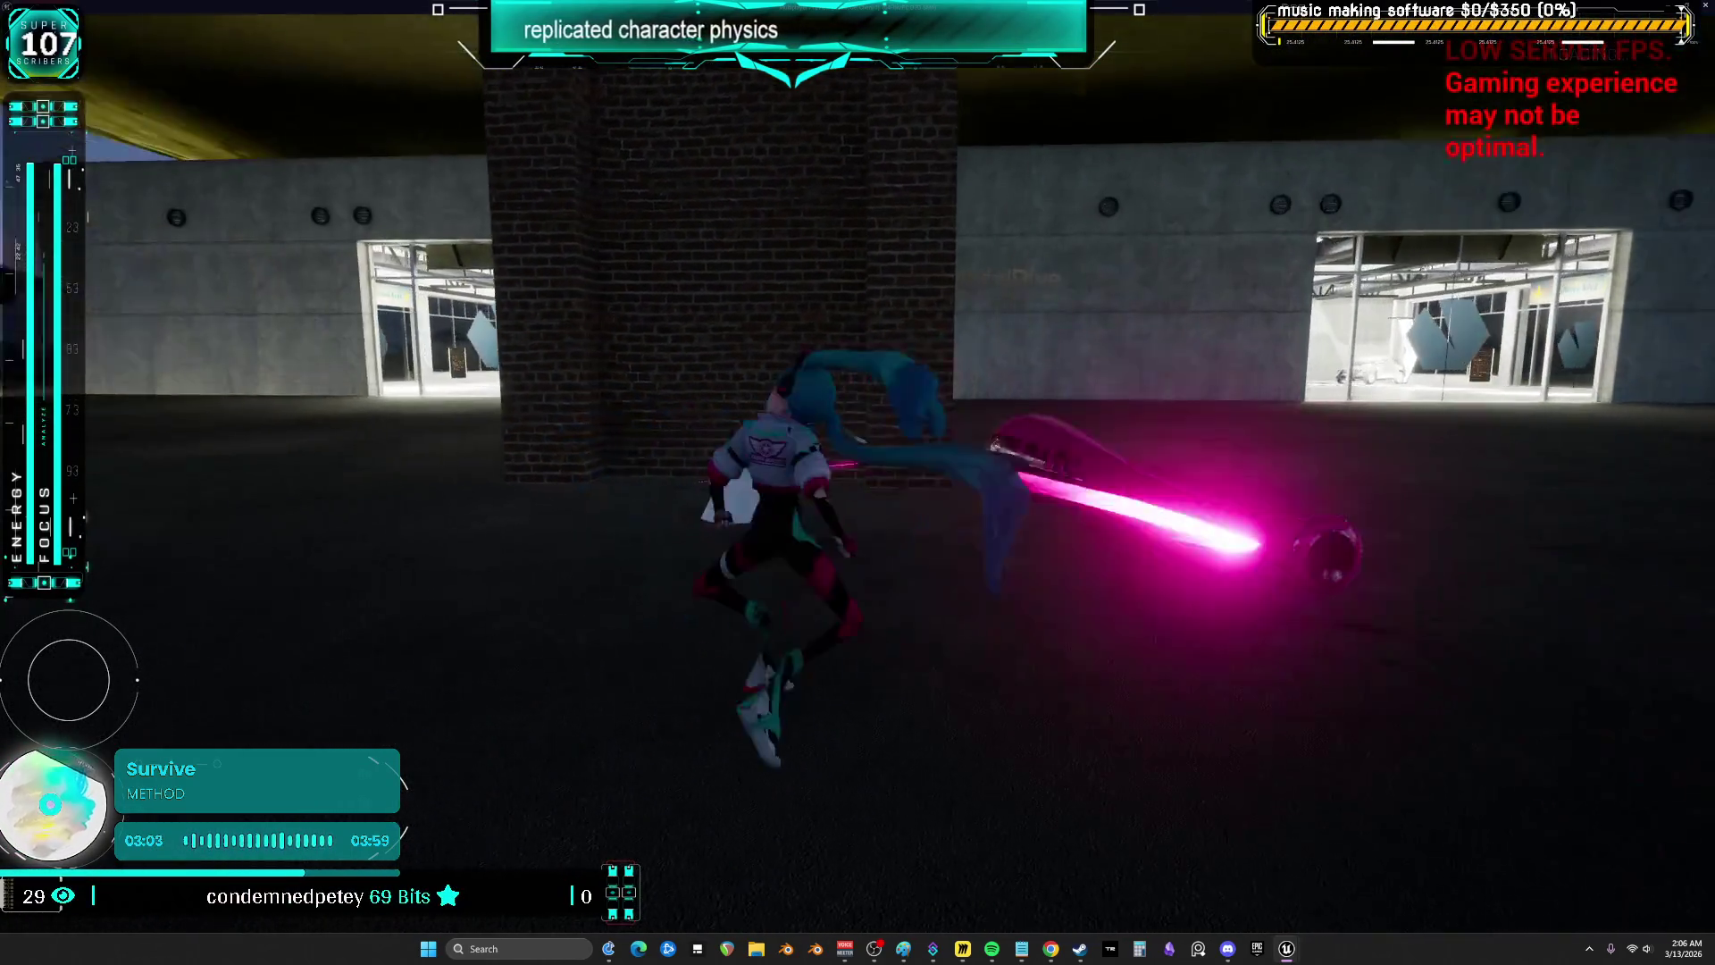
key("w")
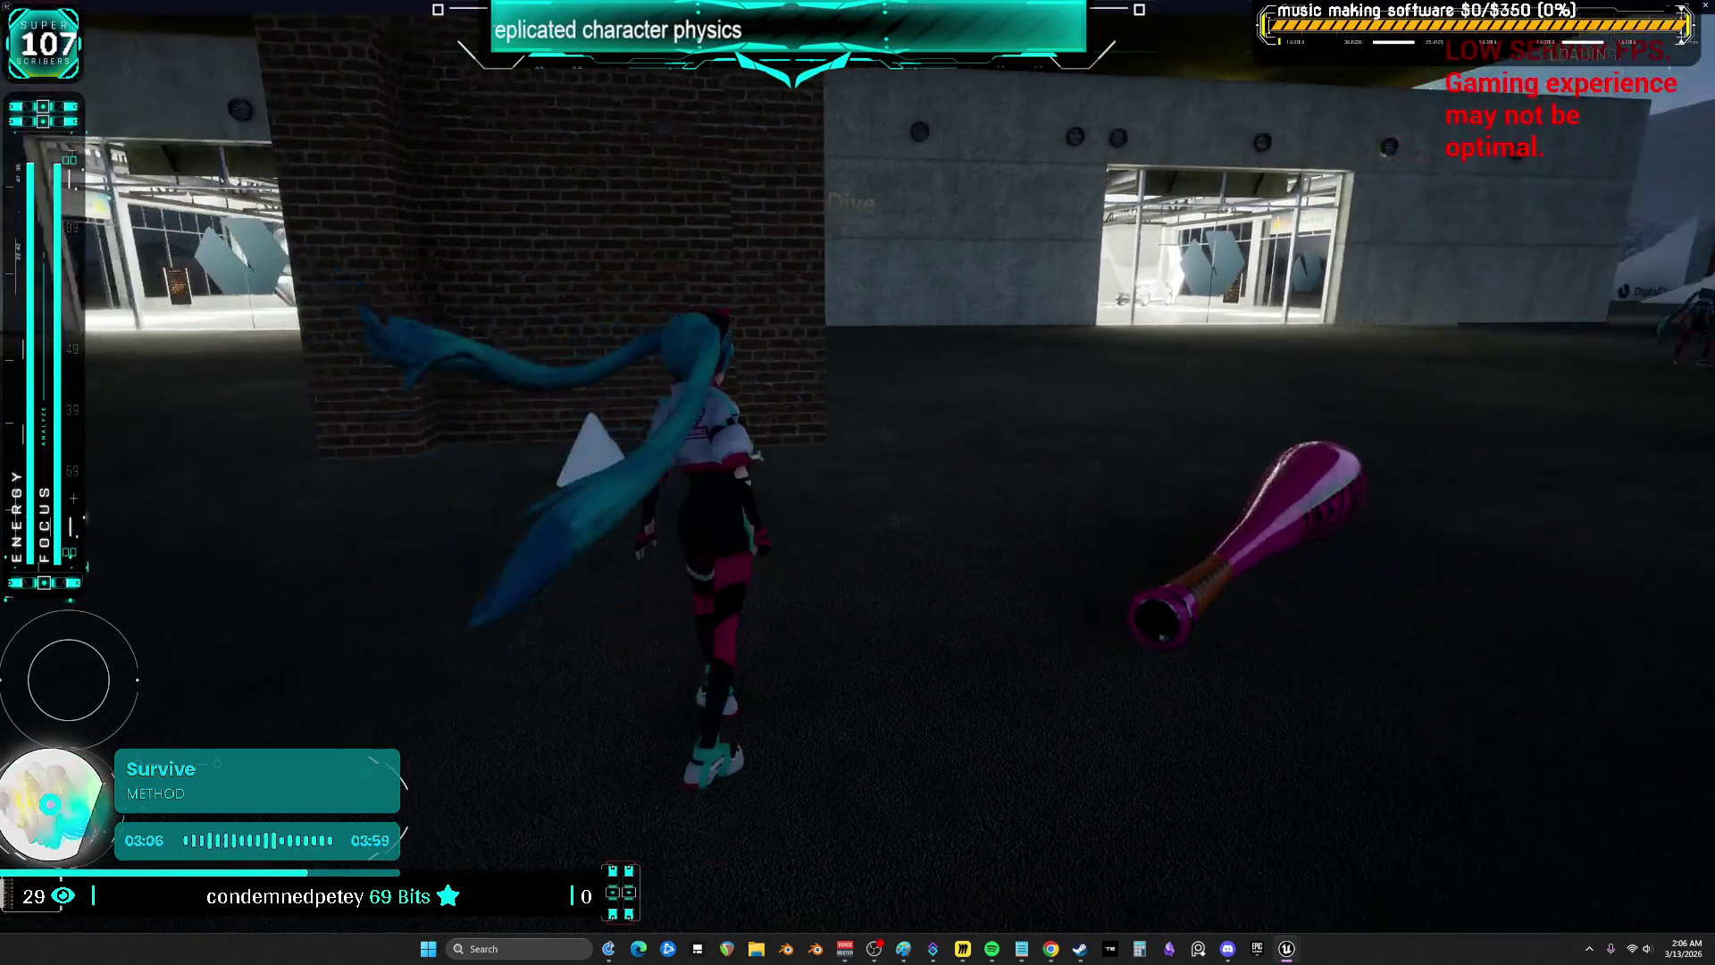
key("w")
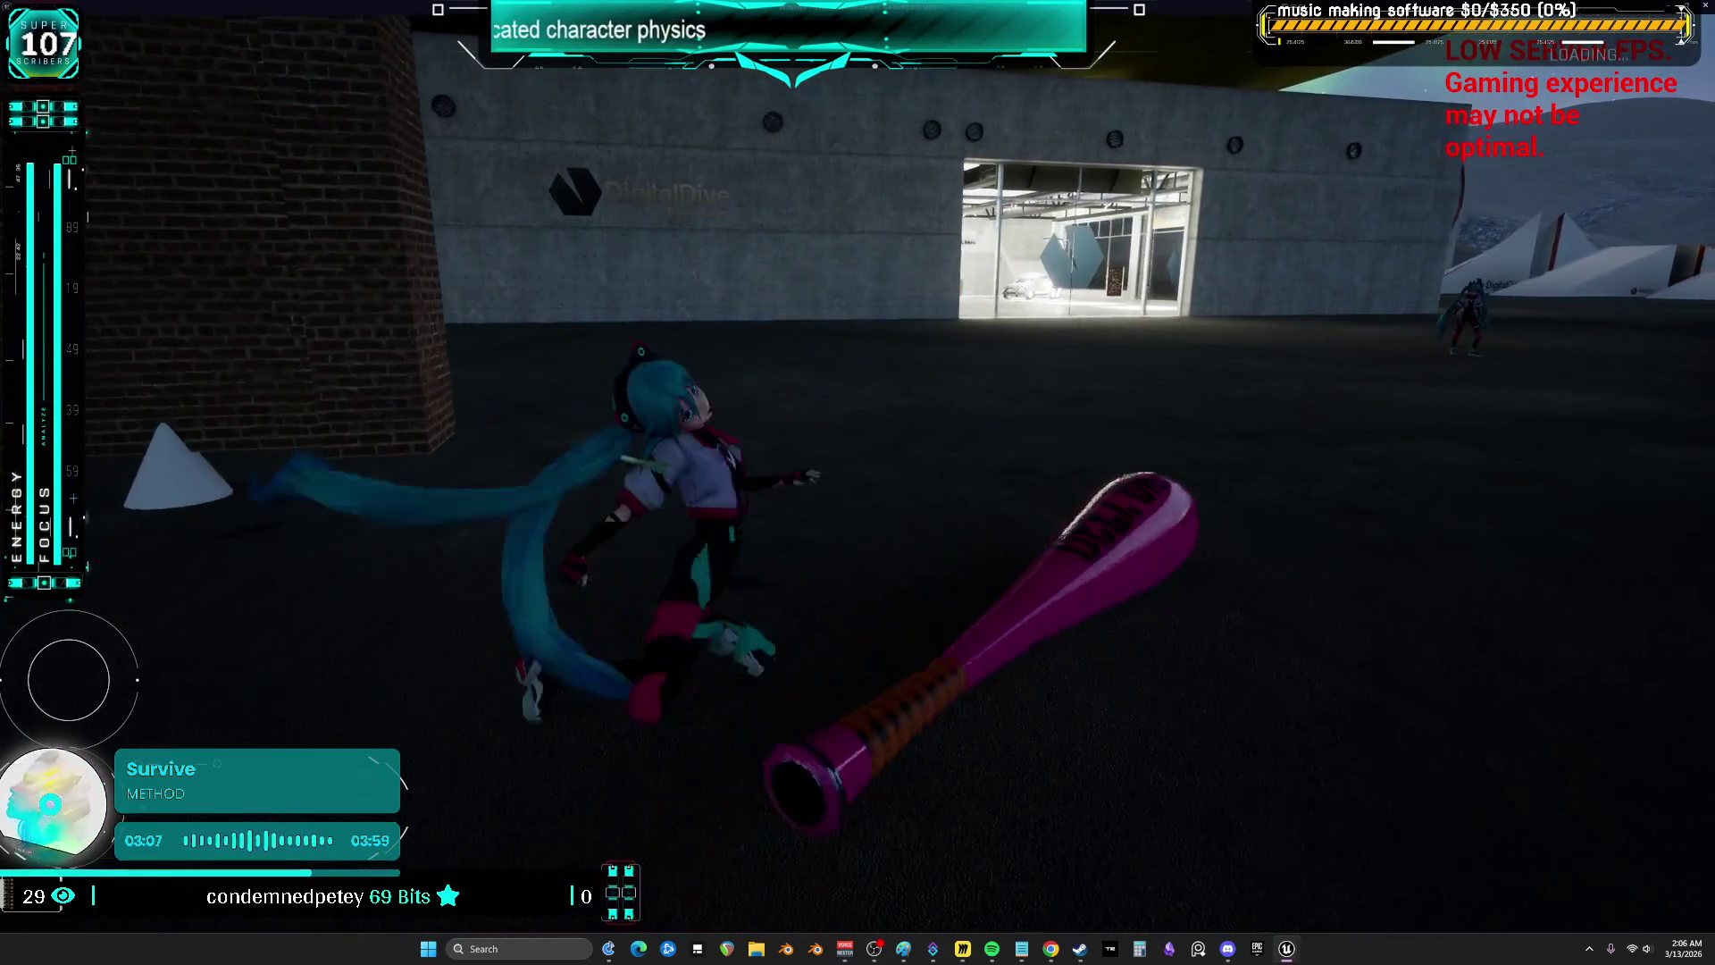
key("w")
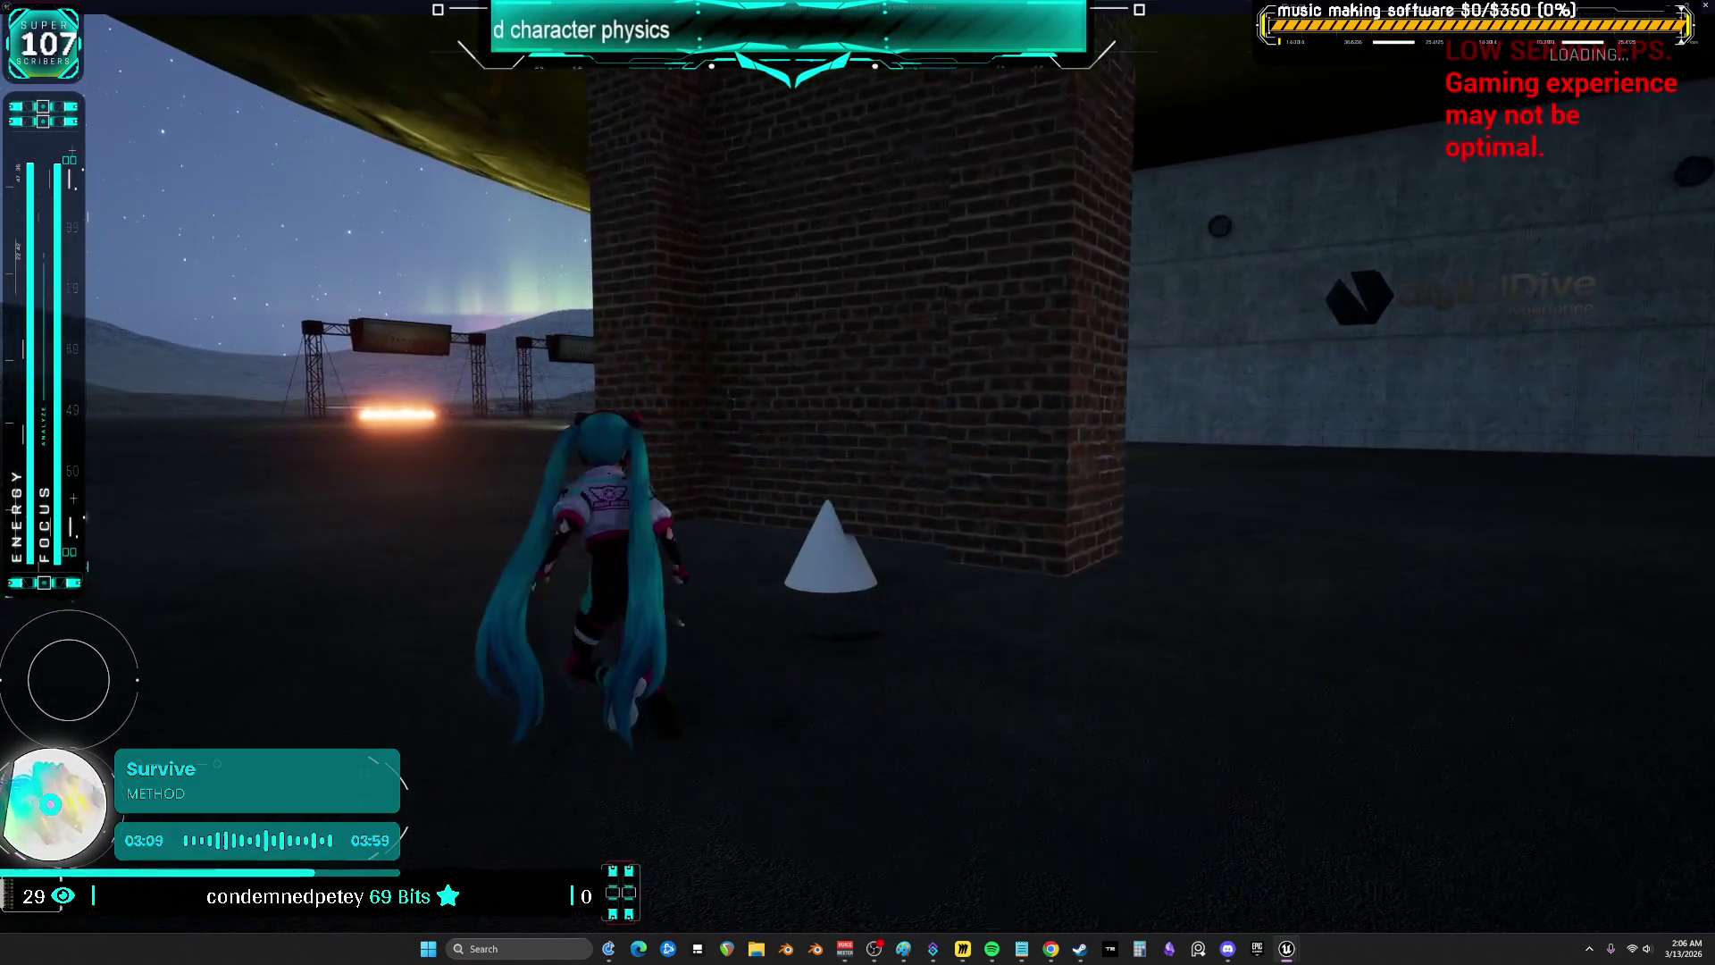
key("w")
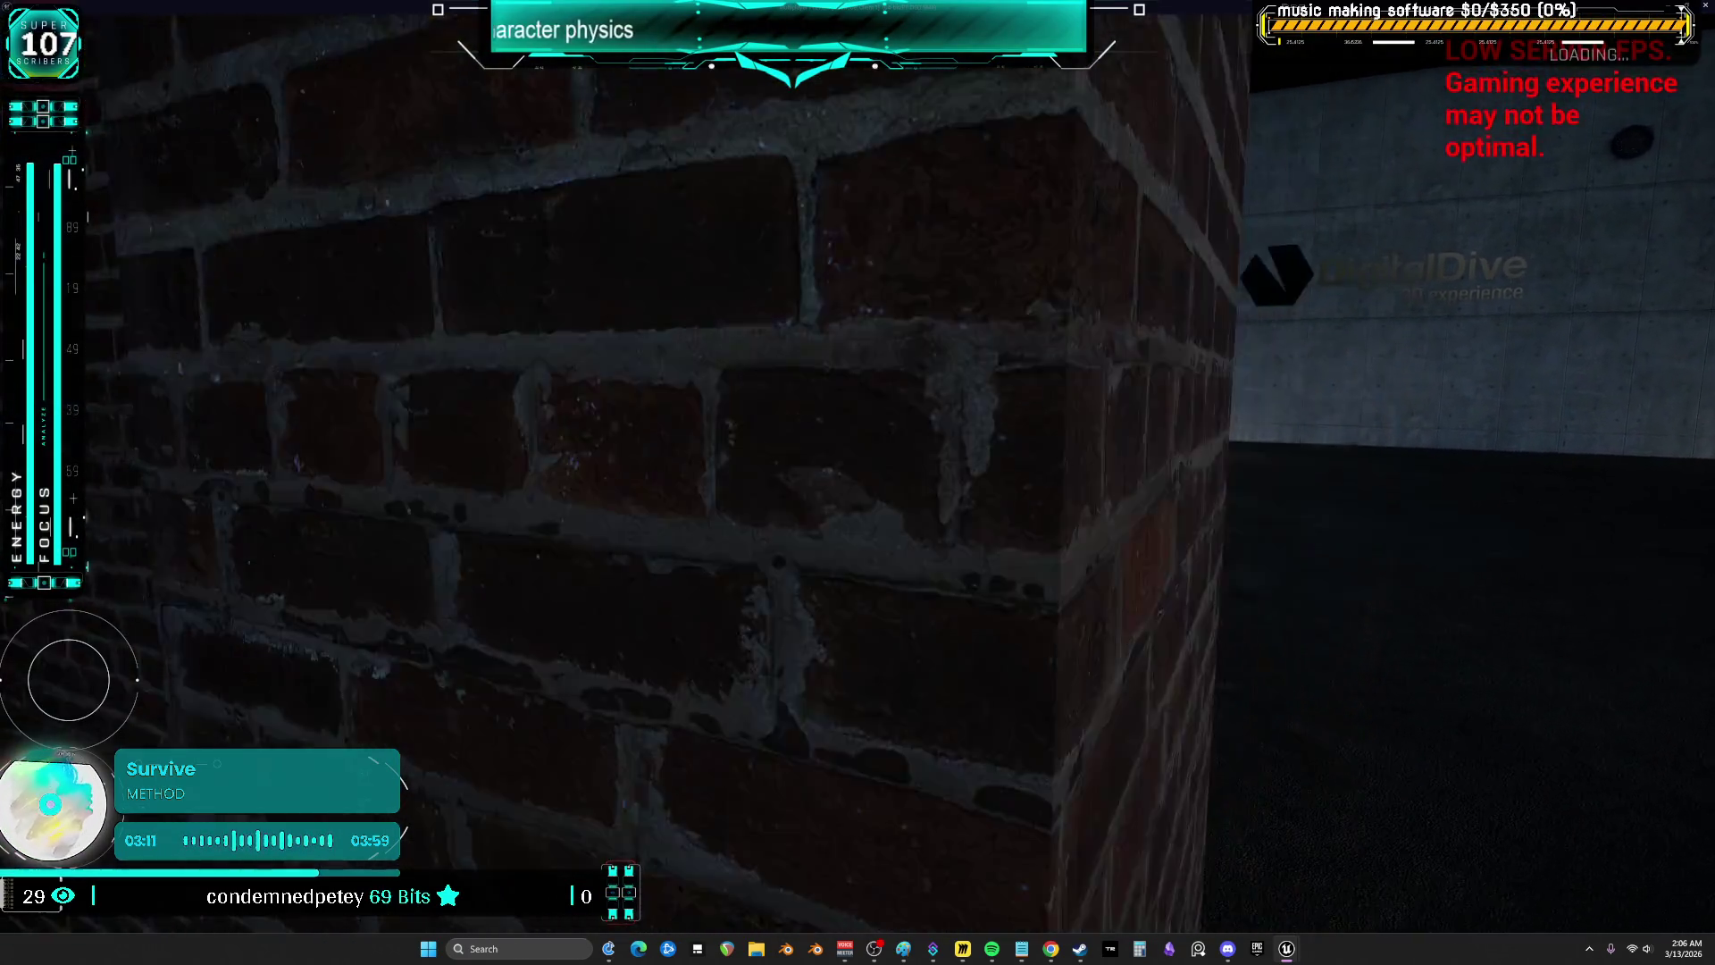
key("w")
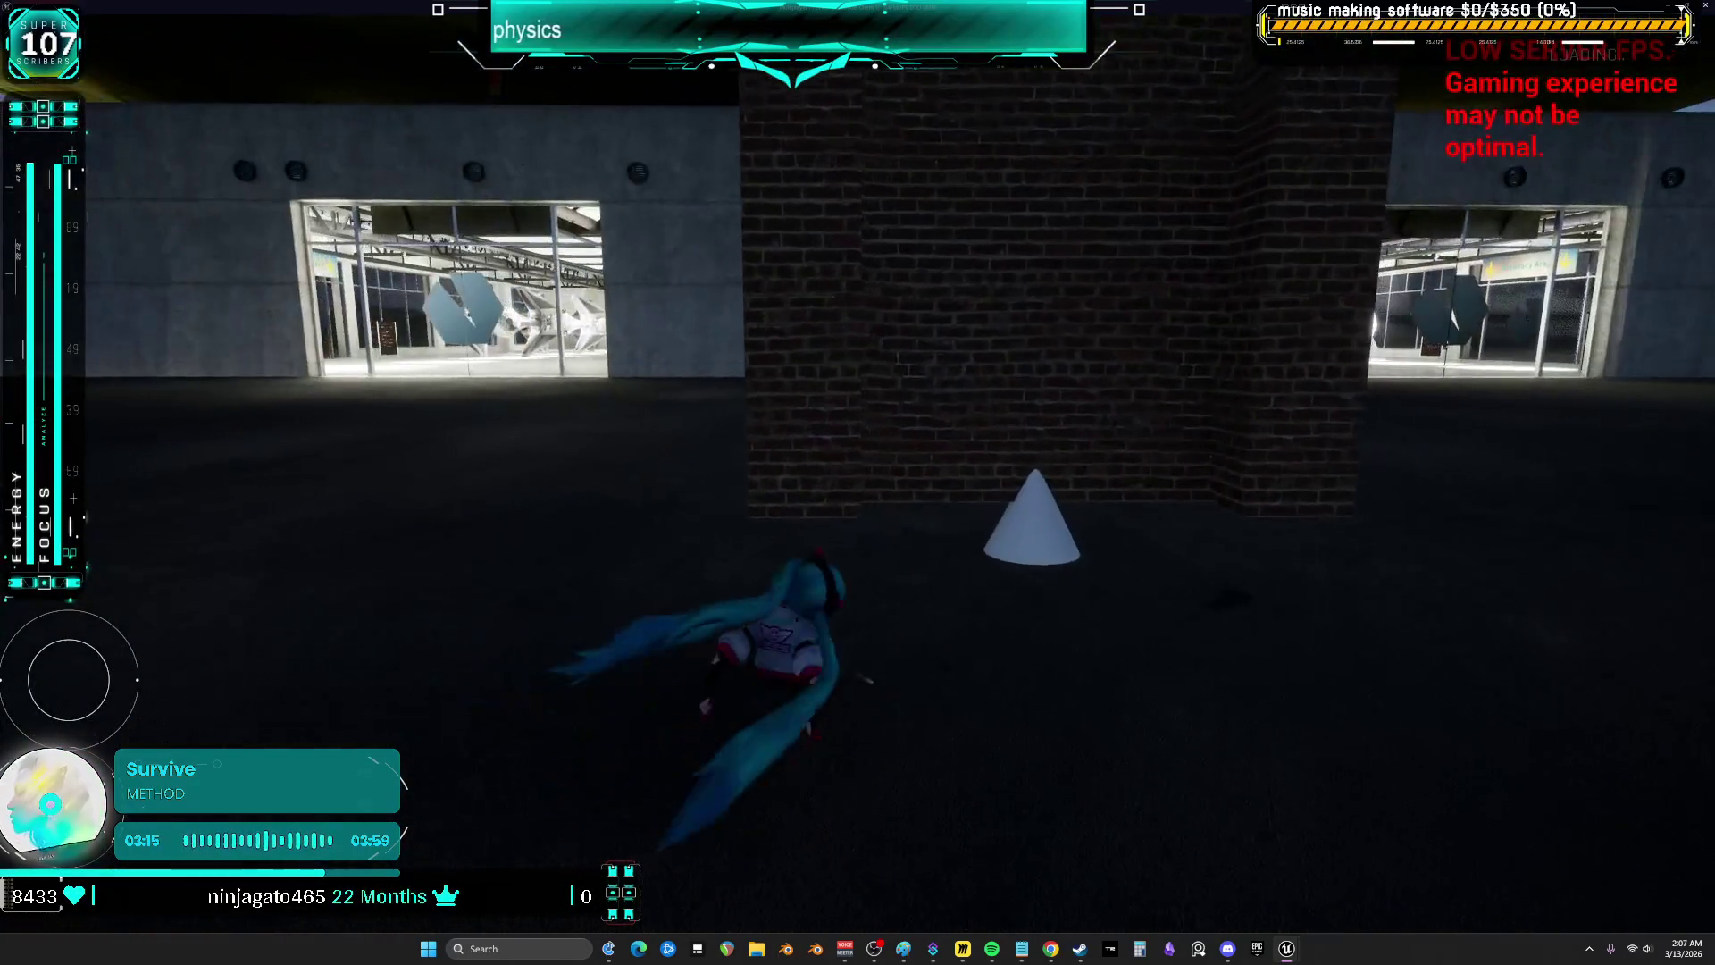
key("w")
key("w")
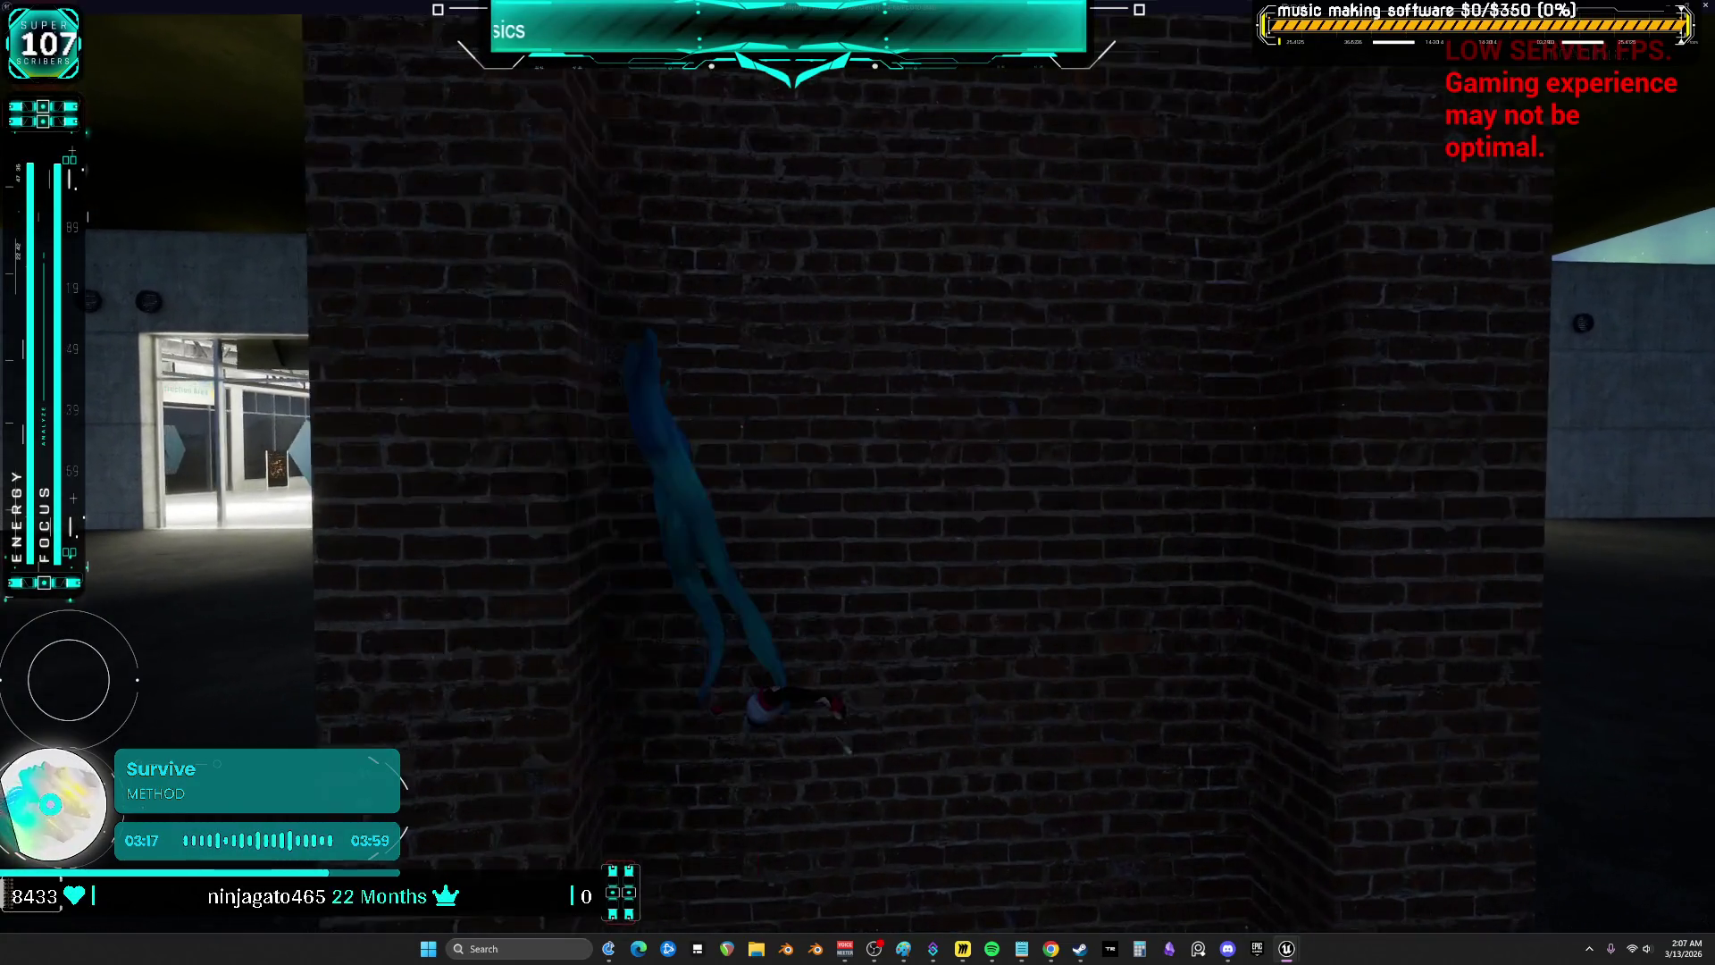
key("w")
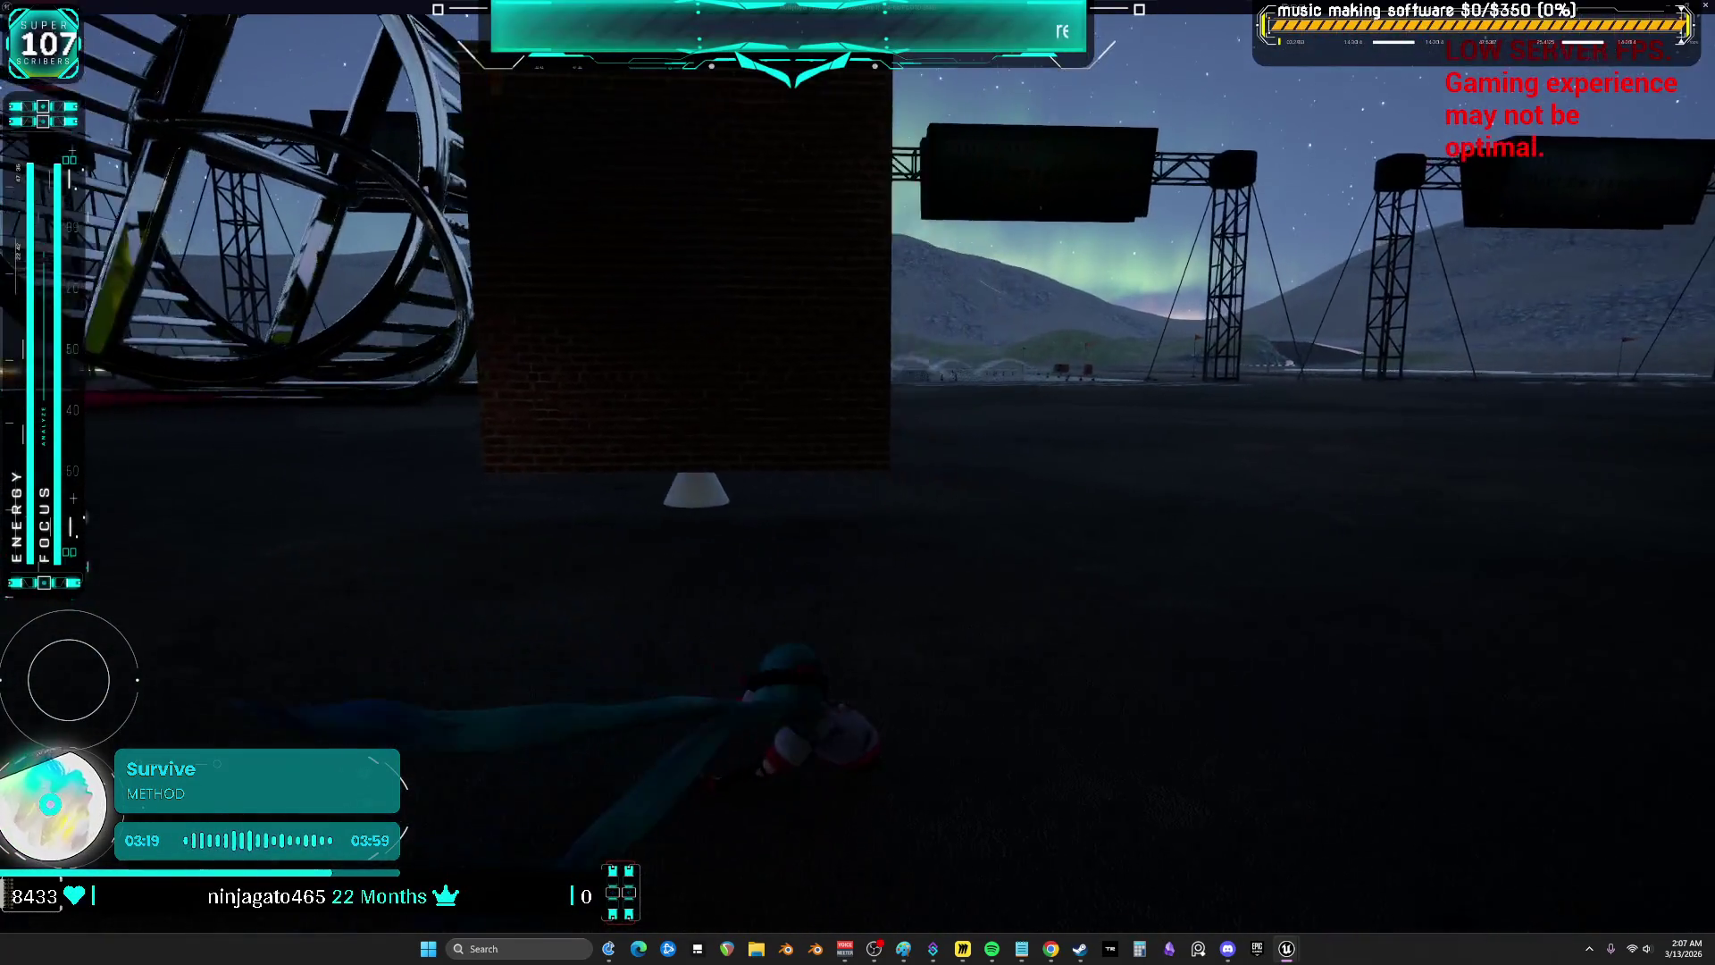
key("w")
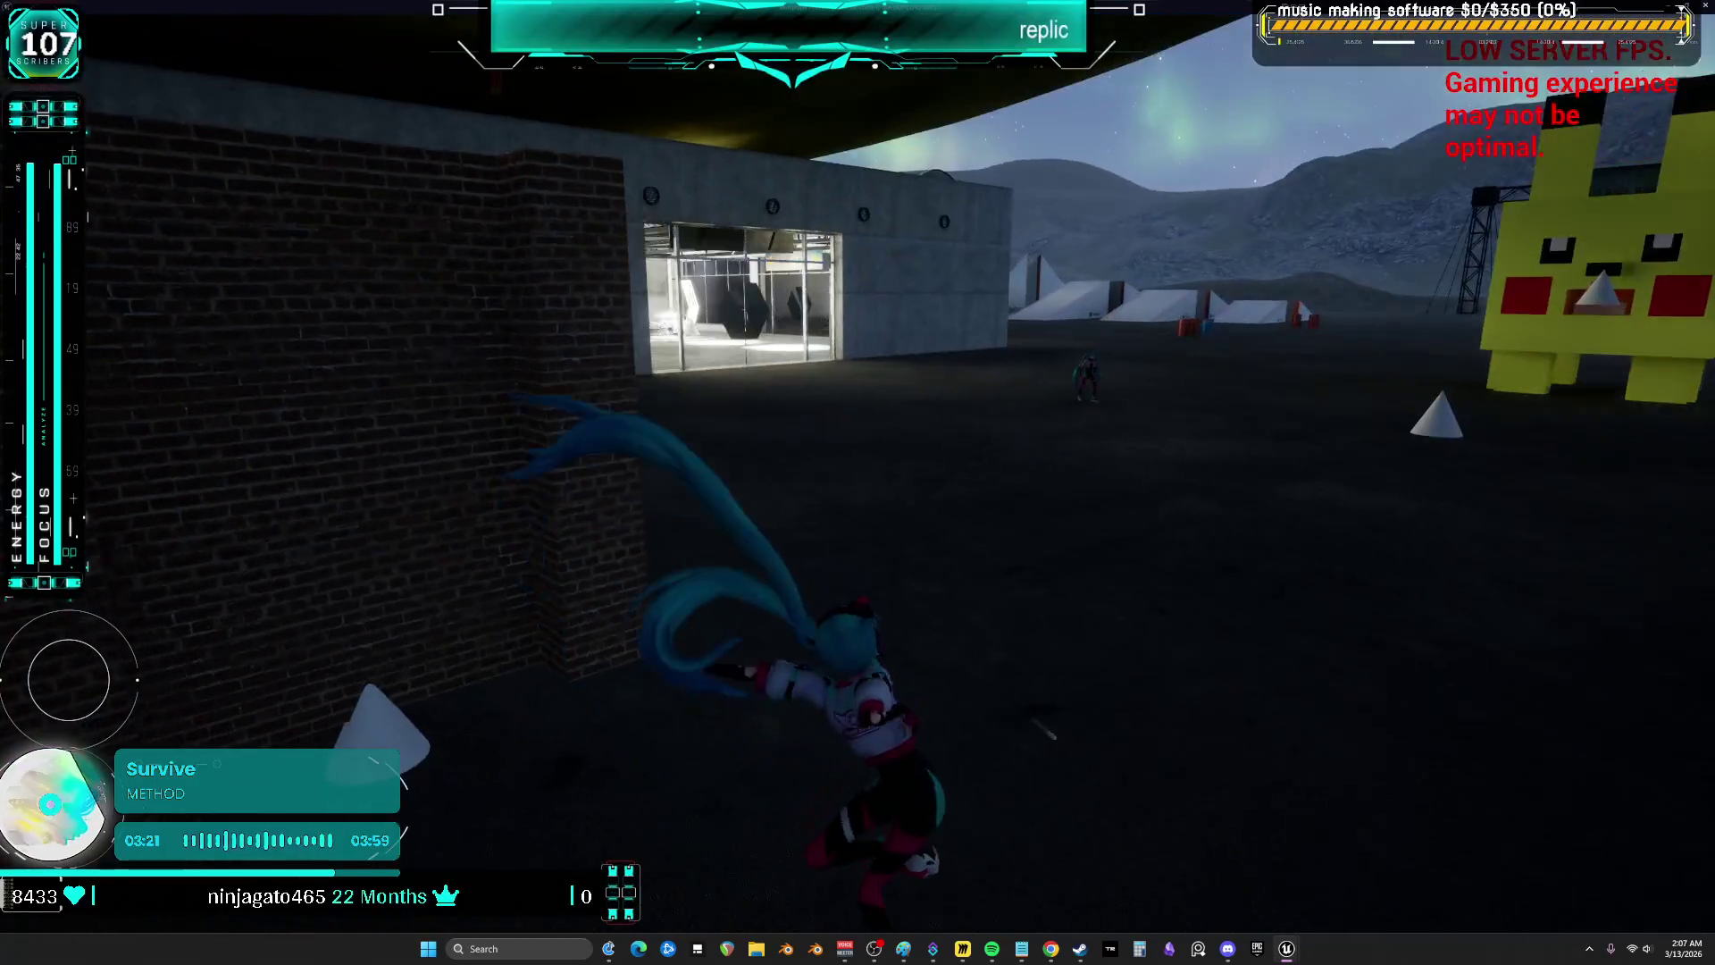
key("alt+Tab")
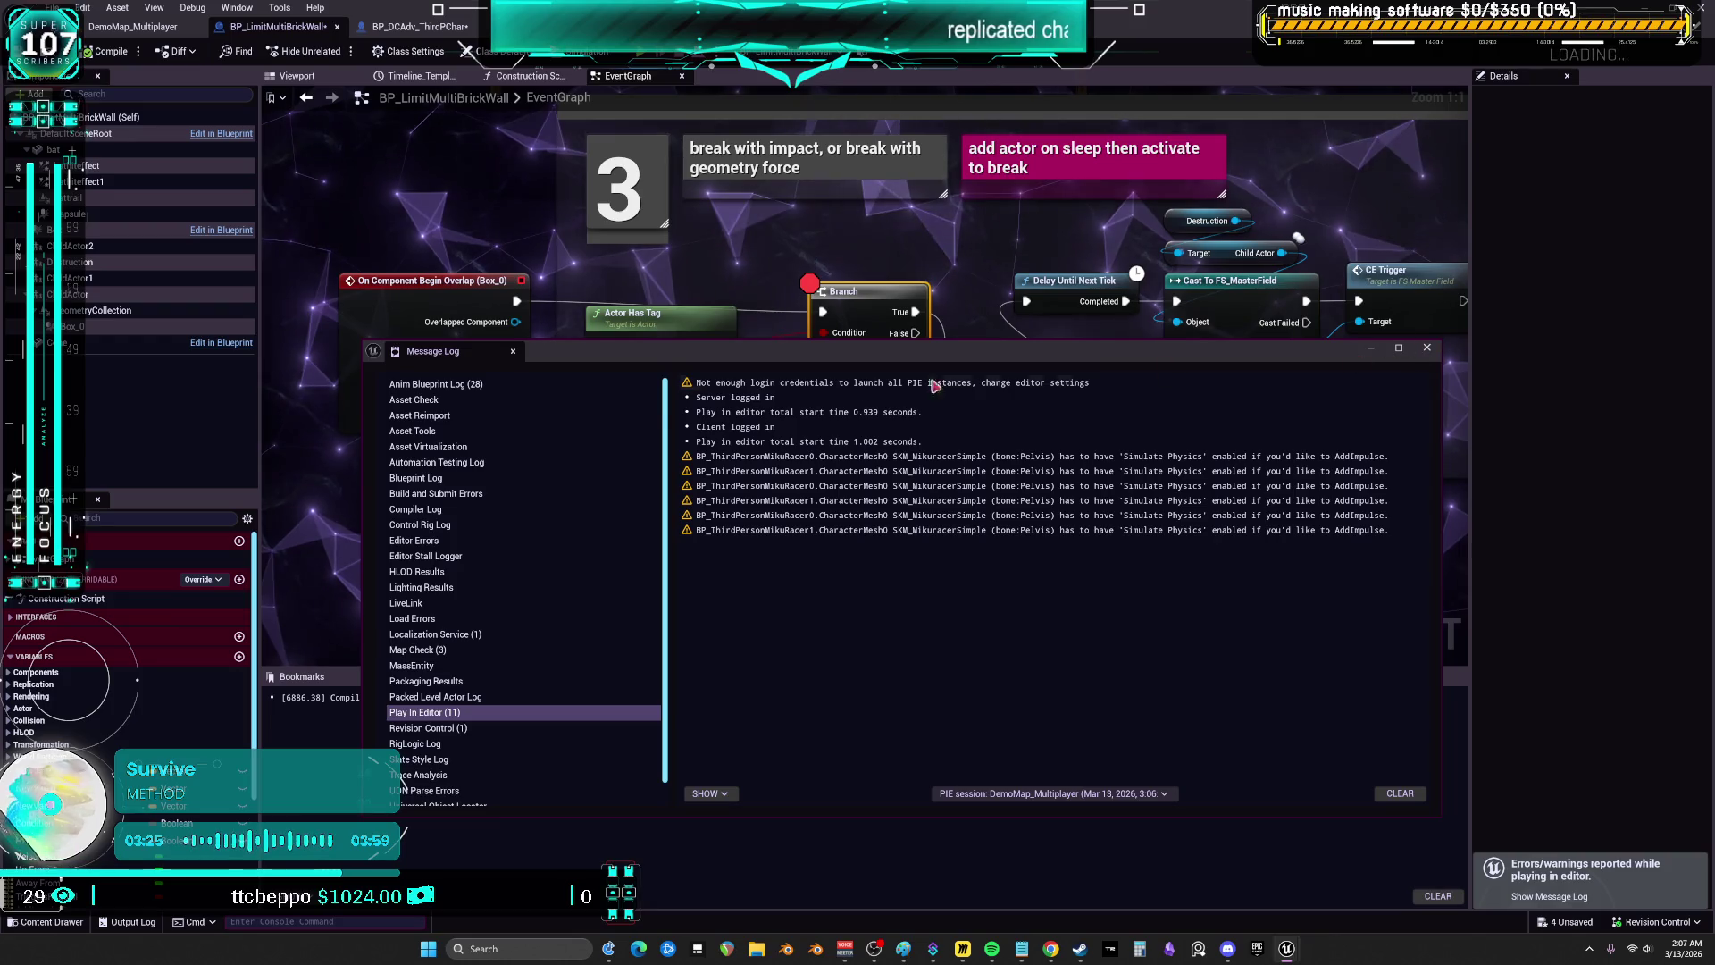
- Set Box_0's collision Object Type to Destructible, then switch to BP_DCAdv_ThirdPChar
left_click(1425, 349)
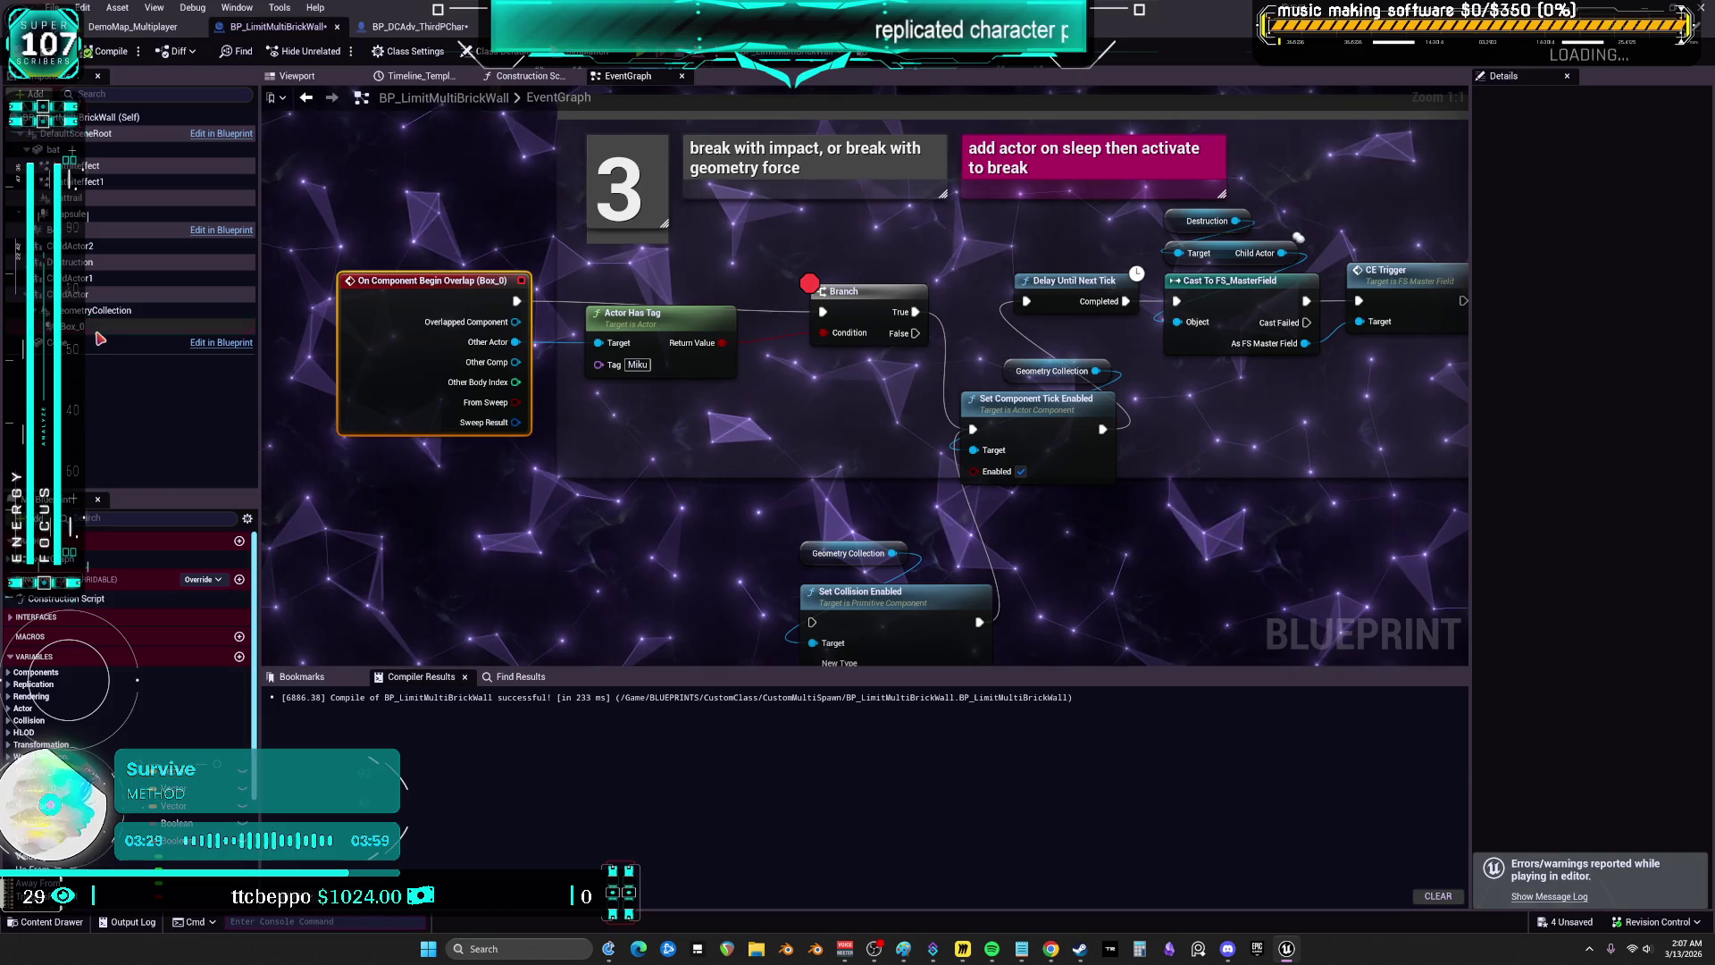
double_click(375, 366)
scroll(1561, 481, "down", 3)
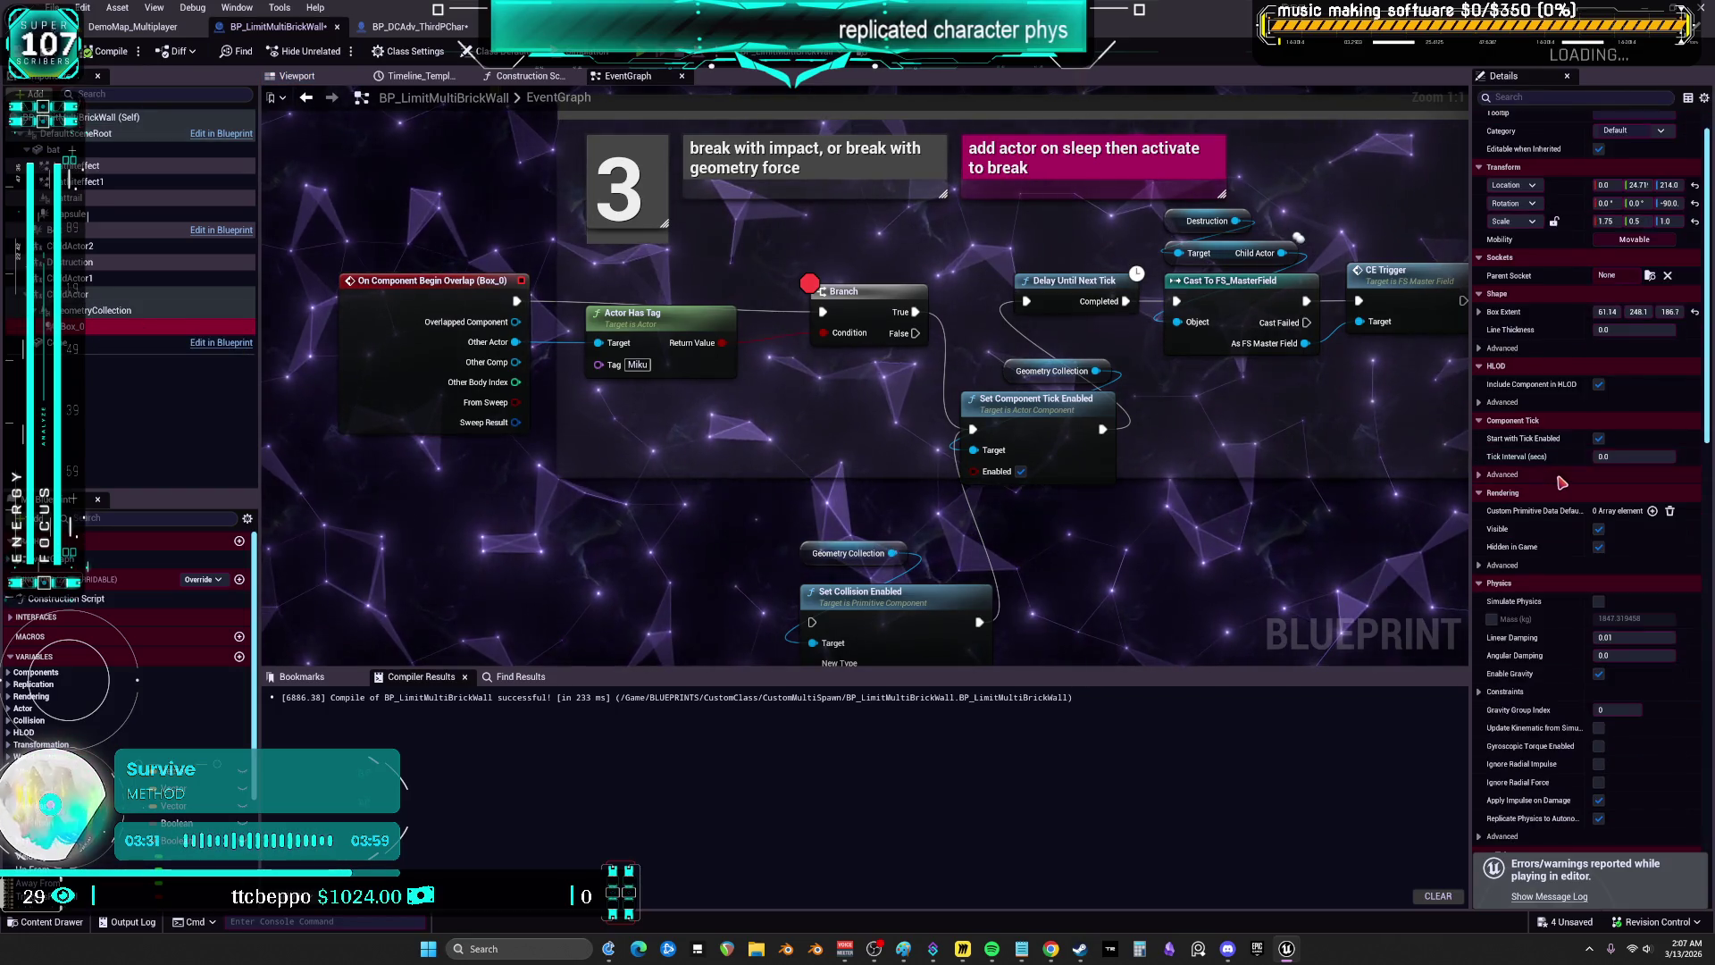
scroll(1561, 480, "down", 9)
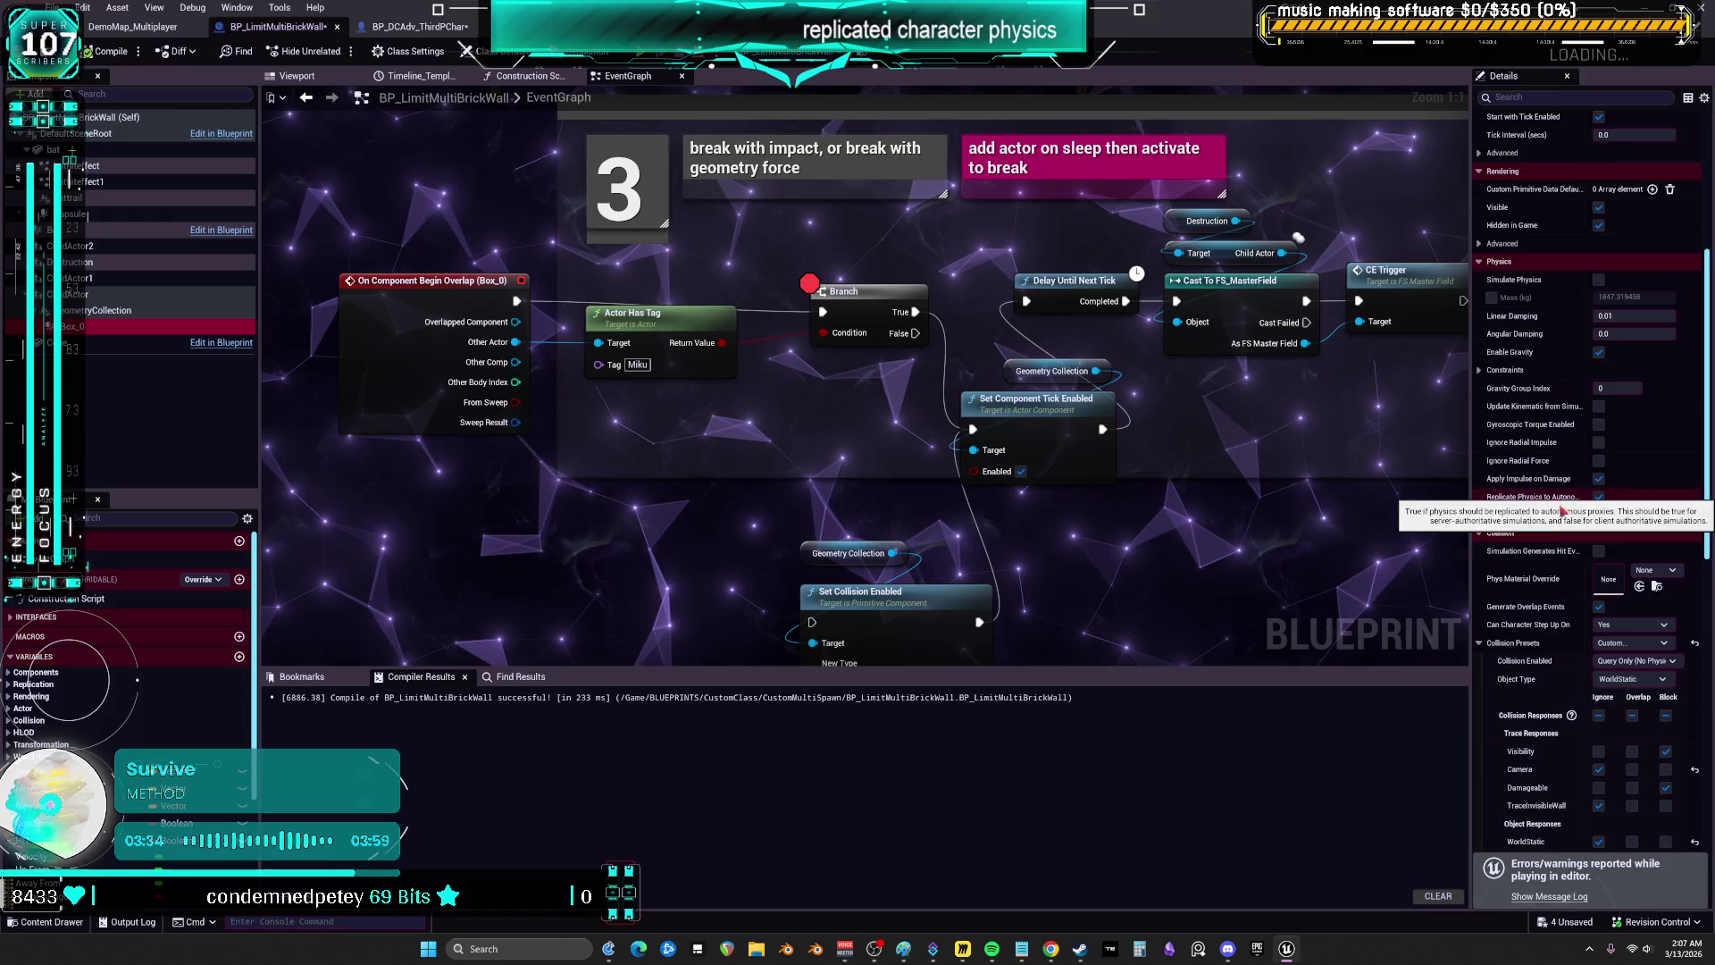
scroll(1562, 510, "down", 2)
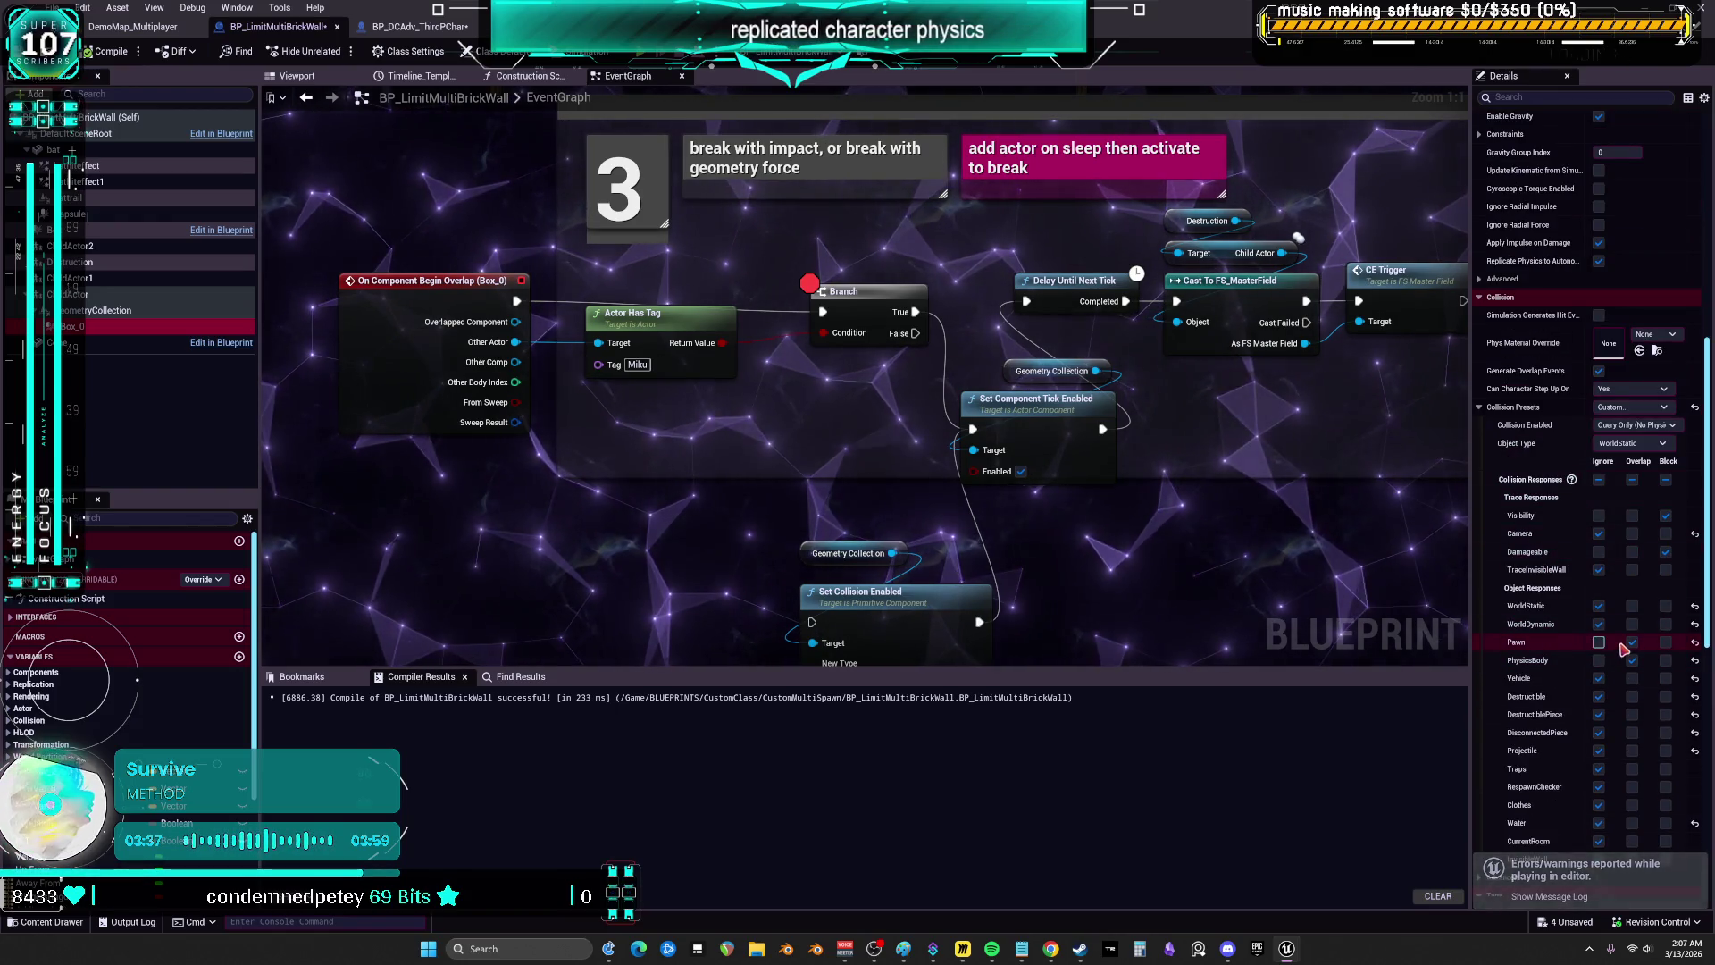
left_click(1652, 448)
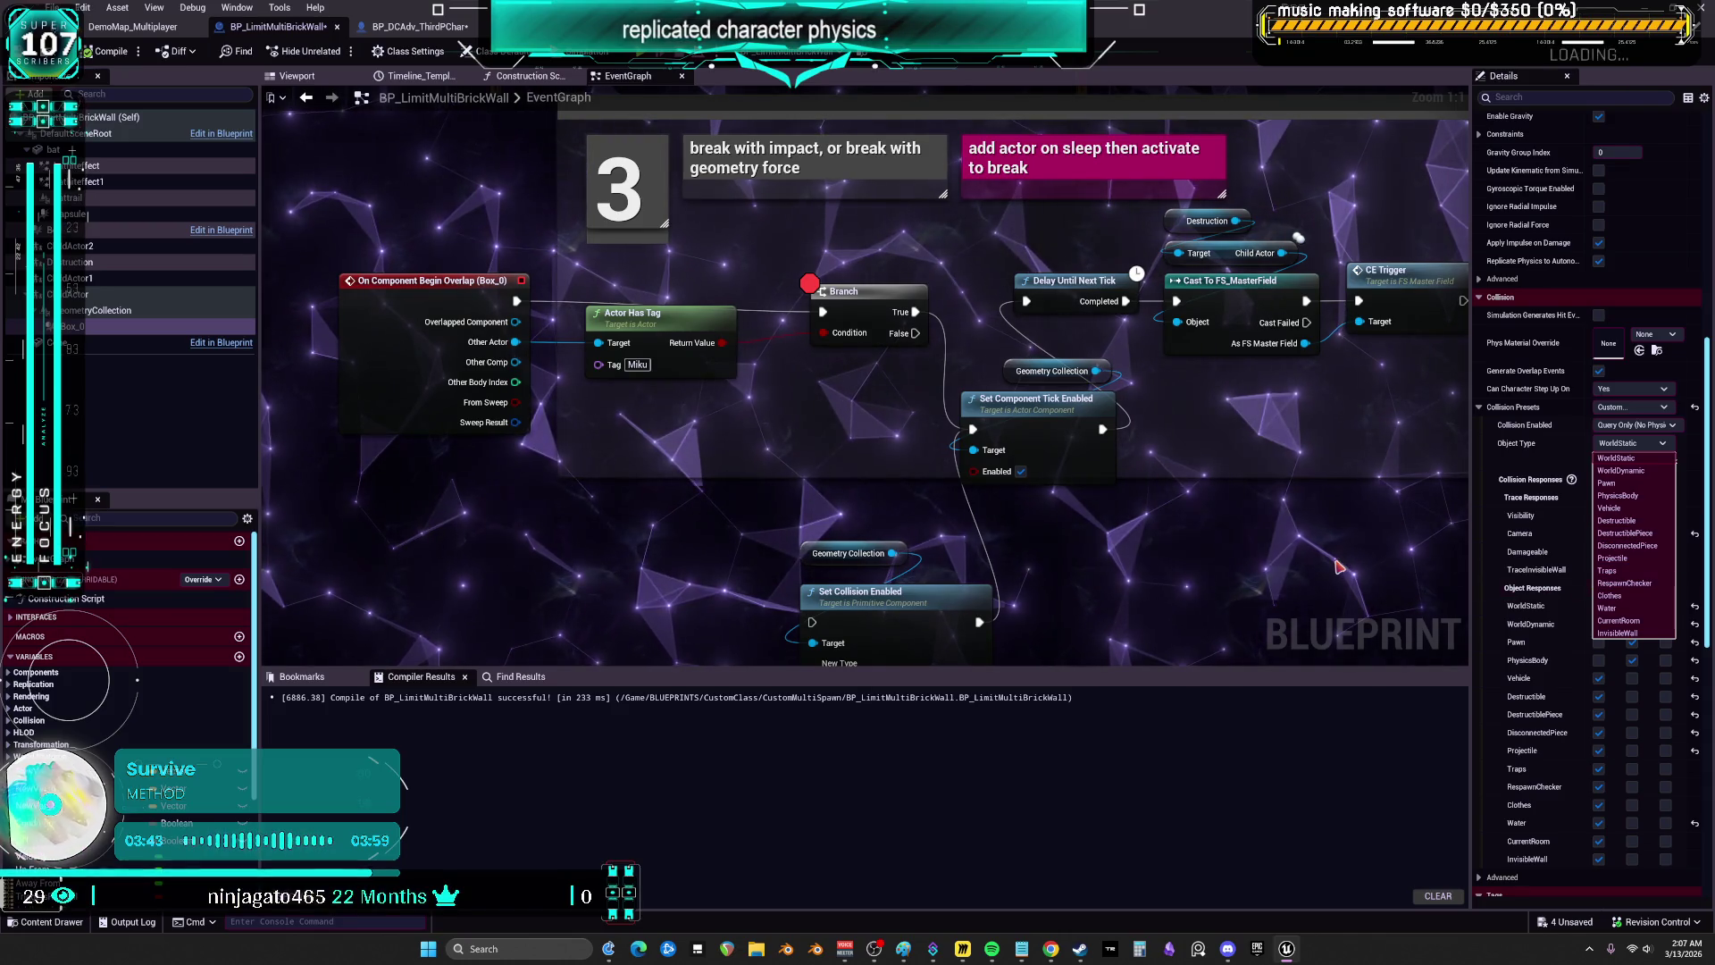
left_click(1617, 521)
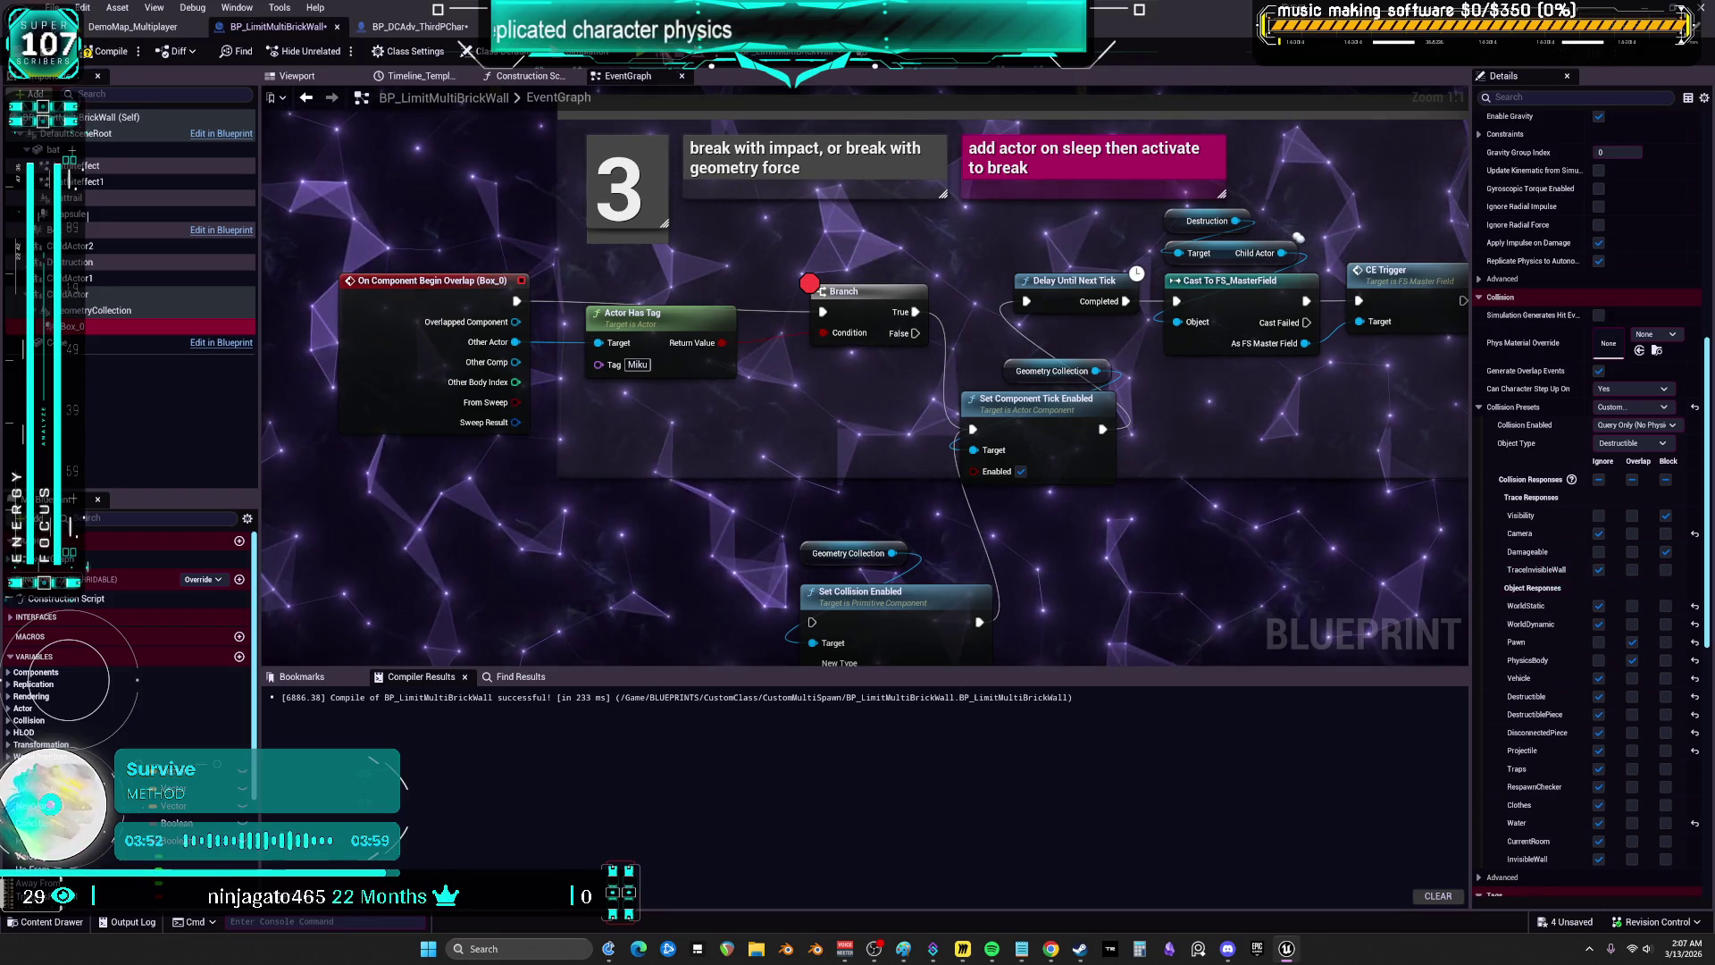
left_click(419, 26)
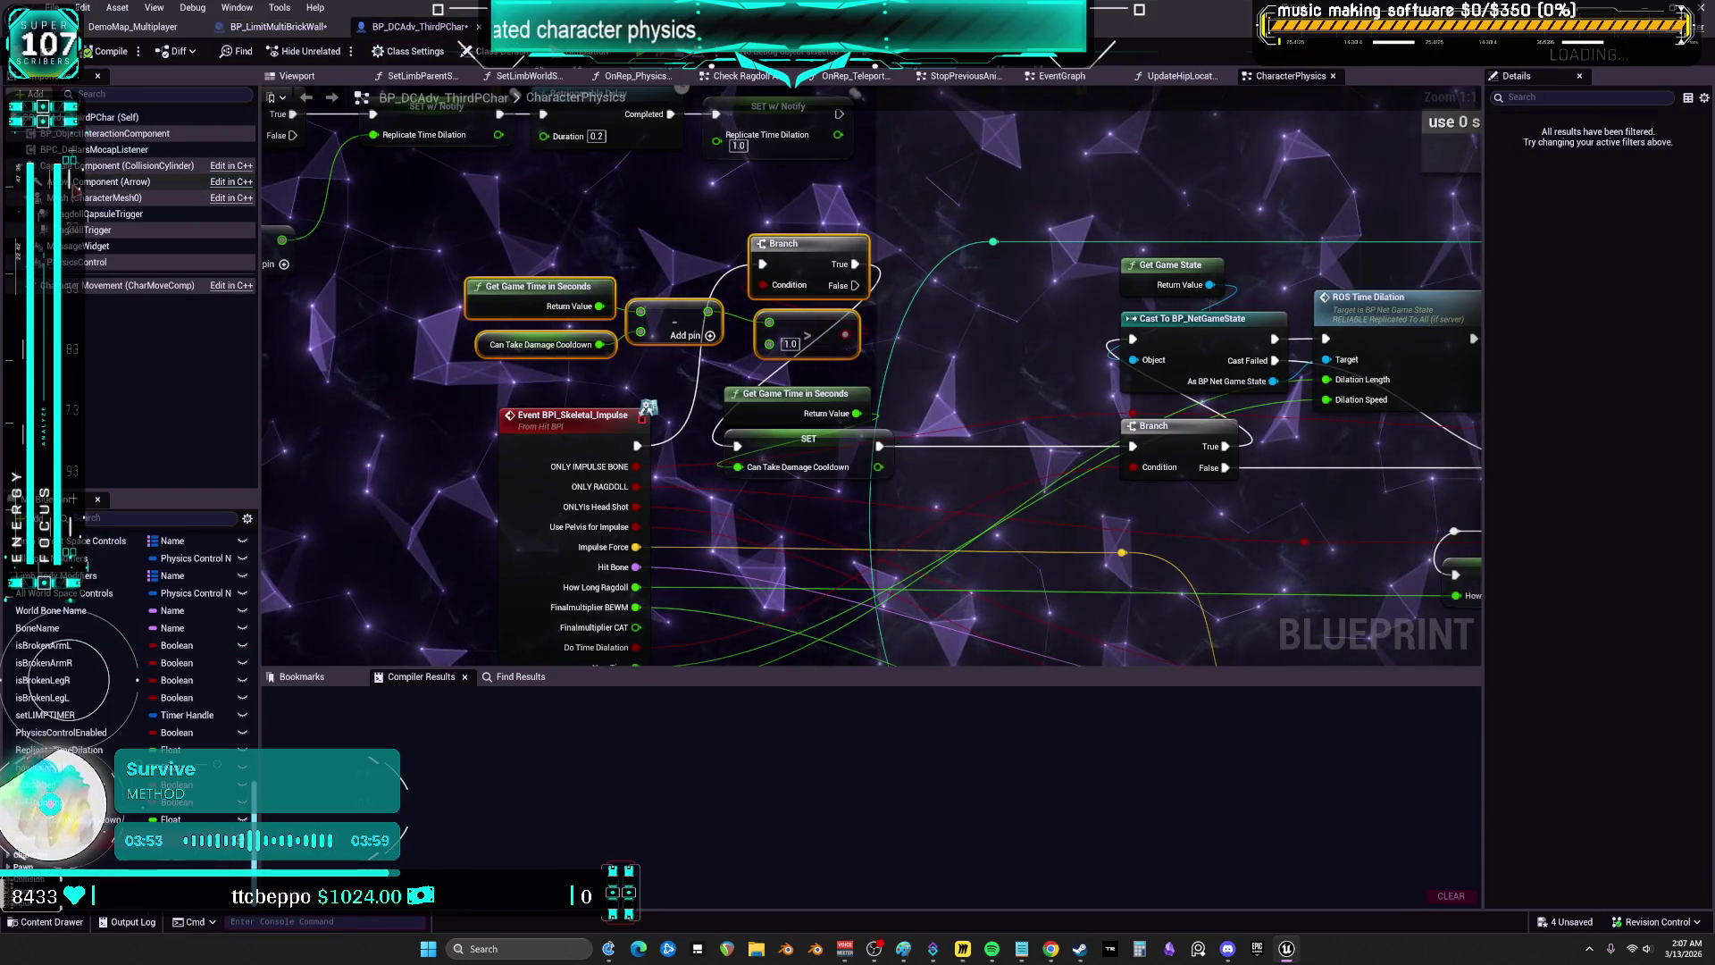
- Inspect CharacterMesh0's collision responses in Details, then return to BP_LimitMultiBrickWall
left_click(103, 198)
scroll(1550, 509, "down", 3)
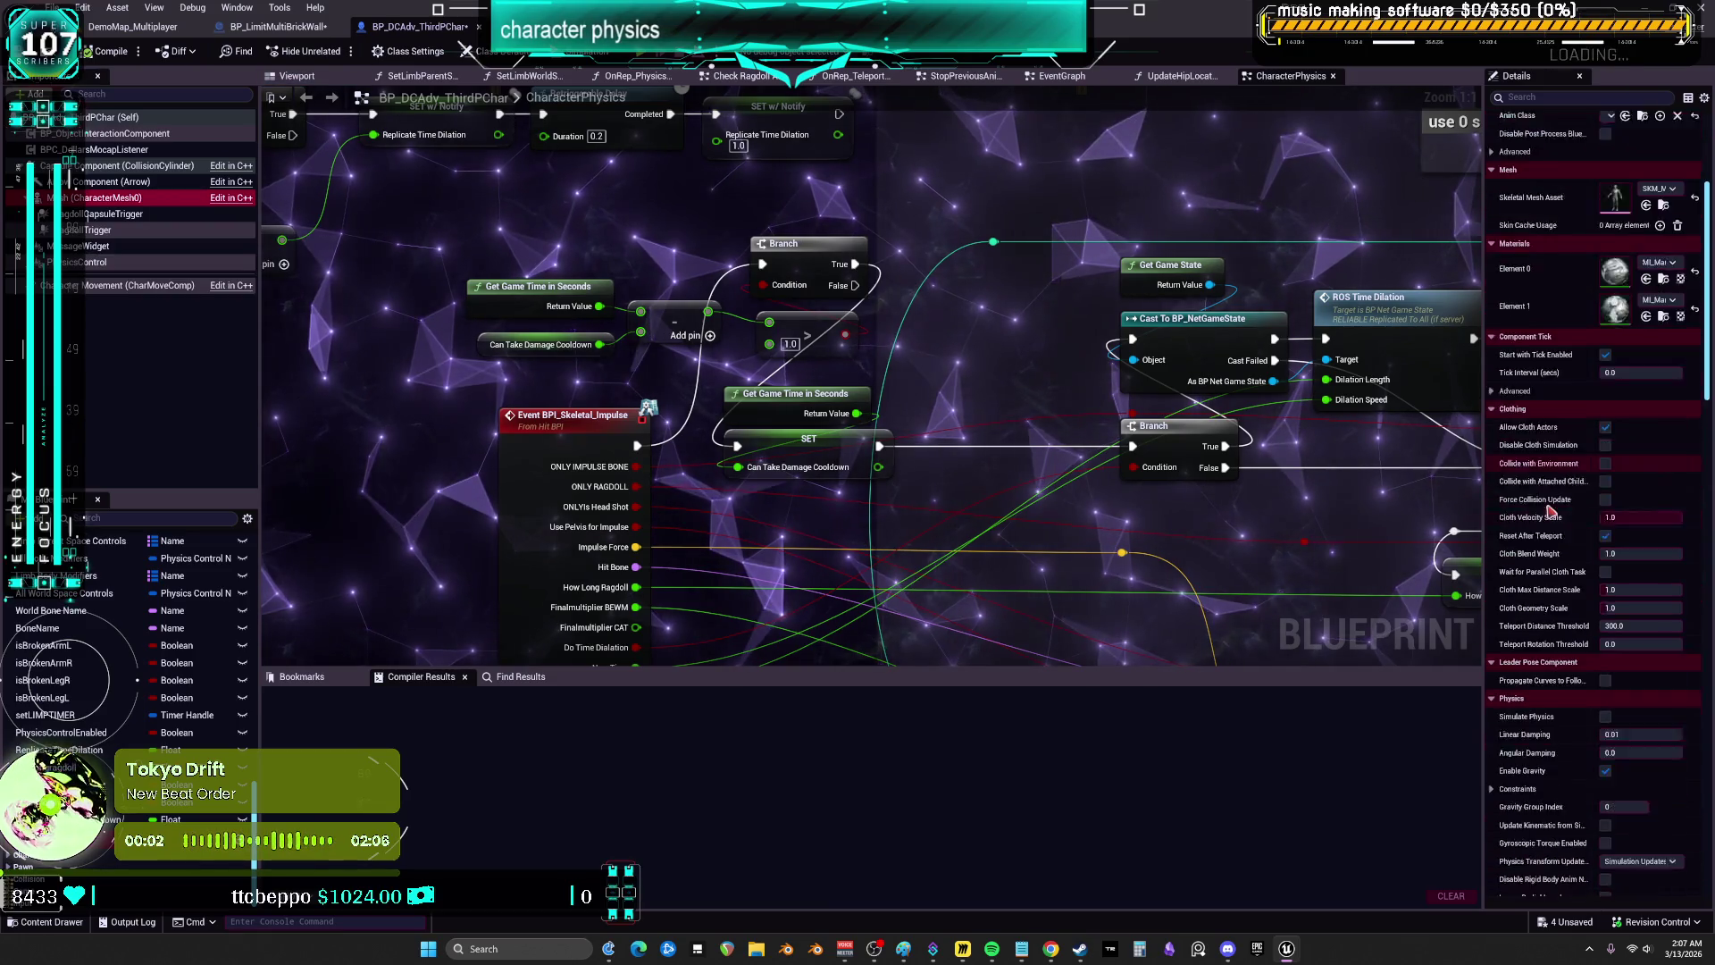
scroll(1550, 510, "down", 15)
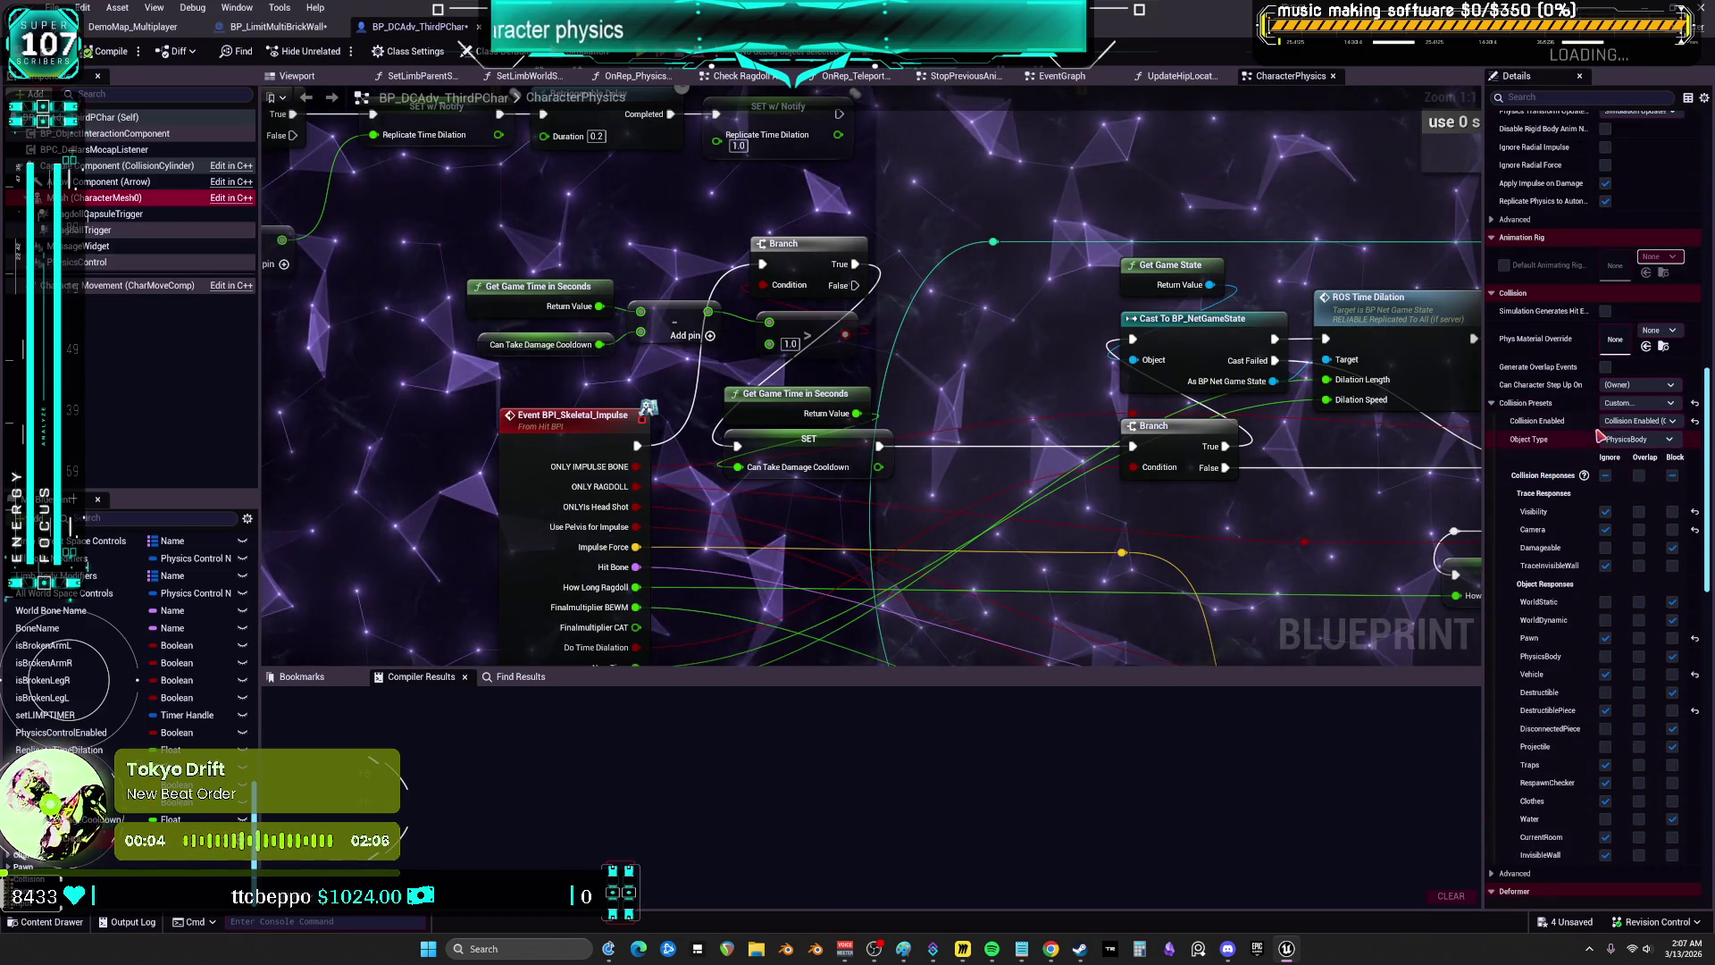
scroll(1589, 453, "down", 1)
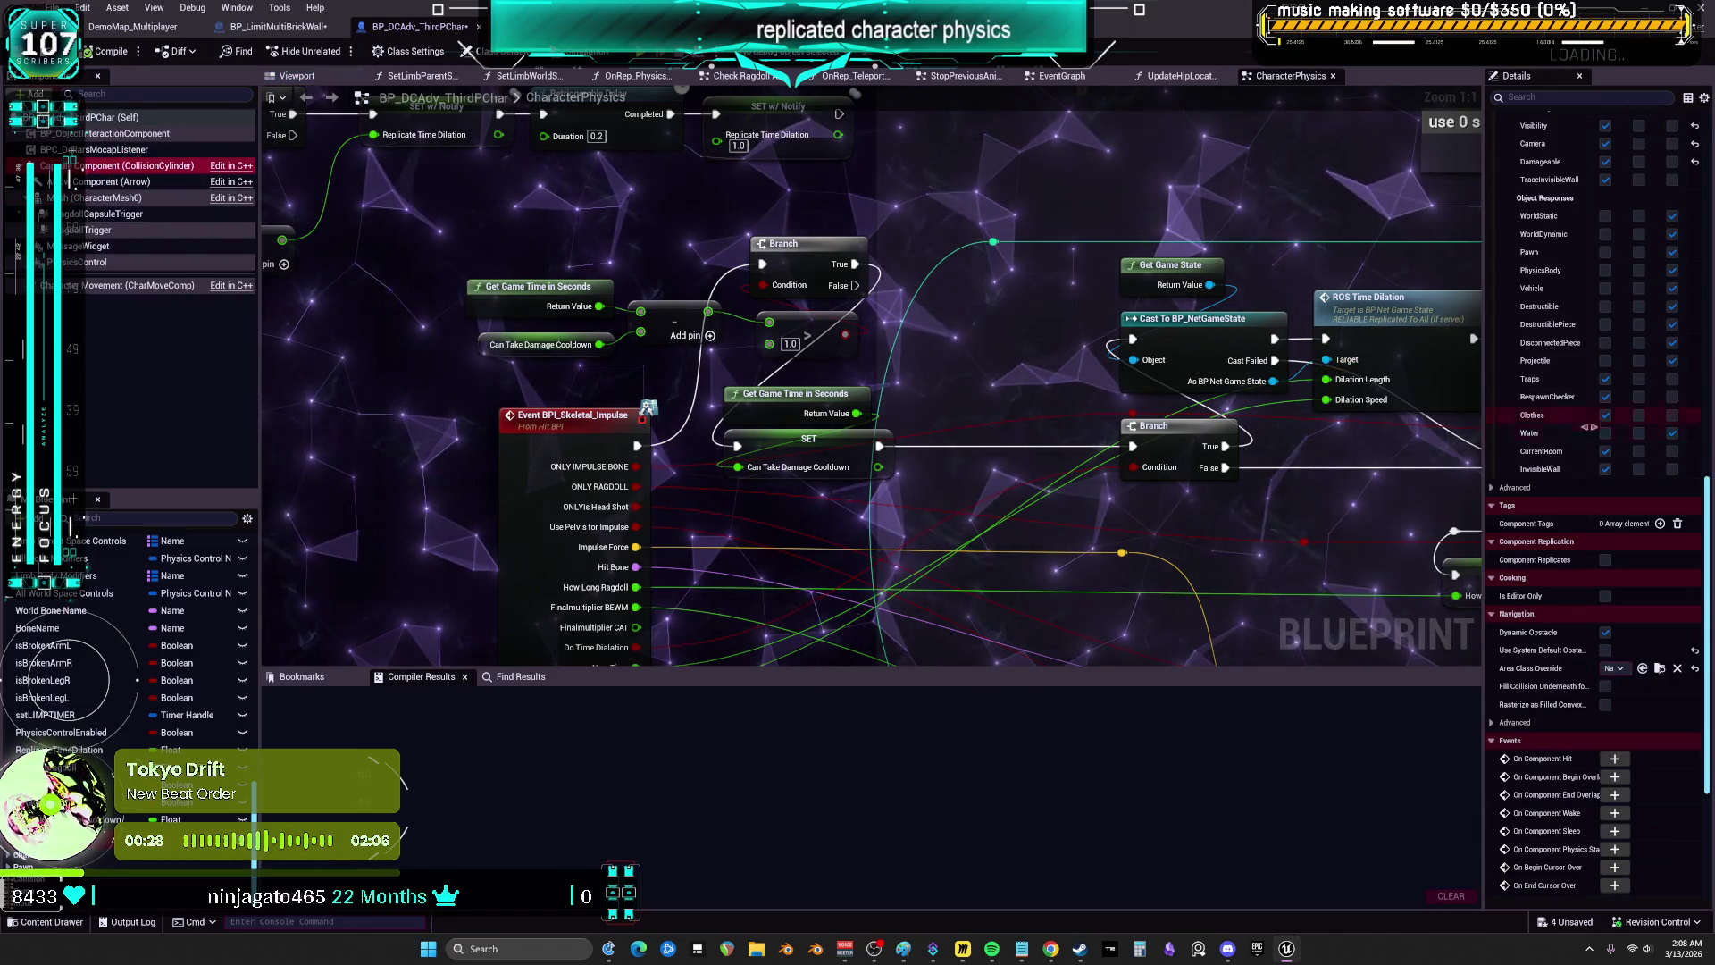
scroll(1588, 427, "up", 5)
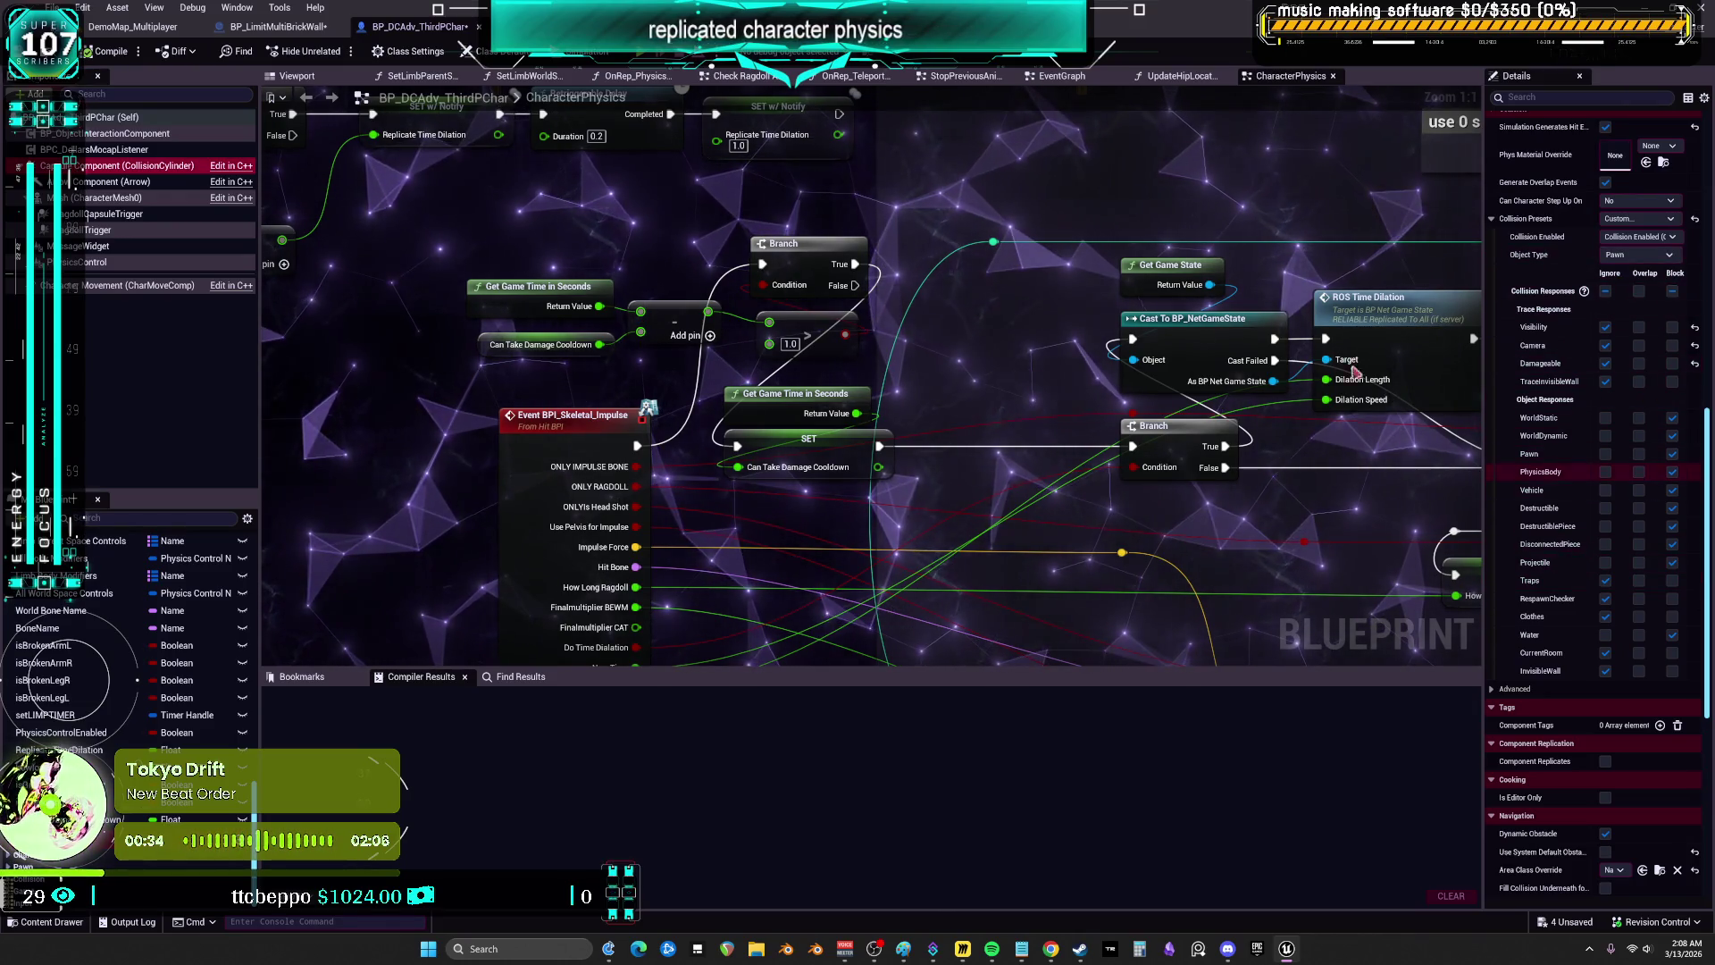
left_click(279, 28)
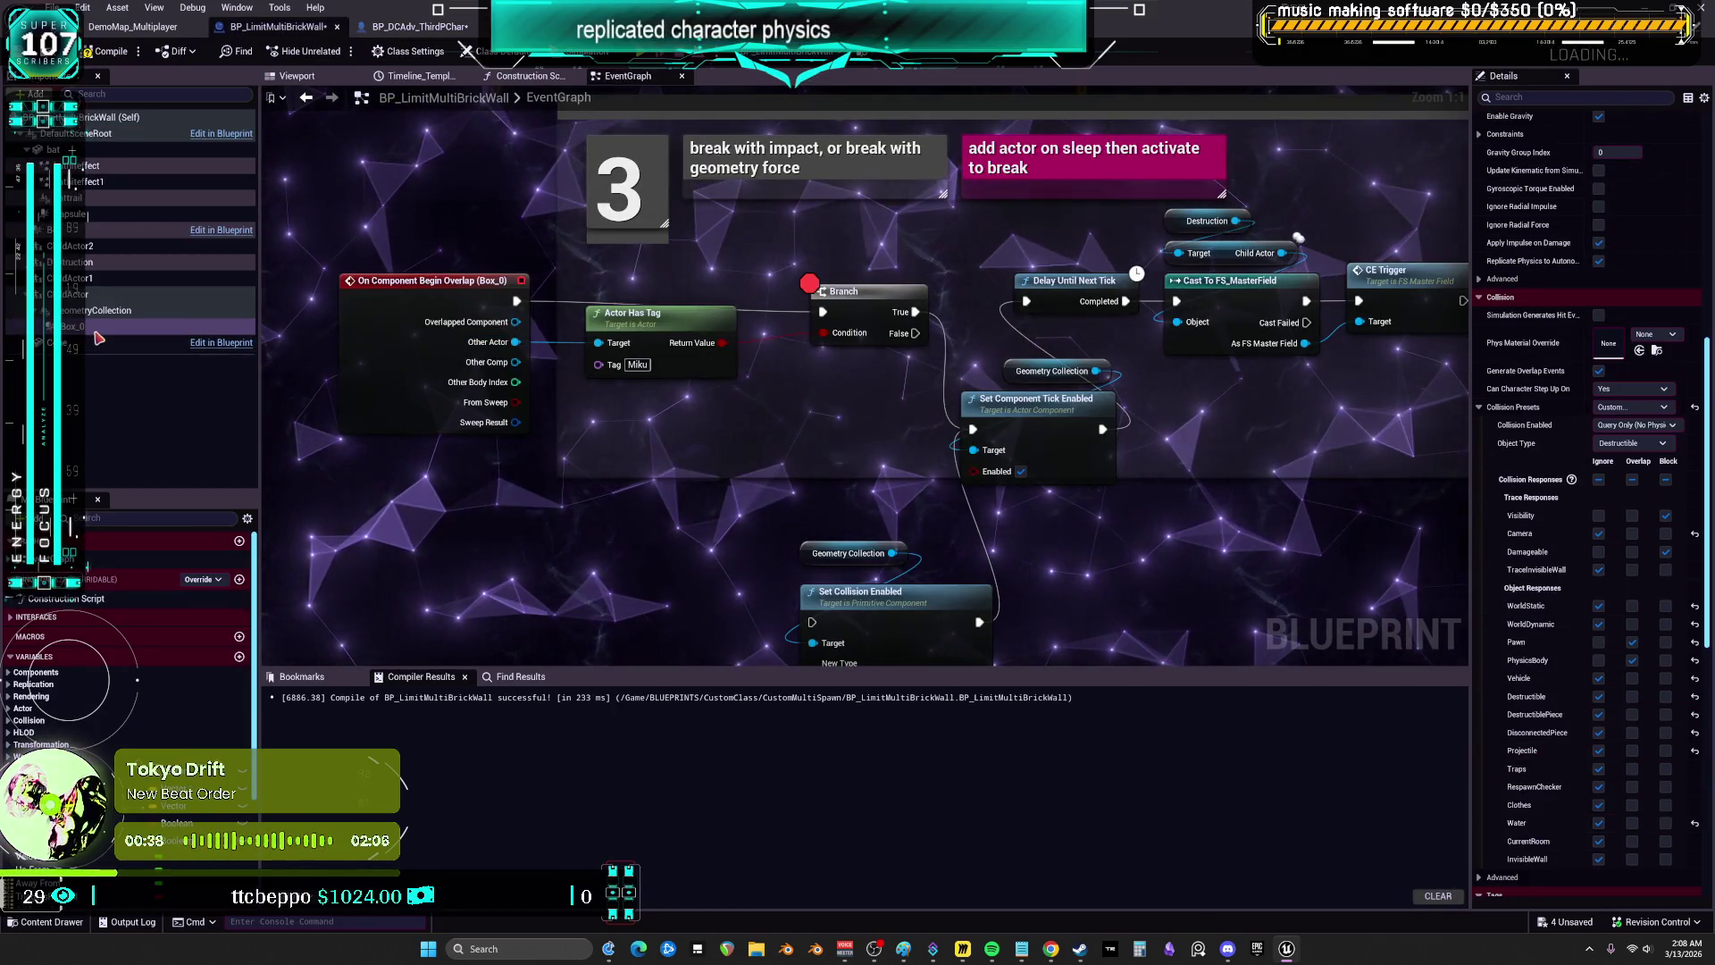
- Set Box_0's collision Object Type to WorldDynamic
left_click(357, 344)
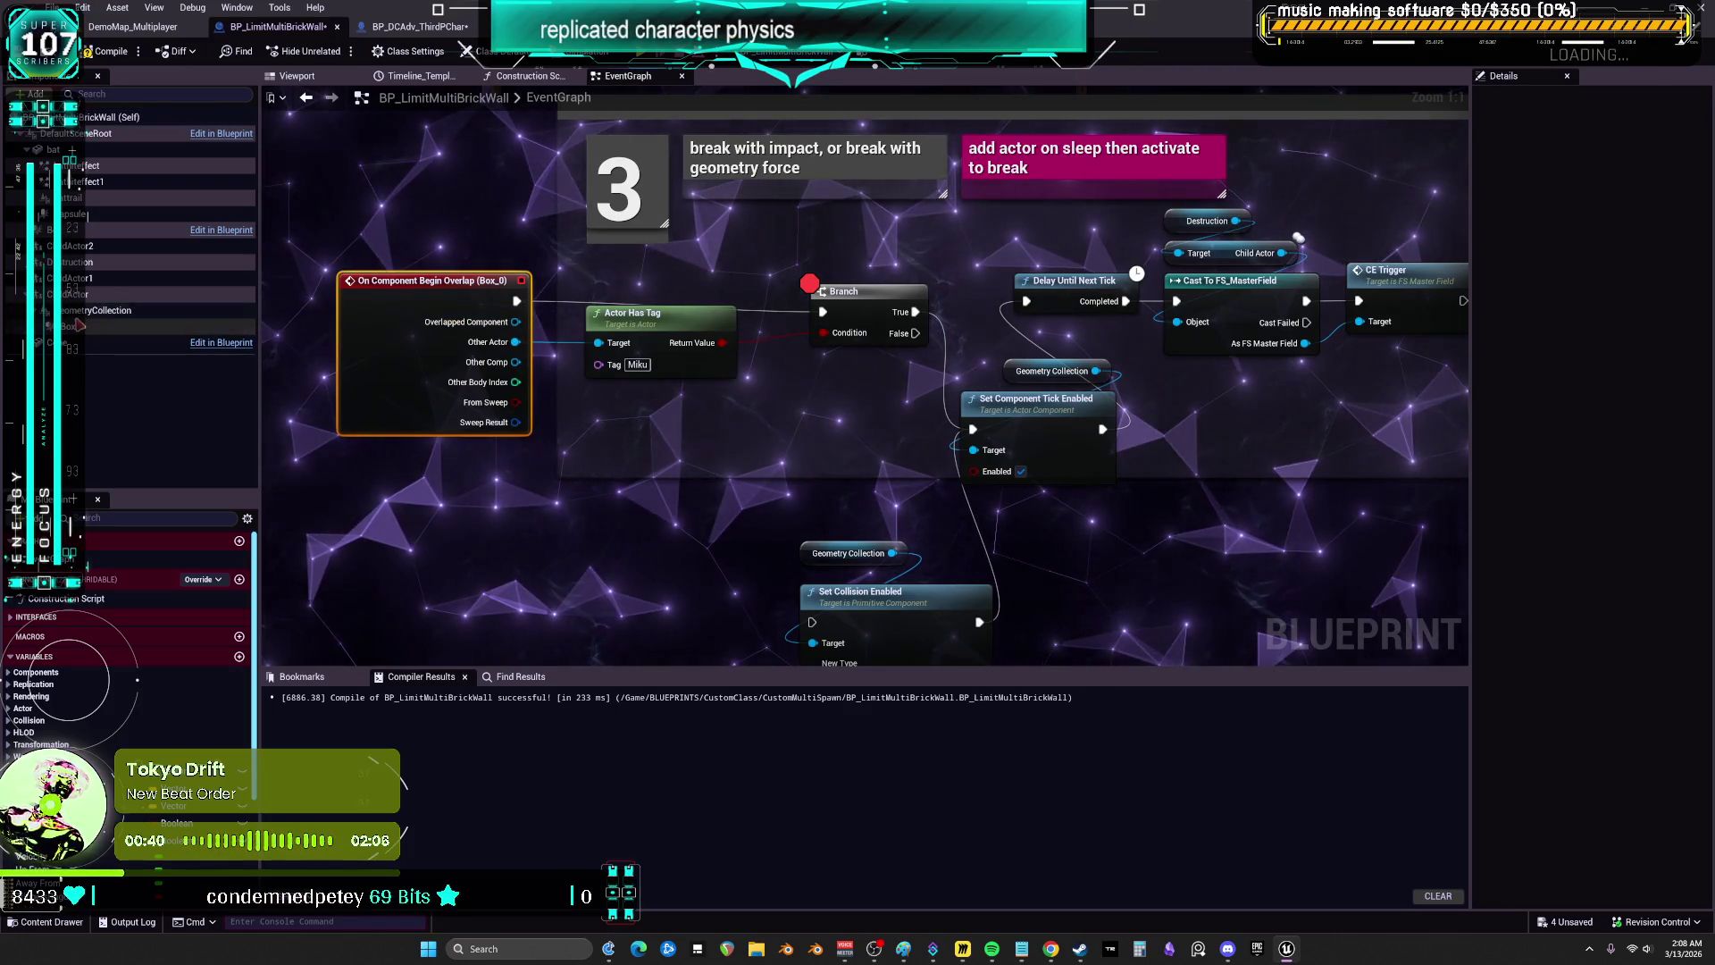
left_click(93, 328)
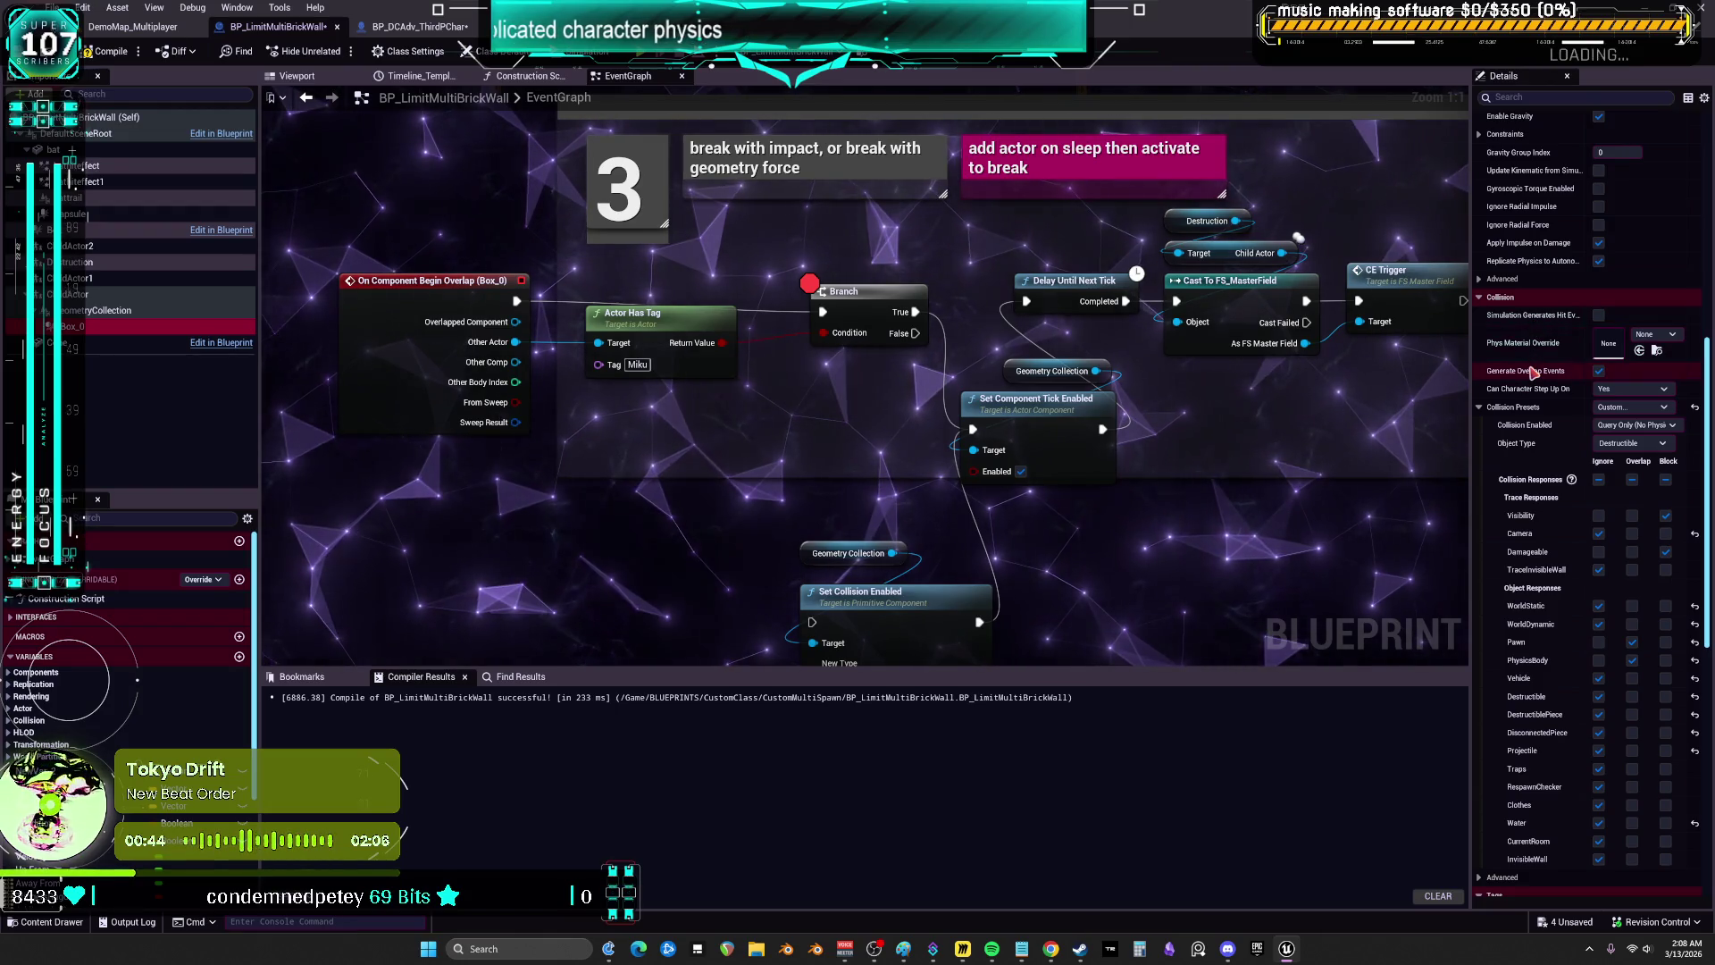
scroll(1533, 372, "up", 6)
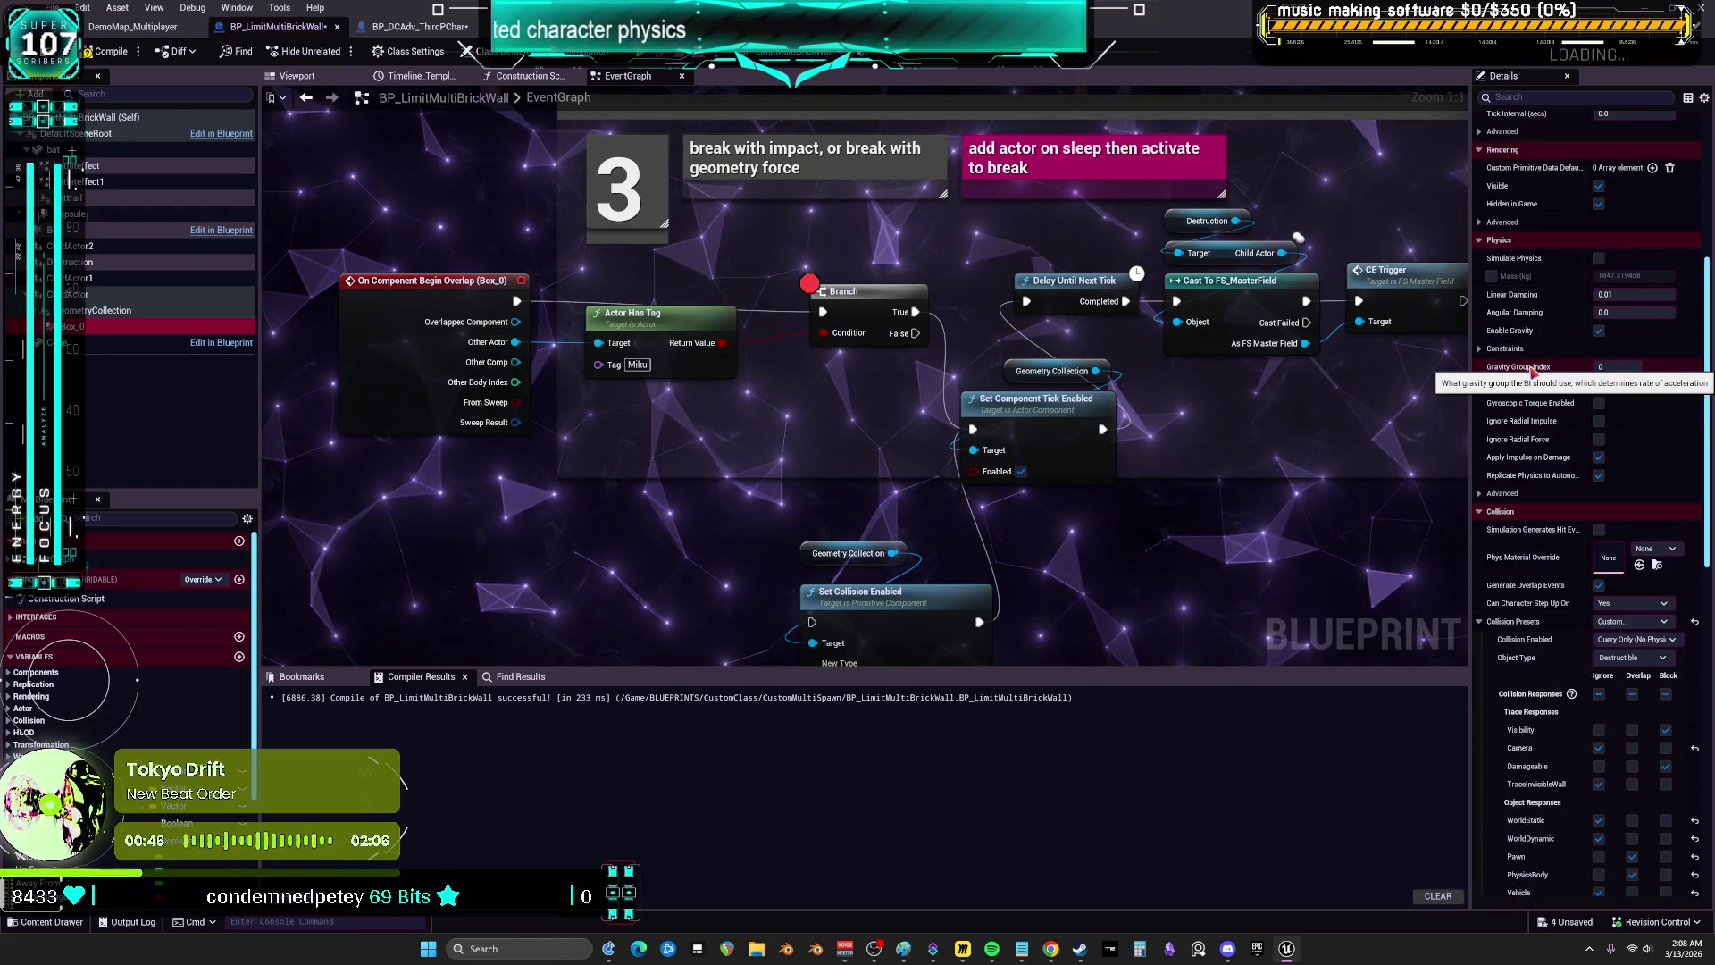
scroll(1533, 372, "up", 2)
scroll(1533, 371, "down", 3)
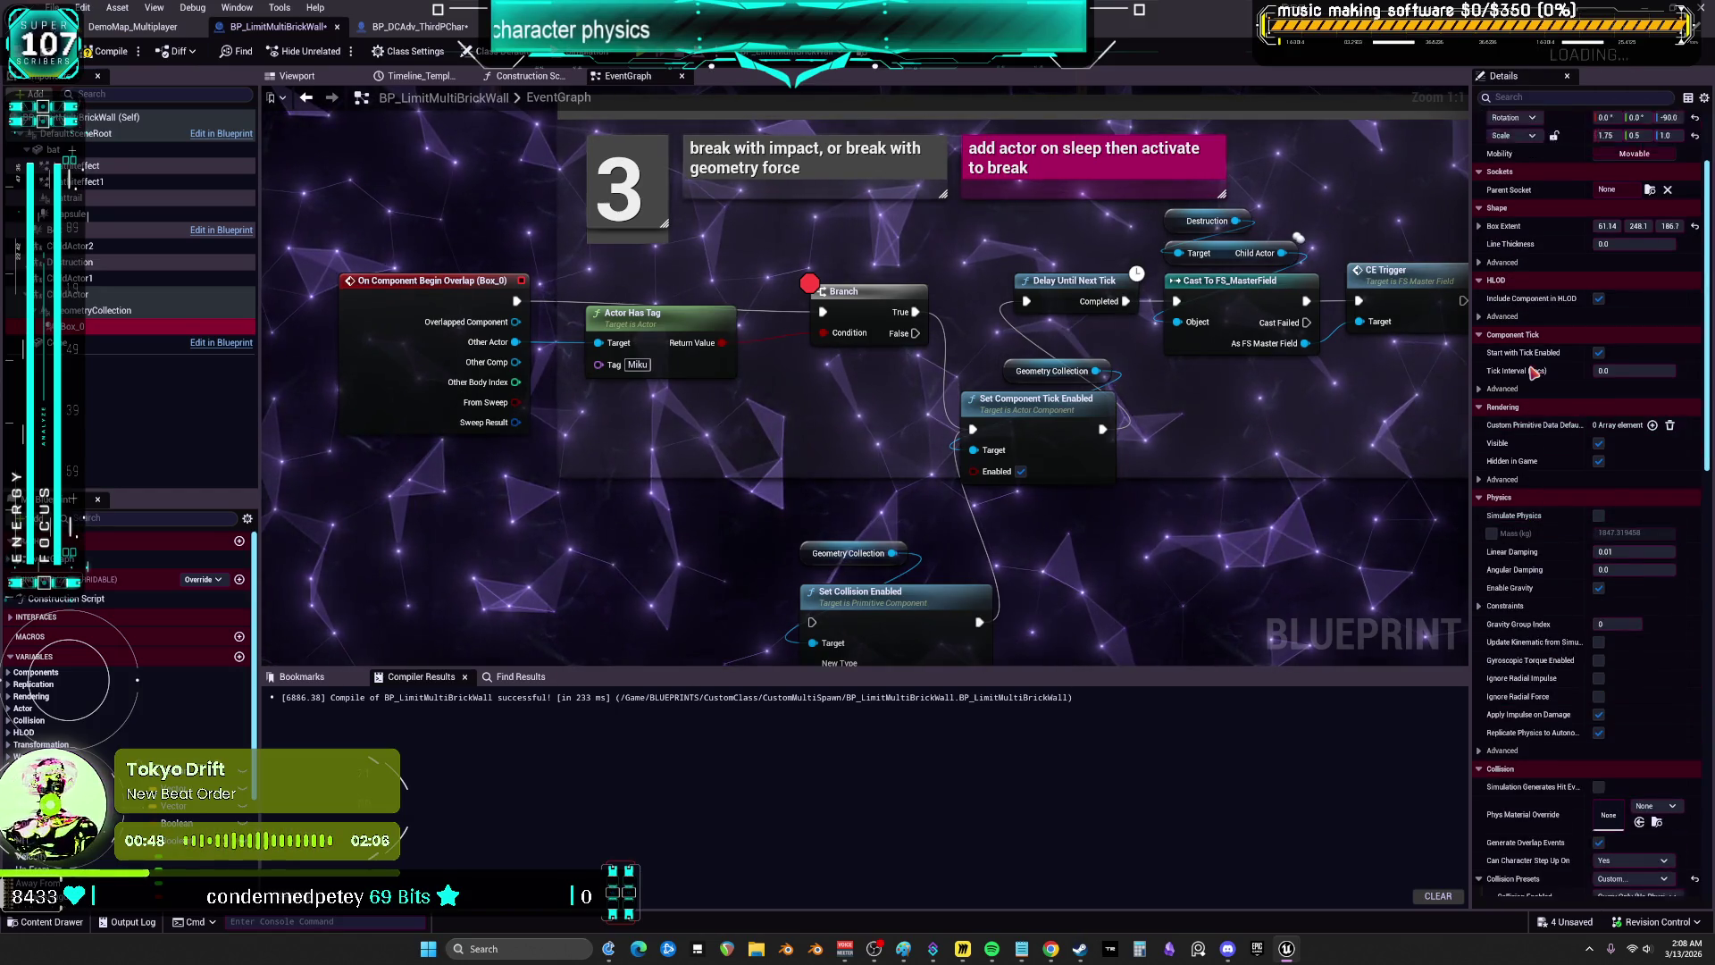
scroll(1532, 373, "down", 5)
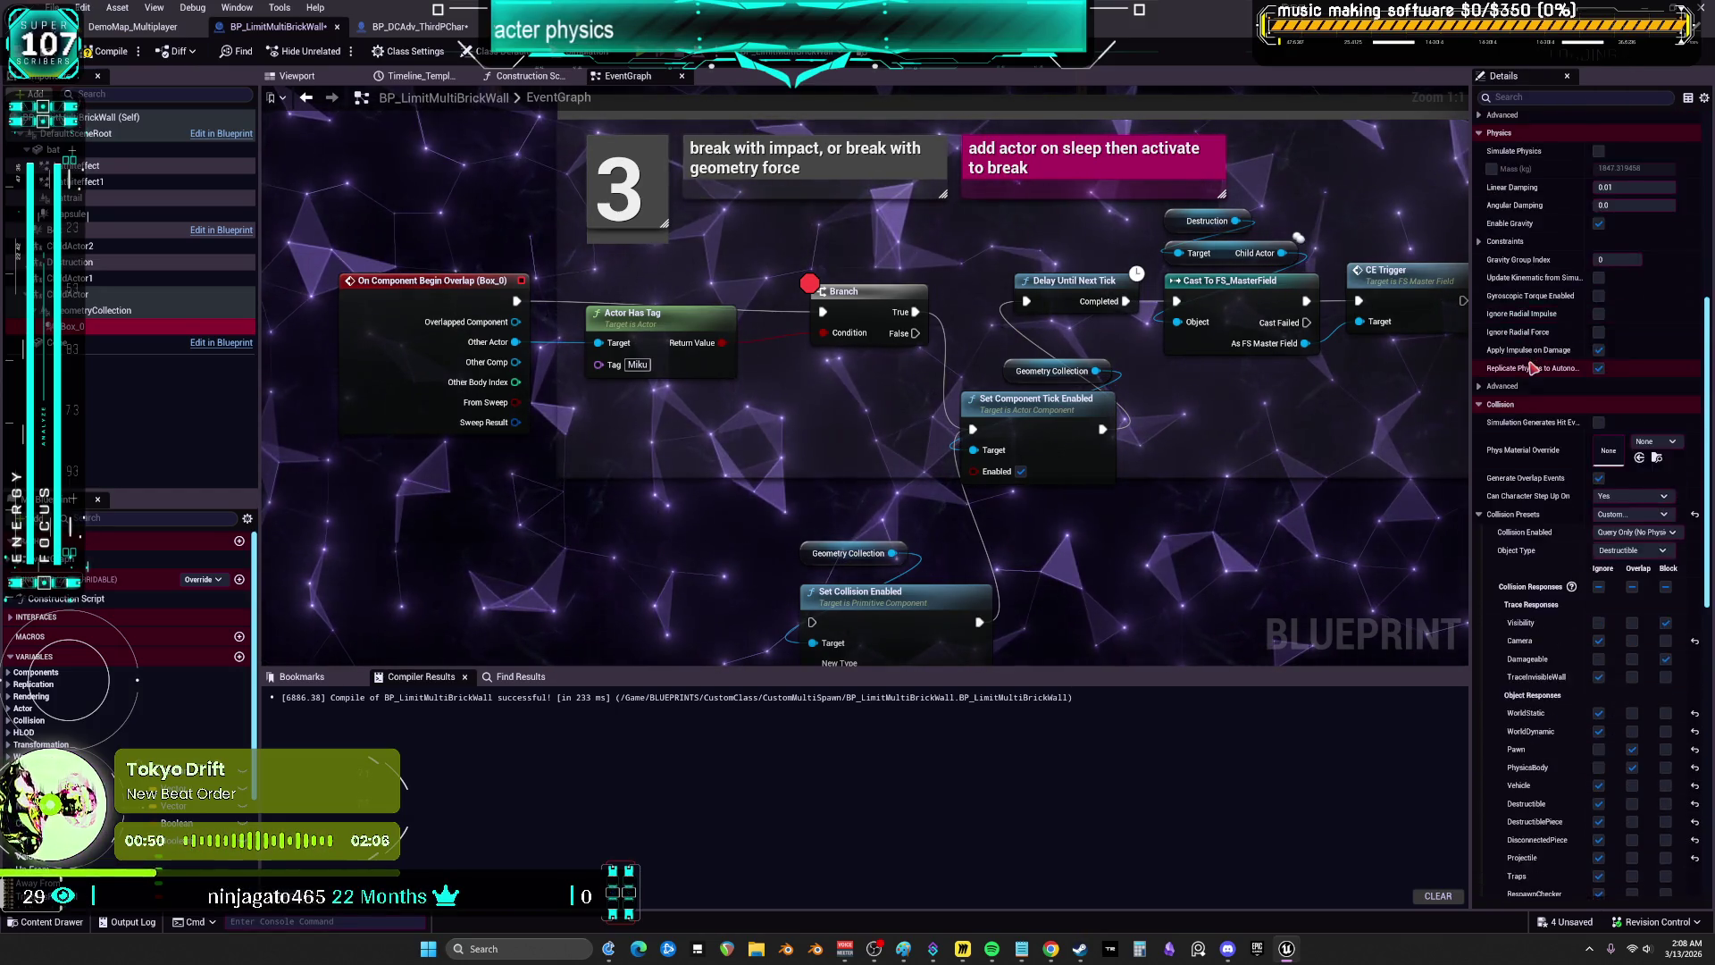
left_click(1643, 444)
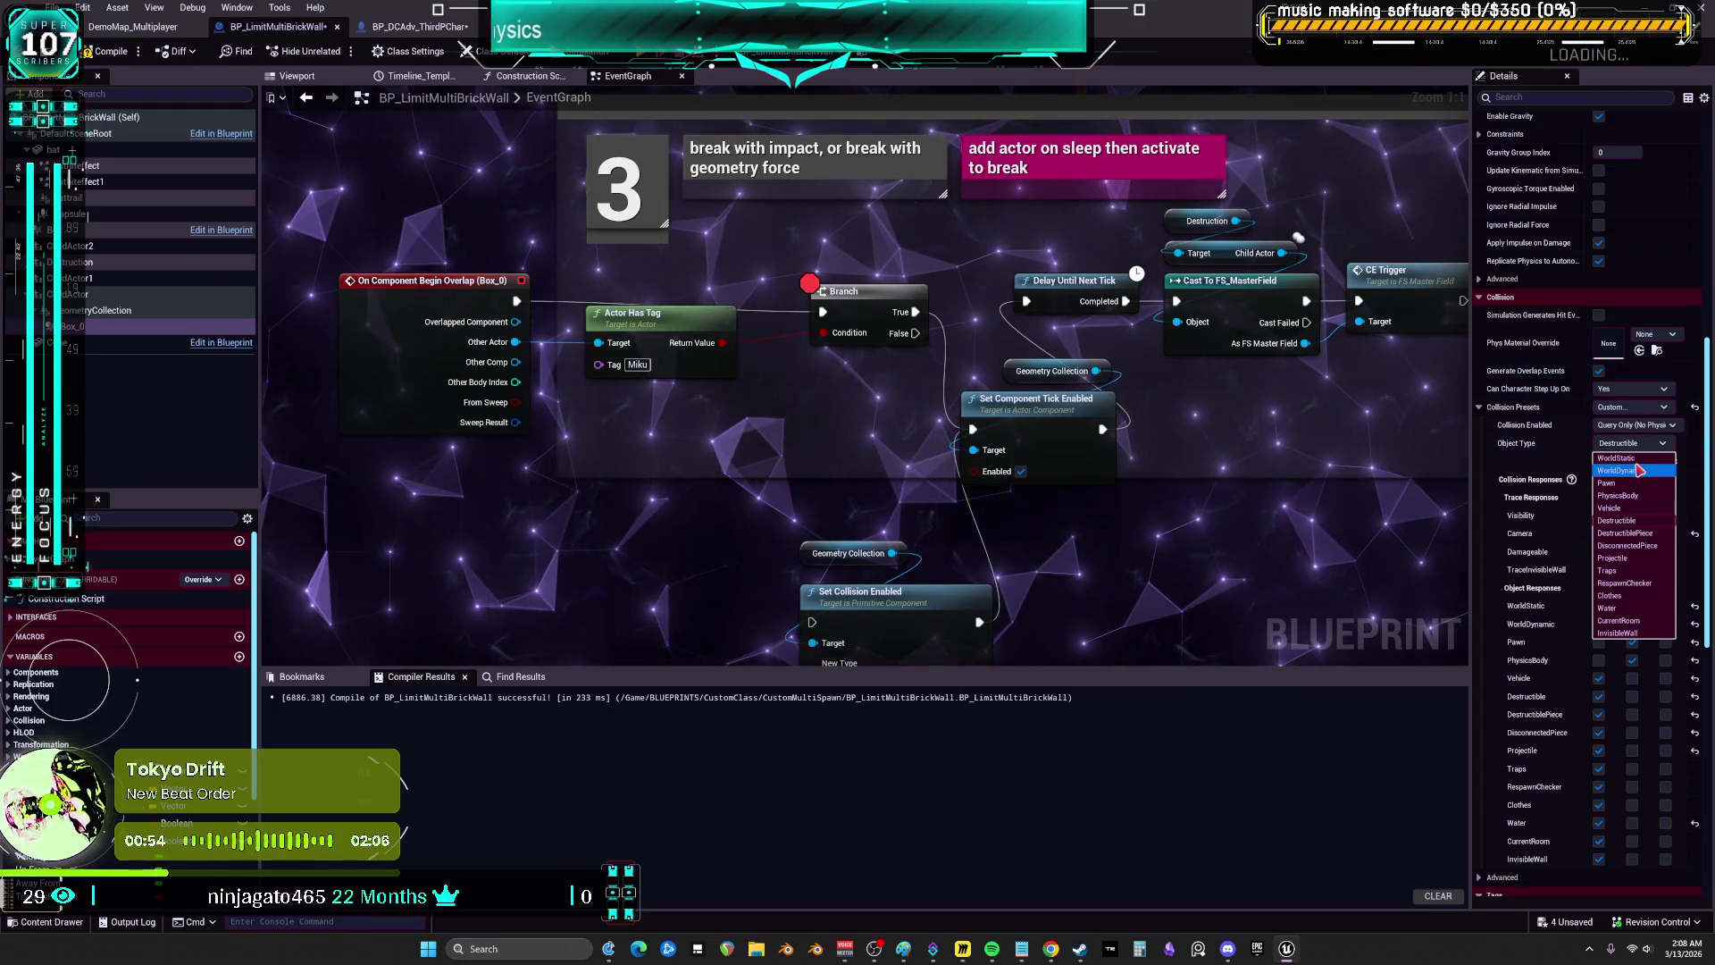
left_click(1644, 472)
- Apply the OverlapOnlyPawn collision preset and compile, then go to DemoMap_Multiplayer
scroll(1579, 459, "down", 2)
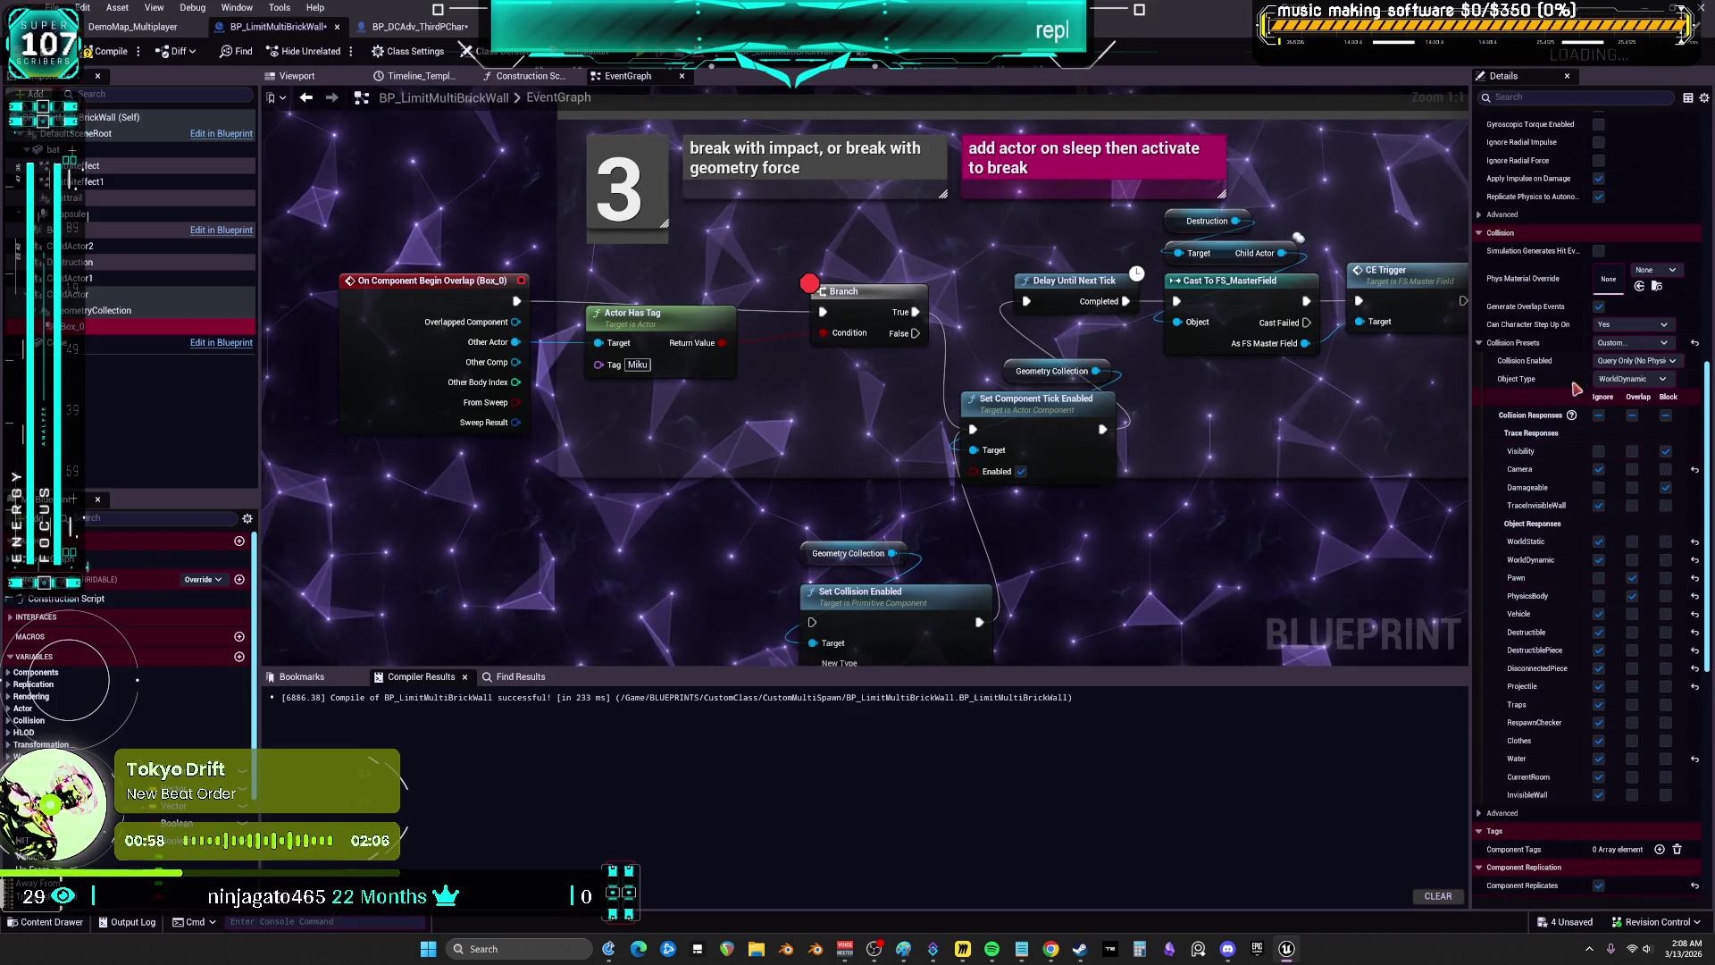
left_click(1644, 343)
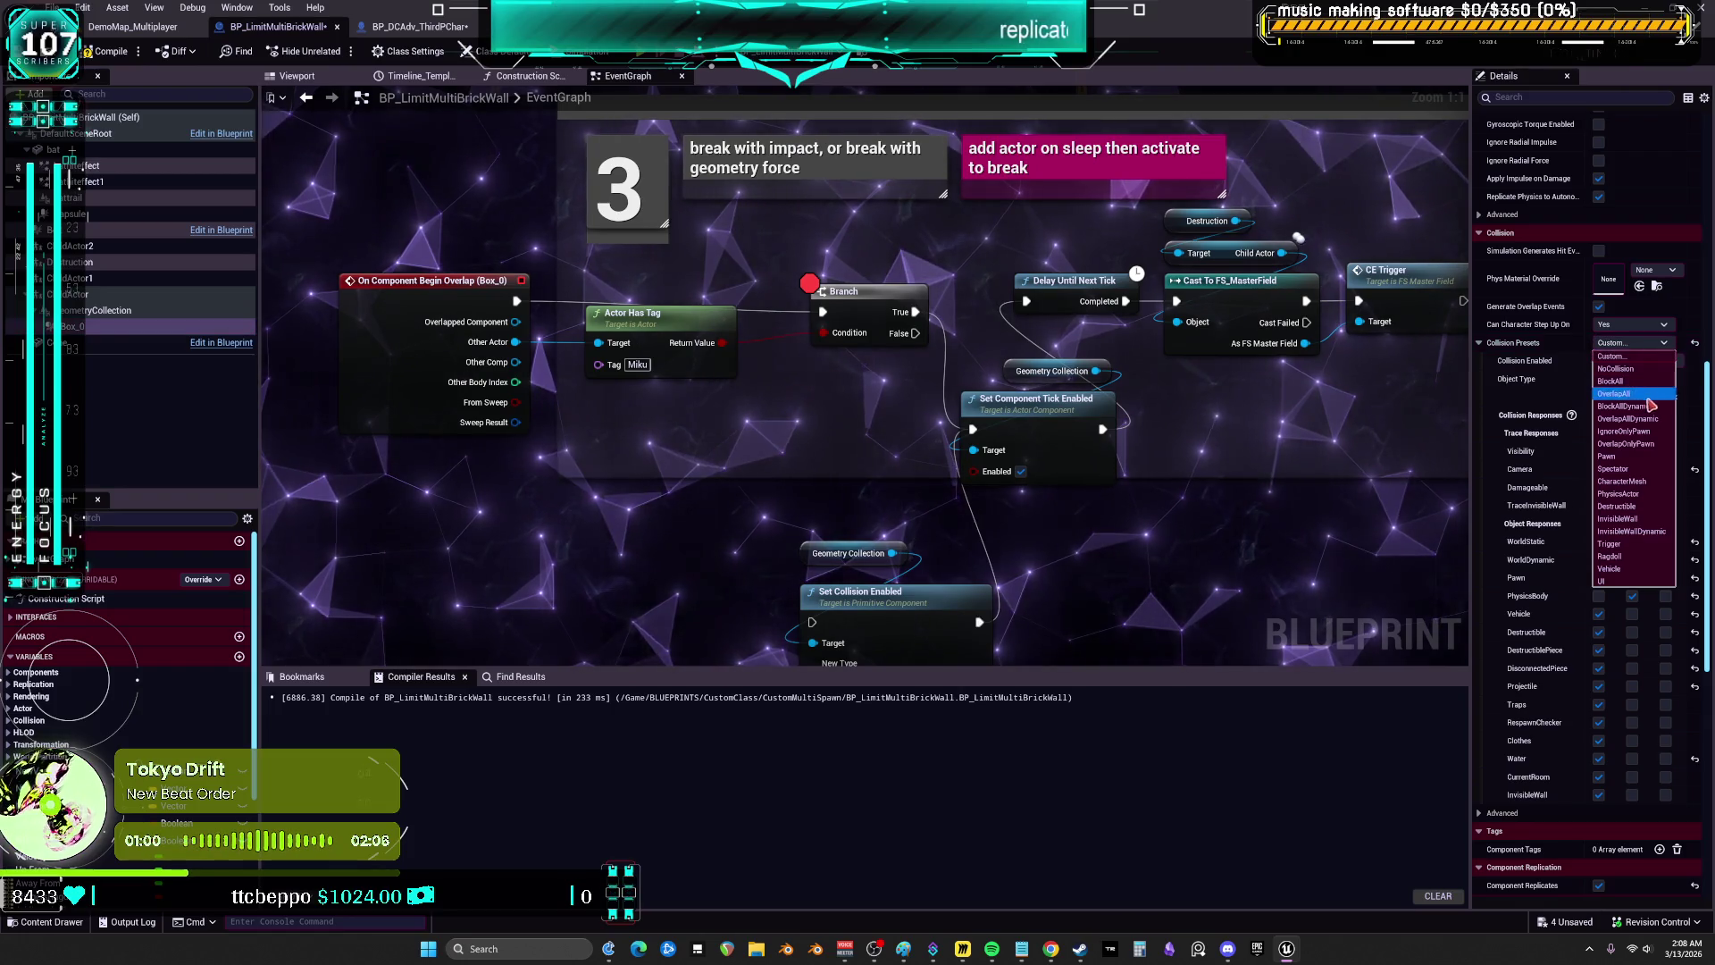
left_click(1652, 444)
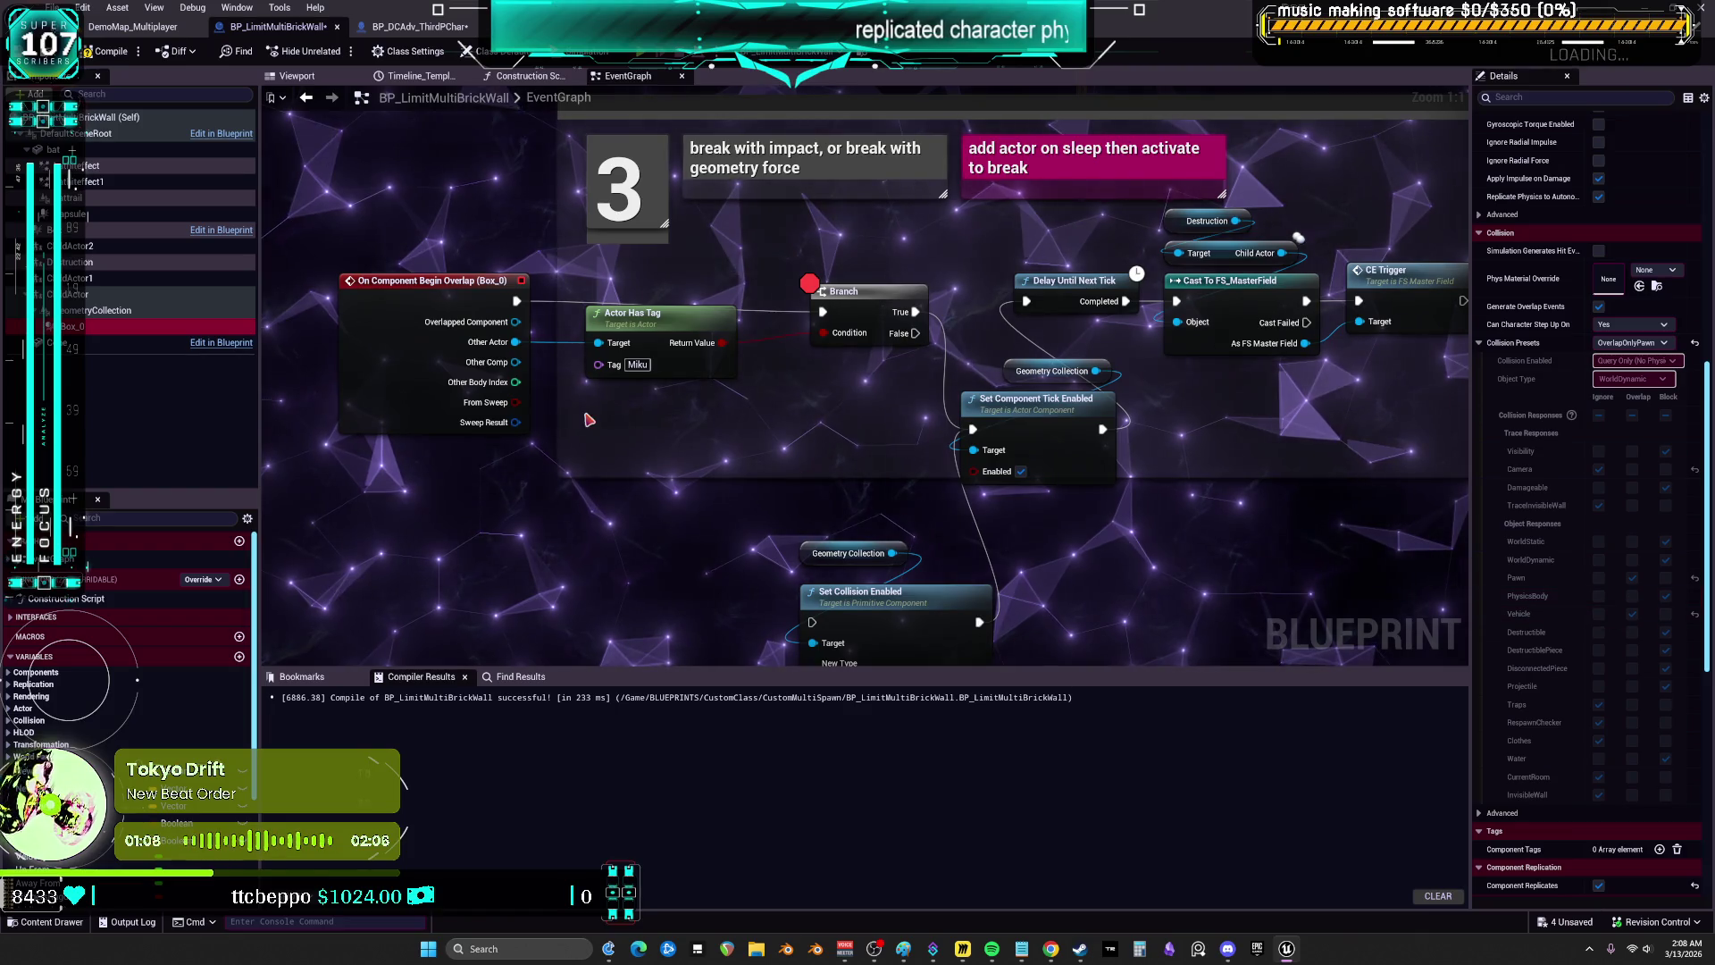
key("F7")
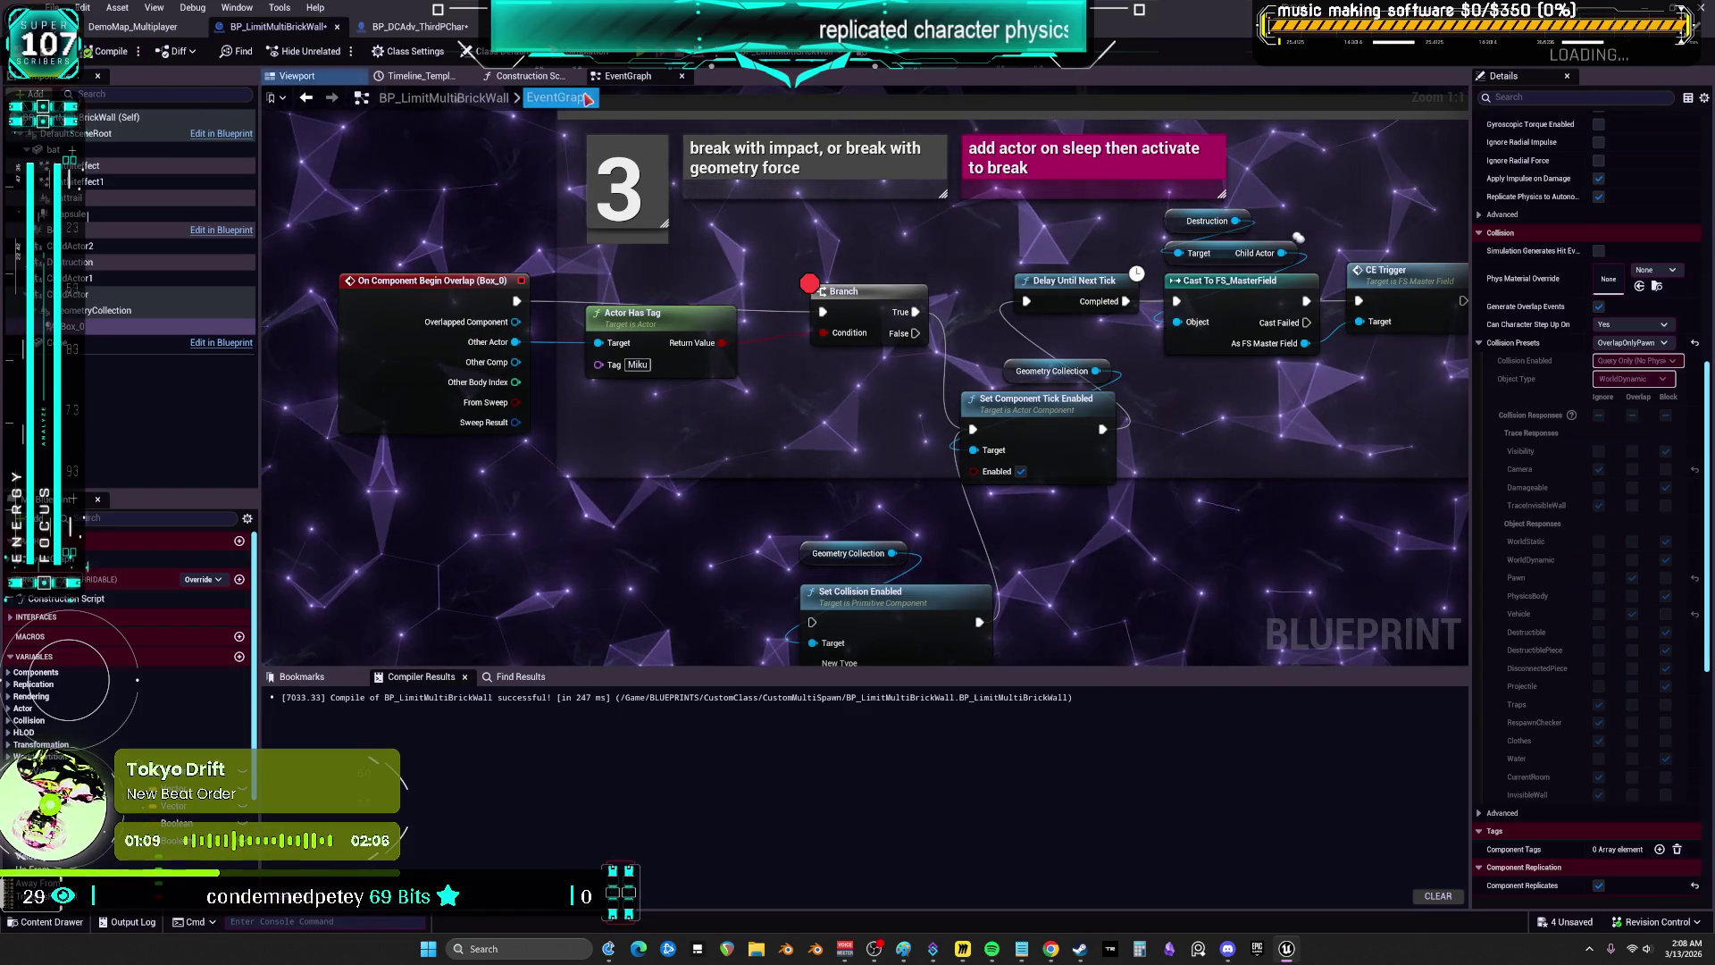
left_click(169, 26)
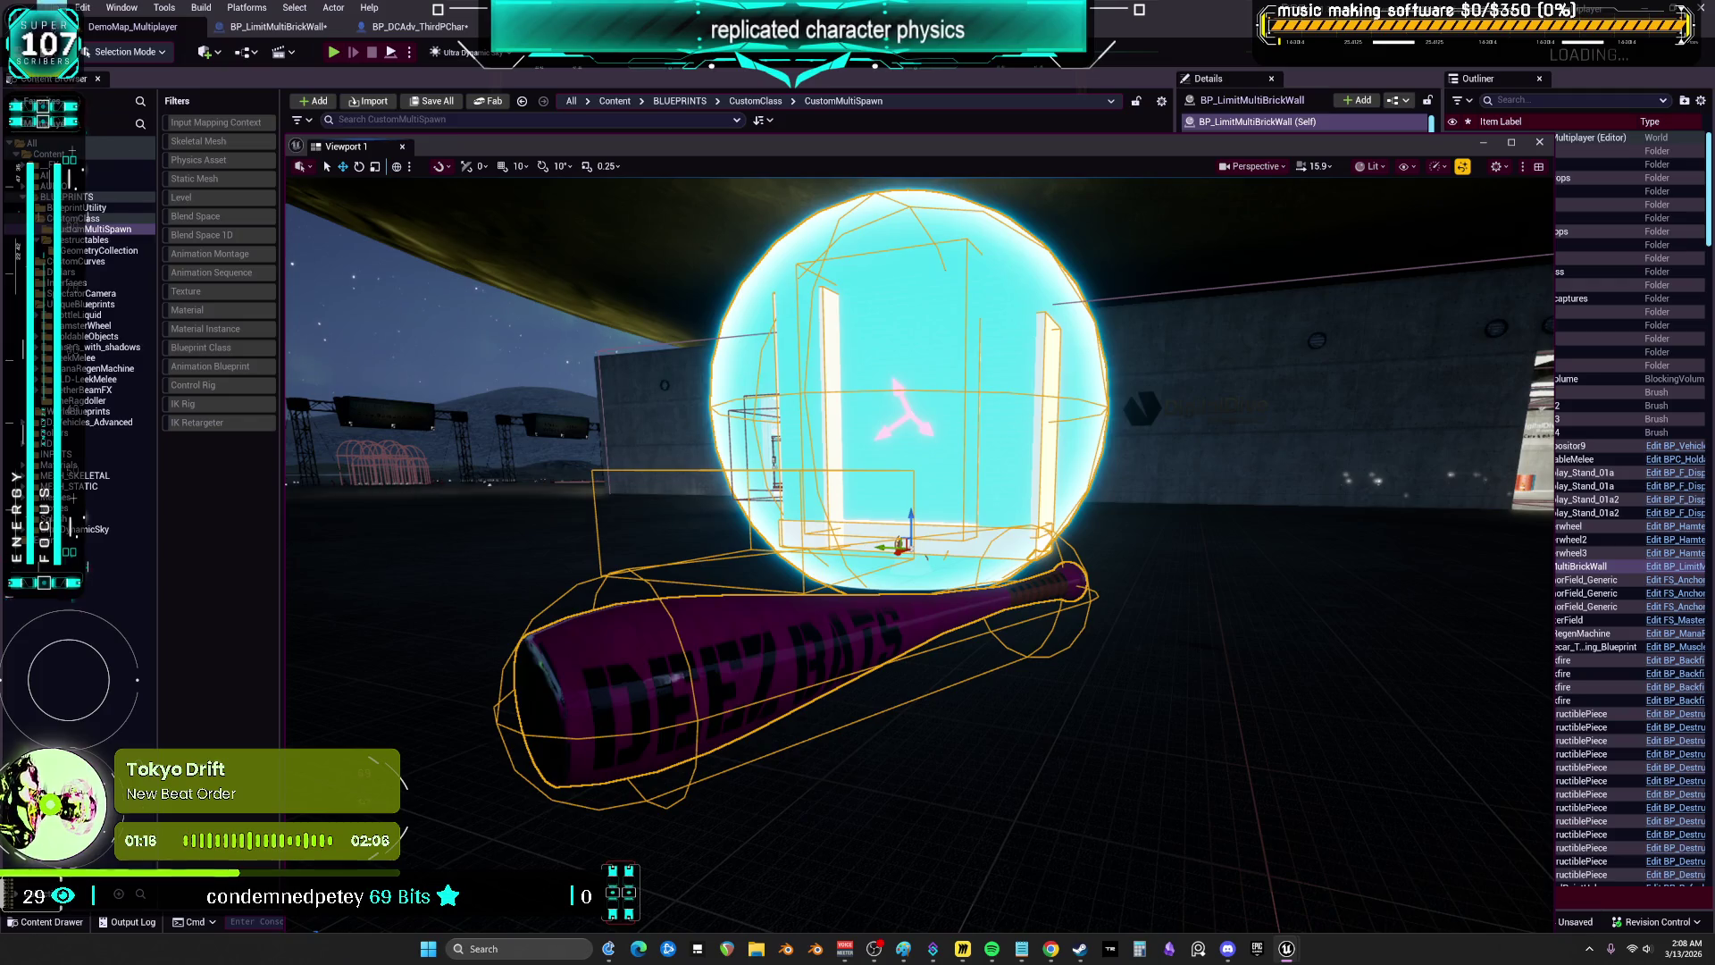
- Save all changed assets, skipping the check-out prompt
left_click(55, 7)
left_click(134, 207)
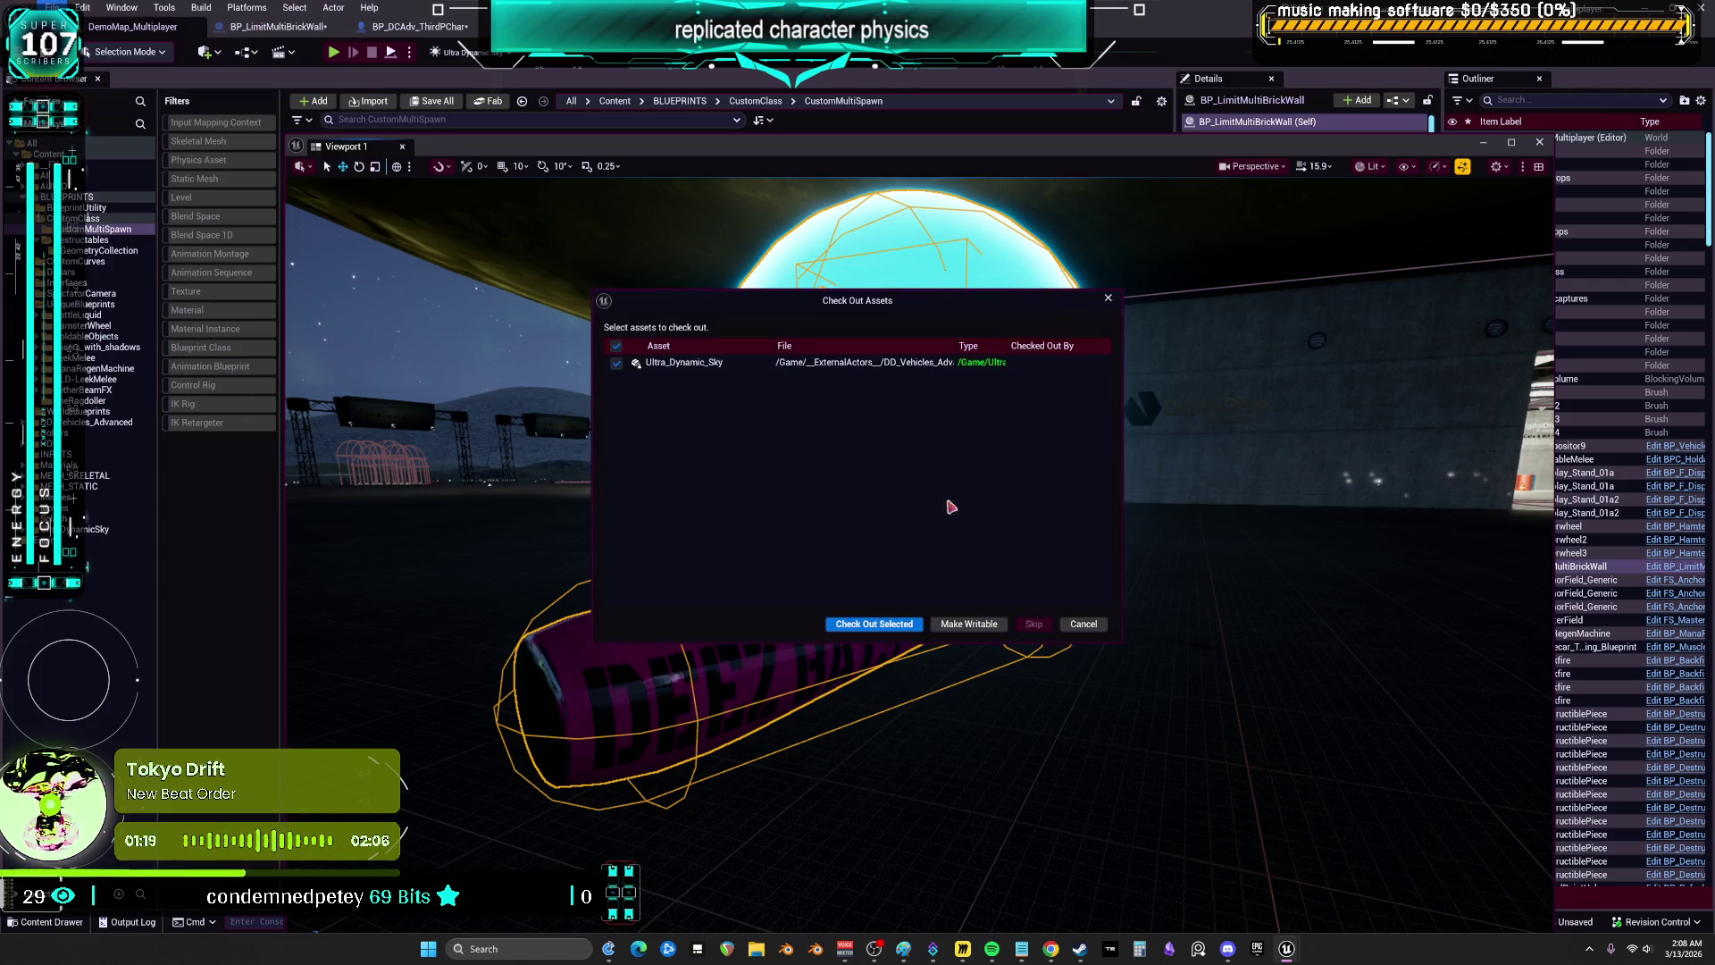
left_click(882, 629)
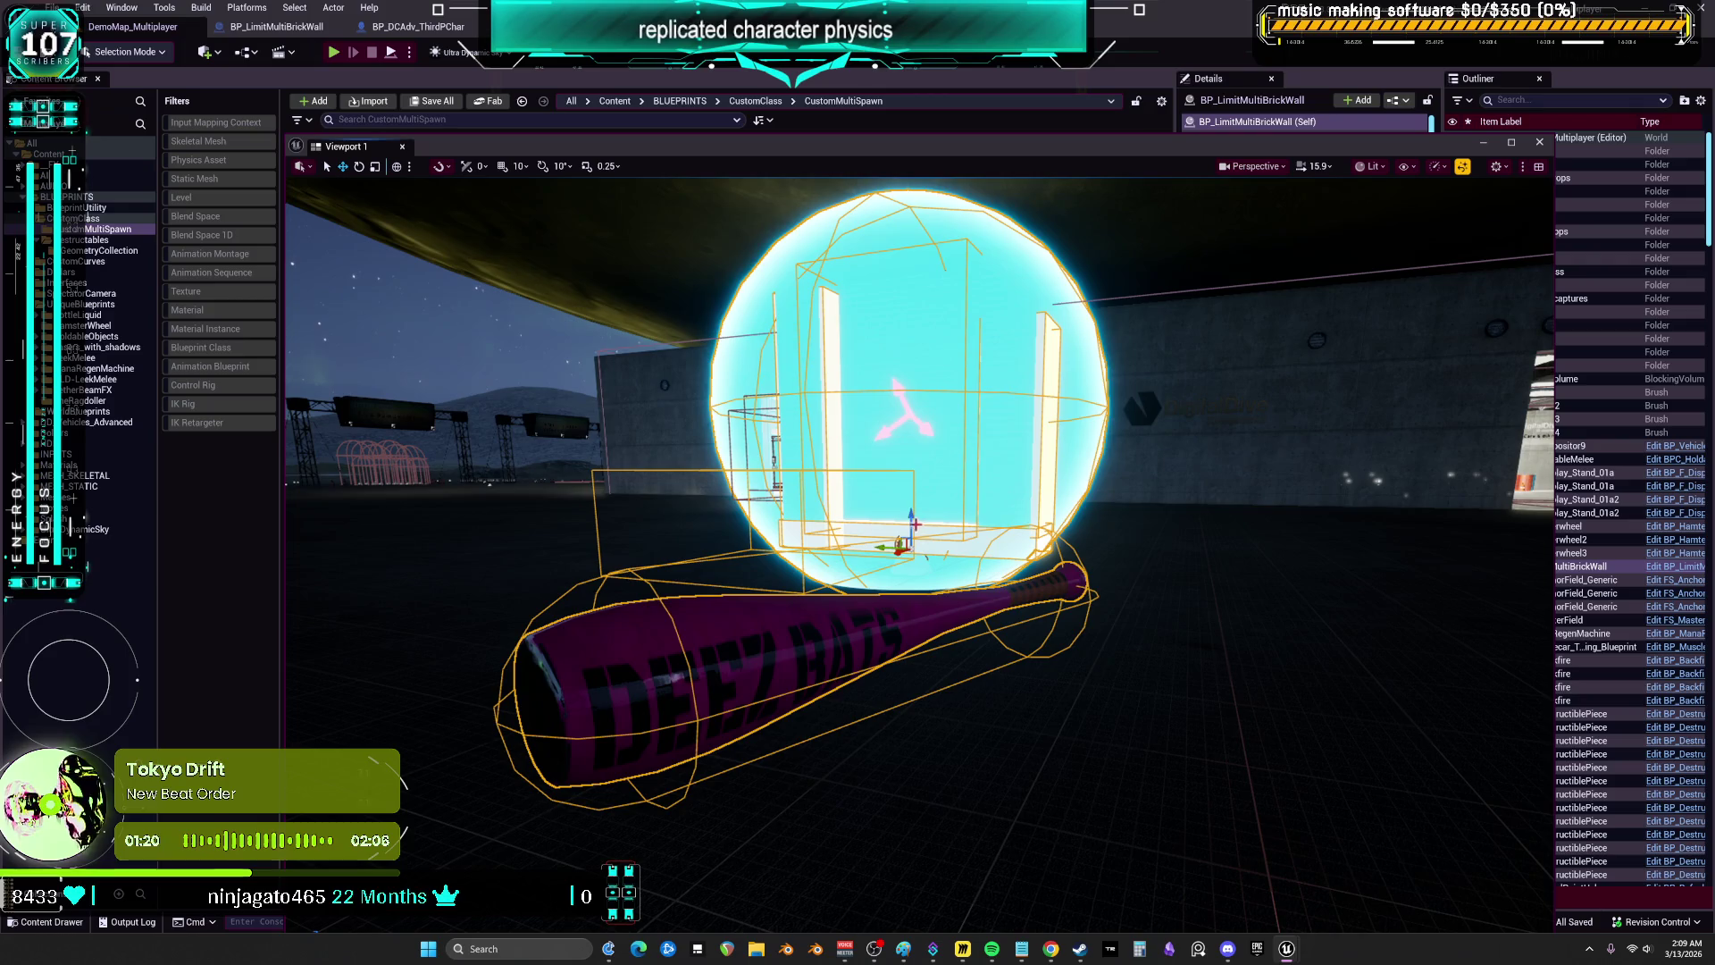
mouse_move(1136, 412)
left_mouse_down()
mouse_move(1313, 420)
mouse_move(1322, 357)
mouse_move(1233, 406)
mouse_move(992, 421)
left_mouse_up()
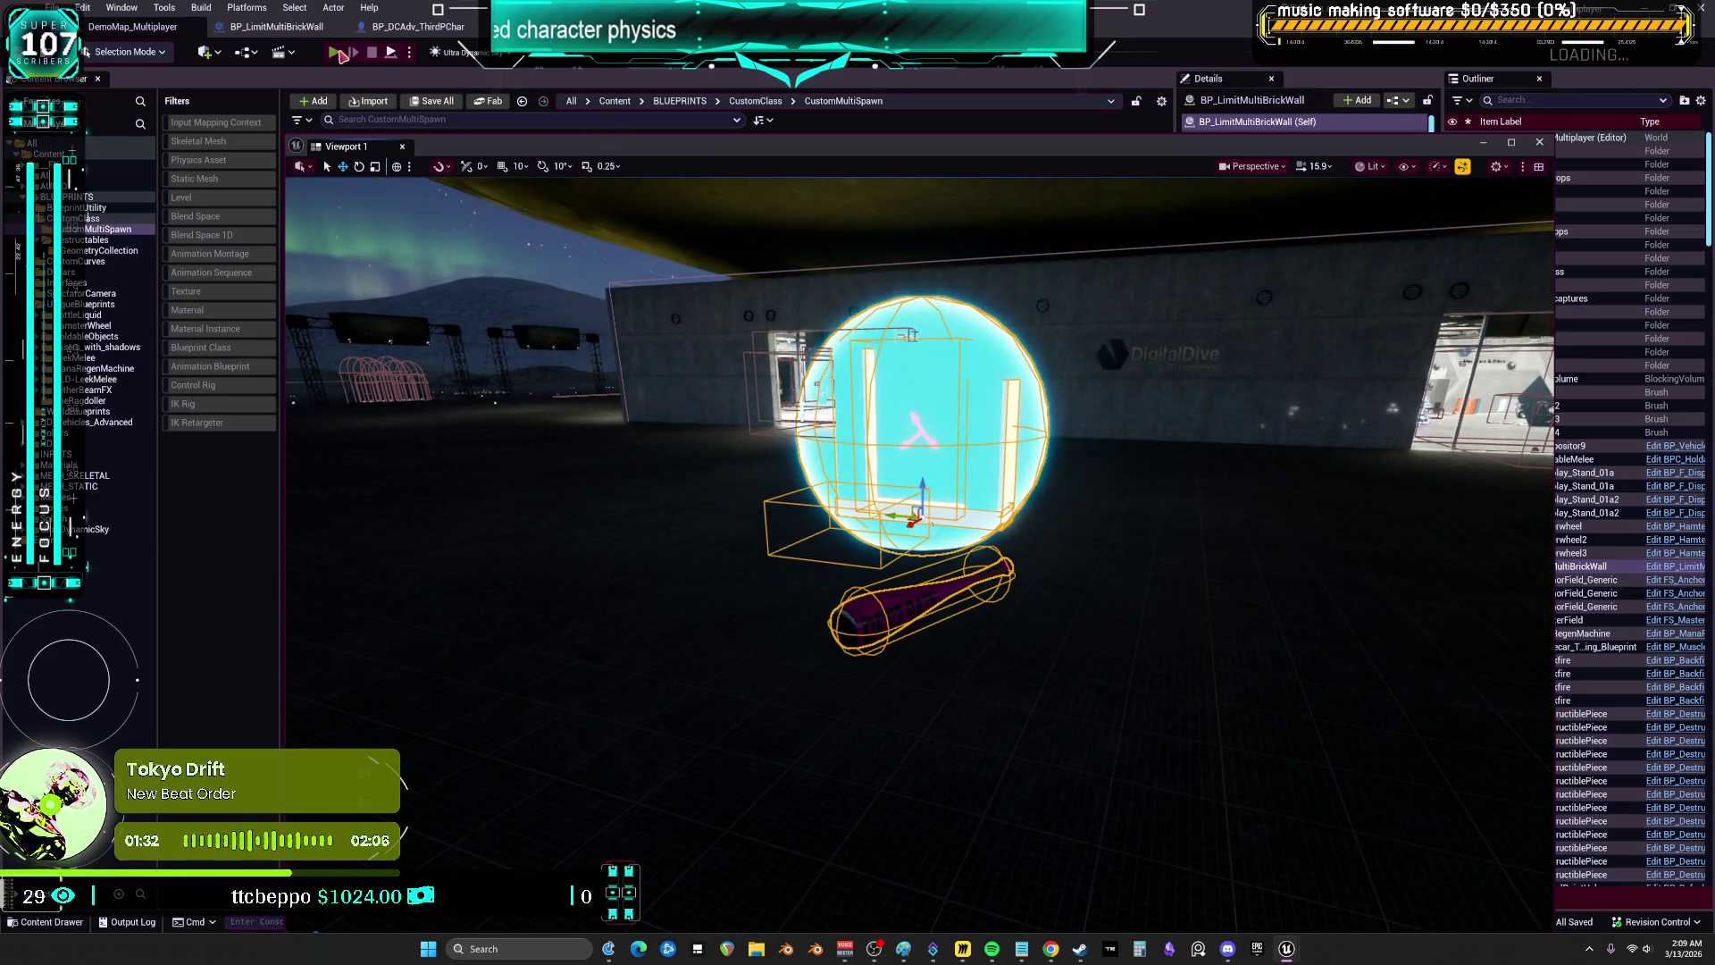
- Start multiplayer PIE, run into the wall to hit the Branch breakpoint, and step through with F10
key("alt+p")
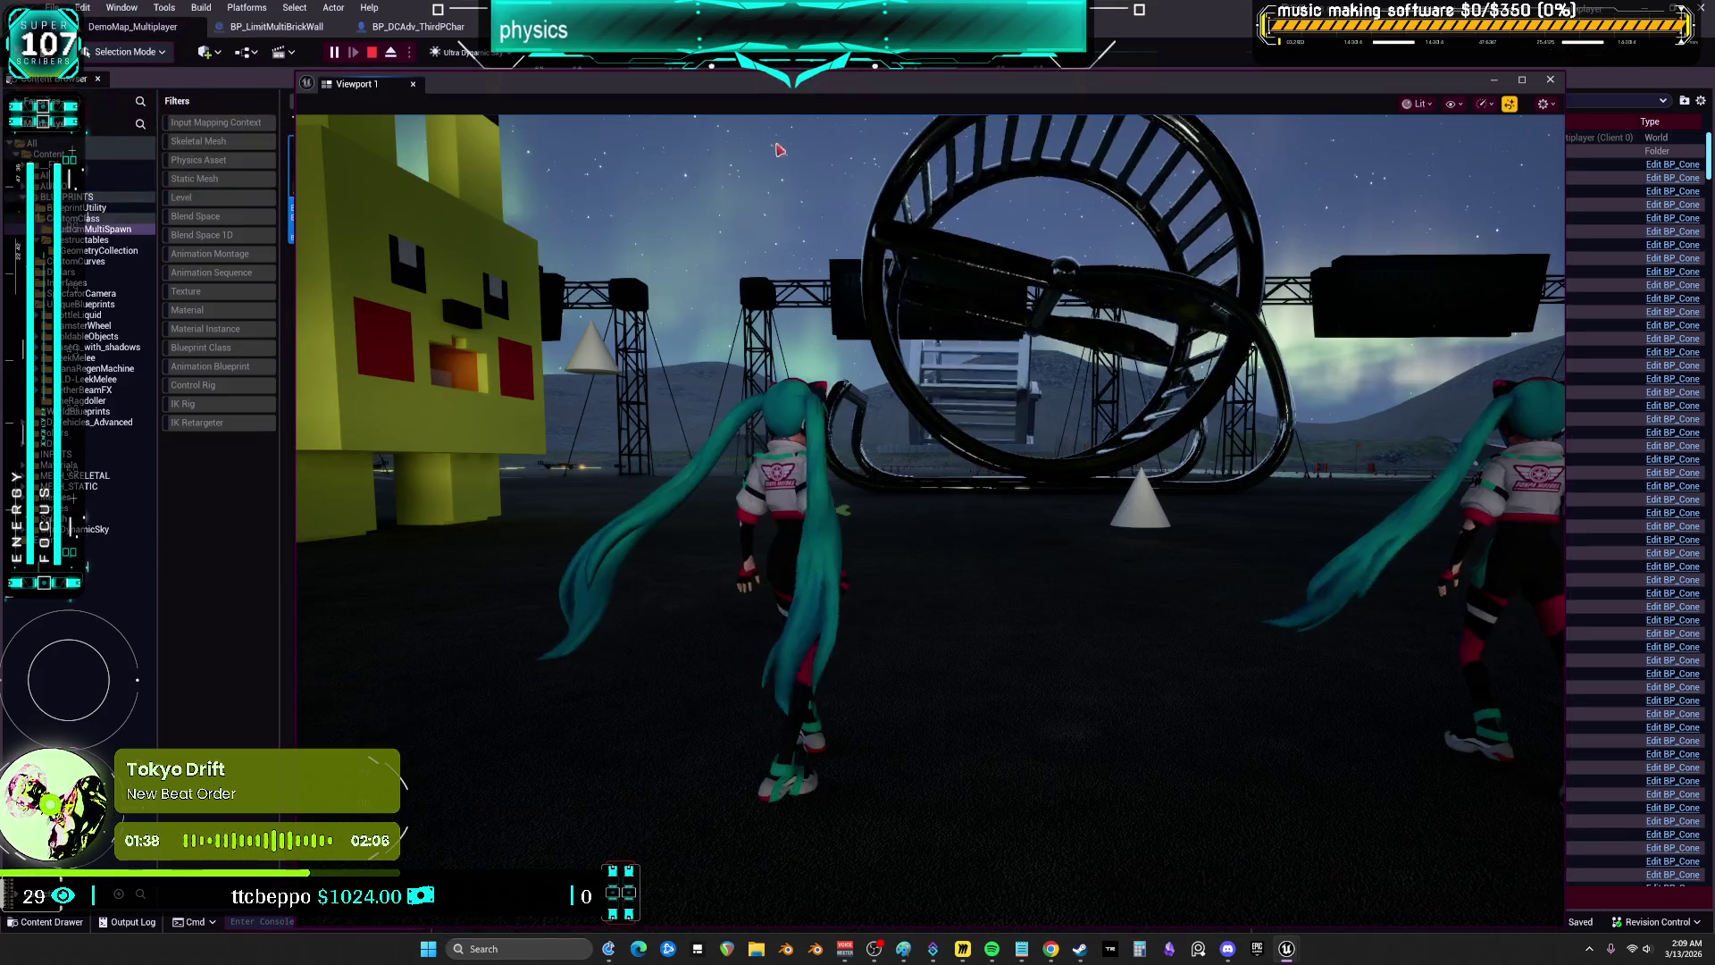
left_click(778, 150)
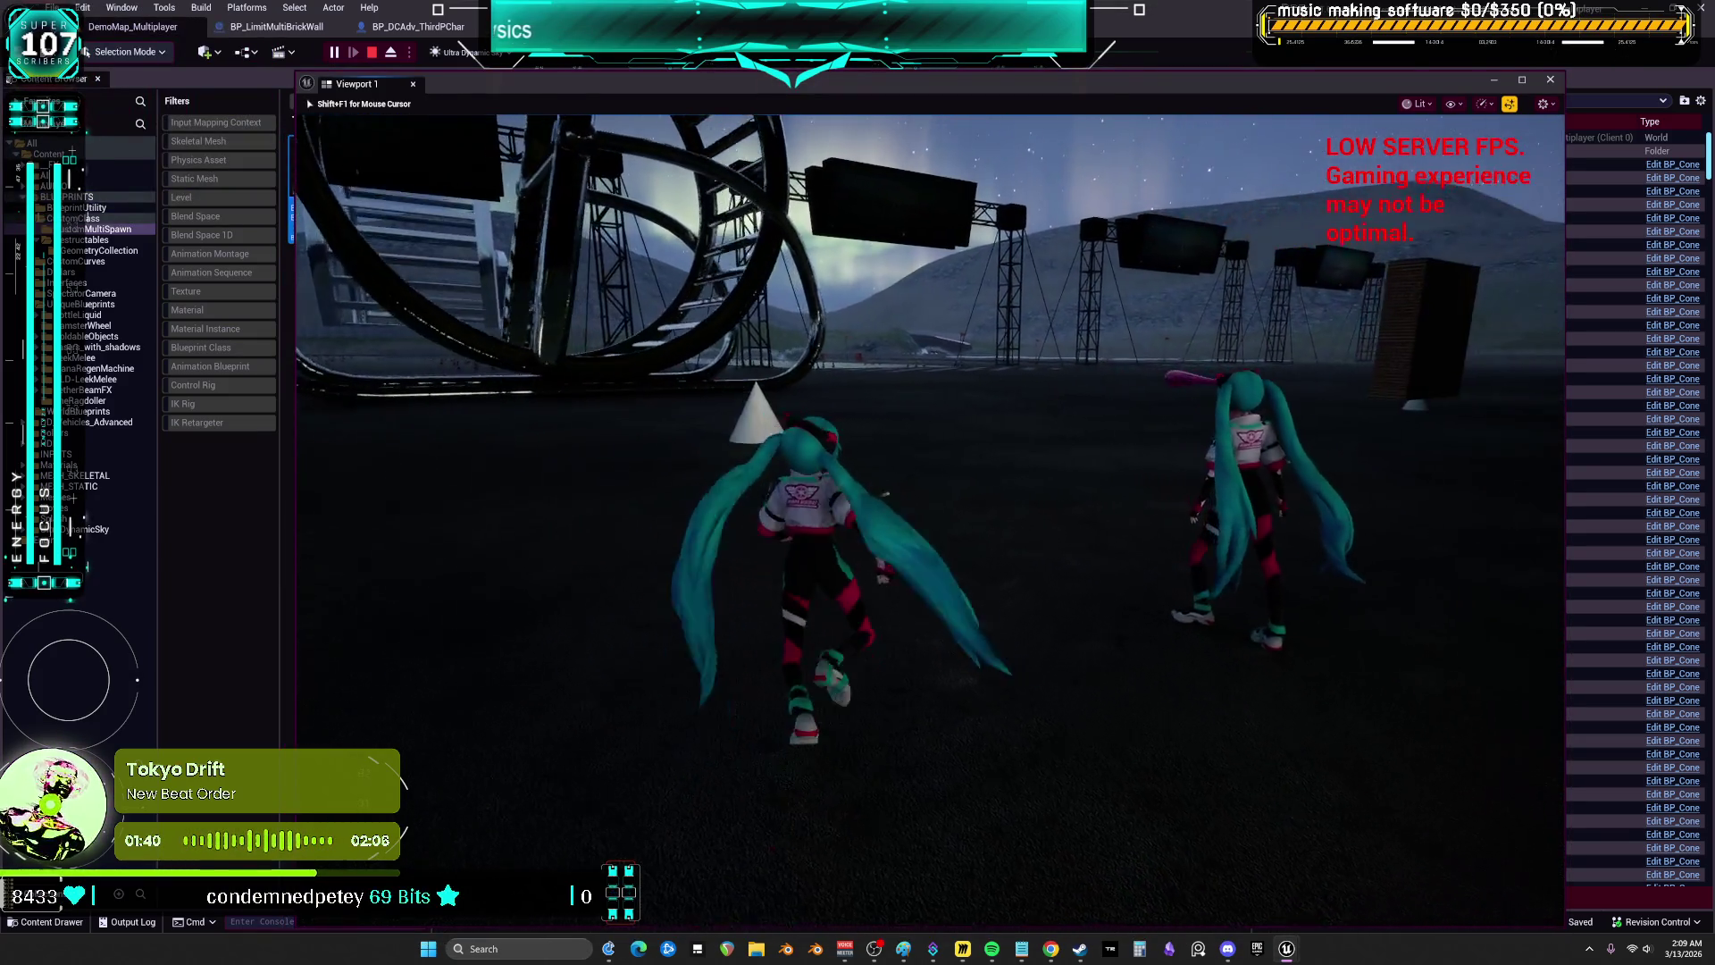
key("w")
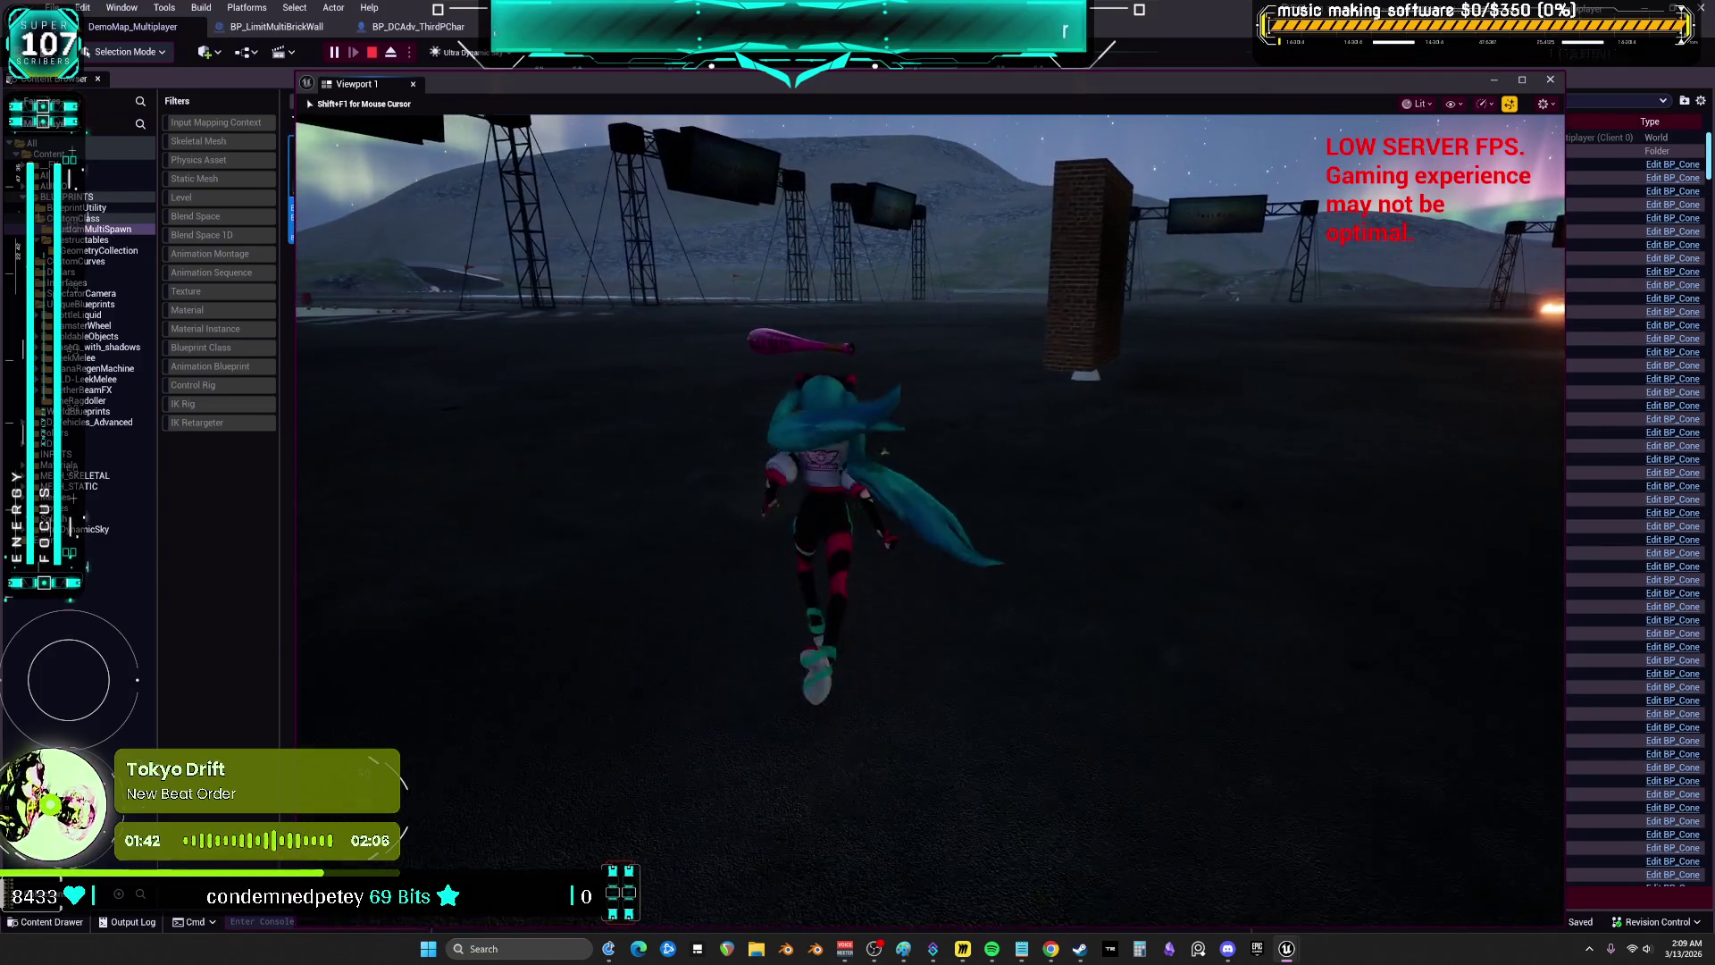
key("w")
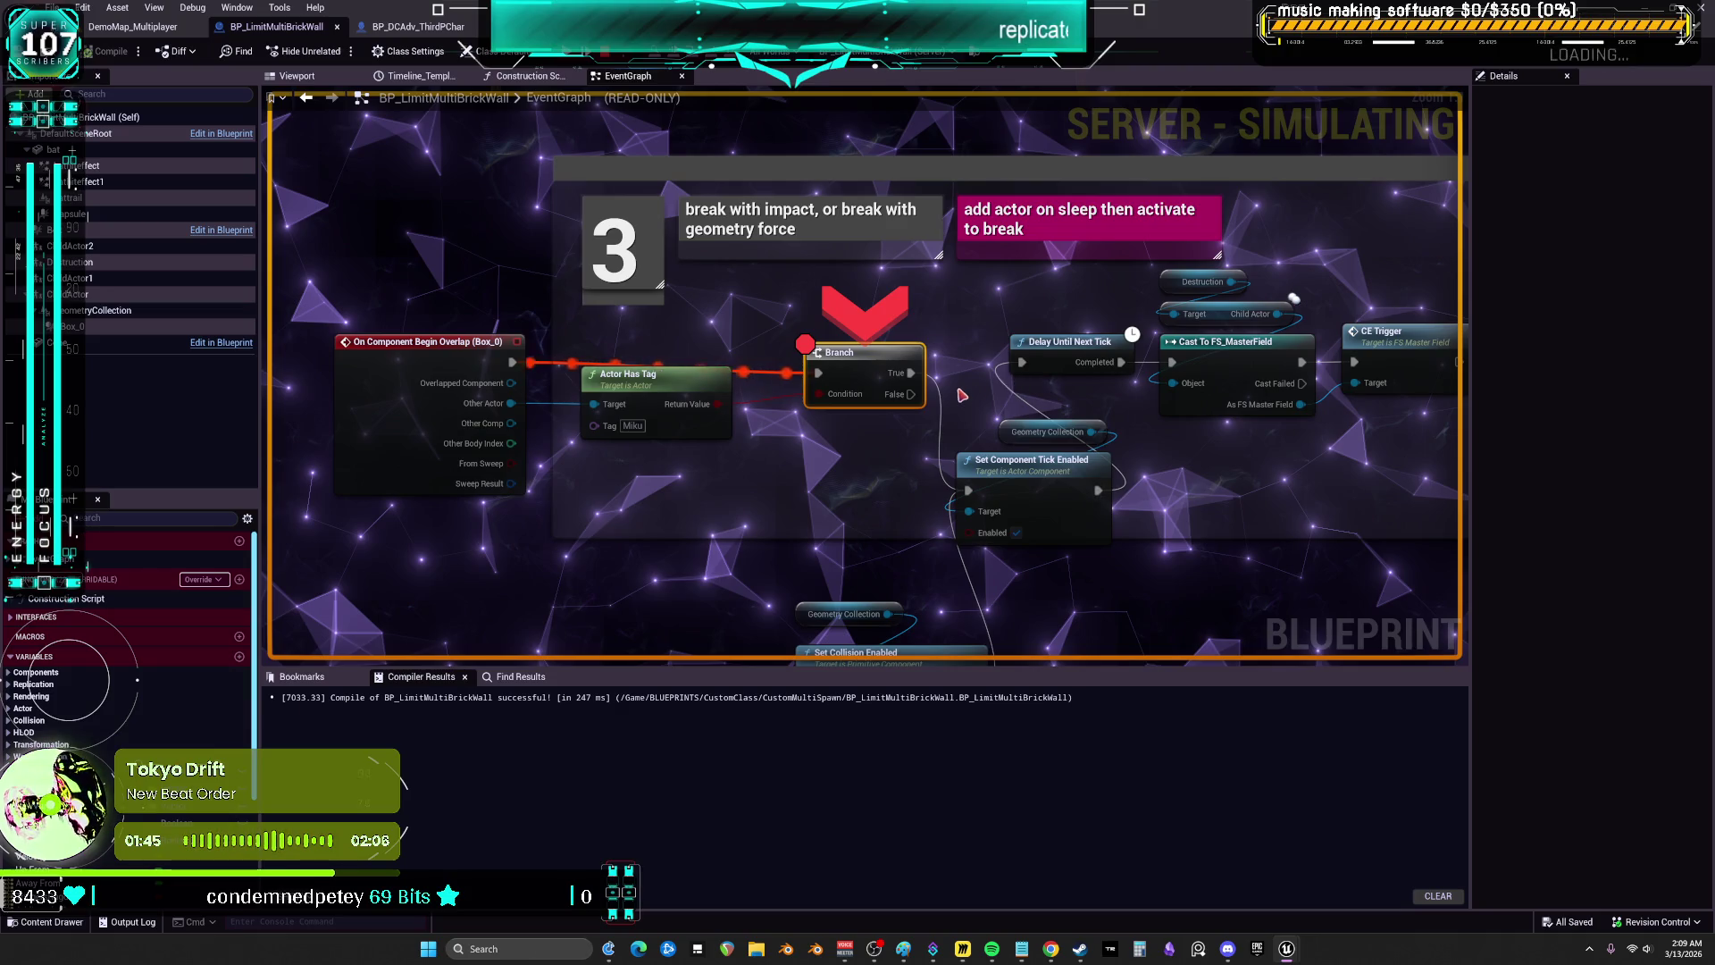
mouse_move(722, 404)
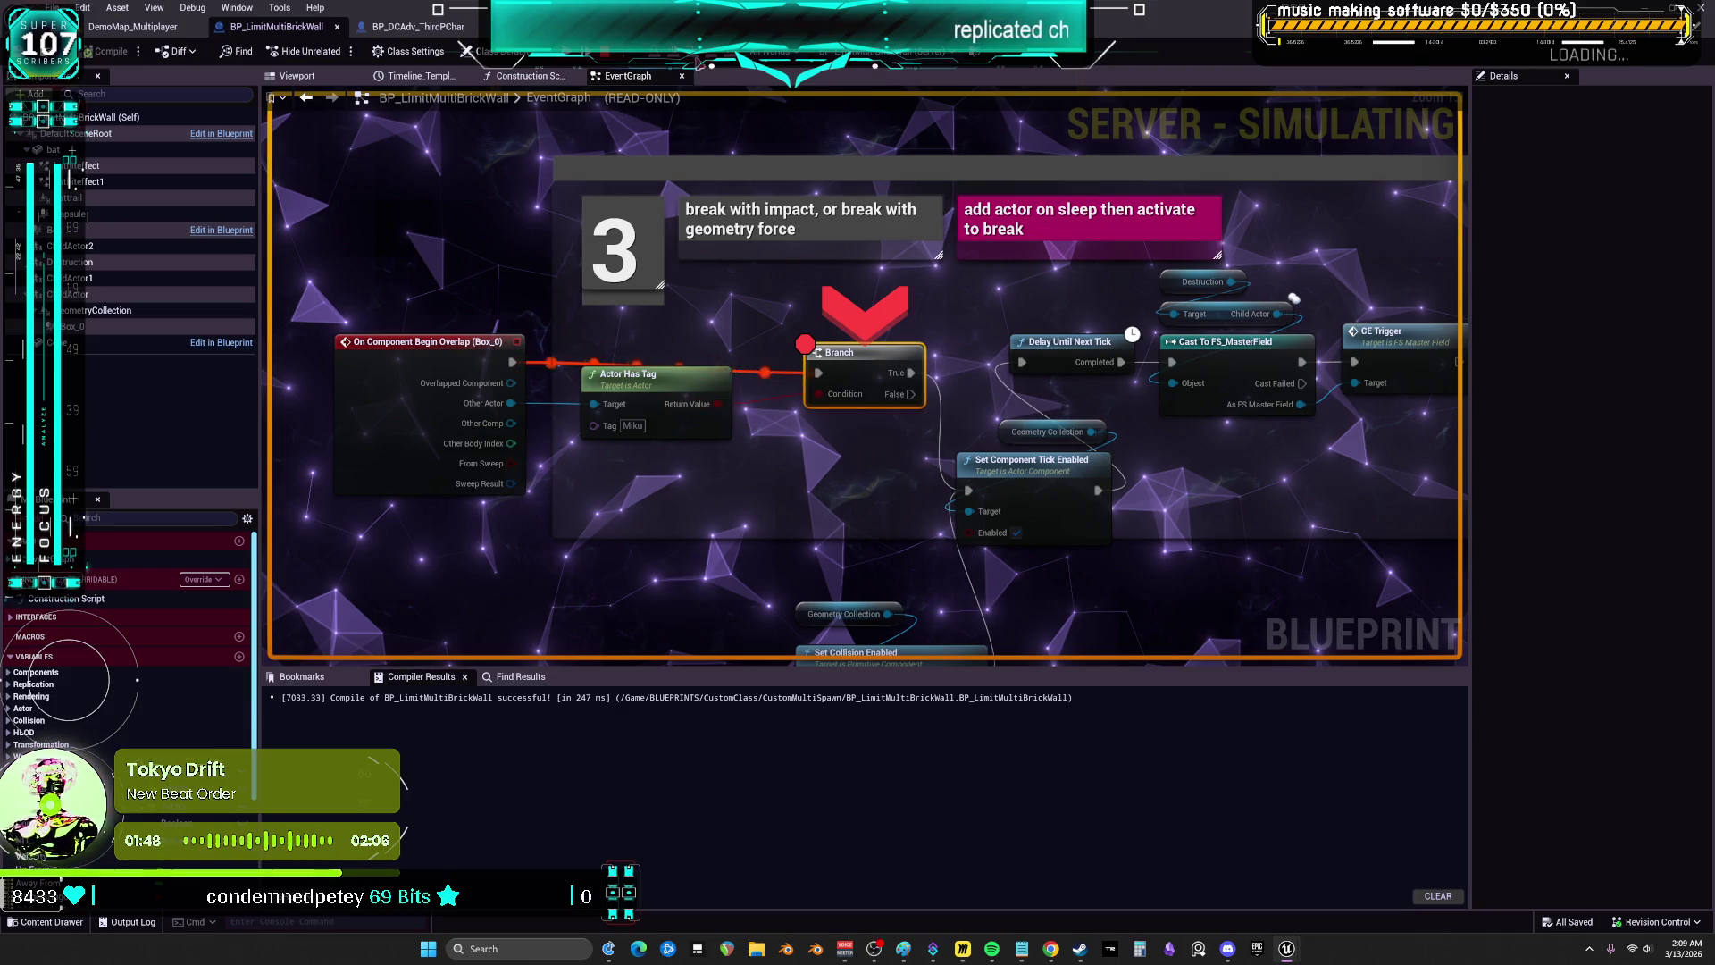
key("F10")
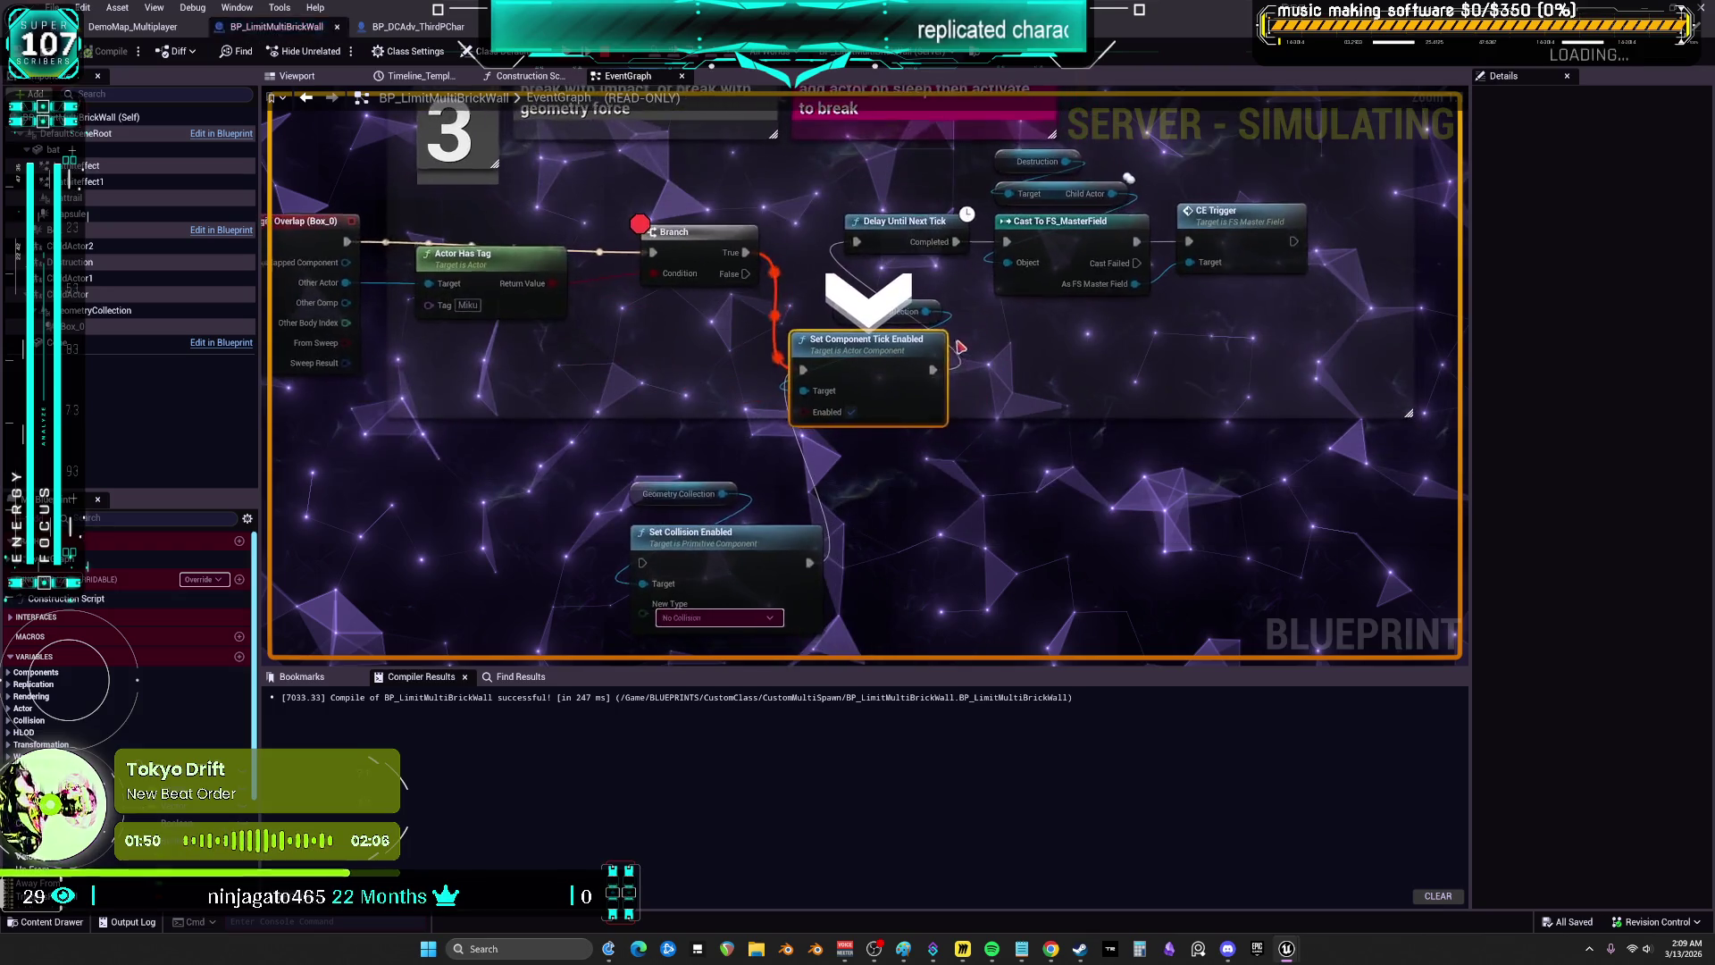
key("F10")
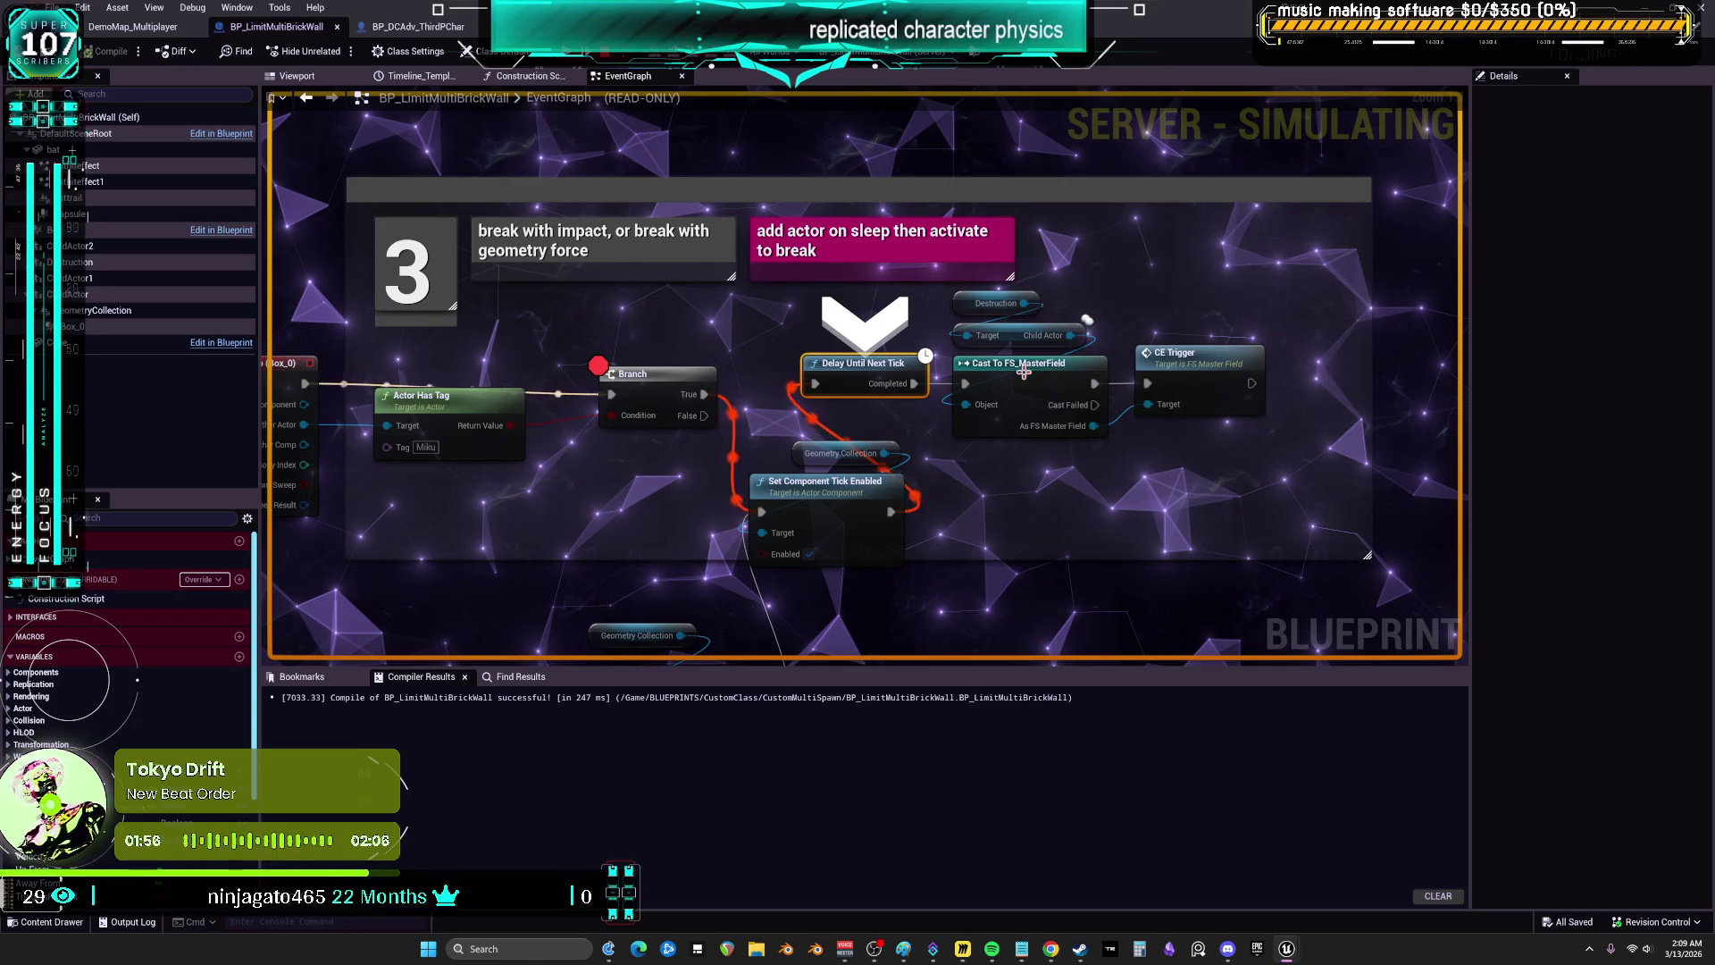
key("F10")
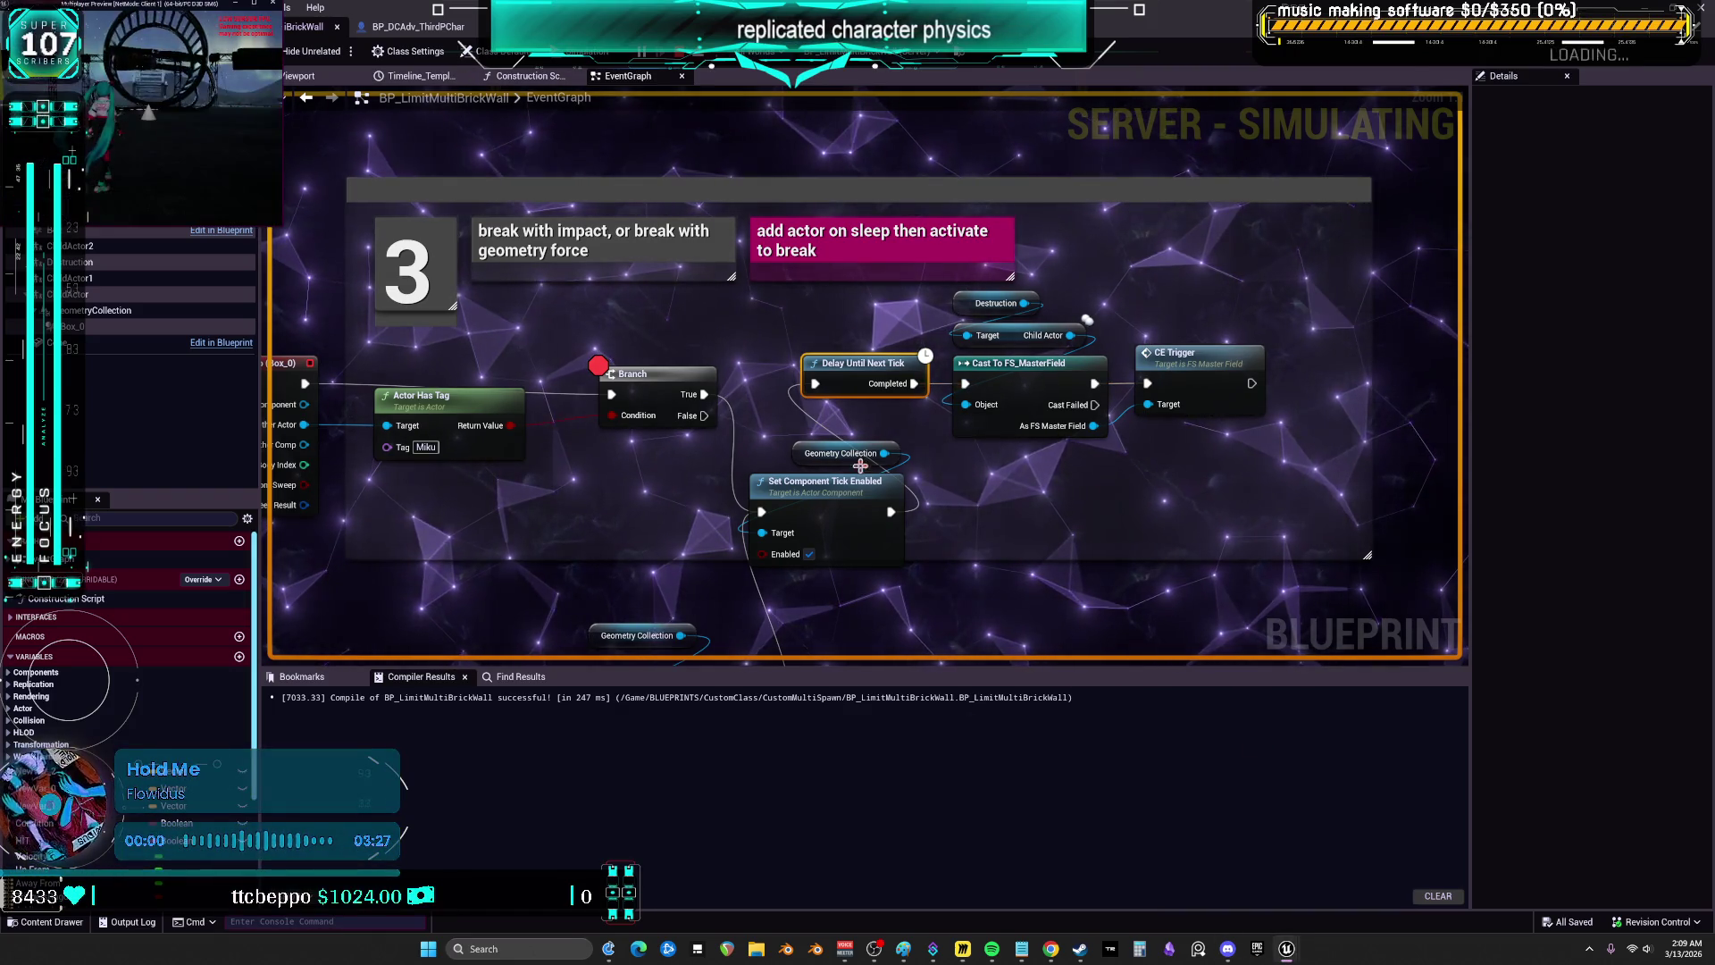
- Strike the brick wall again, resume through the break chain to CE Trigger with F8, then stop
key("alt+Tab")
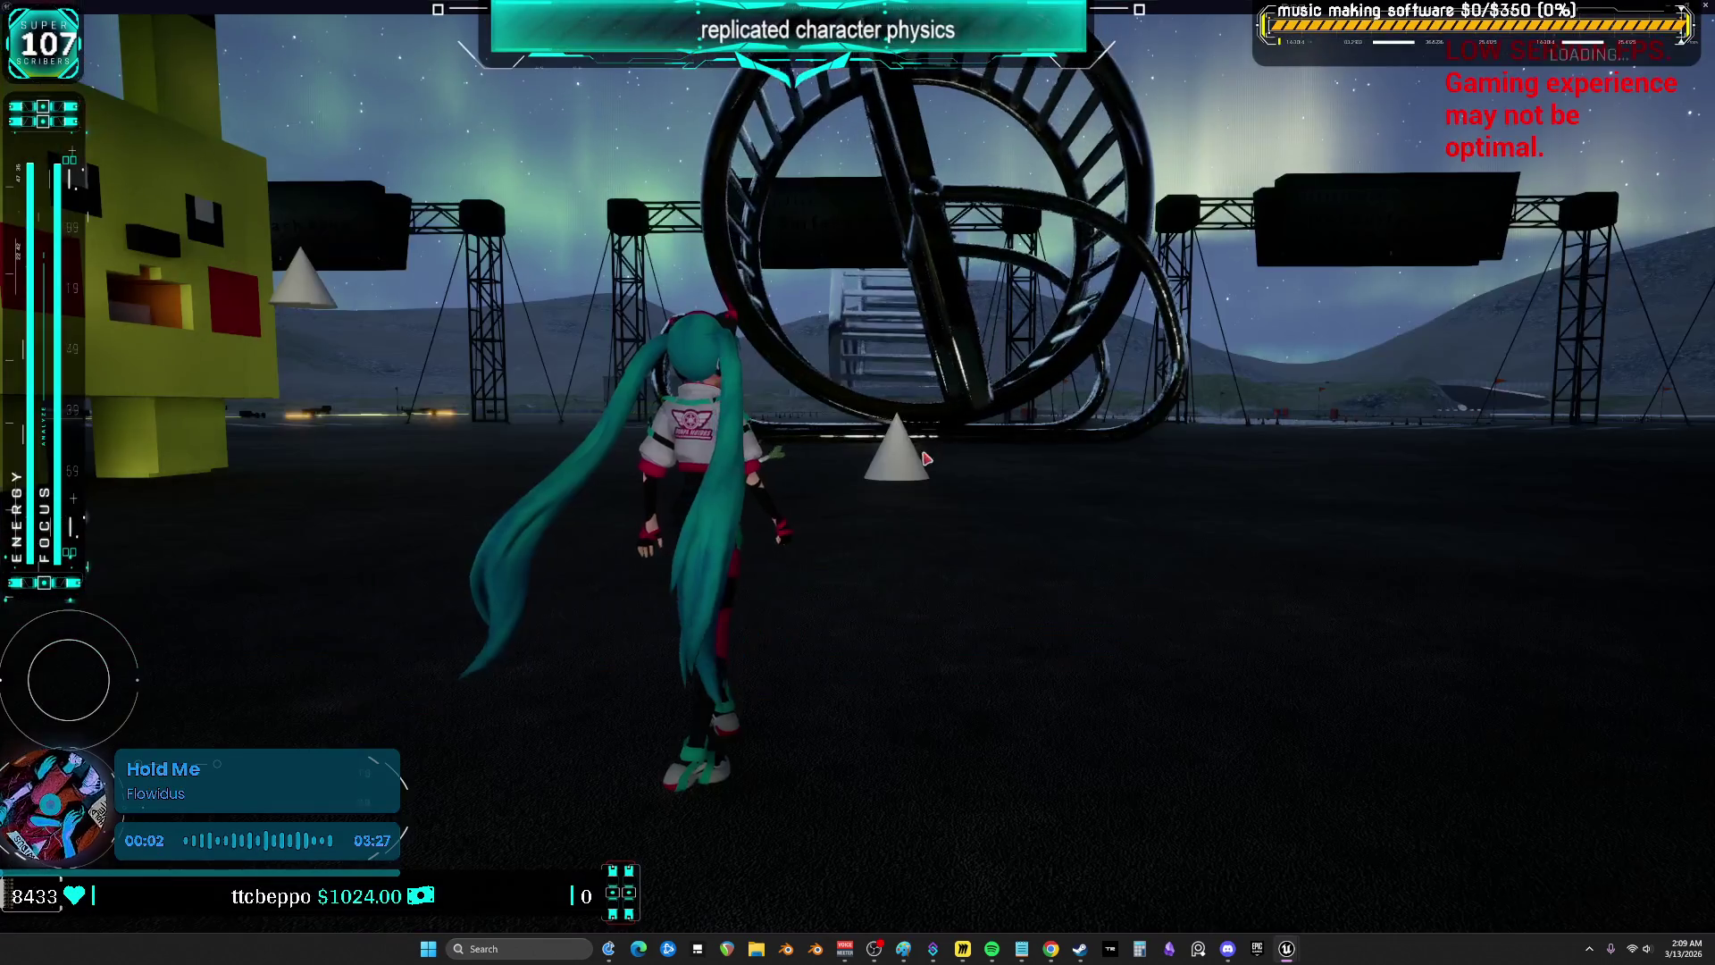
key("w")
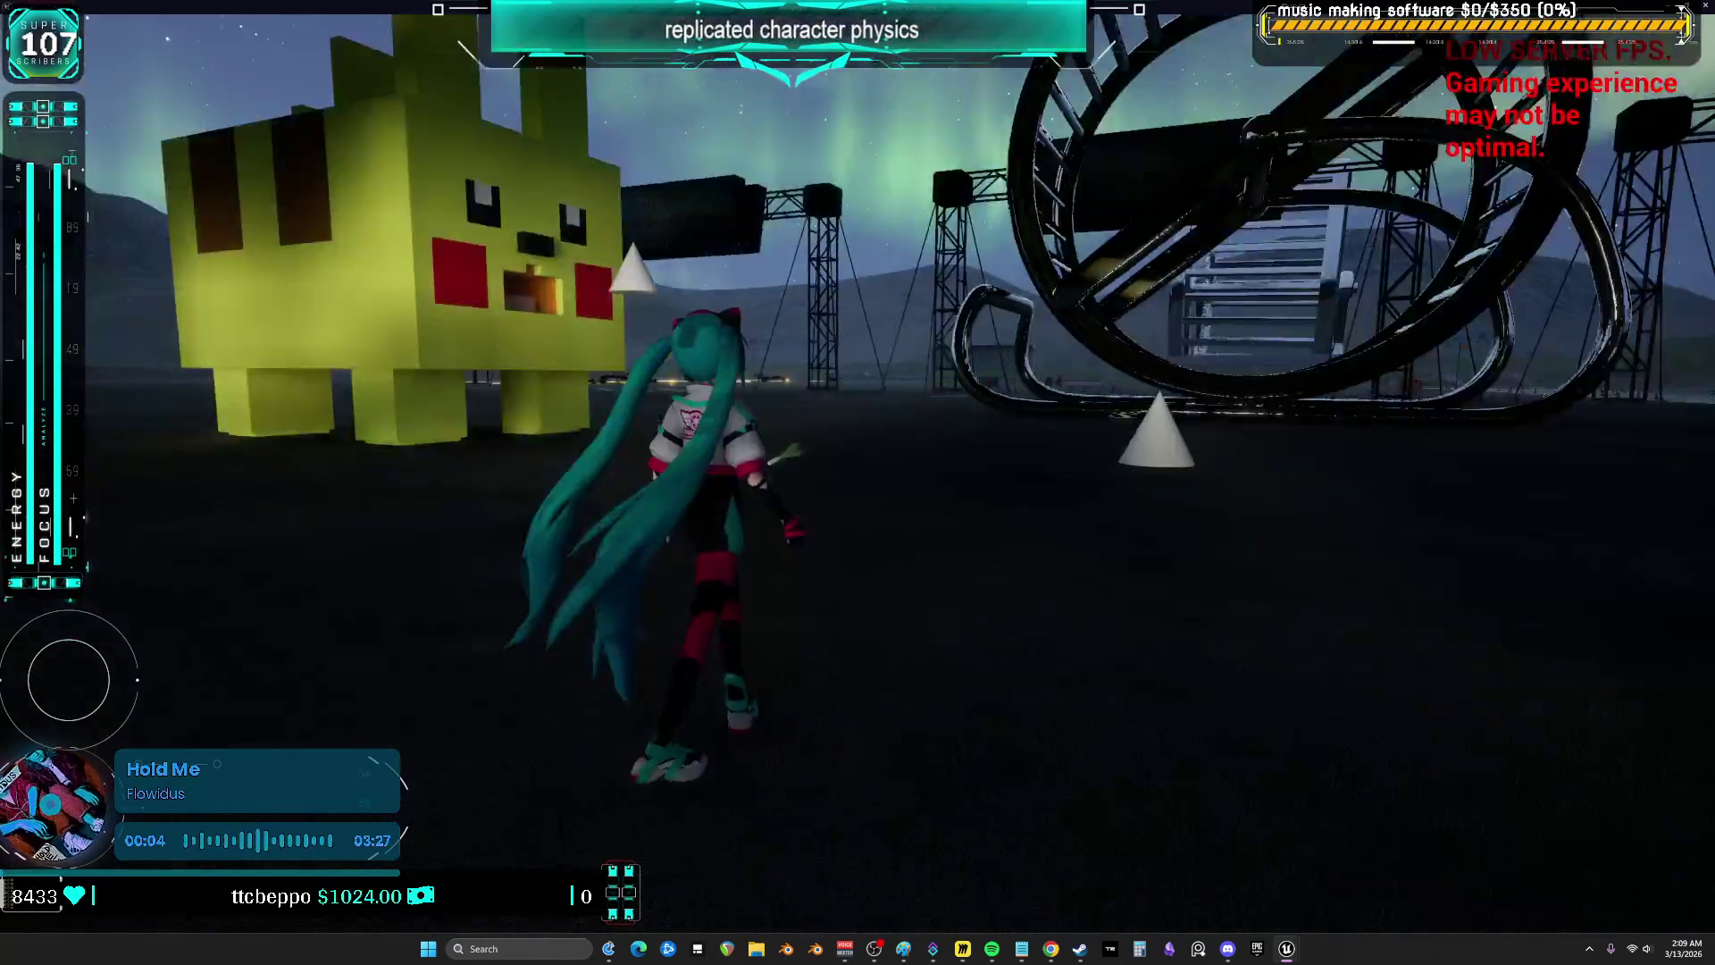
key("w")
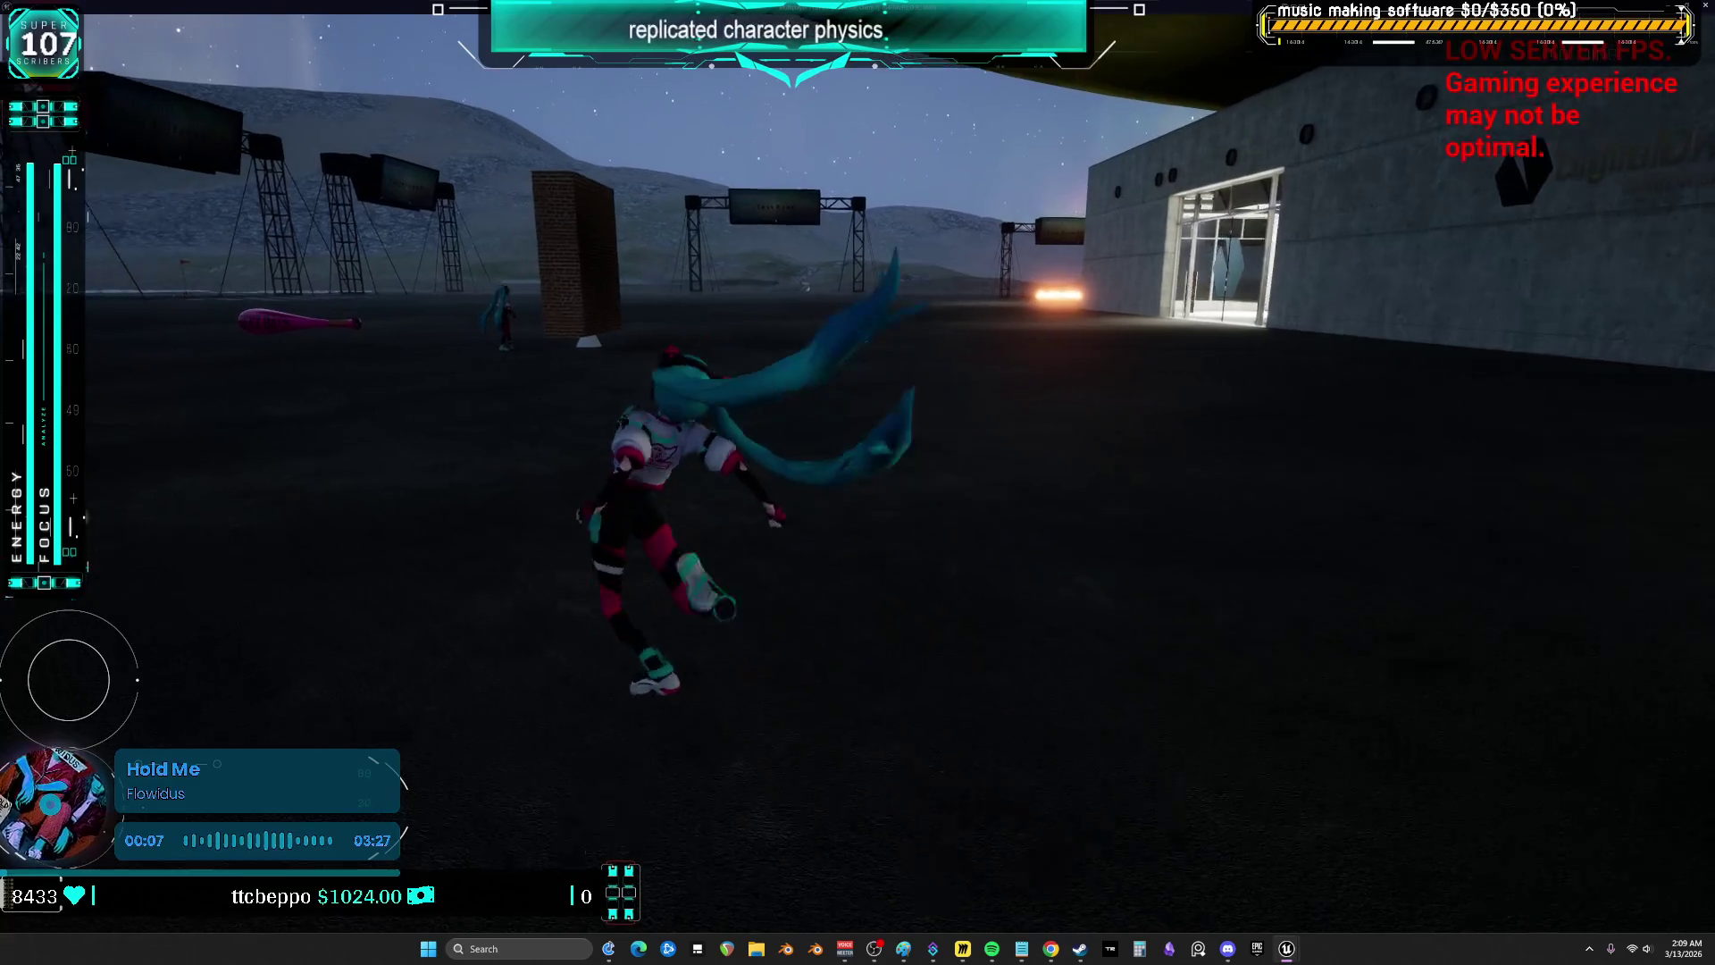
key("w")
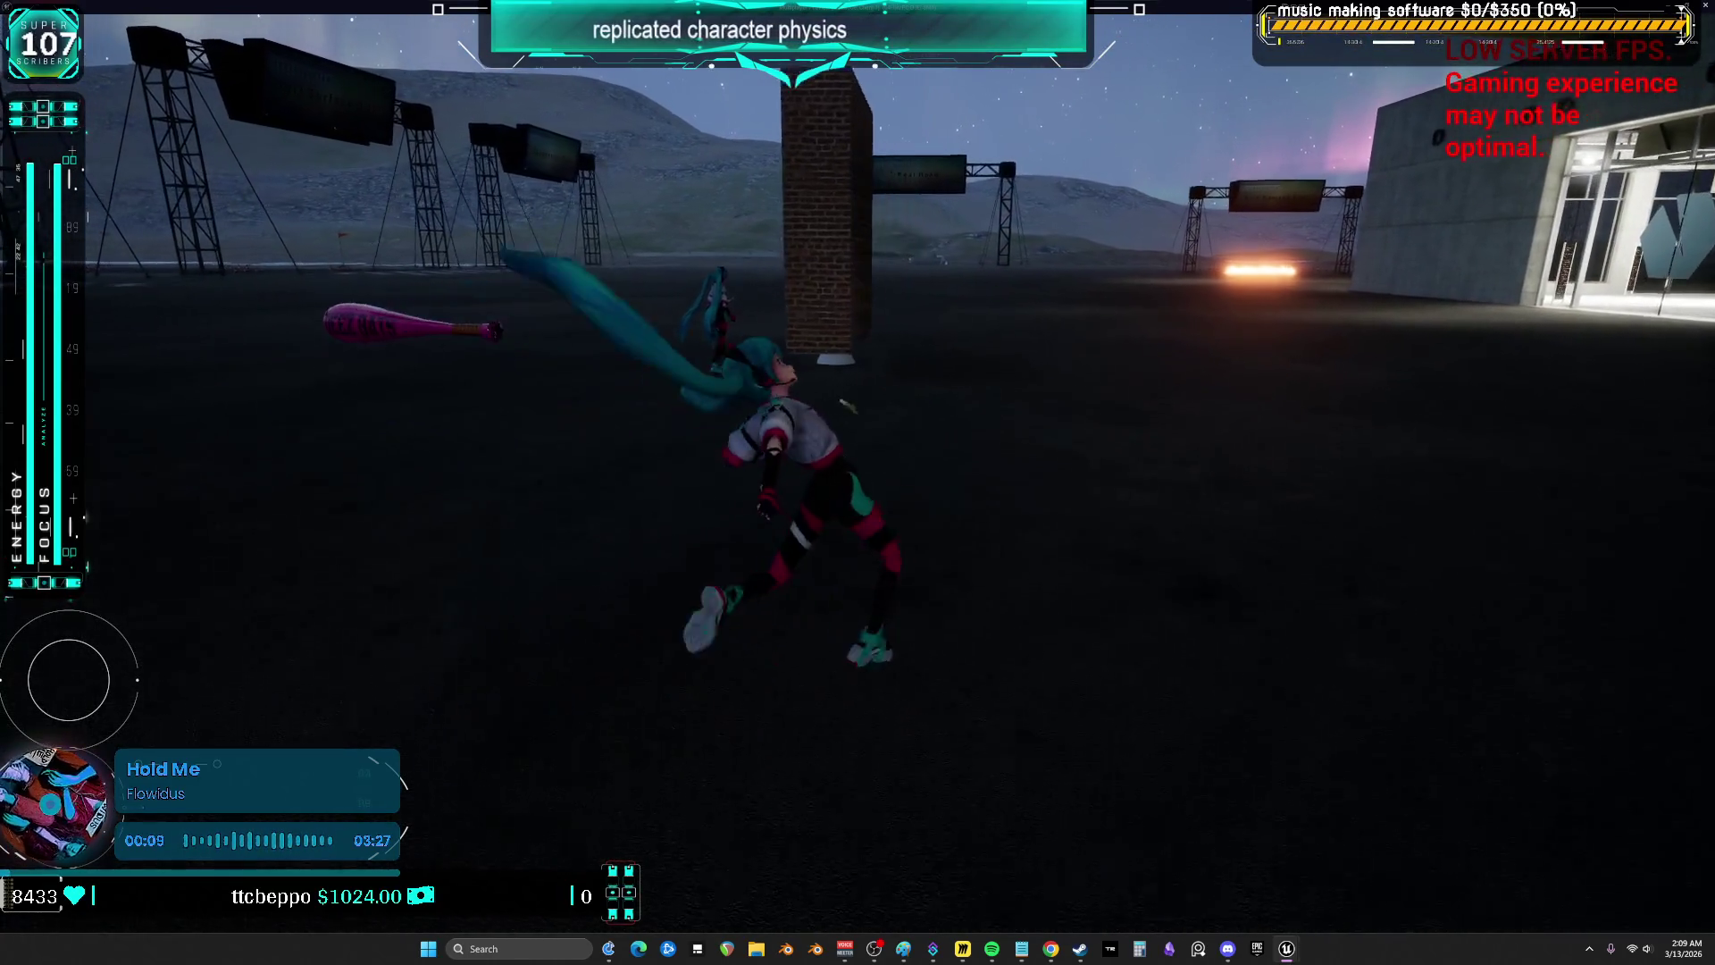
key("w")
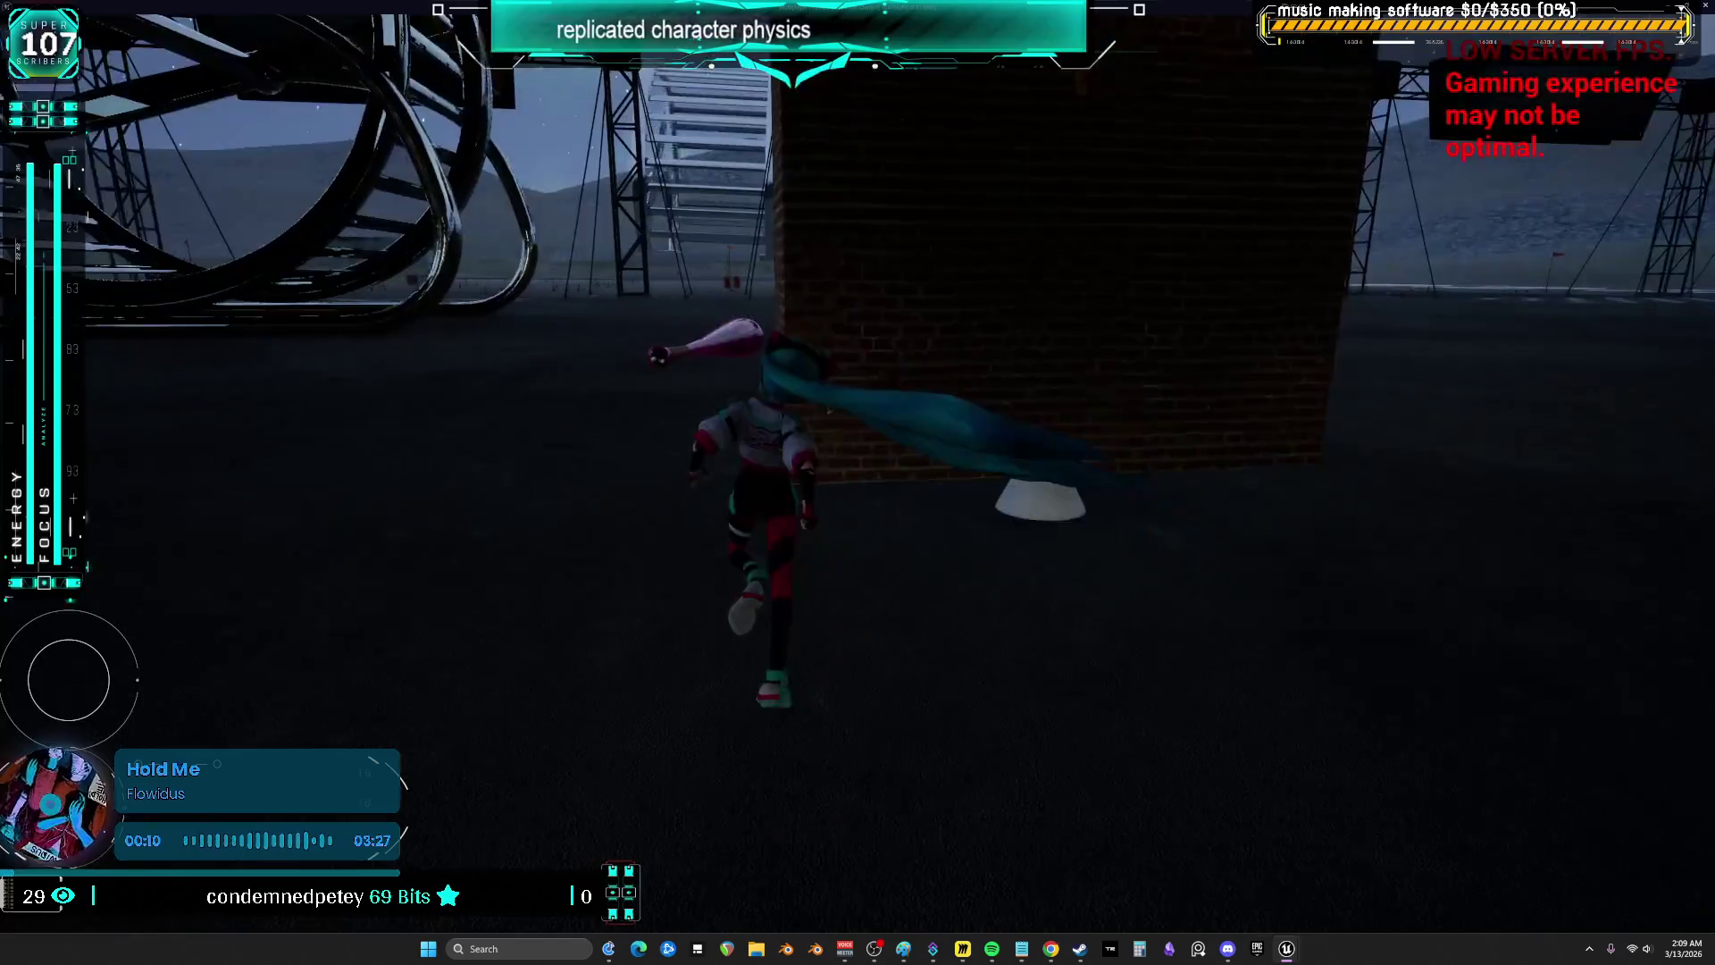
key("alt+Tab")
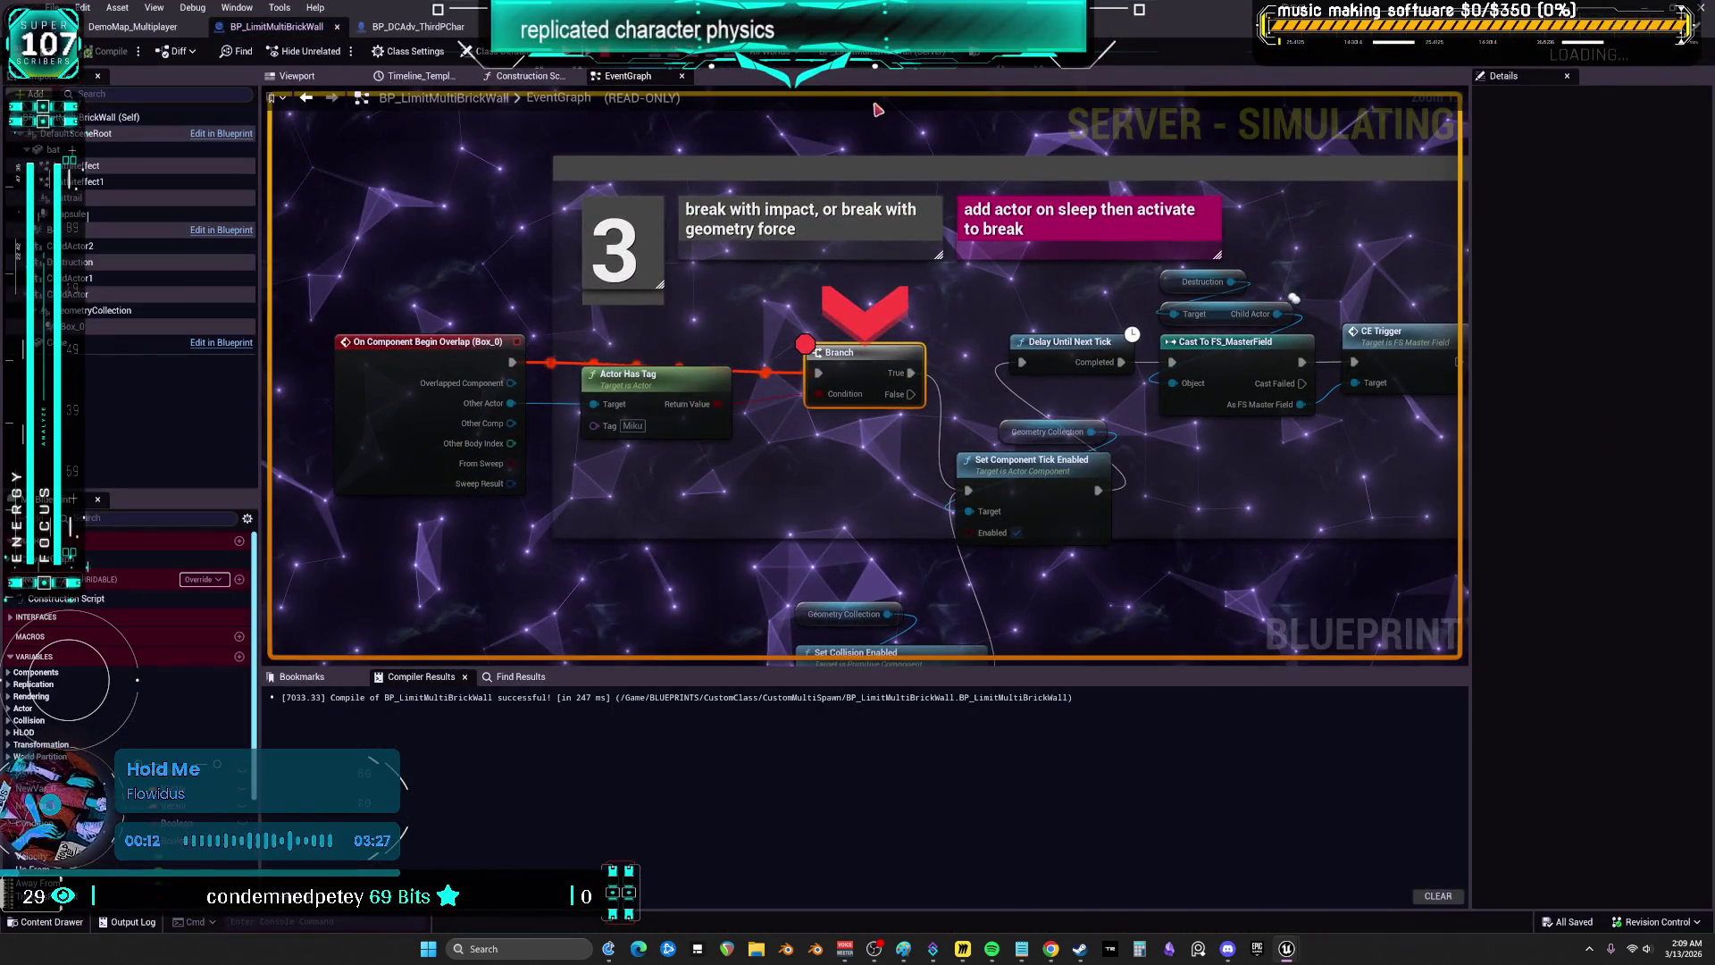
key("F8")
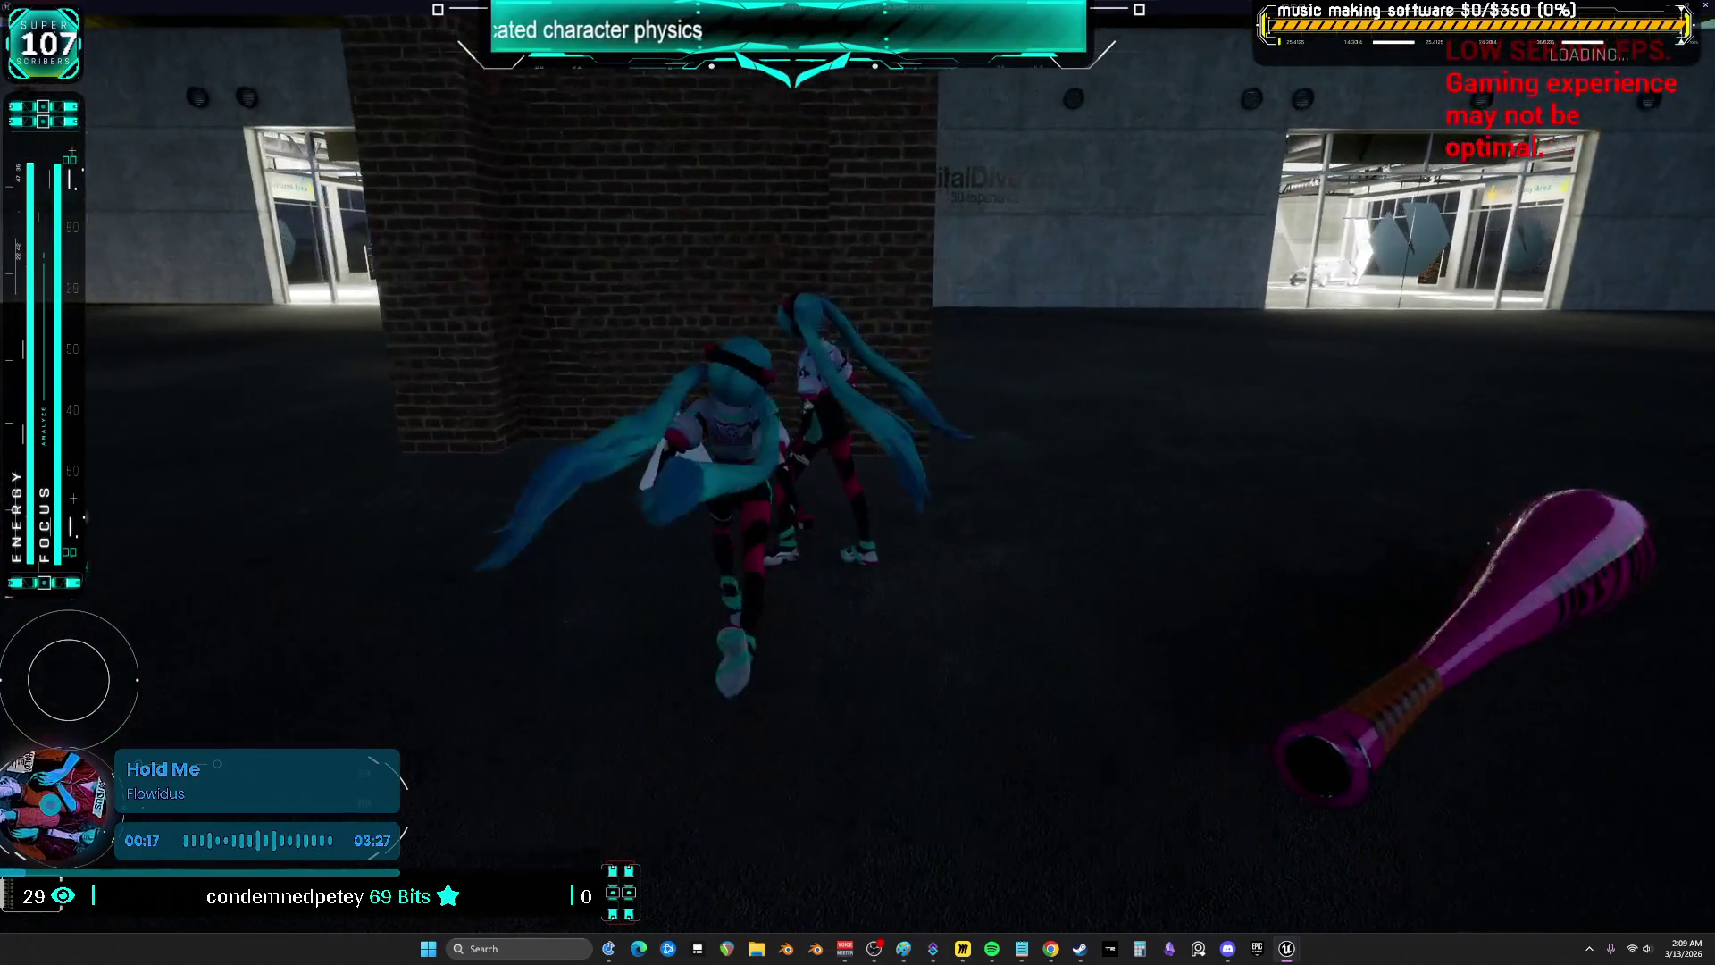
key("F8")
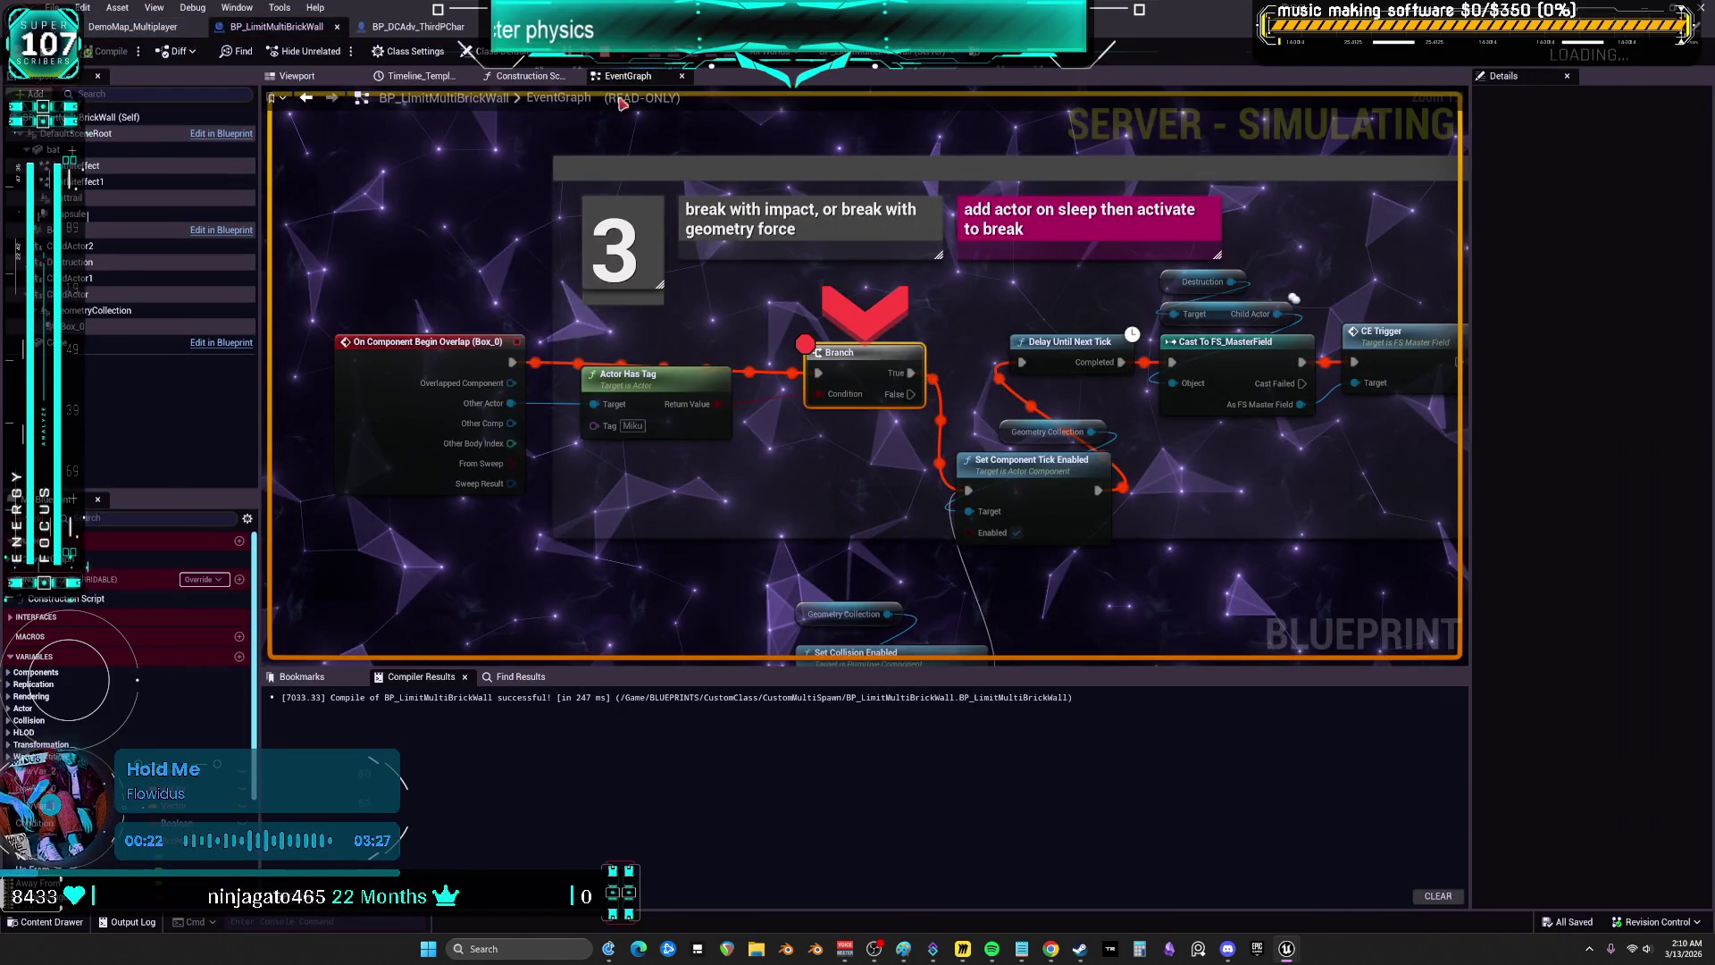
key("Escape")
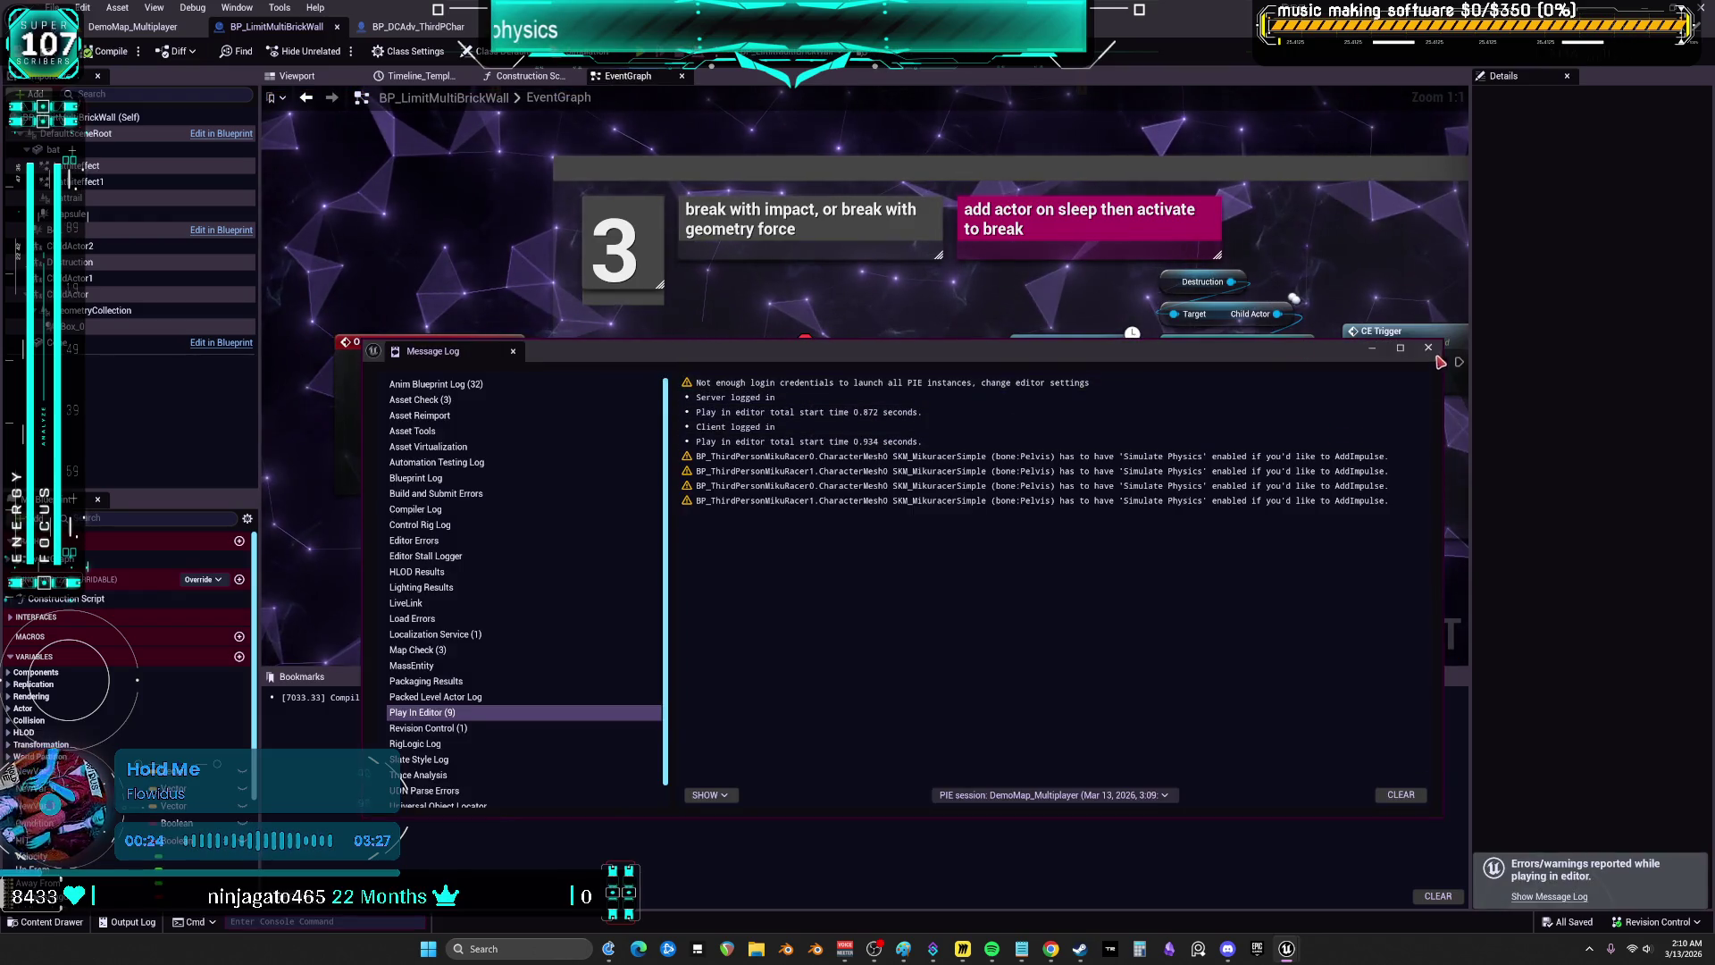
- Add a Do Once node wired from the Branch True output beside Set Component Tick Enabled
left_click(1428, 347)
left_click_drag(771, 481, 820, 422)
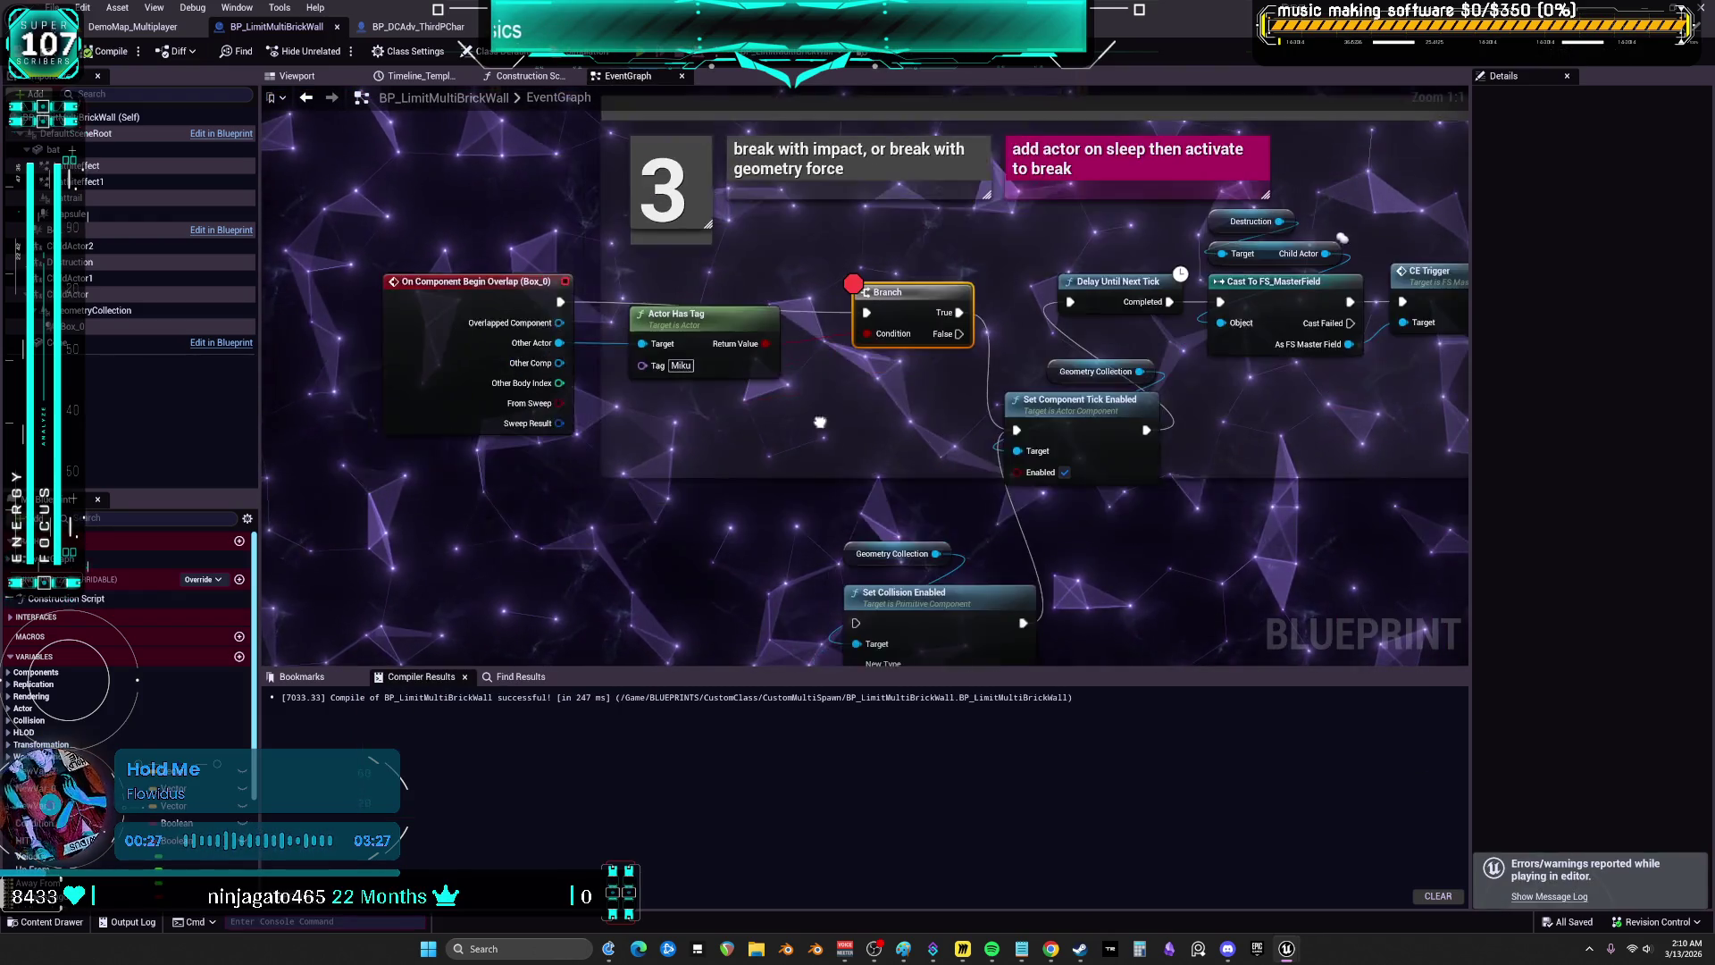
right_click(730, 461)
type("do o")
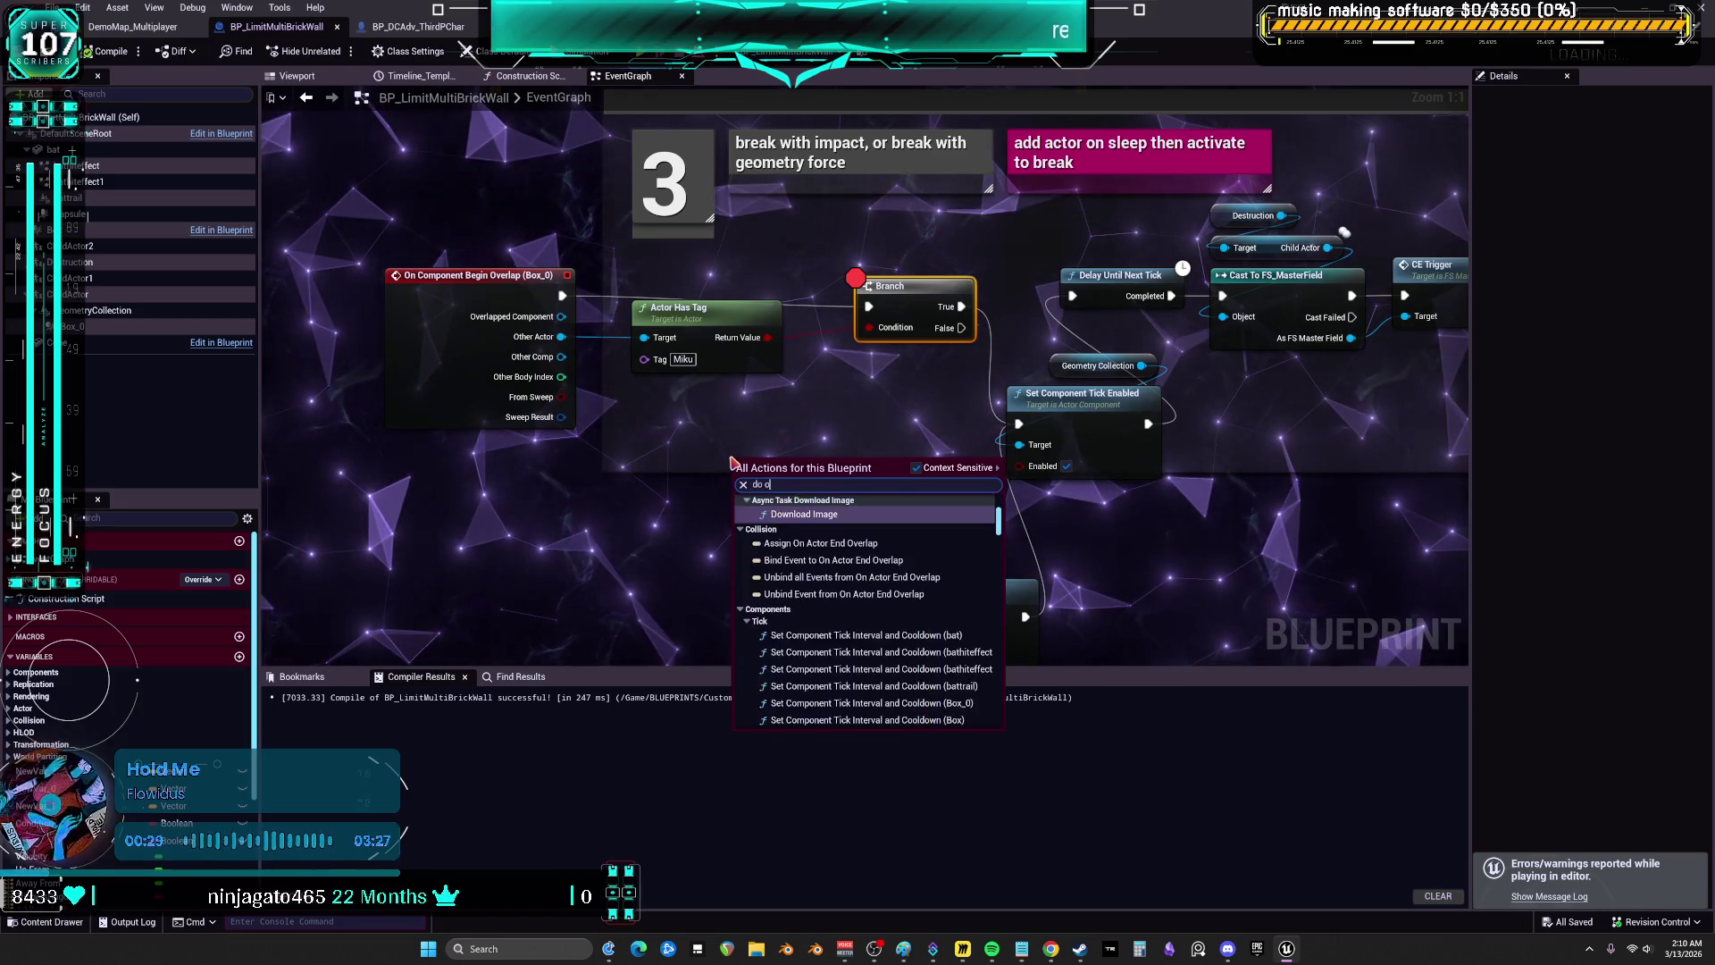
type("nce")
key("Return")
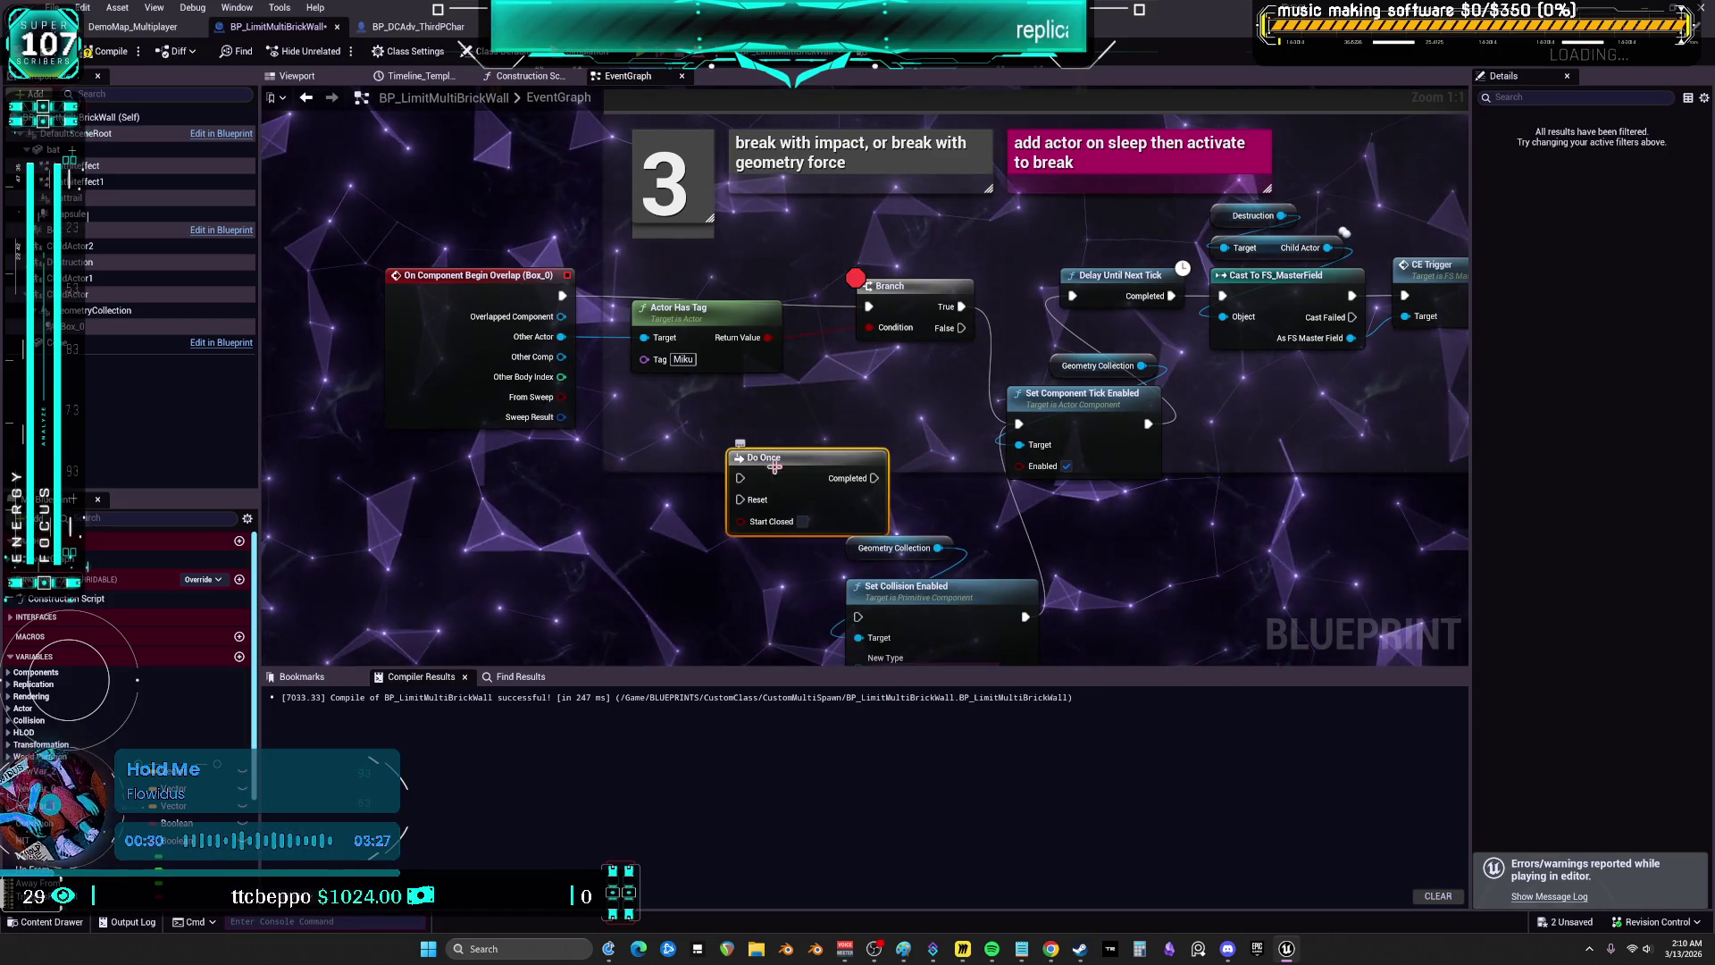
left_click_drag(750, 471, 725, 416)
mouse_move(563, 297)
left_mouse_down()
mouse_move(868, 307)
mouse_move(719, 435)
left_mouse_up()
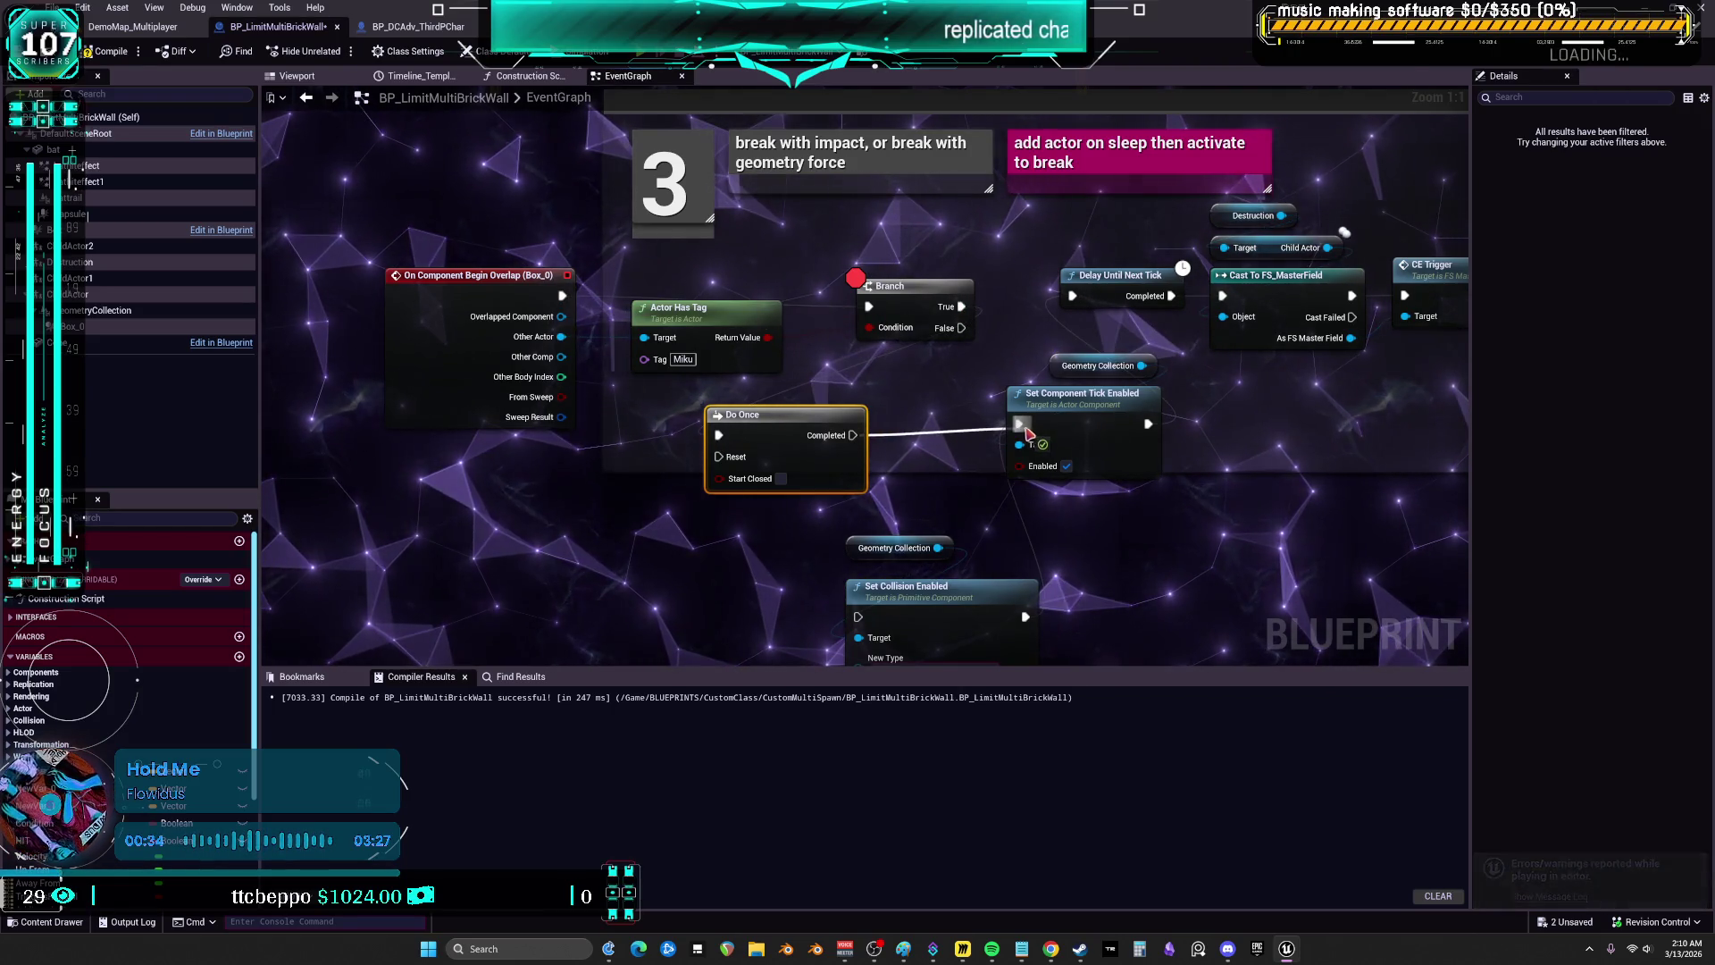
left_click_drag(810, 408, 927, 398)
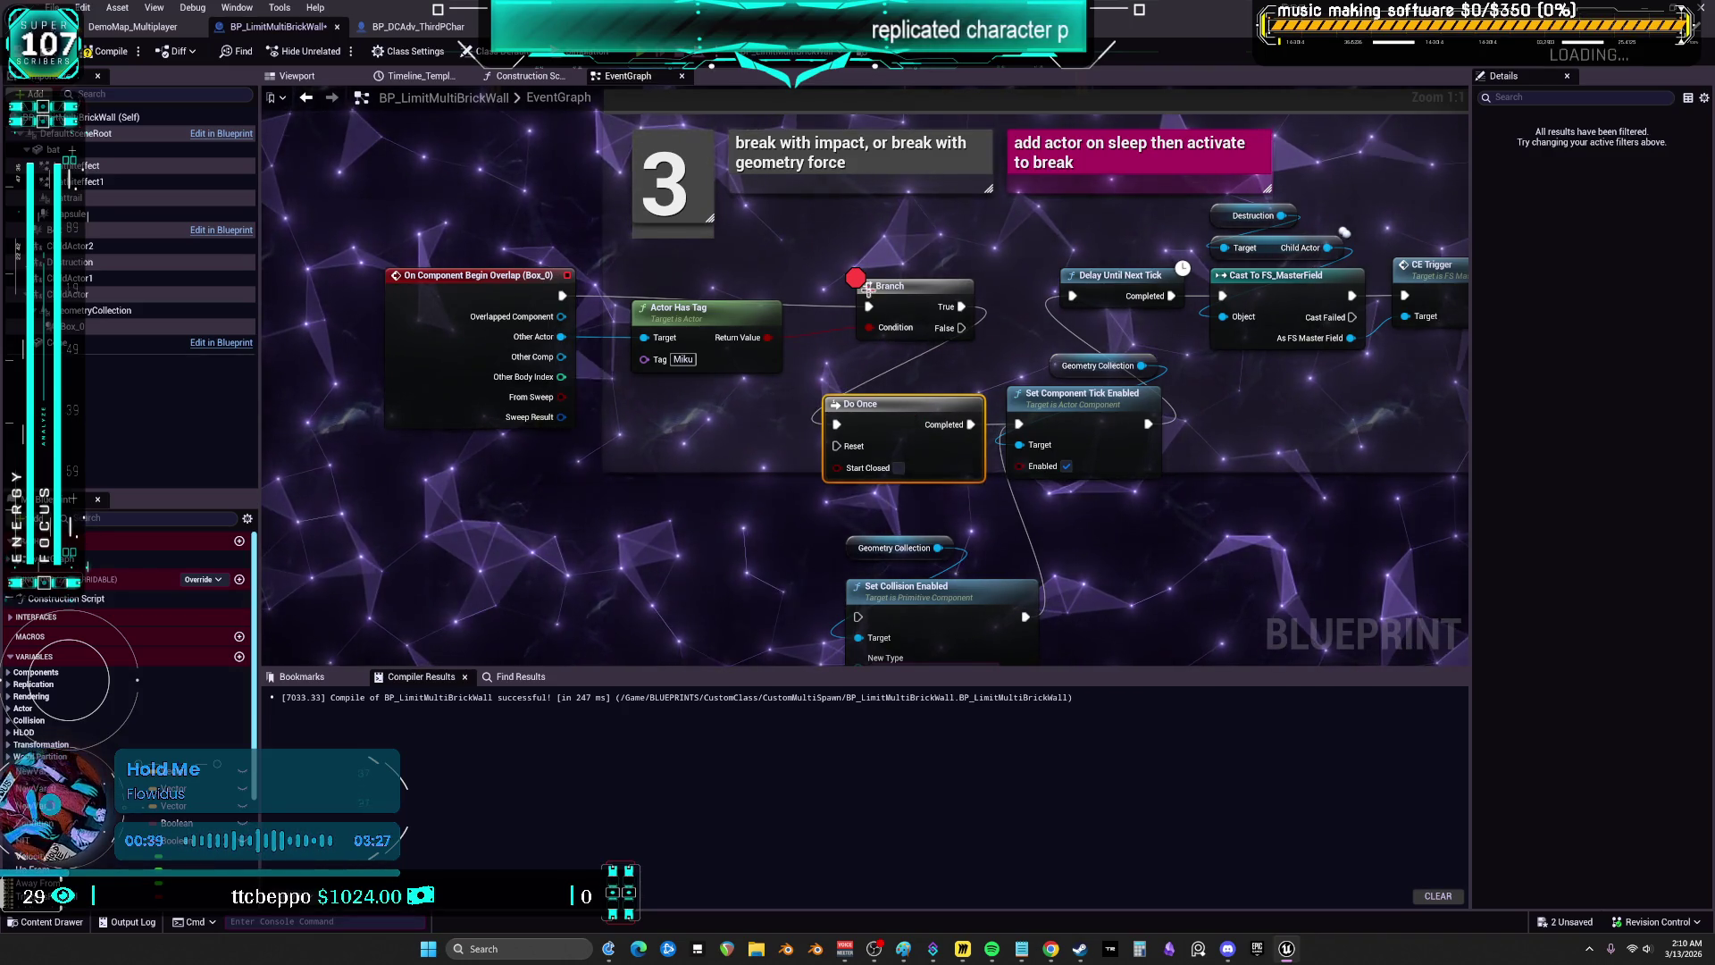
- Remove the Branch breakpoint, recompile the wall Blueprint and launch a play test
right_click(896, 297)
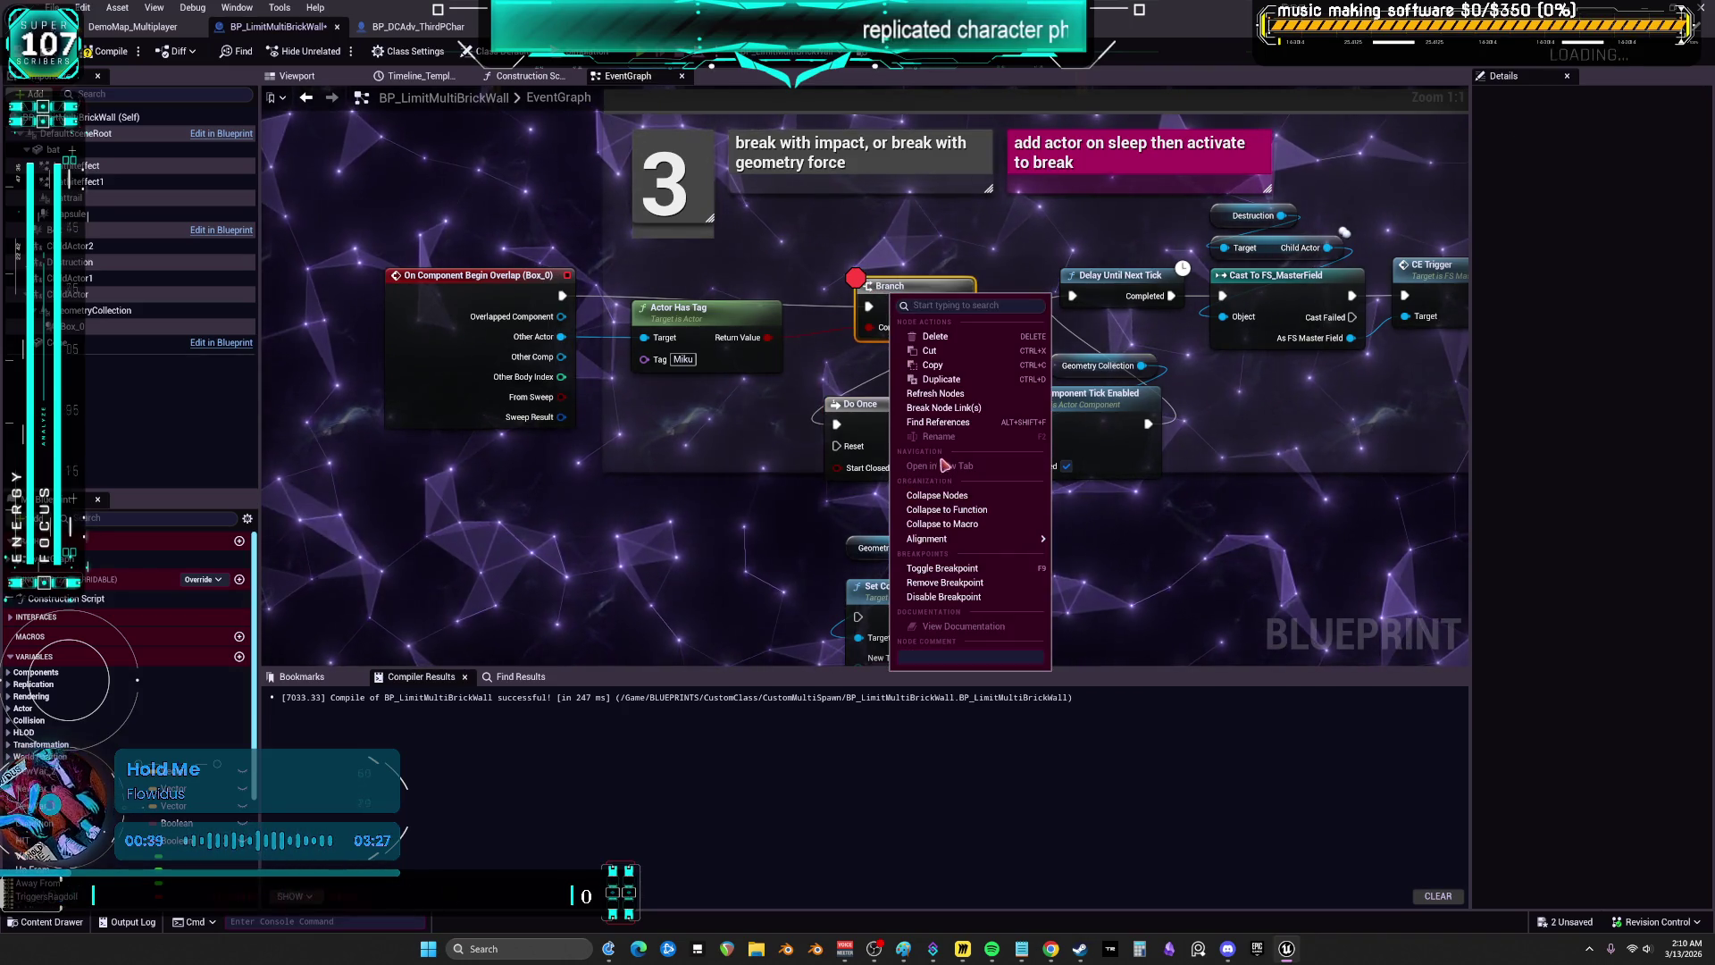
left_click(944, 583)
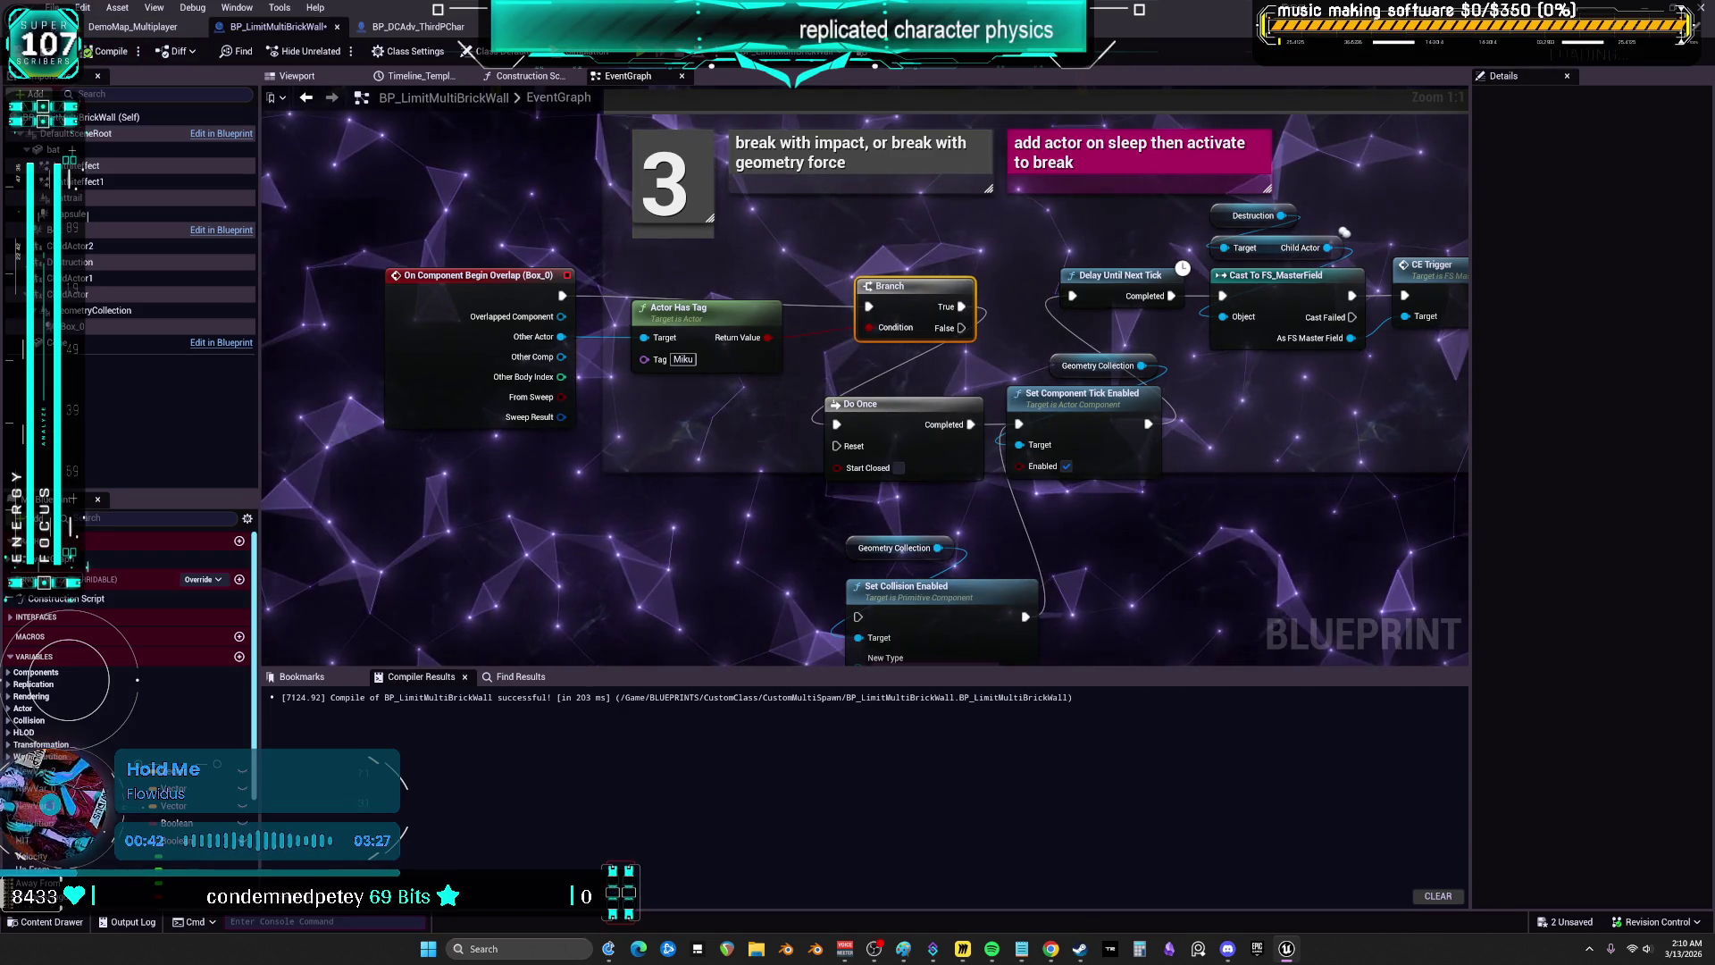
left_click(133, 26)
key("F8")
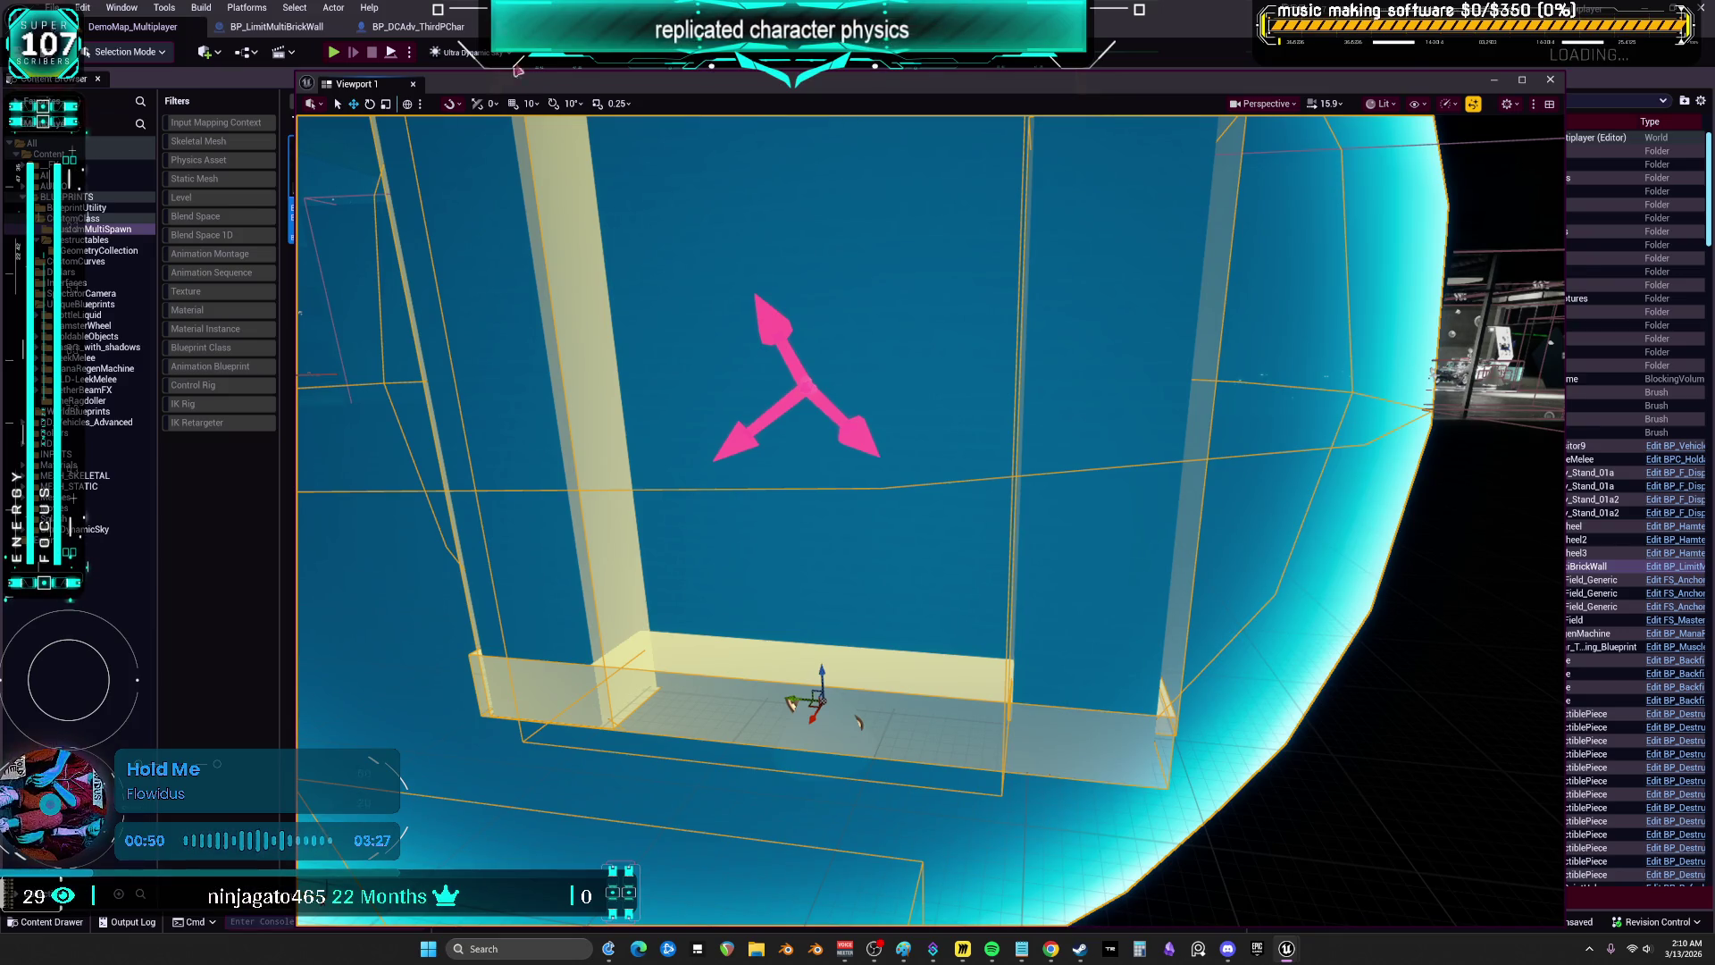
- Close Viewport 1 and set Set Collision Enabled's new type to Physics Only (No Query Collision)
left_click(1550, 80)
left_click(255, 33)
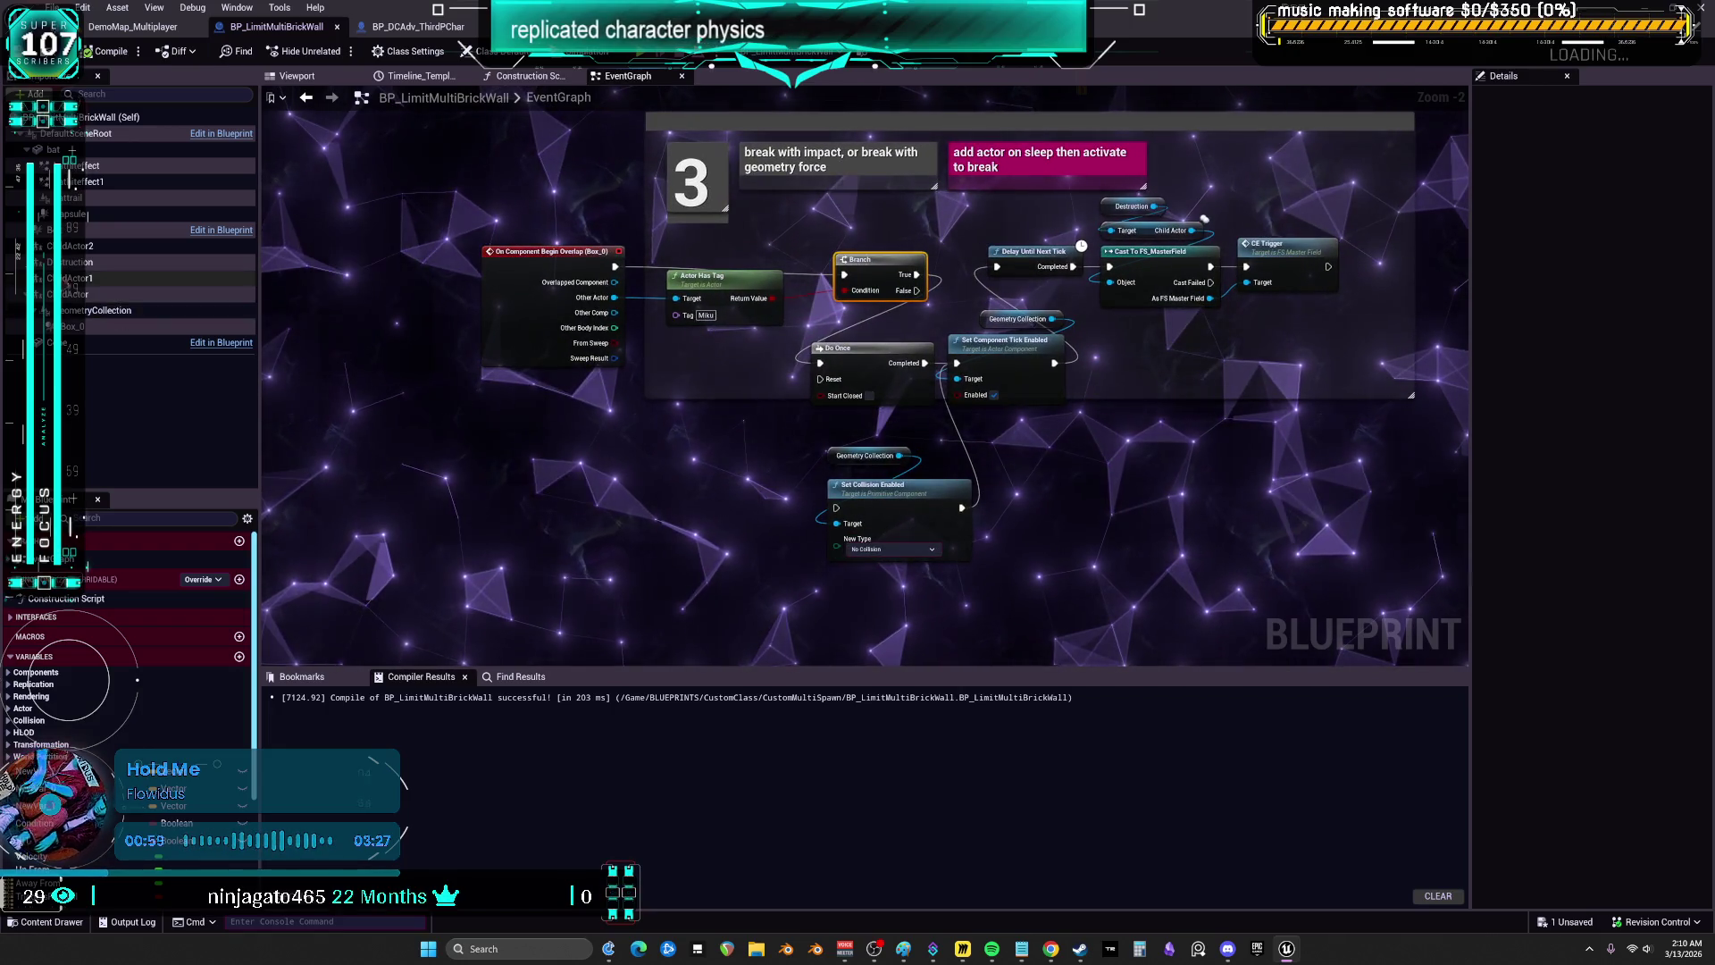
left_click(205, 310)
scroll(1546, 478, "down", 2)
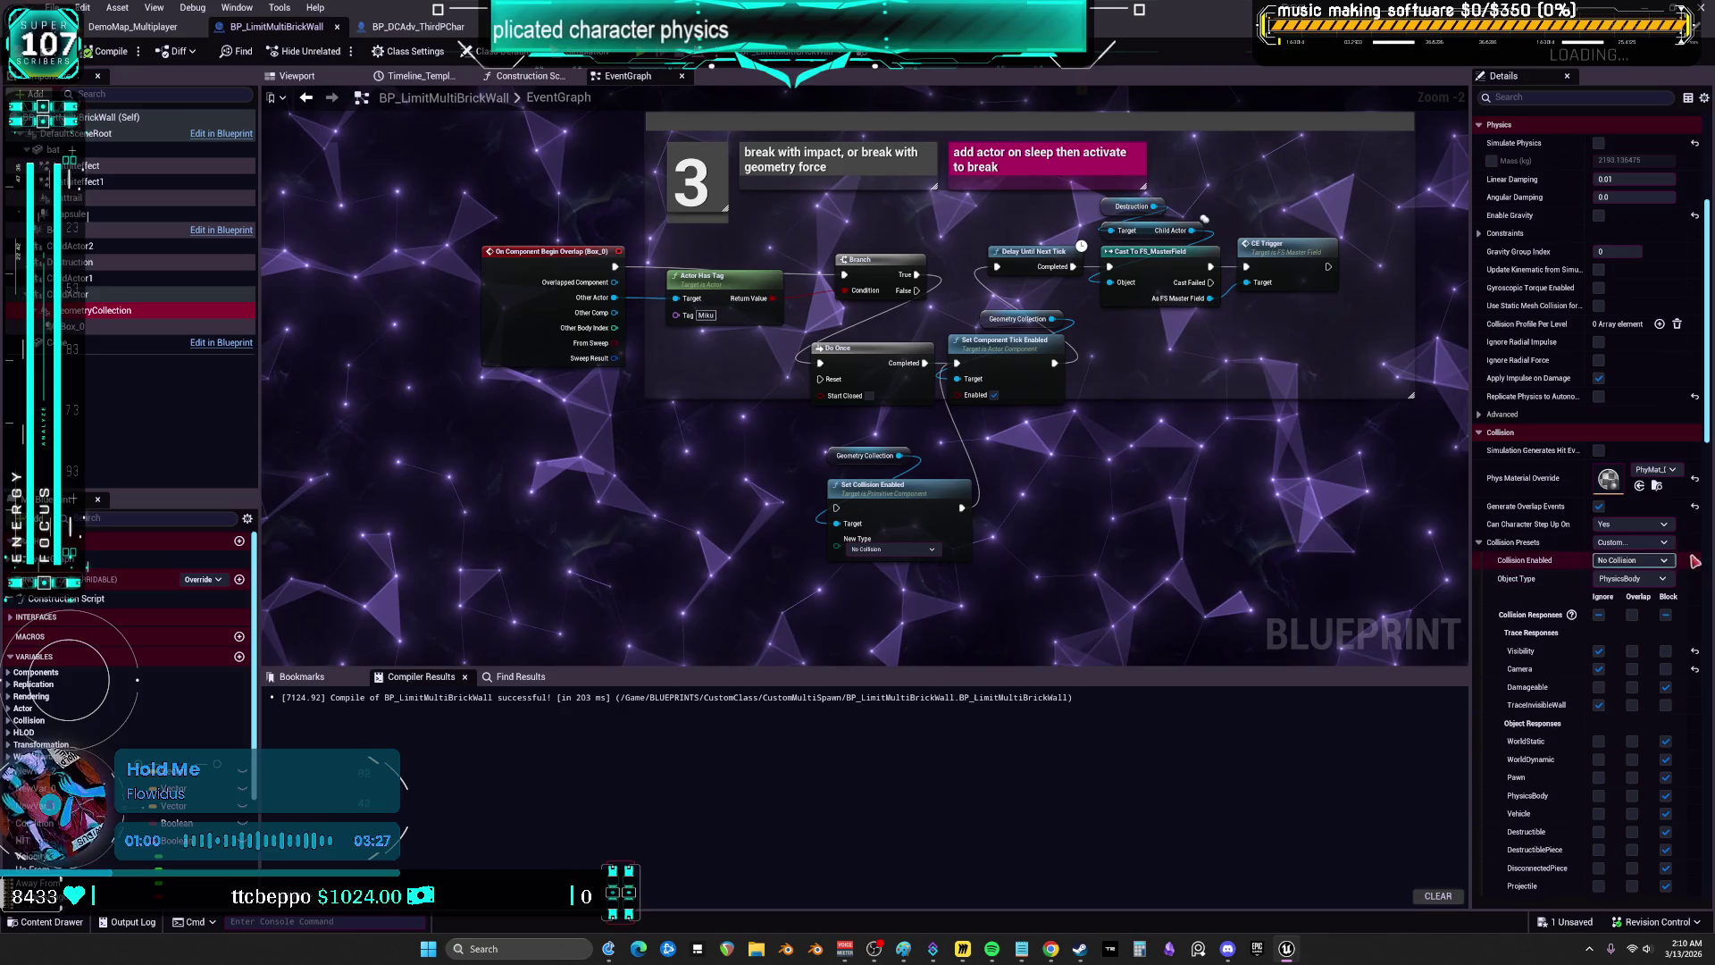
left_click(891, 548)
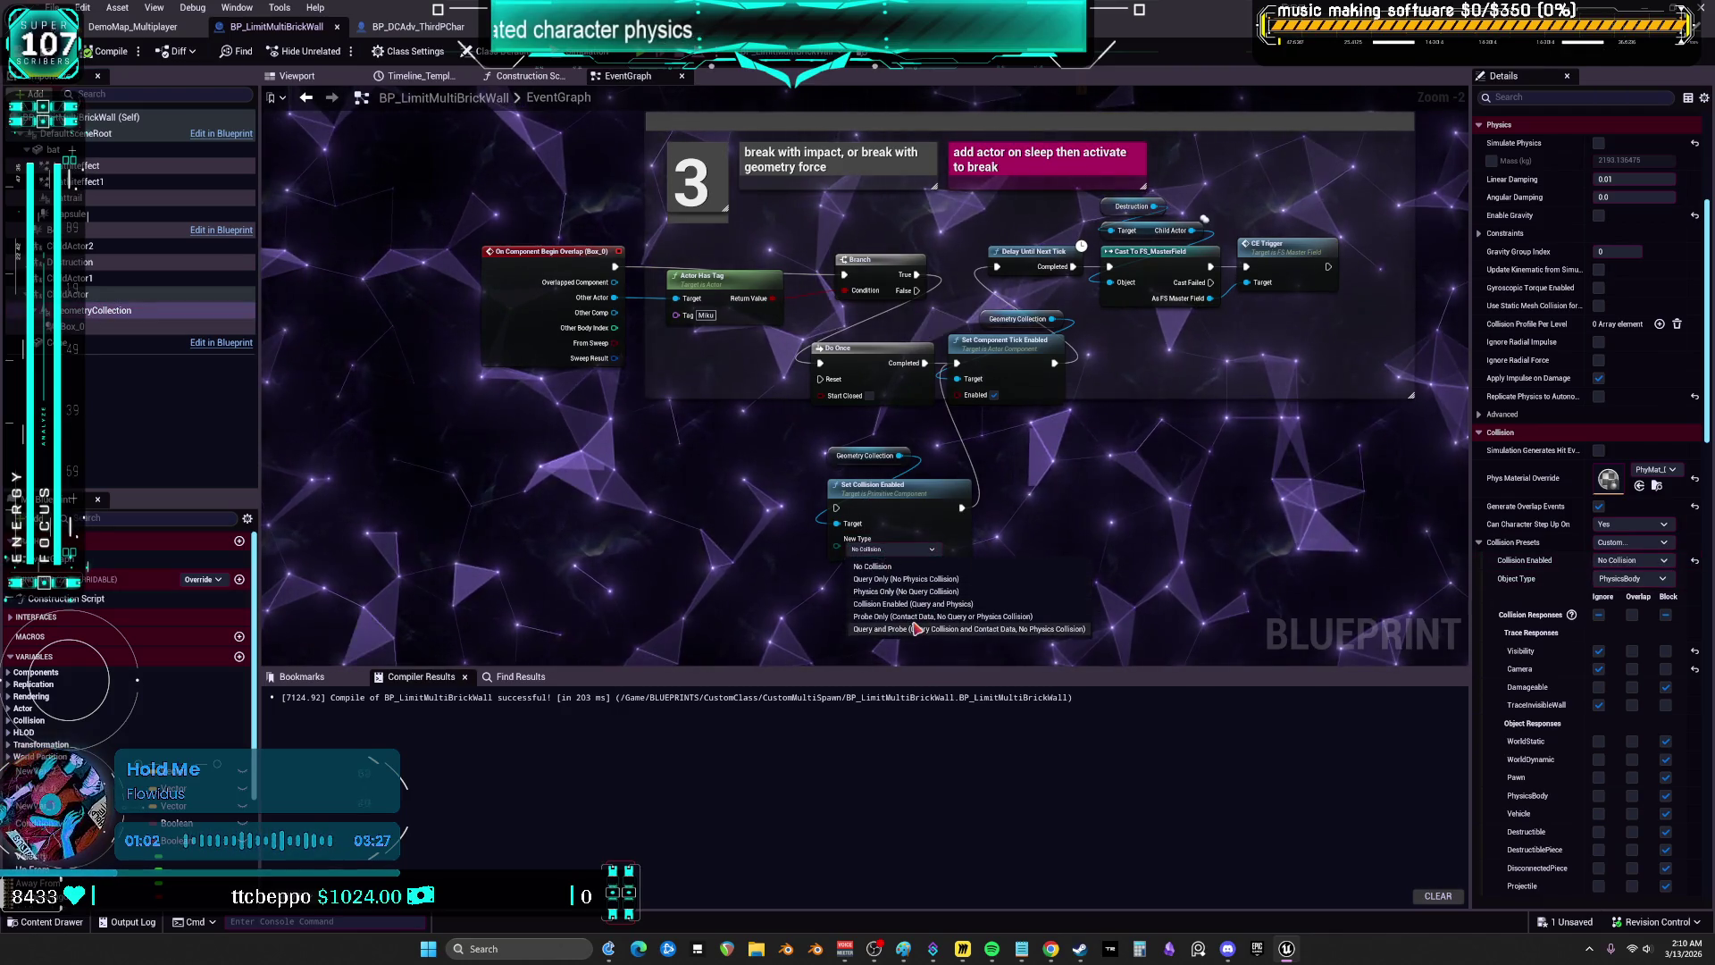
left_click(937, 606)
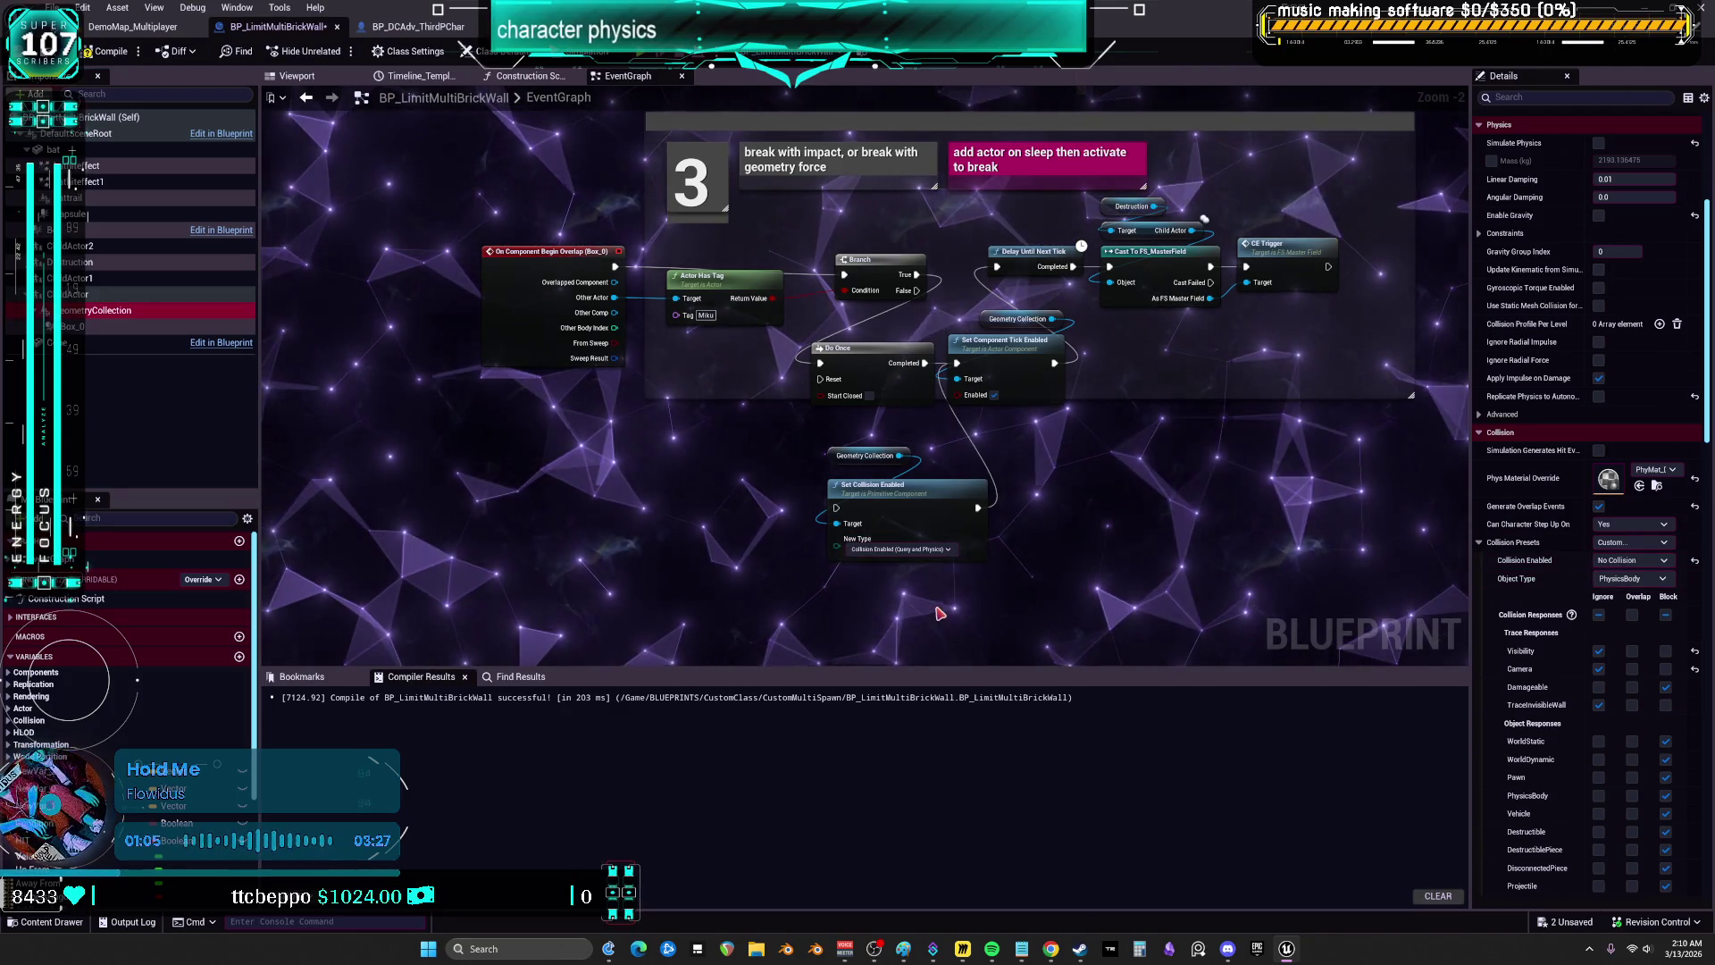
left_click(917, 547)
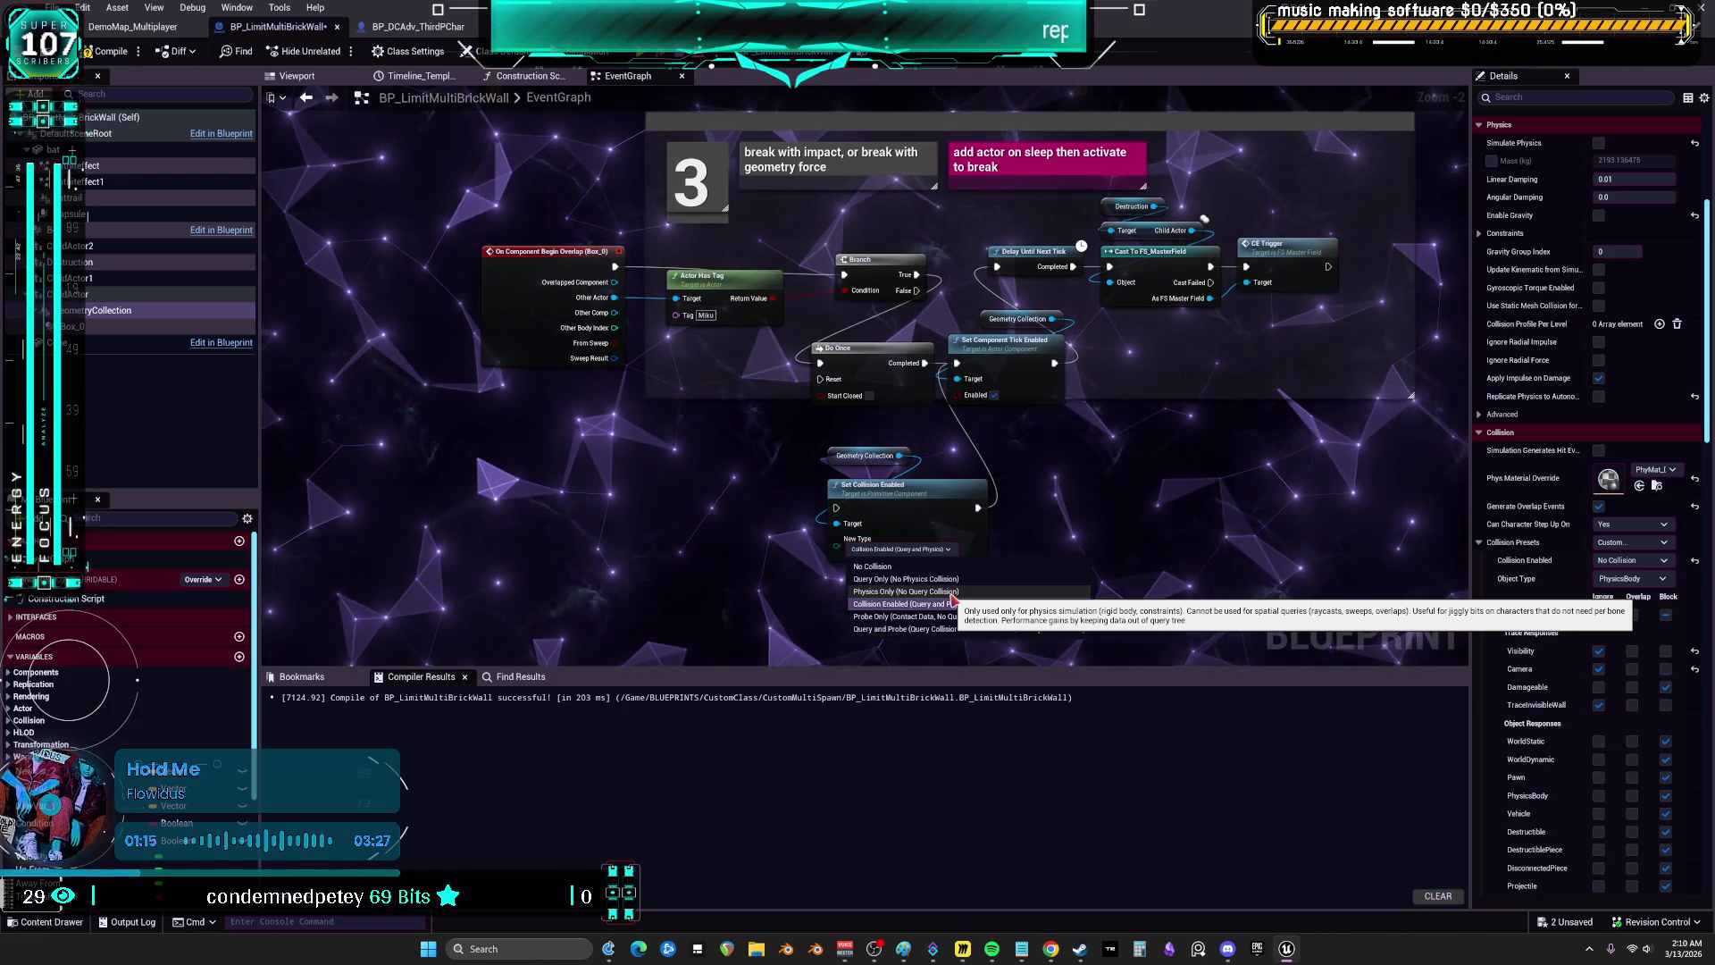
left_click(951, 592)
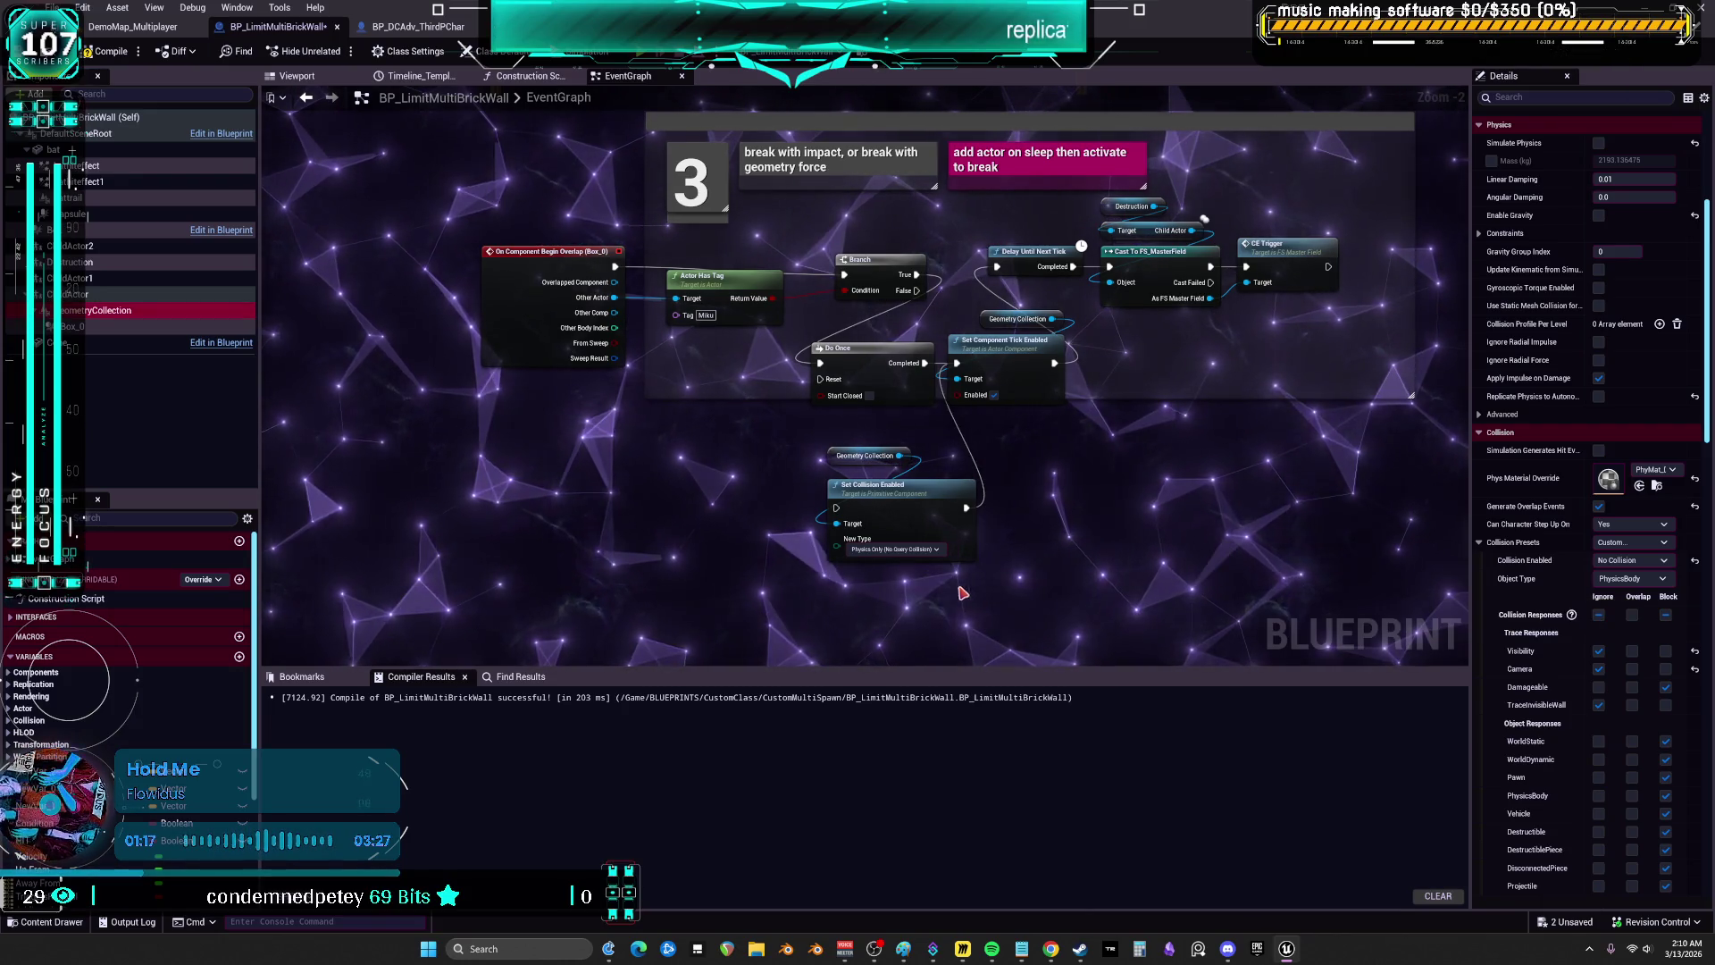
- Wire Do Once Completed into Set Collision Enabled and tidy the collision nodes
left_click_drag(925, 363, 840, 515)
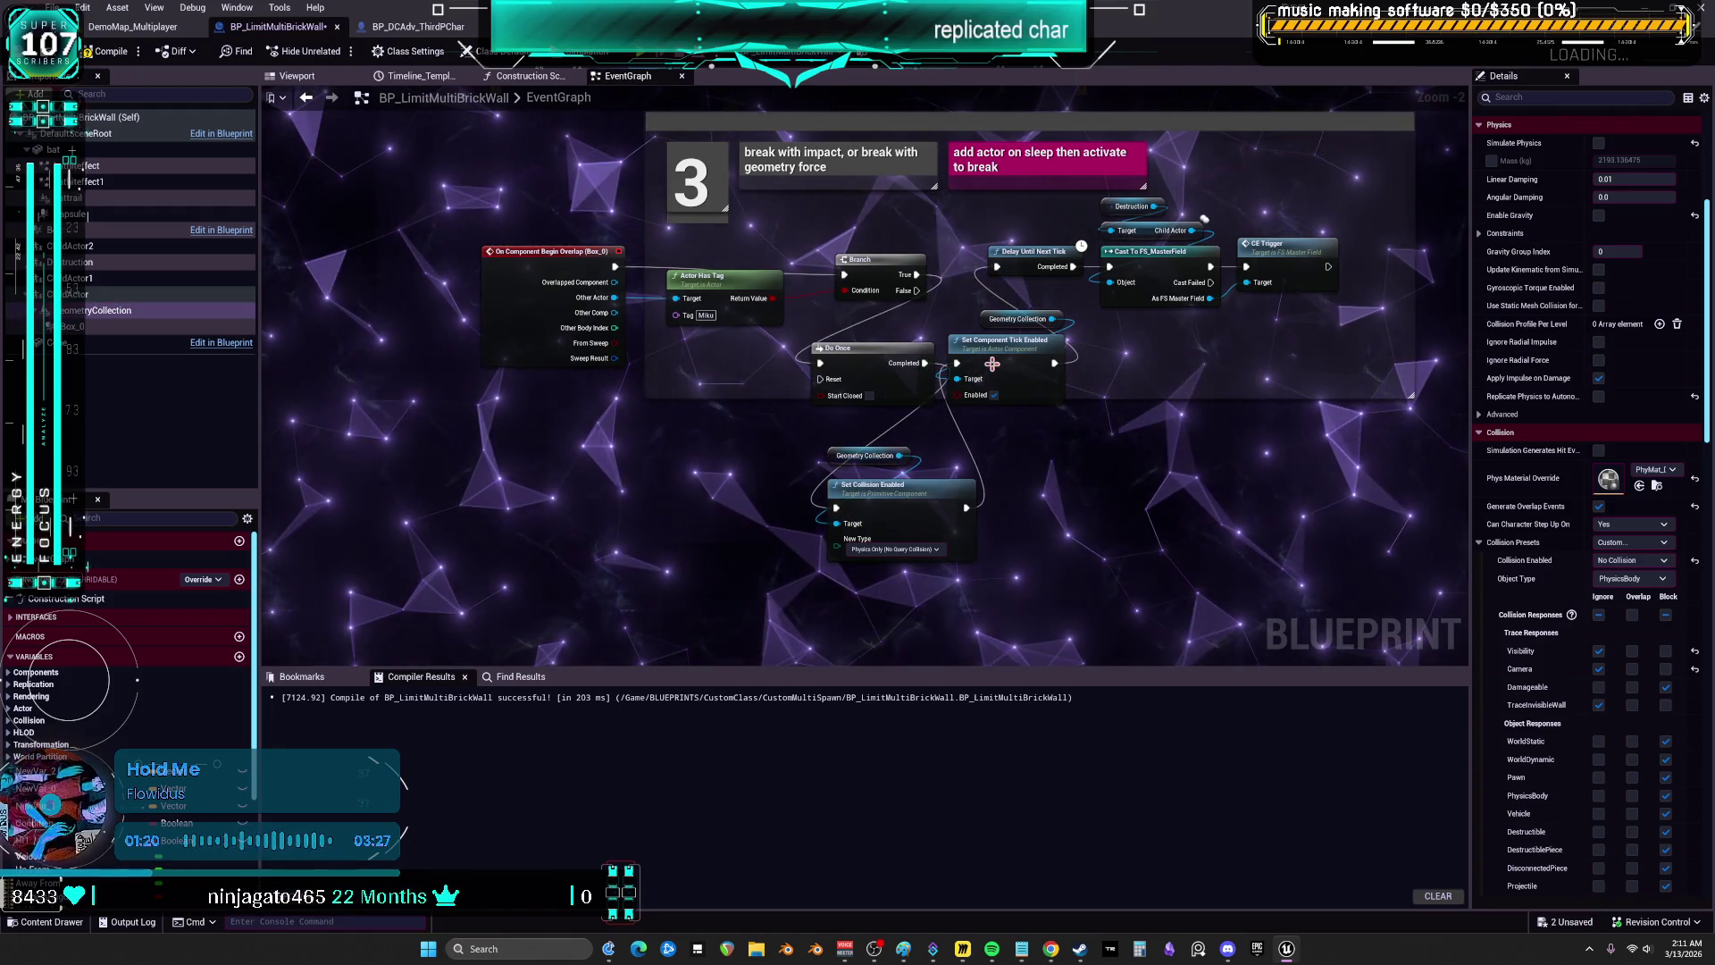
left_click_drag(1041, 344, 1077, 348)
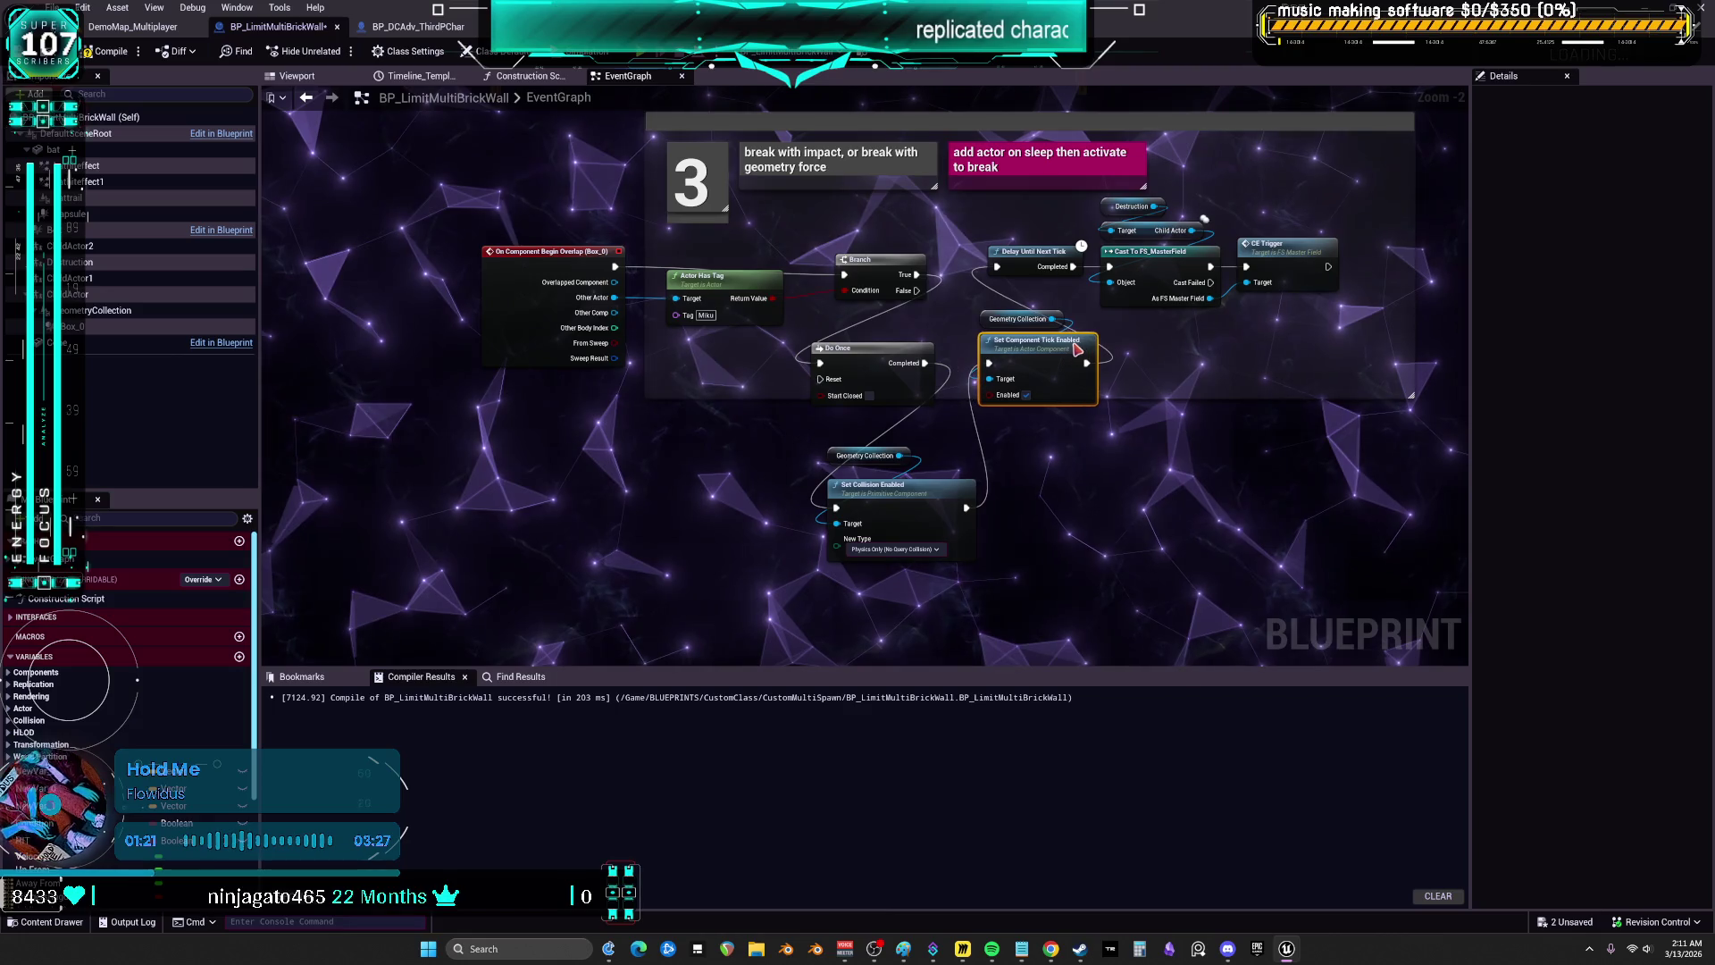
left_click(914, 520)
left_click(864, 456, "ctrl")
left_click_drag(864, 456, 848, 432)
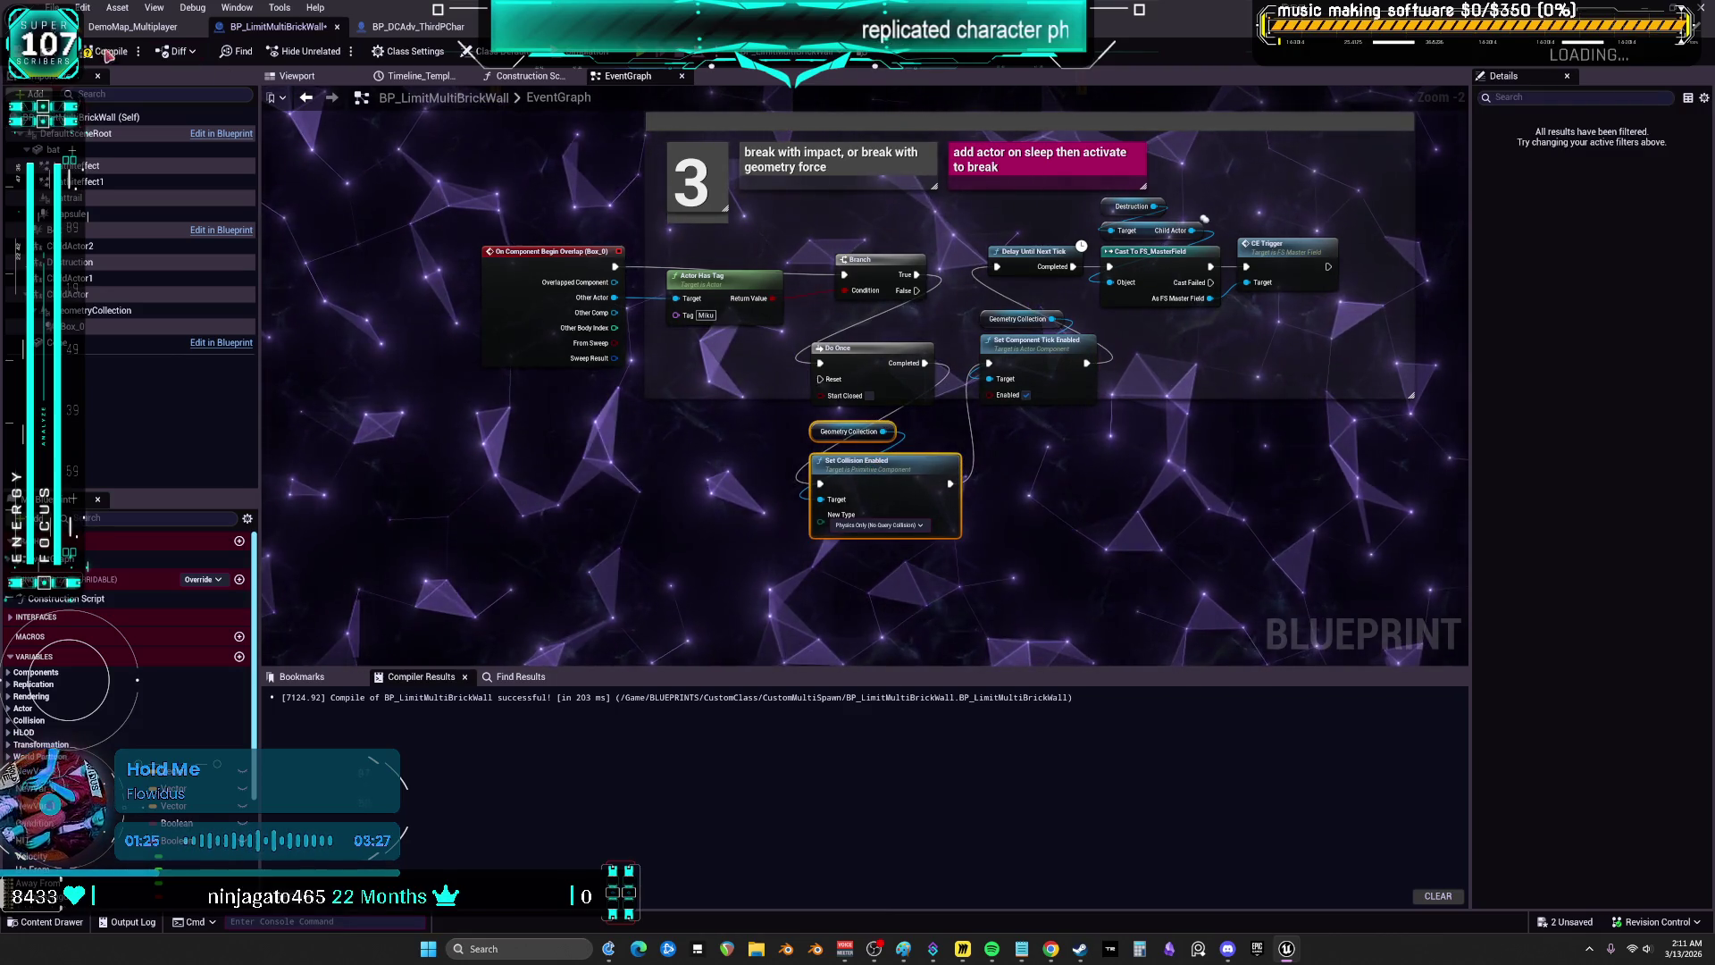
left_click(122, 26)
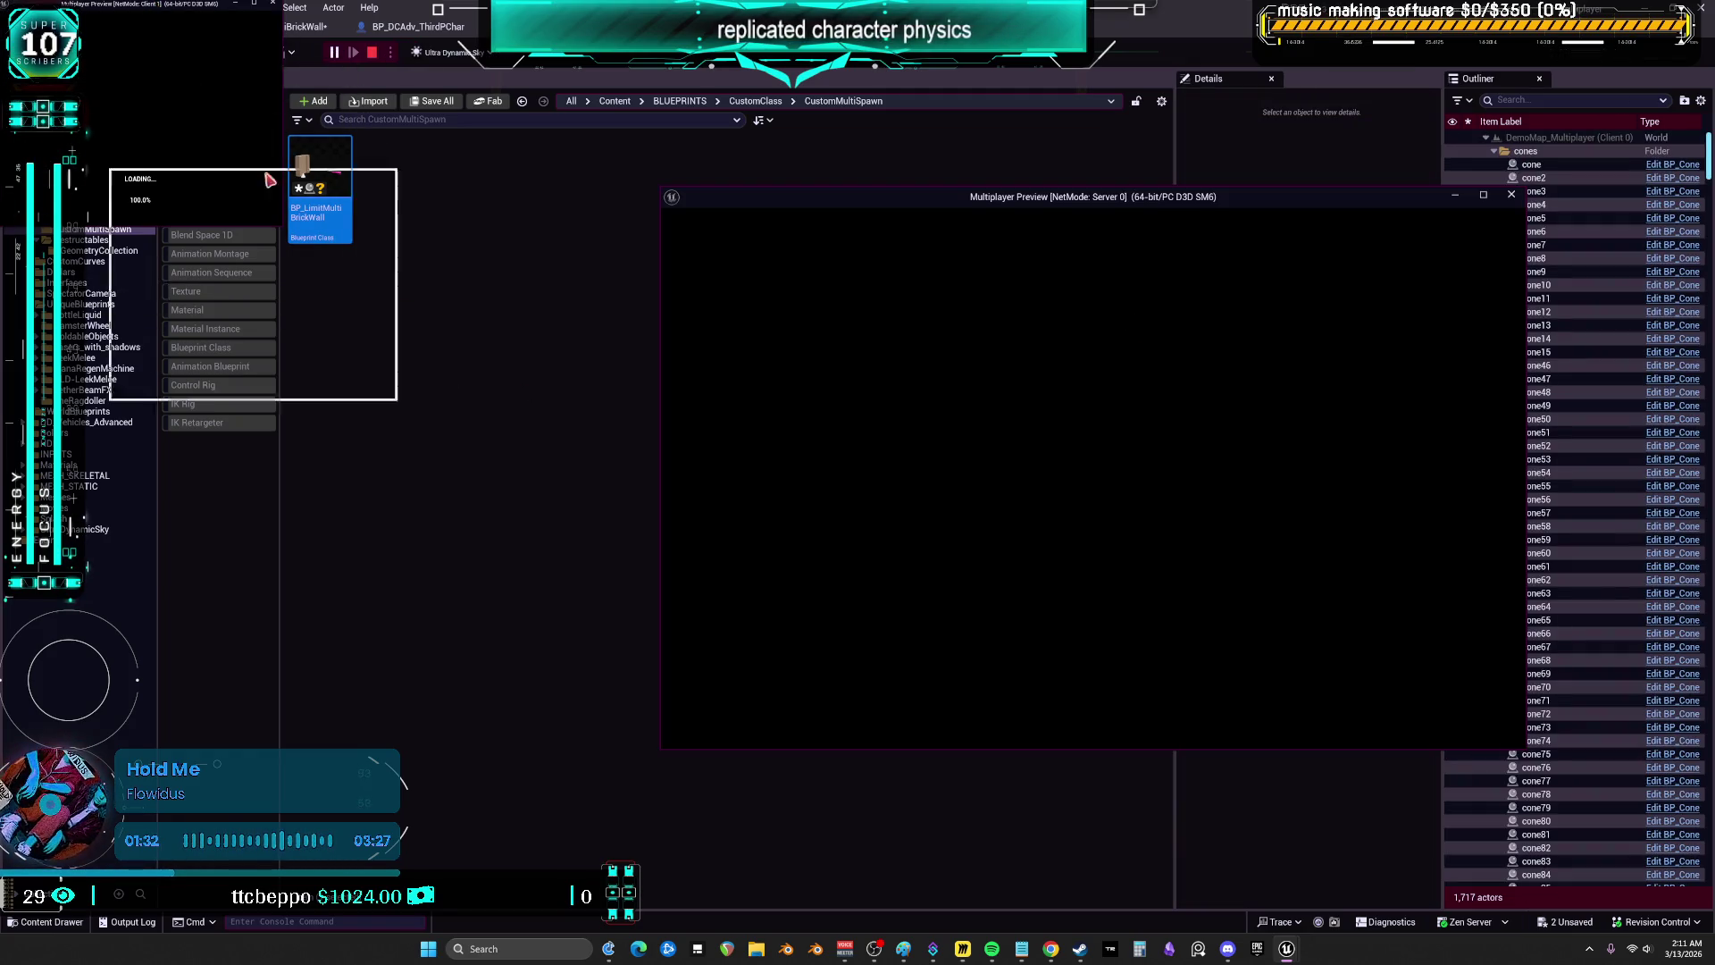
- Arrange the client preview window and run both characters toward the wheel and brick pillar
left_click_drag(302, 241, 244, 169)
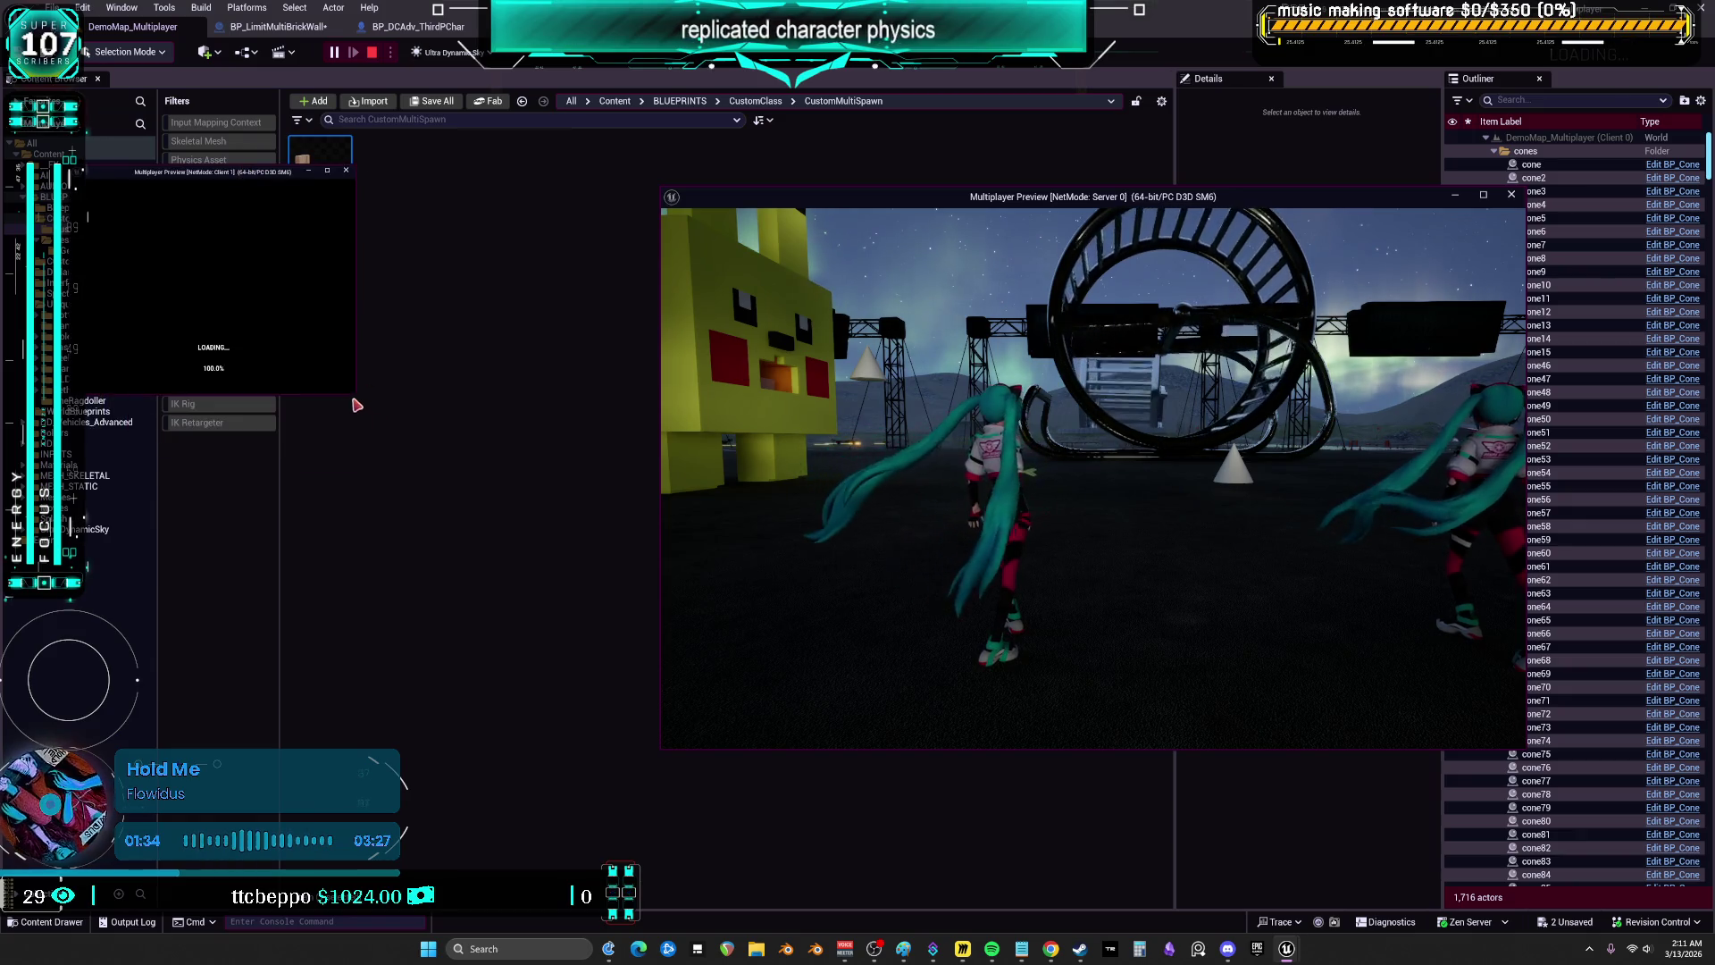
mouse_move(356, 393)
left_mouse_down()
mouse_move(488, 543)
mouse_move(884, 769)
left_mouse_up()
left_click_drag(982, 197, 1018, 188)
key("w")
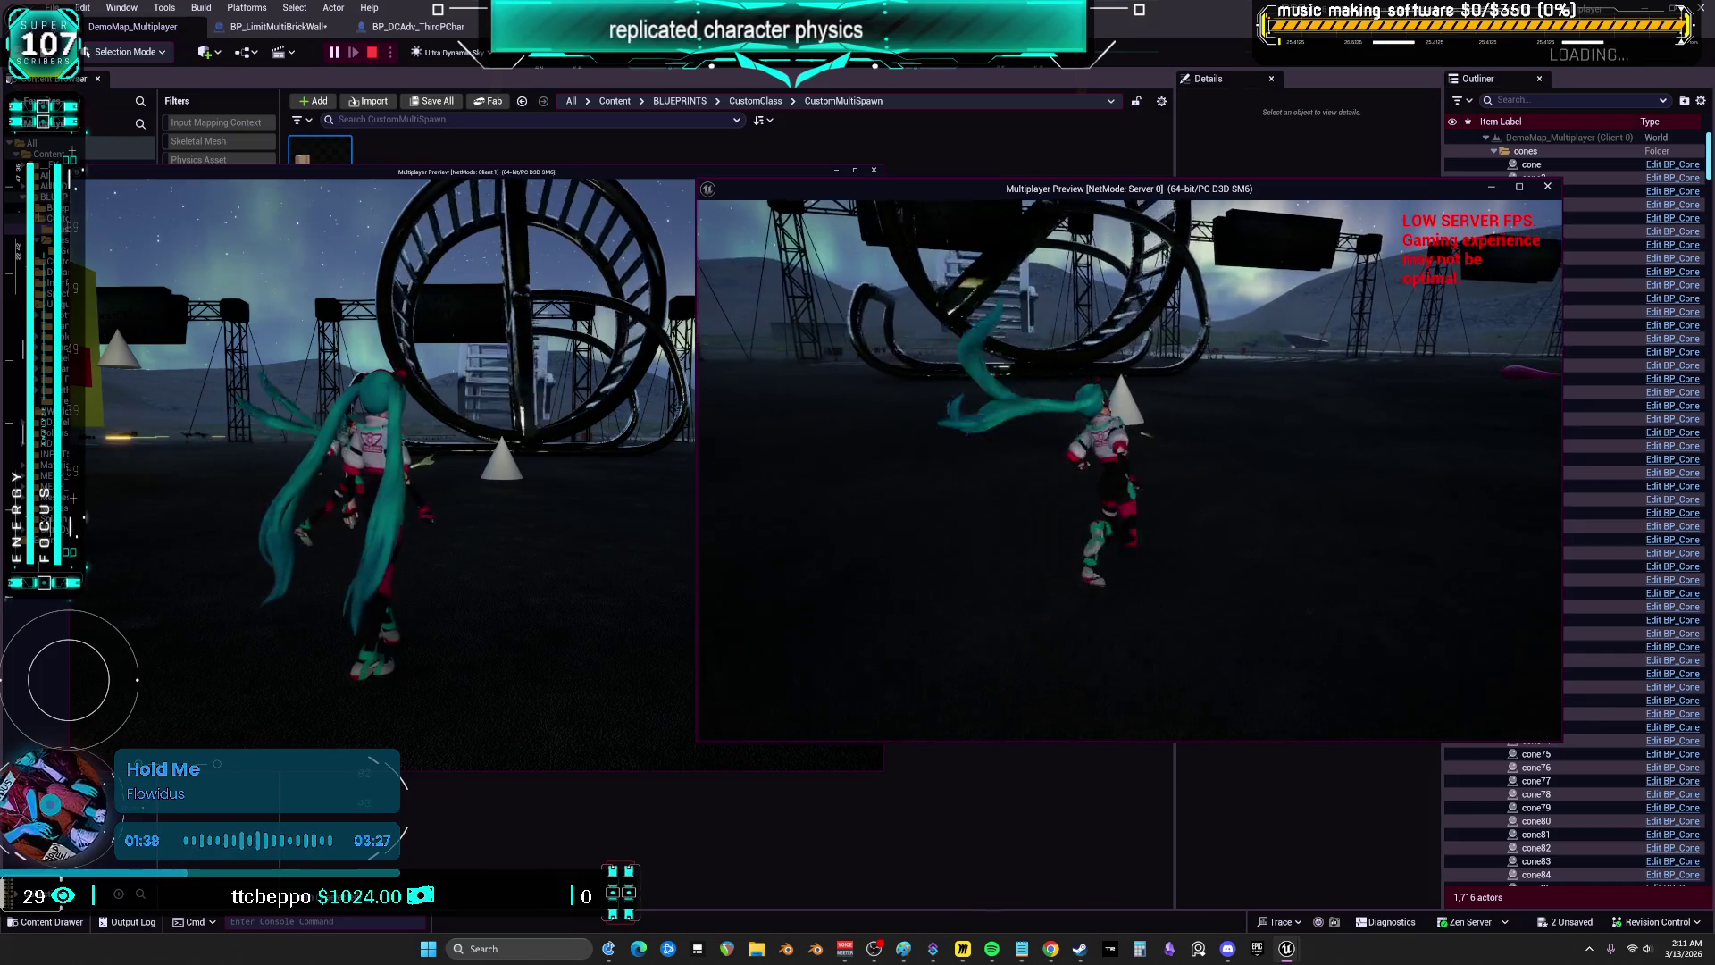
left_click(600, 466)
key("w")
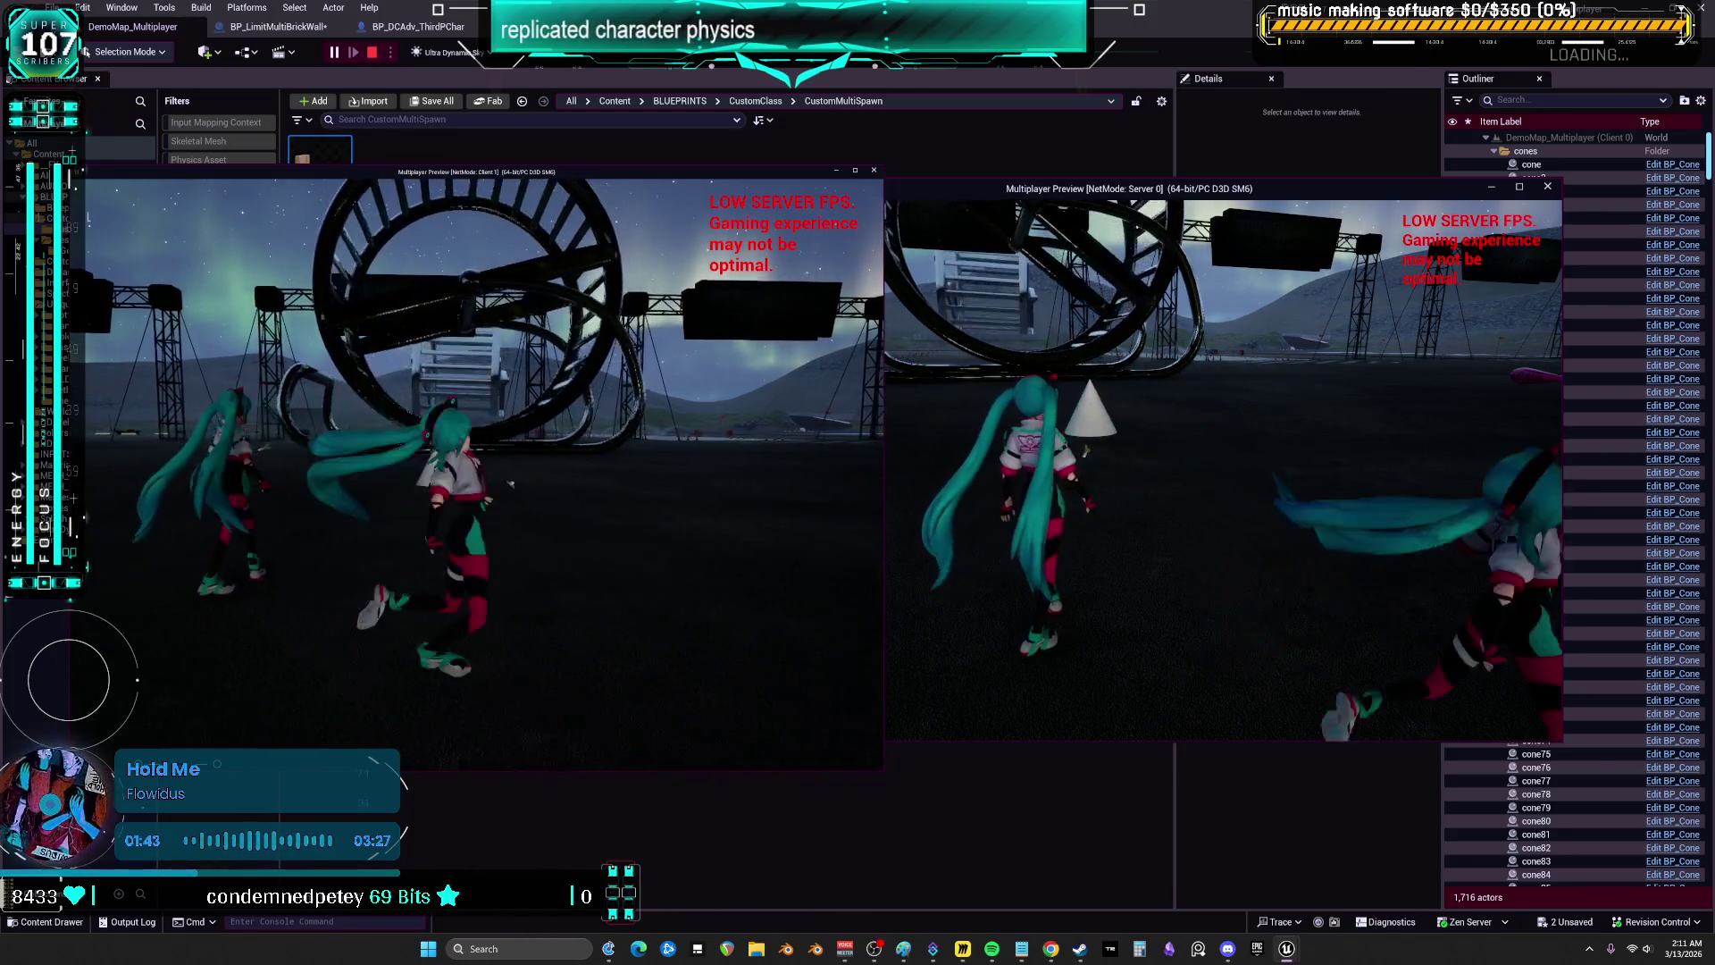
key("w")
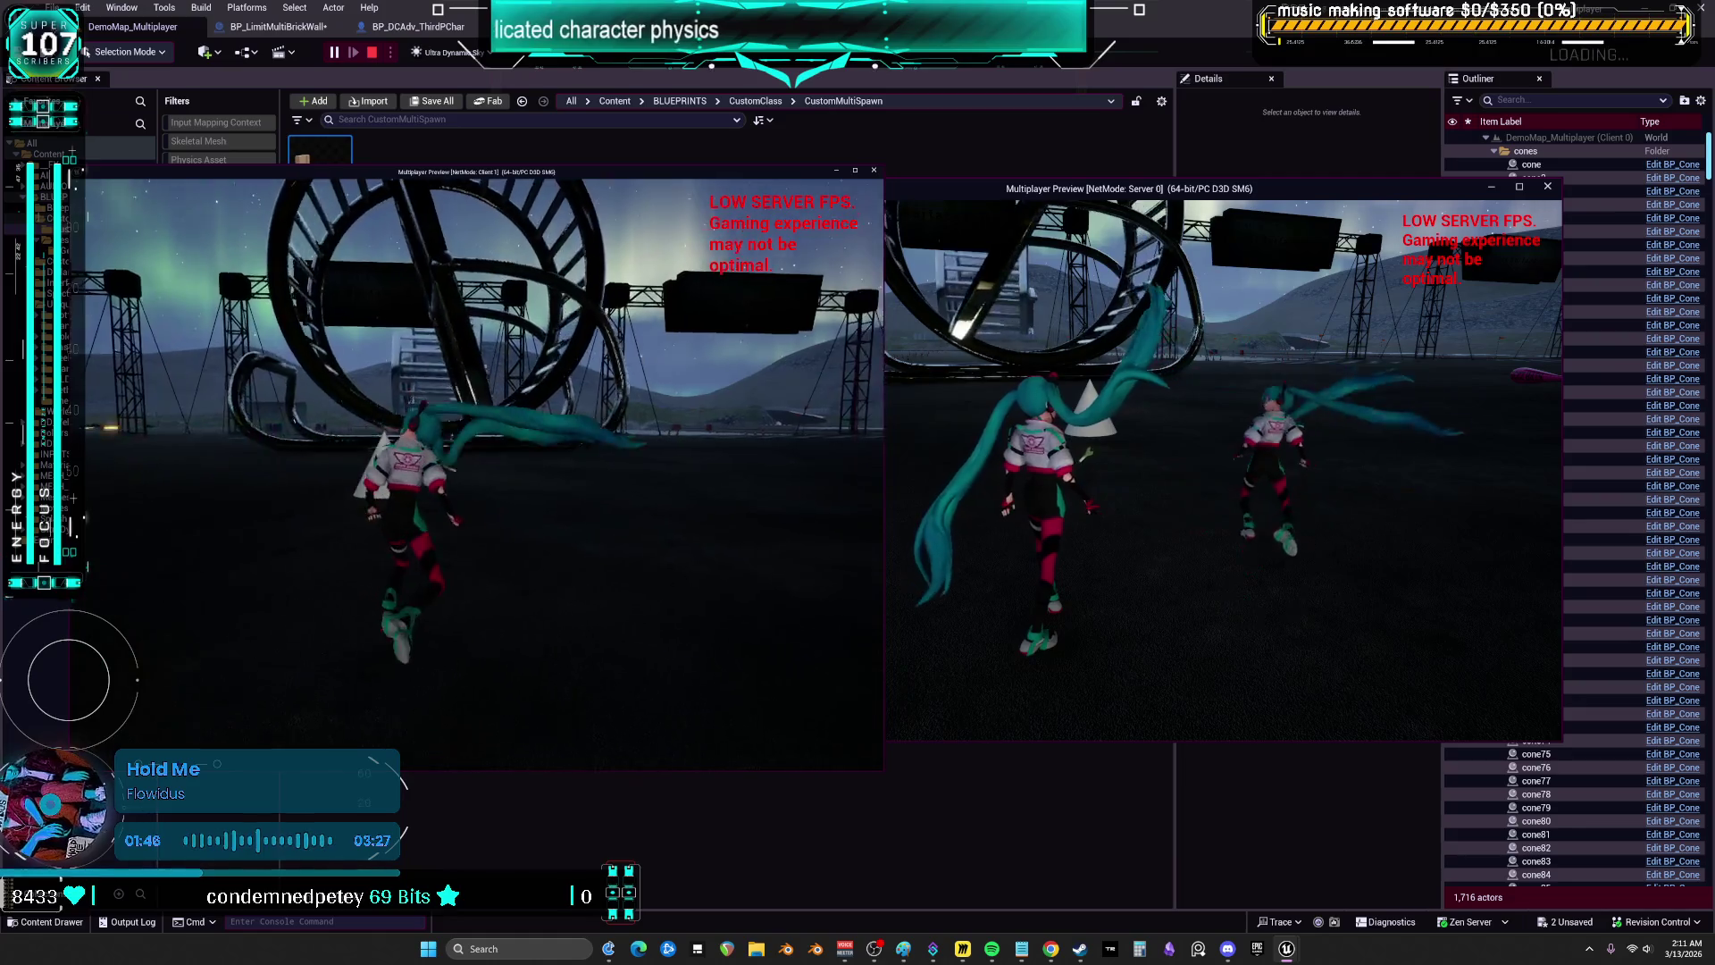
key("w")
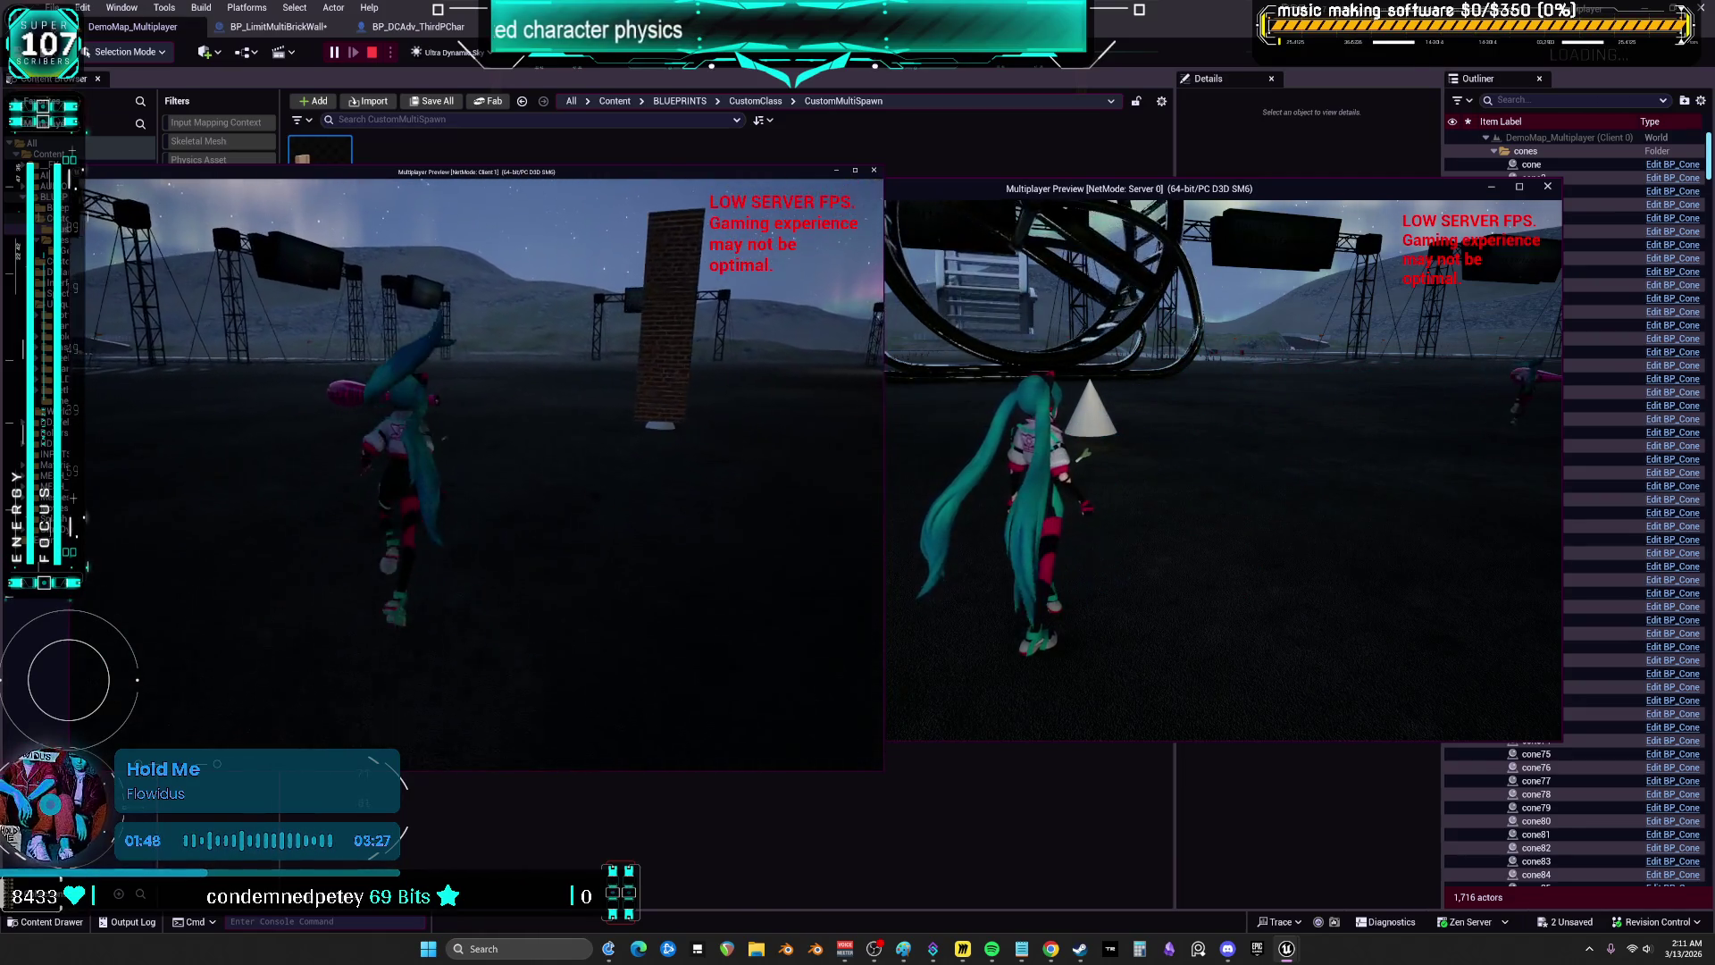
key("w")
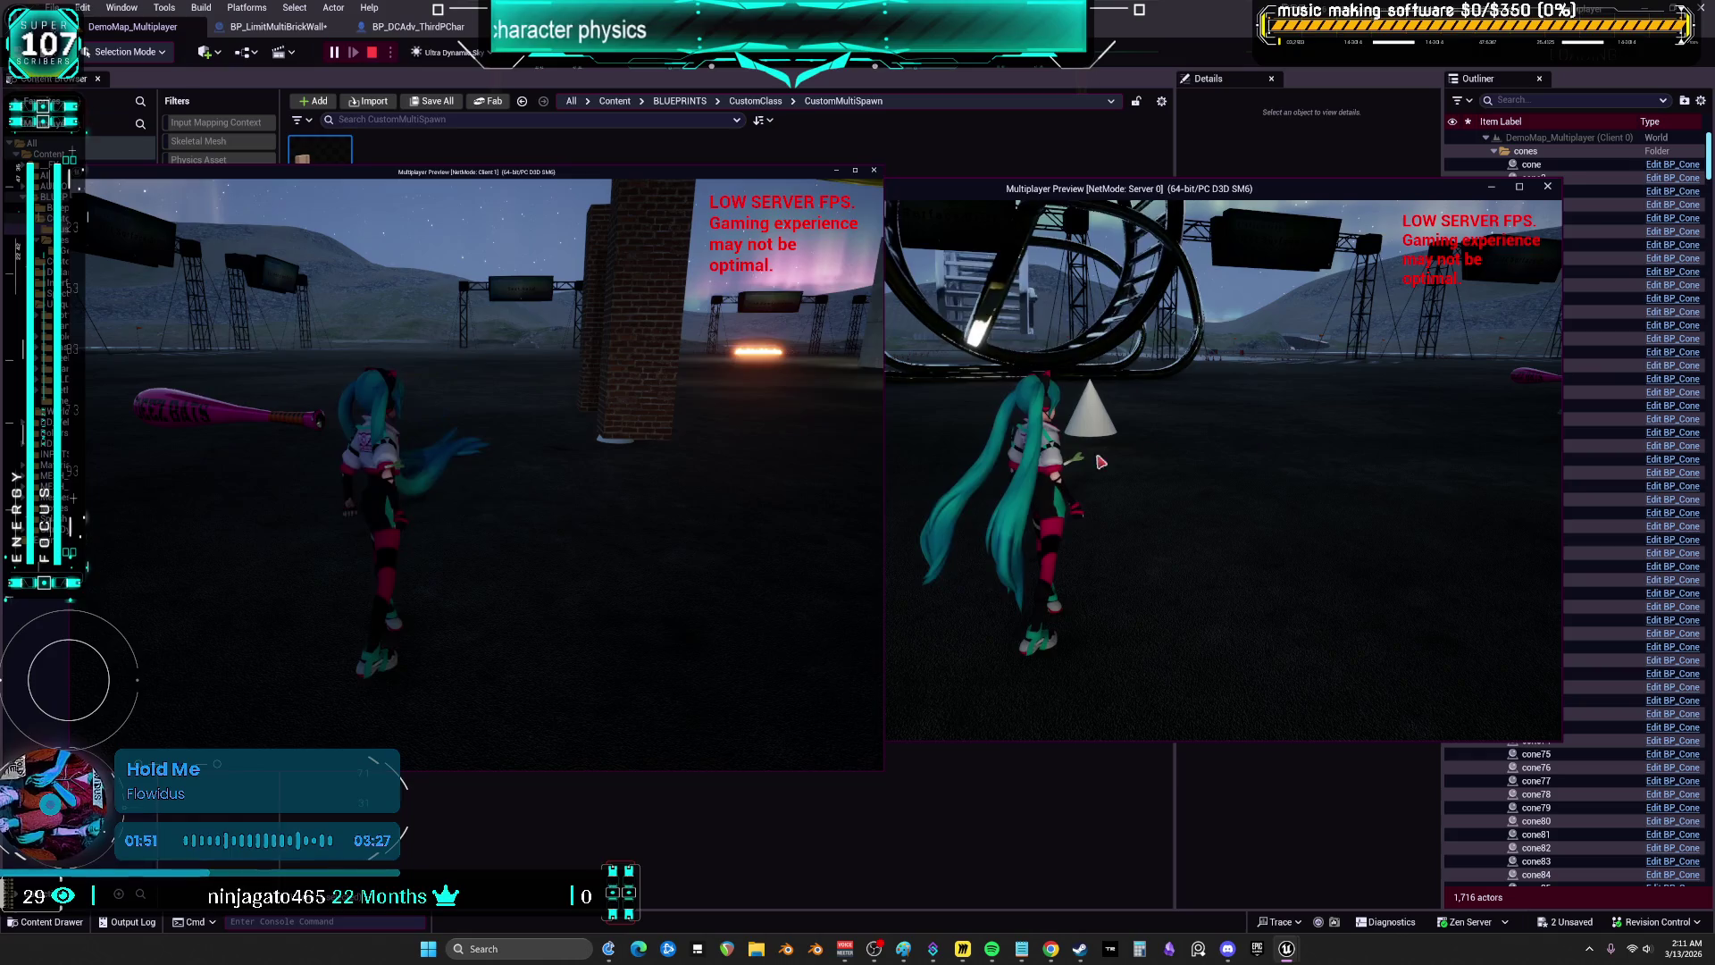
left_click(1100, 462)
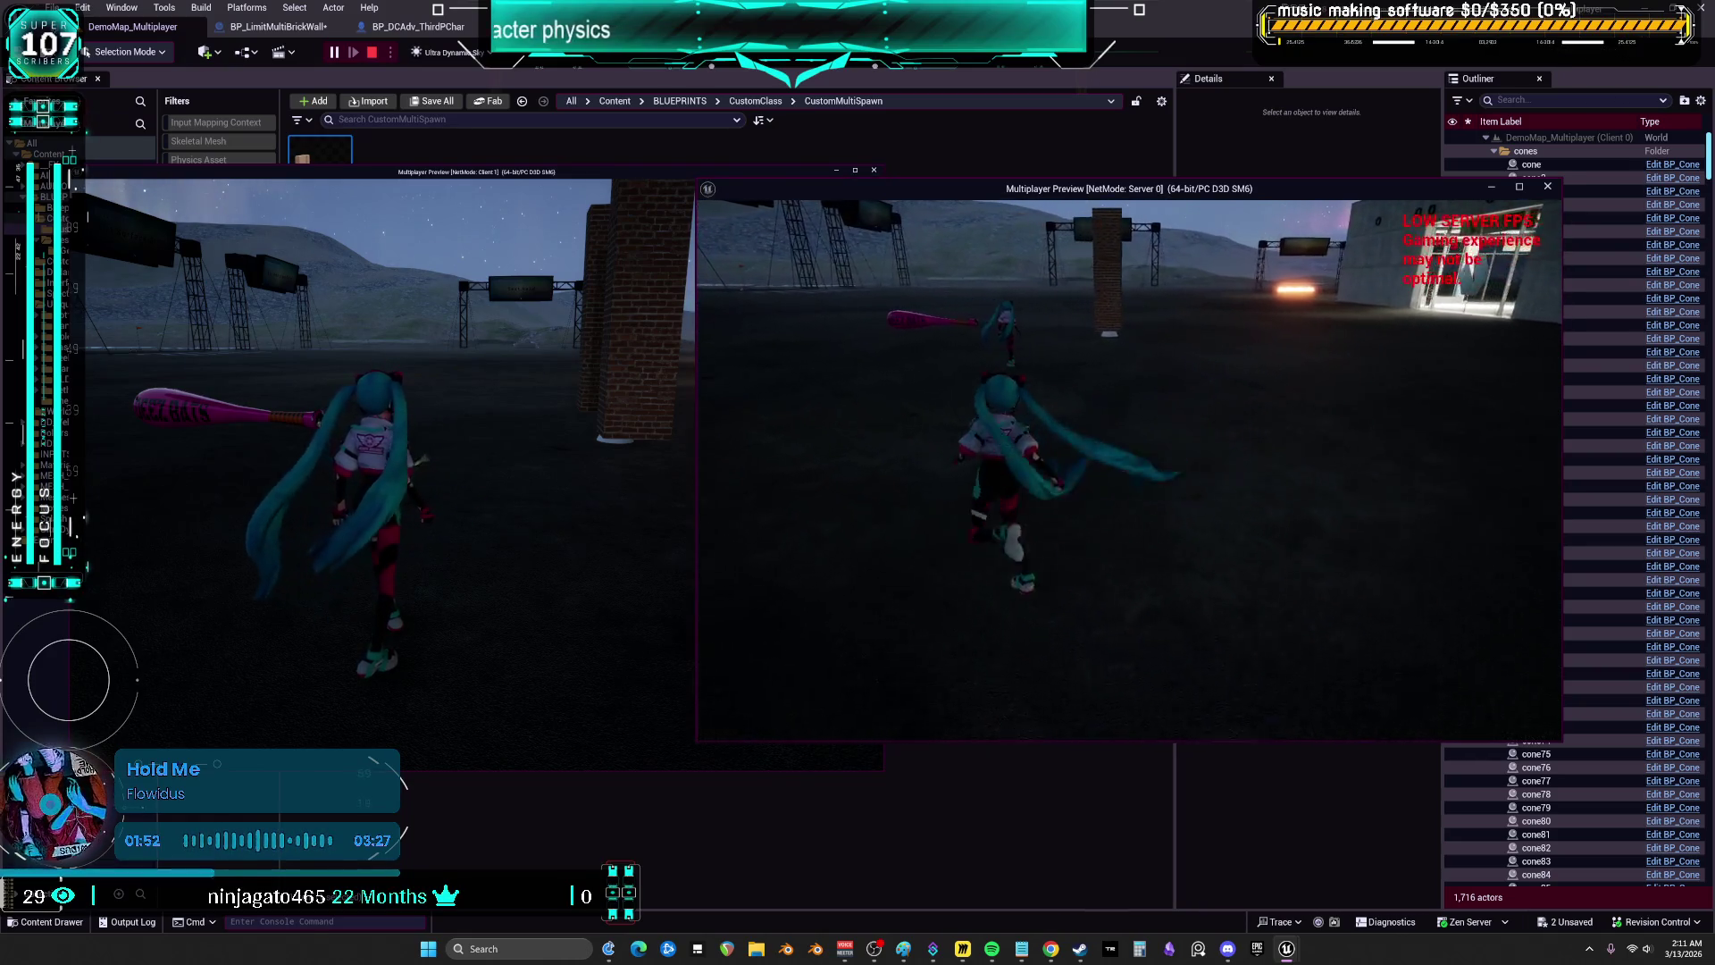
key("w")
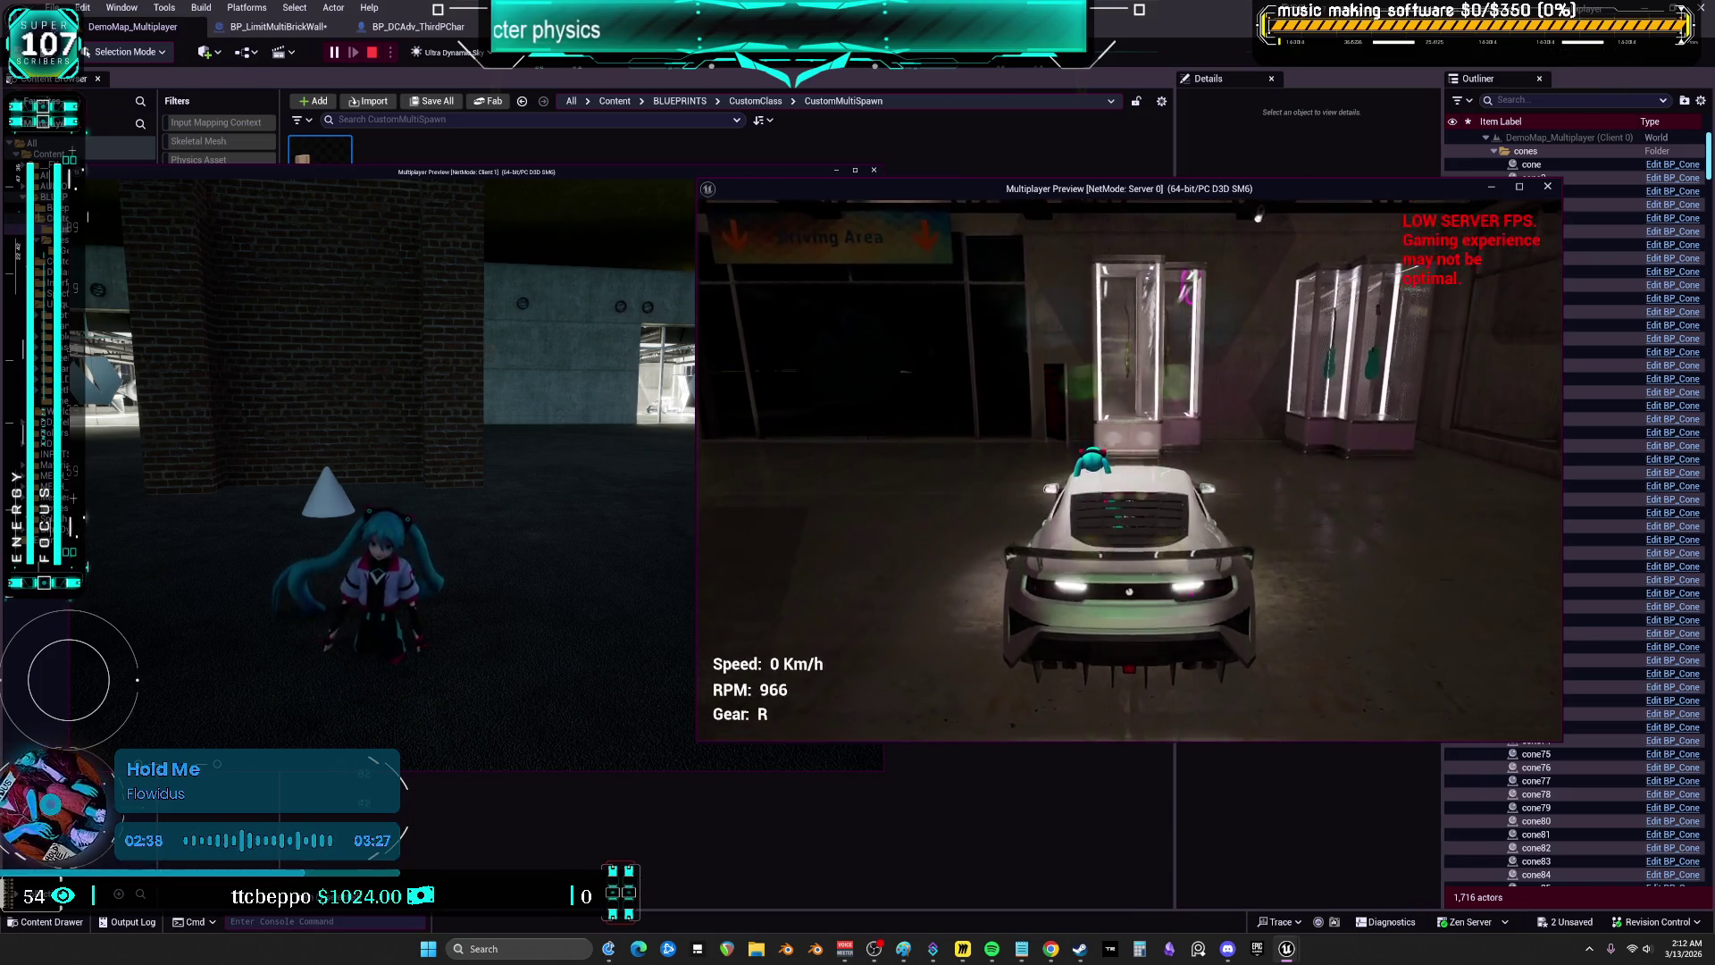
- Drive the server car at the brick wall, brake, and reverse beside the brick pillar
key("w")
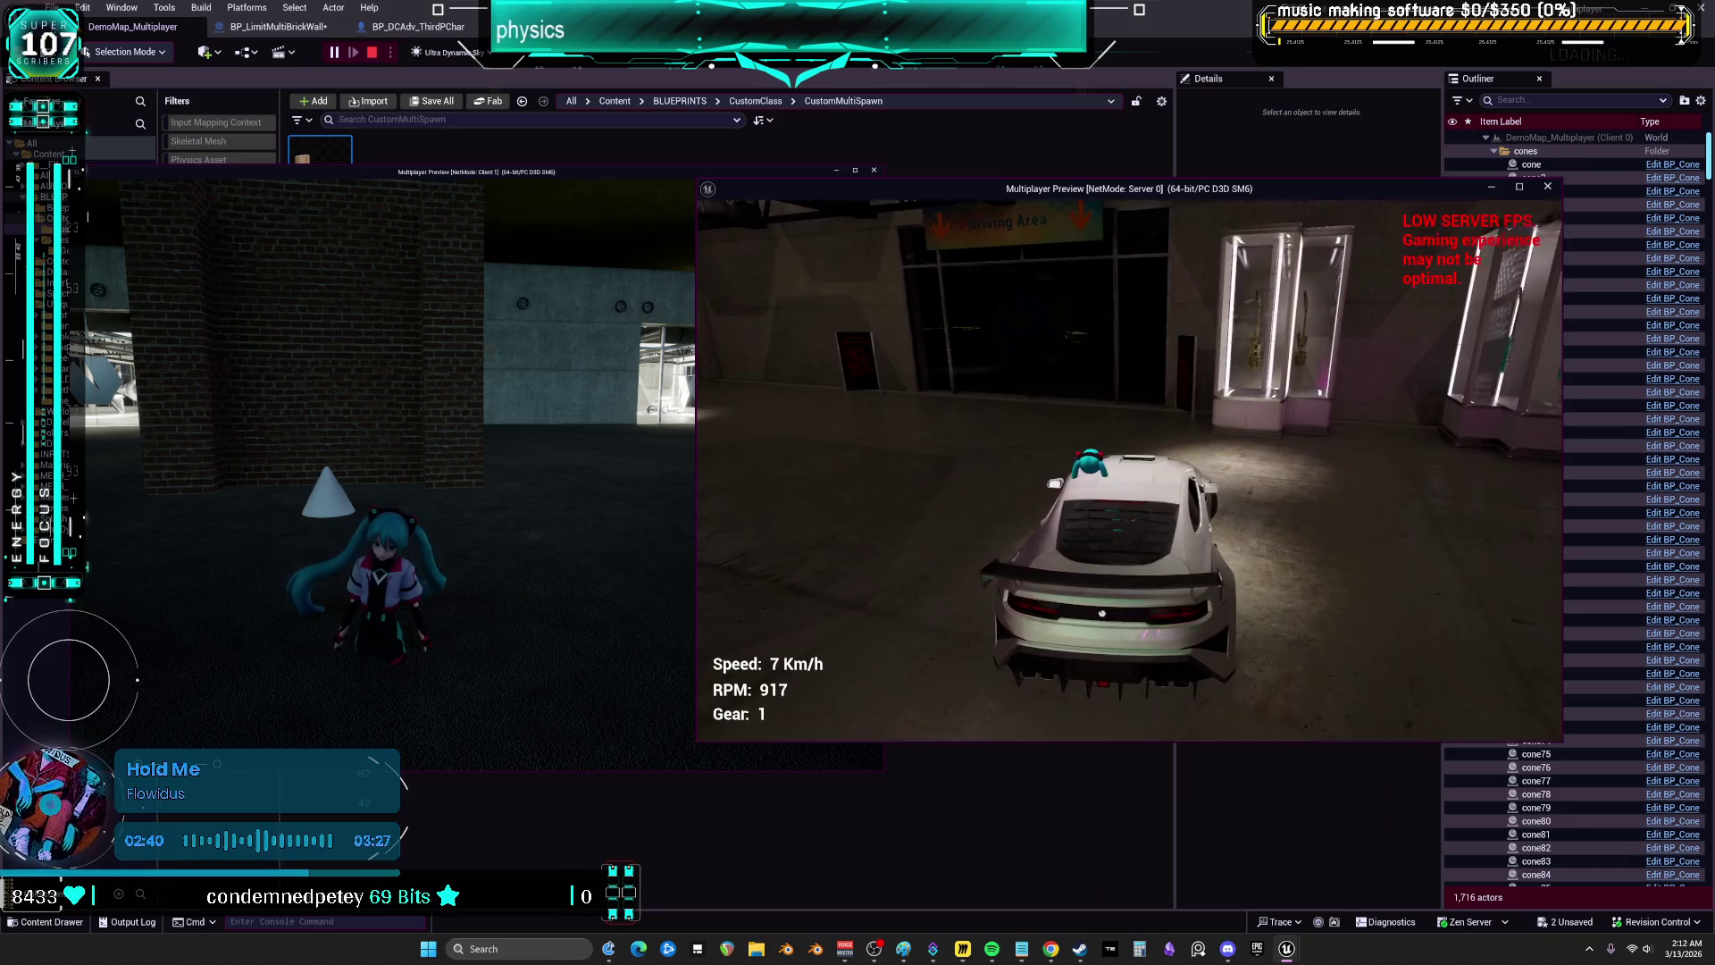
key("w")
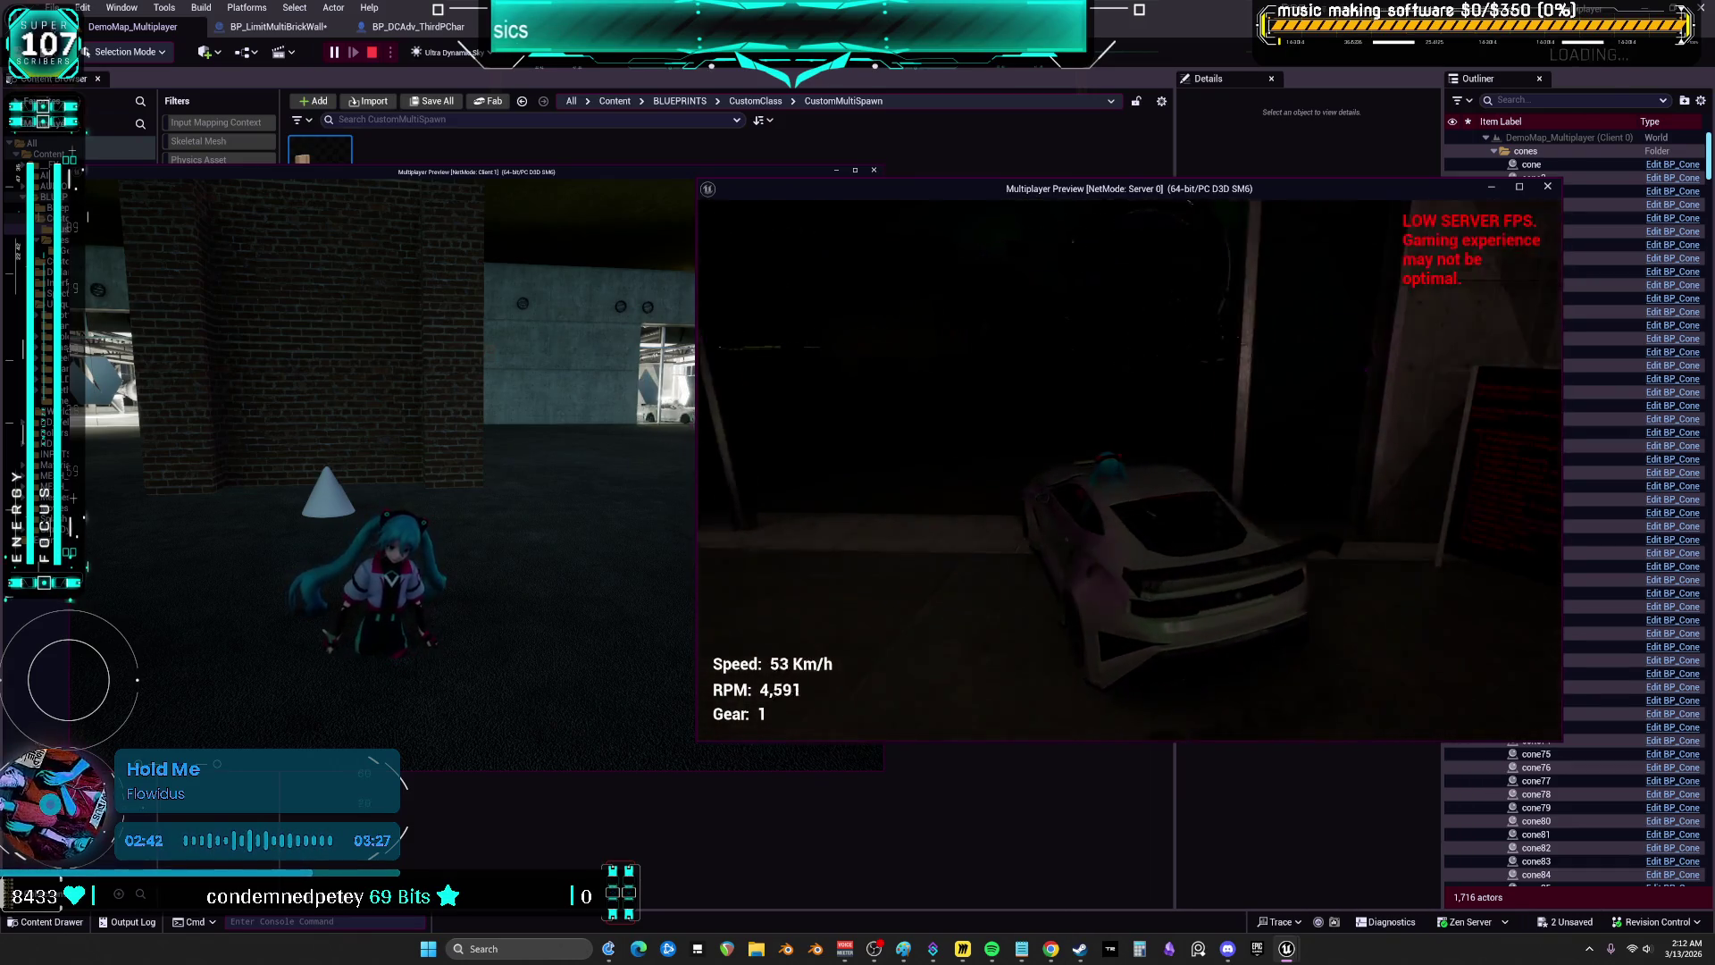
key("w")
key("s")
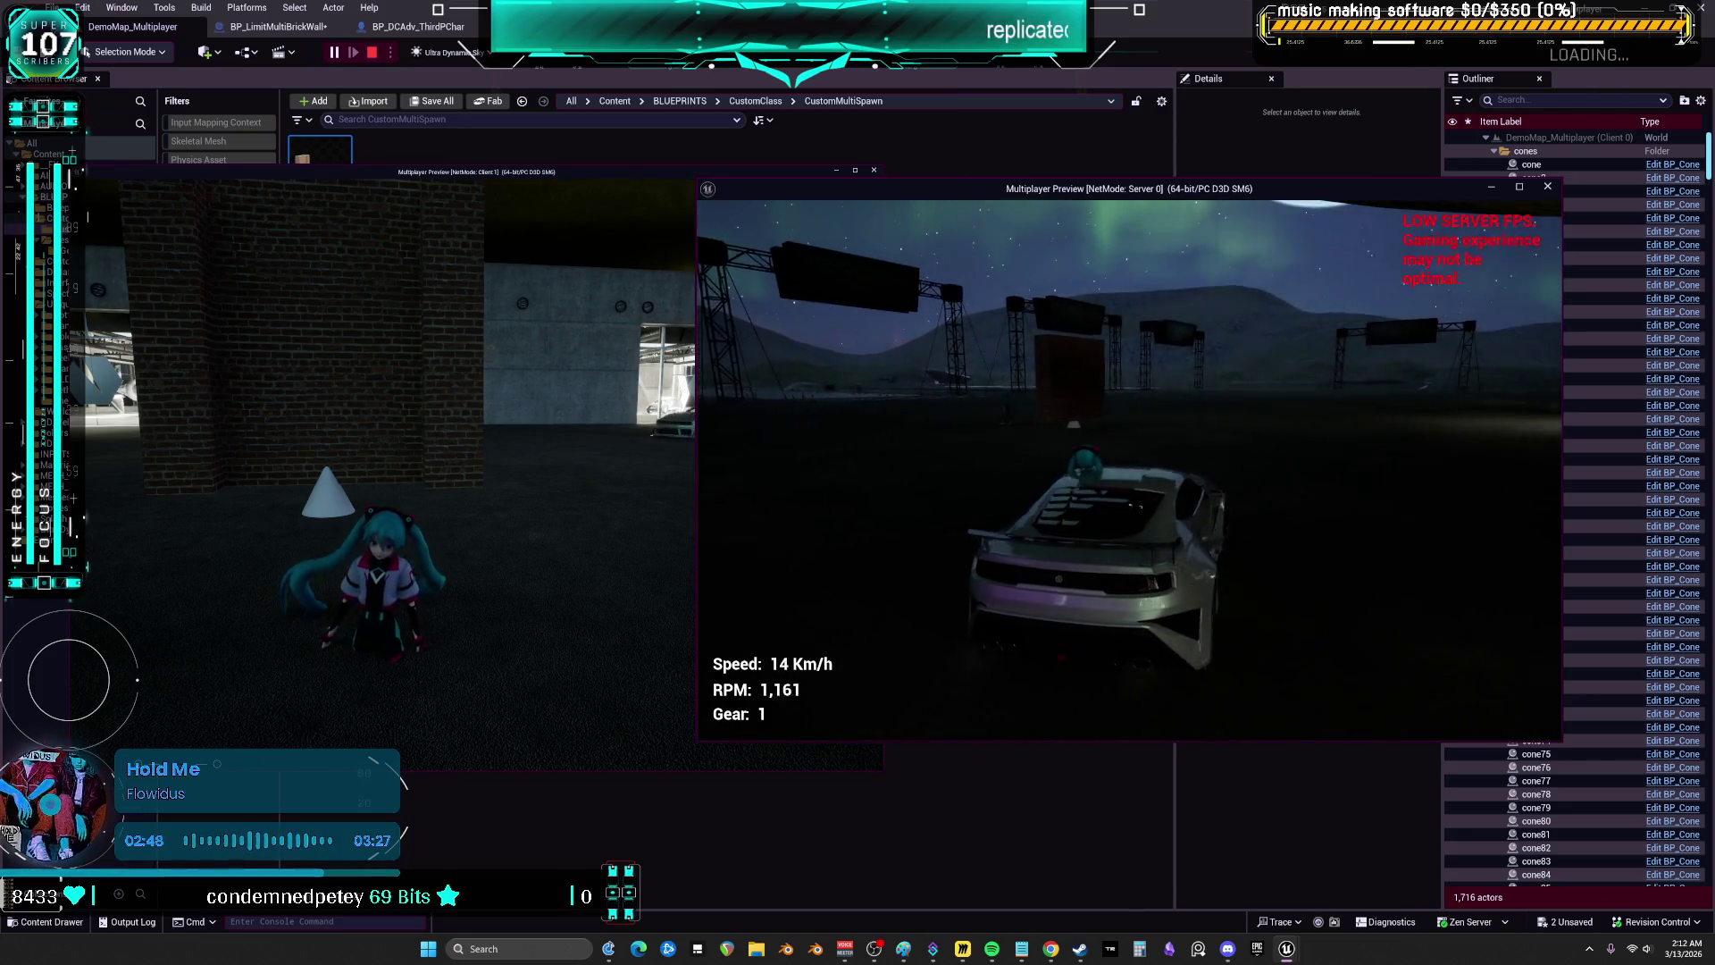
key("w")
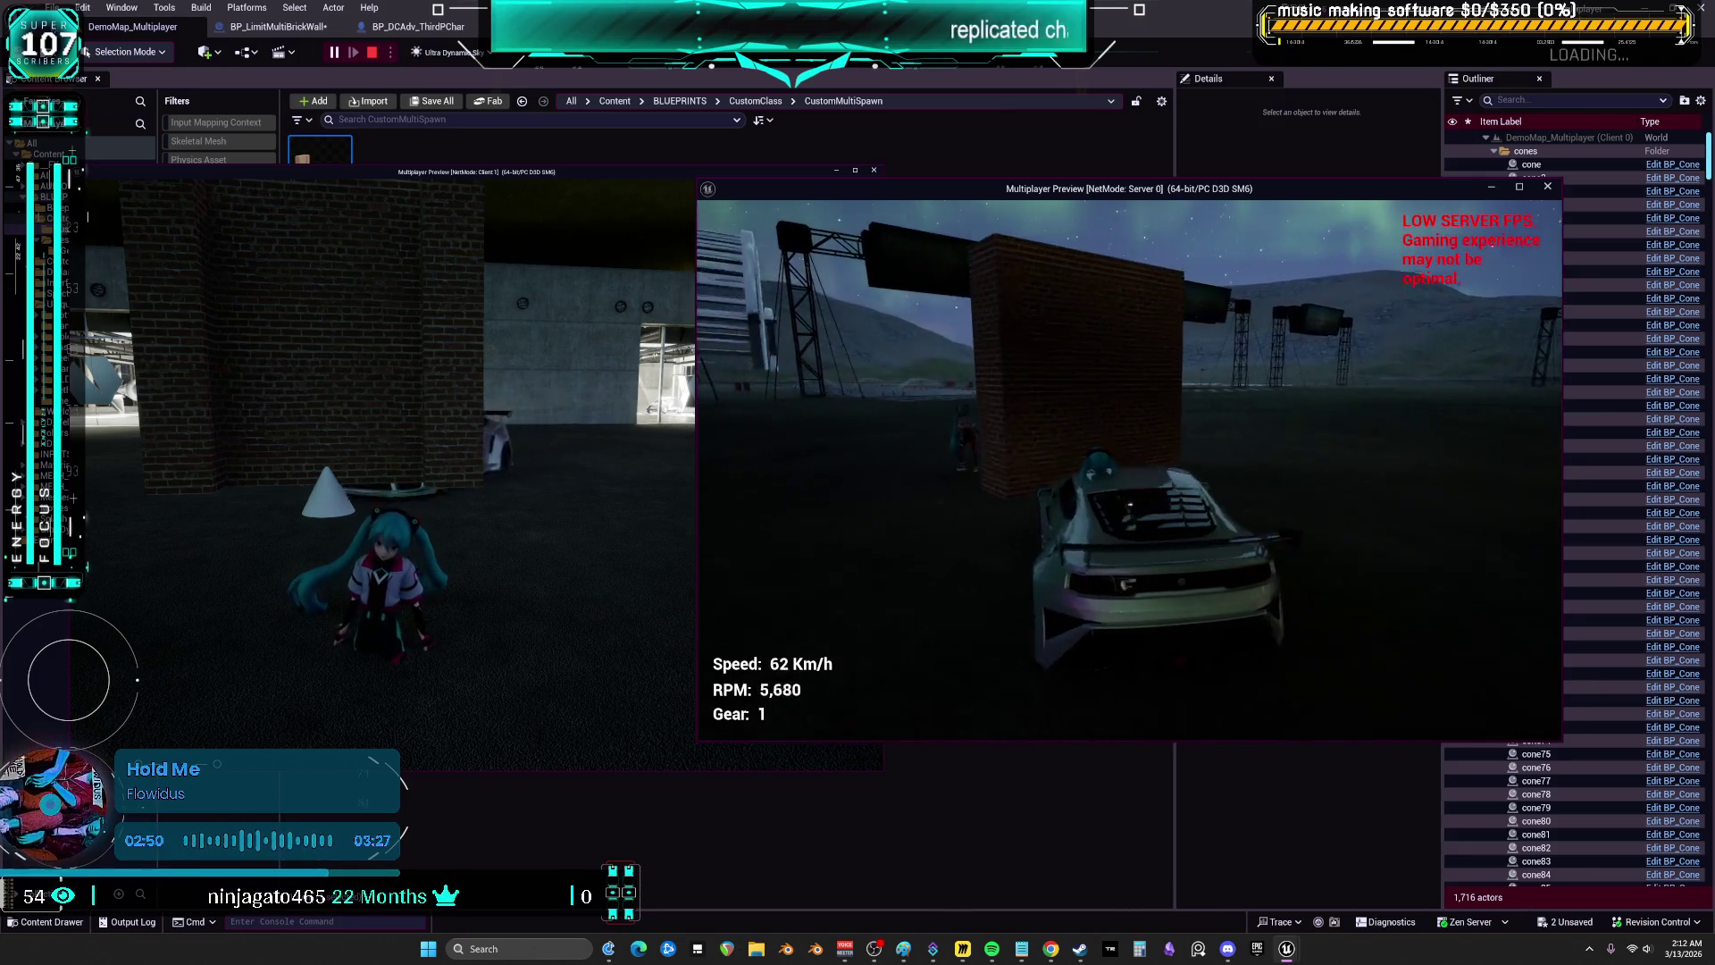
key("s")
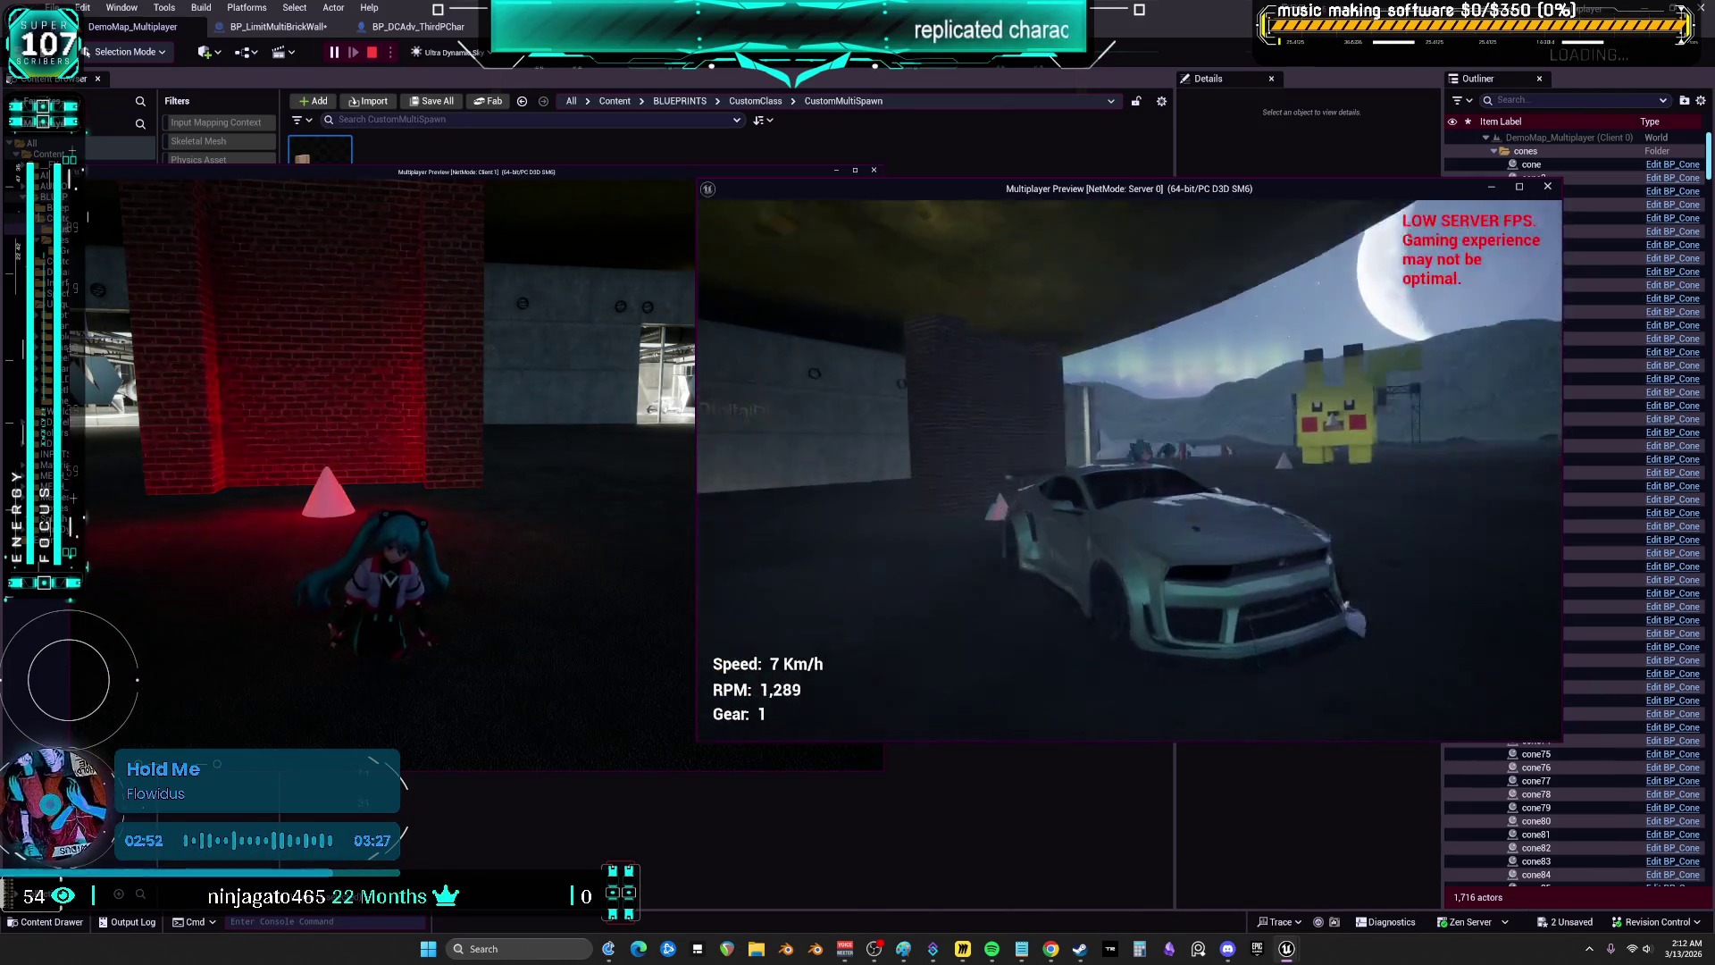
key("s")
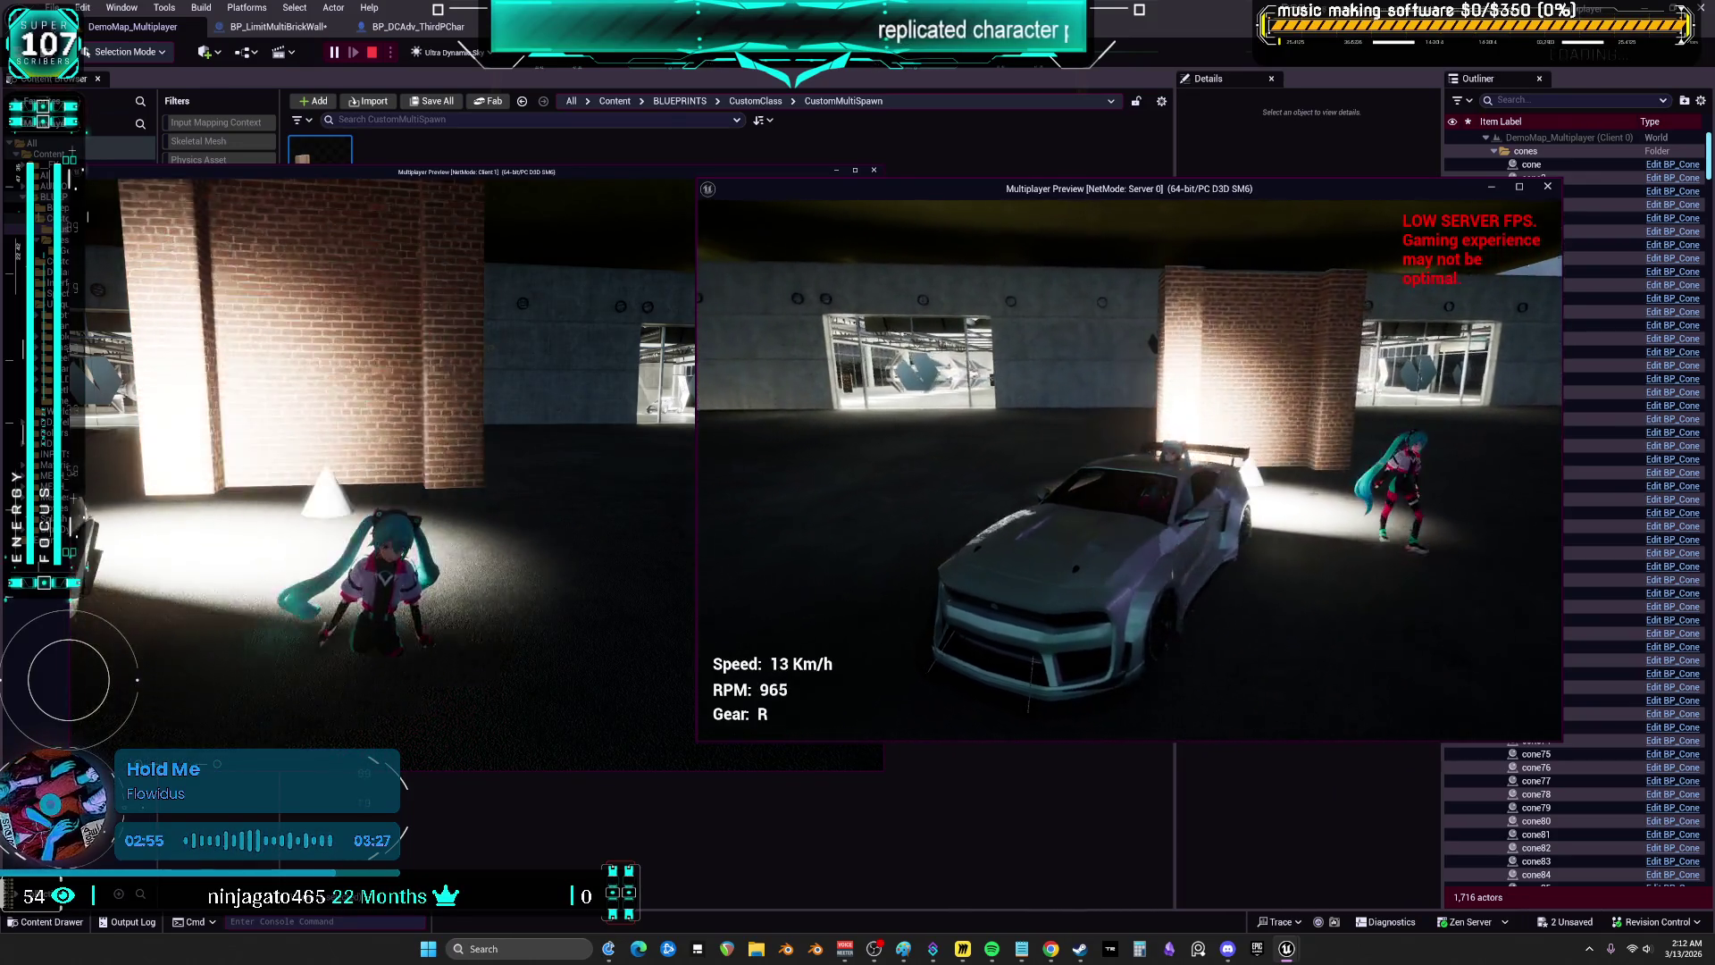
key("s")
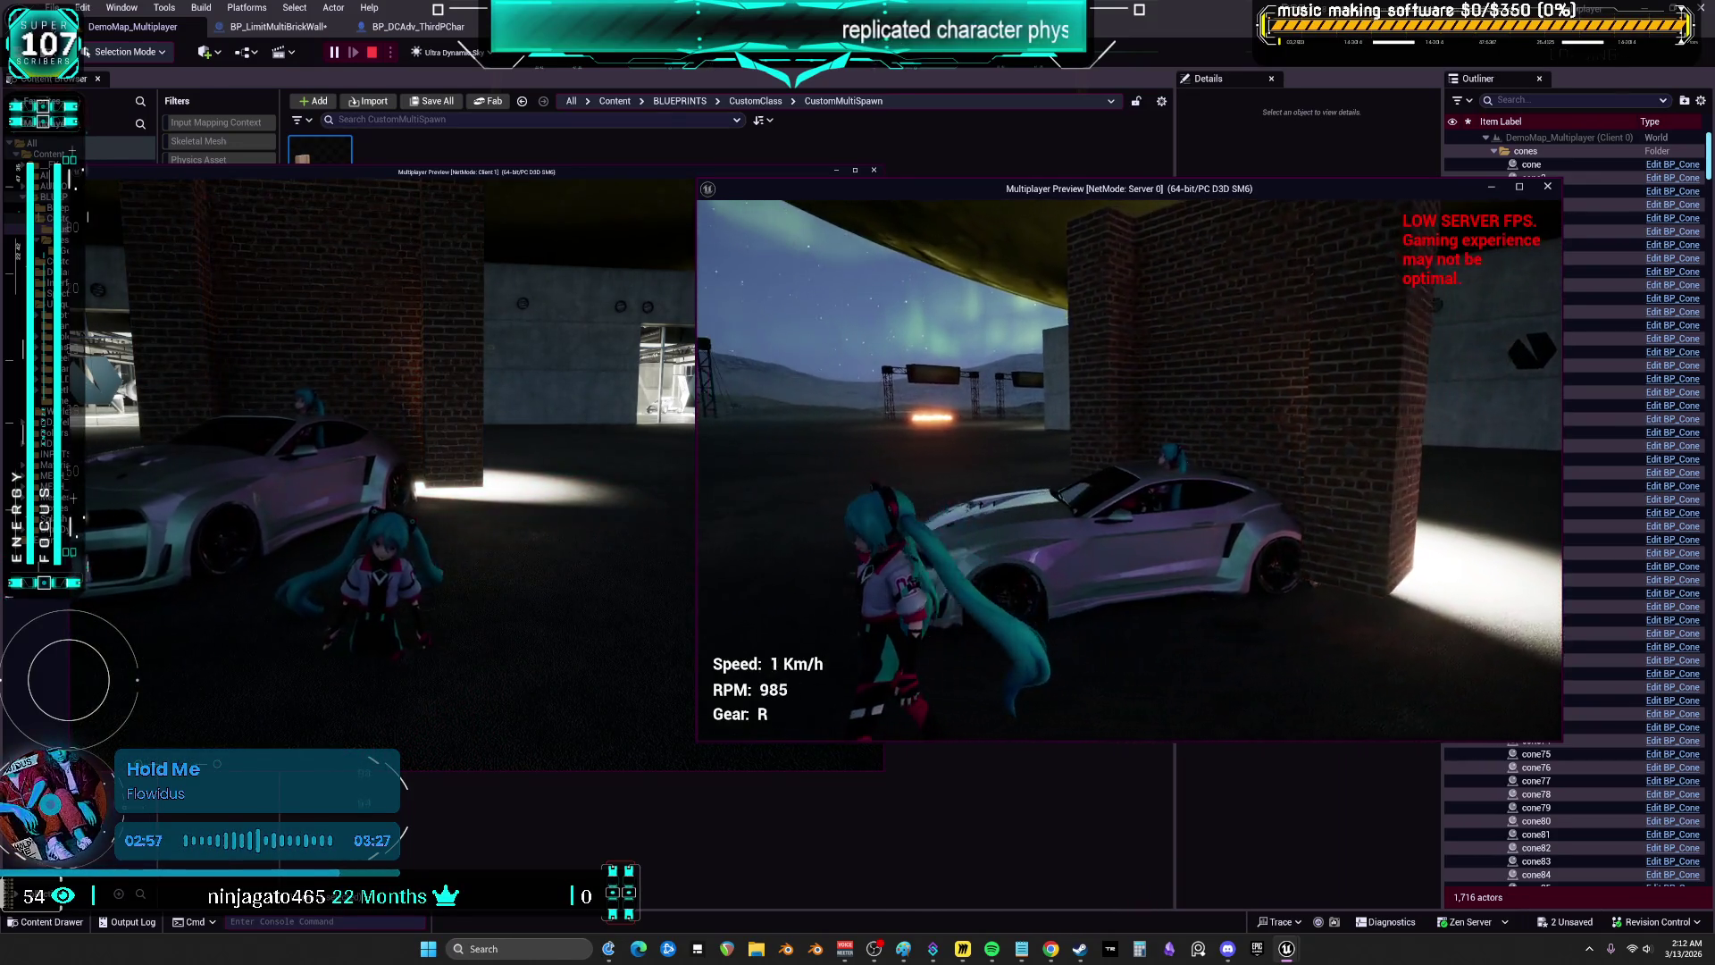
key("s")
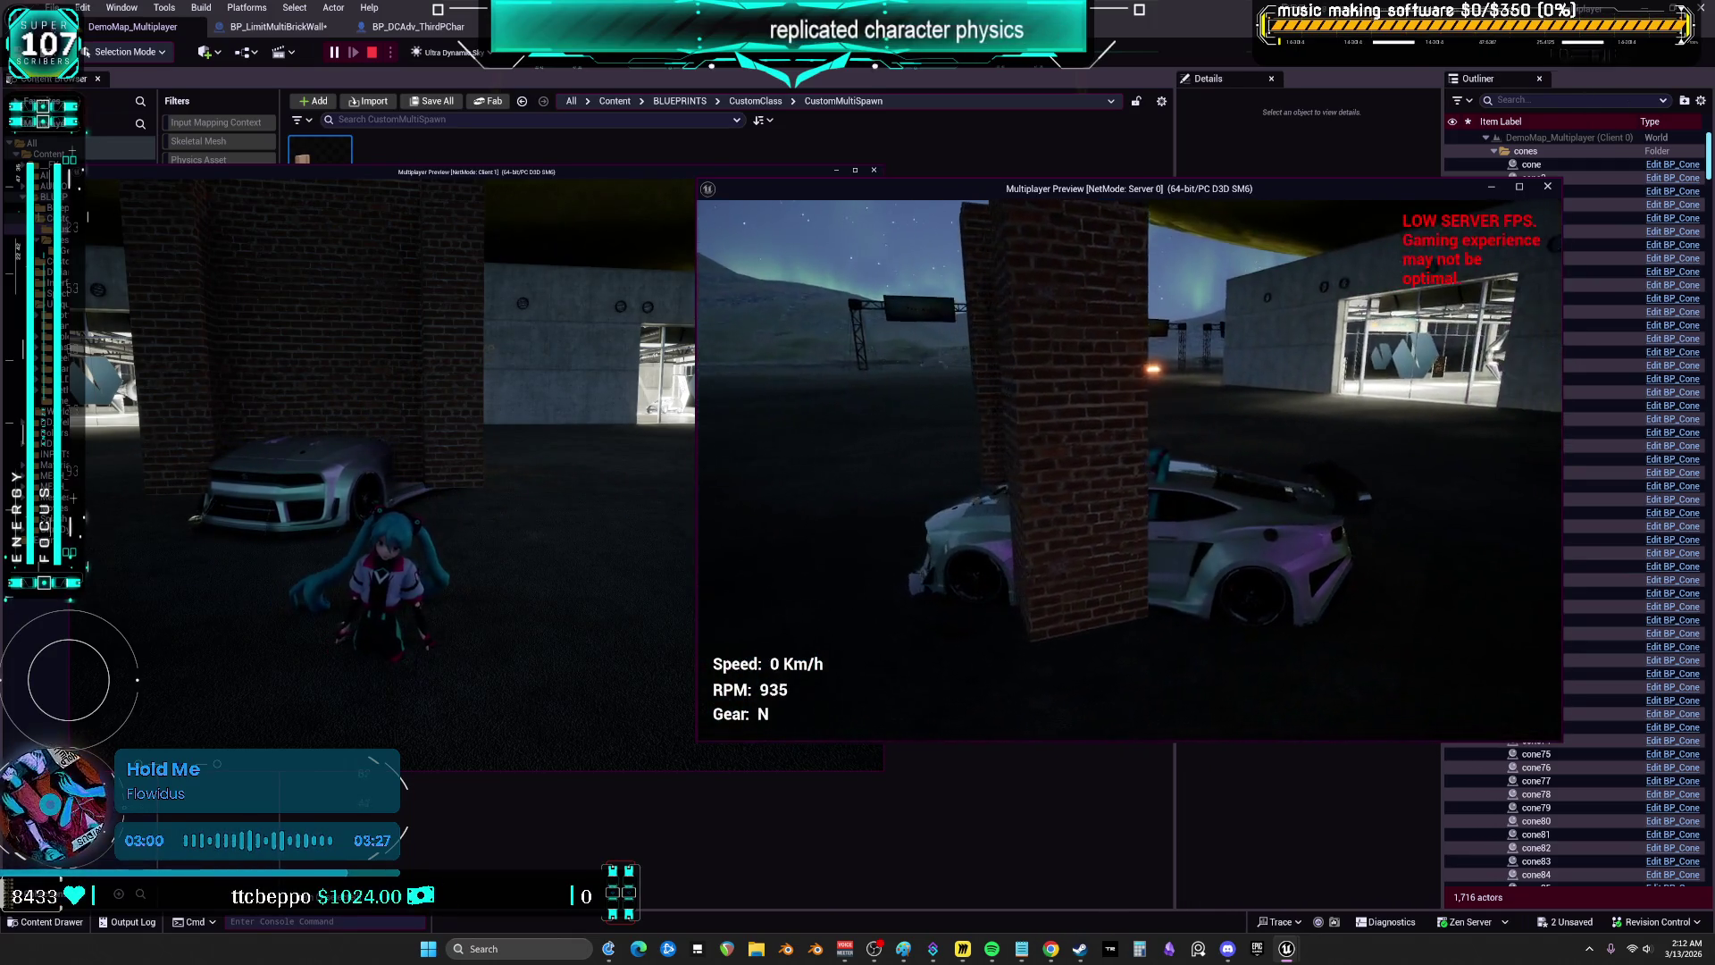
key("s")
- Exit the car, climb the brick pillar, switch to wireframe with F1, and stop the session
key("e")
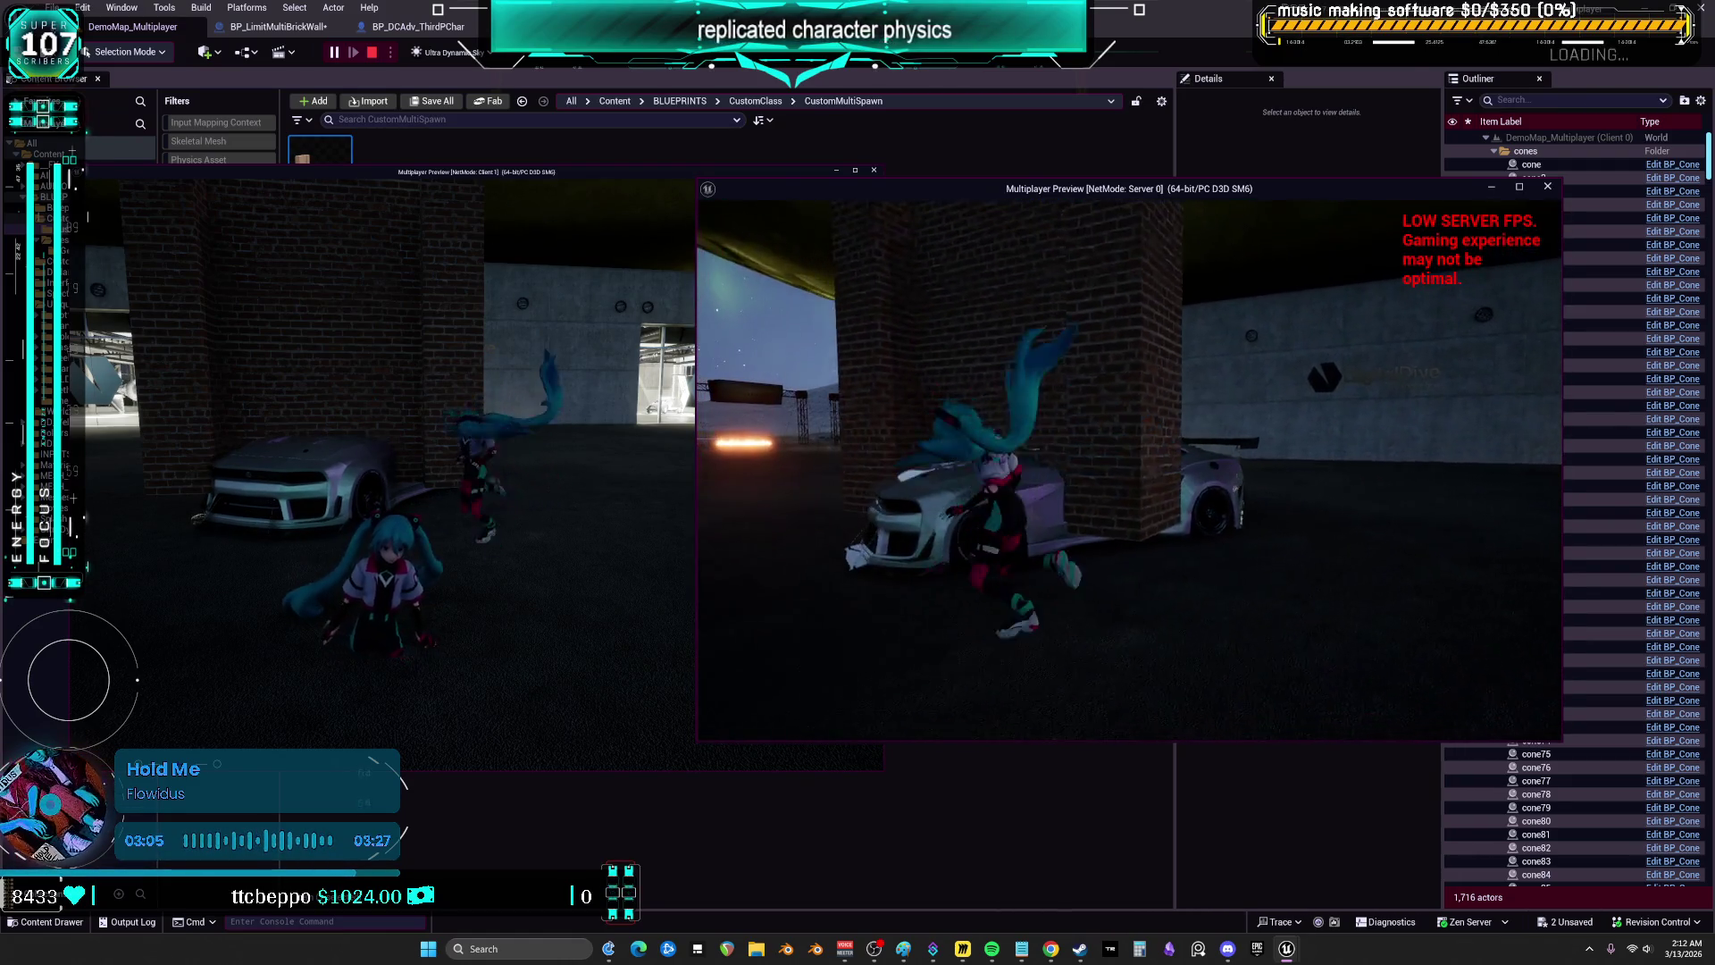
key("space")
key("w")
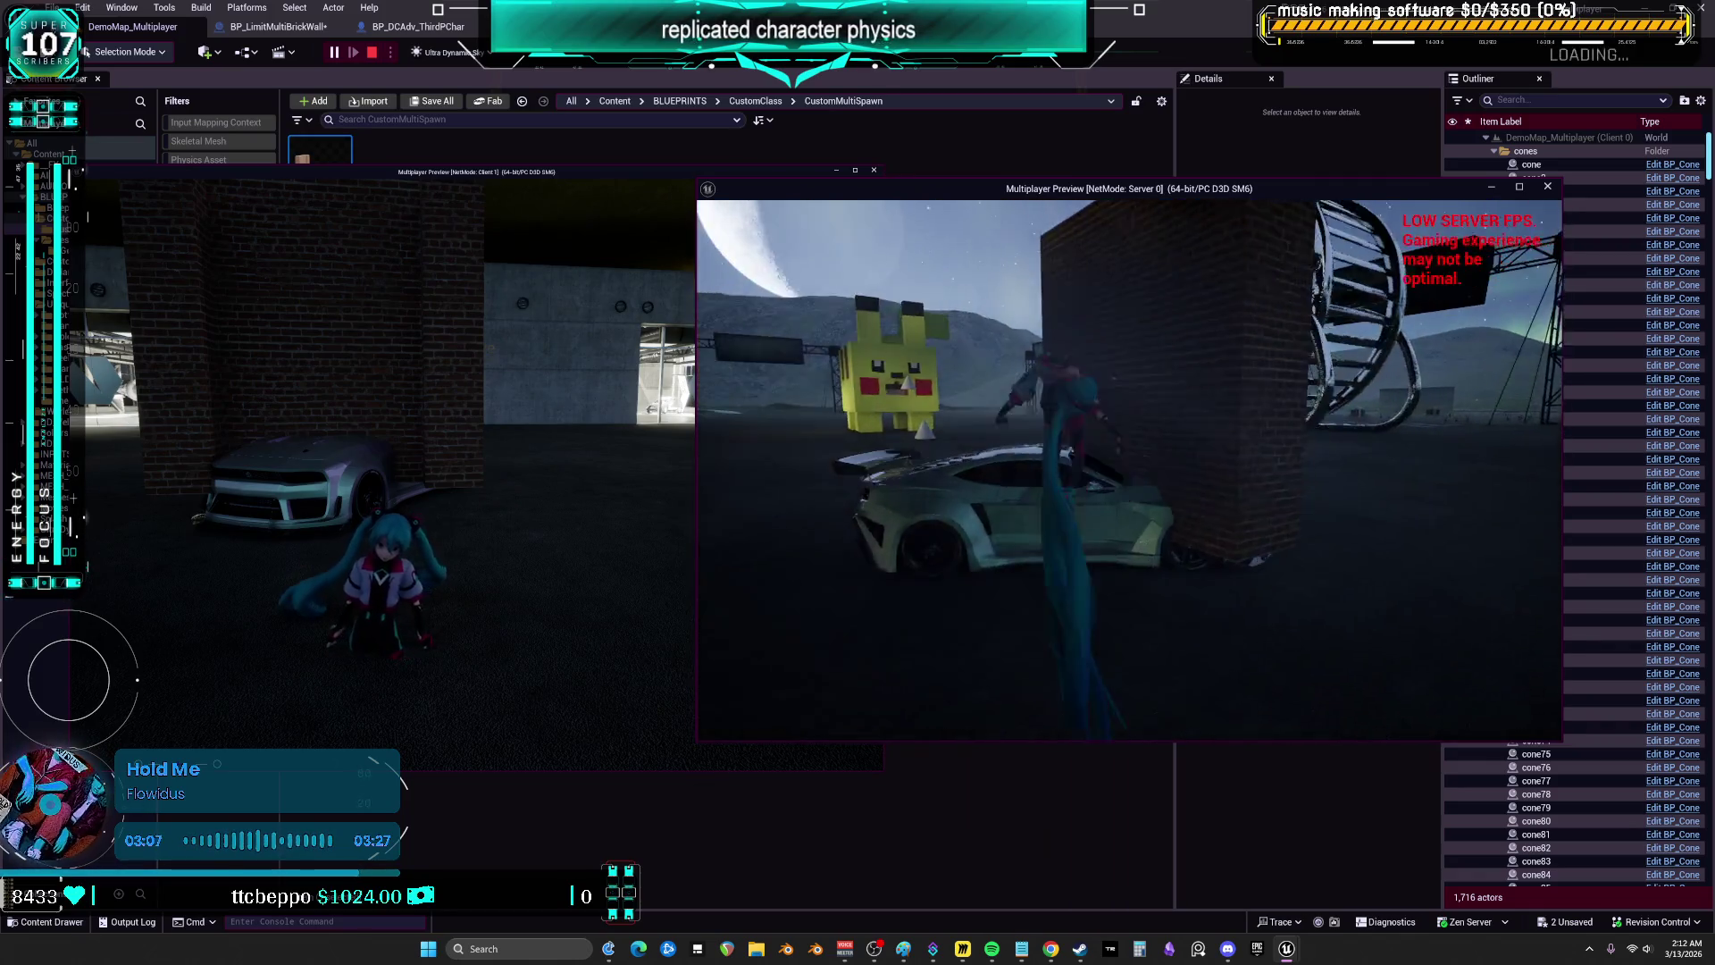
key("w")
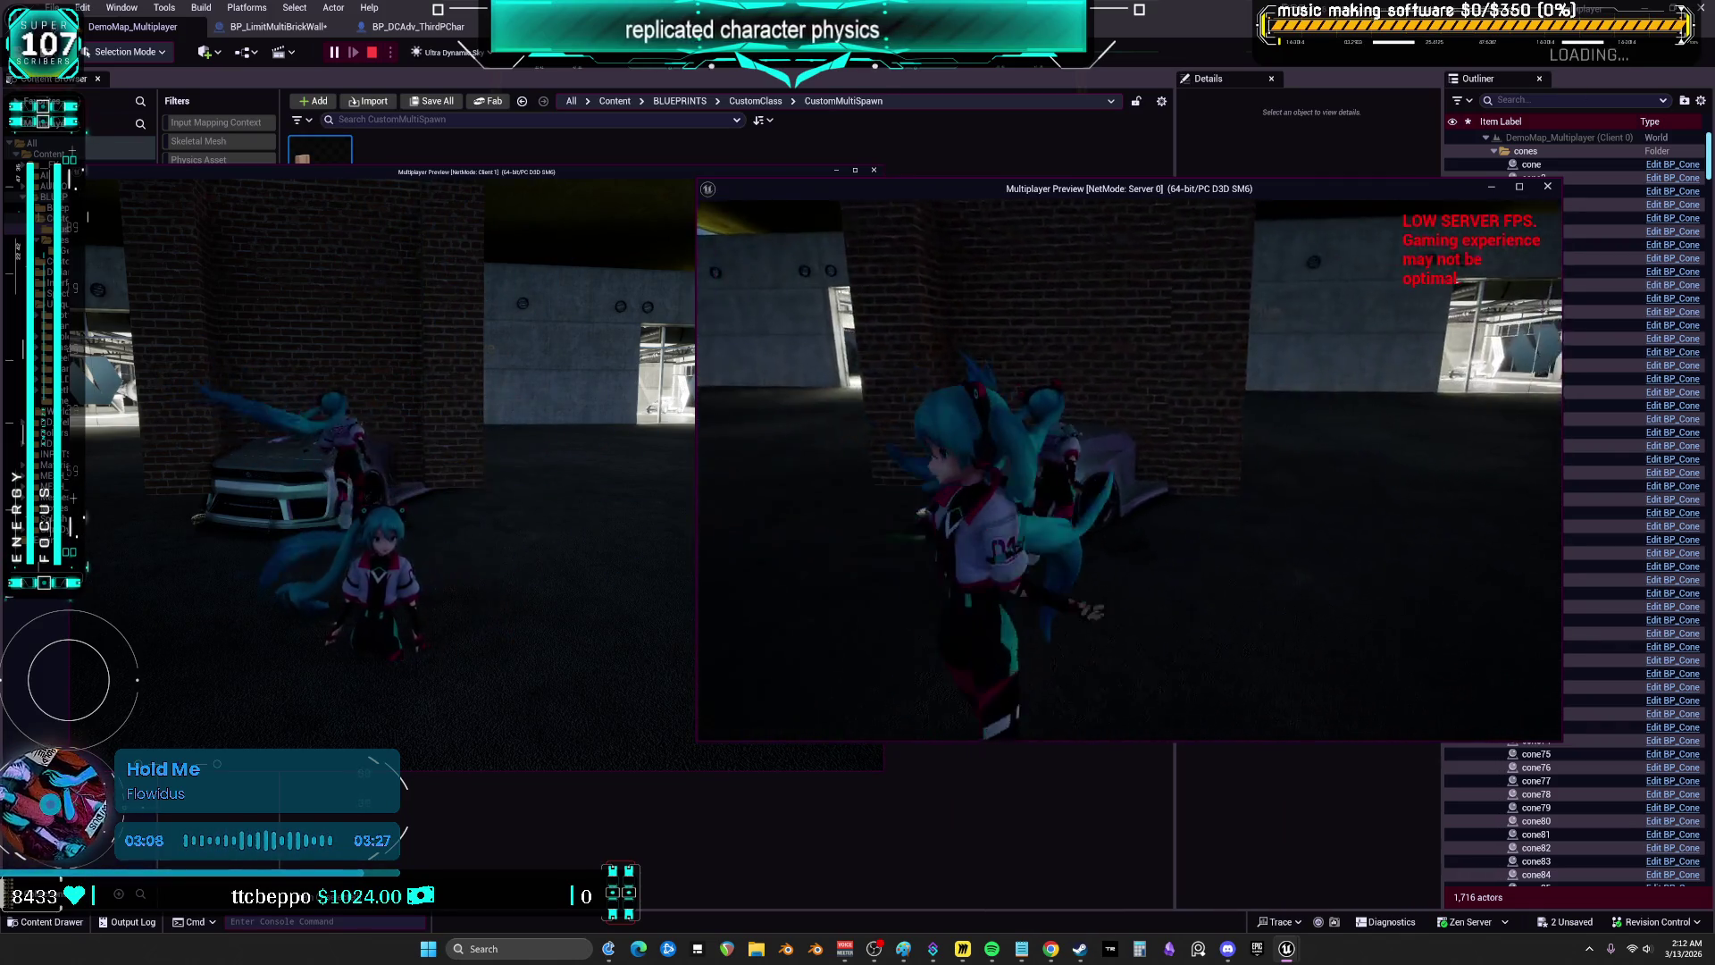
key("w")
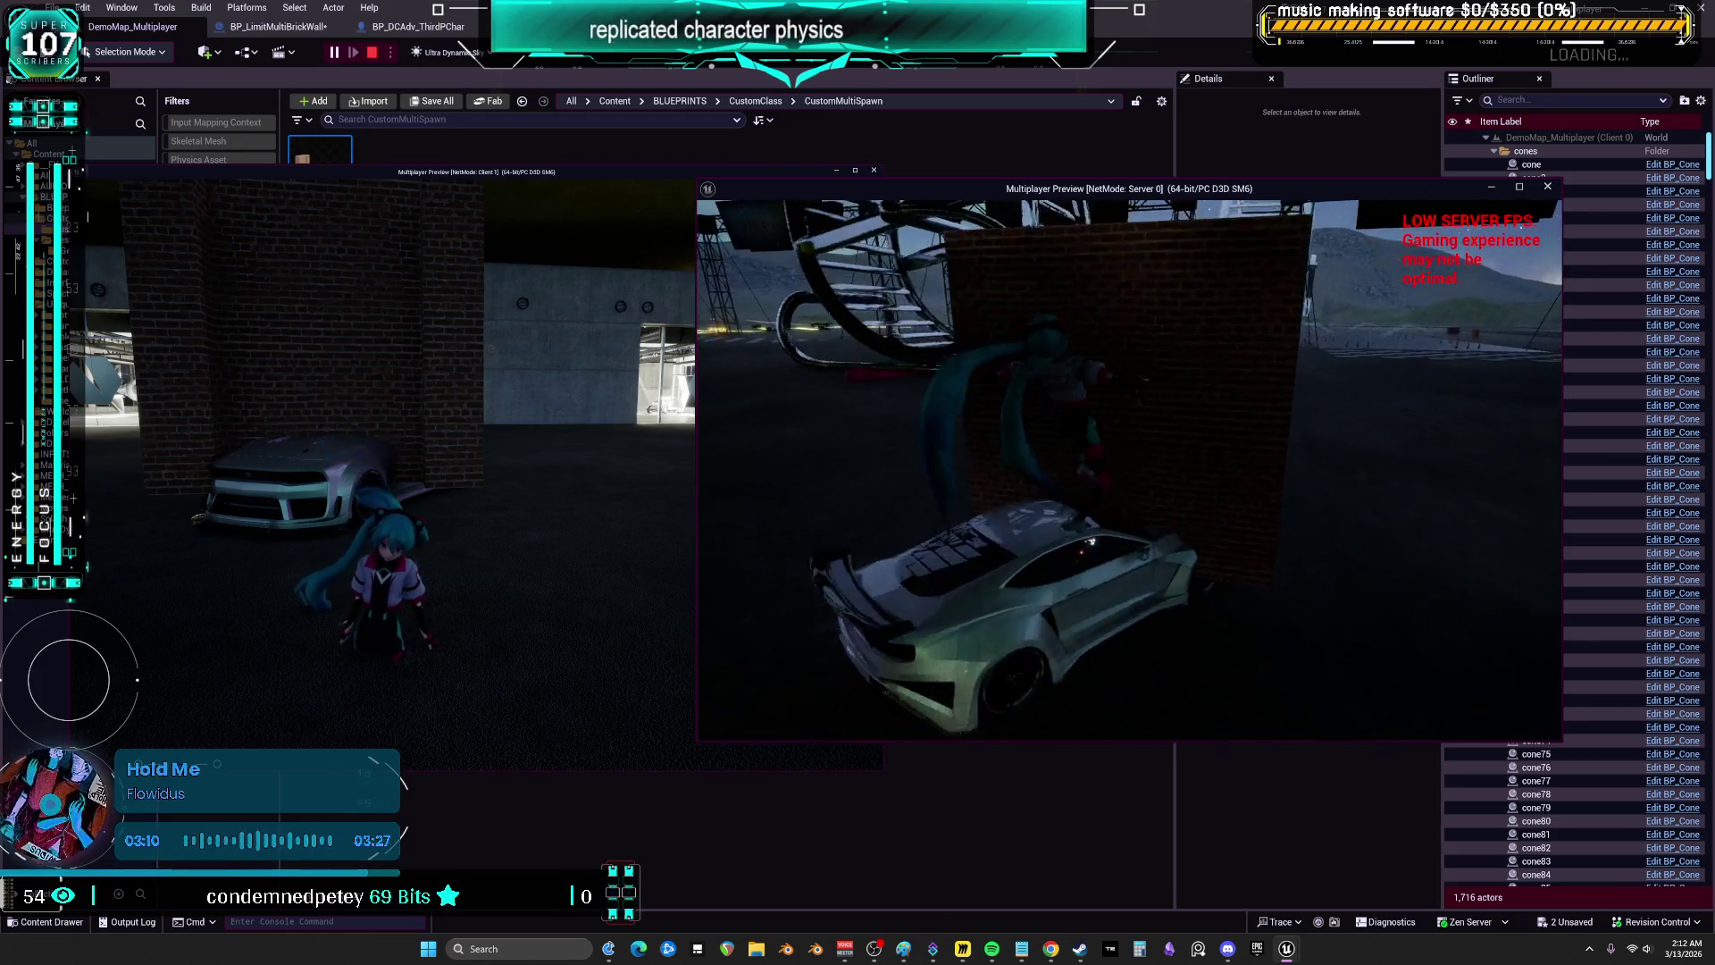
key("w")
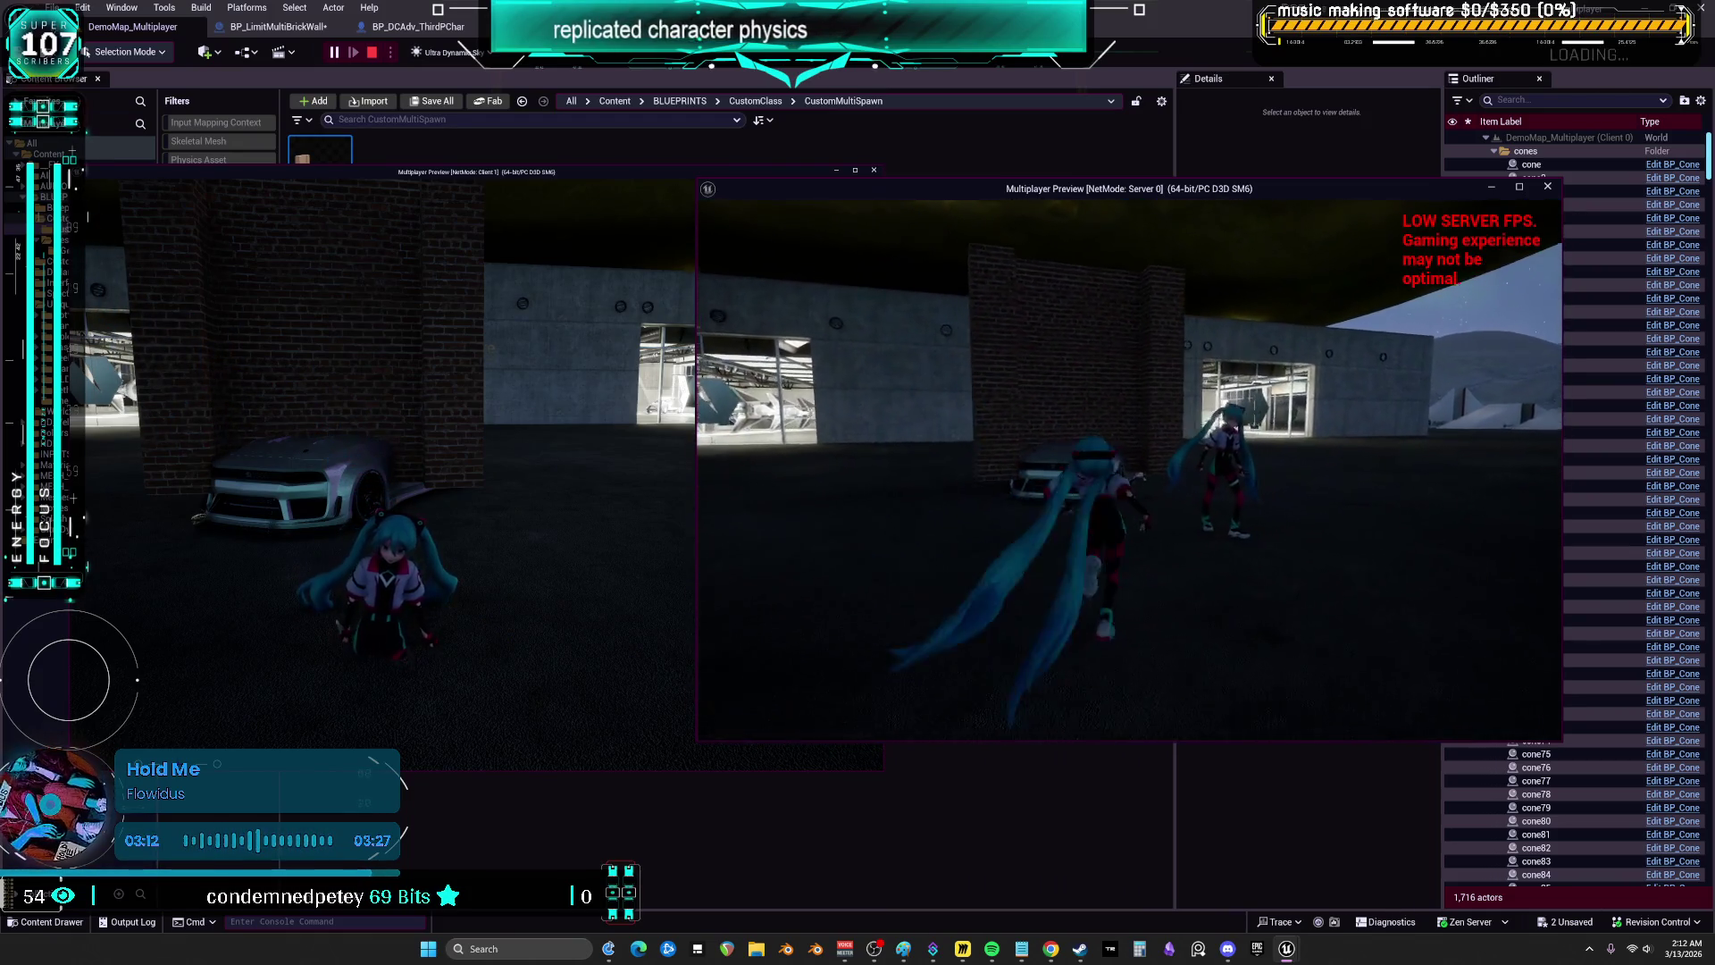
key("w")
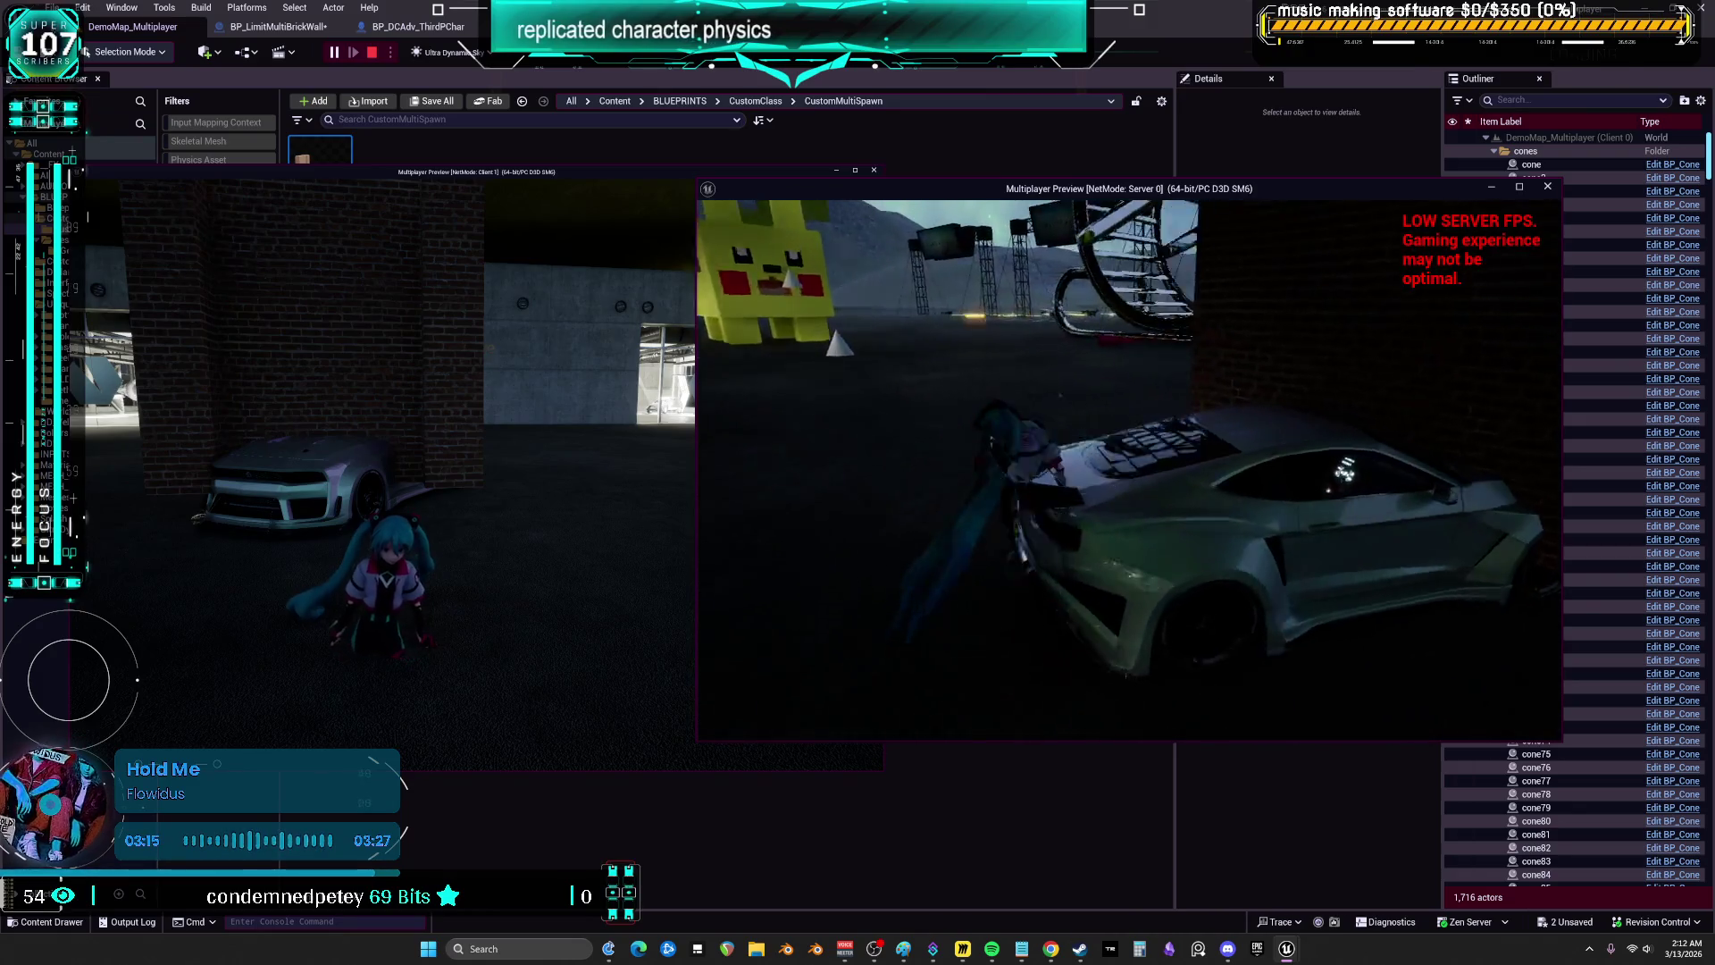
key("w")
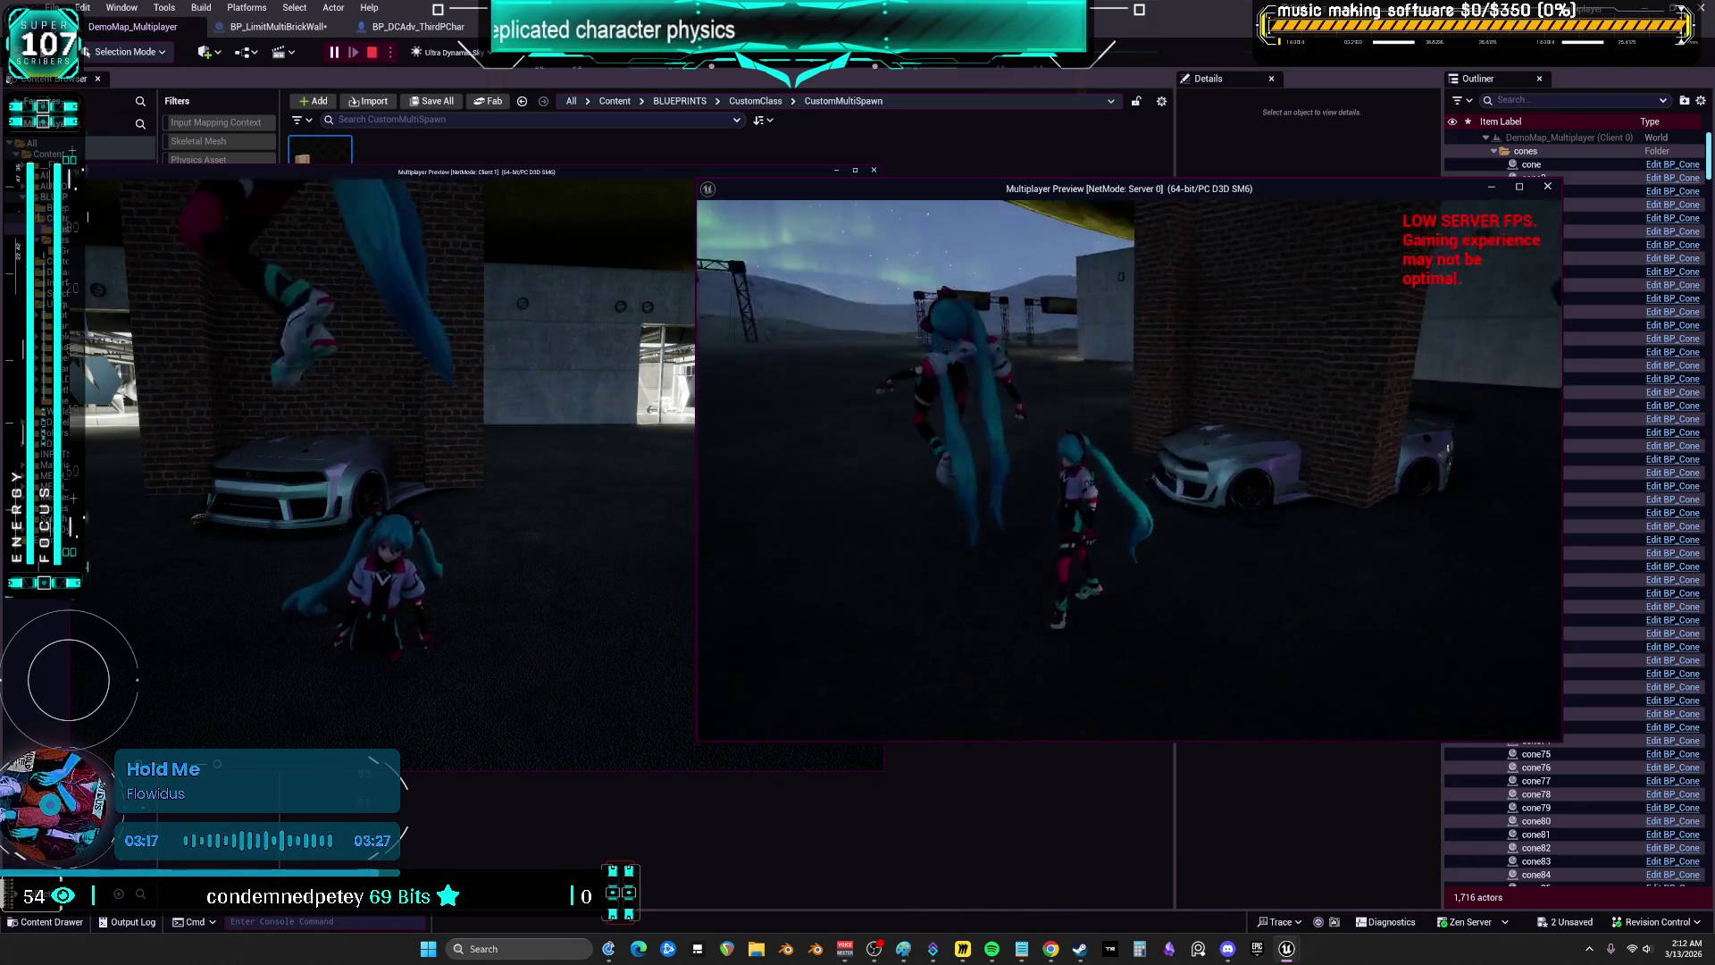
key("F1")
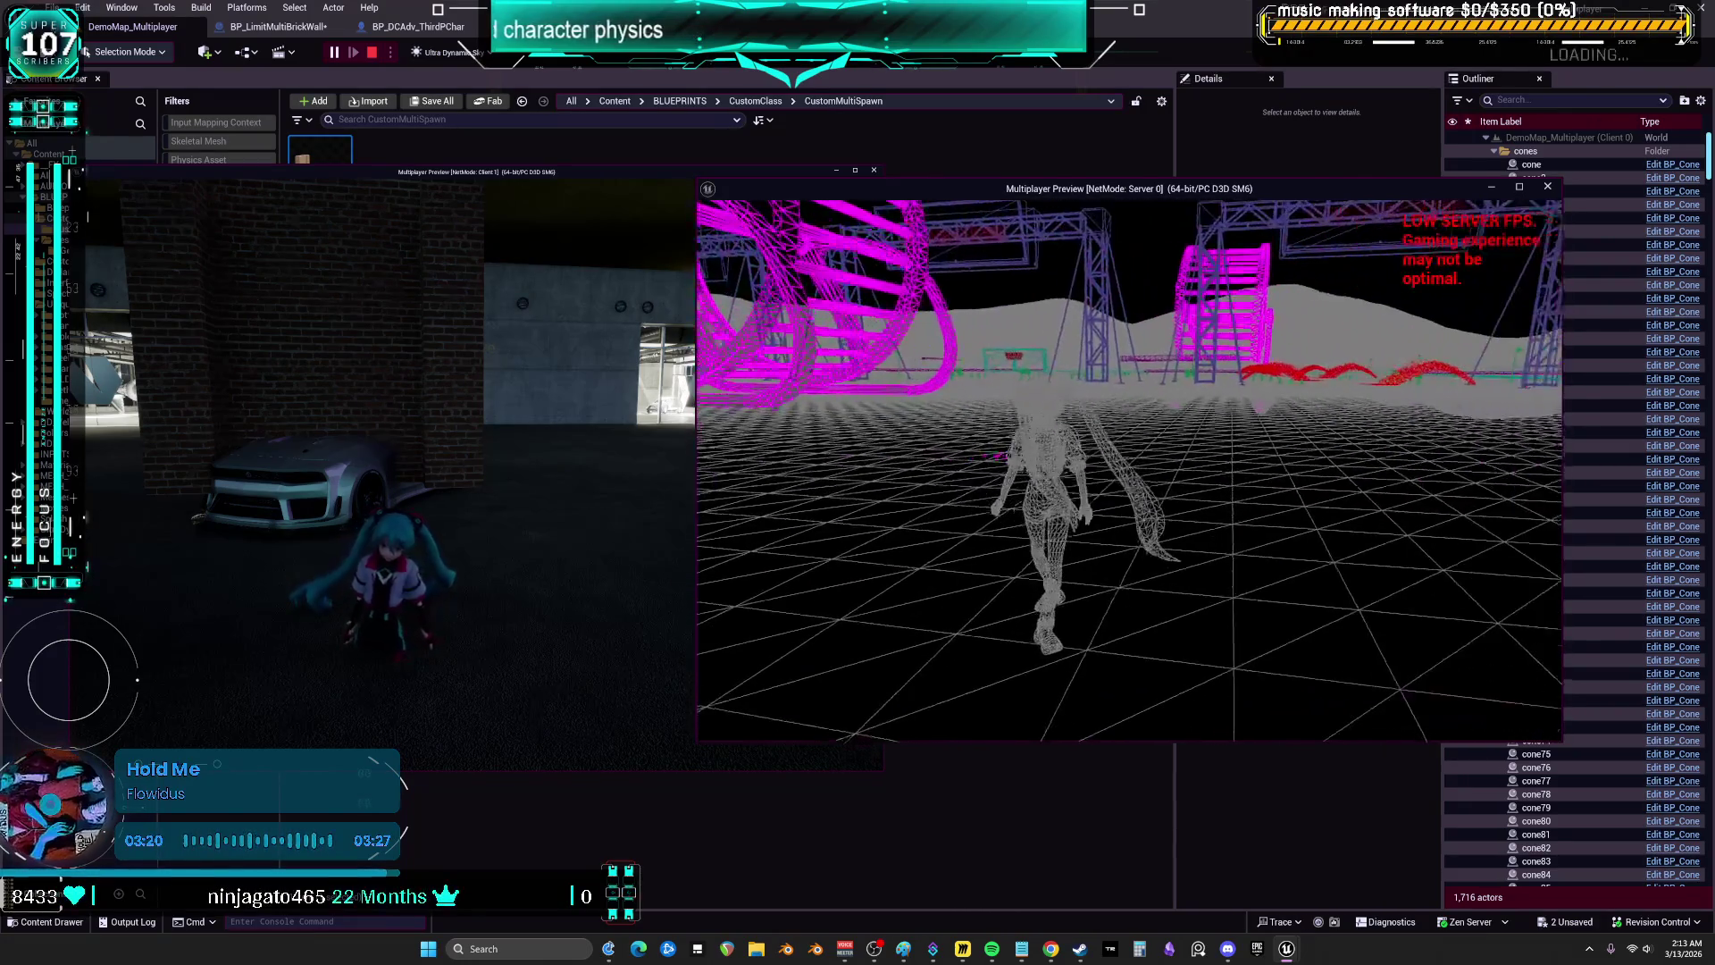
key("Escape")
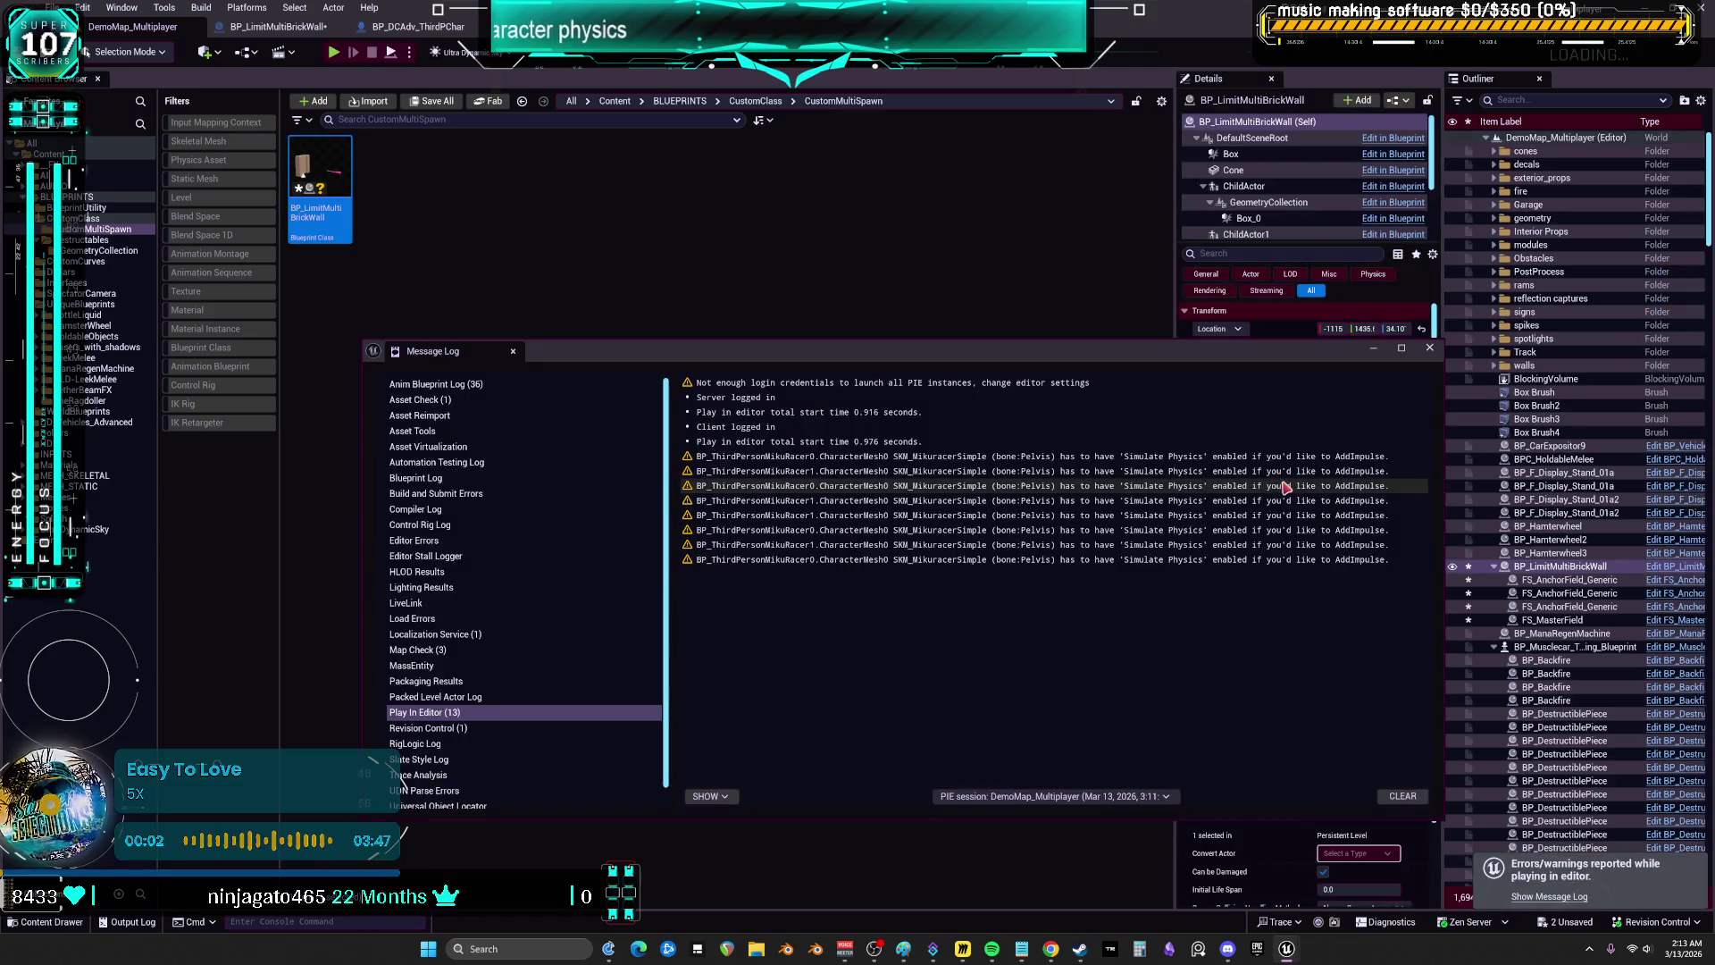
- Close the Message Log and go to the BP_DCAdv_ThirdPChar blueprint
left_click(1429, 349)
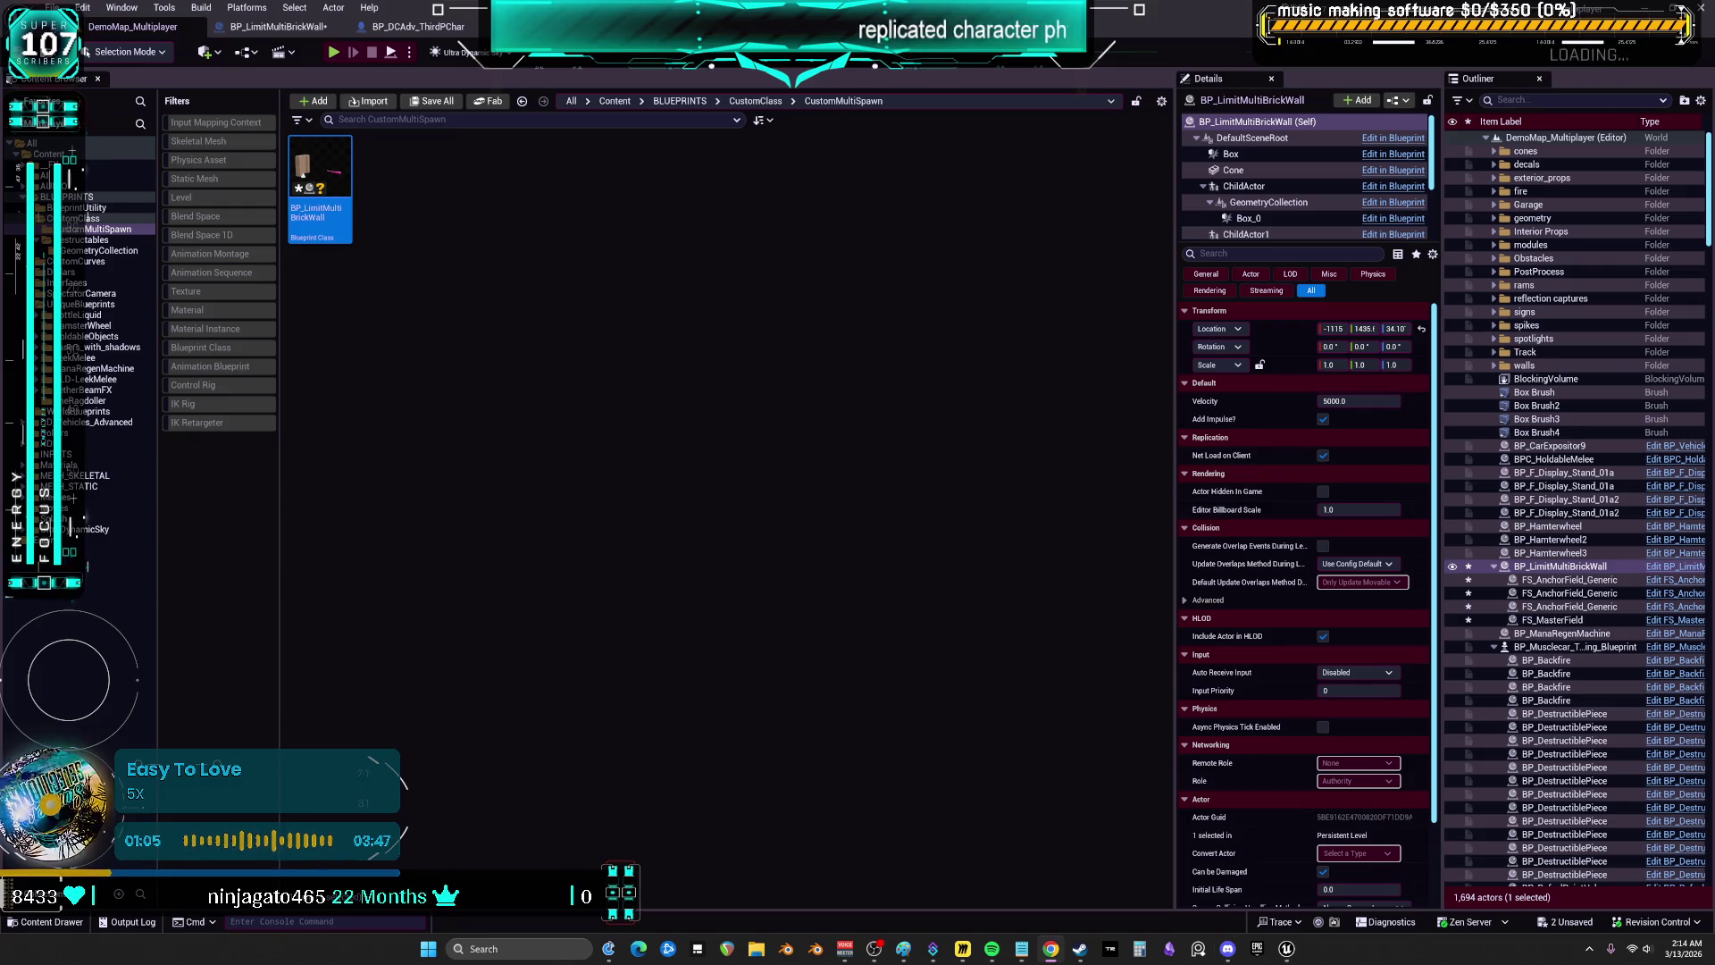
left_click(418, 26)
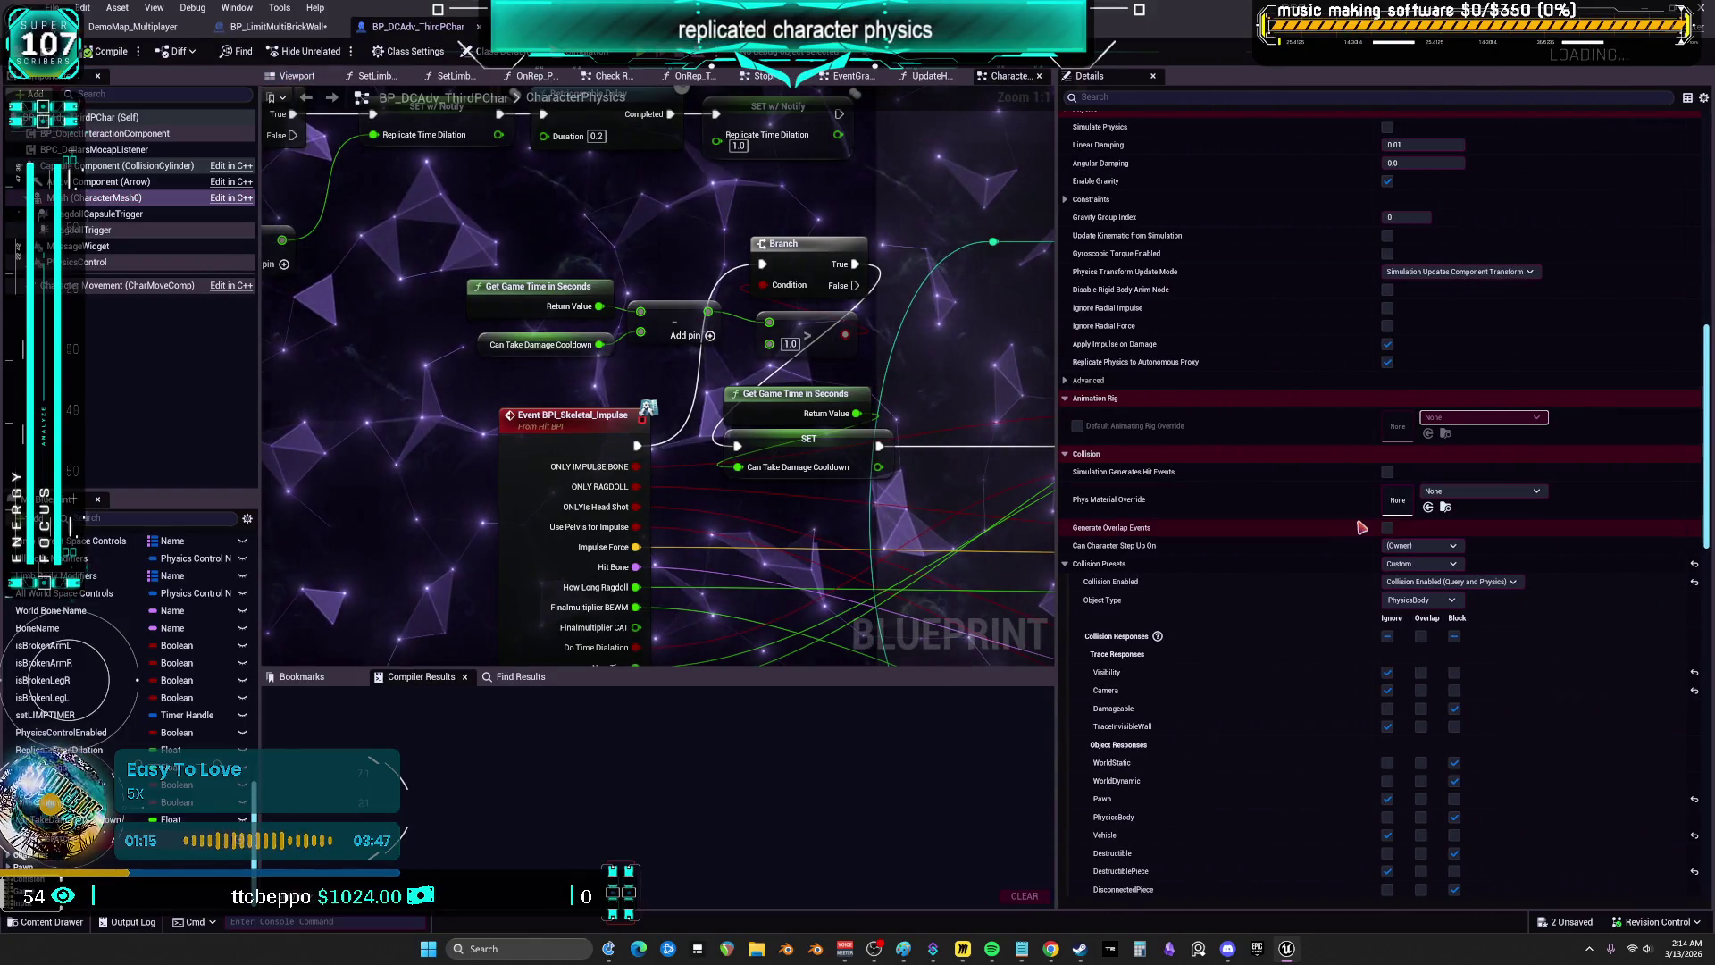
- Compare CollisionCylinder's collision settings with the wall GeometryCollection's physics settings
left_click(128, 167)
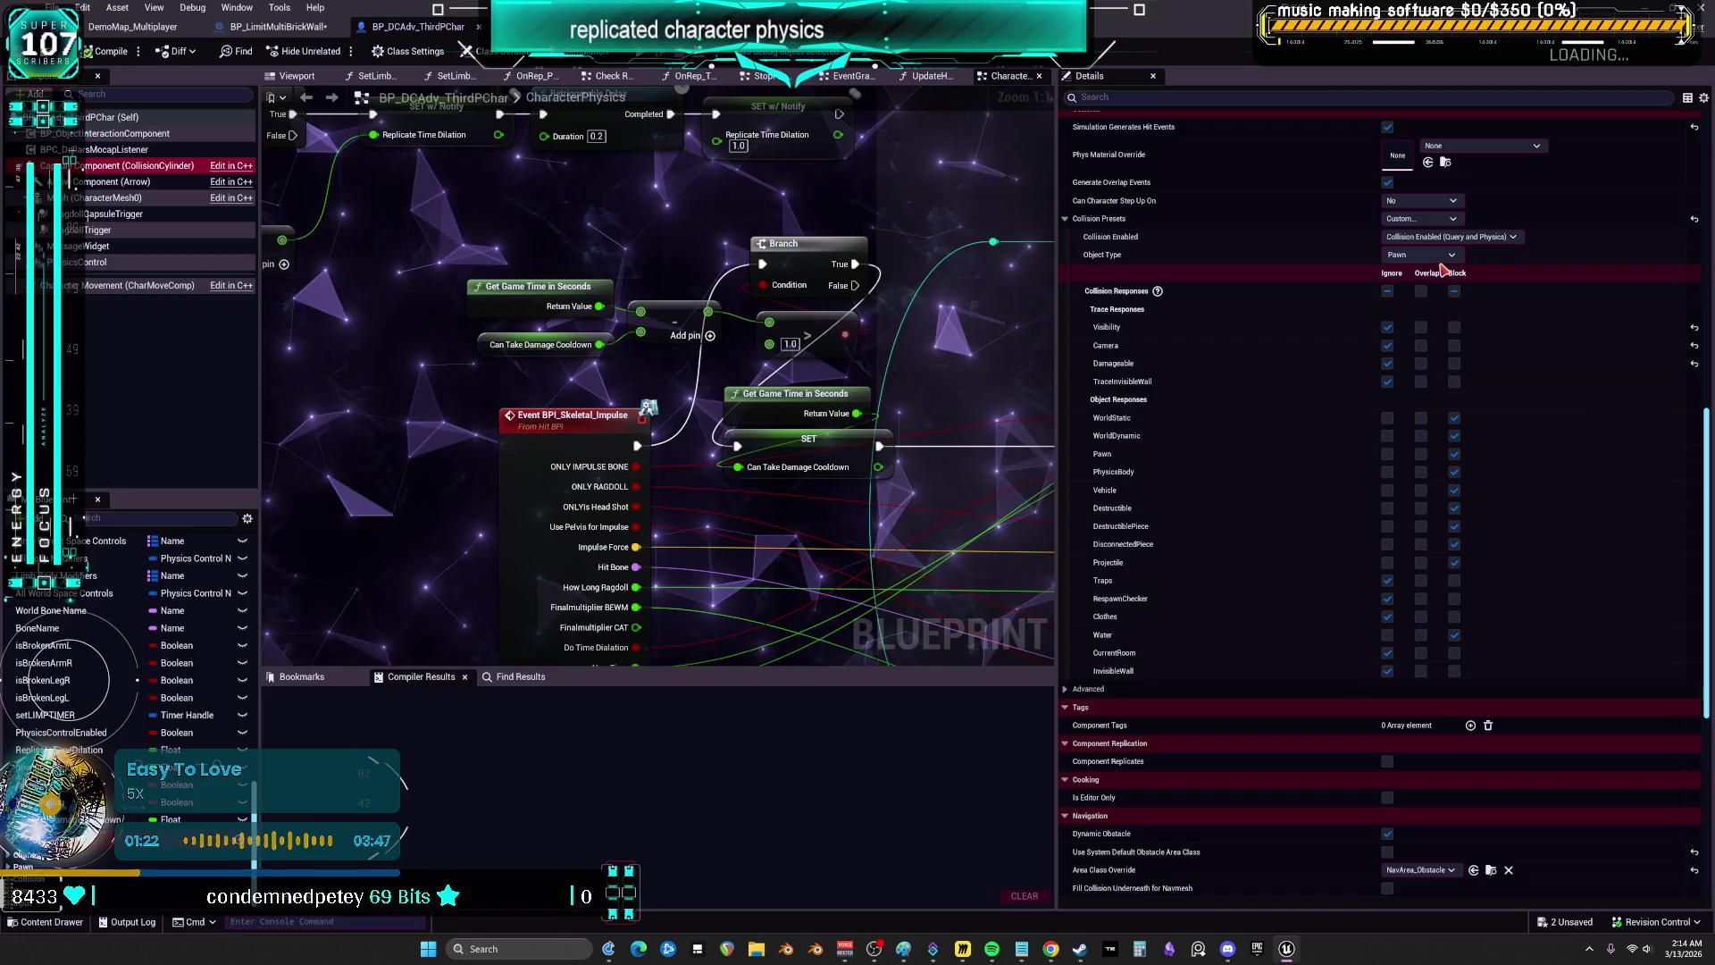
left_click(272, 27)
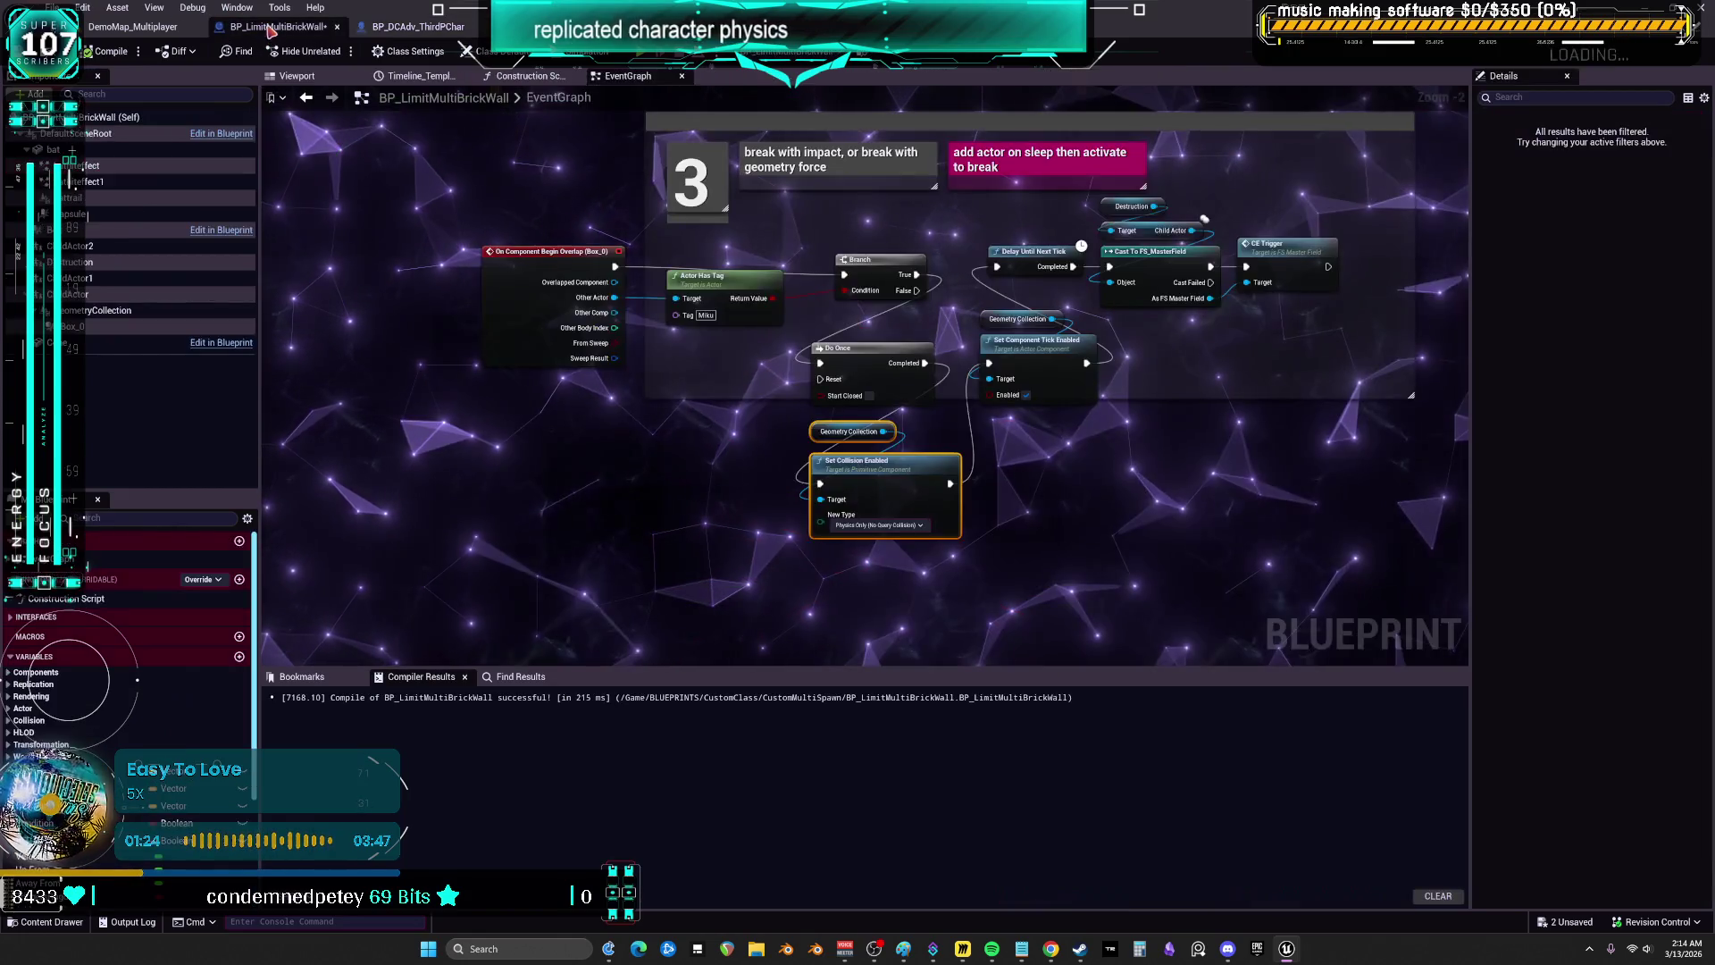
double_click(87, 313)
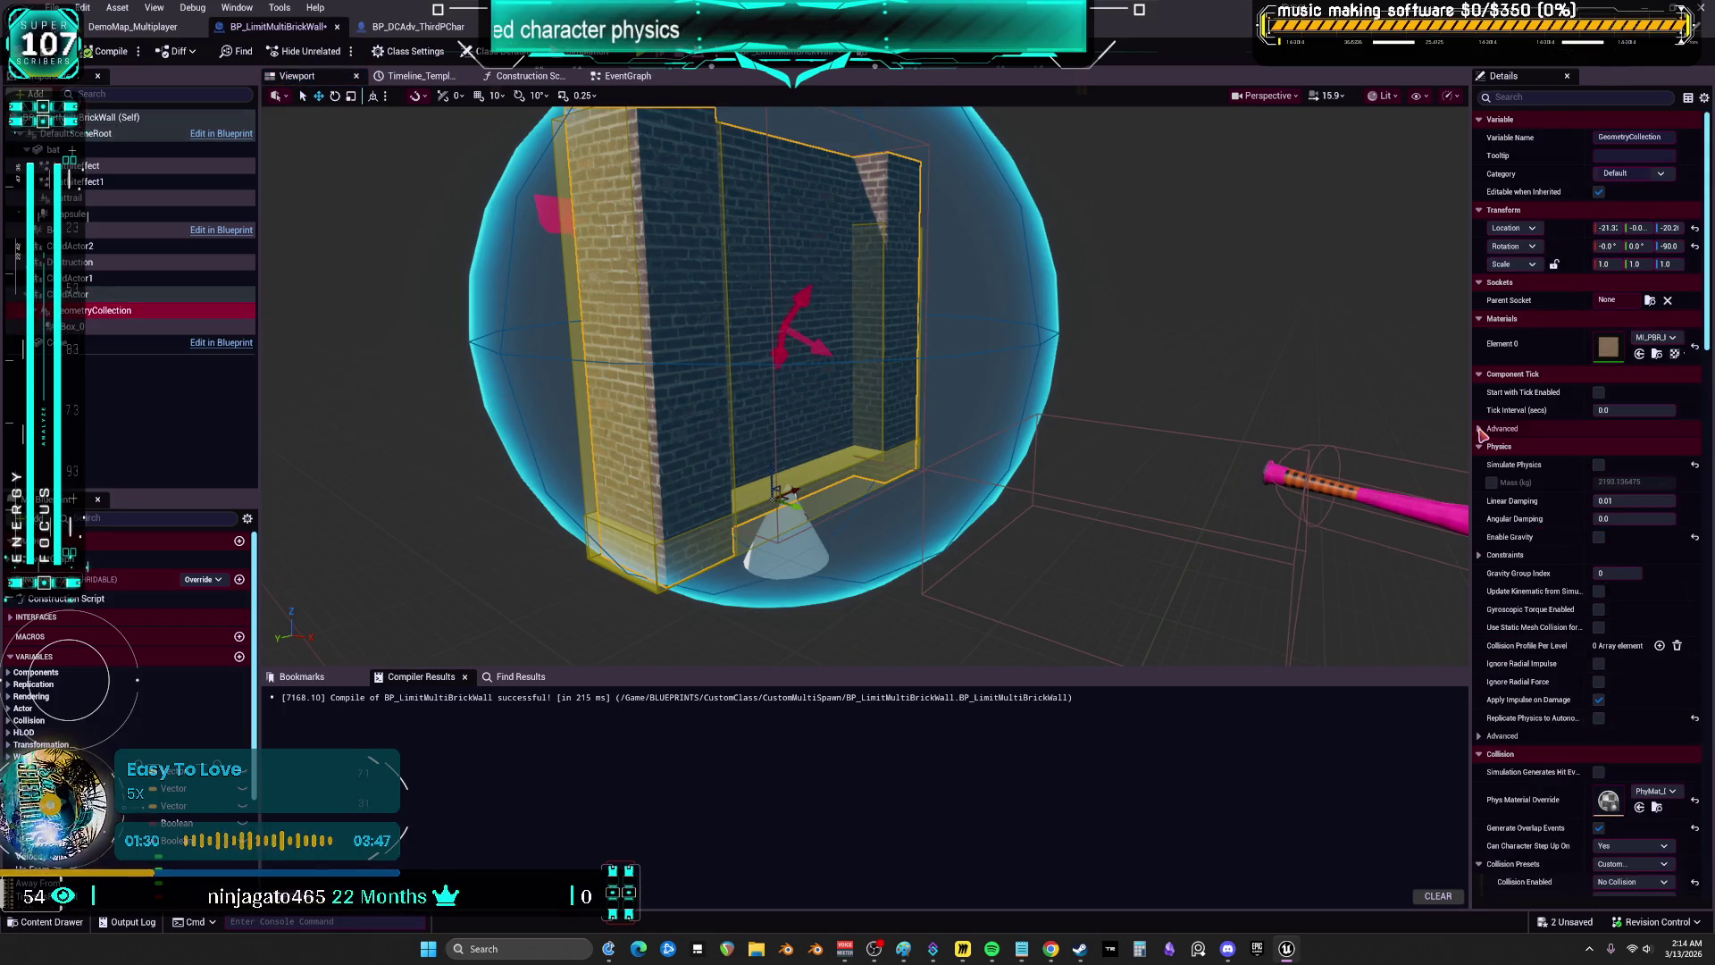
left_click_drag(1475, 432, 1135, 432)
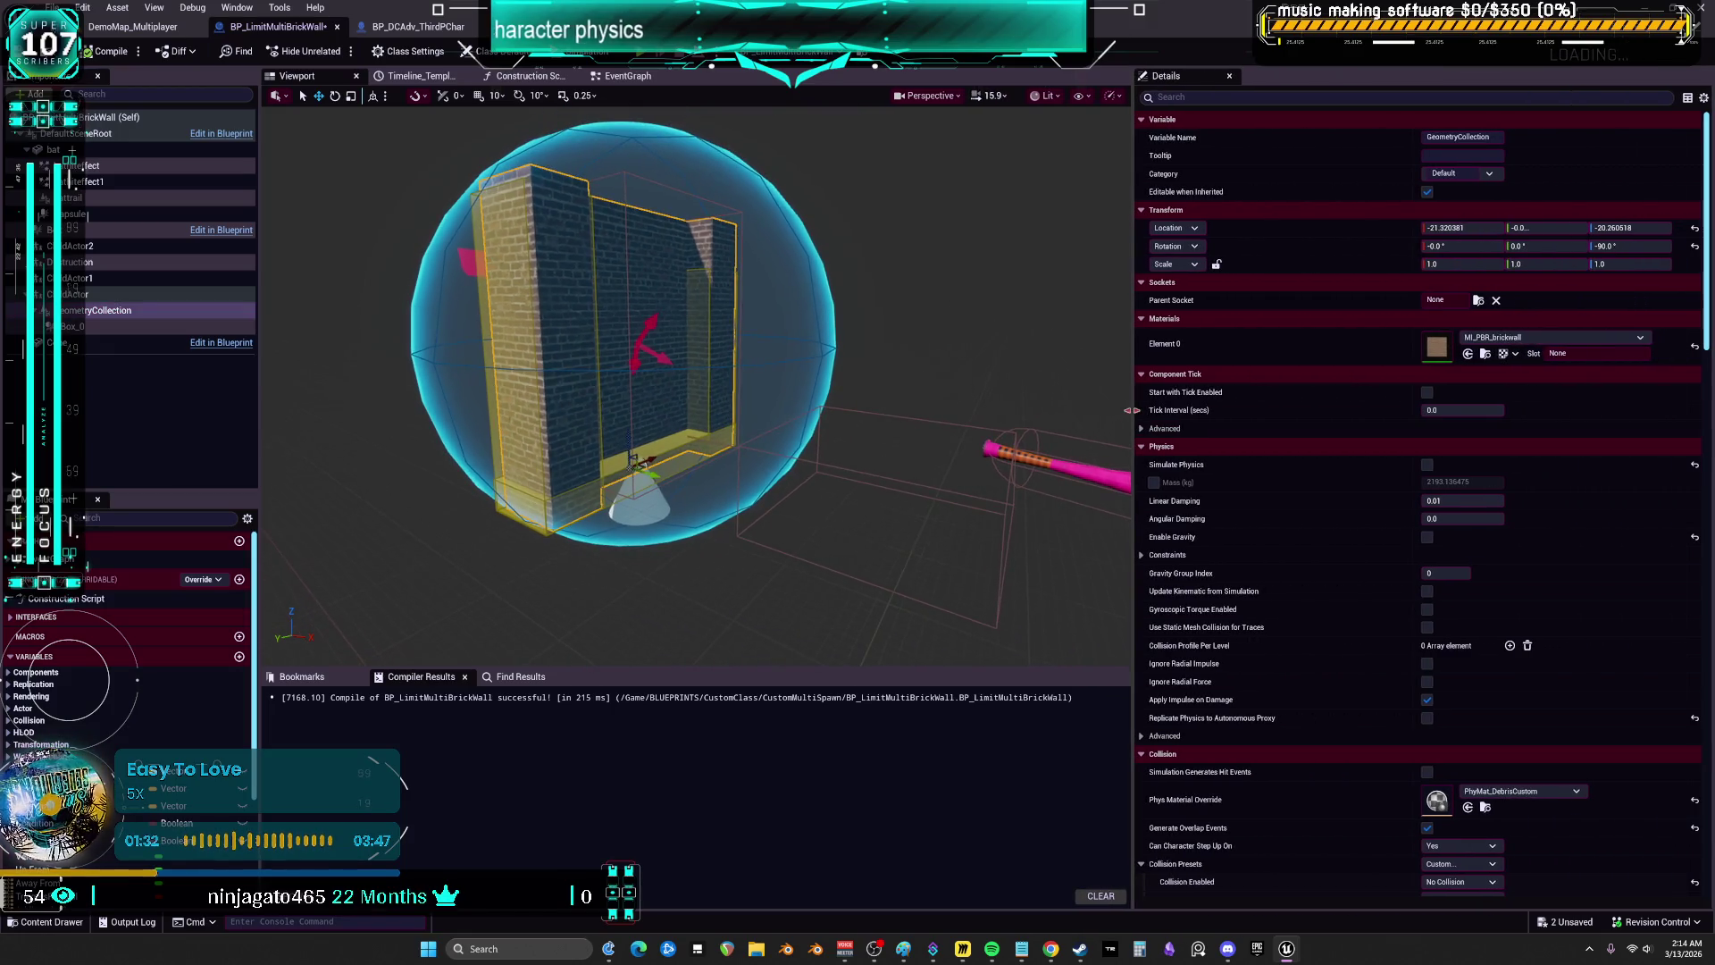
scroll(1174, 435, "down", 1)
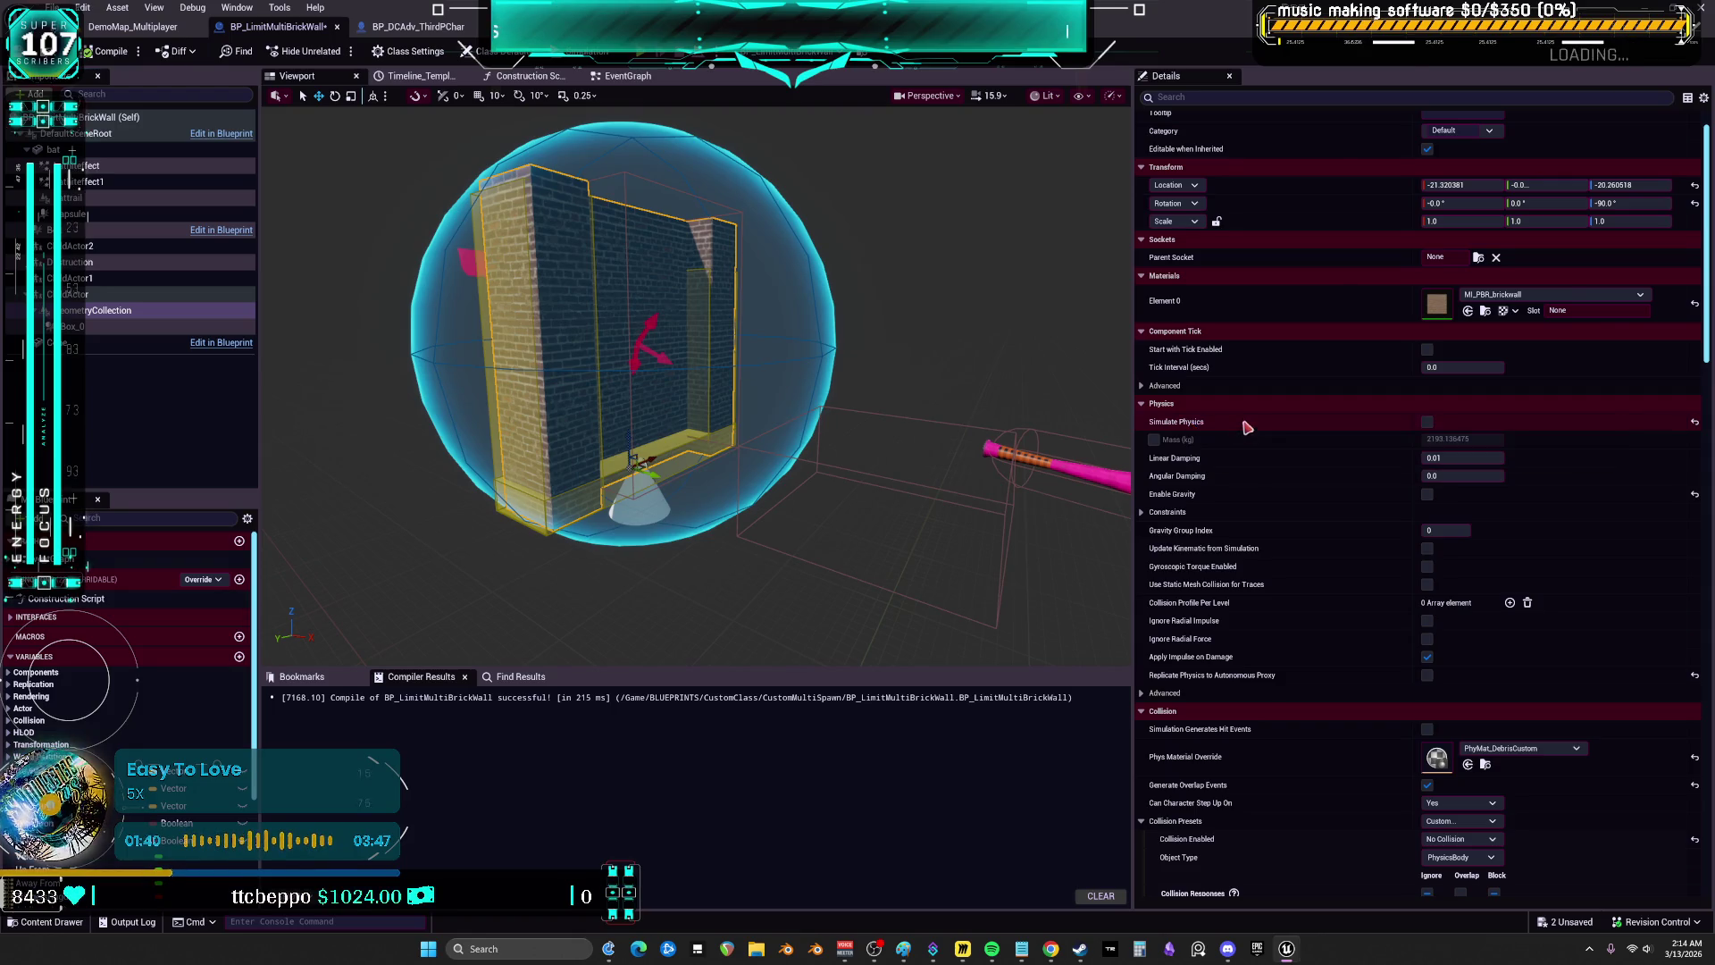
left_click(676, 79)
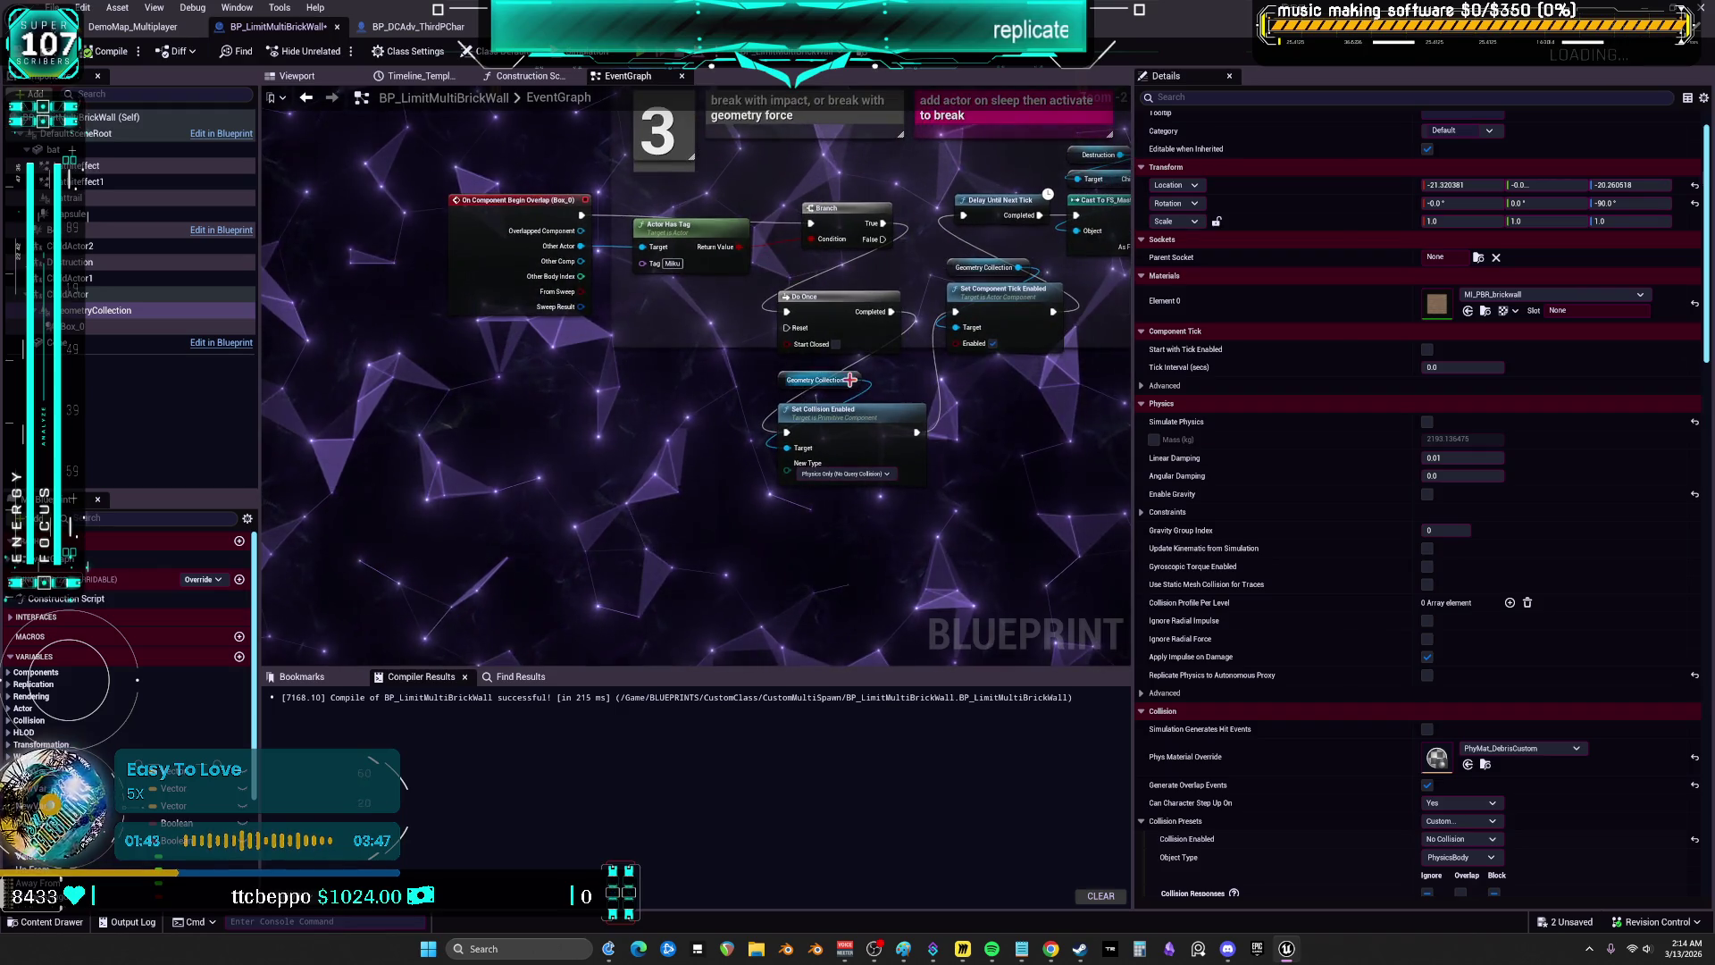
- Add Set Simulate Physics with Simulate on after Set Collision Enabled, compile, and play
left_click_drag(849, 380, 790, 548)
type("set simu")
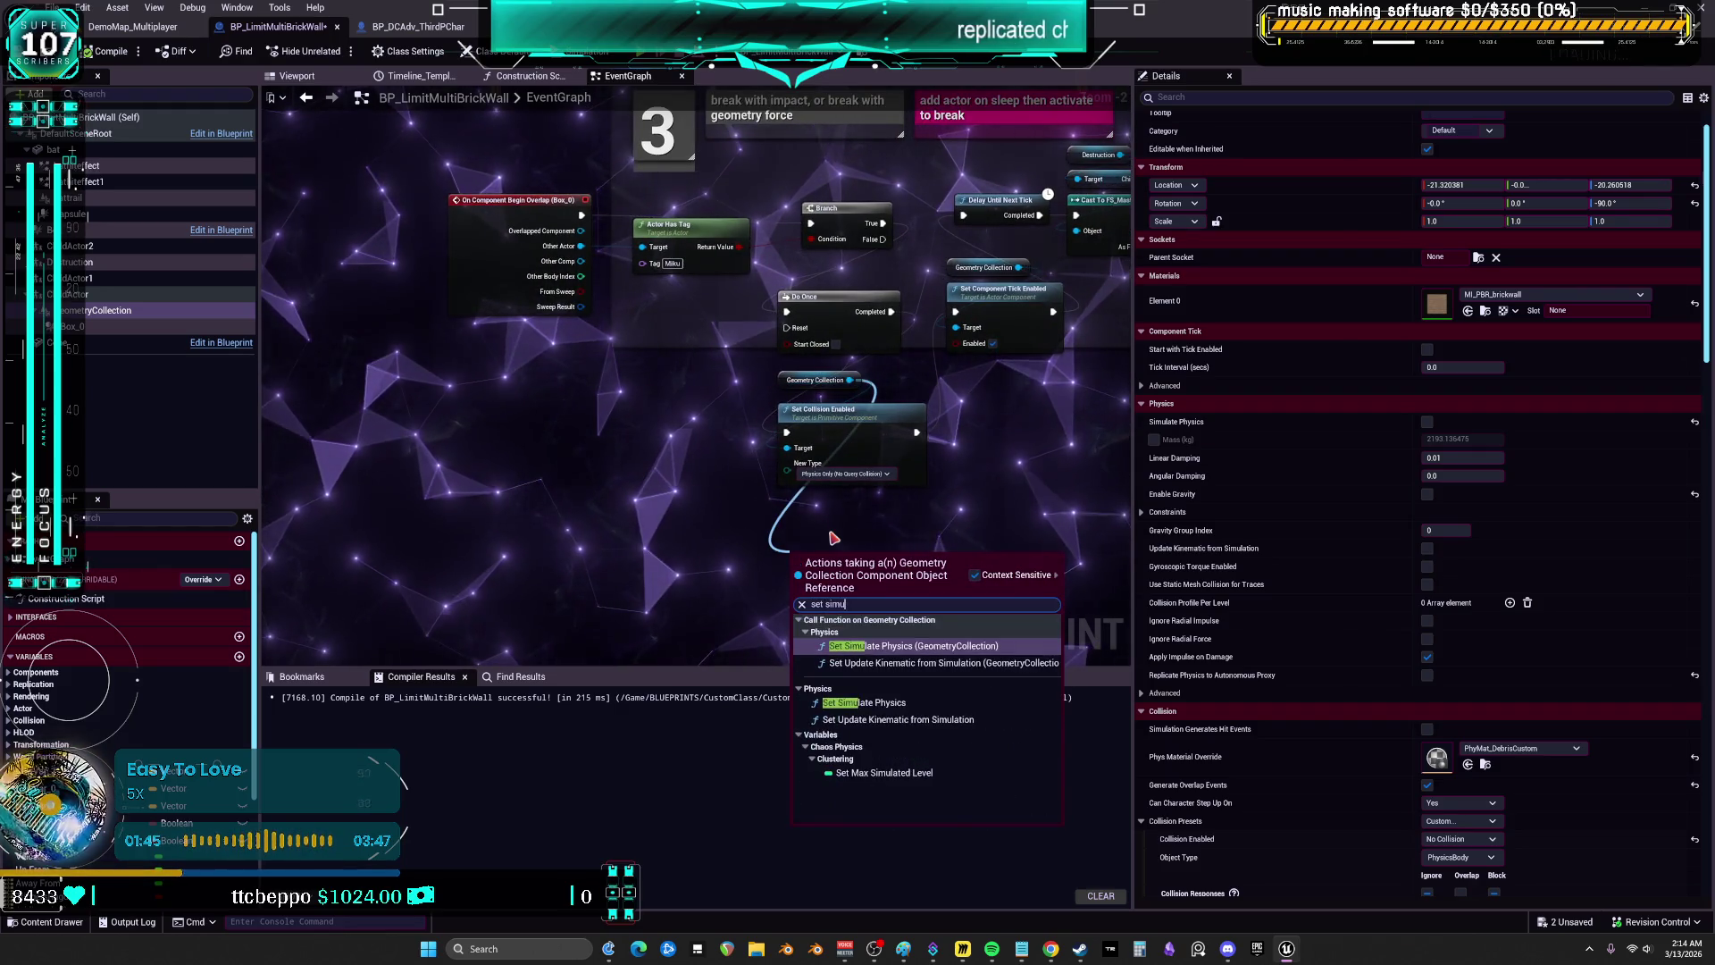
type("latephysi")
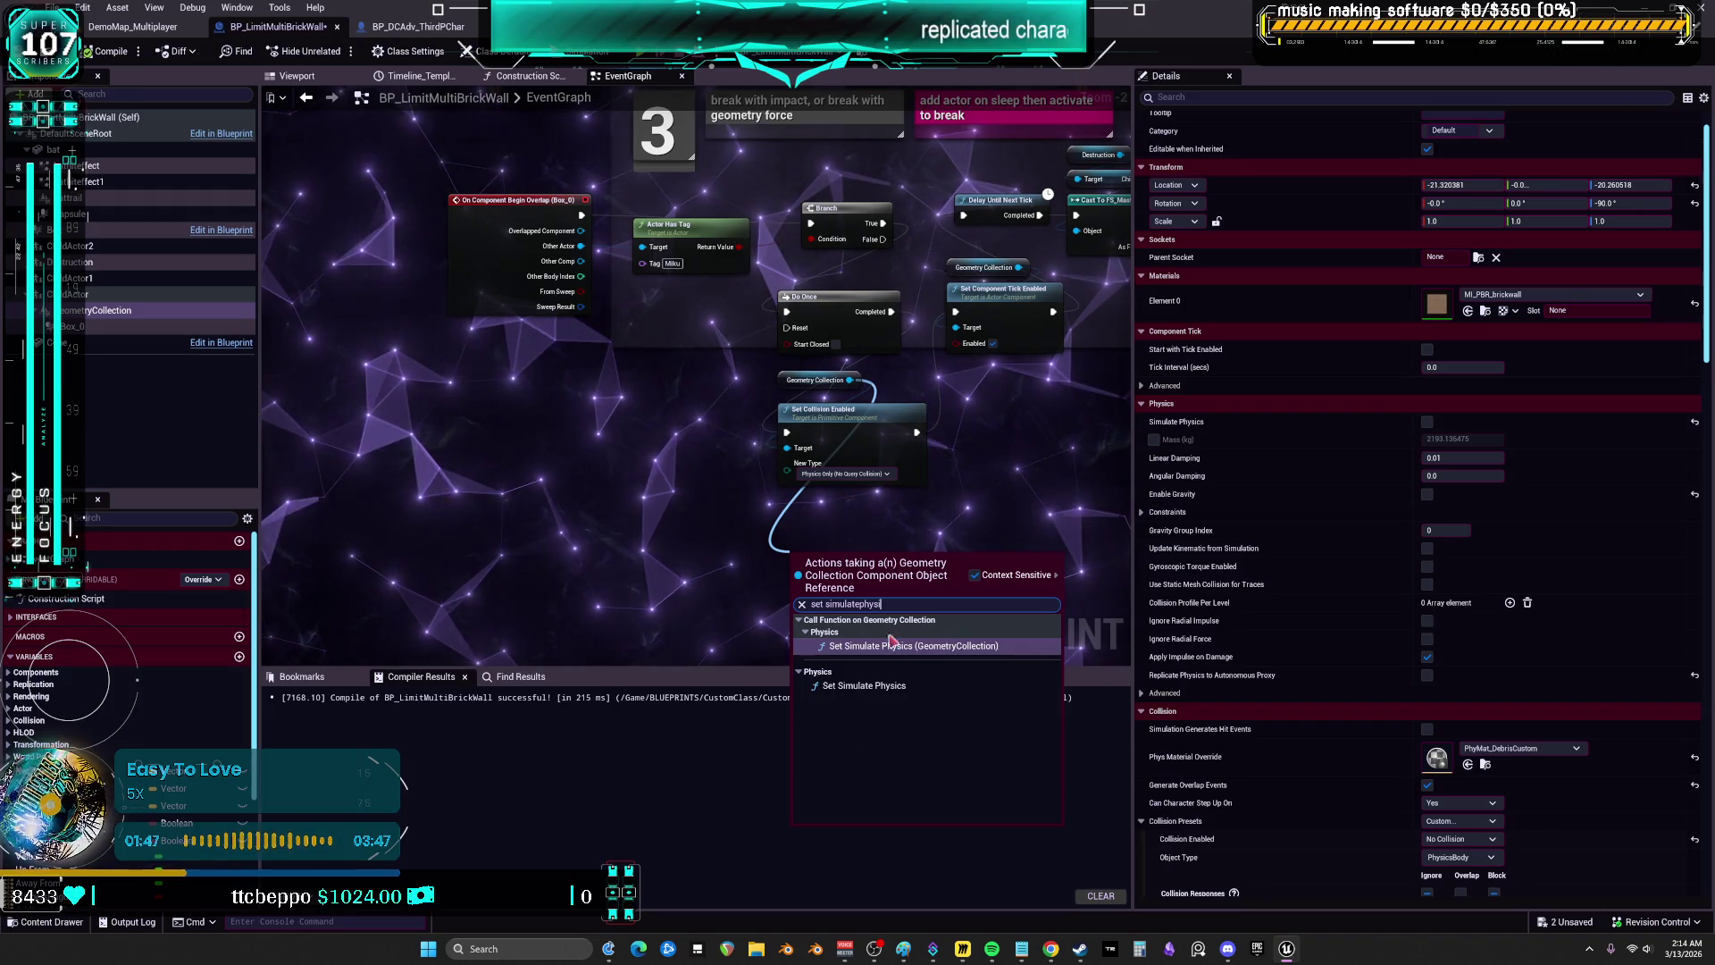
left_click(864, 685)
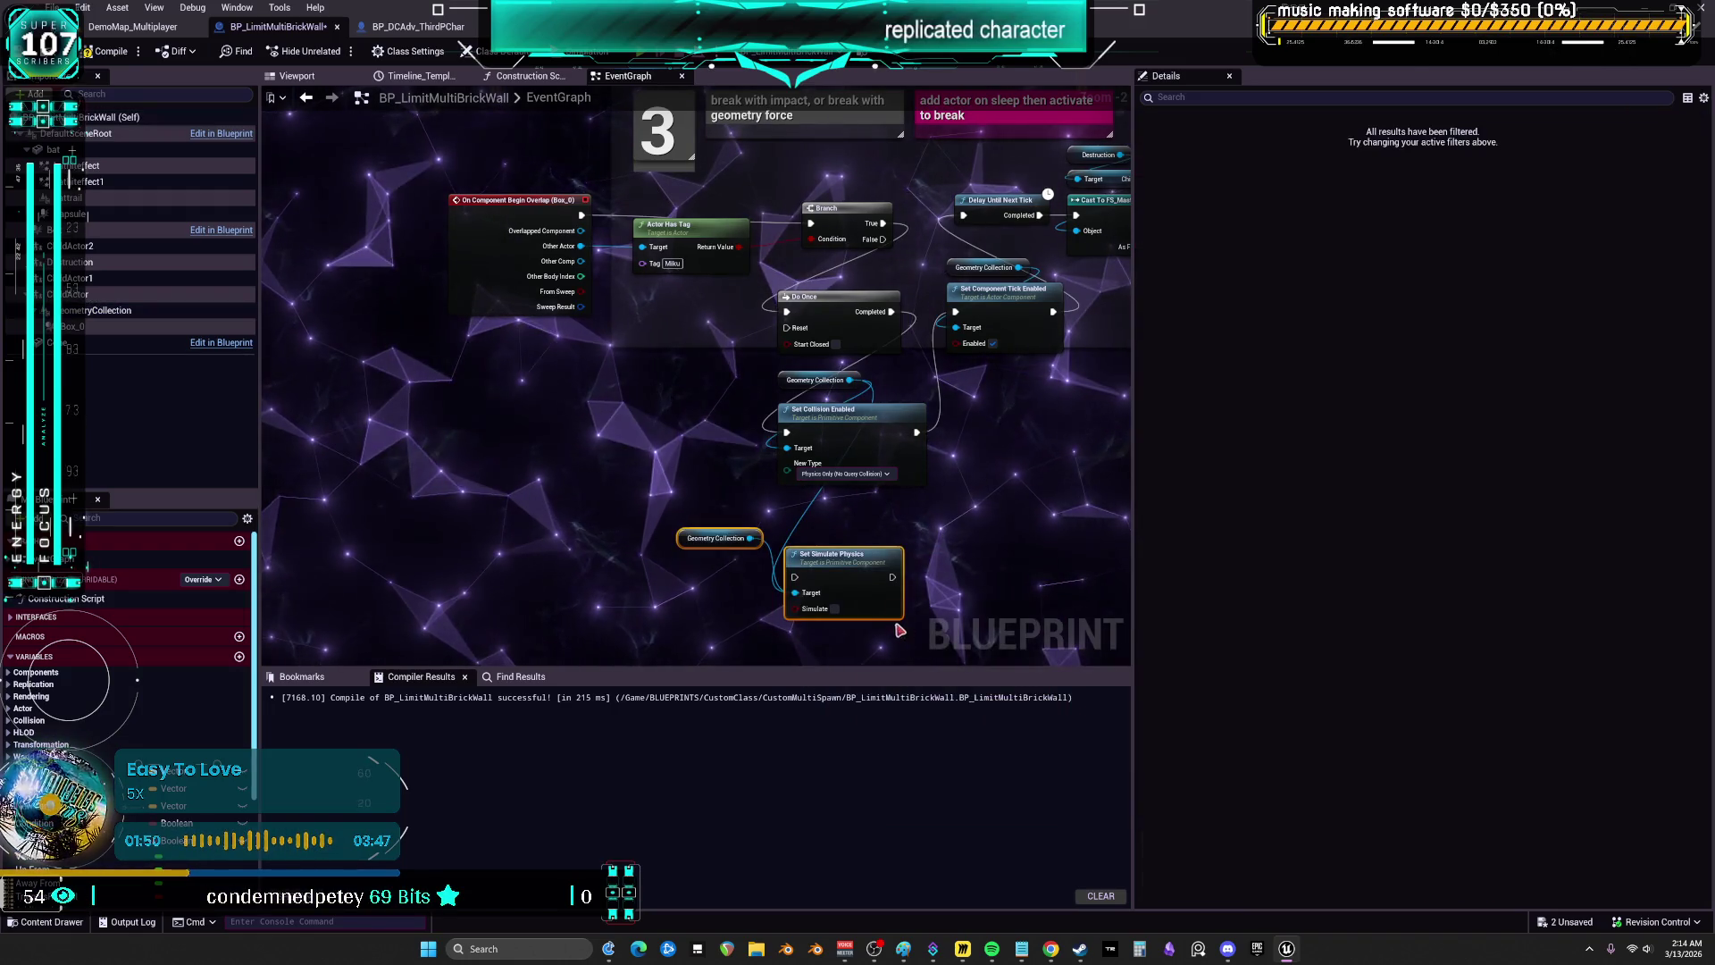
left_click(834, 609)
left_click_drag(871, 568, 919, 544)
left_click_drag(955, 311, 940, 554)
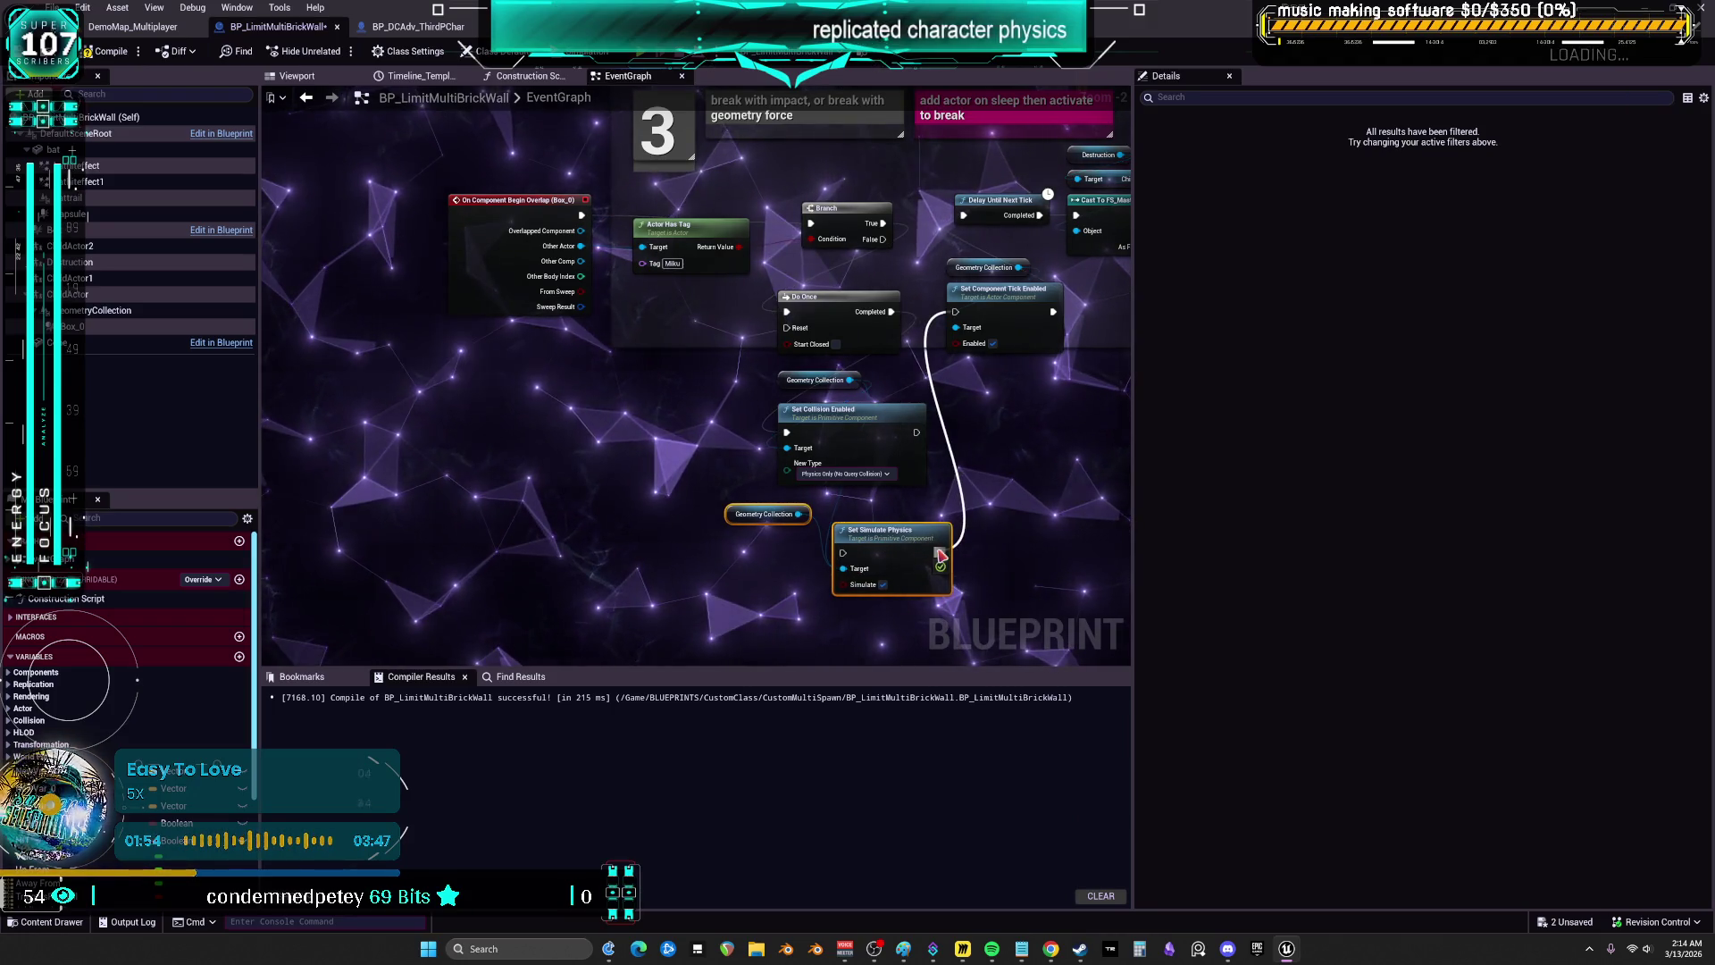
left_click_drag(919, 452, 916, 433)
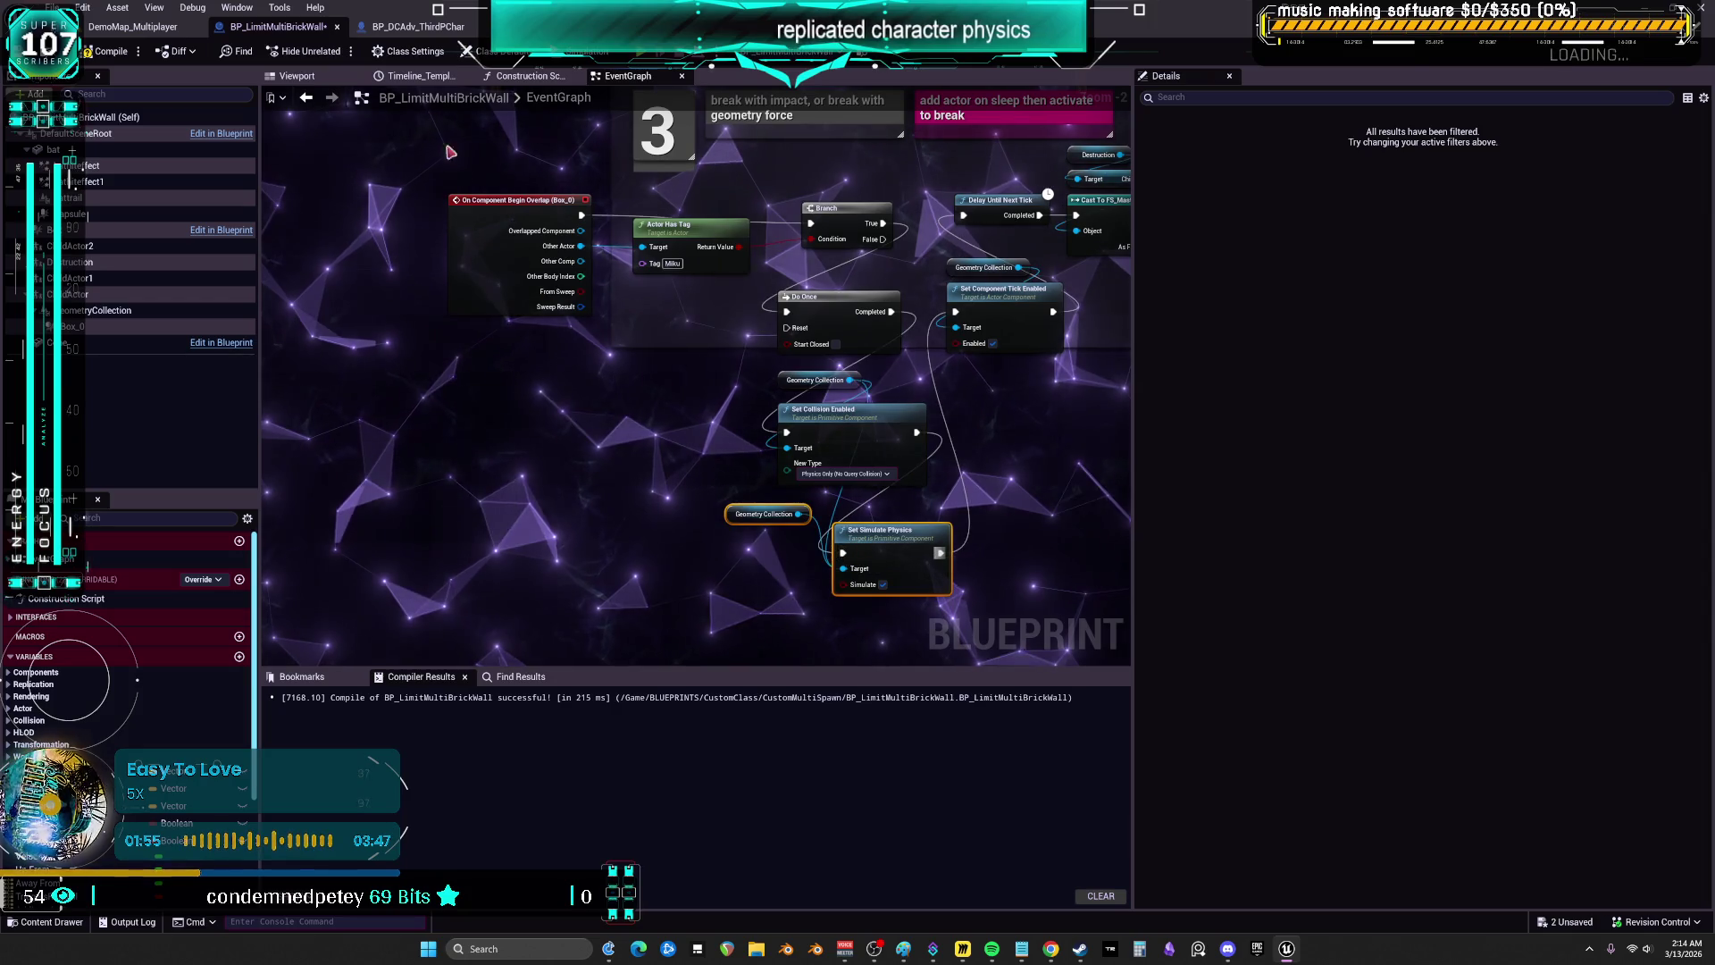
left_click(107, 50)
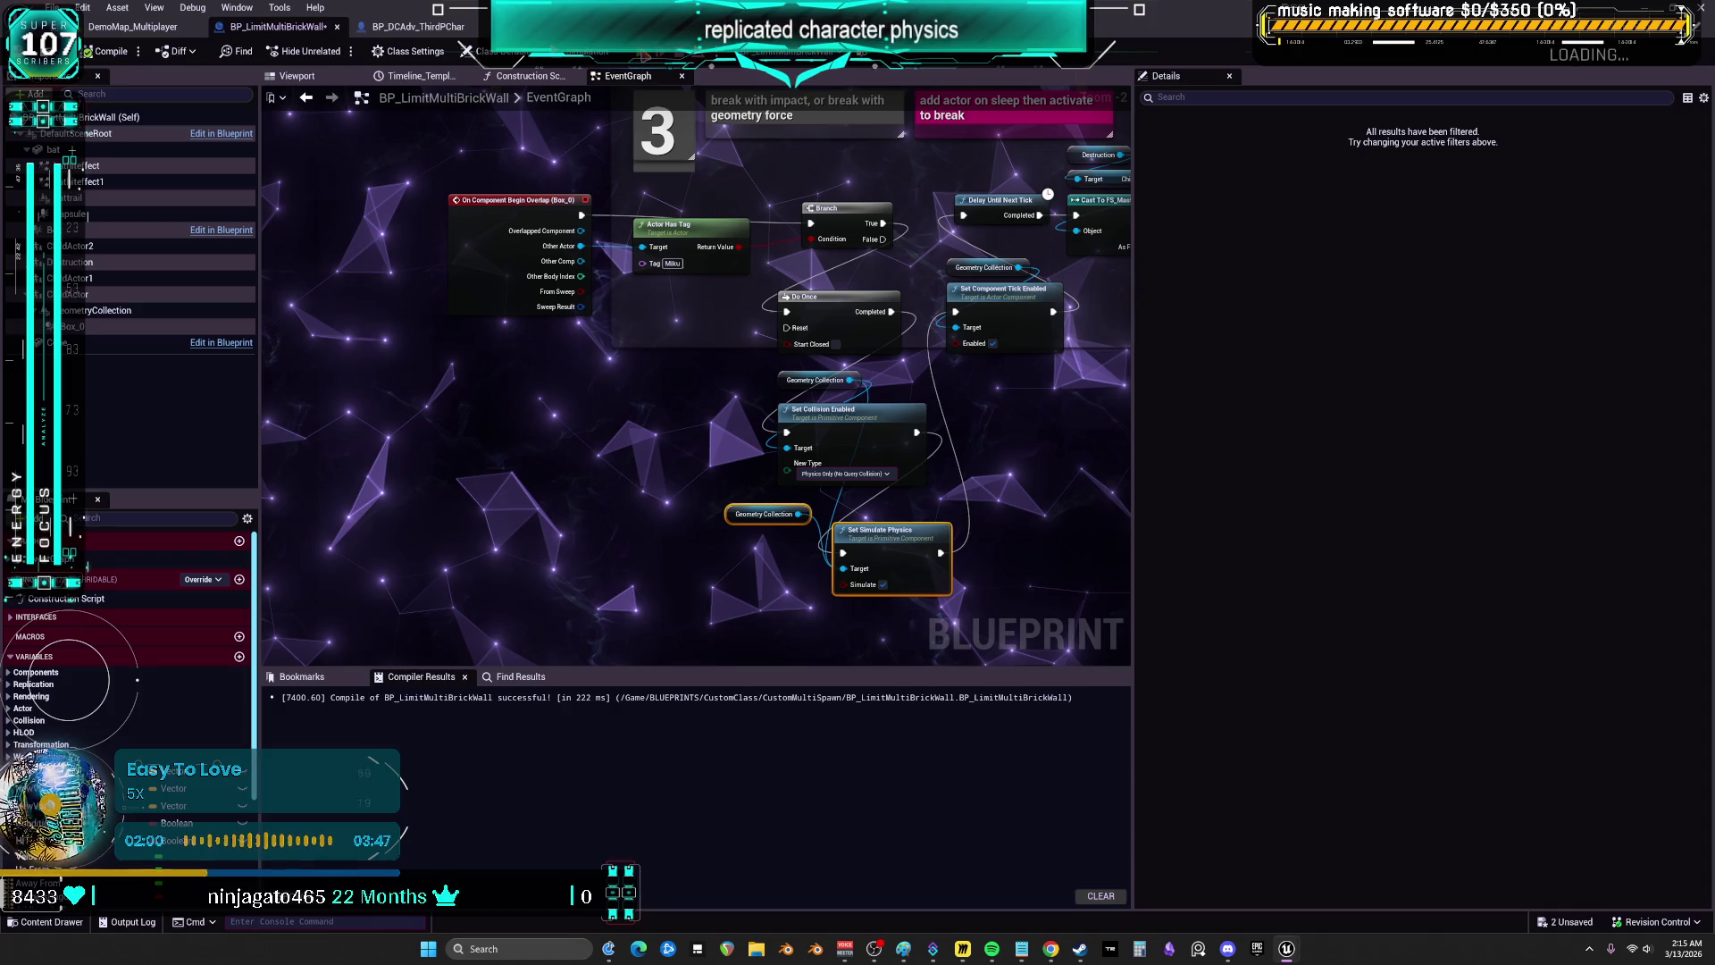
left_click(648, 54)
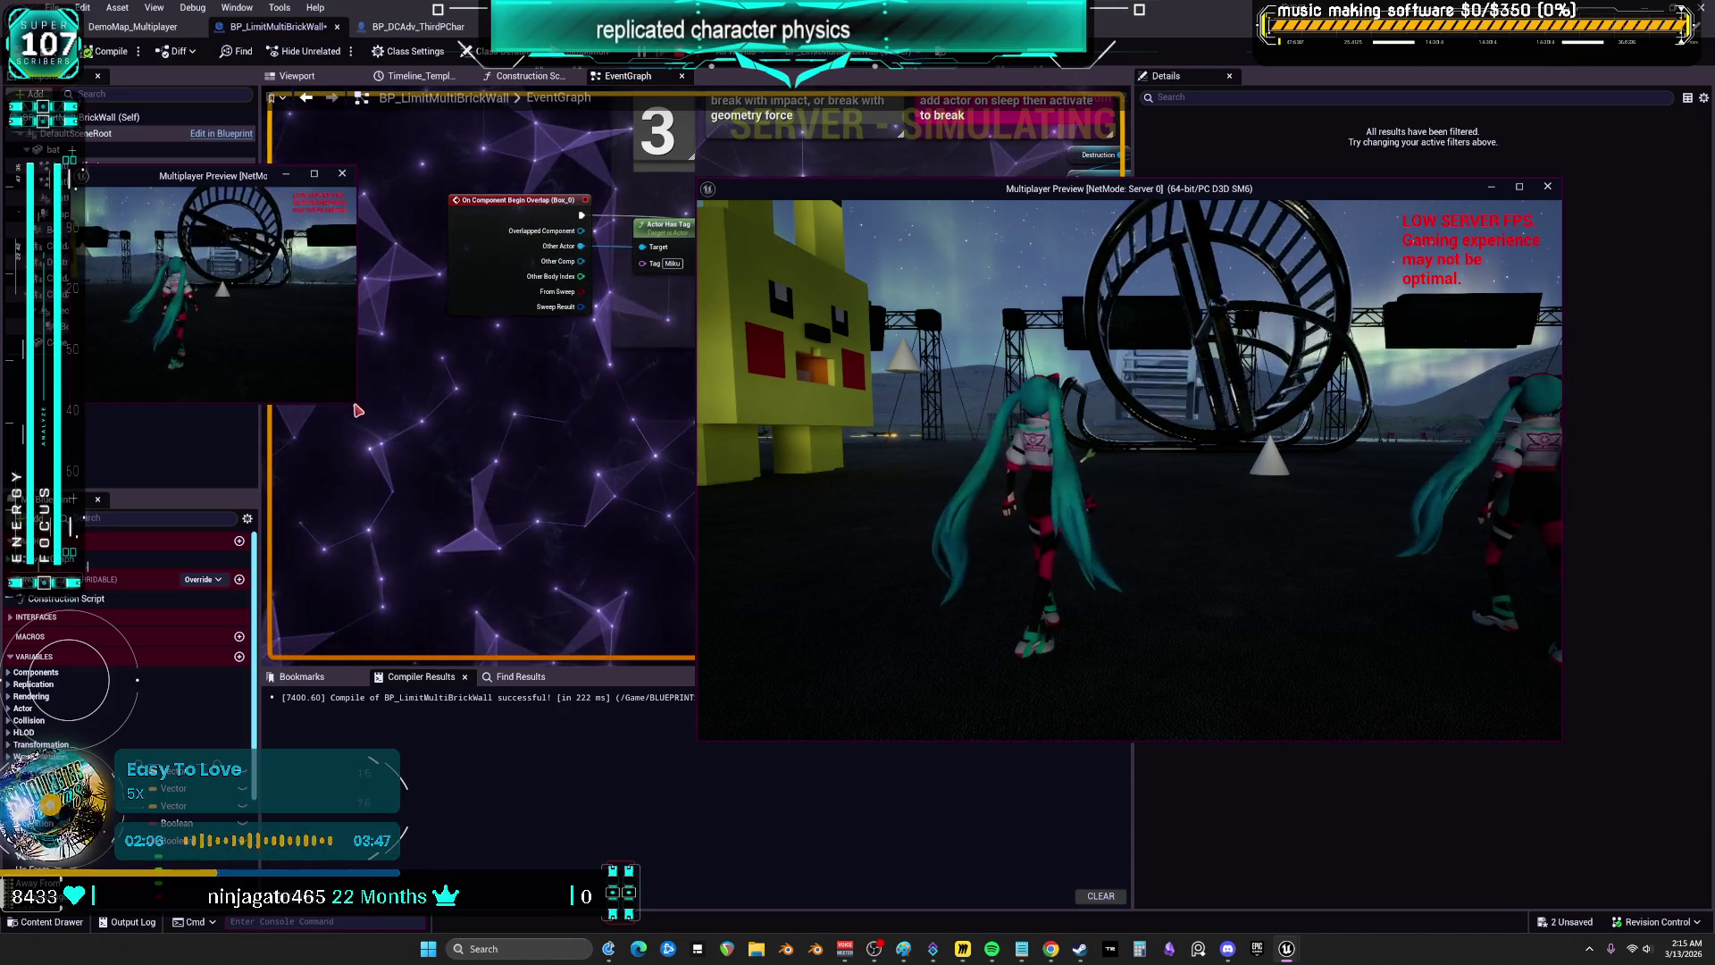
- Enlarge the client window, run two multiplayer tests via Alt+P, then close the Message Log
mouse_move(357, 409)
left_mouse_down()
mouse_move(558, 623)
mouse_move(696, 686)
left_mouse_up()
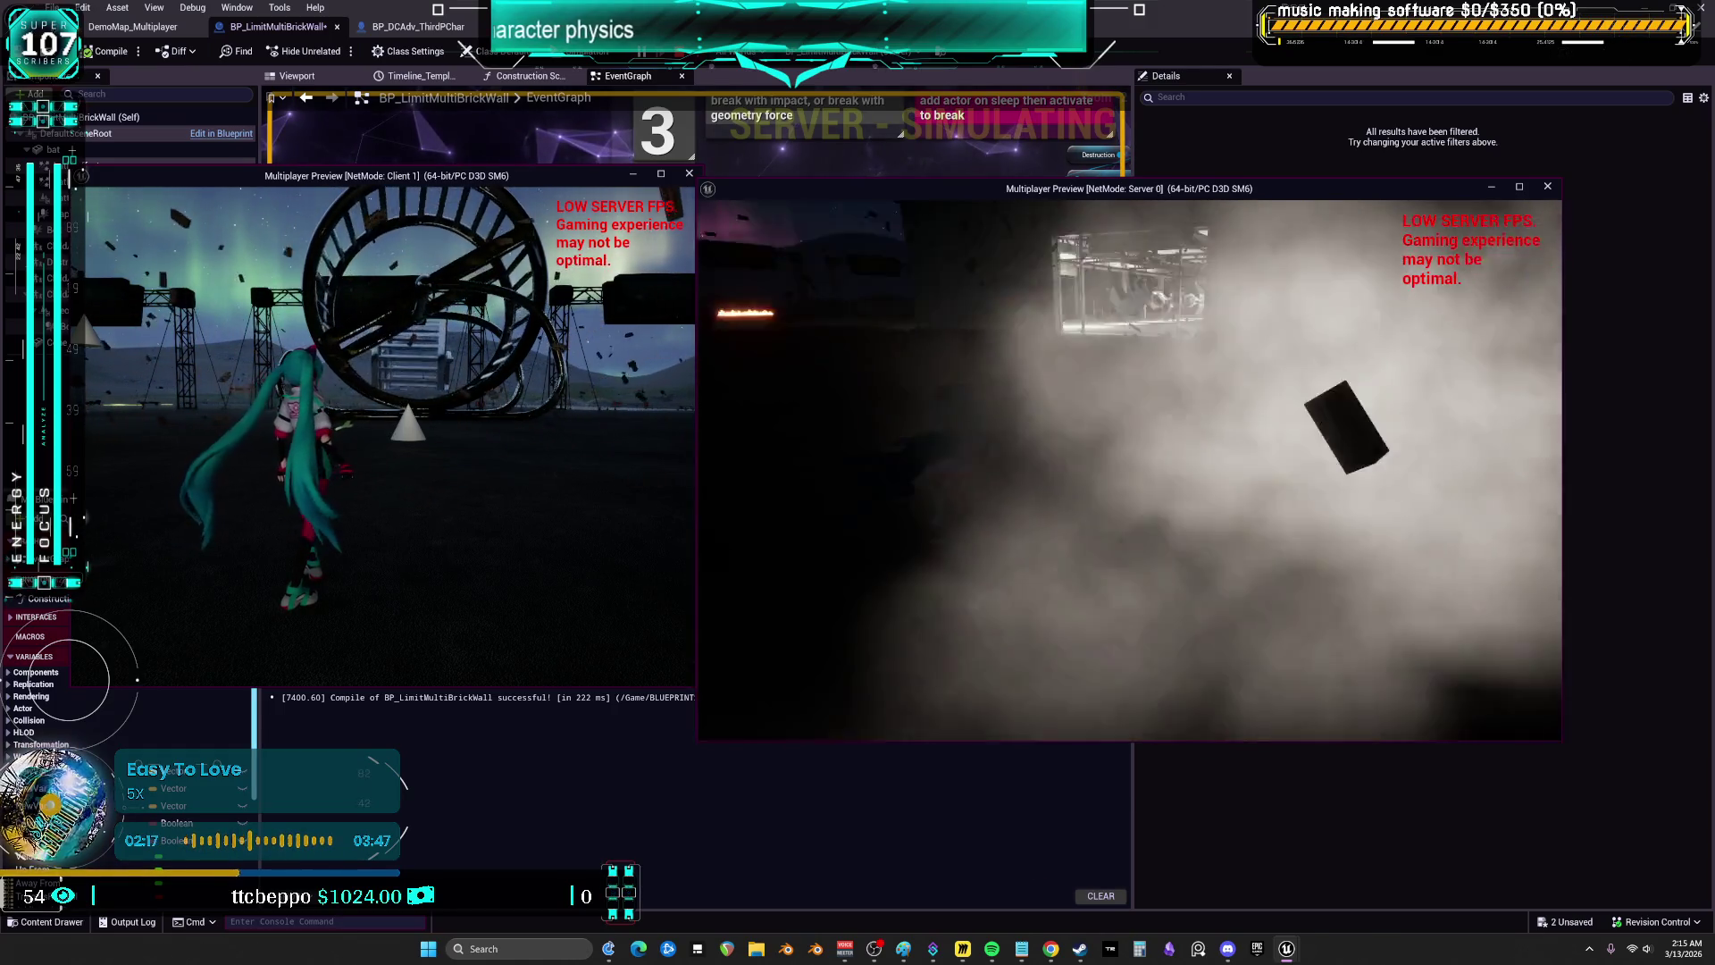
key("Escape")
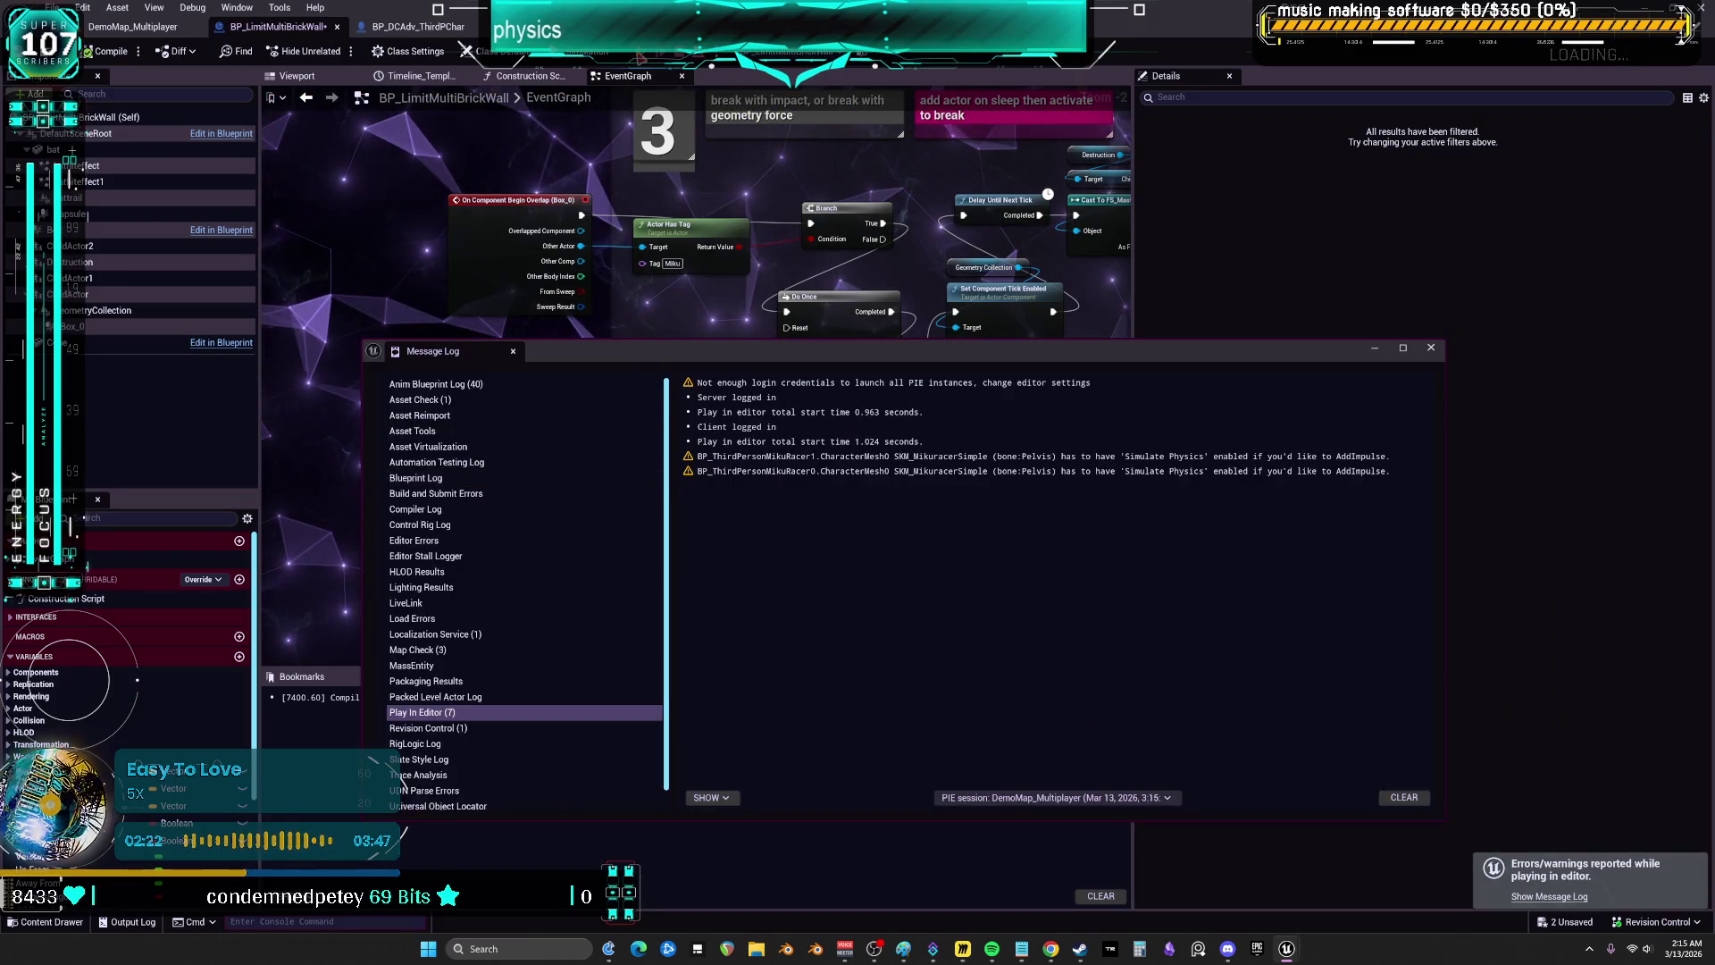
key("alt+p")
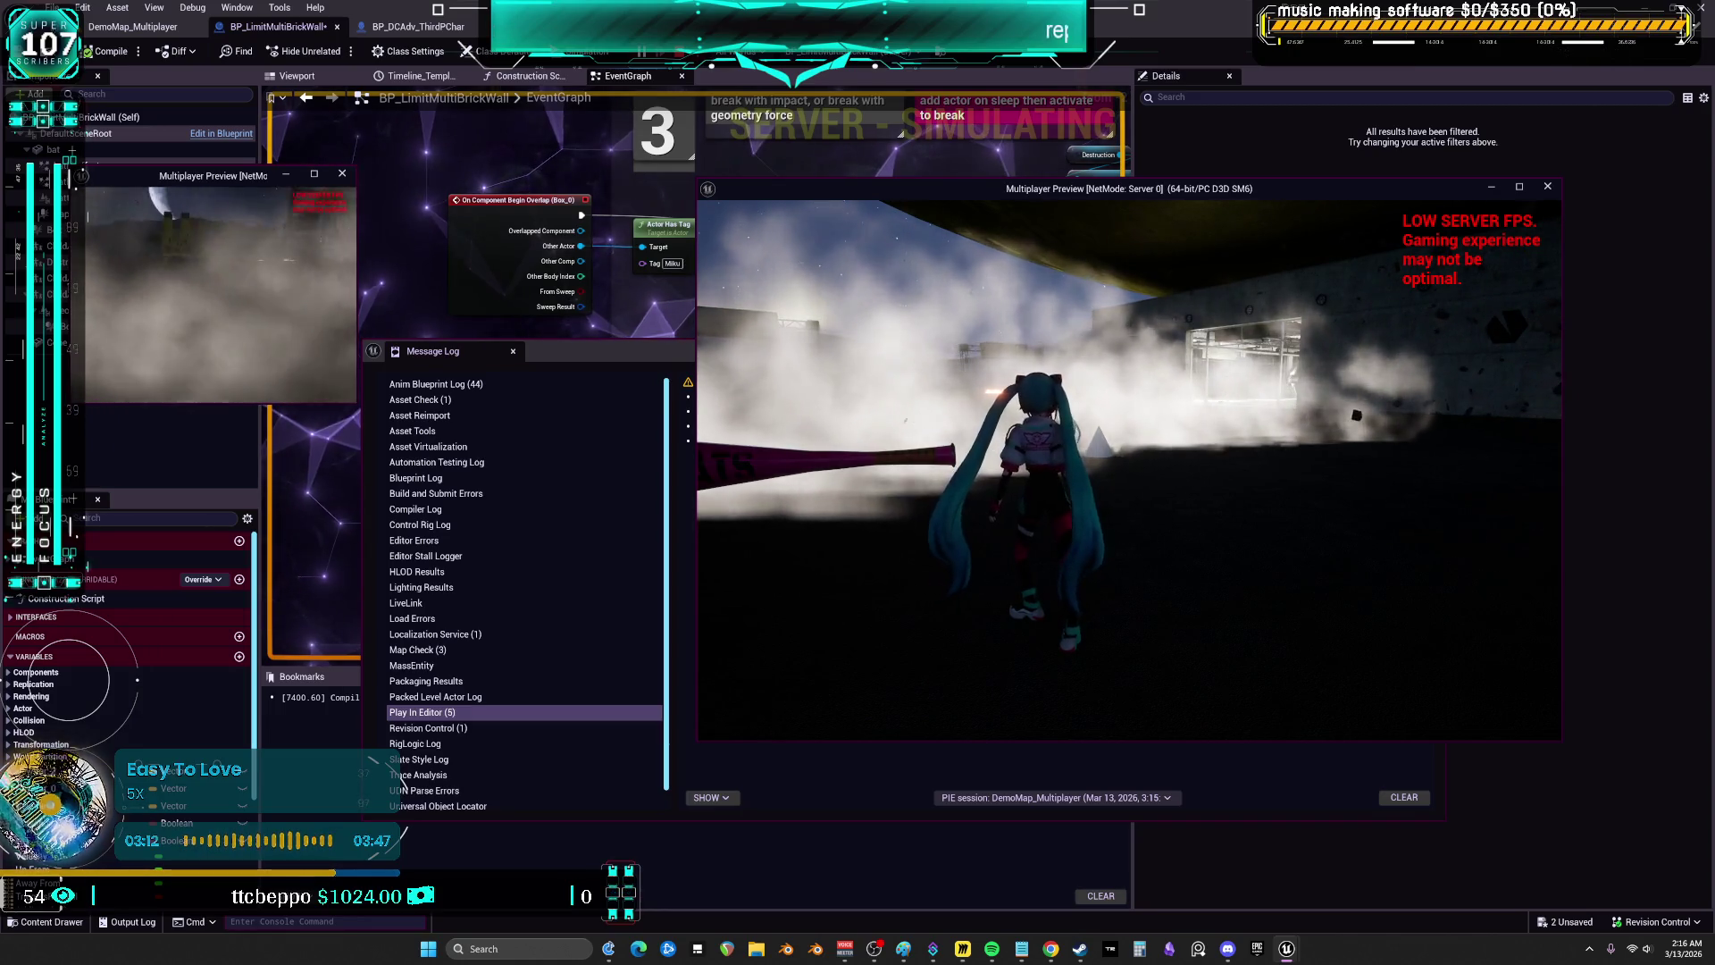
key("Escape")
left_click(1435, 352)
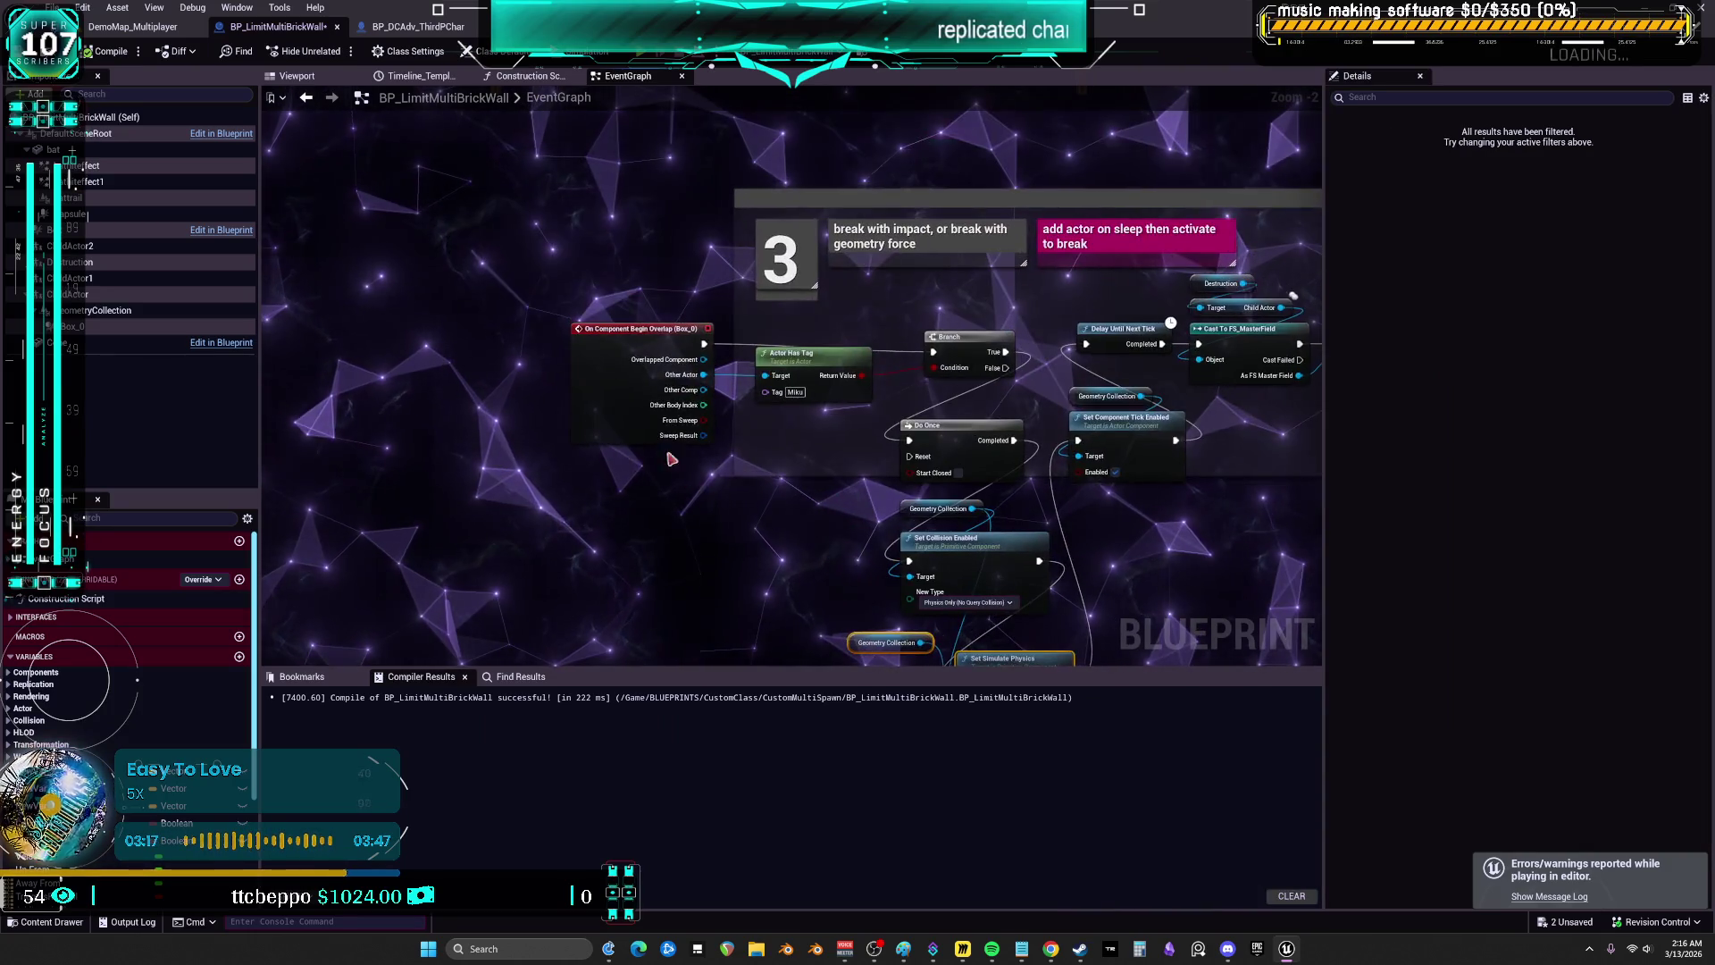
left_click(627, 338)
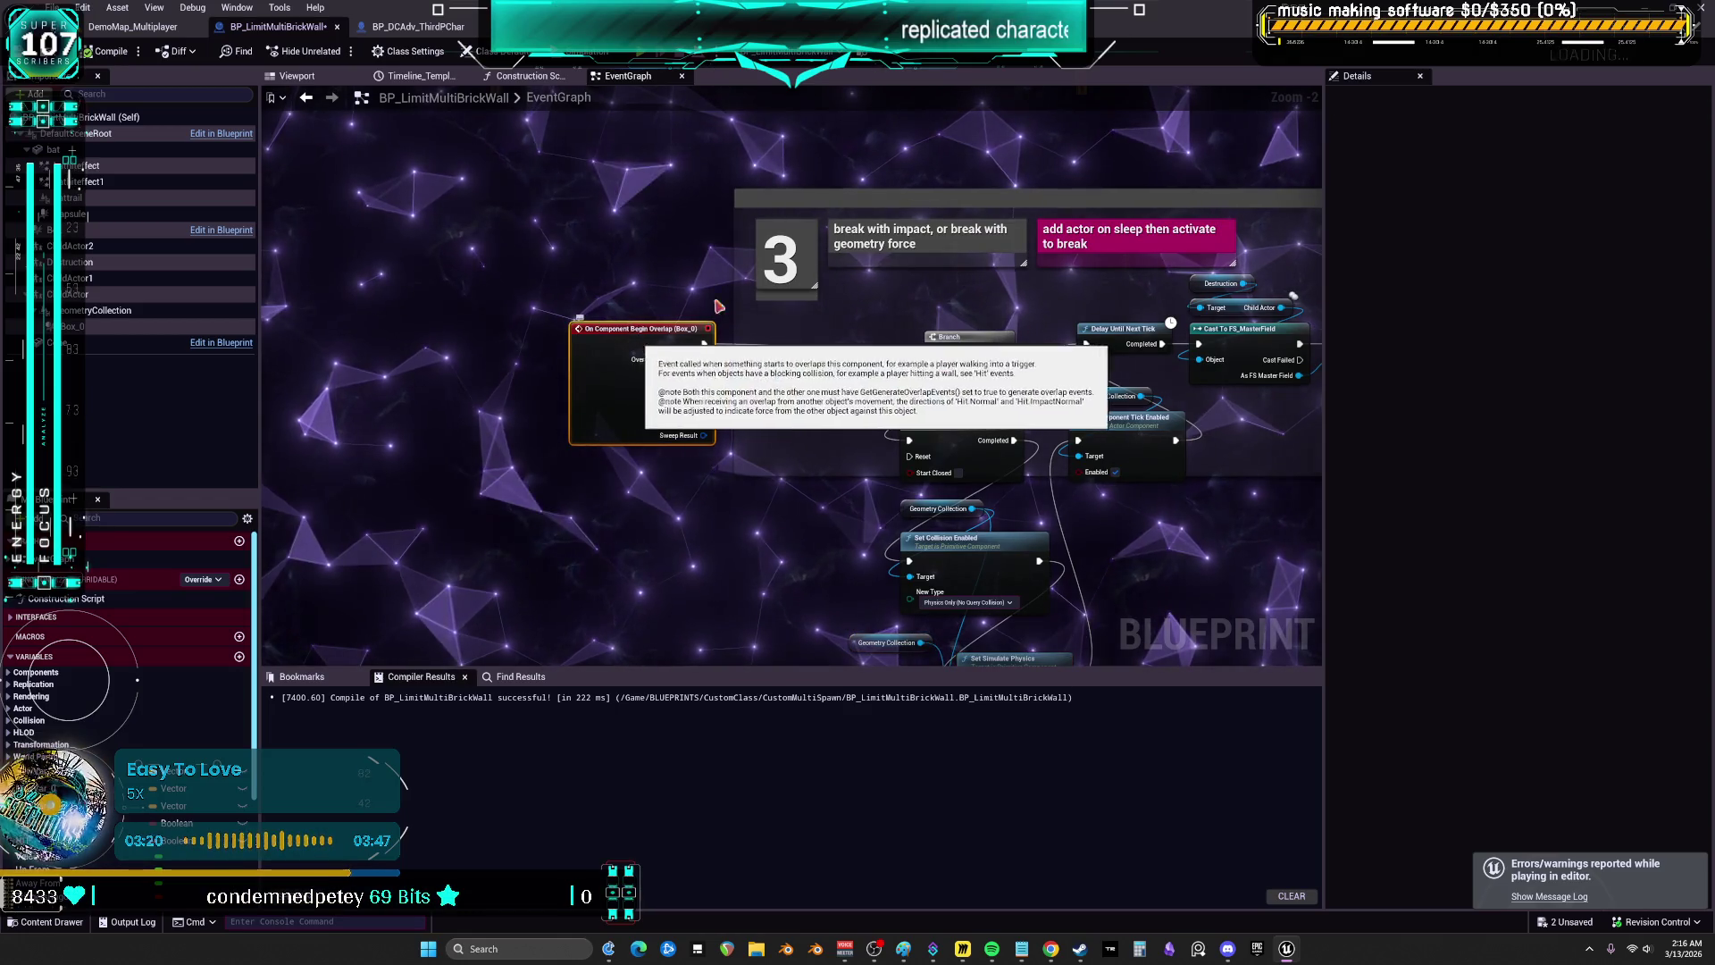
mouse_move(717, 306)
left_mouse_down()
mouse_move(642, 582)
mouse_move(633, 536)
mouse_move(909, 435)
mouse_move(922, 486)
mouse_move(929, 410)
mouse_move(720, 486)
mouse_move(722, 383)
mouse_move(792, 353)
left_mouse_up()
scroll(908, 435, "up", 1)
scroll(722, 383, "up", 1)
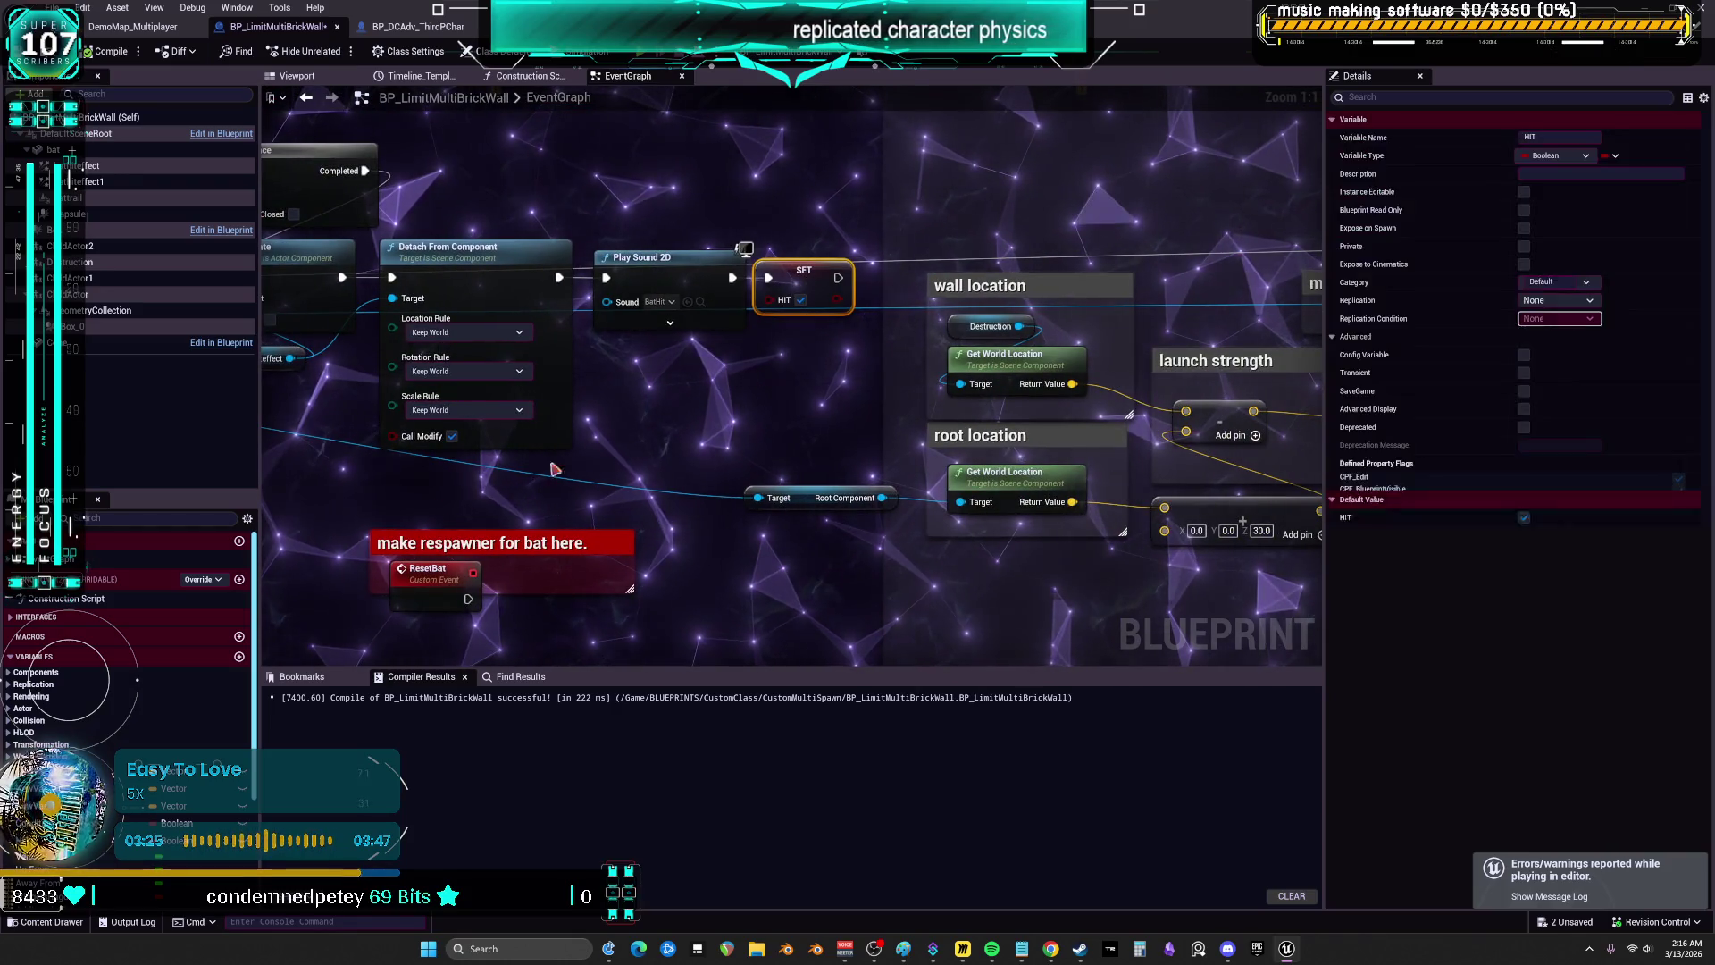
mouse_move(554, 625)
left_mouse_down()
mouse_move(871, 301)
mouse_move(863, 180)
mouse_move(1159, 0)
mouse_move(1283, 0)
left_mouse_up()
left_click_drag(134, 822, 652, 458)
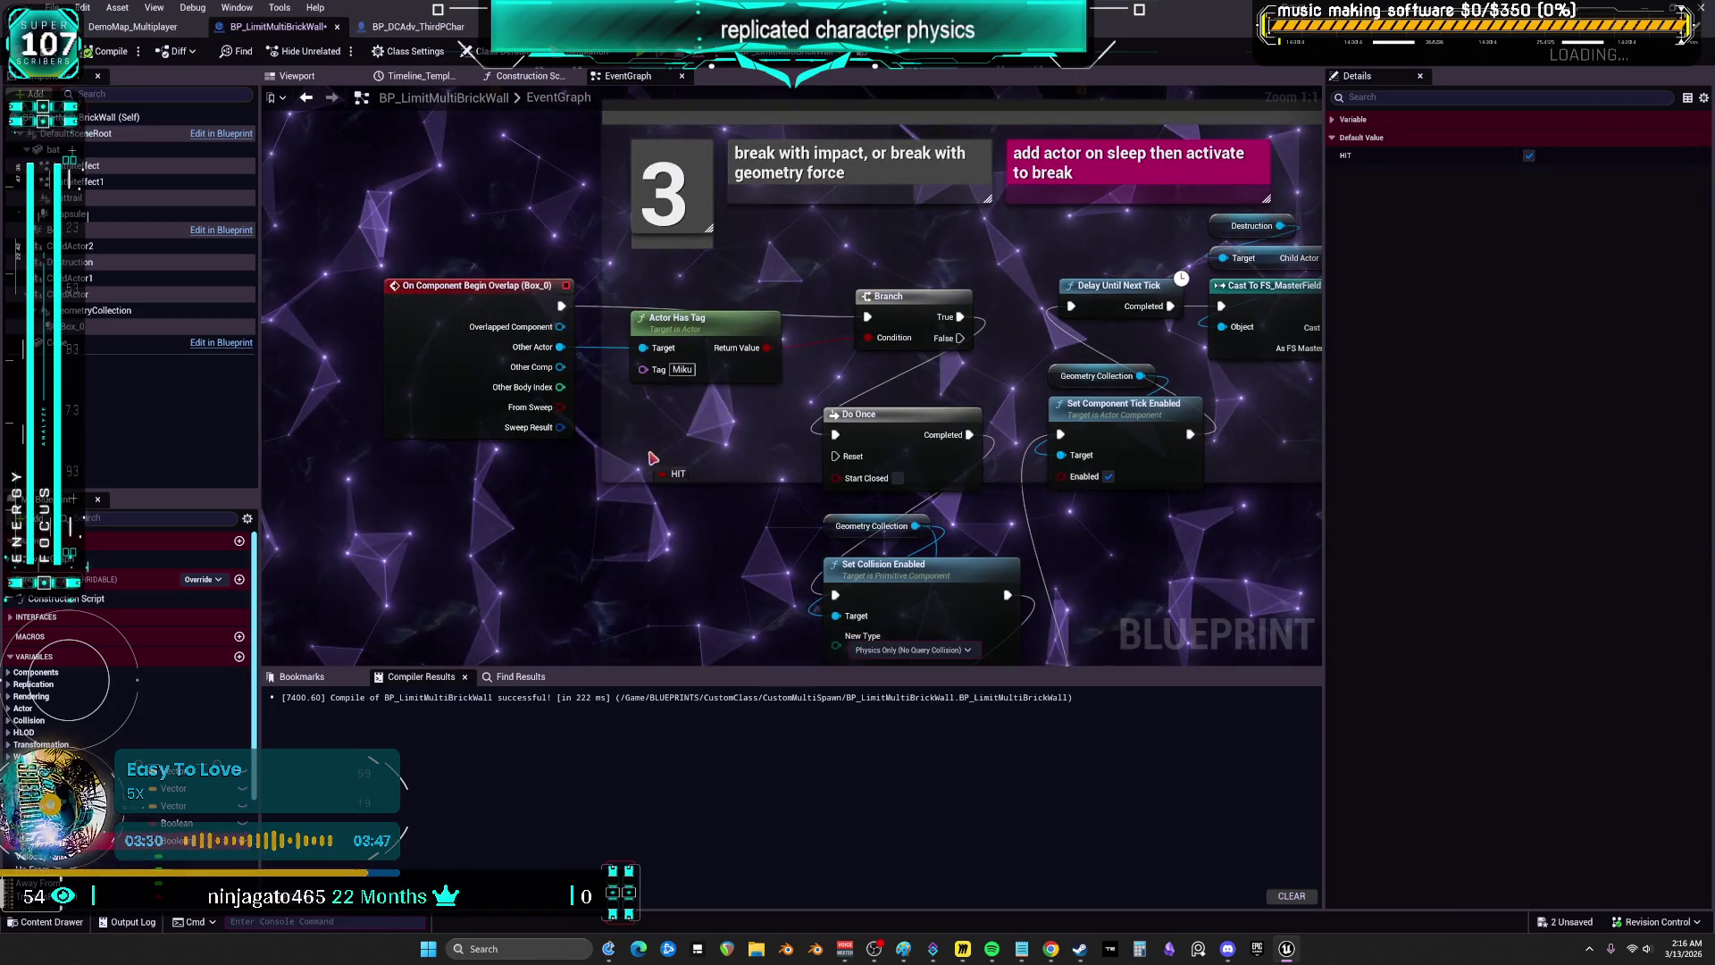
left_click(680, 477)
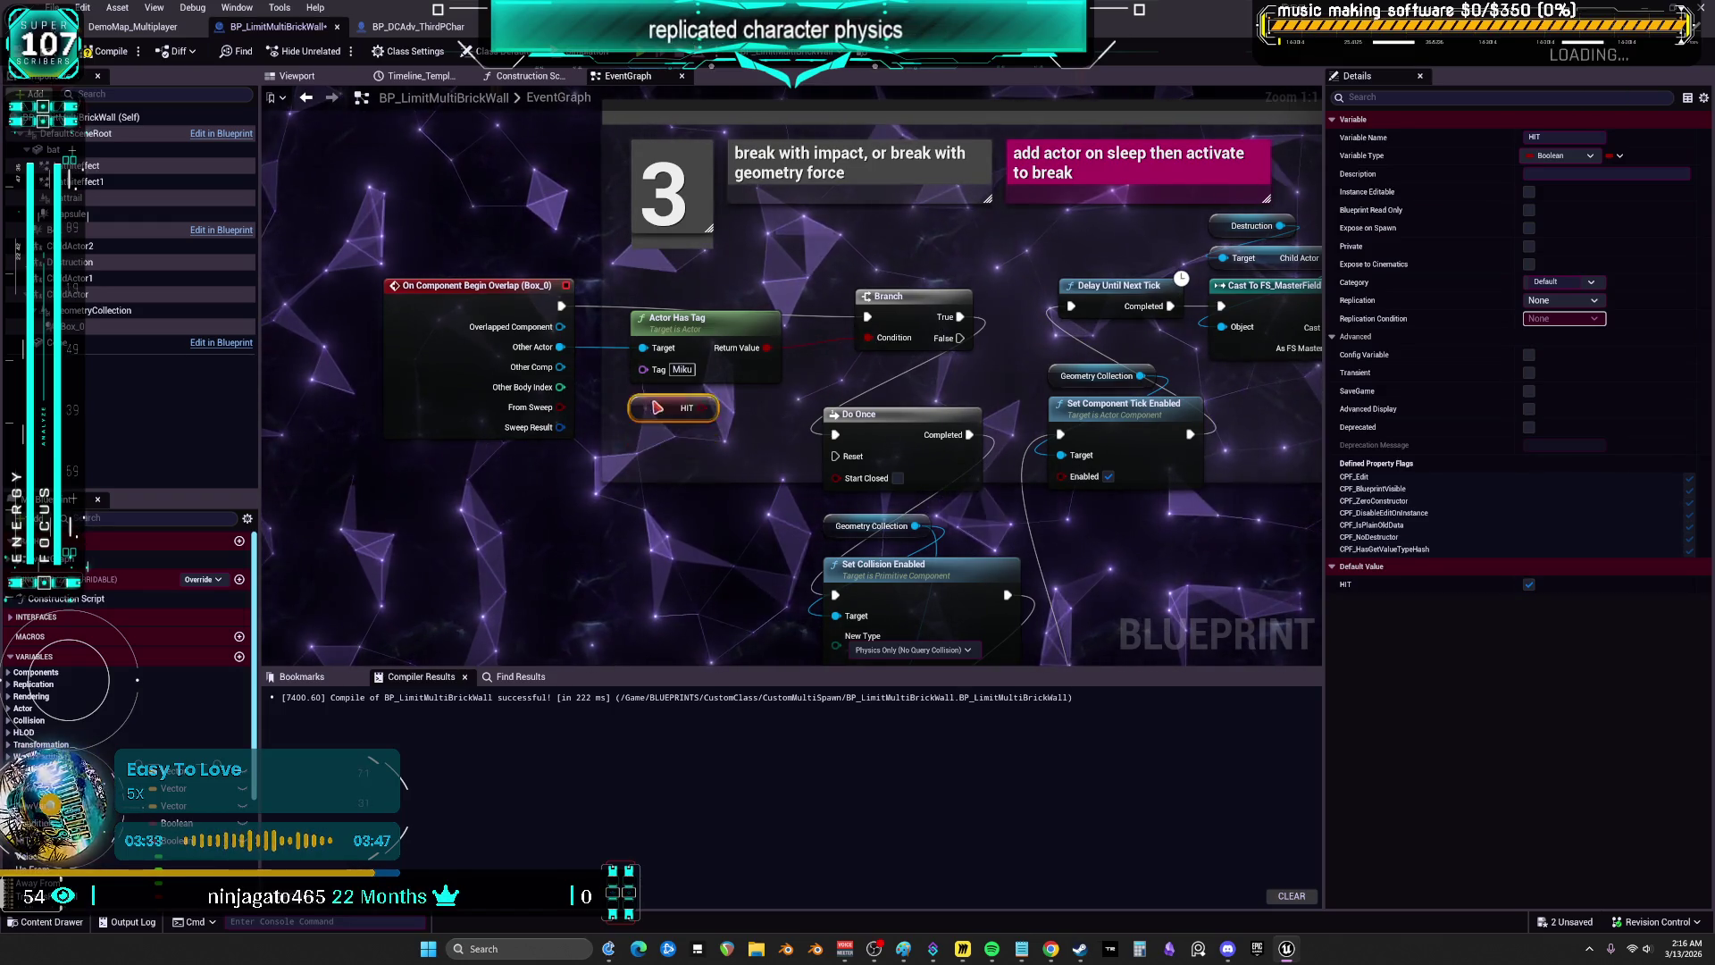
left_click(900, 322)
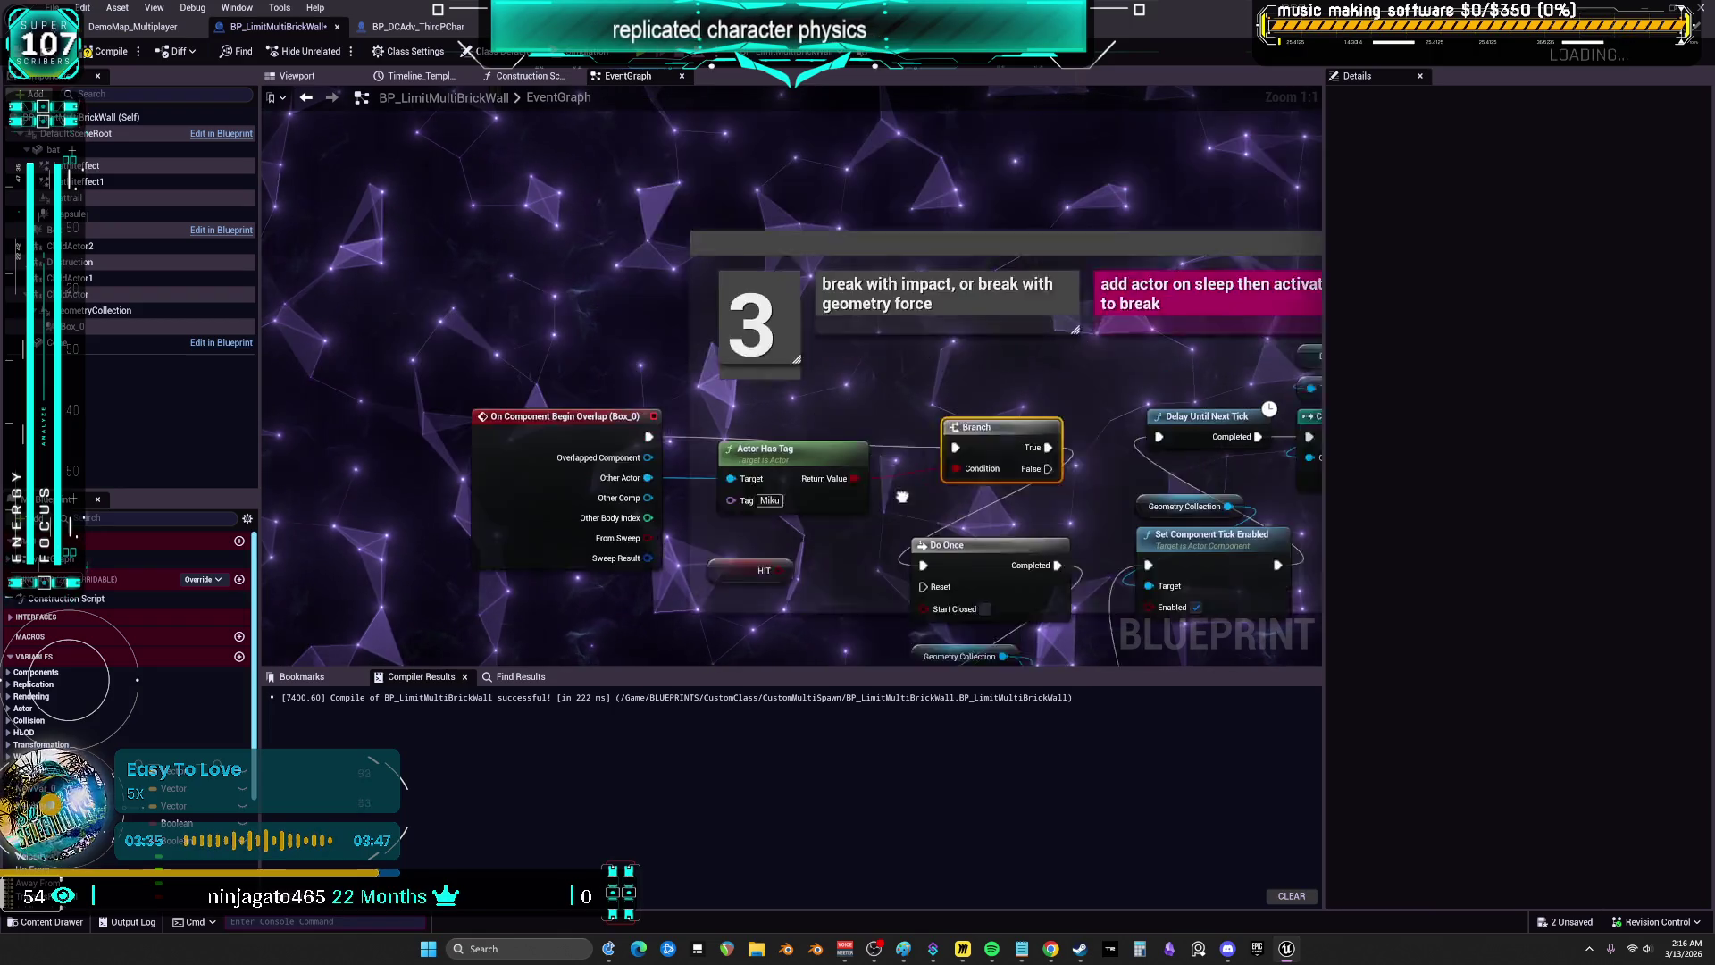
left_click(774, 506)
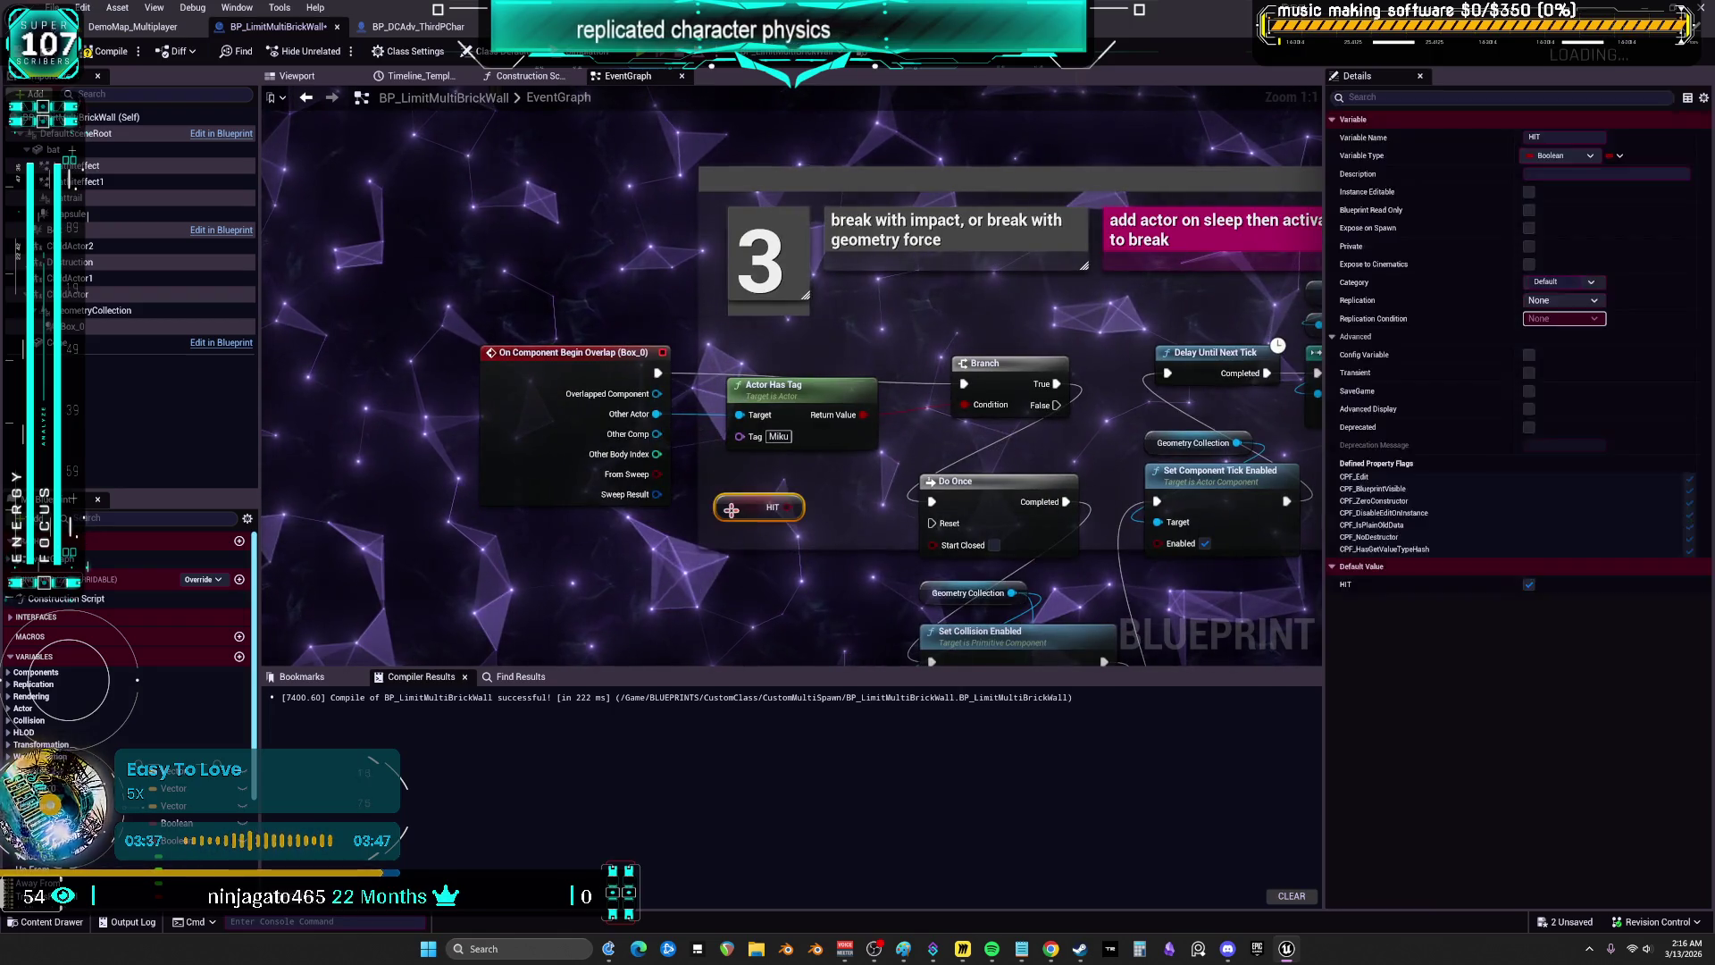
key("Delete")
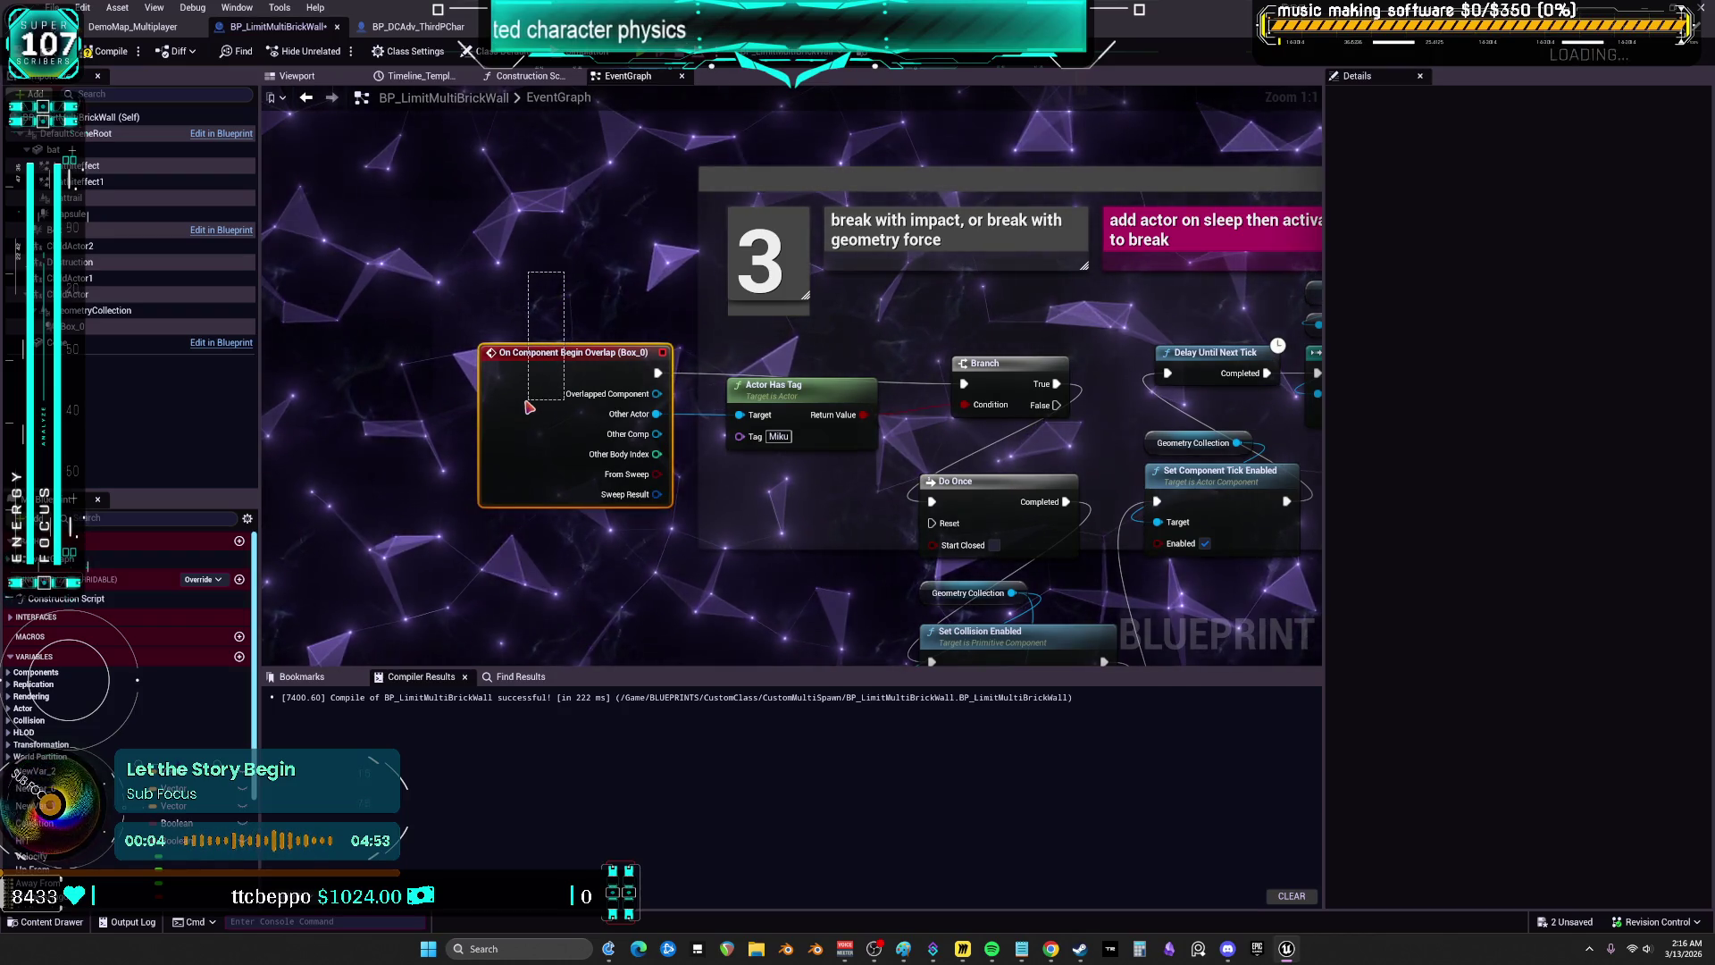
- Add a Box 0 reference and a Set Generate Overlap Events node targeting it
mouse_move(71, 326)
left_mouse_down()
mouse_move(536, 134)
mouse_move(625, 320)
left_mouse_up()
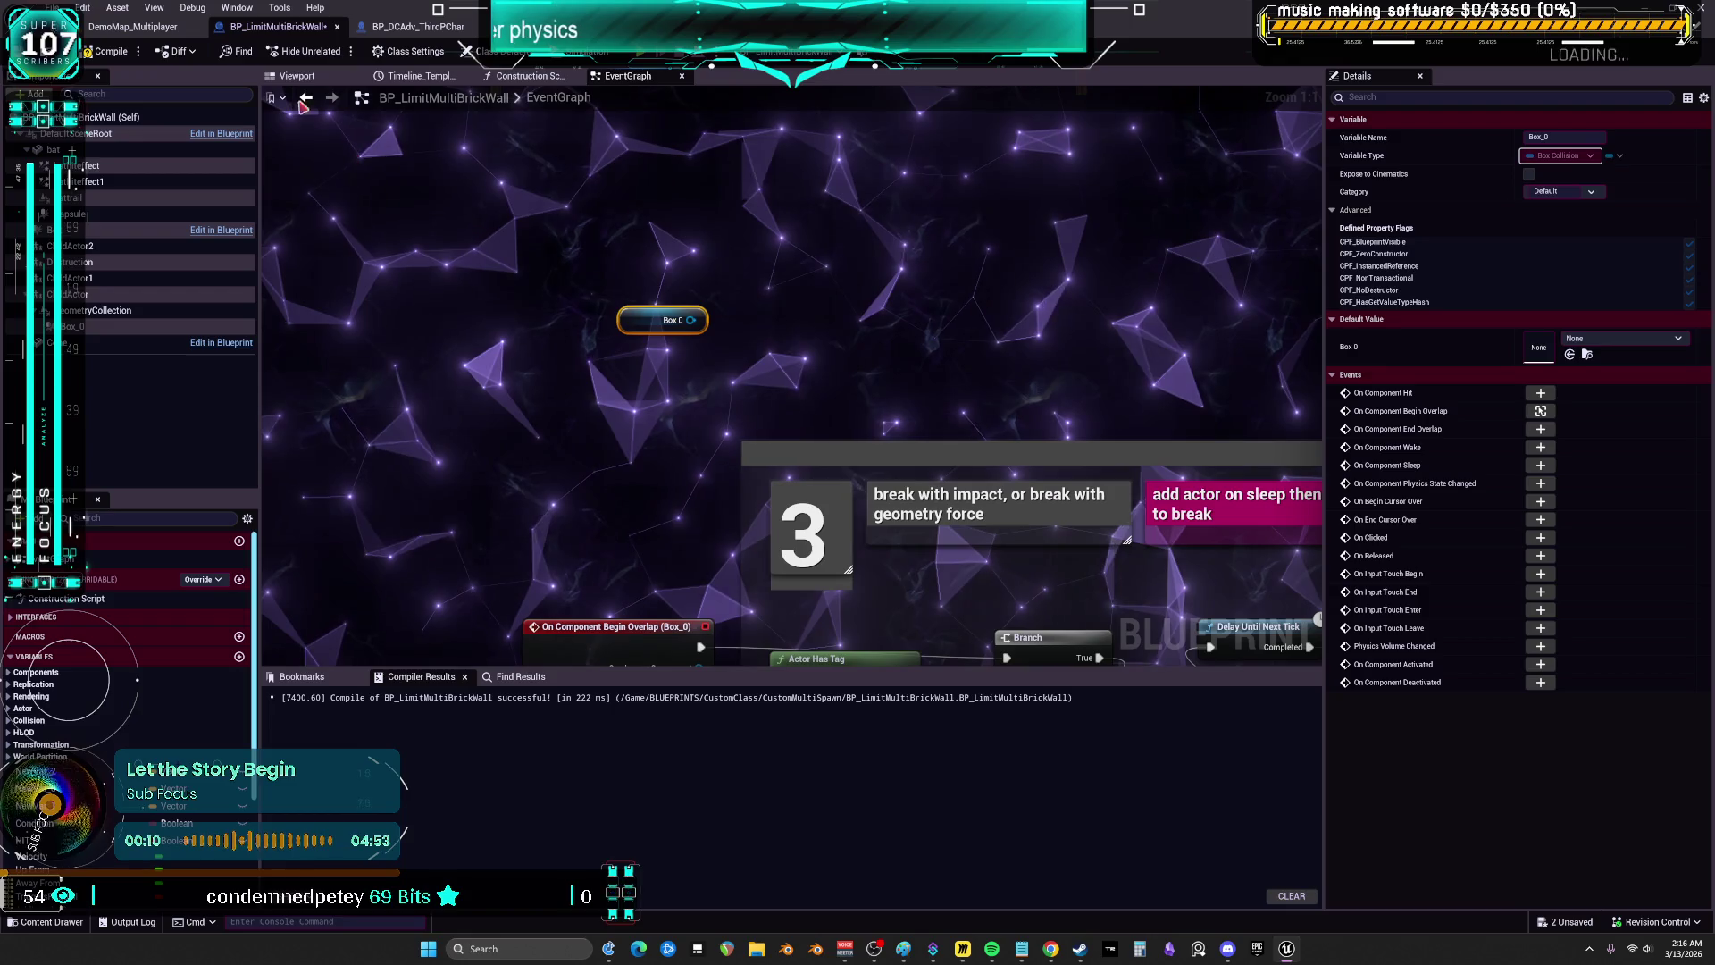
left_click(107, 326)
scroll(1576, 460, "down", 5)
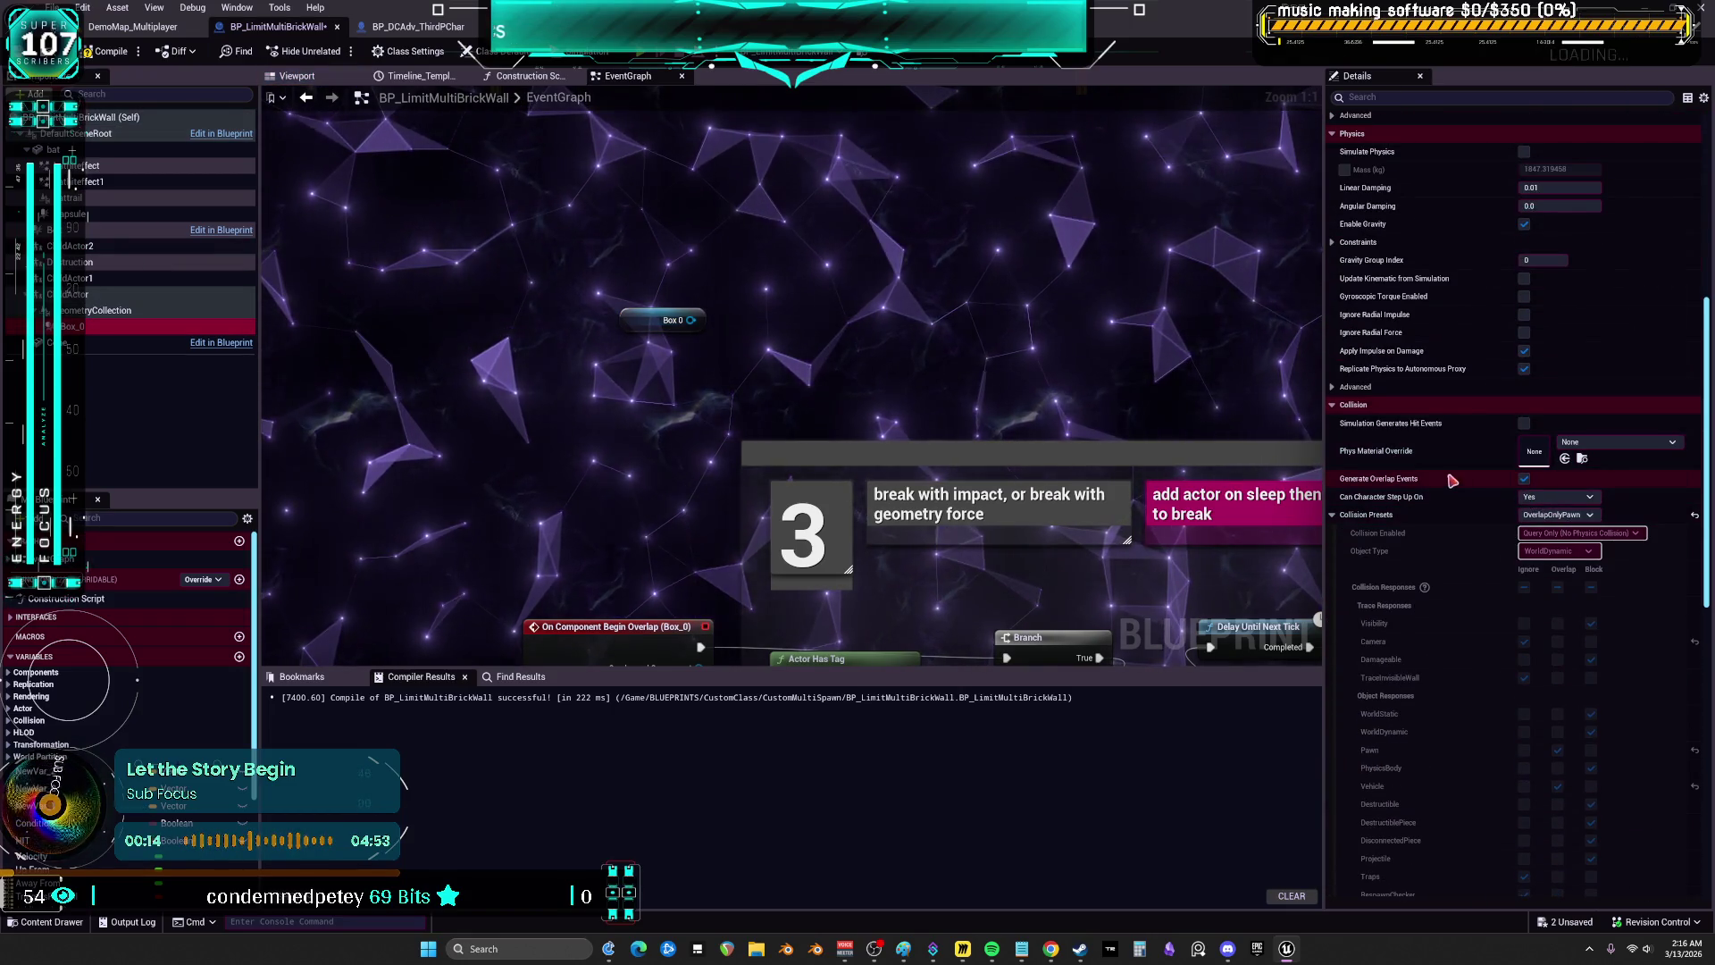
left_click_drag(690, 319, 781, 335)
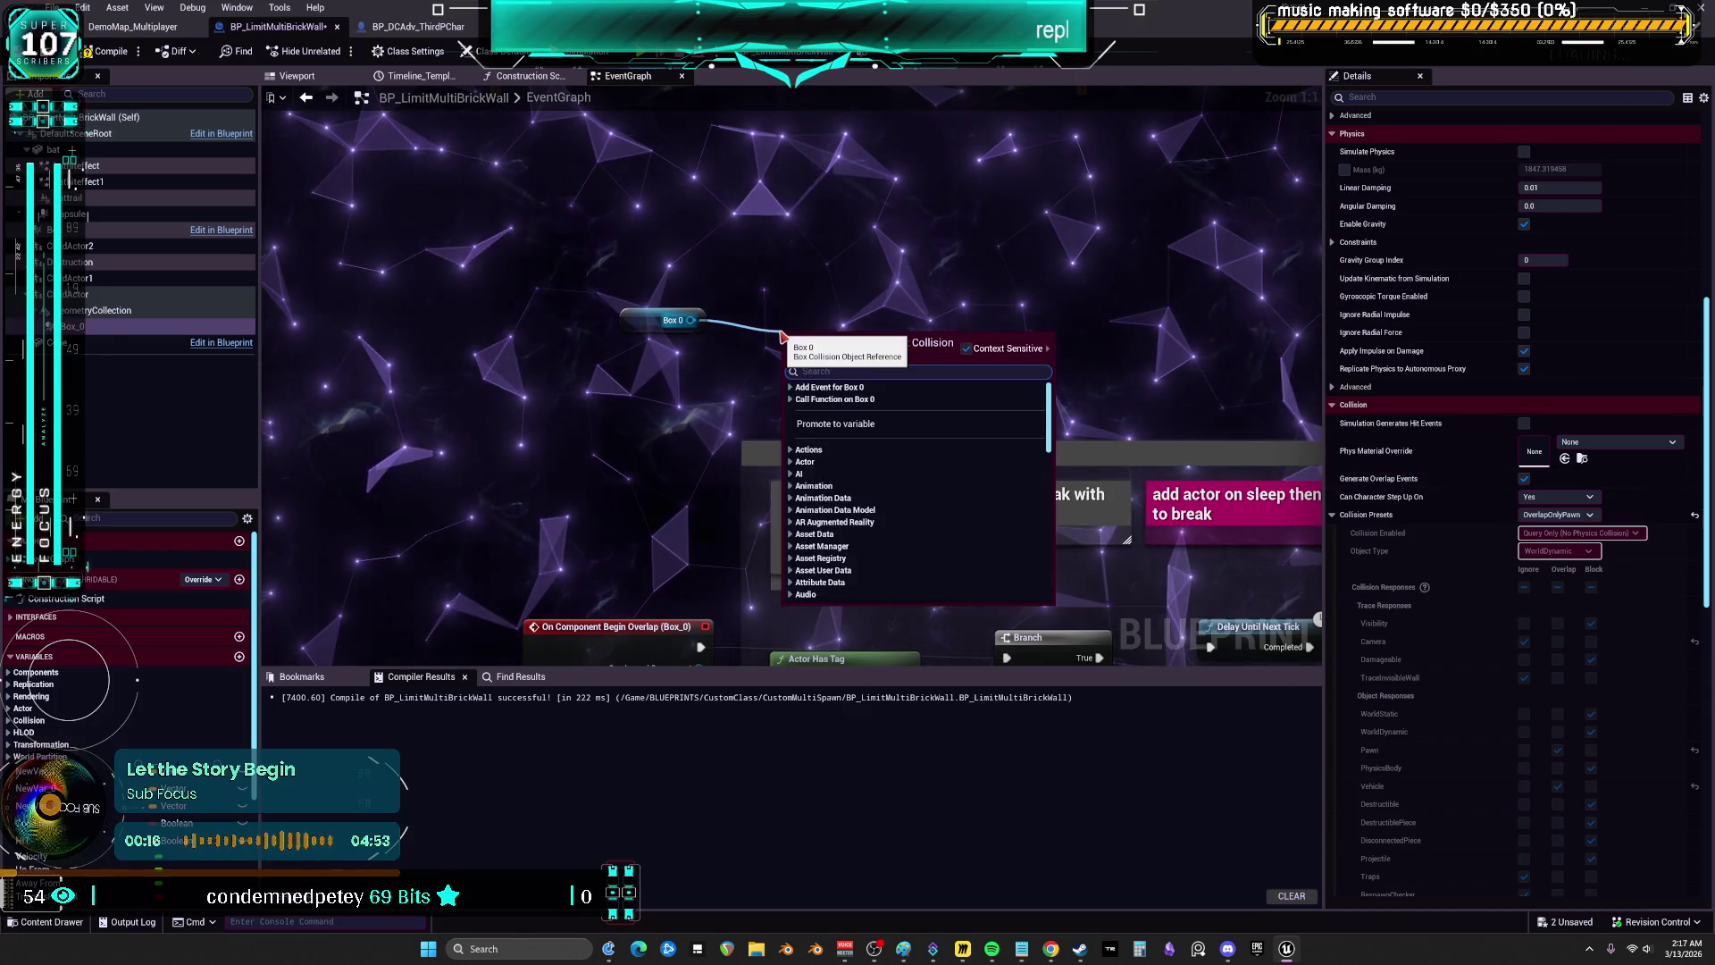
type("genera")
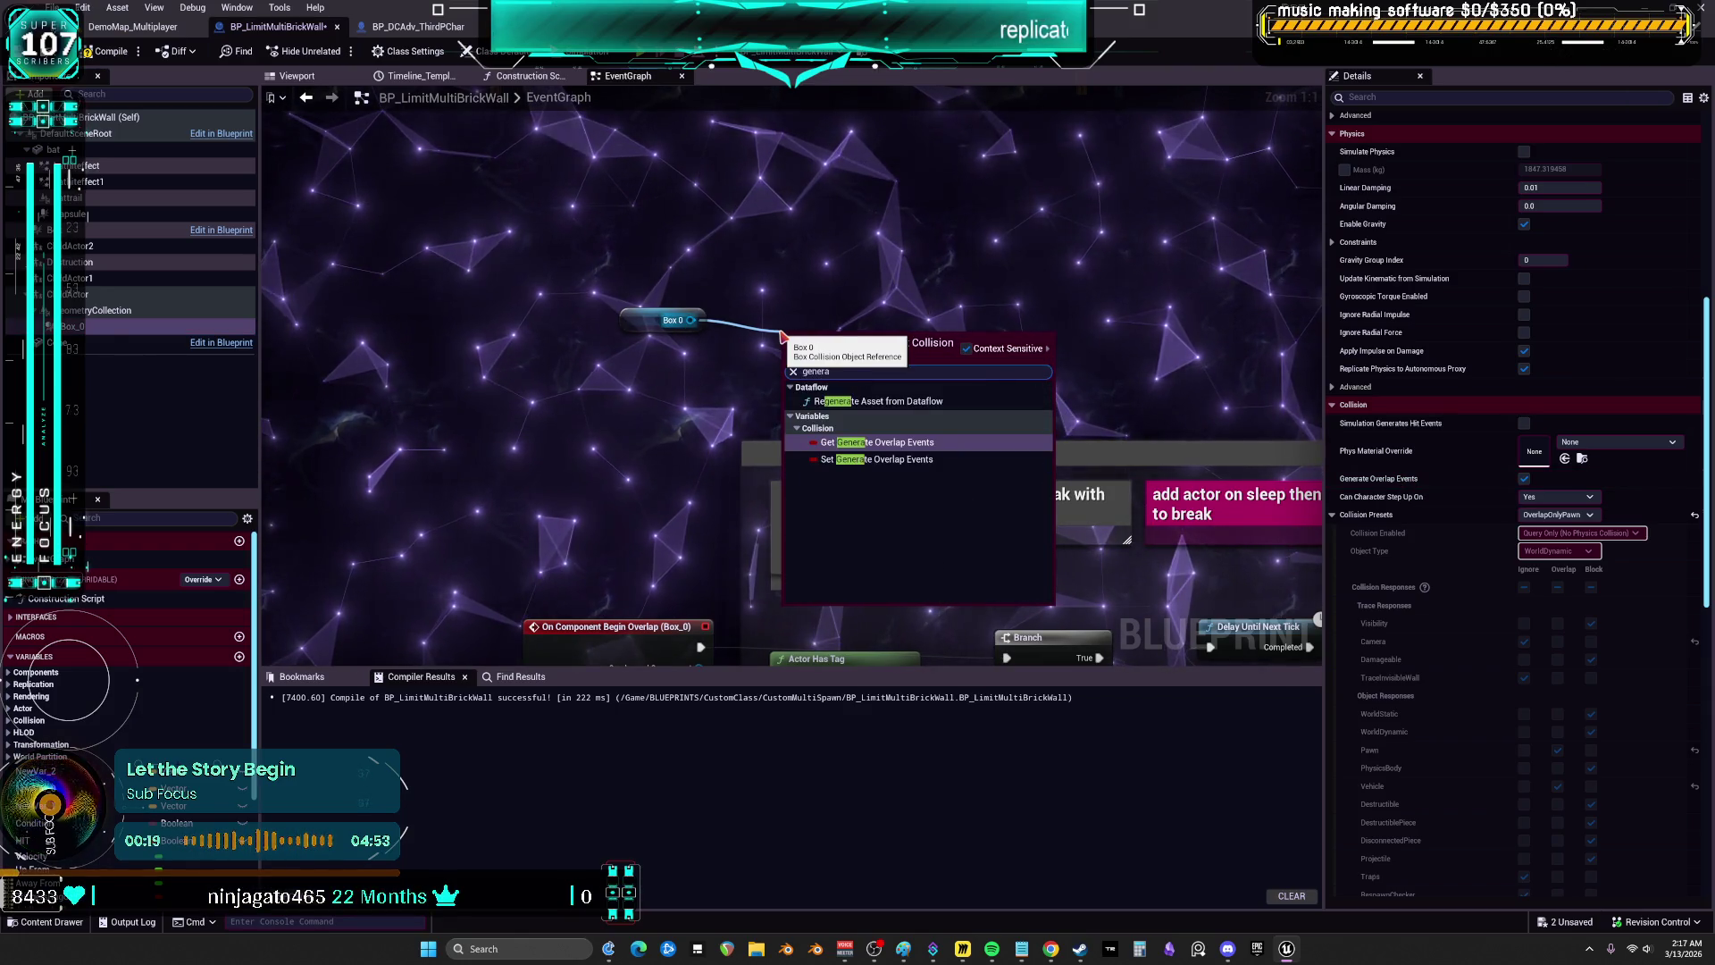
left_click(904, 459)
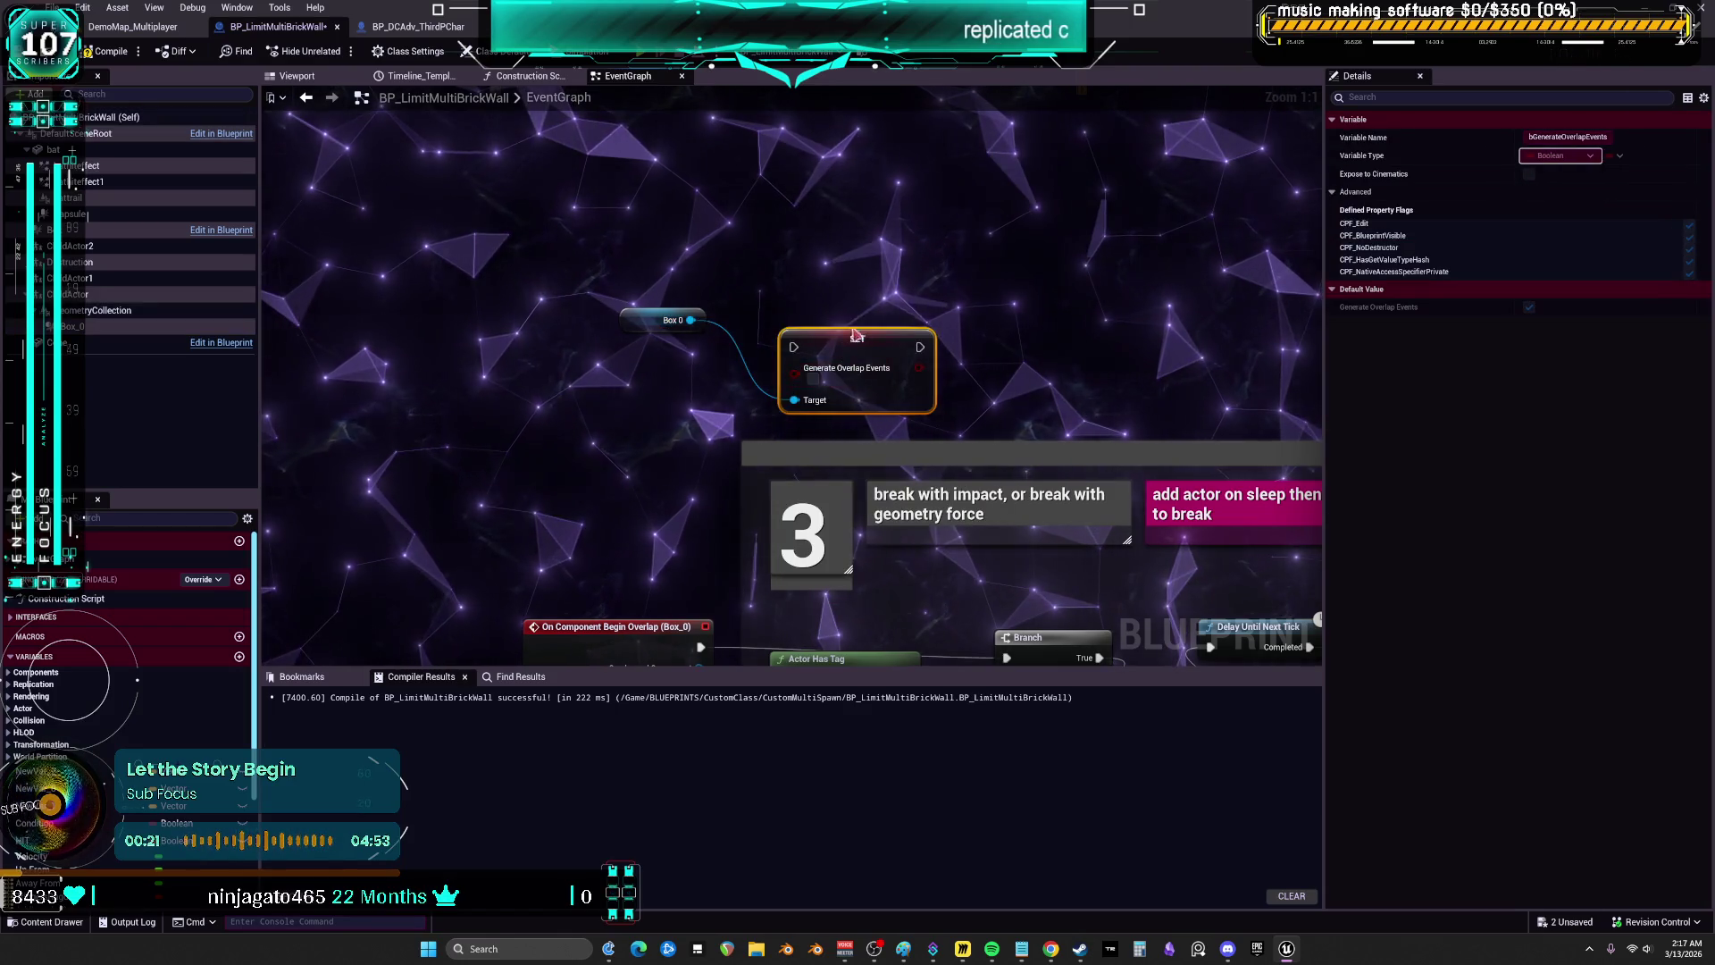
- Uncheck Generate Overlap Events on Box_0, move the setter into the break sequence, and compile
scroll(998, 361, "down", 2)
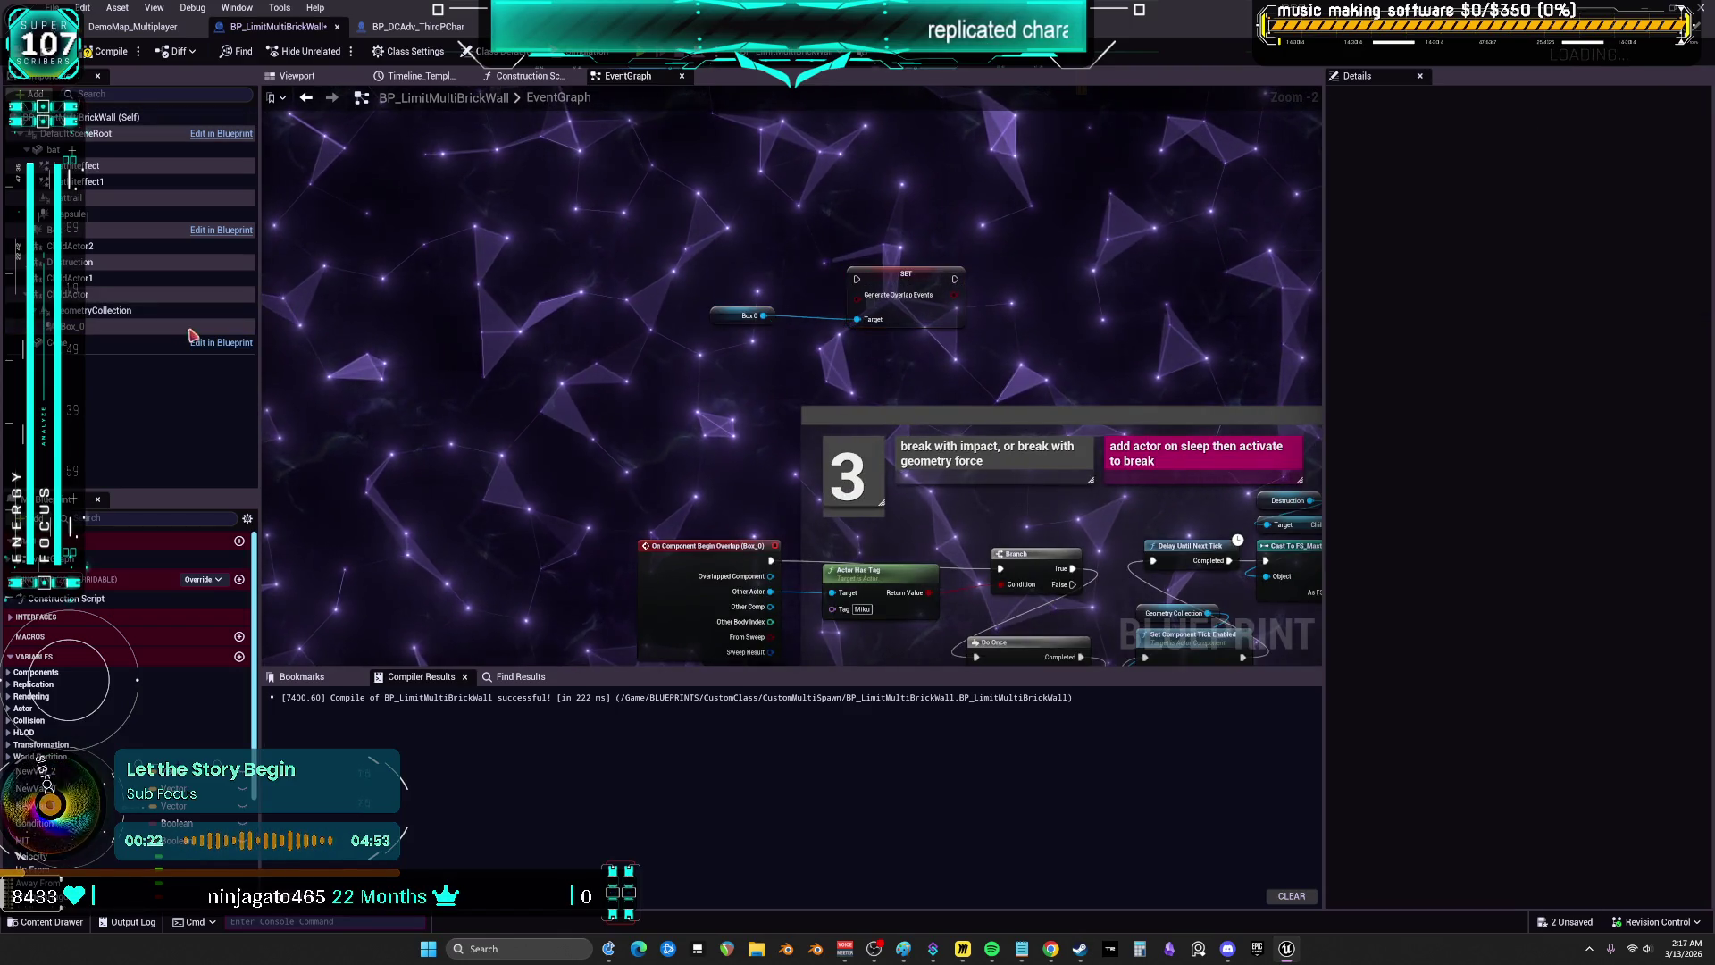
left_click(103, 327)
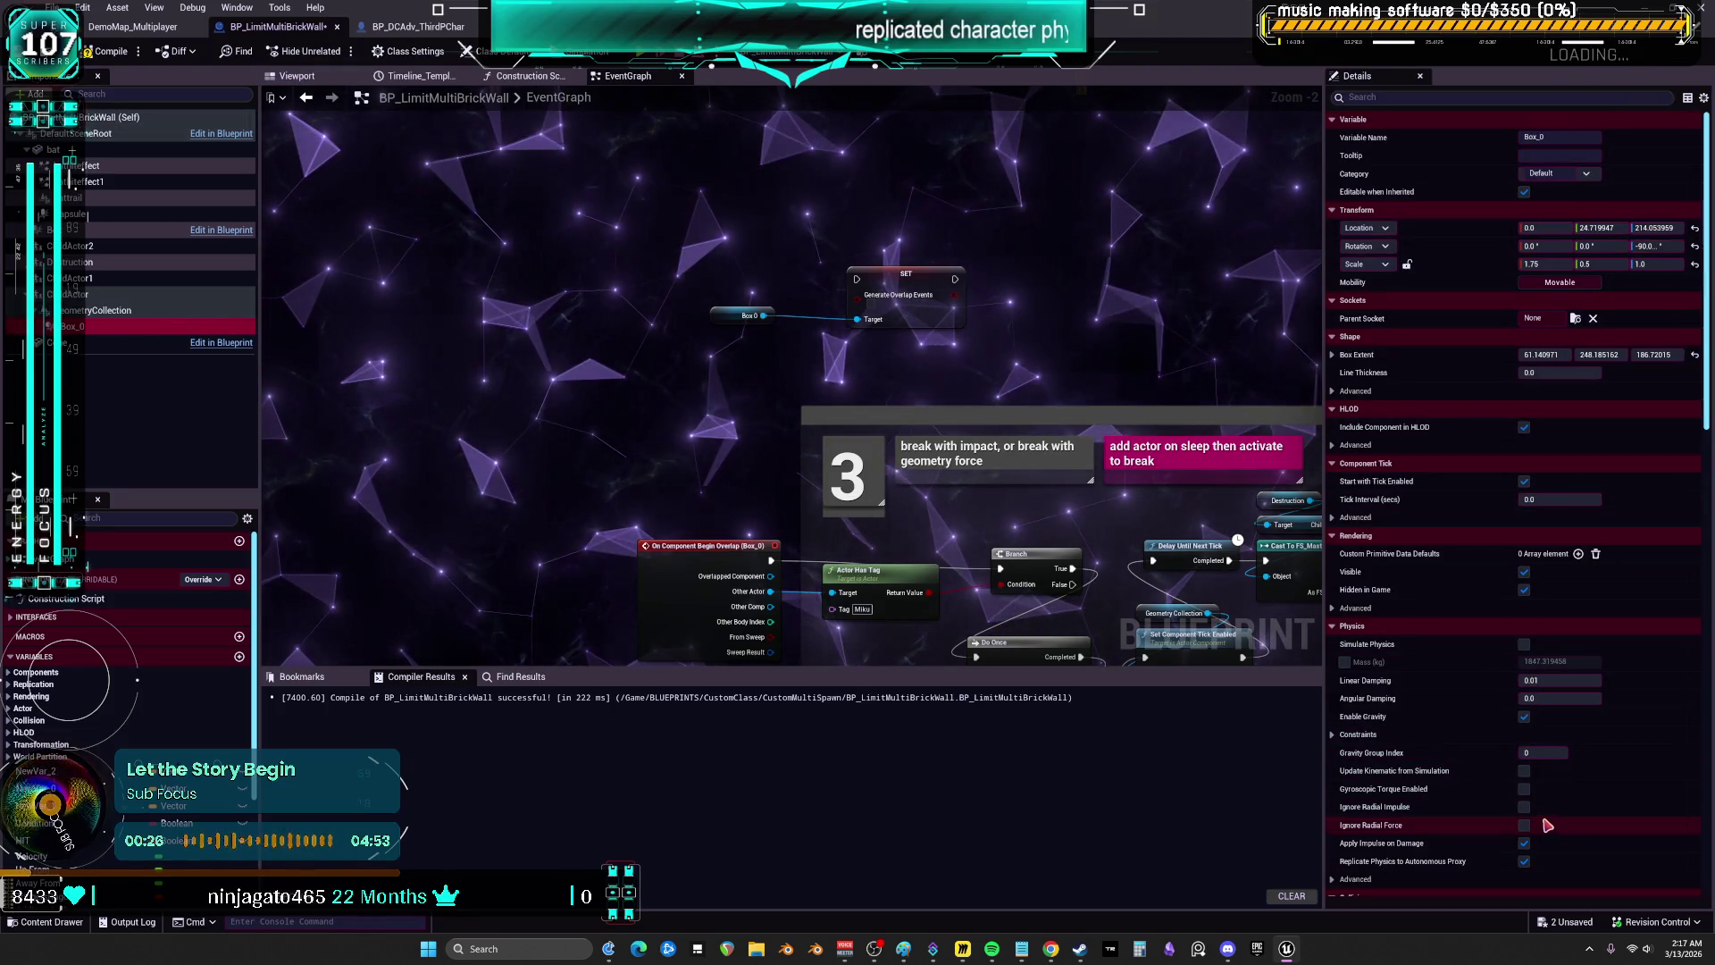
scroll(1389, 573, "down", 3)
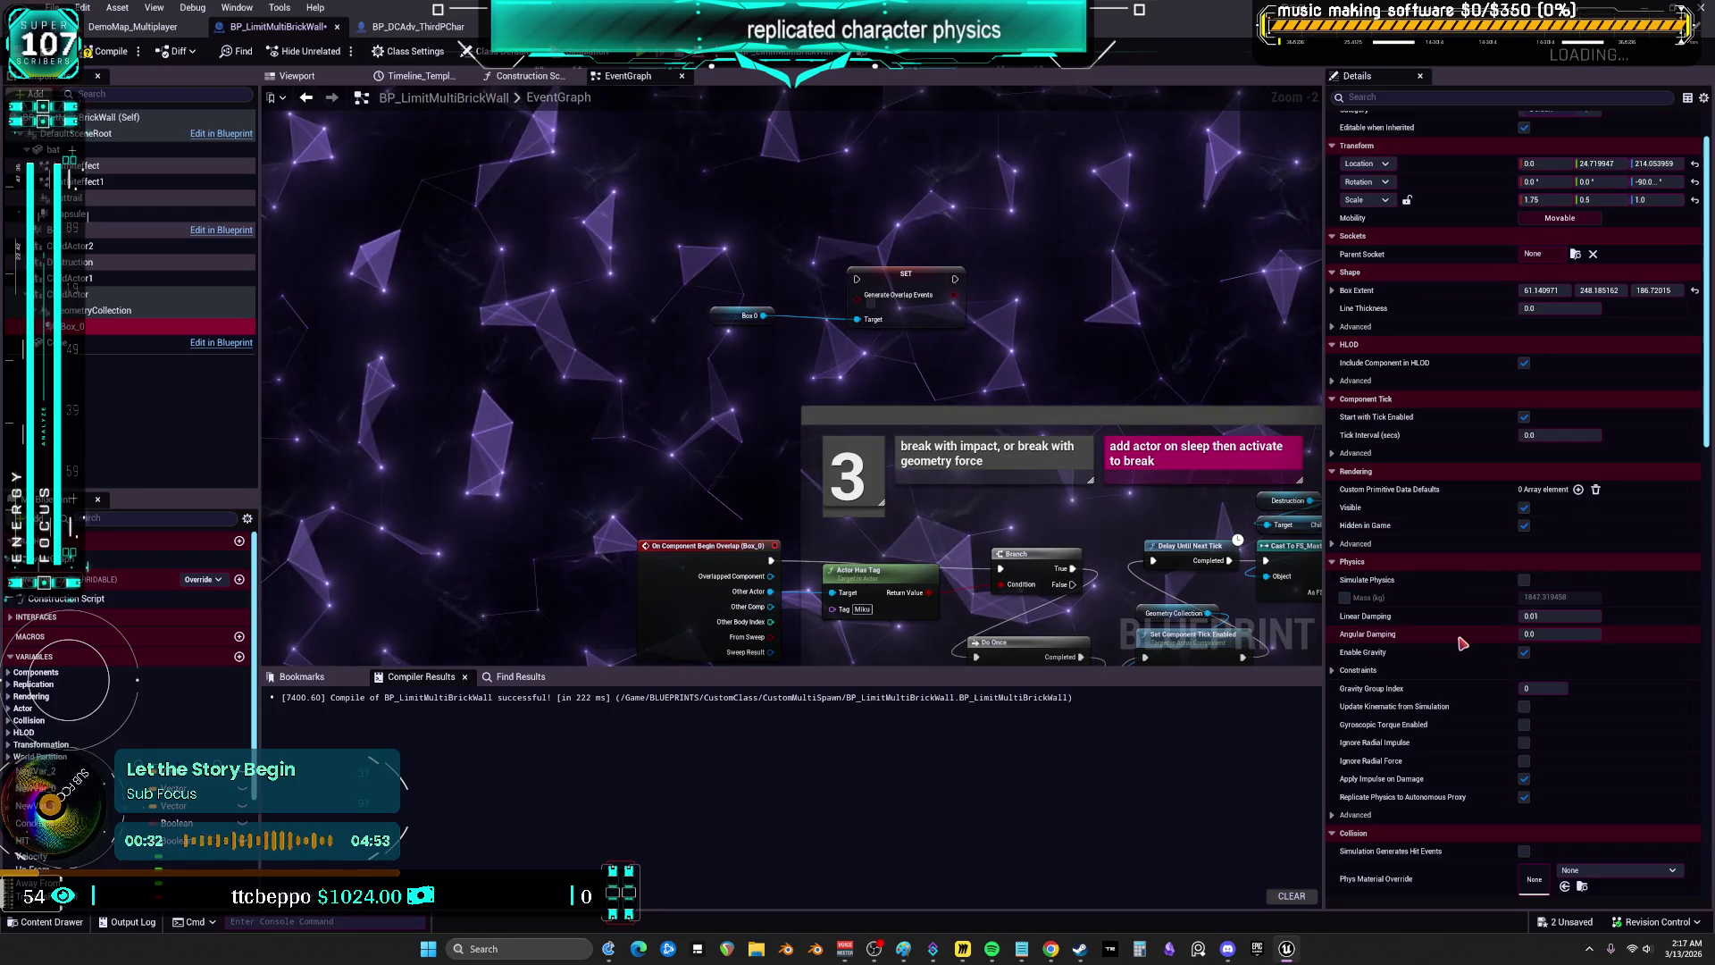
scroll(1437, 589, "down", 5)
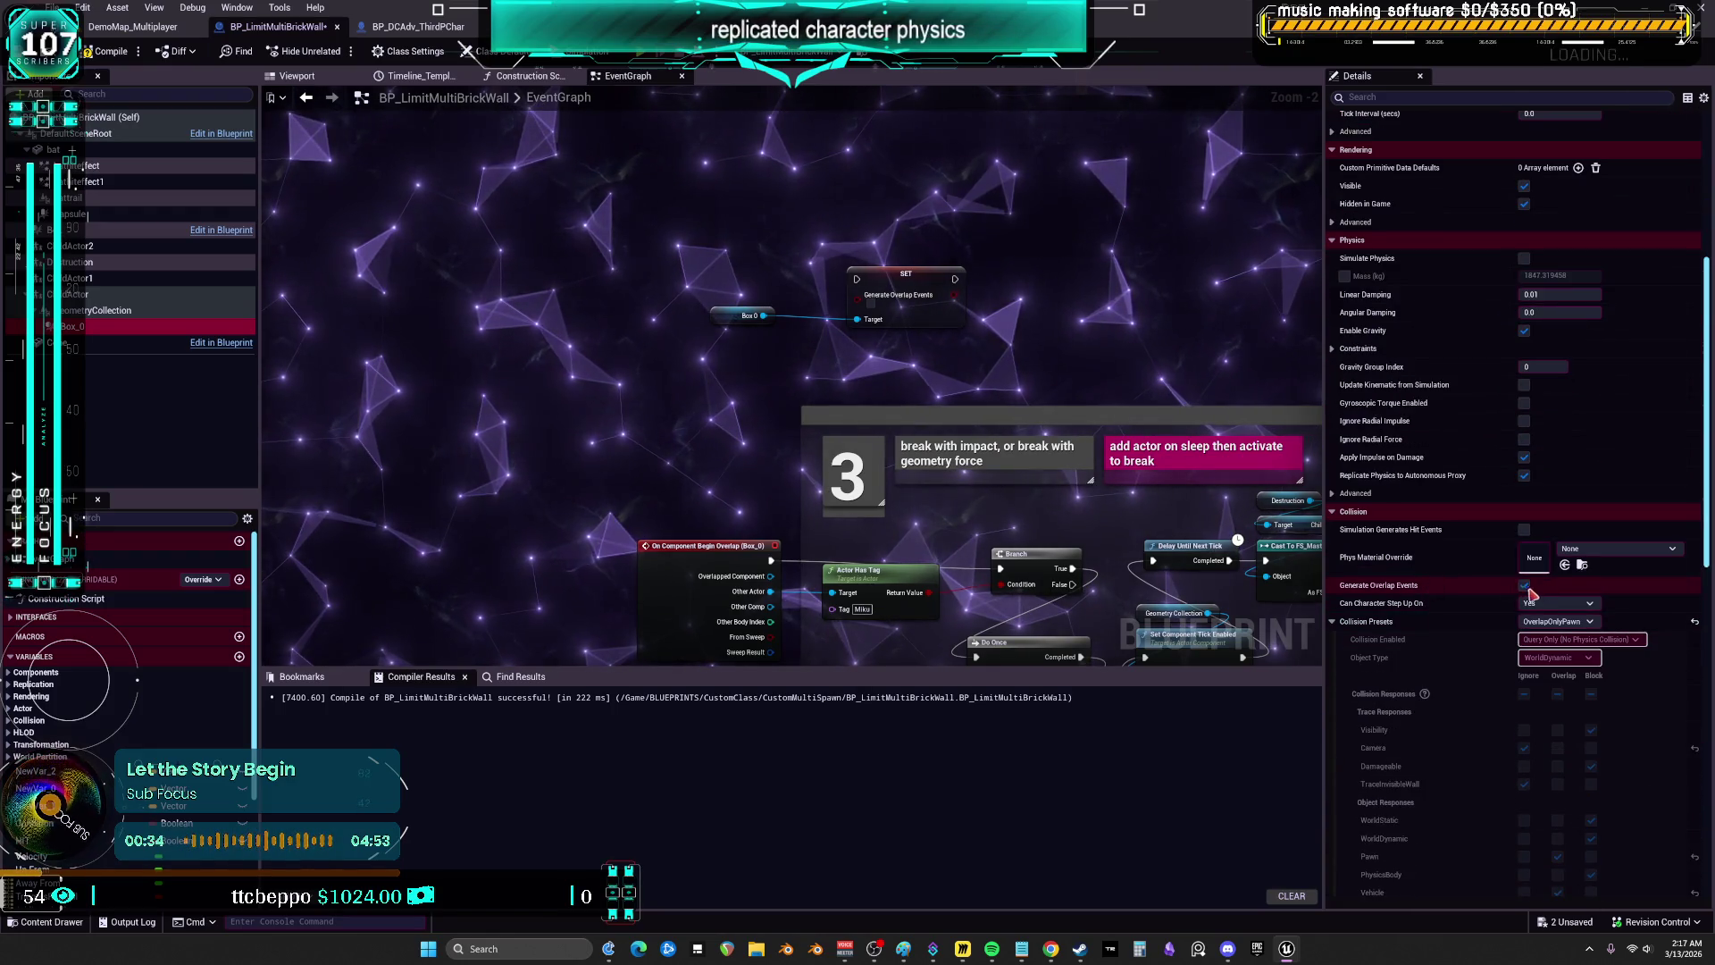
left_click(1524, 585)
left_click_drag(816, 271, 650, 384)
mouse_move(545, 442)
left_mouse_down()
mouse_move(797, 382)
mouse_move(1183, 214)
mouse_move(893, 500)
mouse_move(870, 563)
left_mouse_up()
scroll(893, 501, "down", 3)
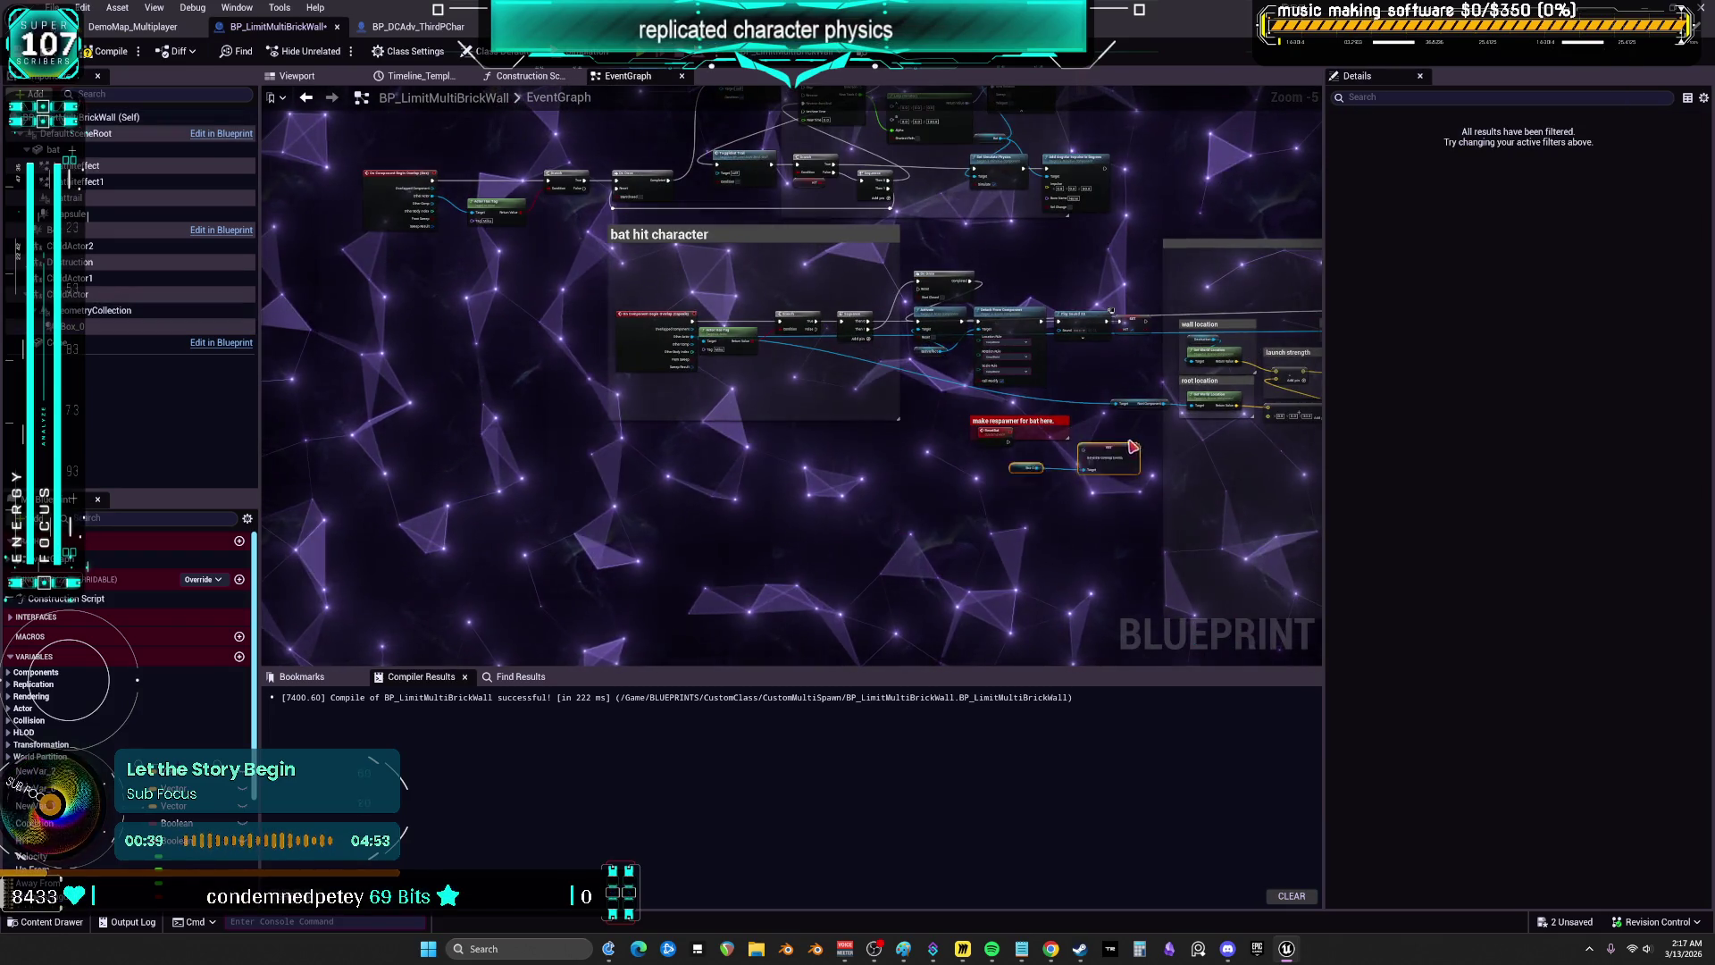
scroll(1143, 369, "up", 5)
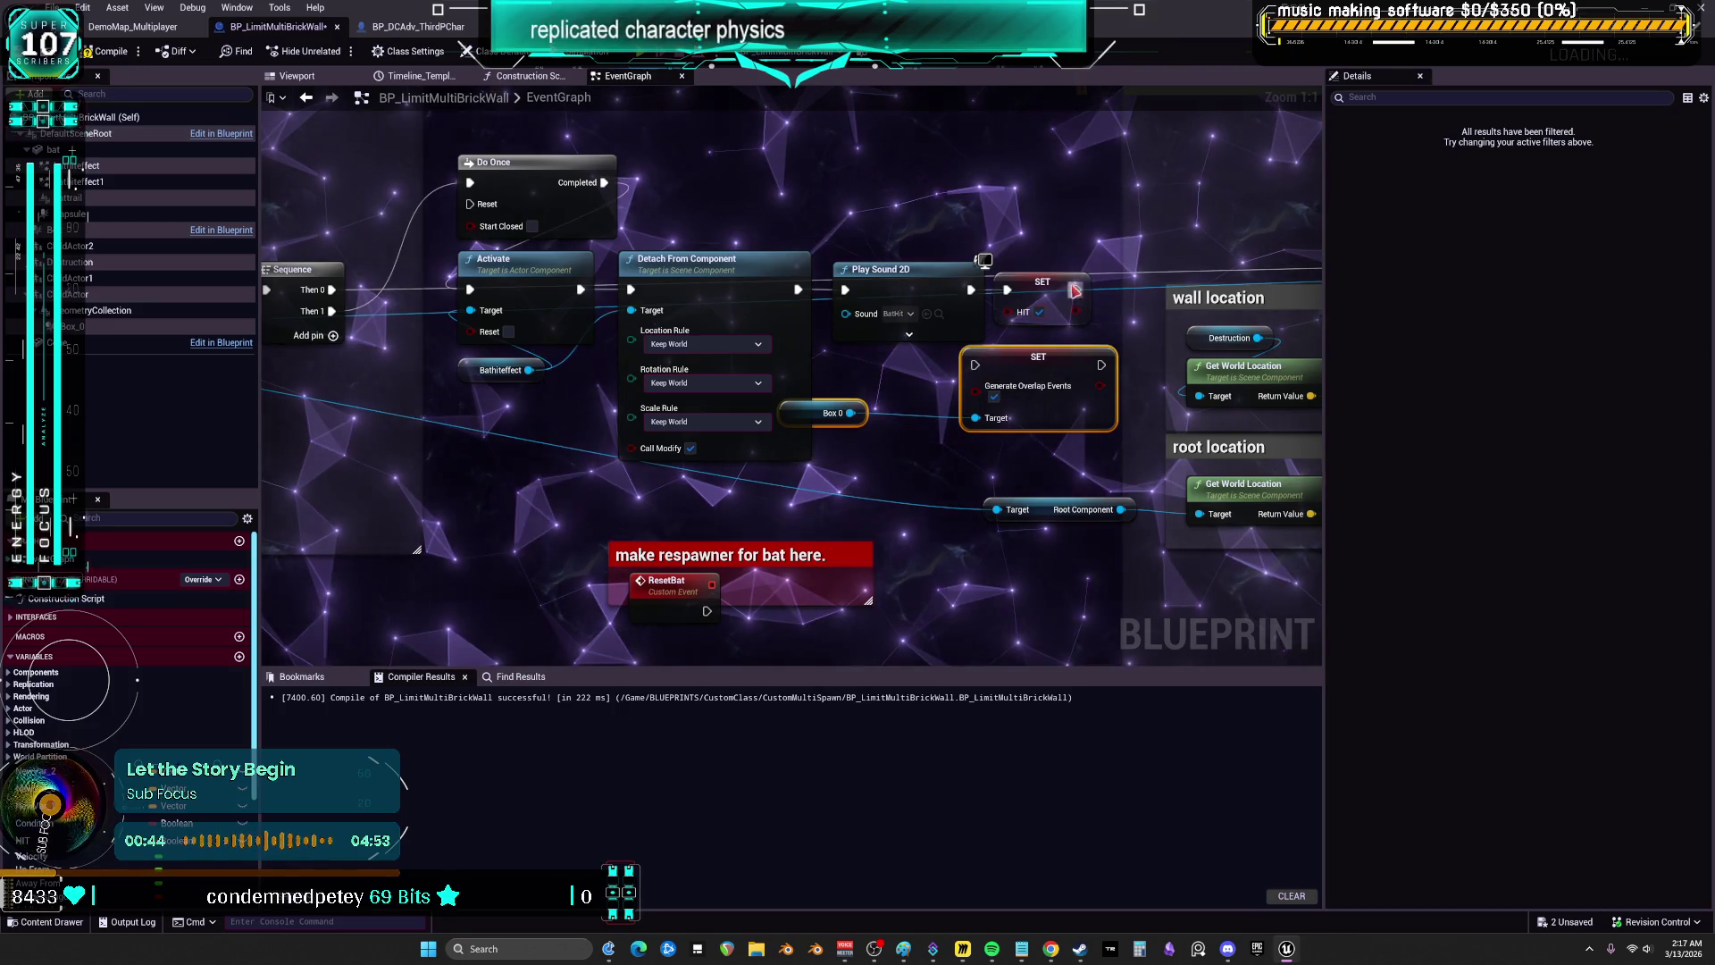
left_click(864, 411, "ctrl")
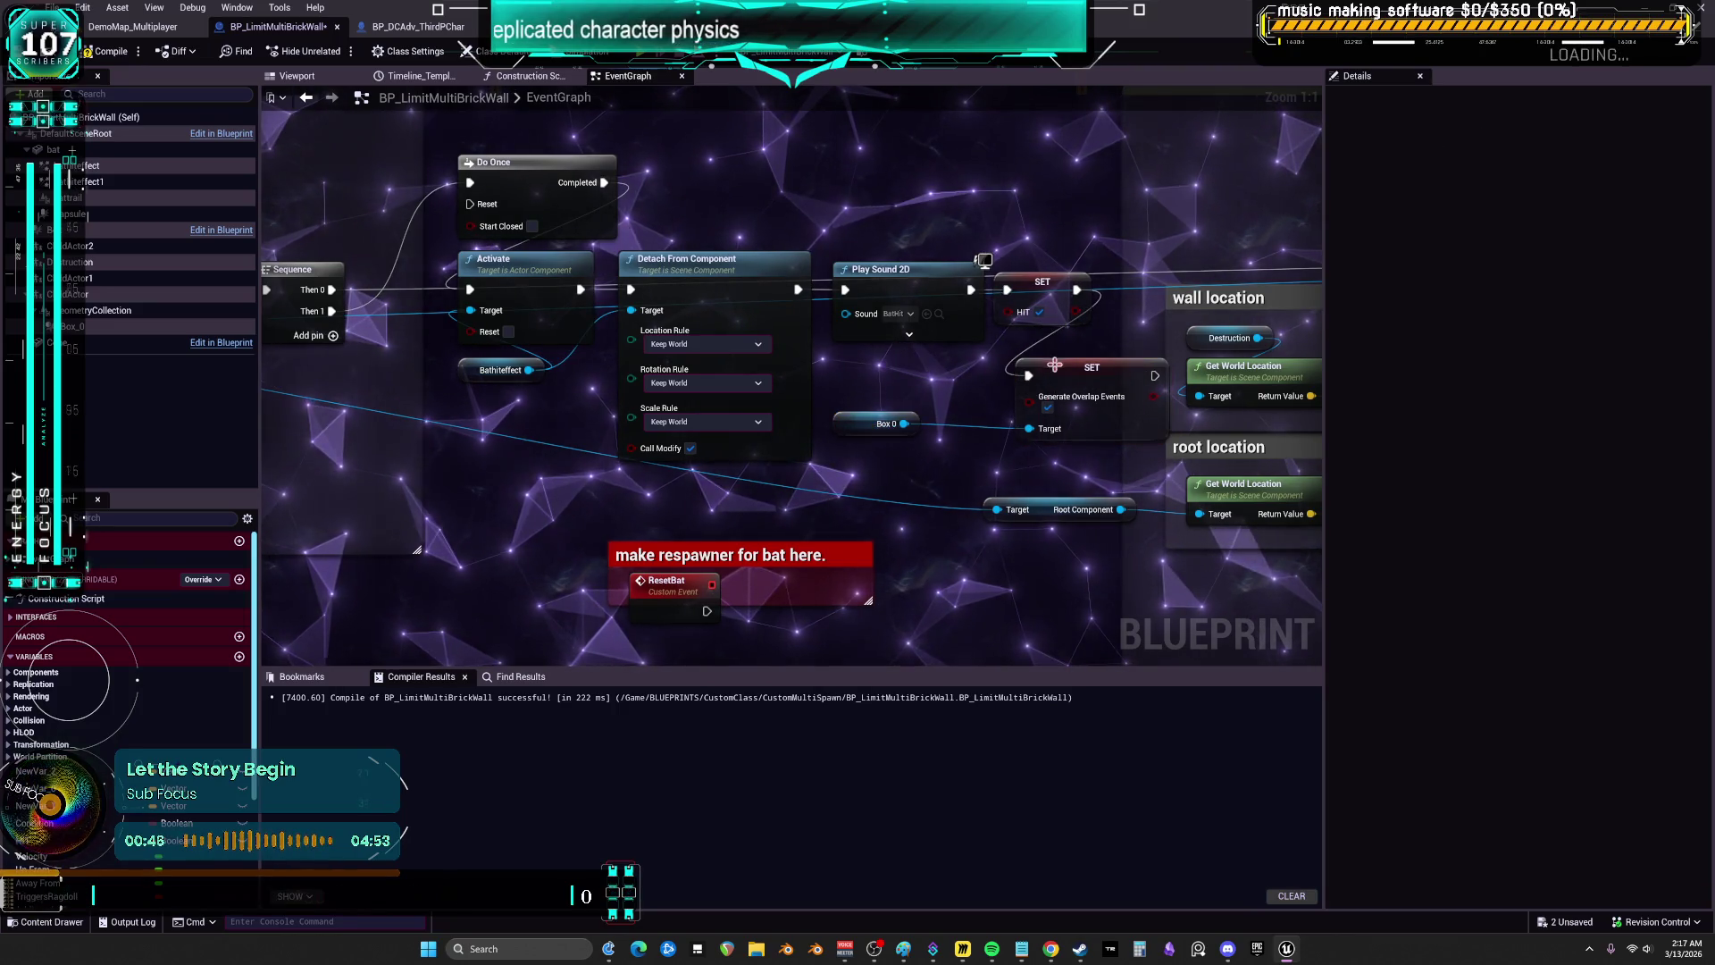
left_click(117, 54)
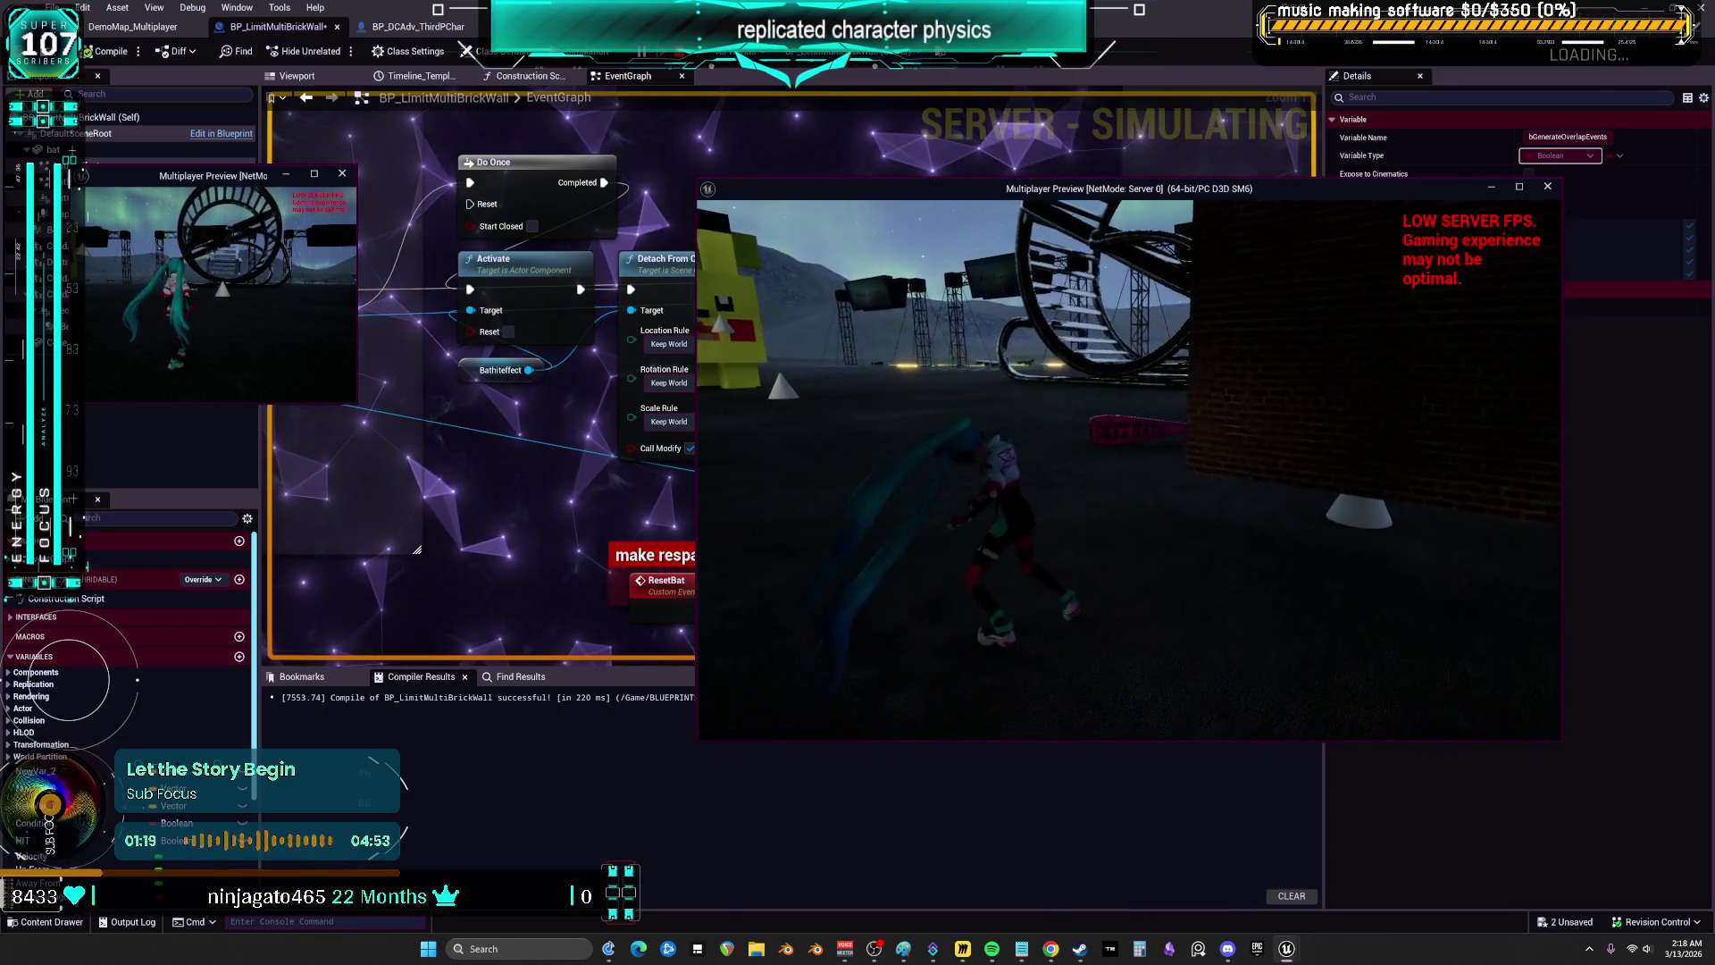
- Stop the preview, close the Message Log, and jump to comment section 3 with Shift+3
key("Escape")
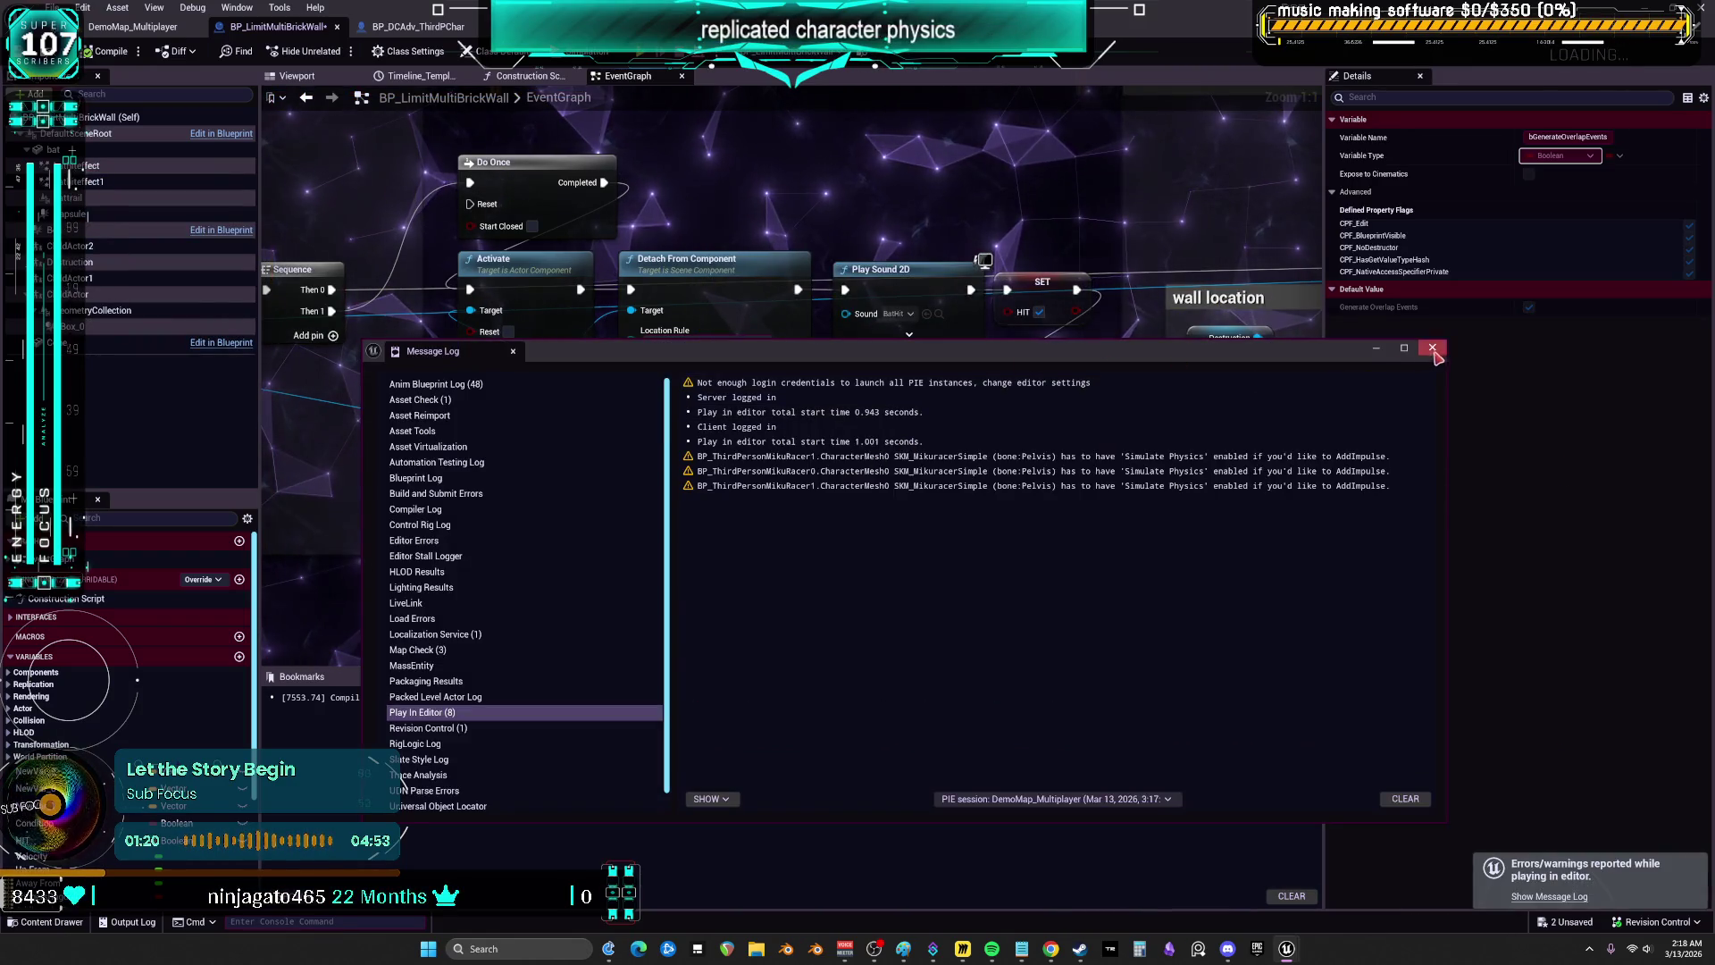
left_click(1433, 348)
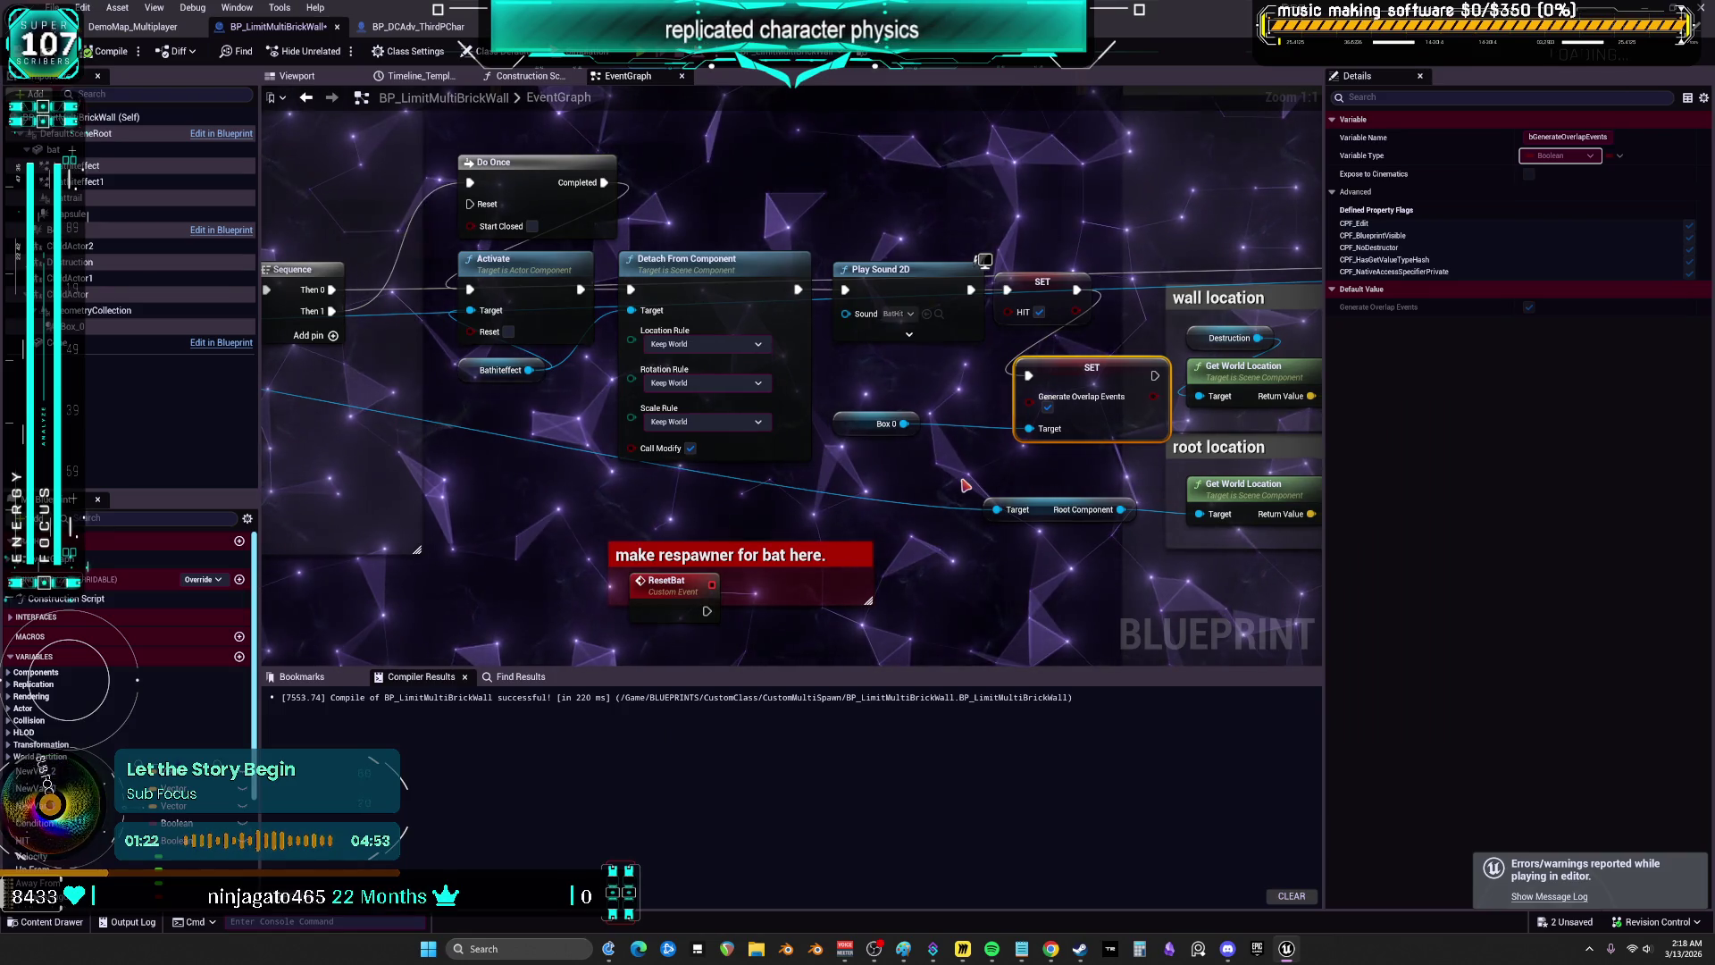
key("shift+3")
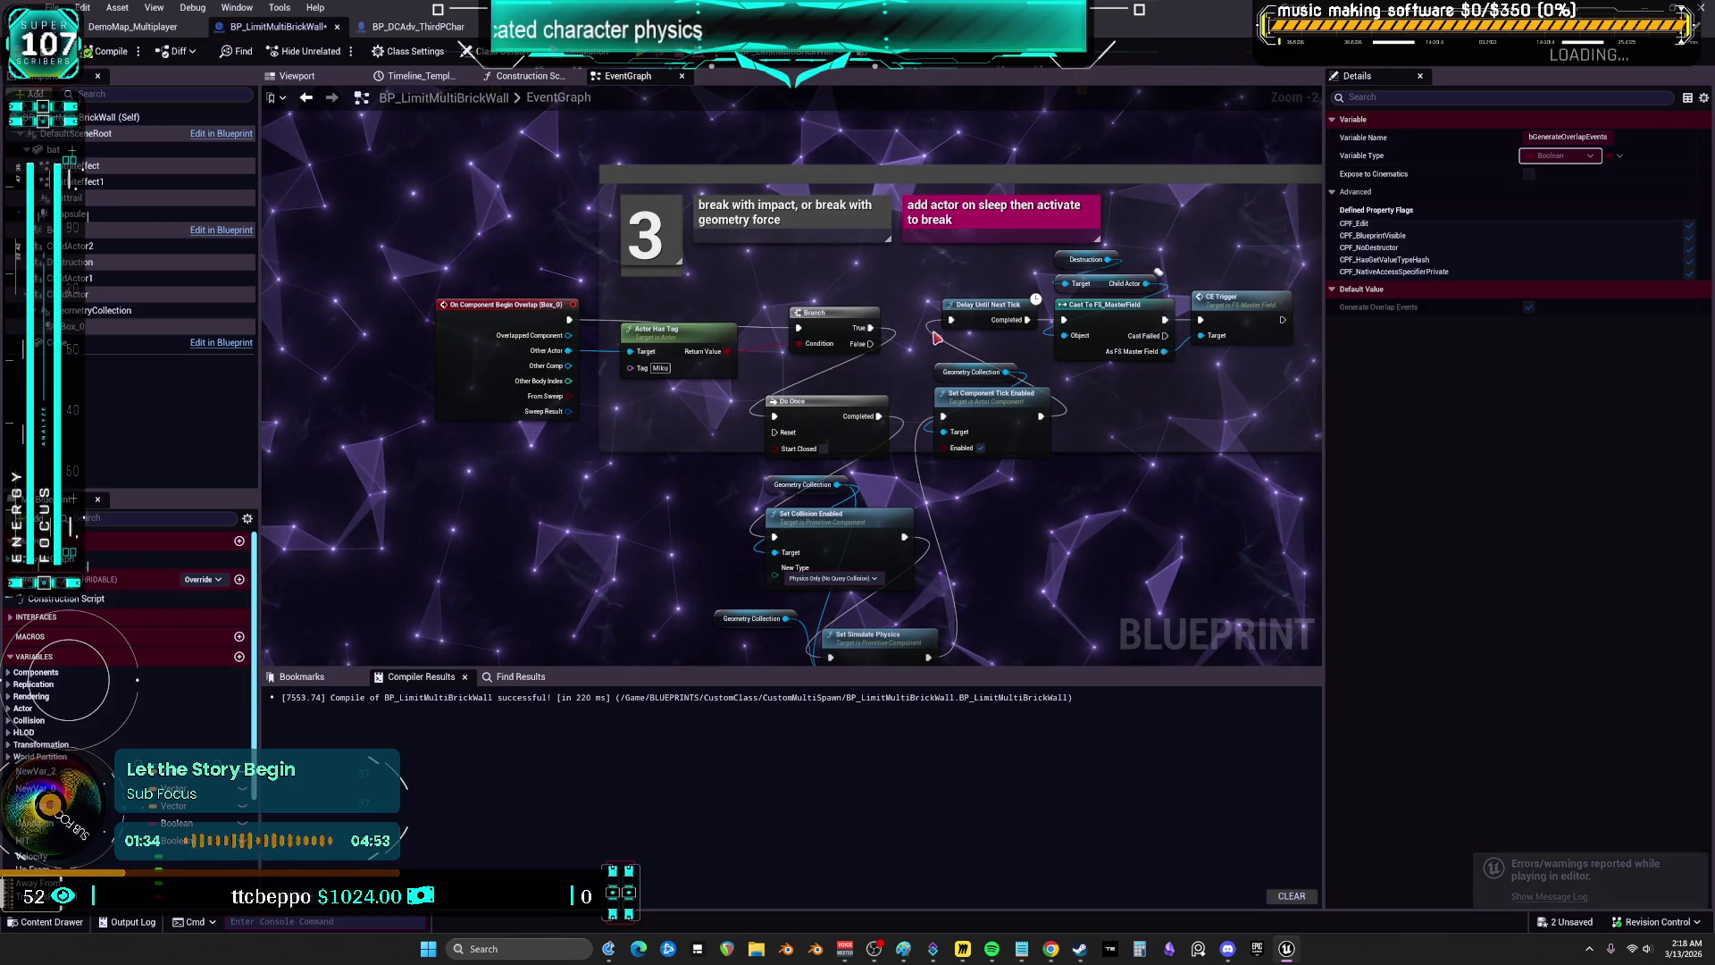
- Add a breakpoint on the overlap Branch node
right_click(823, 324)
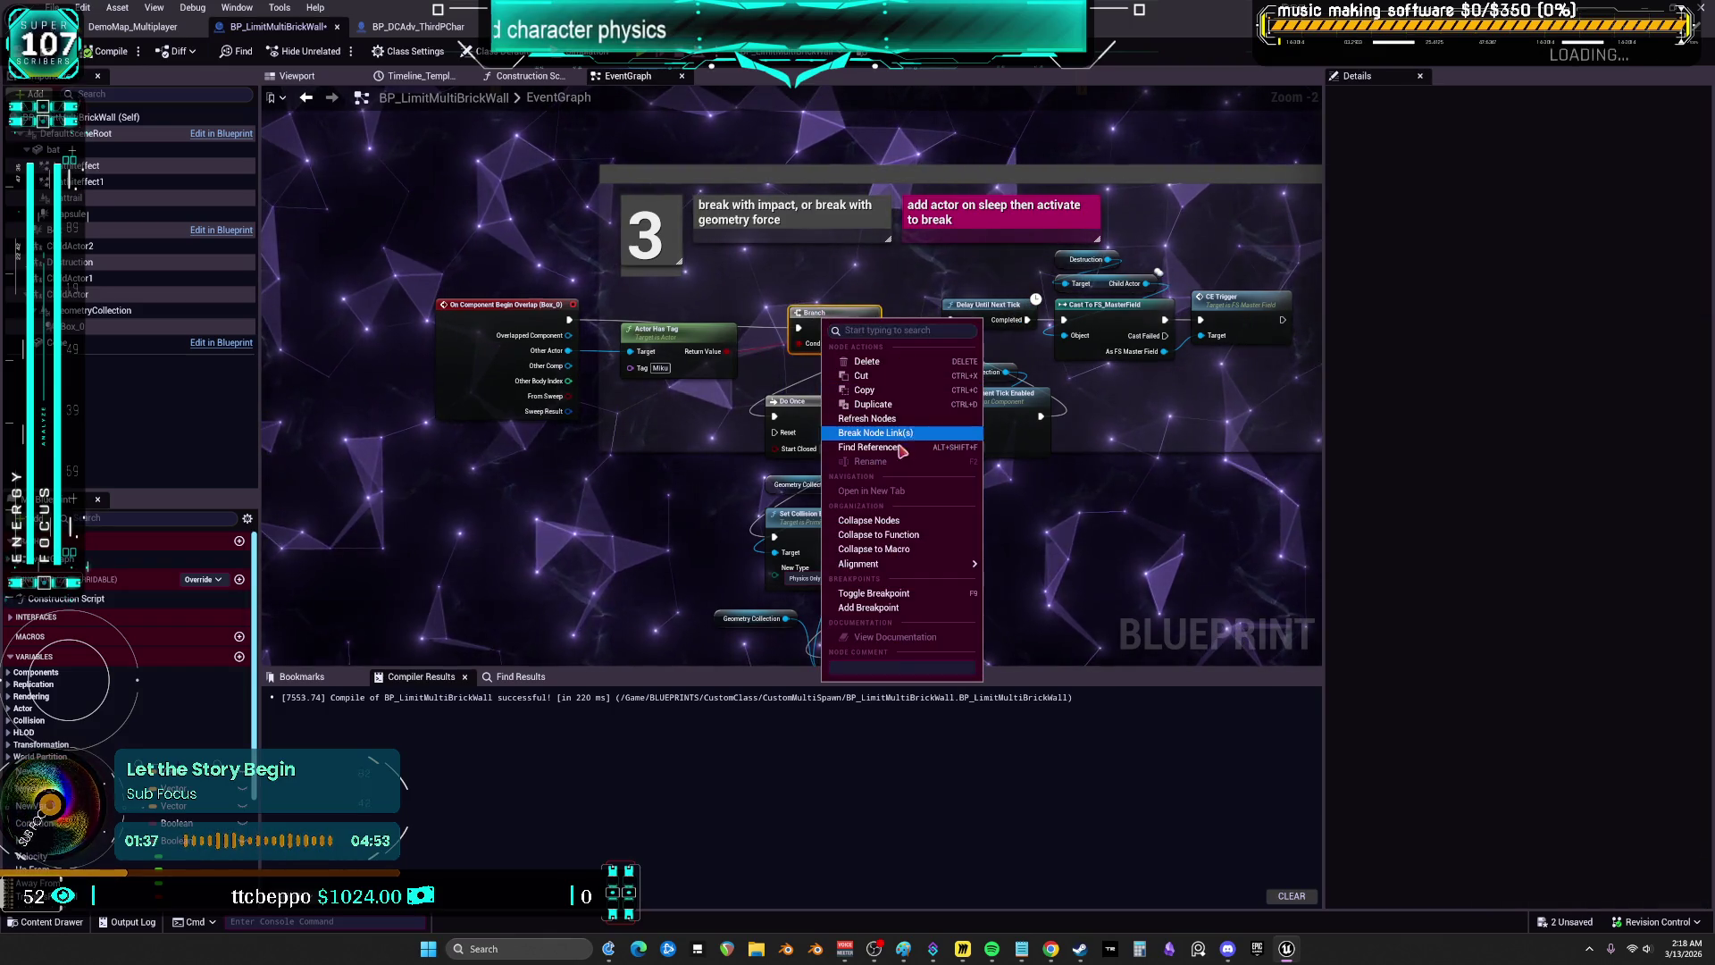
left_click(868, 608)
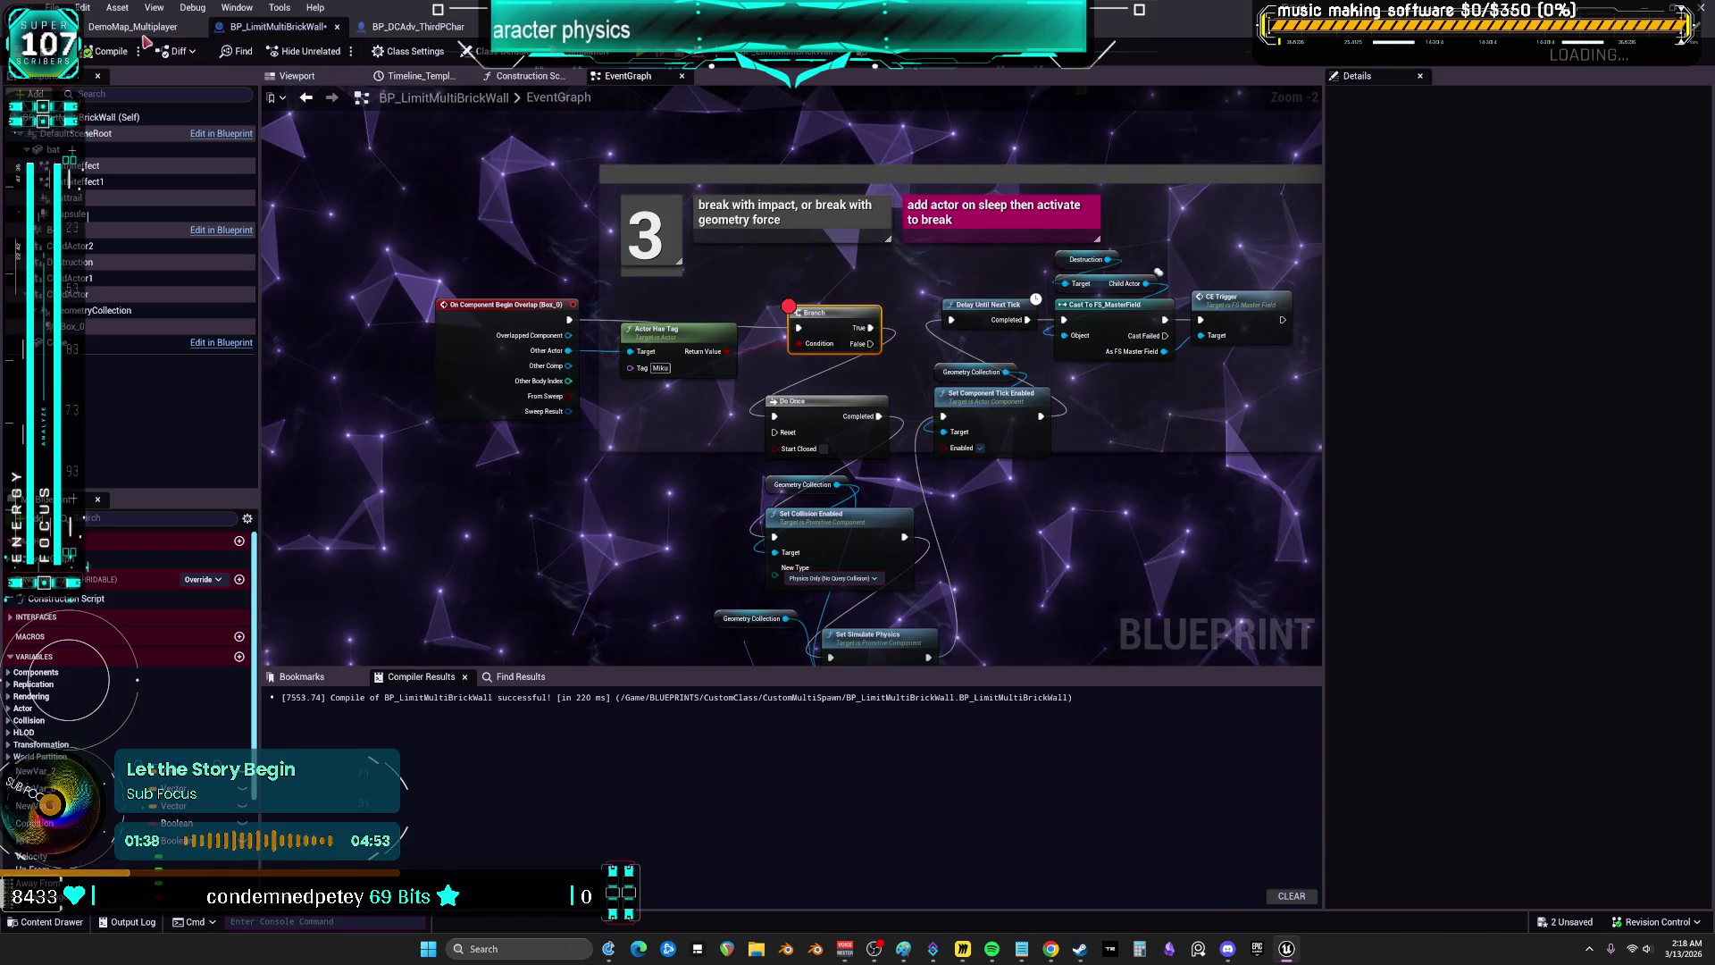
left_click(154, 27)
- Open Viewport 1, focus on the wall, run a play test, then stop it and close the Message Log
left_click(125, 11)
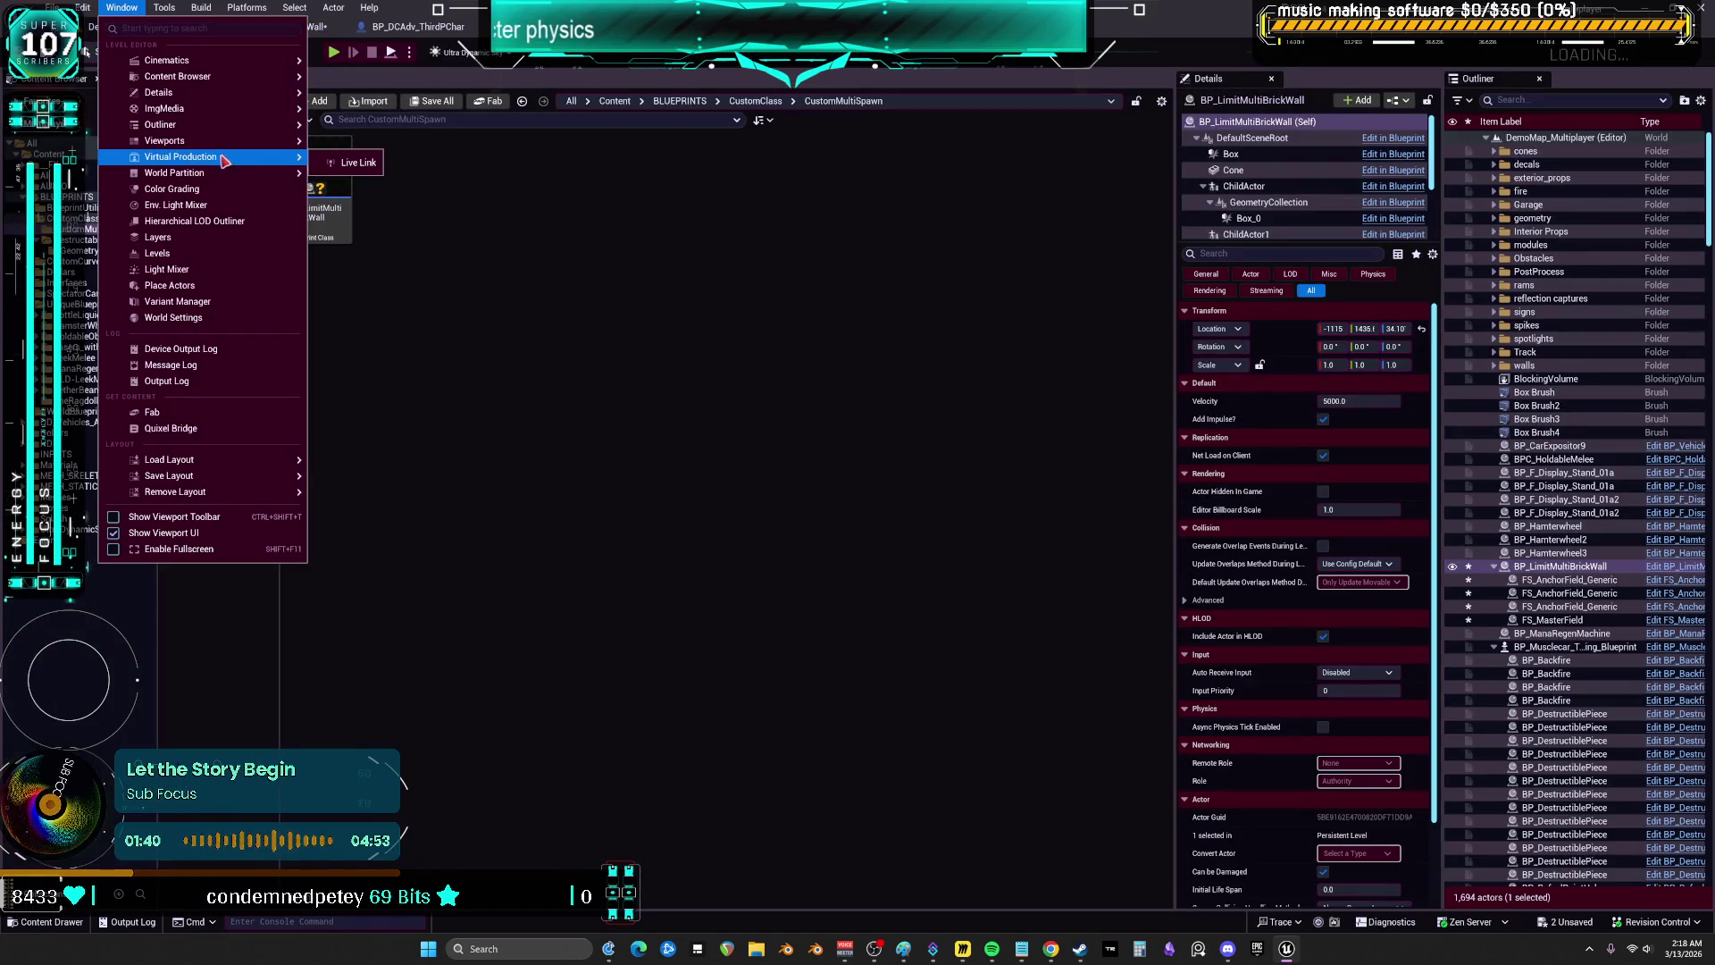
left_click(345, 148)
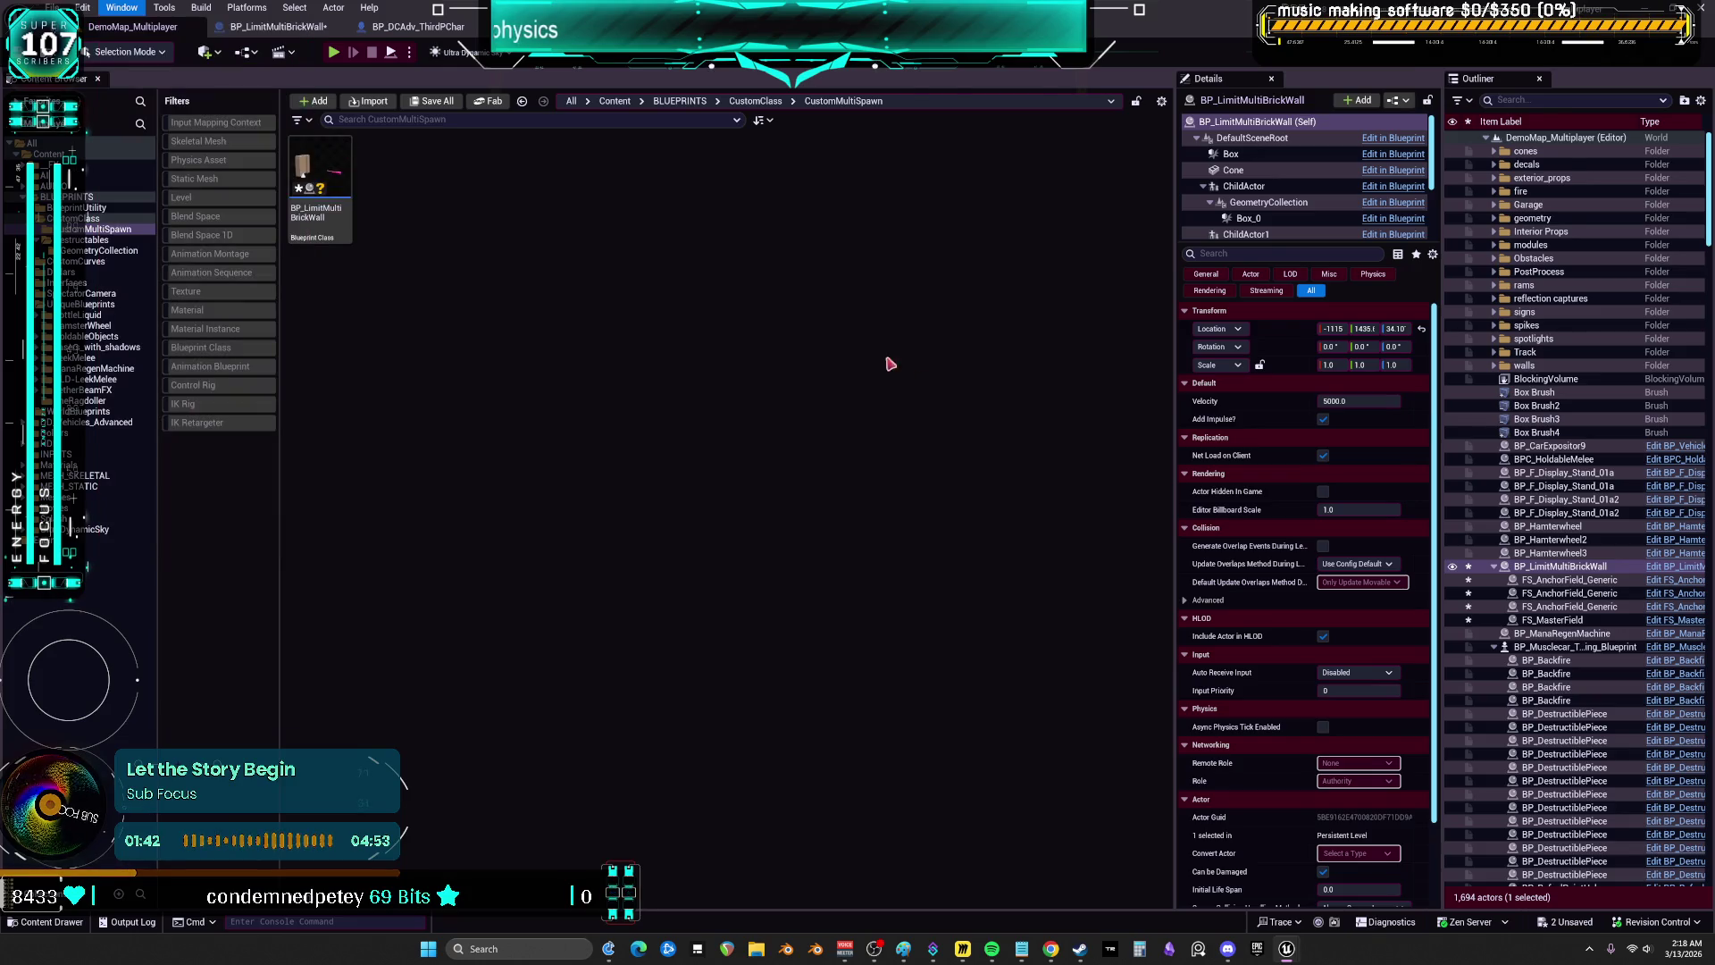
key("f")
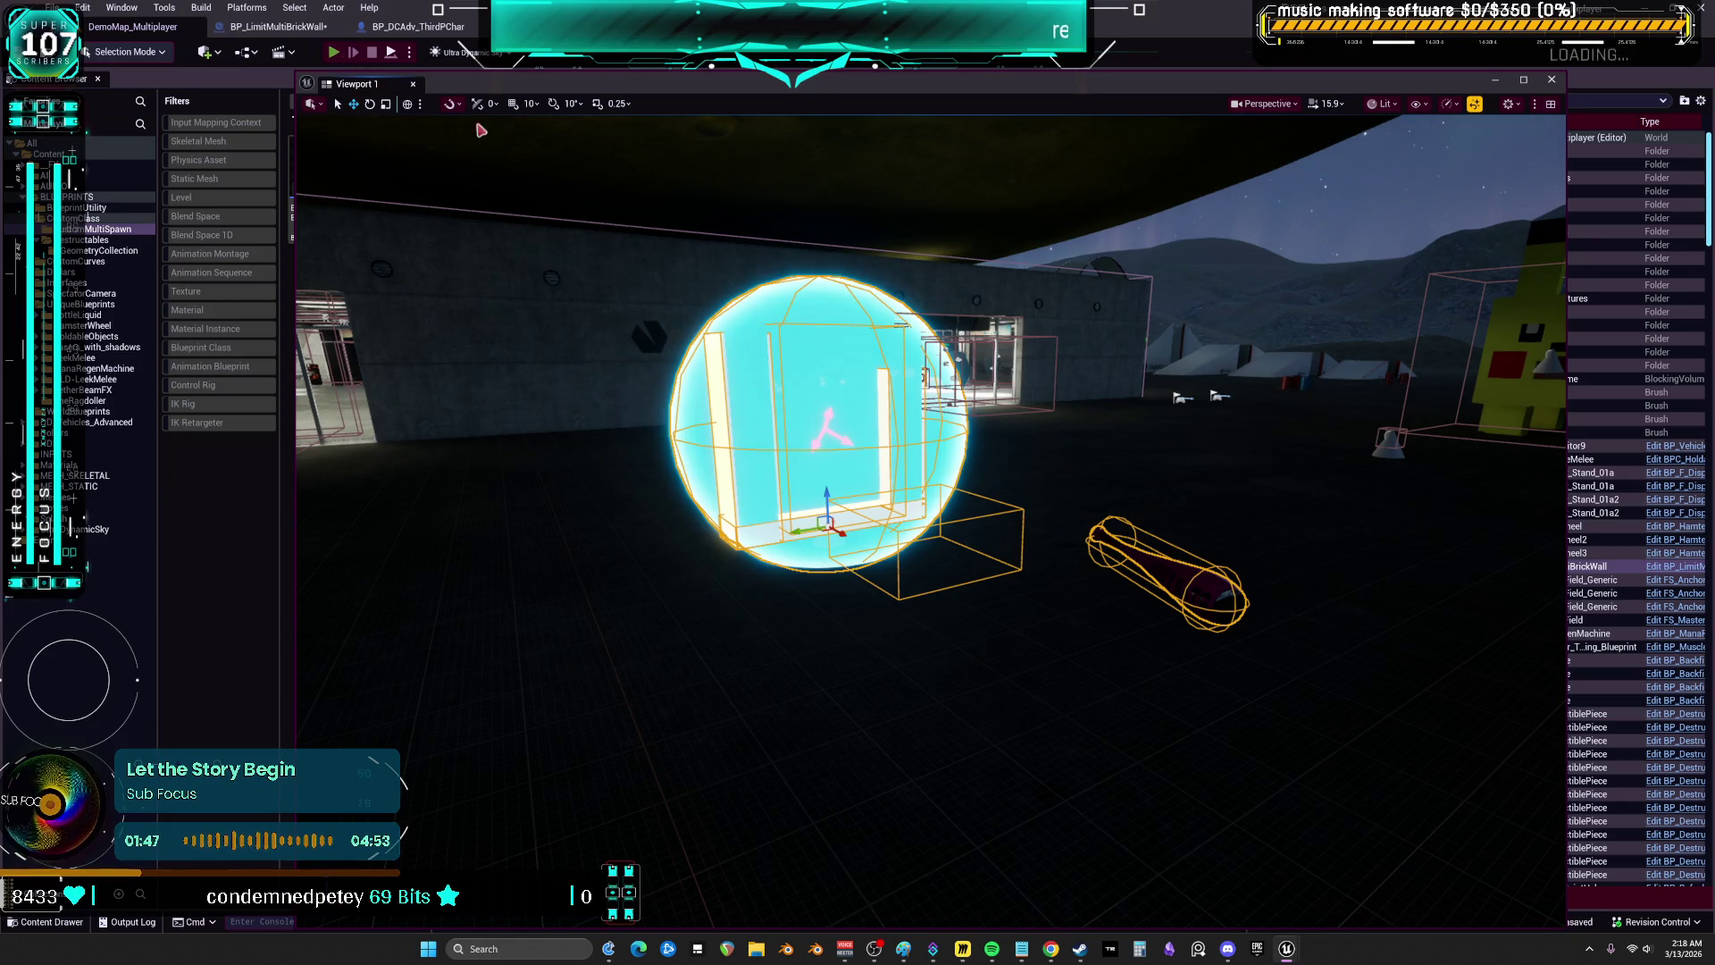
key("alt+p")
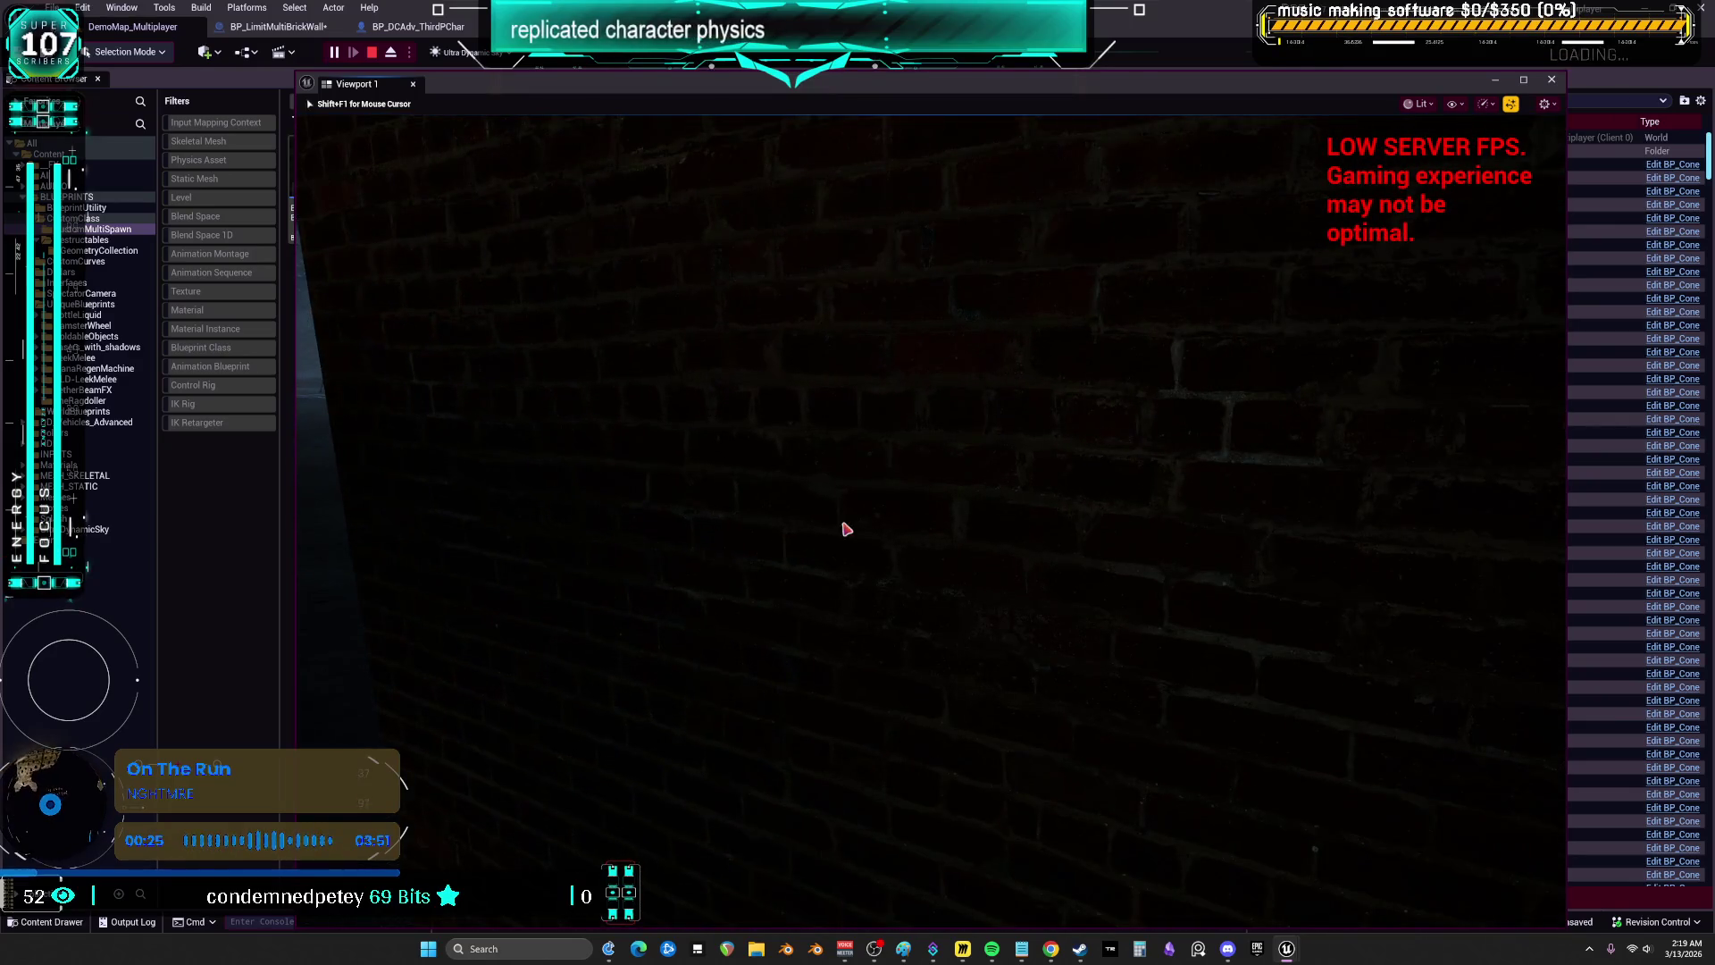
key("Escape")
left_click(1434, 347)
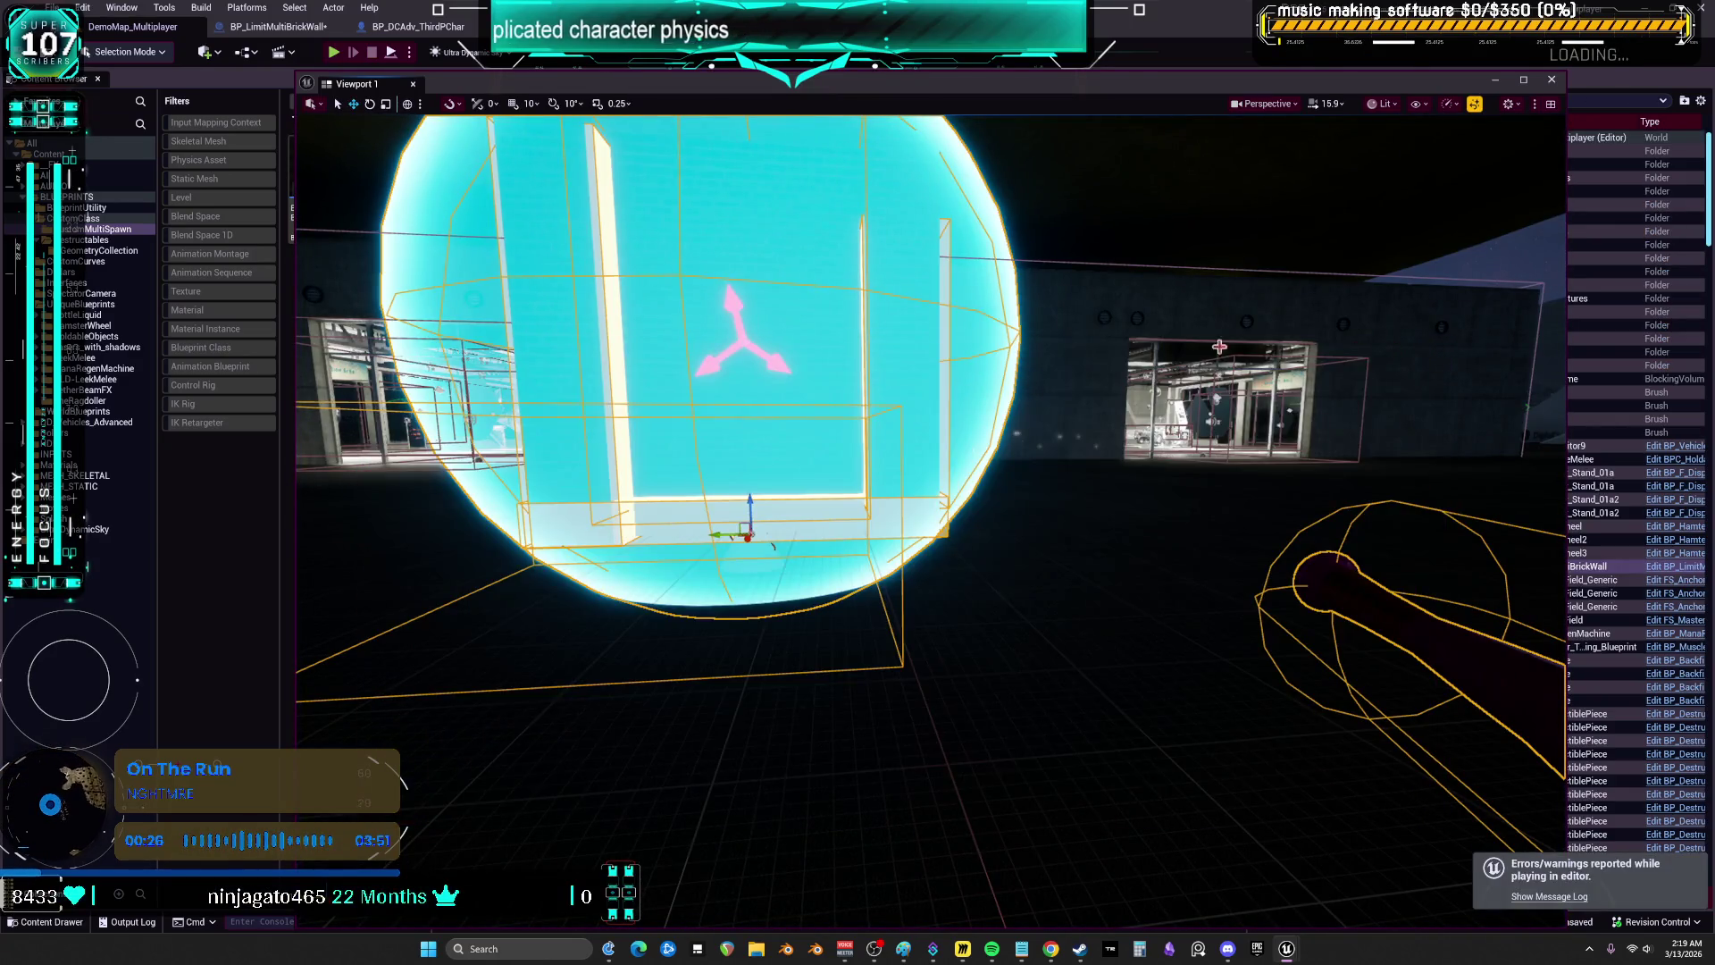
- Remove the breakpoint from the Branch node in the brick wall blueprint
left_click(430, 29)
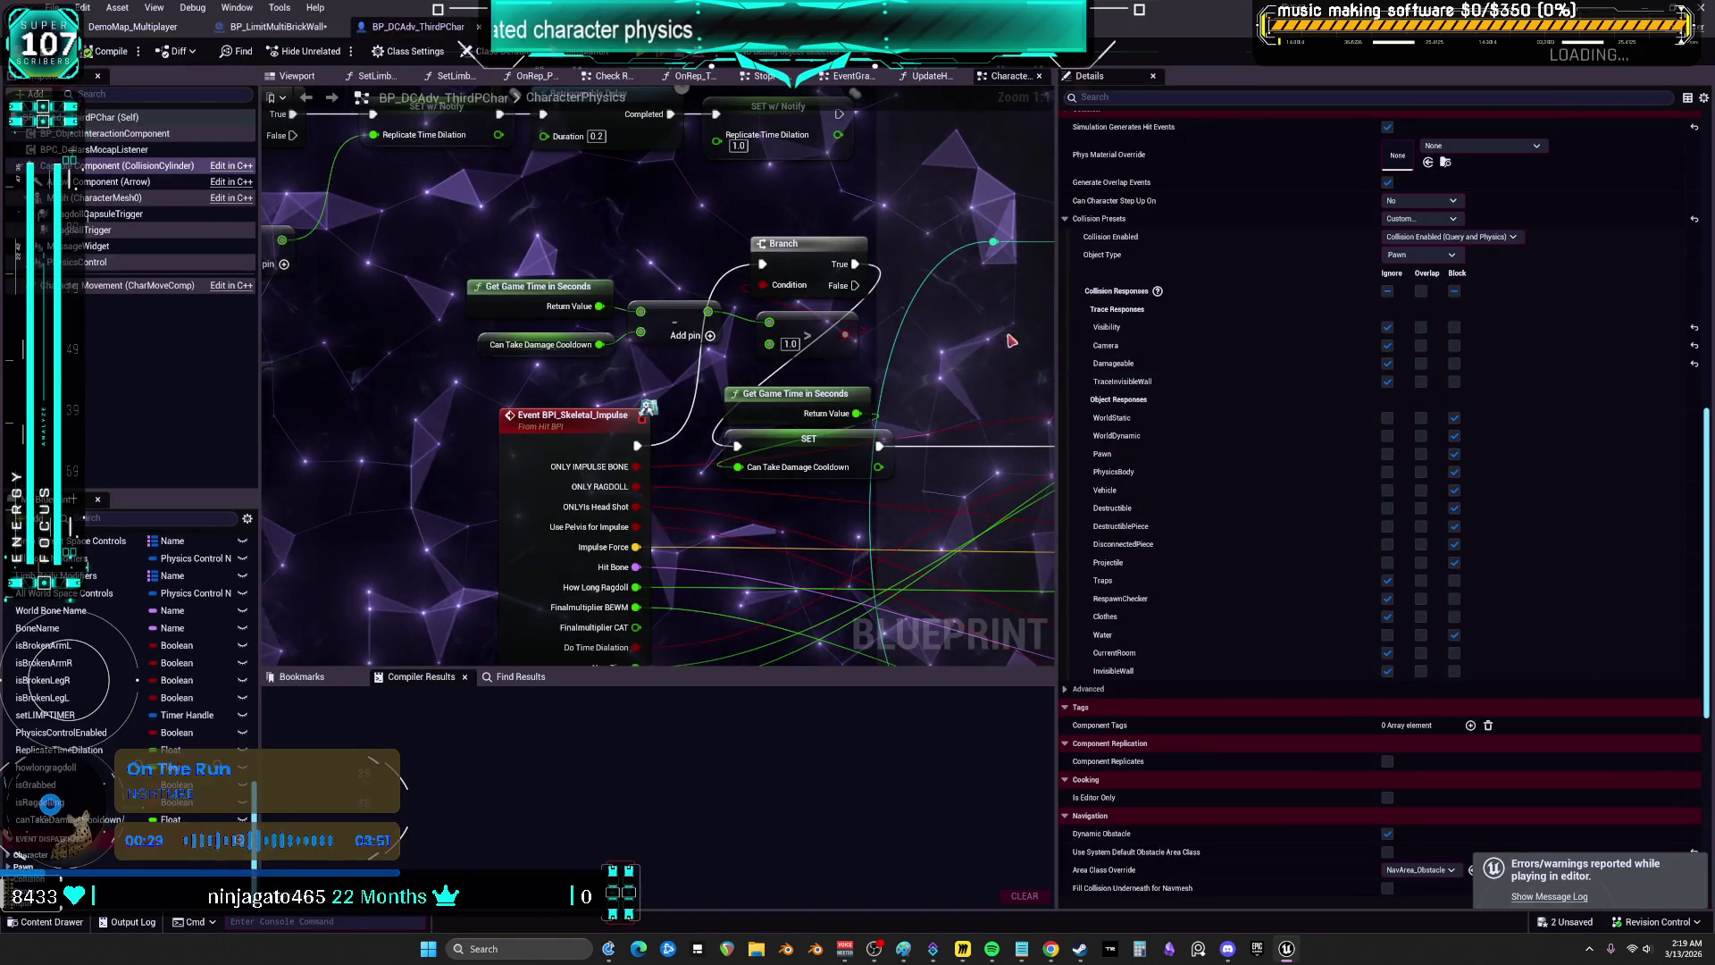
left_click_drag(1055, 356, 1302, 355)
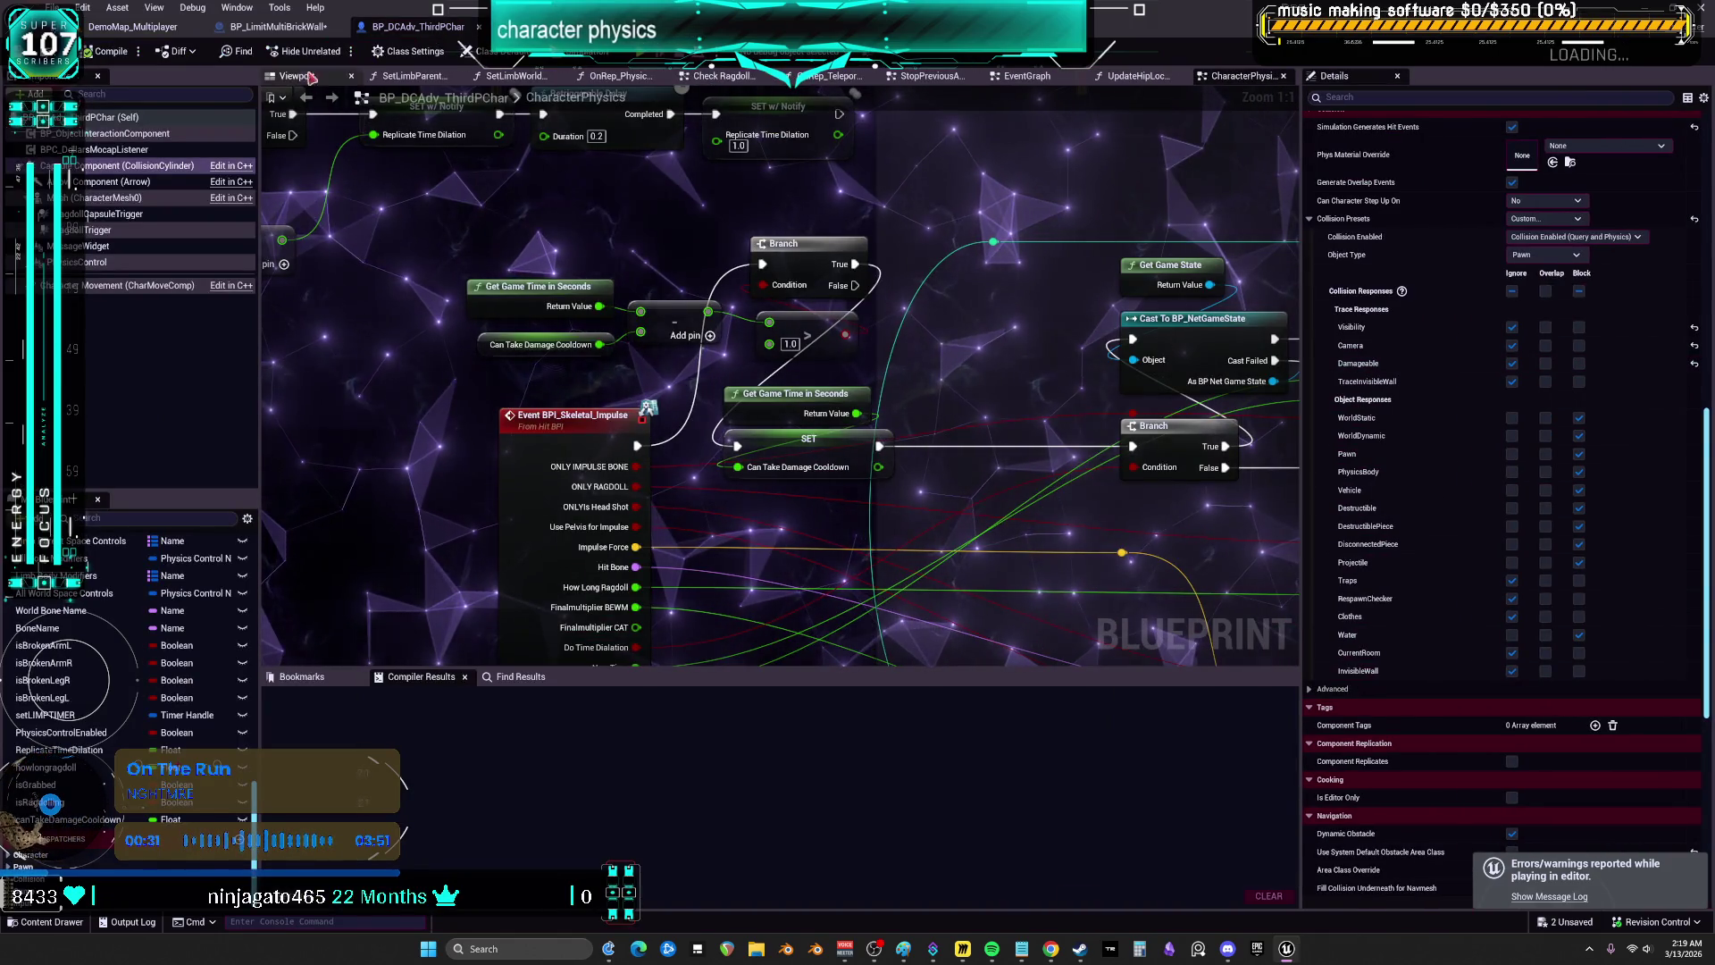
left_click(298, 28)
right_click(845, 312)
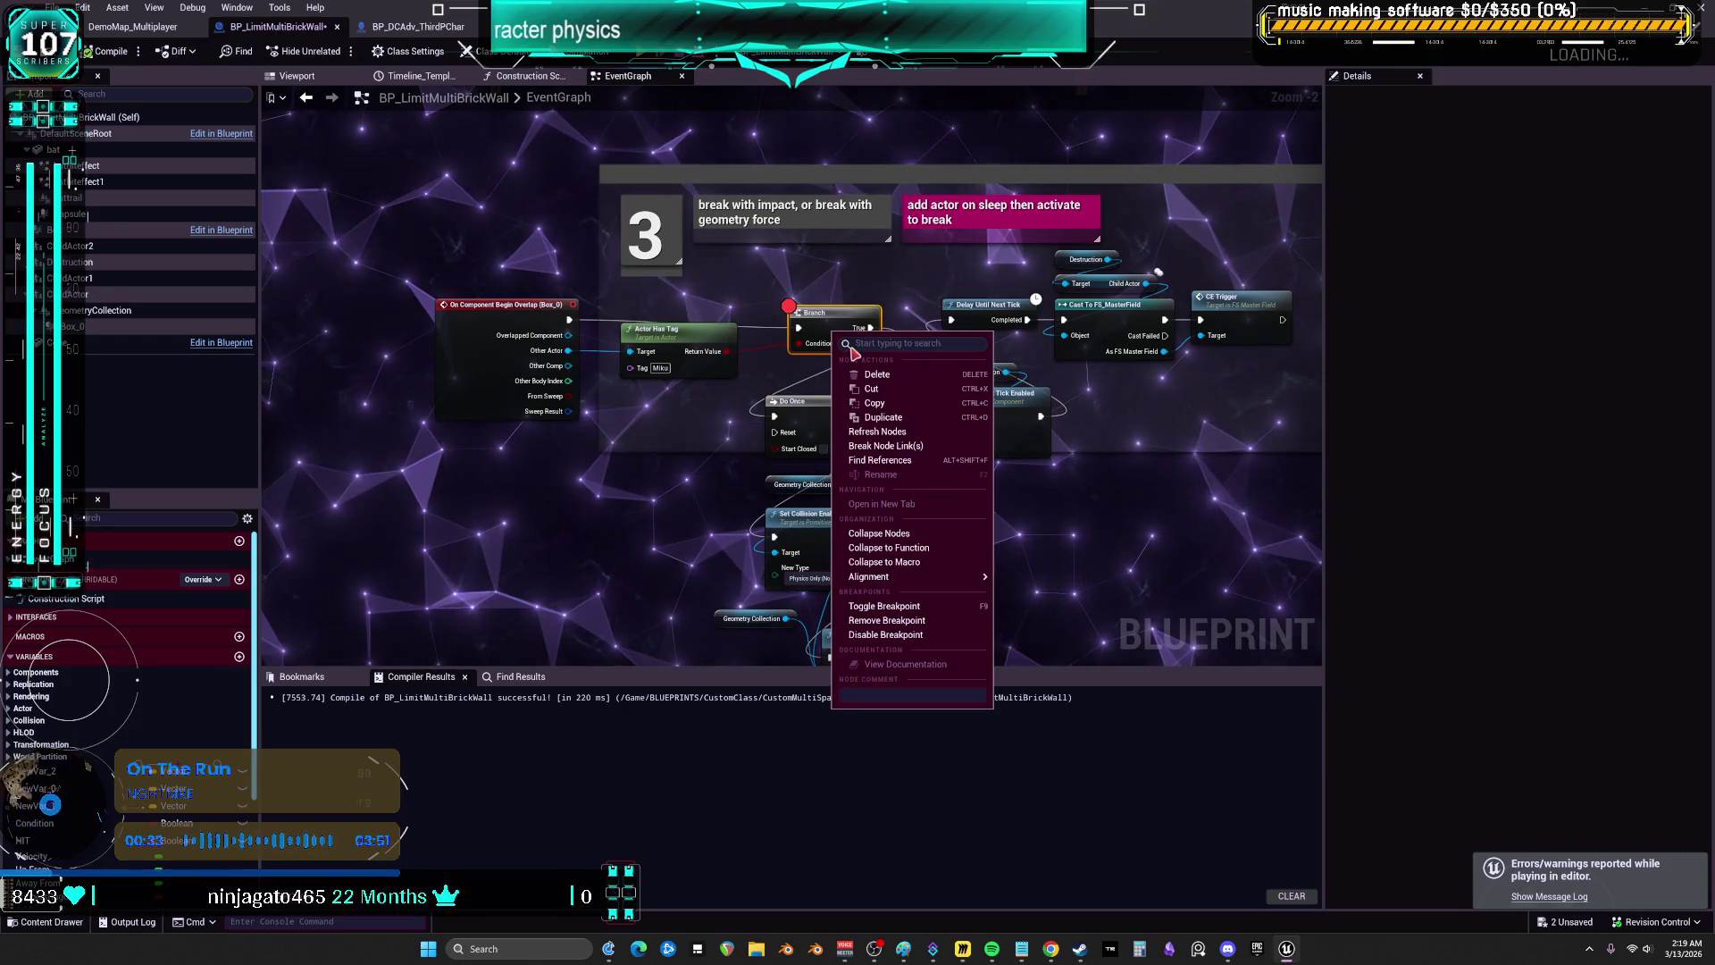
left_click(1025, 190)
right_click(839, 326)
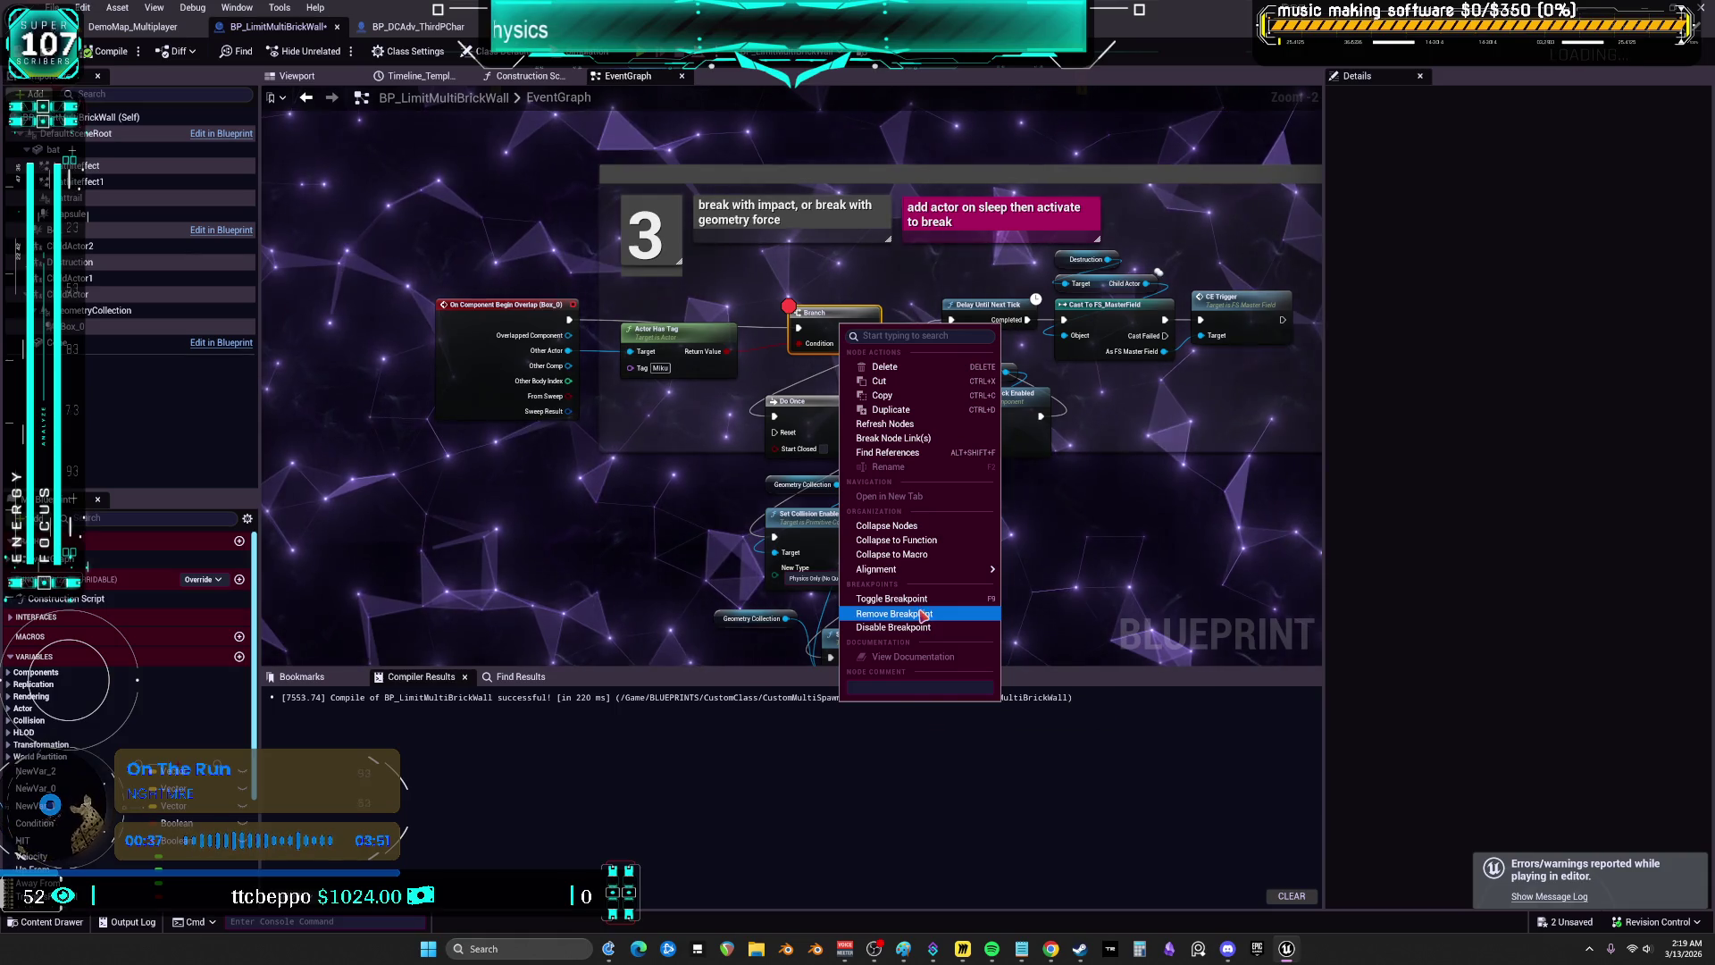
left_click(923, 615)
- Select the Generate Overlap Events setter and show Box_0's component properties
scroll(589, 443, "up", 3)
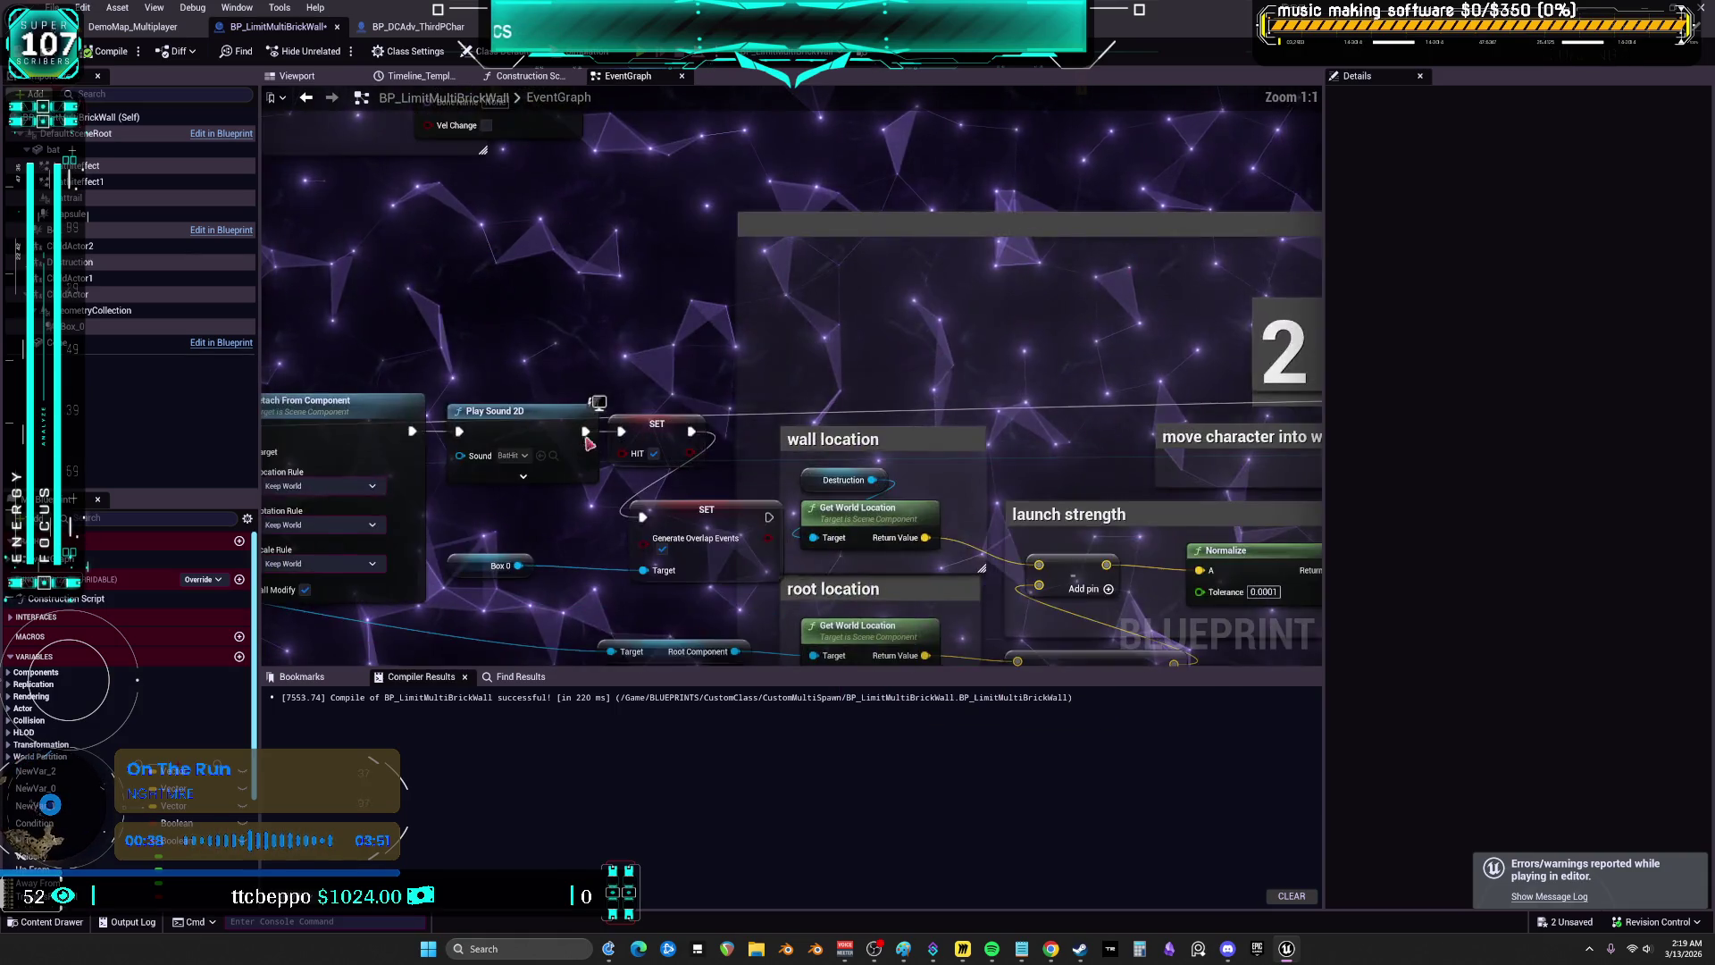
left_click(1039, 373)
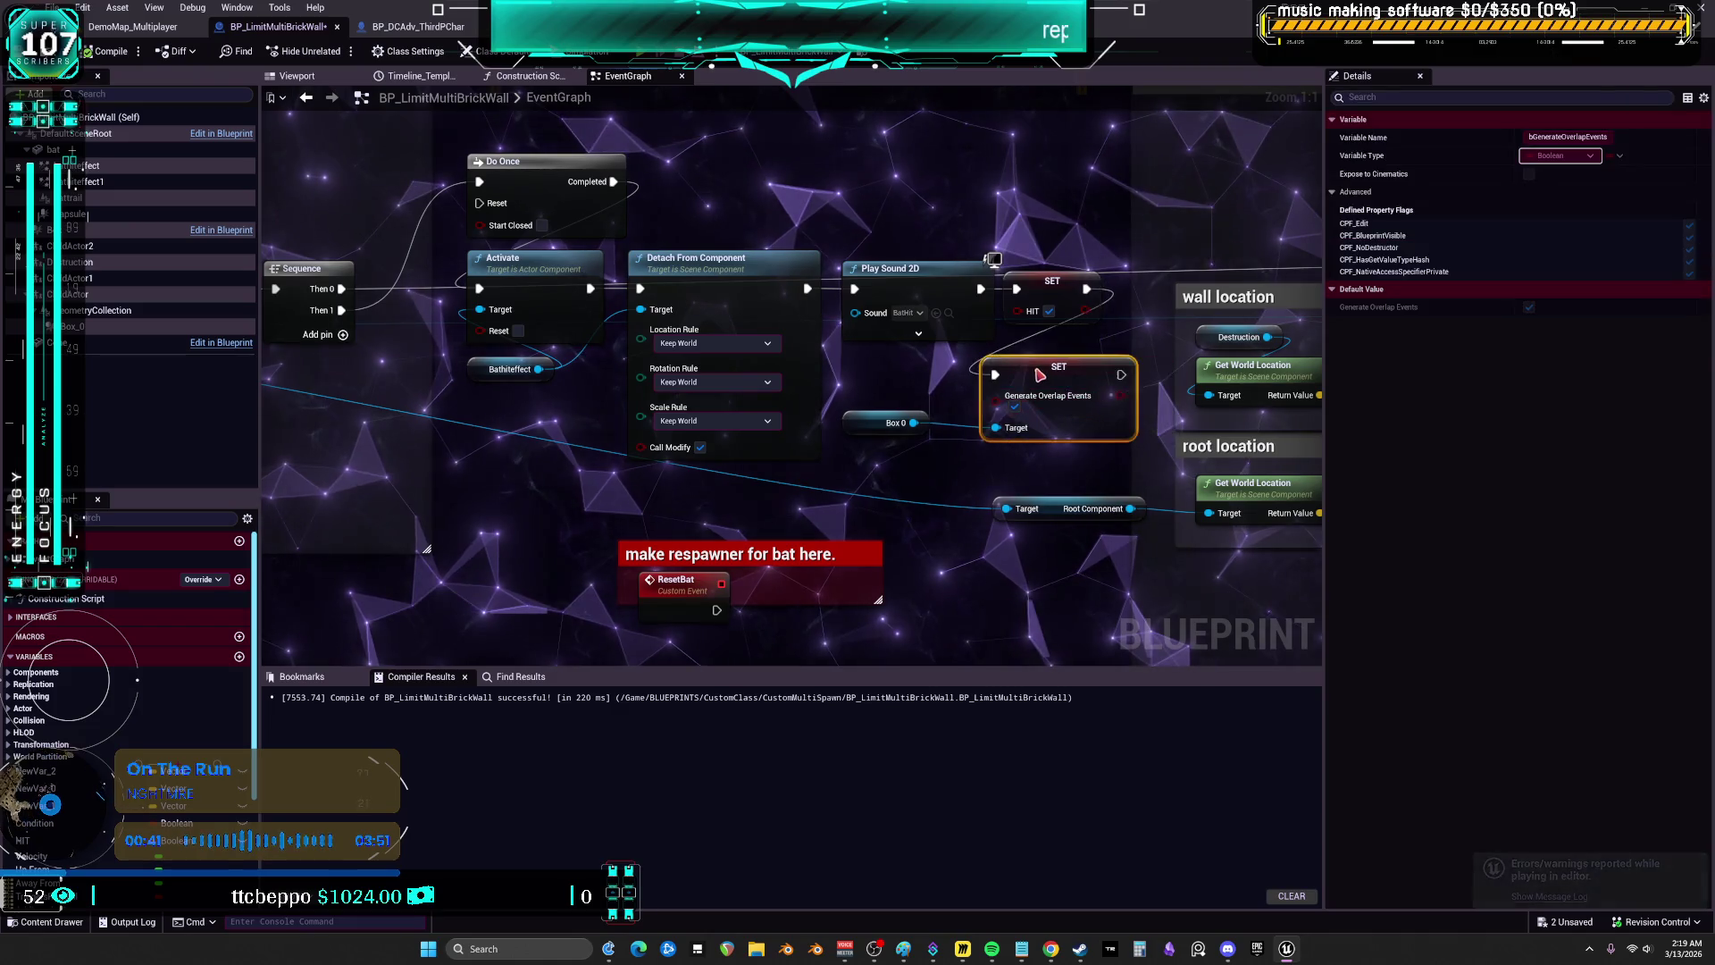
left_click(895, 422)
left_click(72, 326)
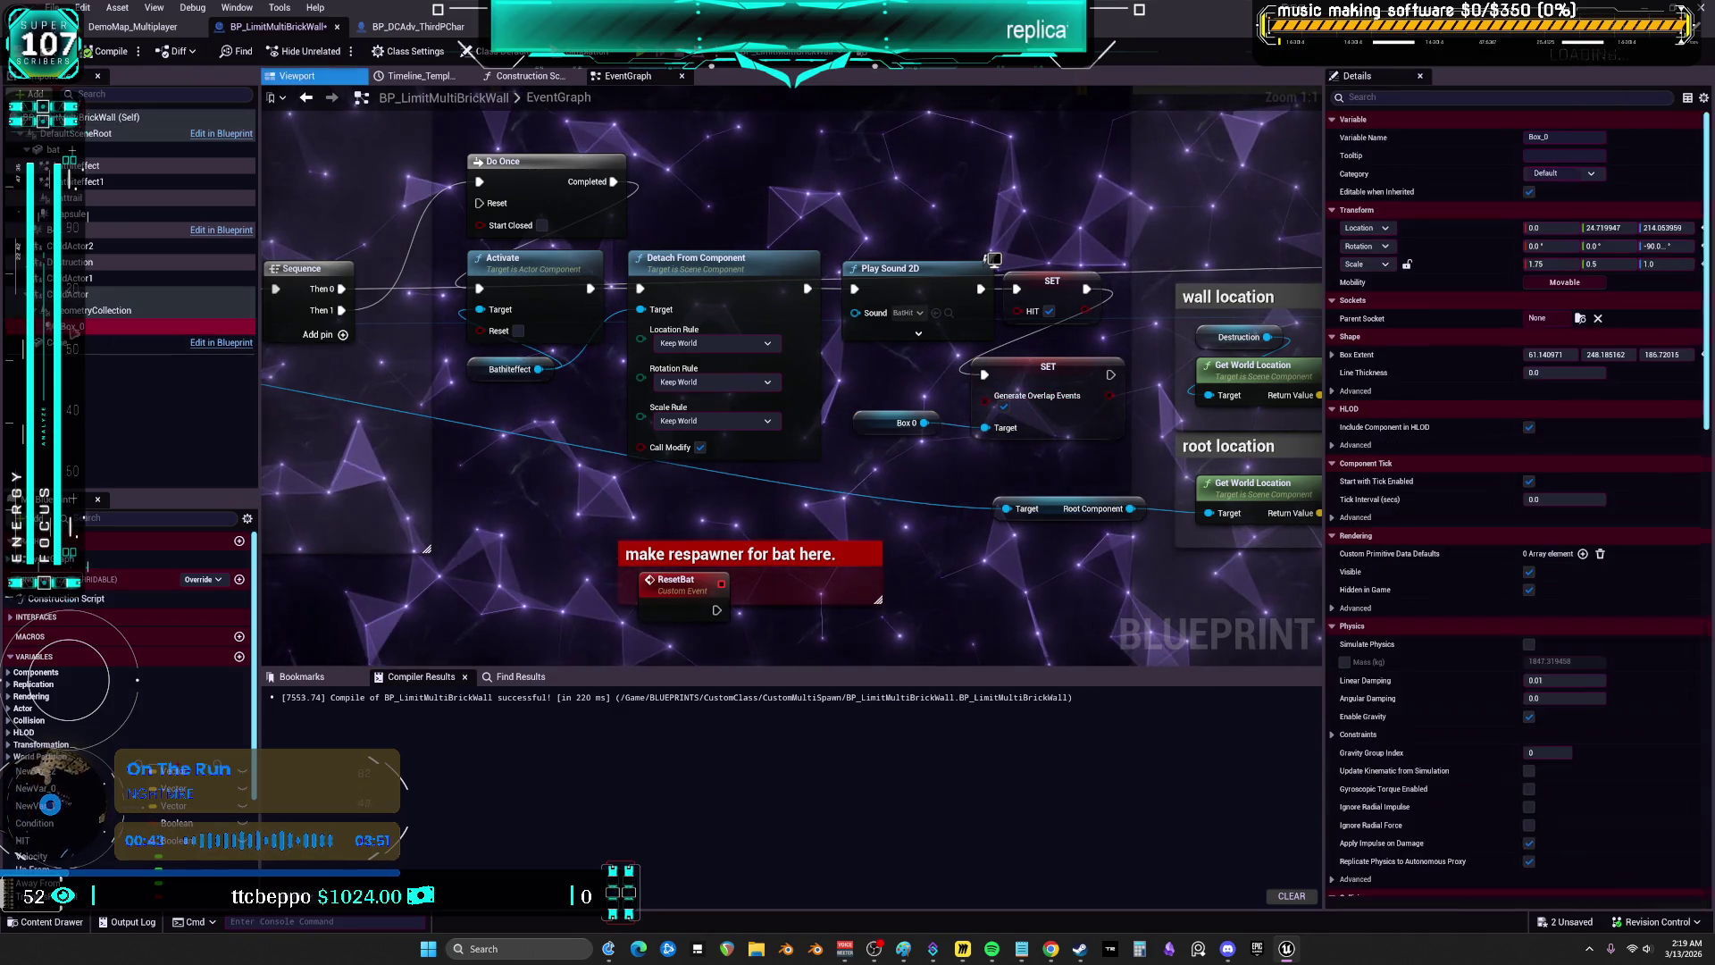
- Set the GeometryCollection component's Collision Enabled to Collision Enabled (Query and Physics)
scroll(1461, 420, "down", 5)
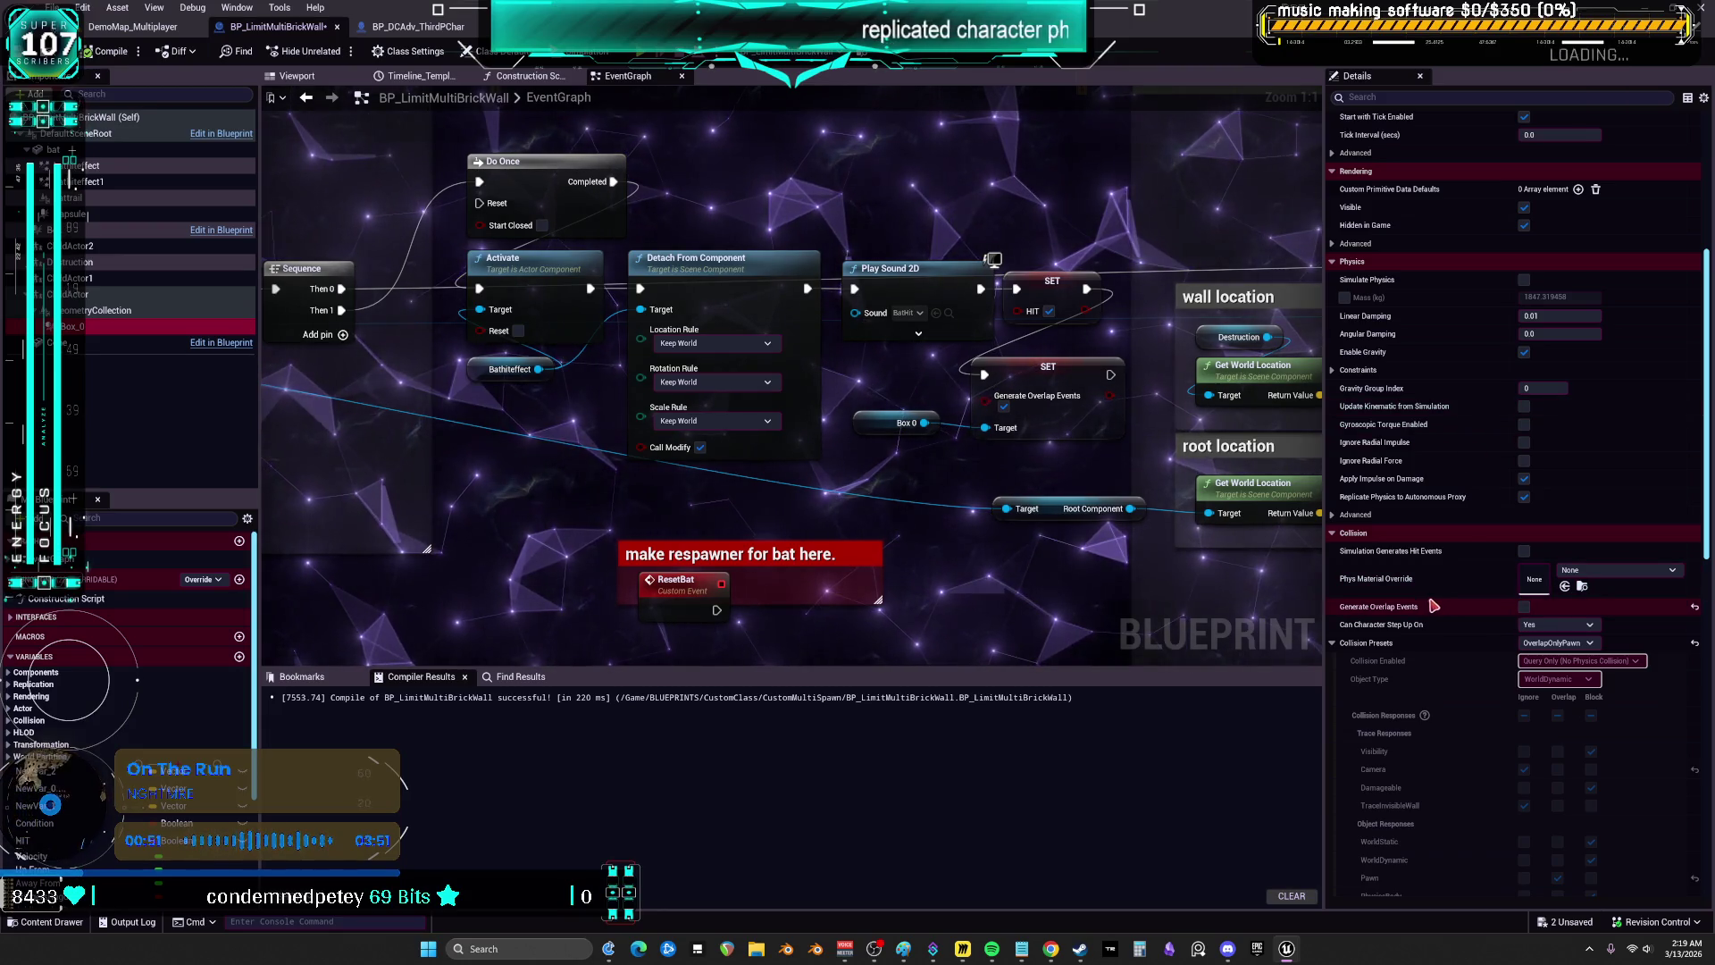
left_click(128, 312)
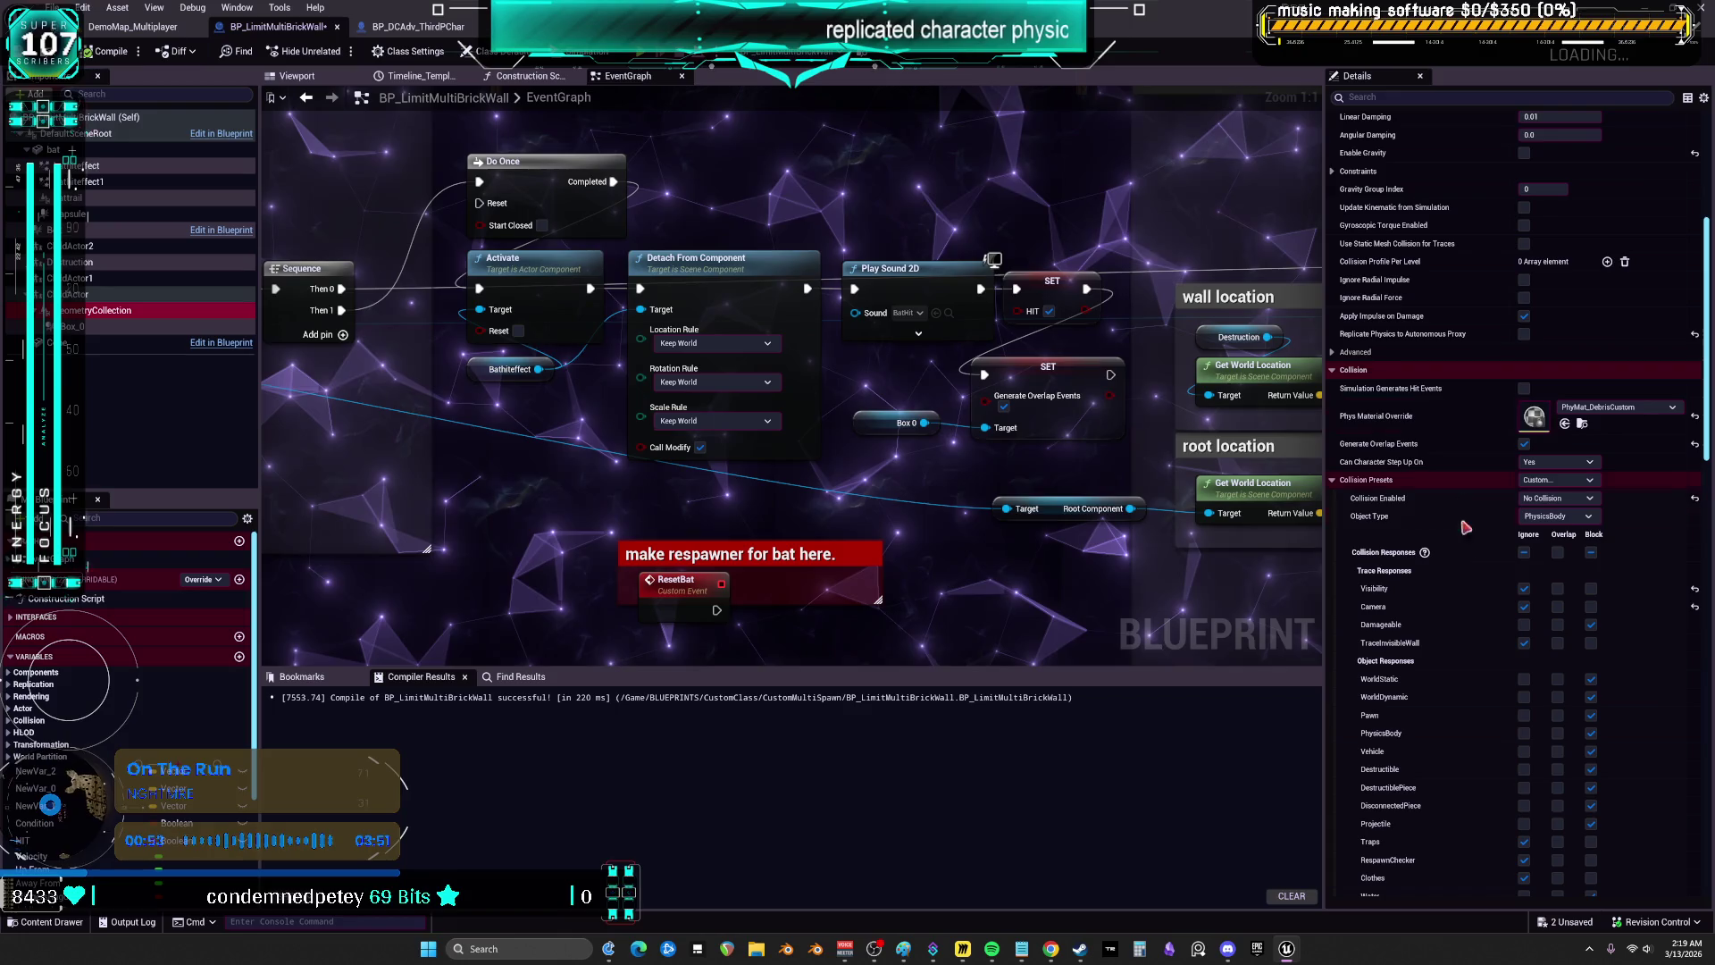
left_click(1574, 499)
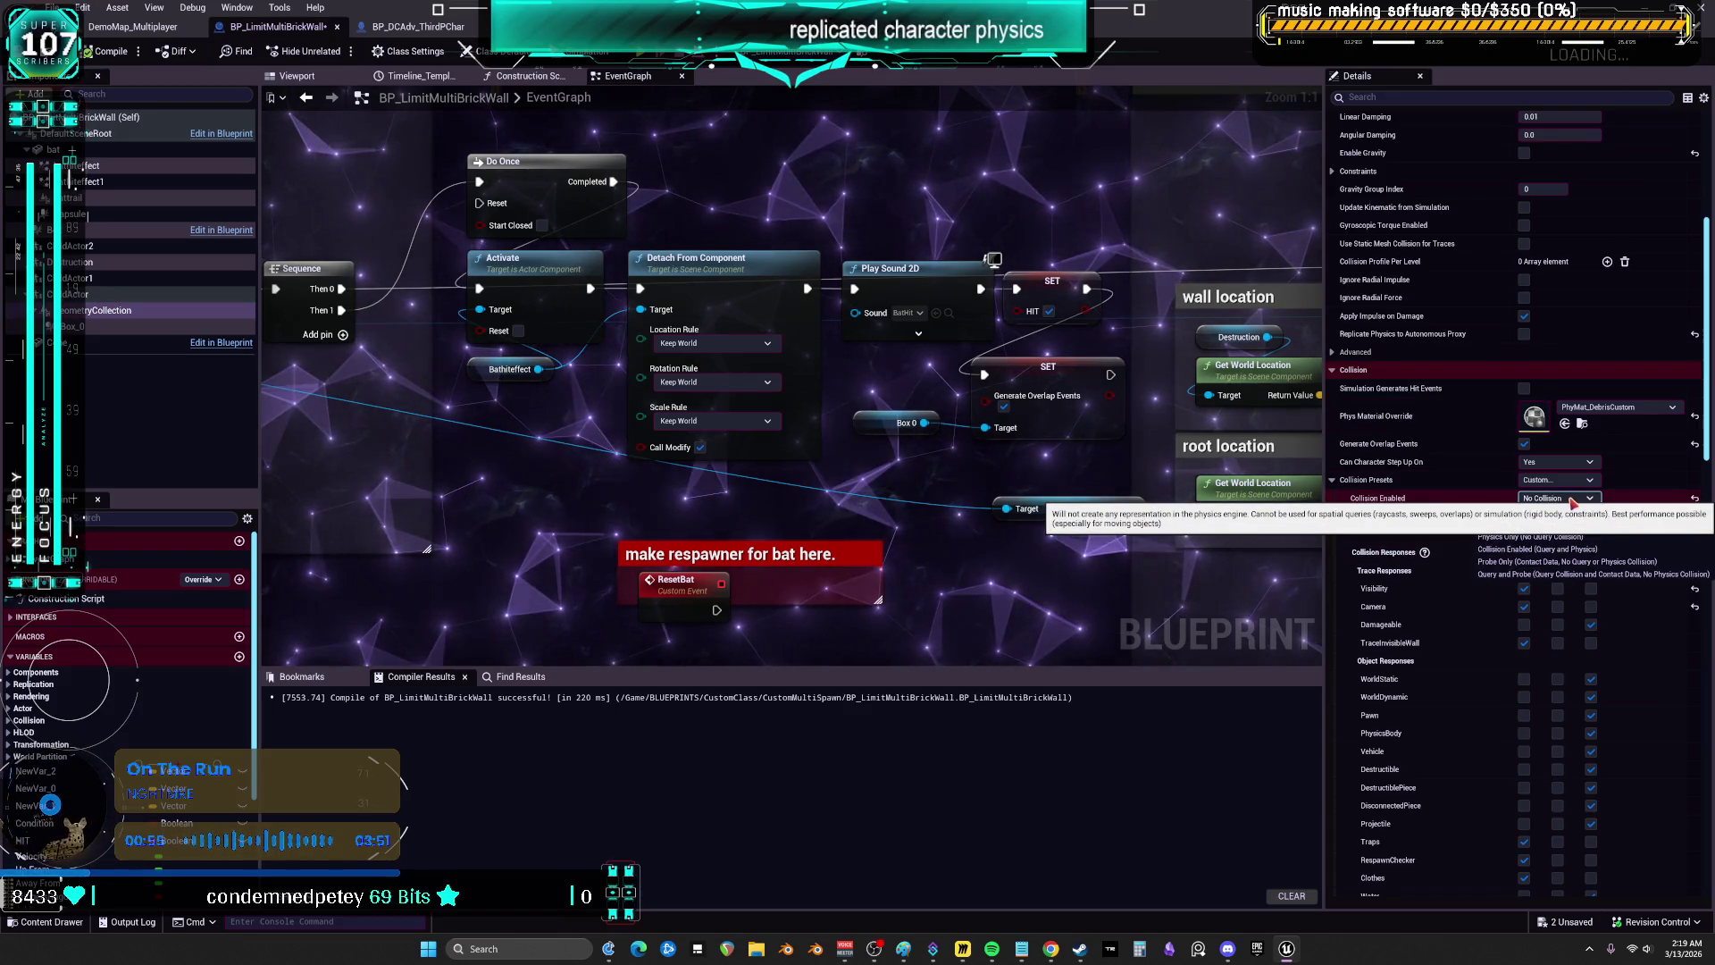
left_click(1558, 549)
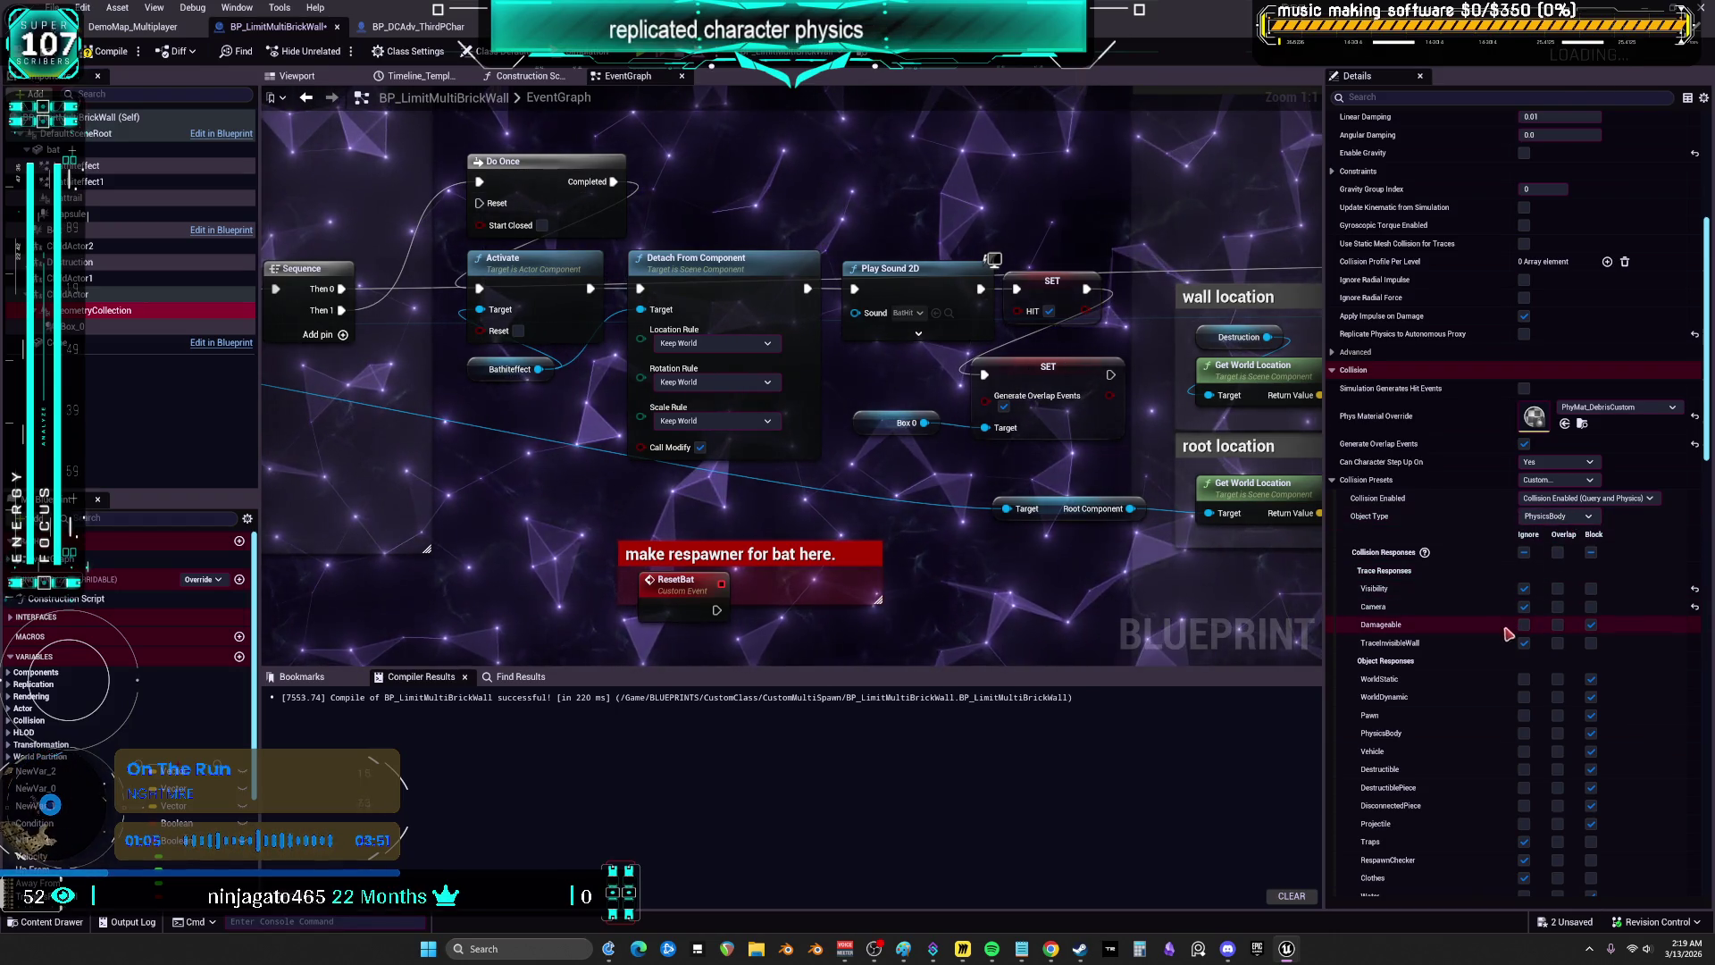
- Show the Viewport with the brick wall inside its sphere beside the pink bat
scroll(1440, 522, "down", 5)
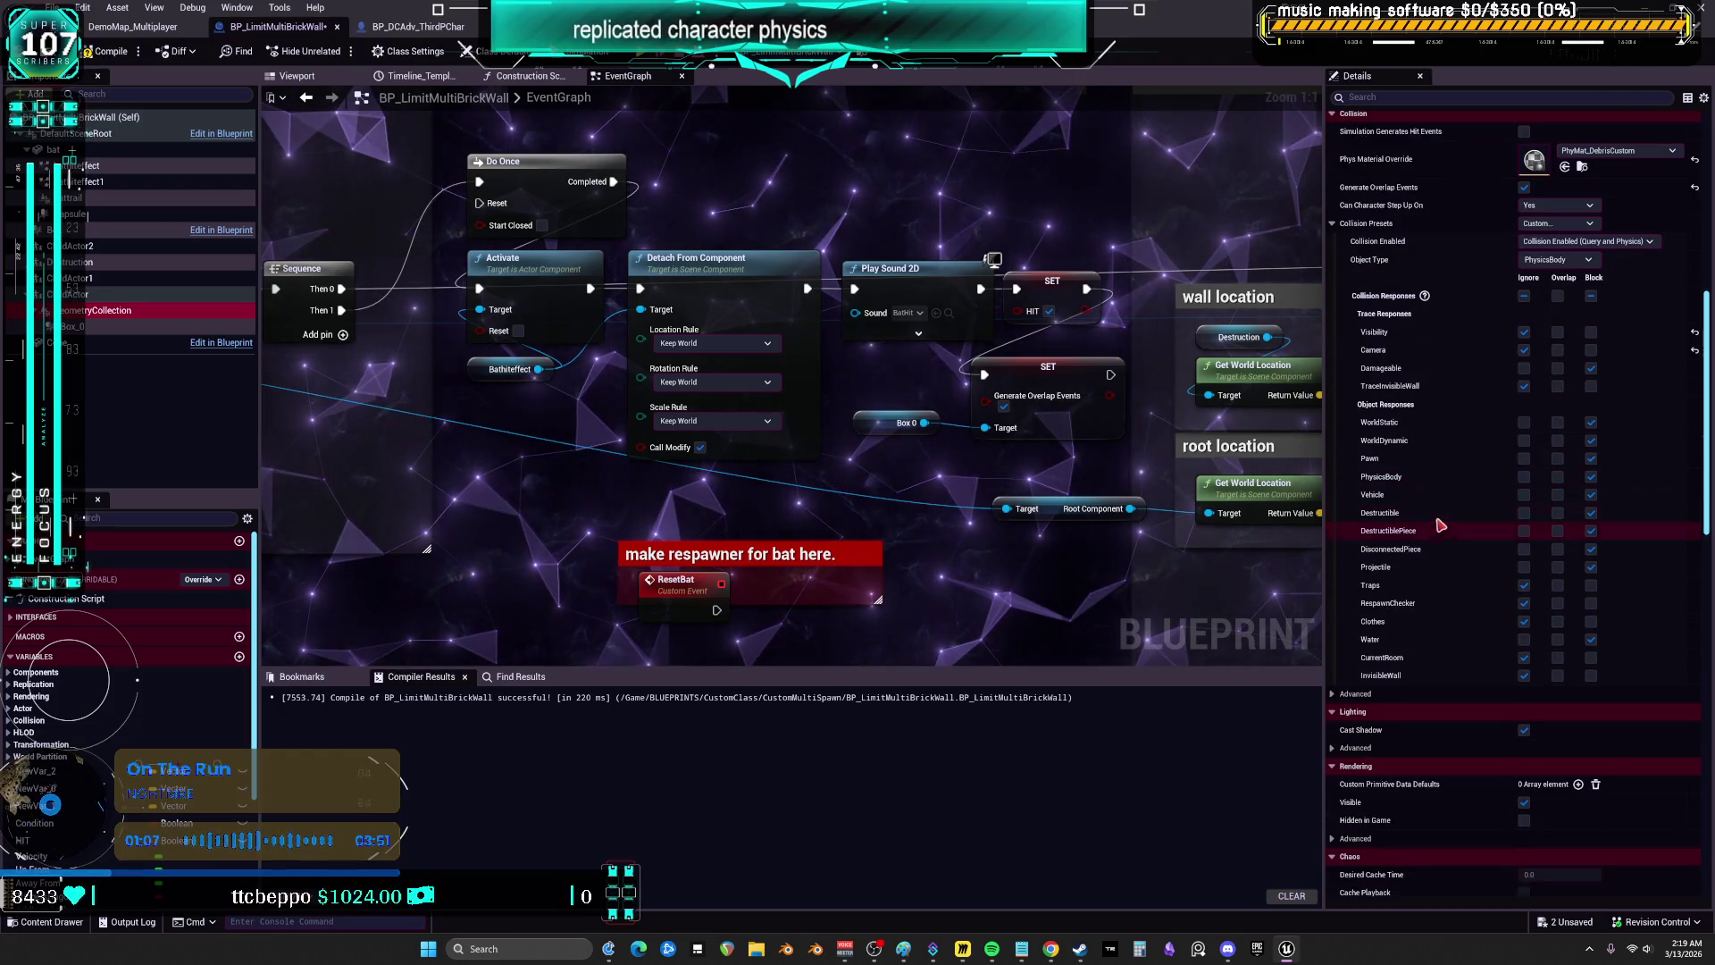
scroll(1392, 459, "up", 3)
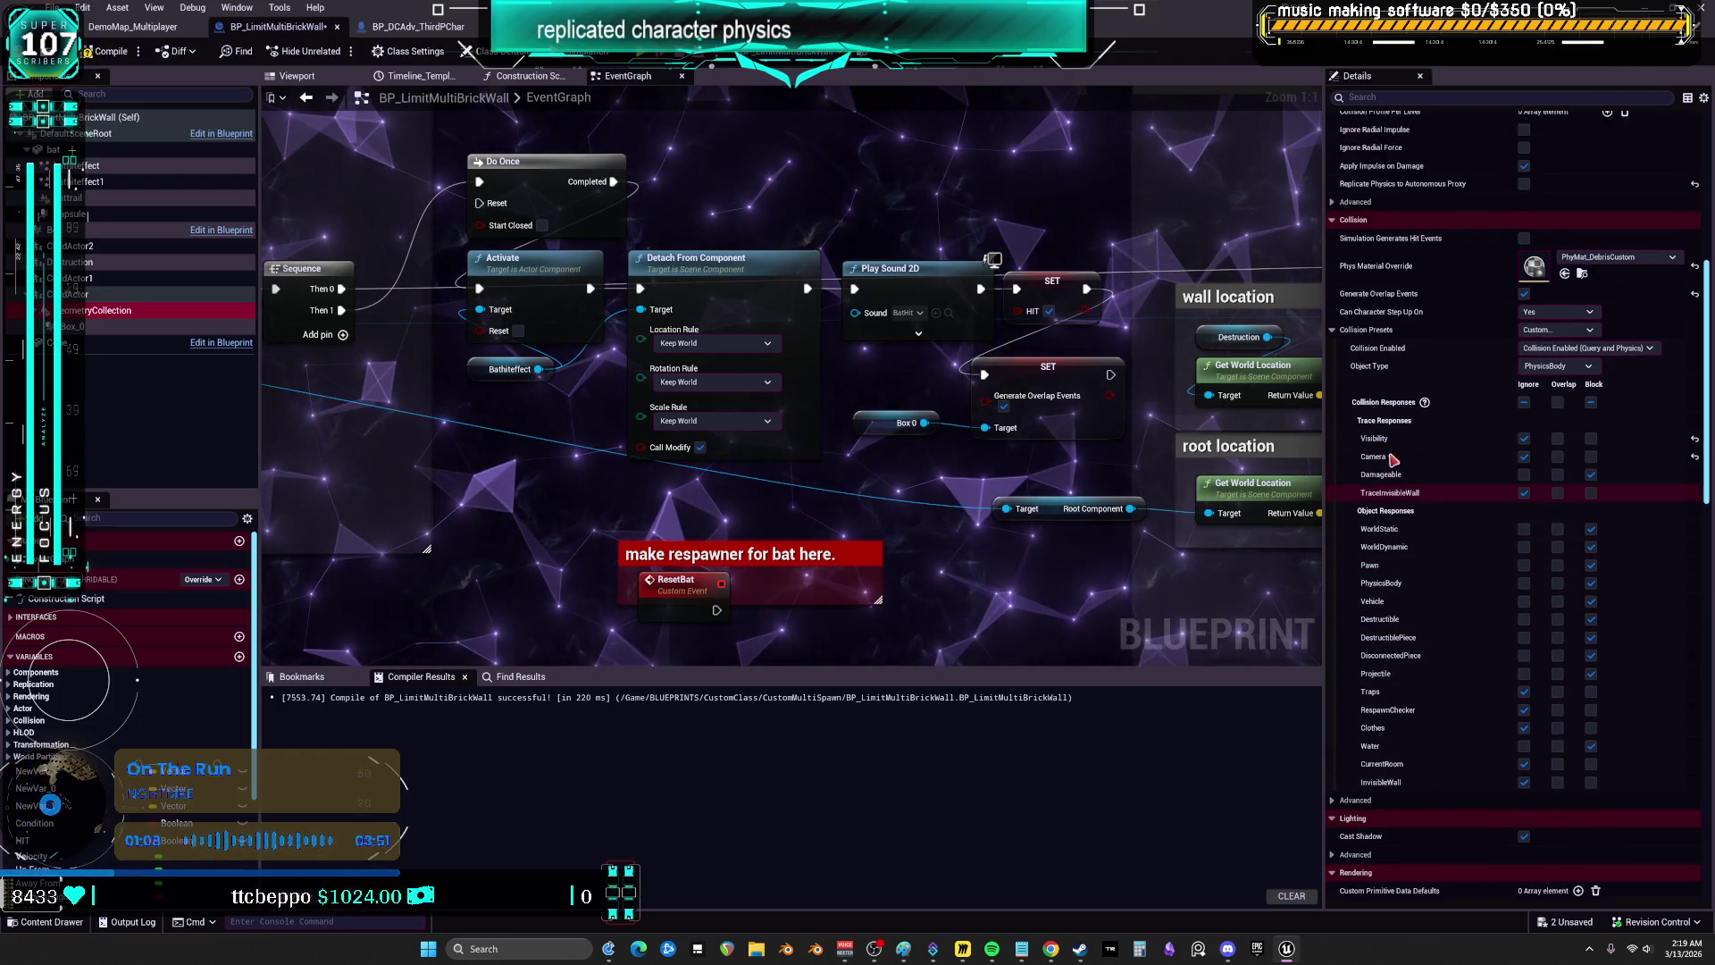
scroll(1503, 326, "up", 7)
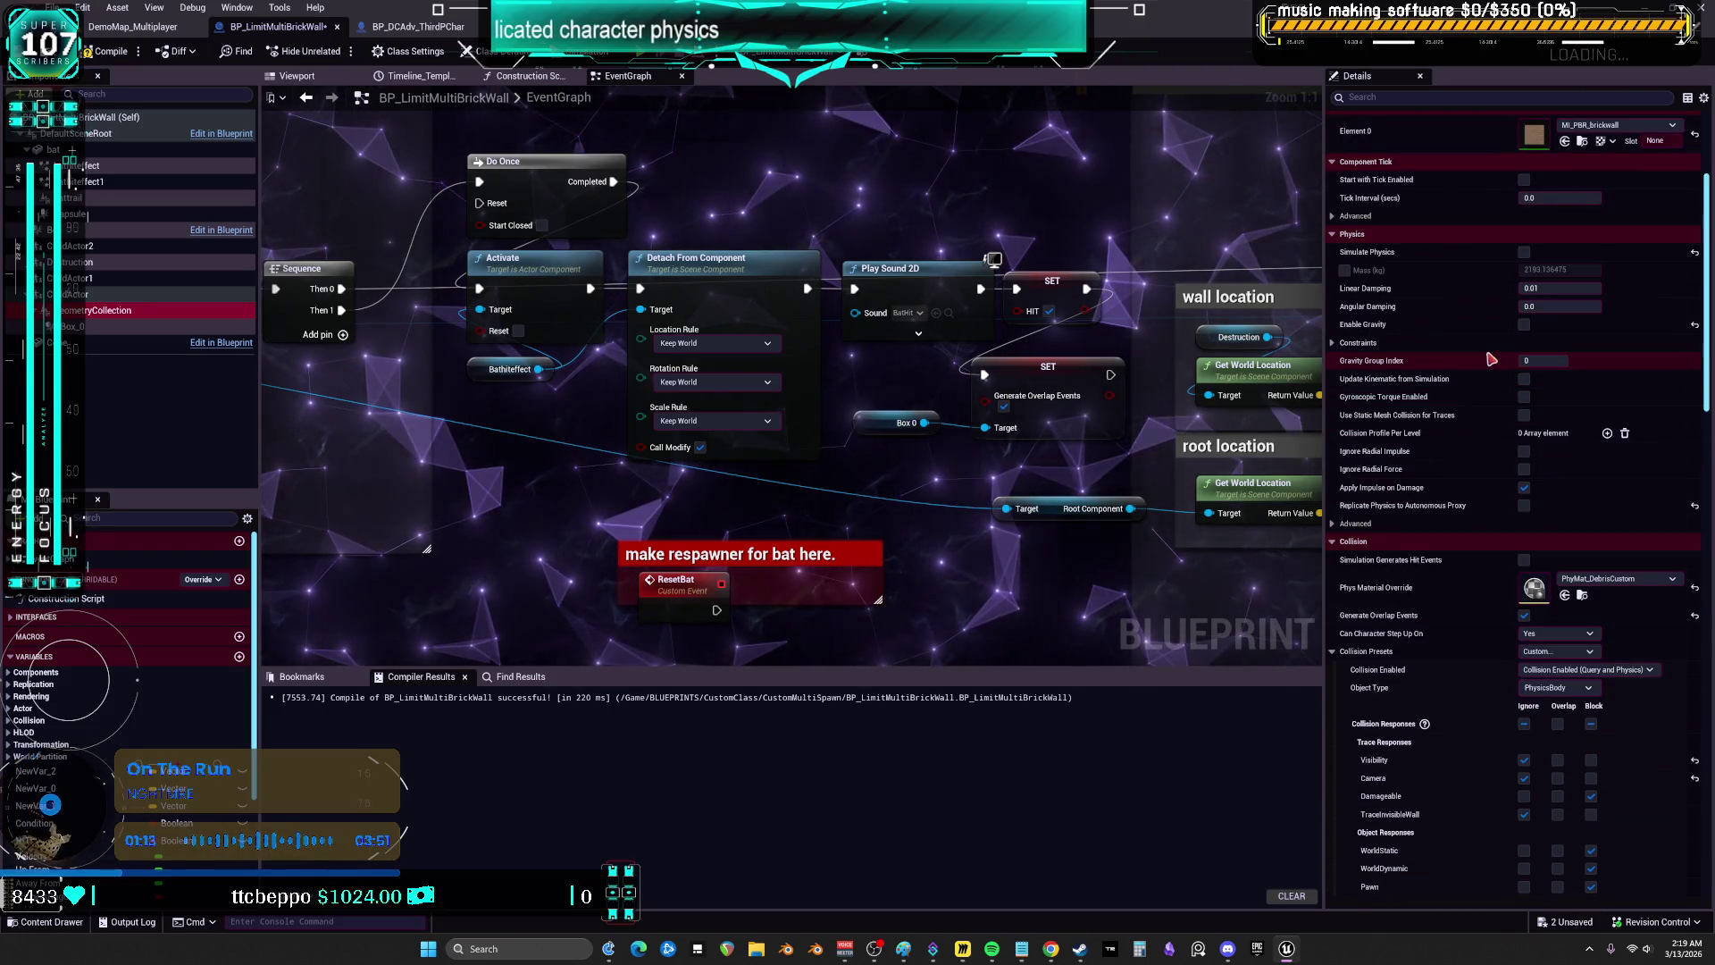
scroll(1490, 359, "up", 3)
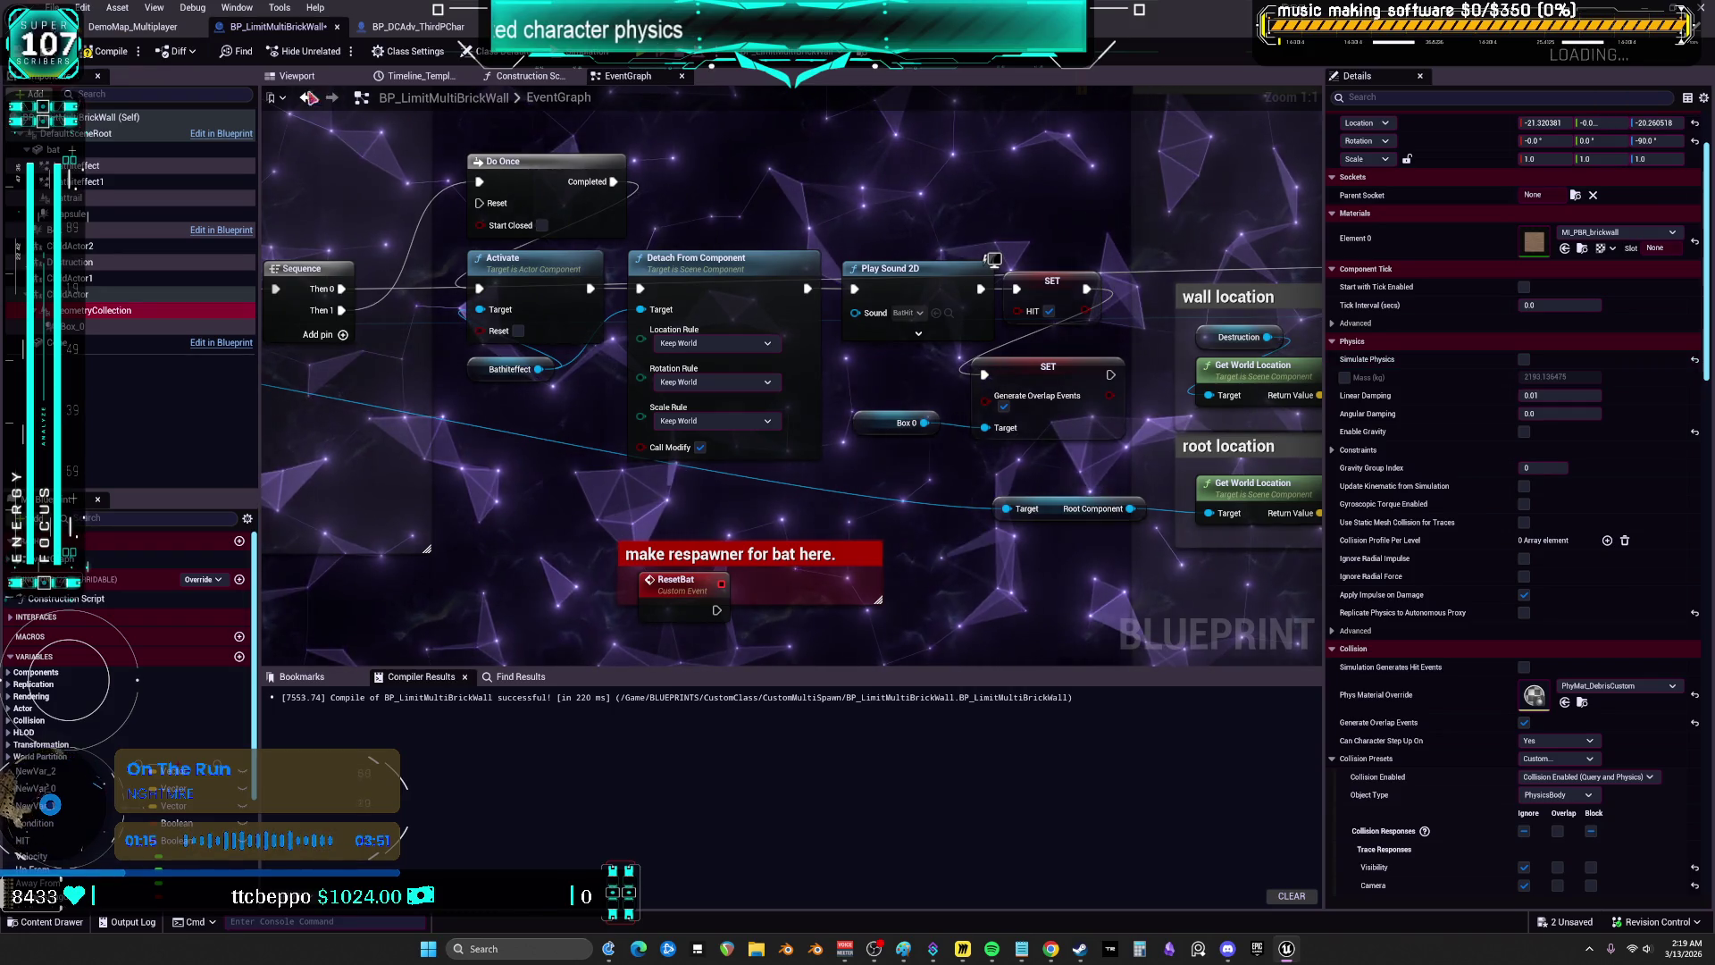
left_click(302, 76)
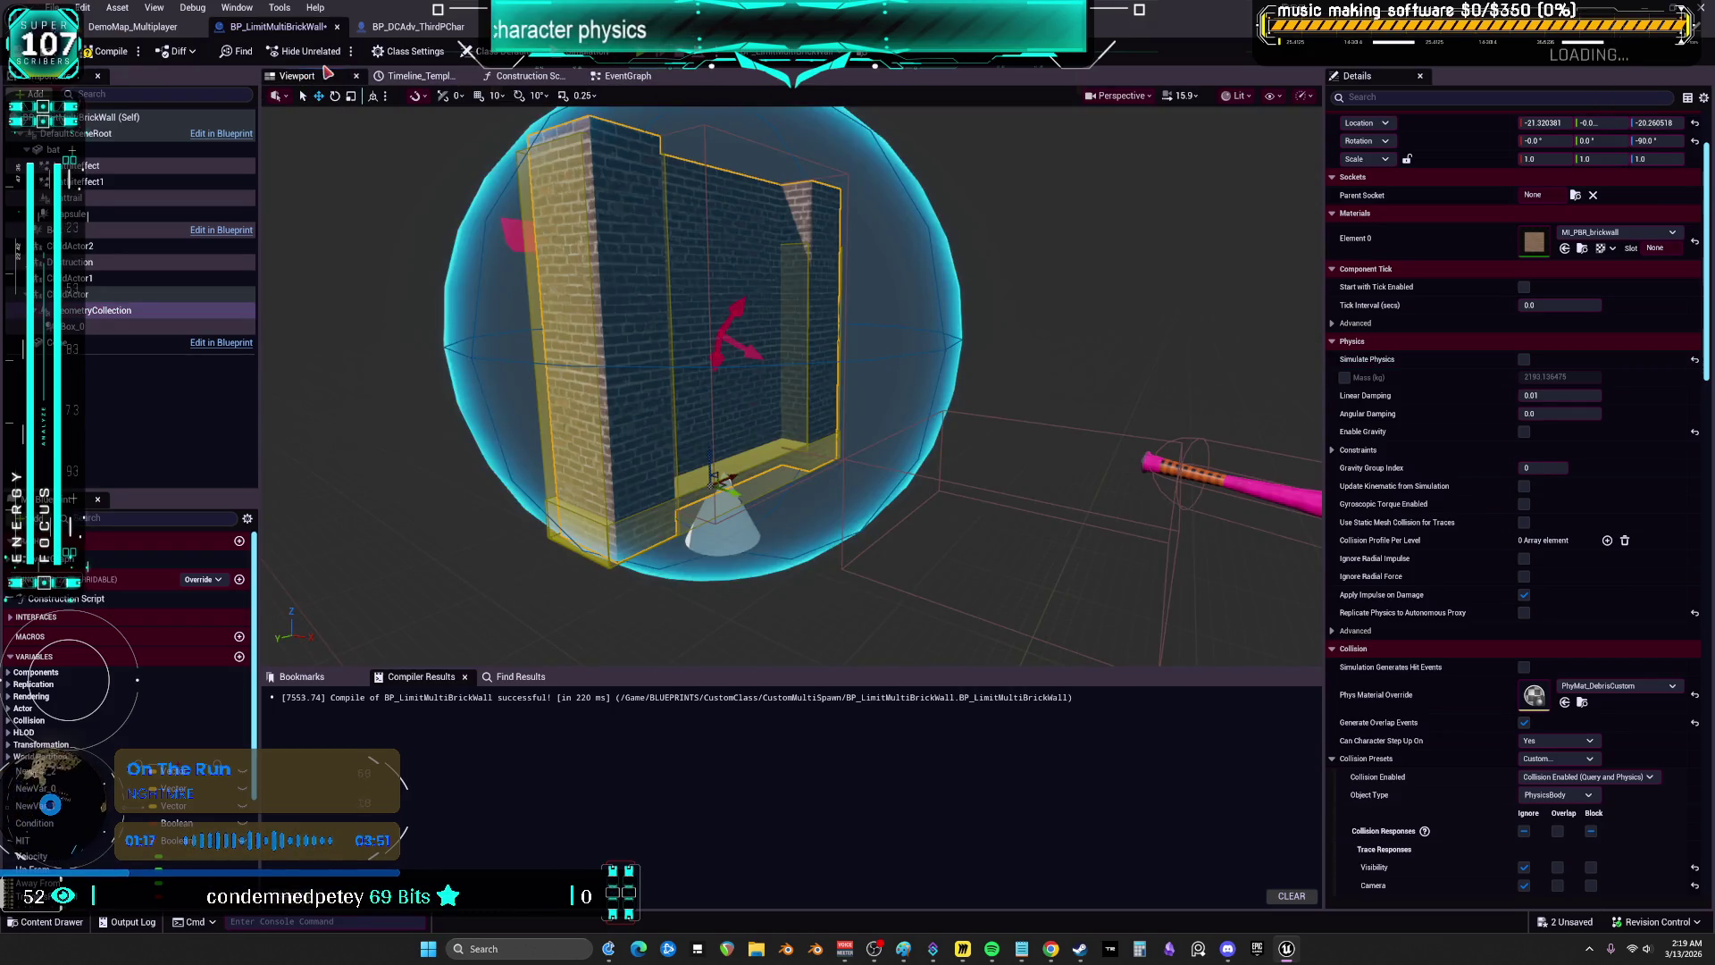
- Recompile BP_LimitMultiBrickWall, then playtest by running the character around the brick pillar and wall before stopping
left_click(108, 53)
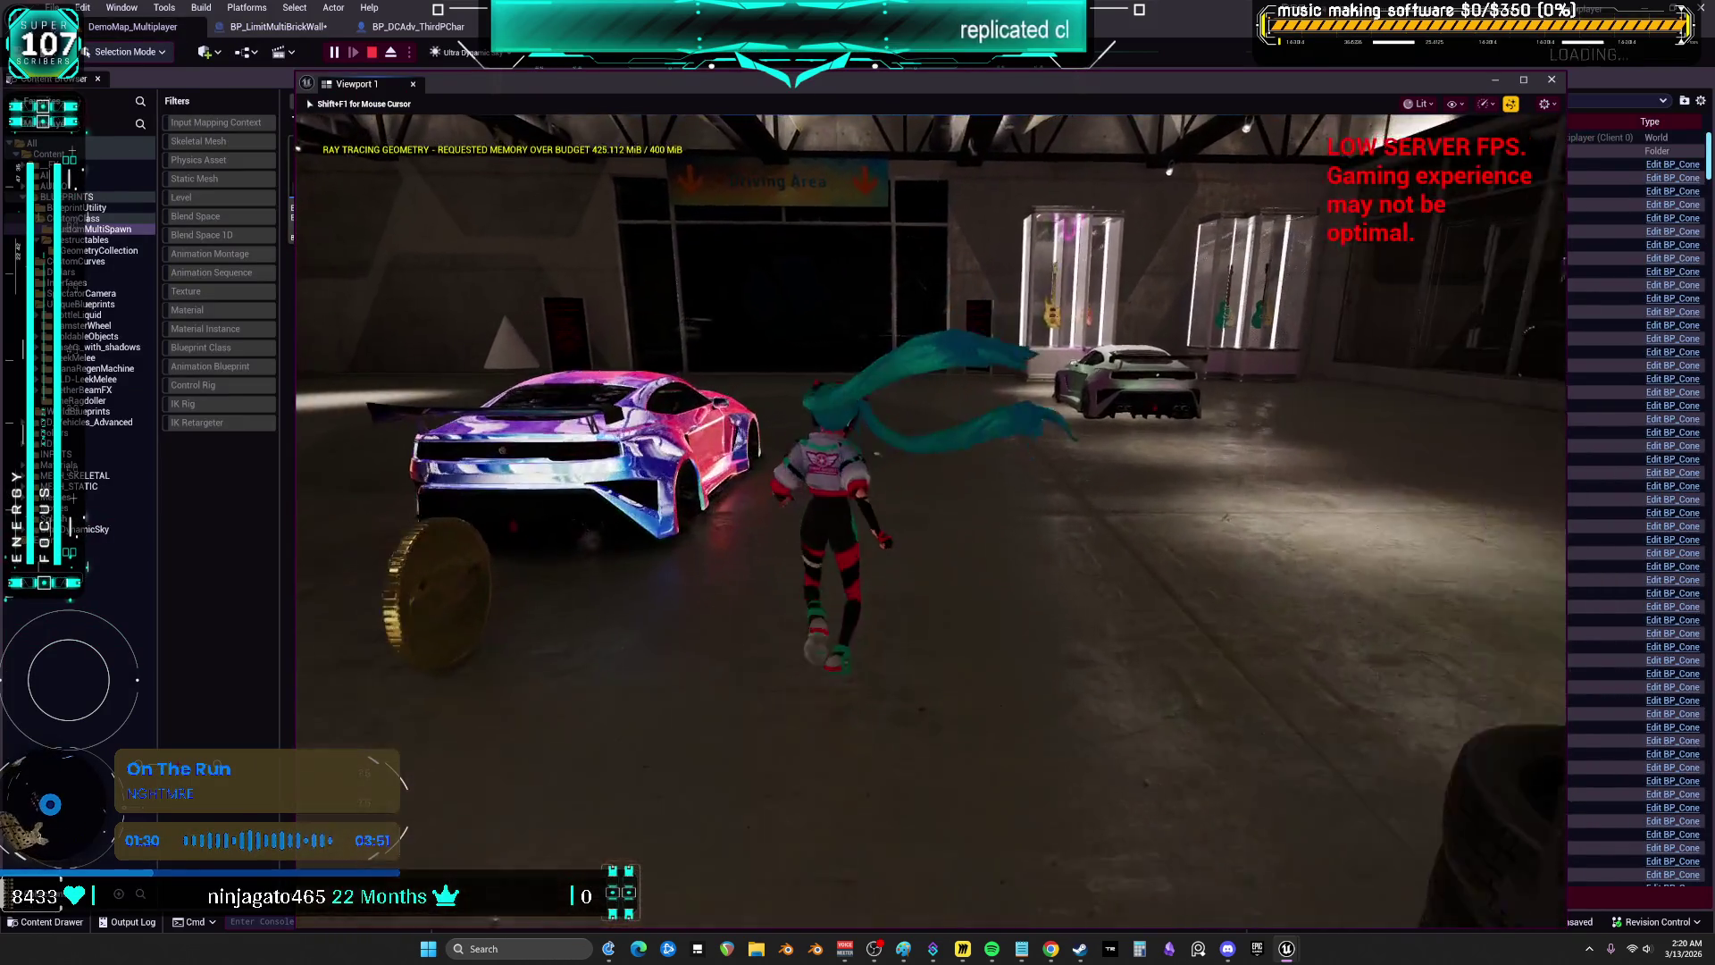
key("w")
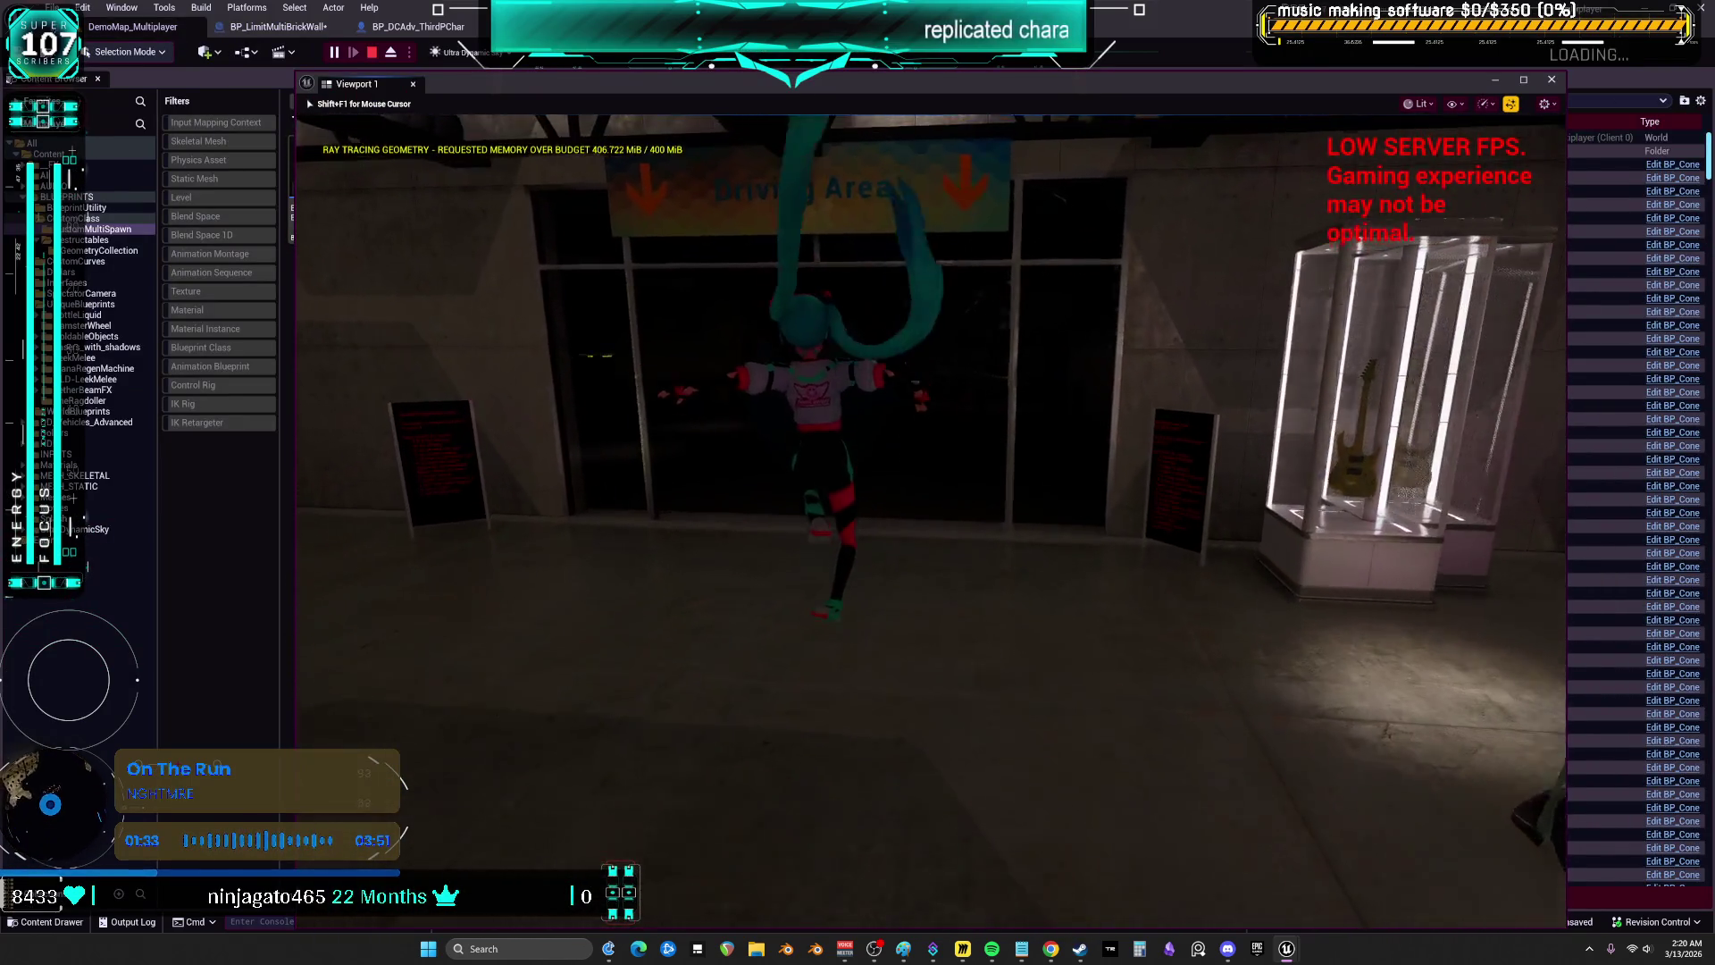
key("w")
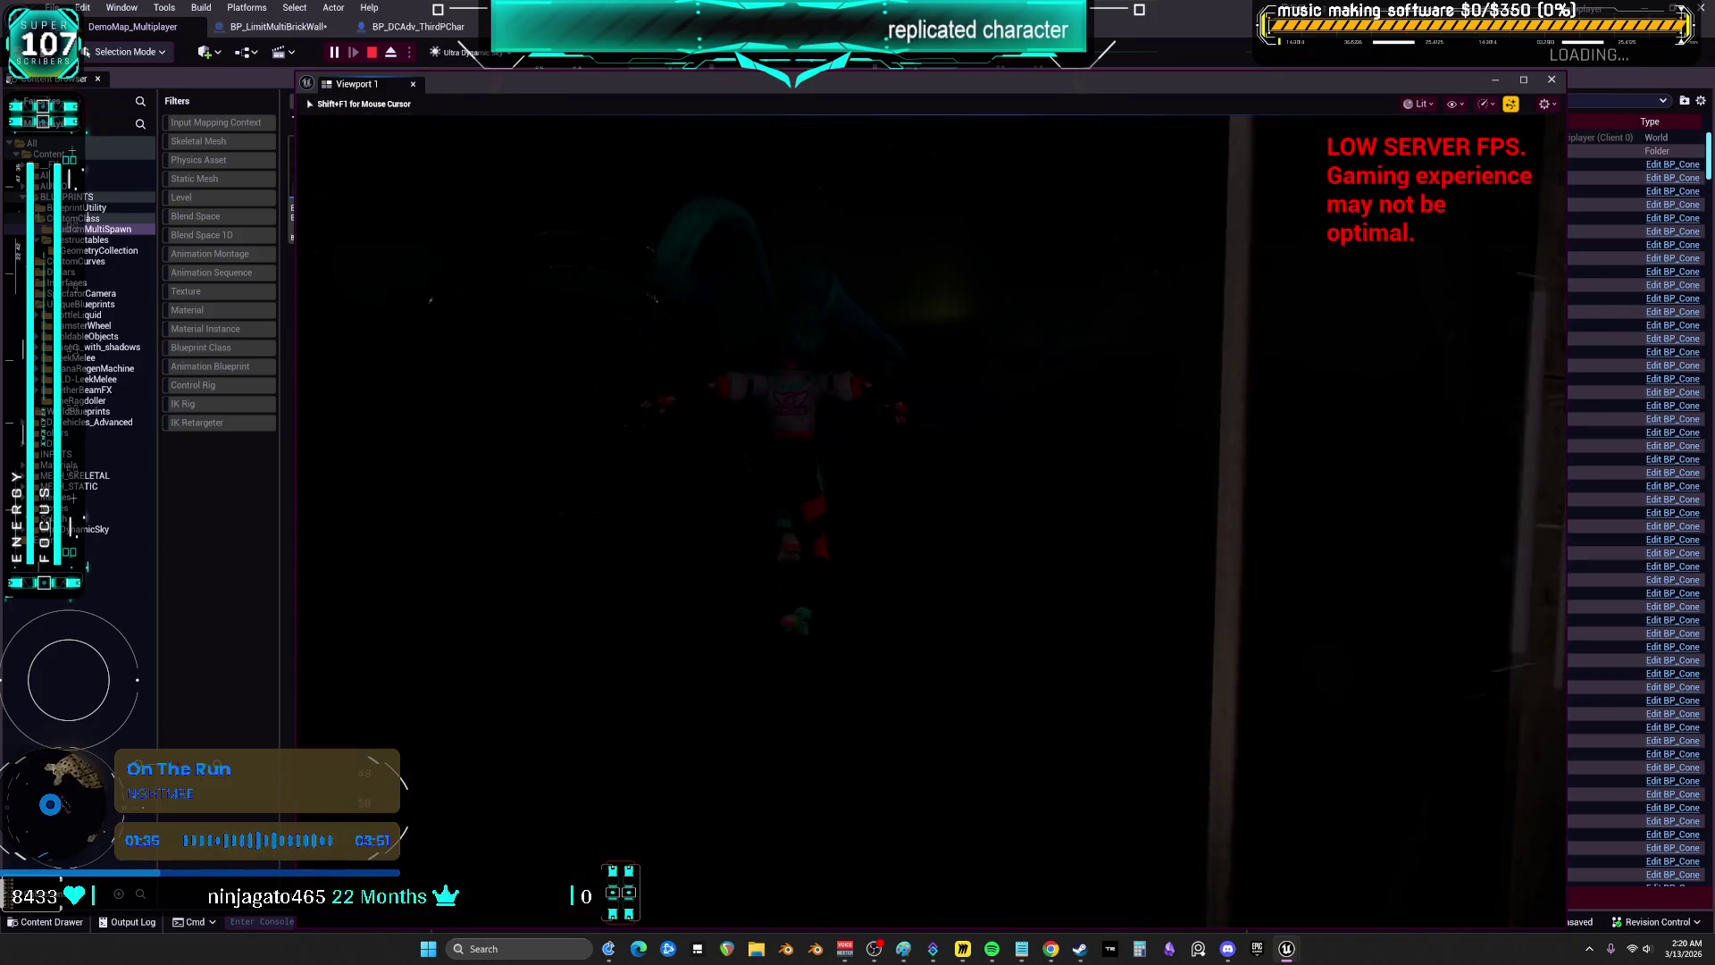
key("w")
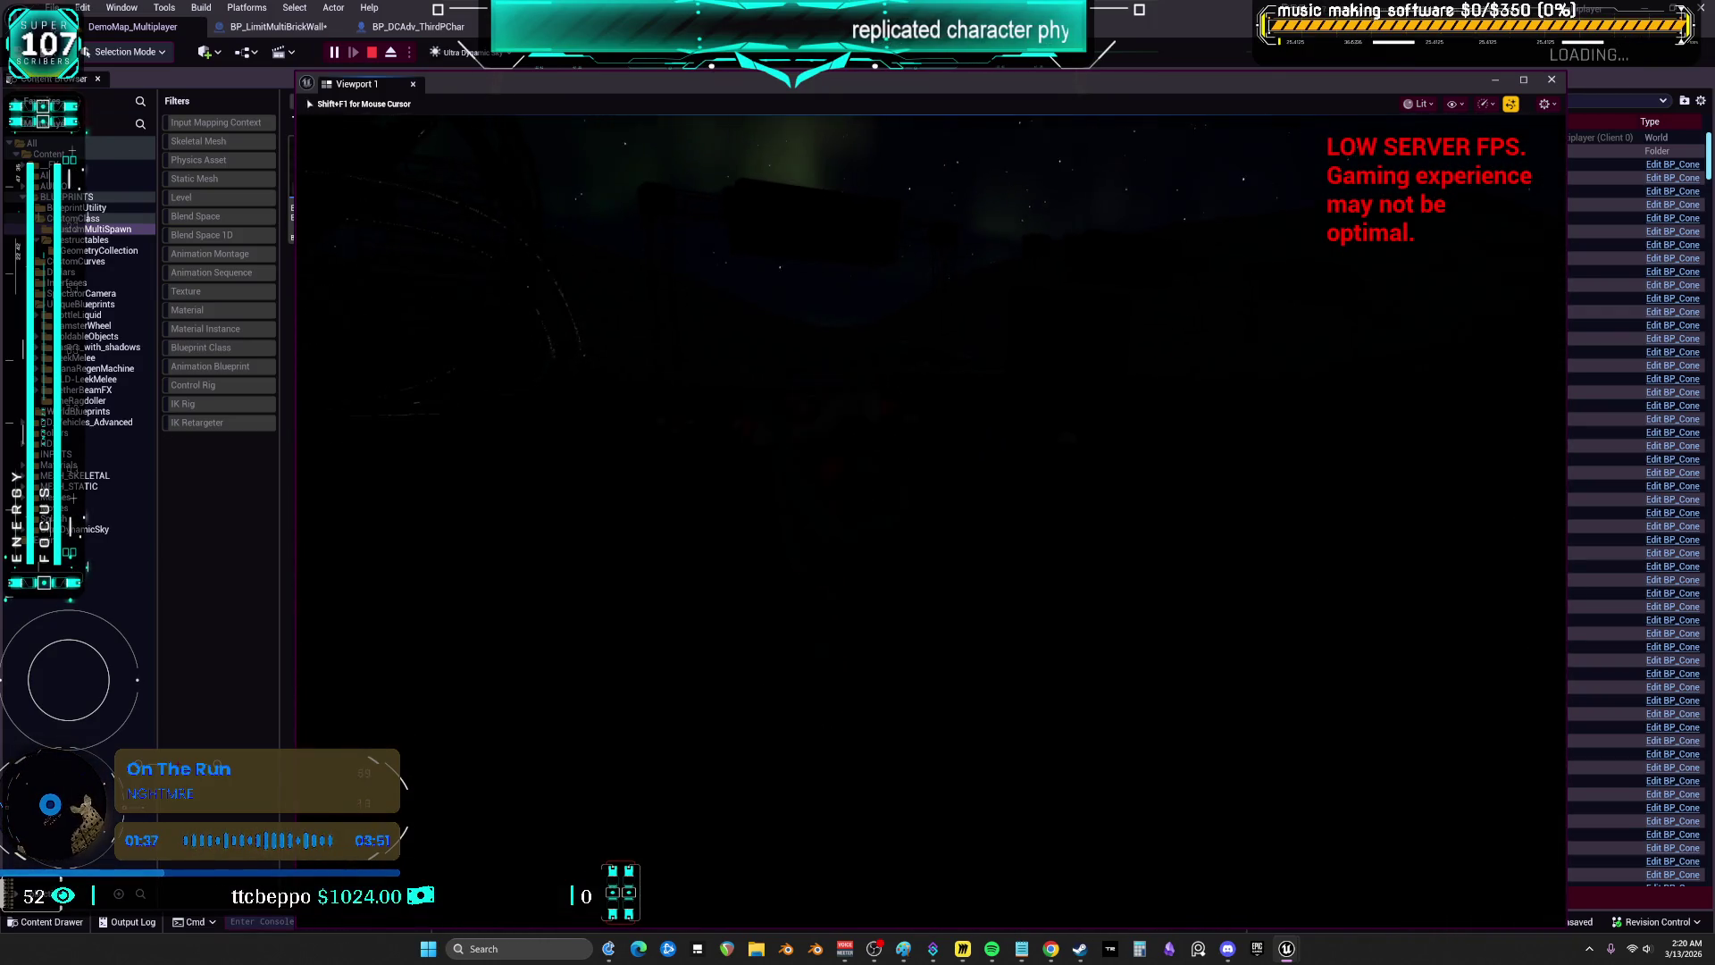
key("s")
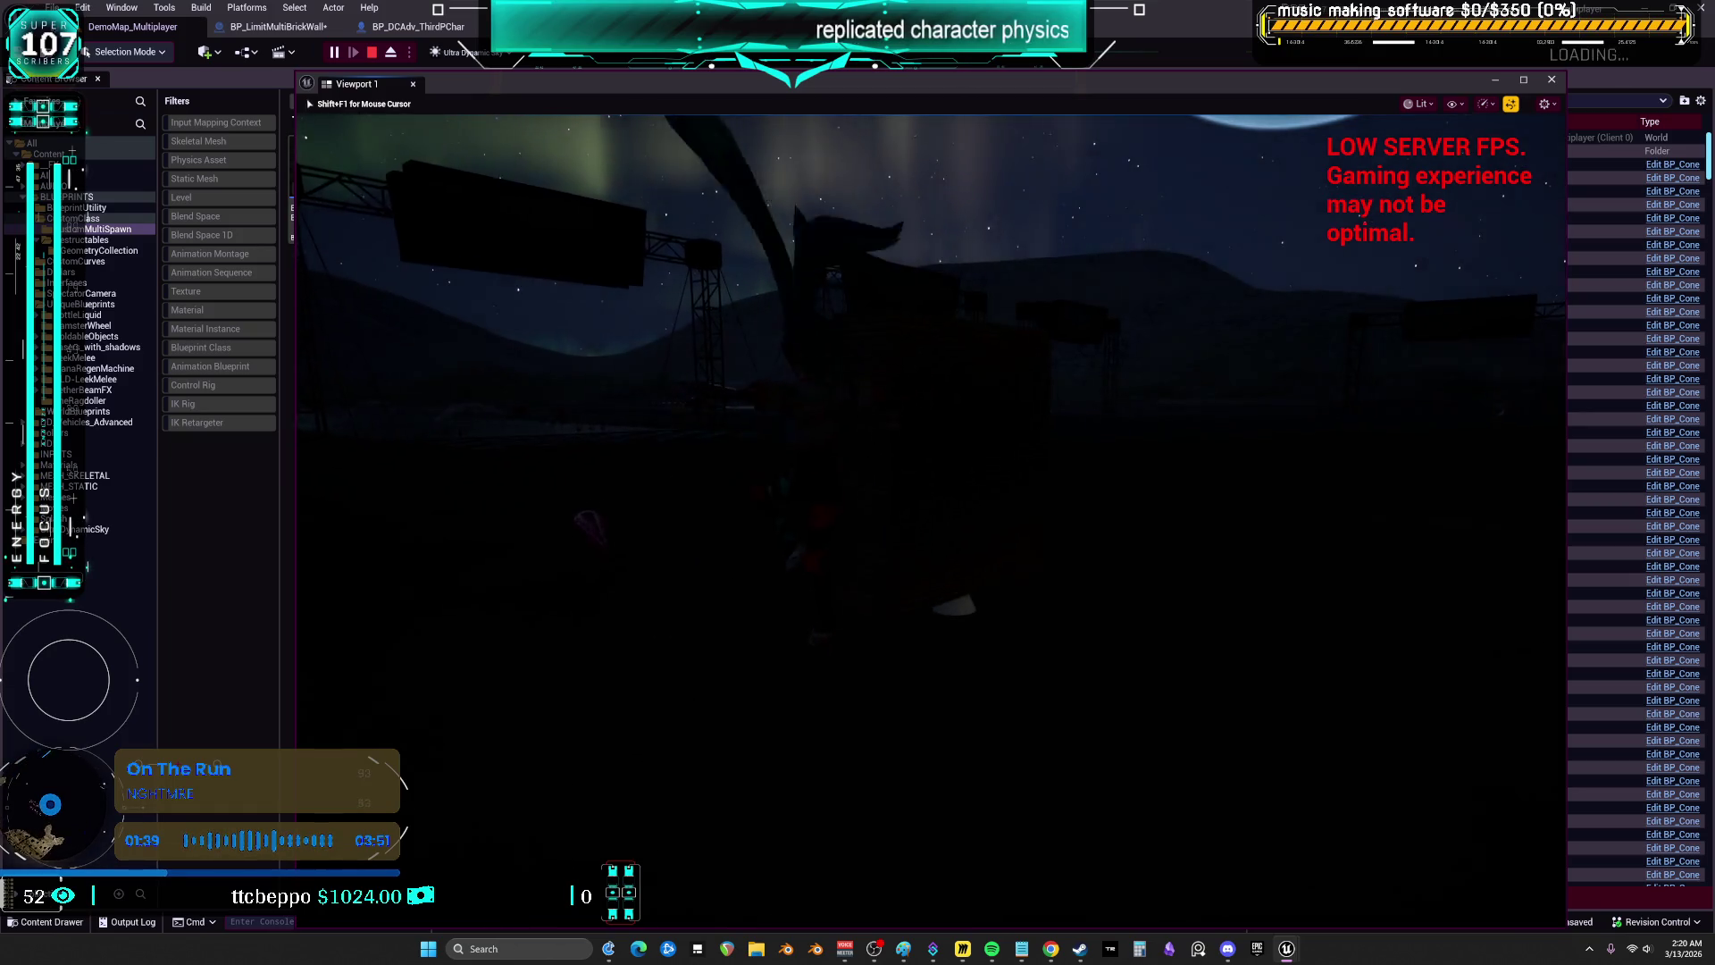
key("w")
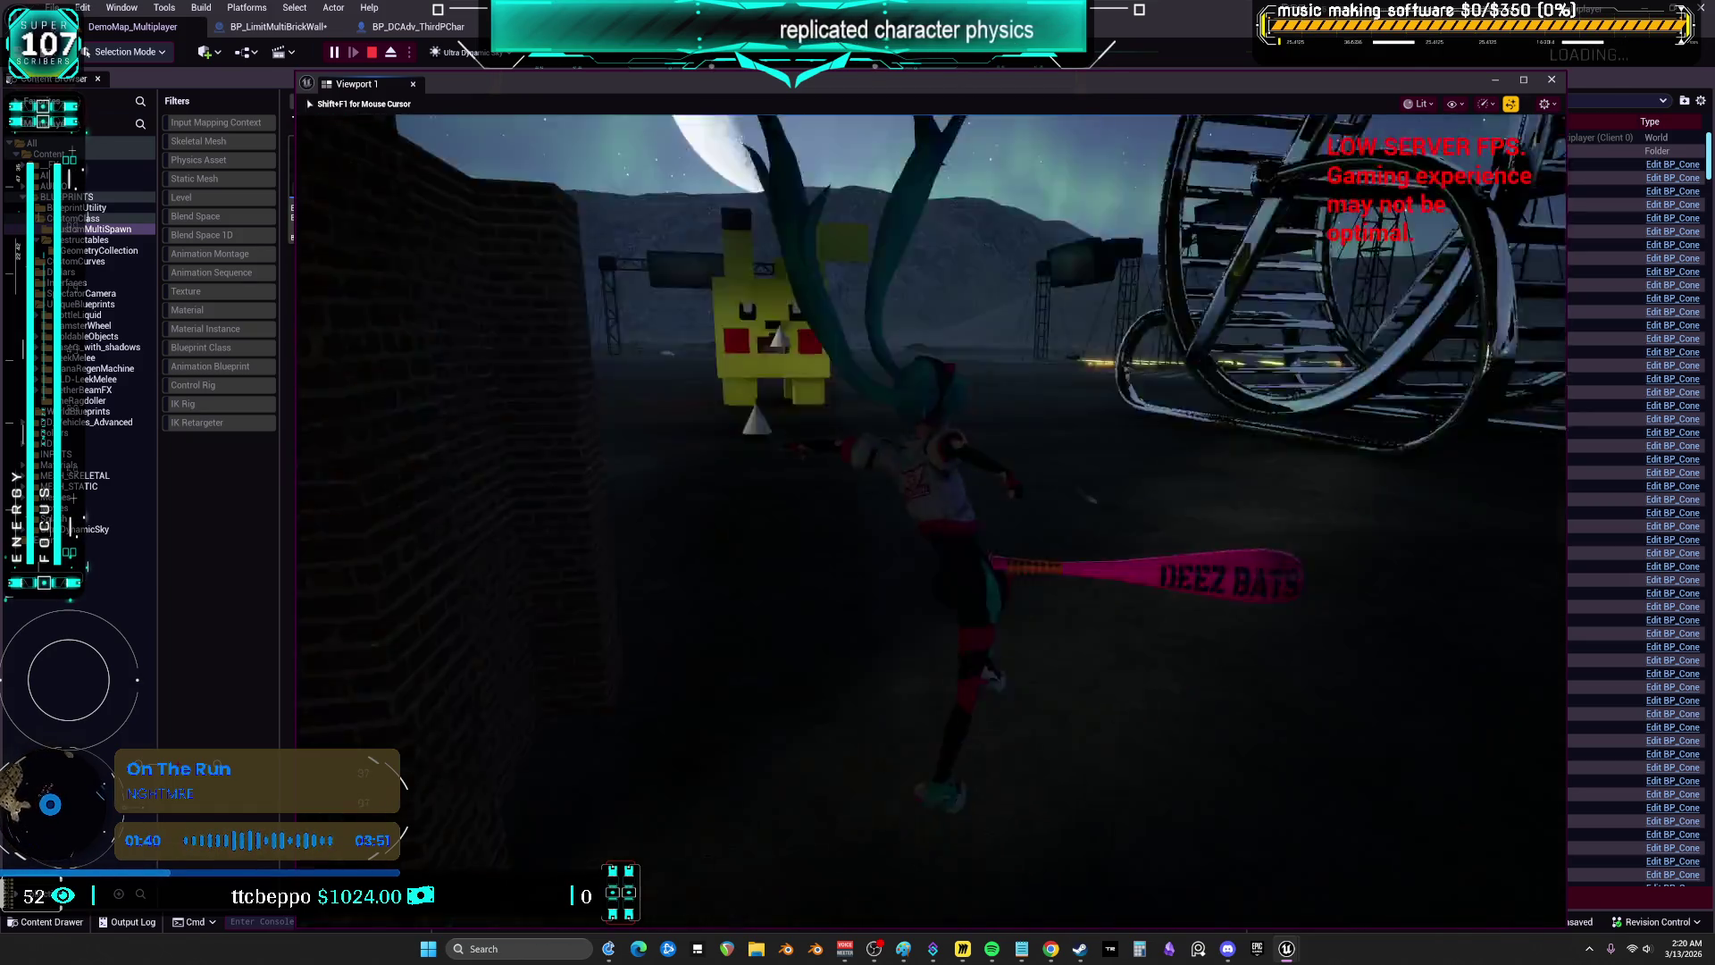
key("w")
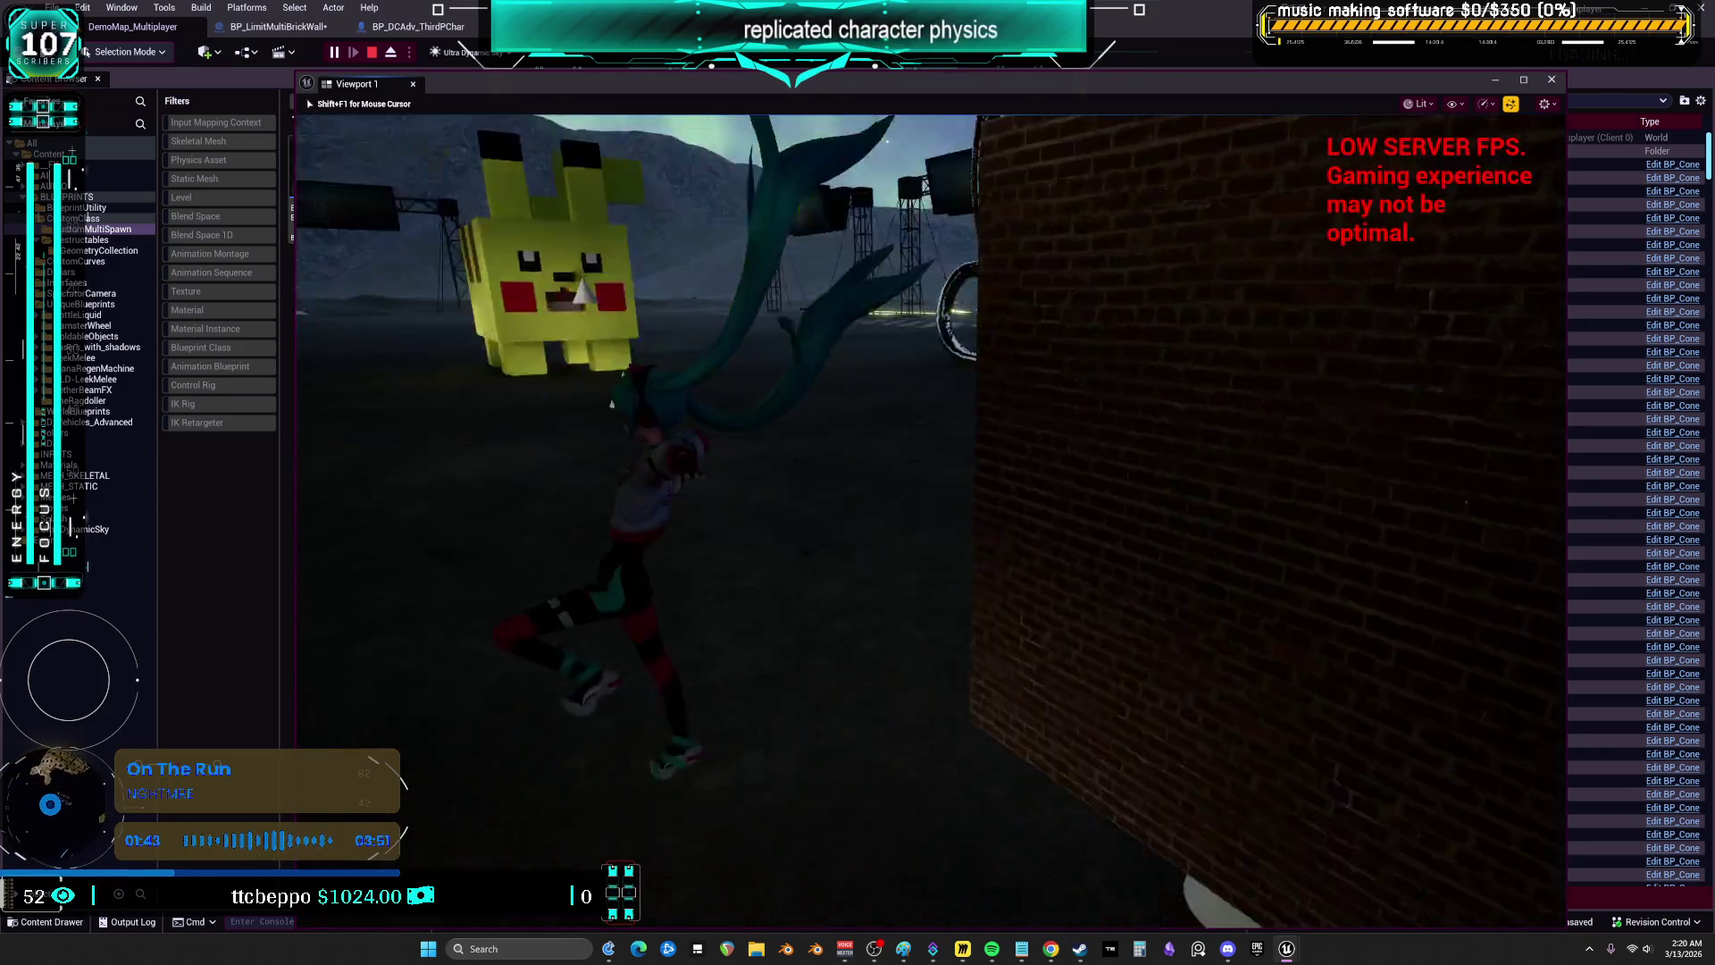
key("s")
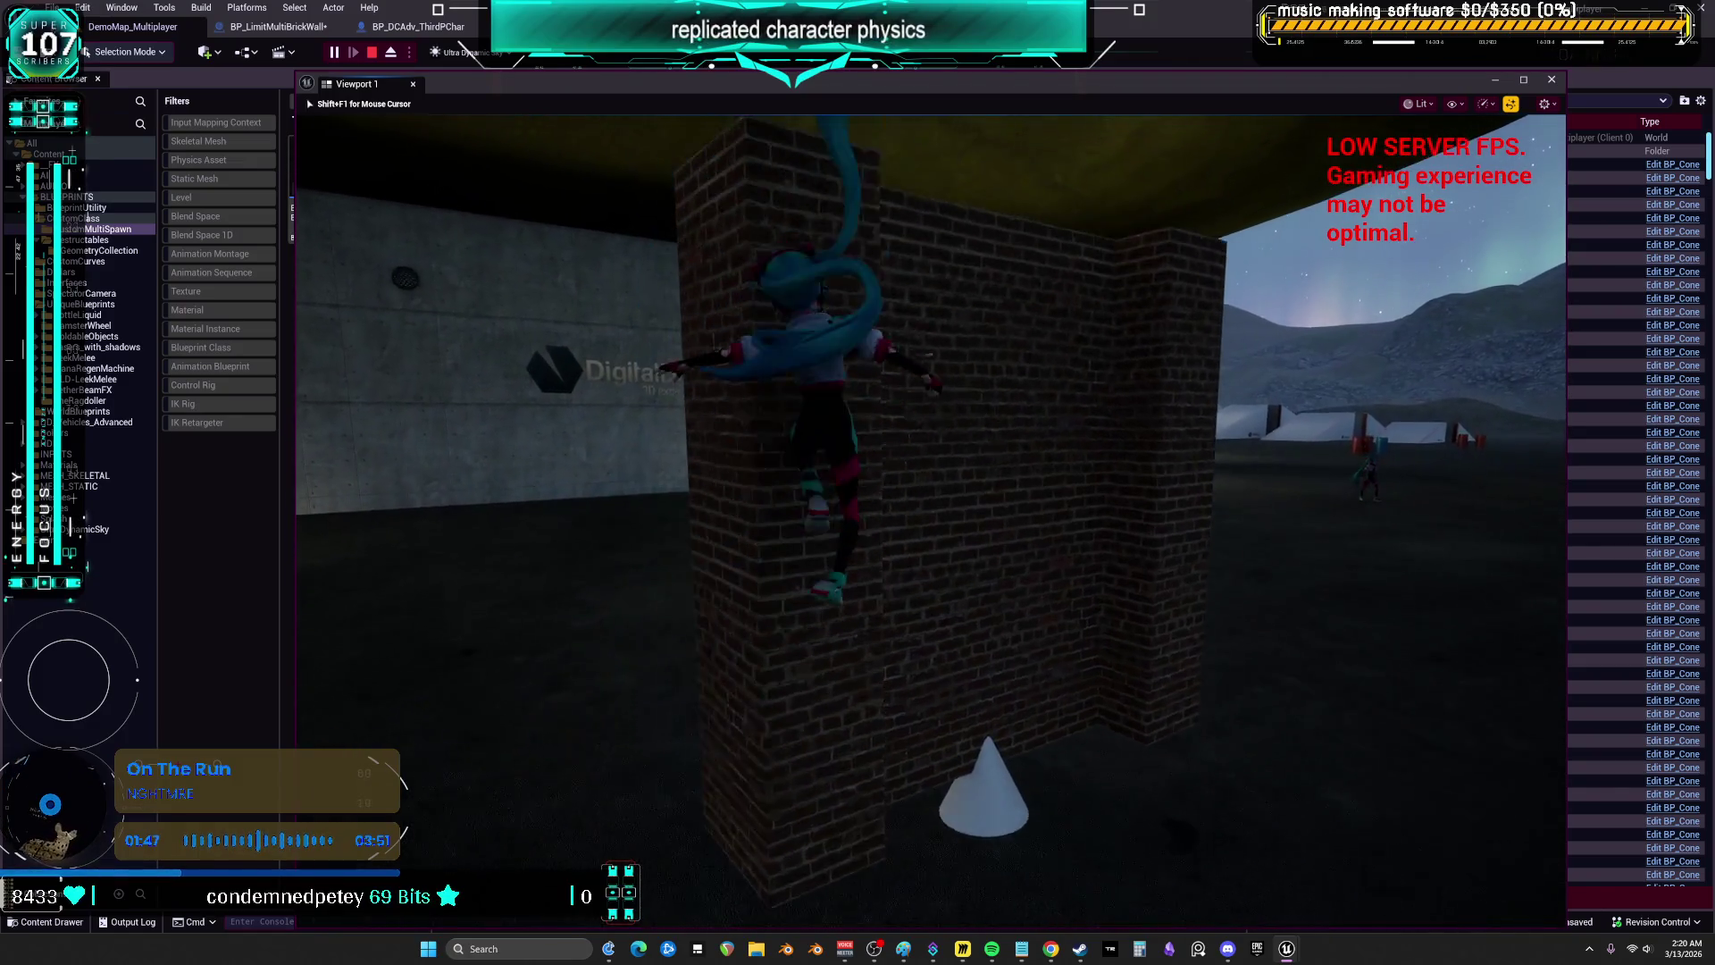
key("Escape")
left_click_drag(330, 292, 1118, 308)
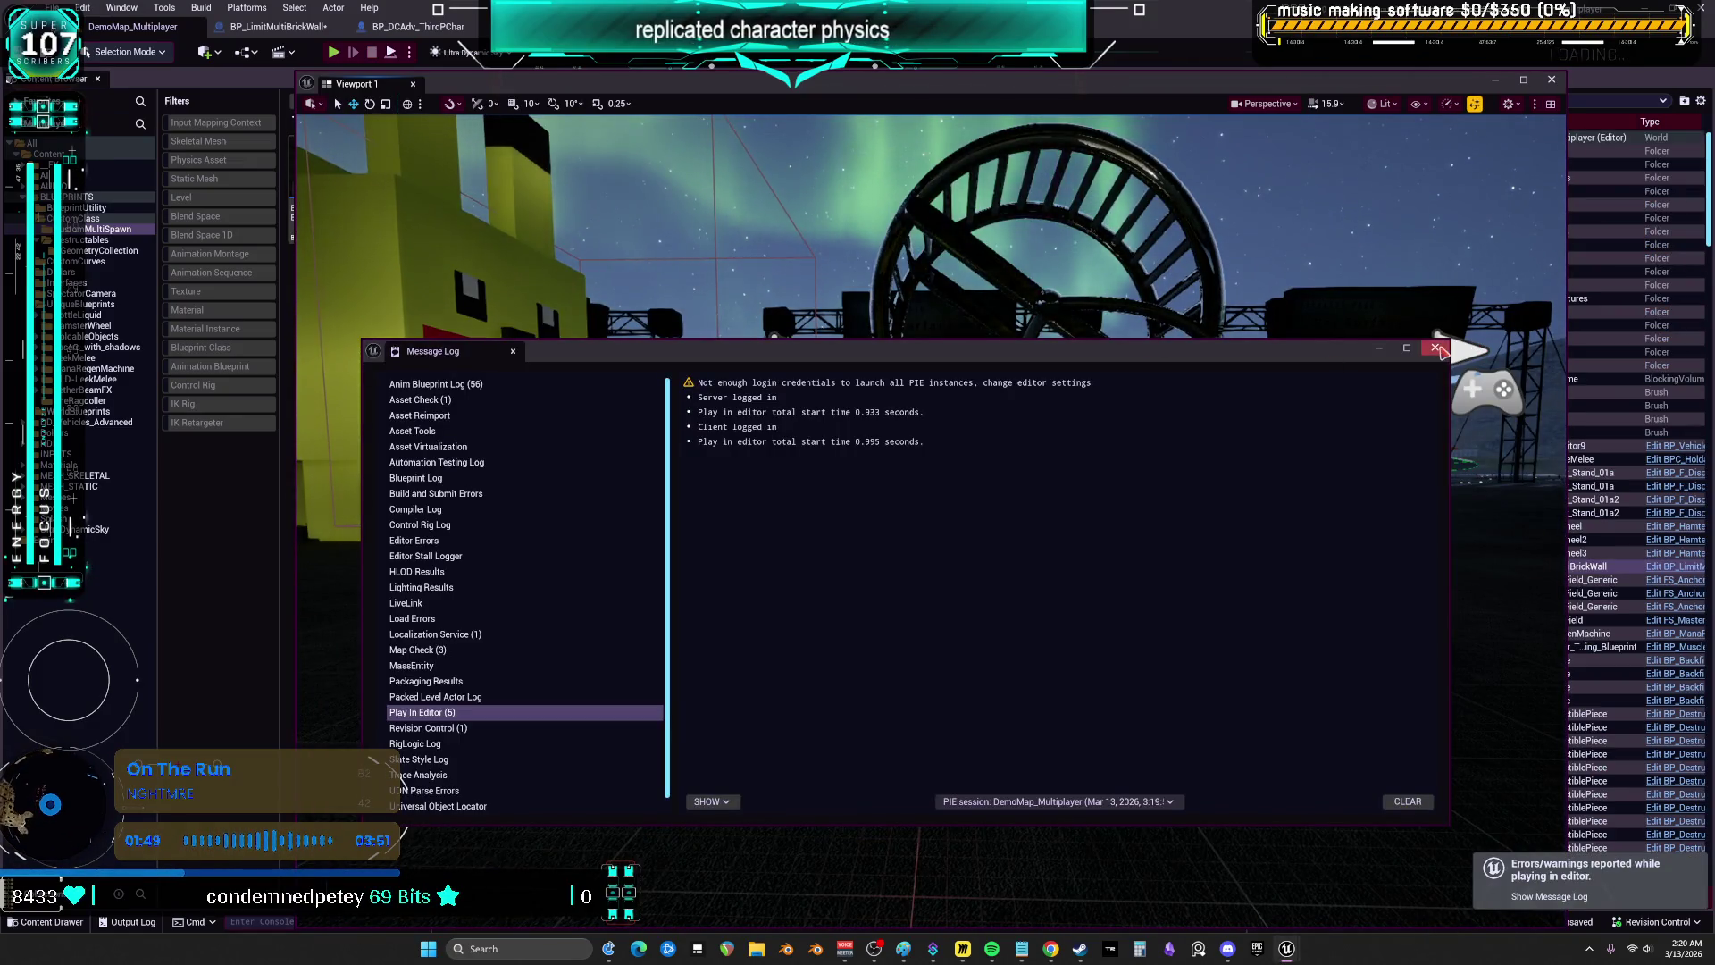
- Close the Message Log and view BP_LimitMultiBrickWall's On Component Begin Overlap (Box), Branch and Do Once nodes
left_click(1435, 347)
left_click(279, 27)
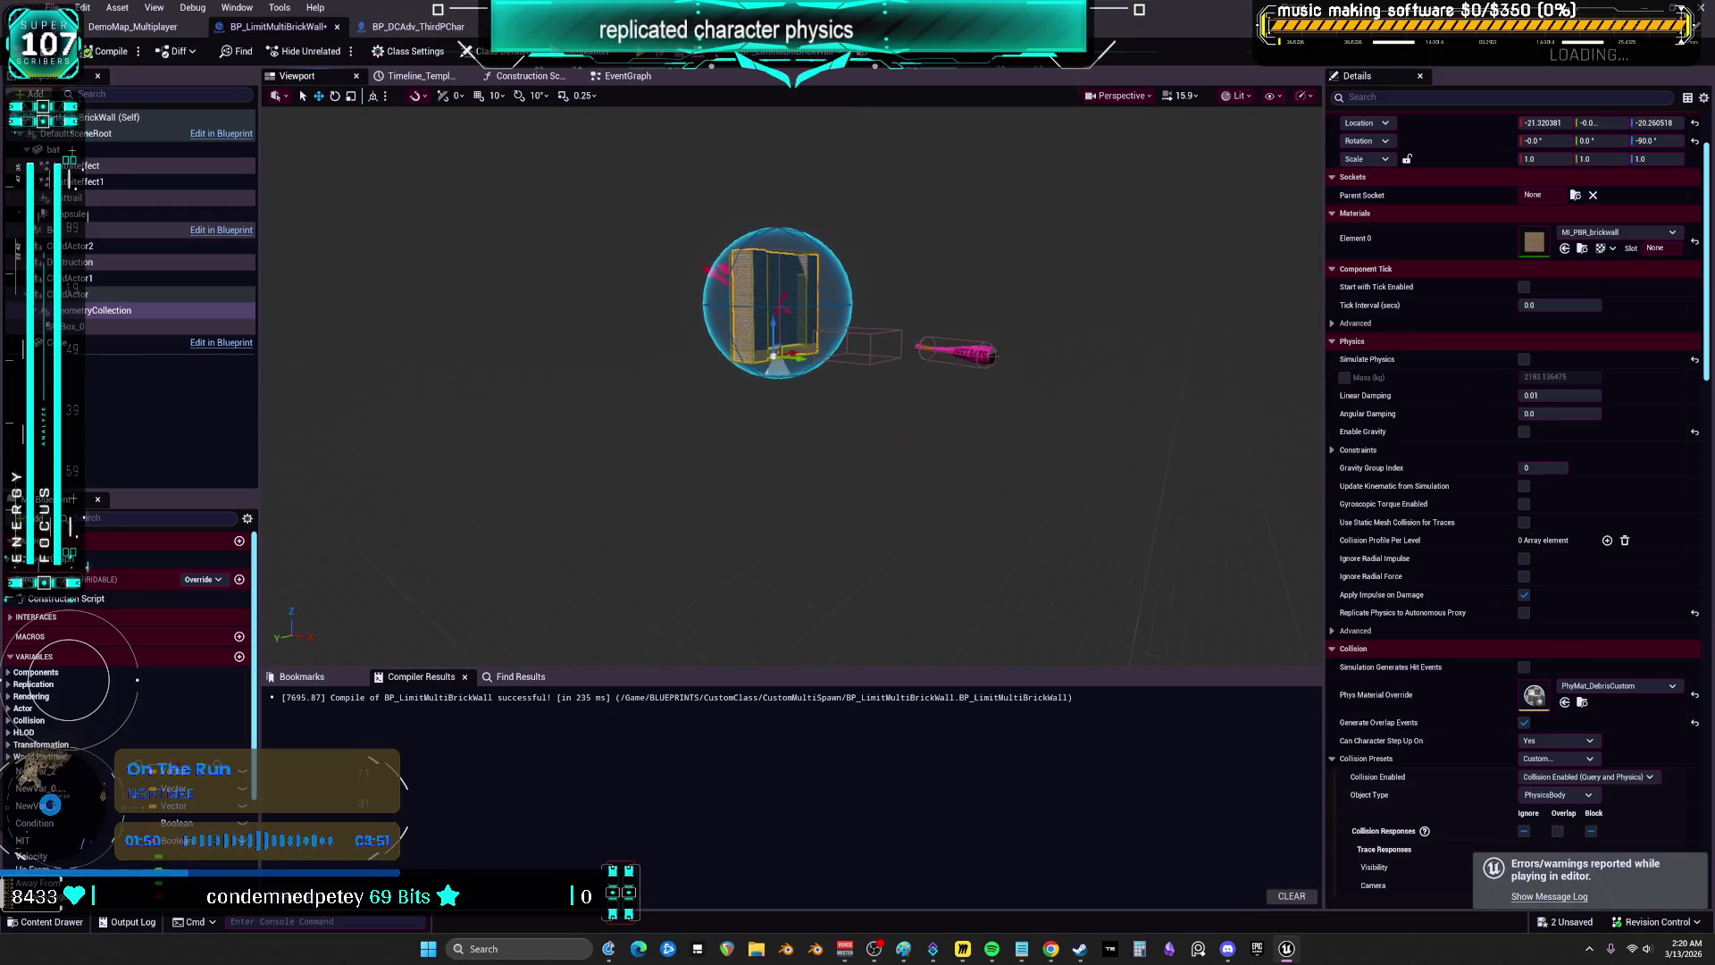
scroll(767, 348, "up", 3)
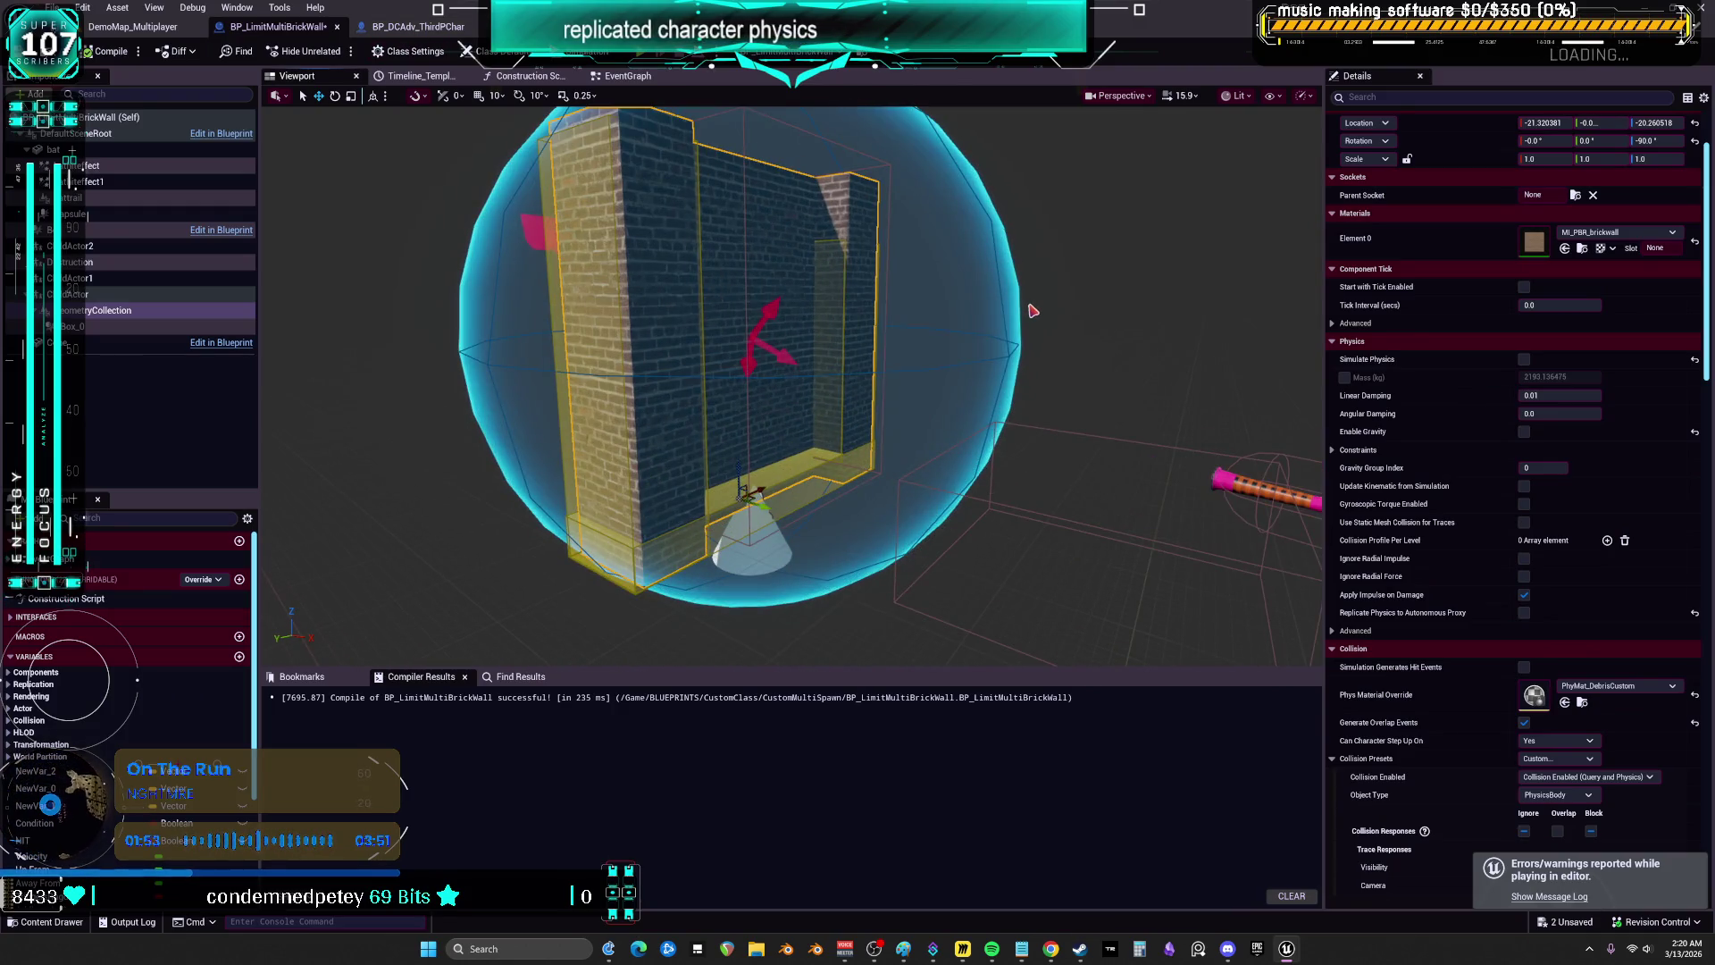
left_click(629, 76)
mouse_move(941, 408)
left_mouse_down()
mouse_move(1137, 447)
mouse_move(1117, 357)
mouse_move(893, 419)
mouse_move(763, 415)
left_mouse_up()
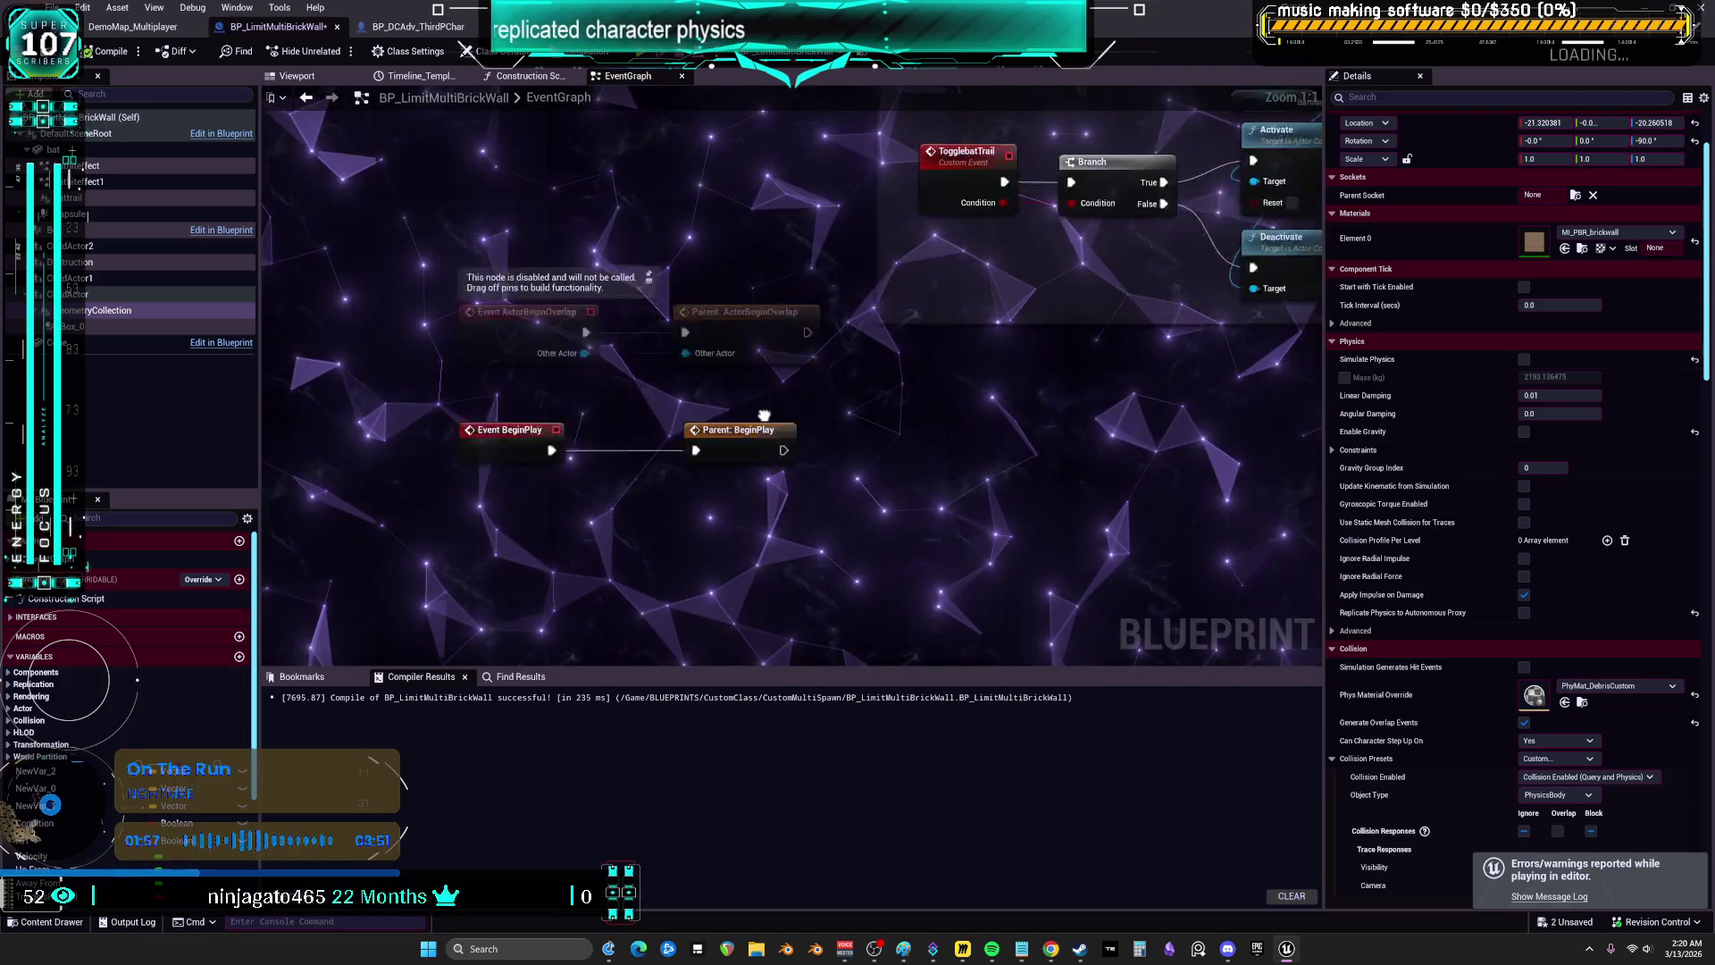
left_click_drag(643, 516, 657, 230)
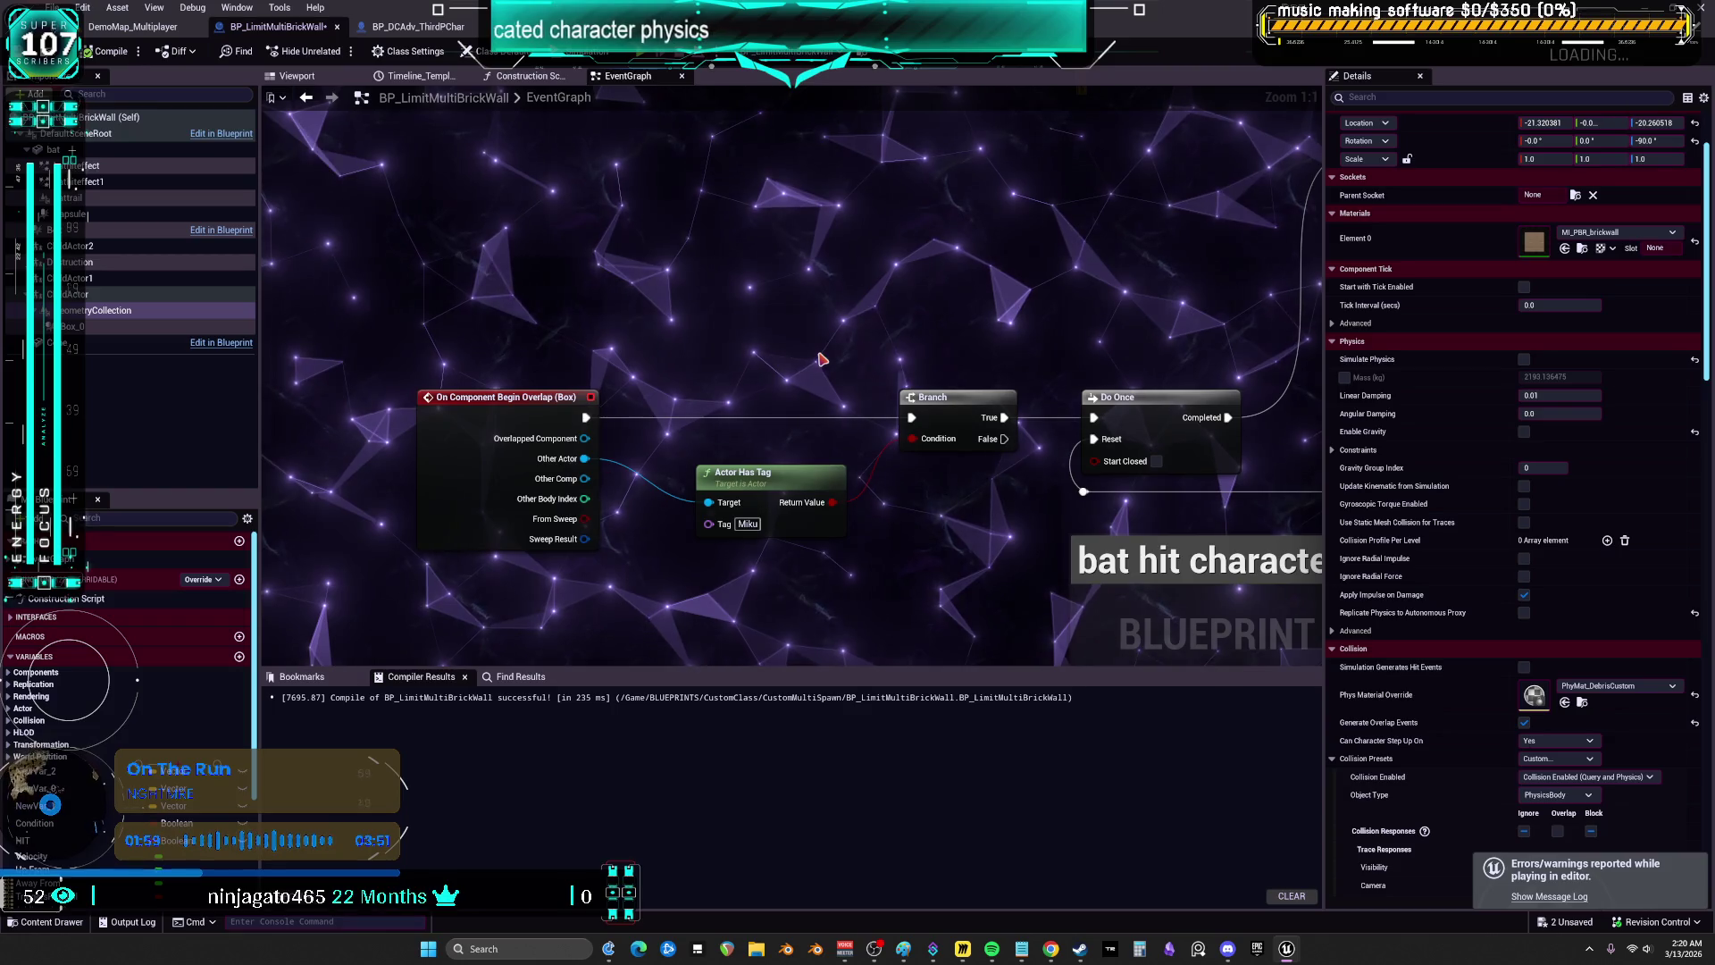
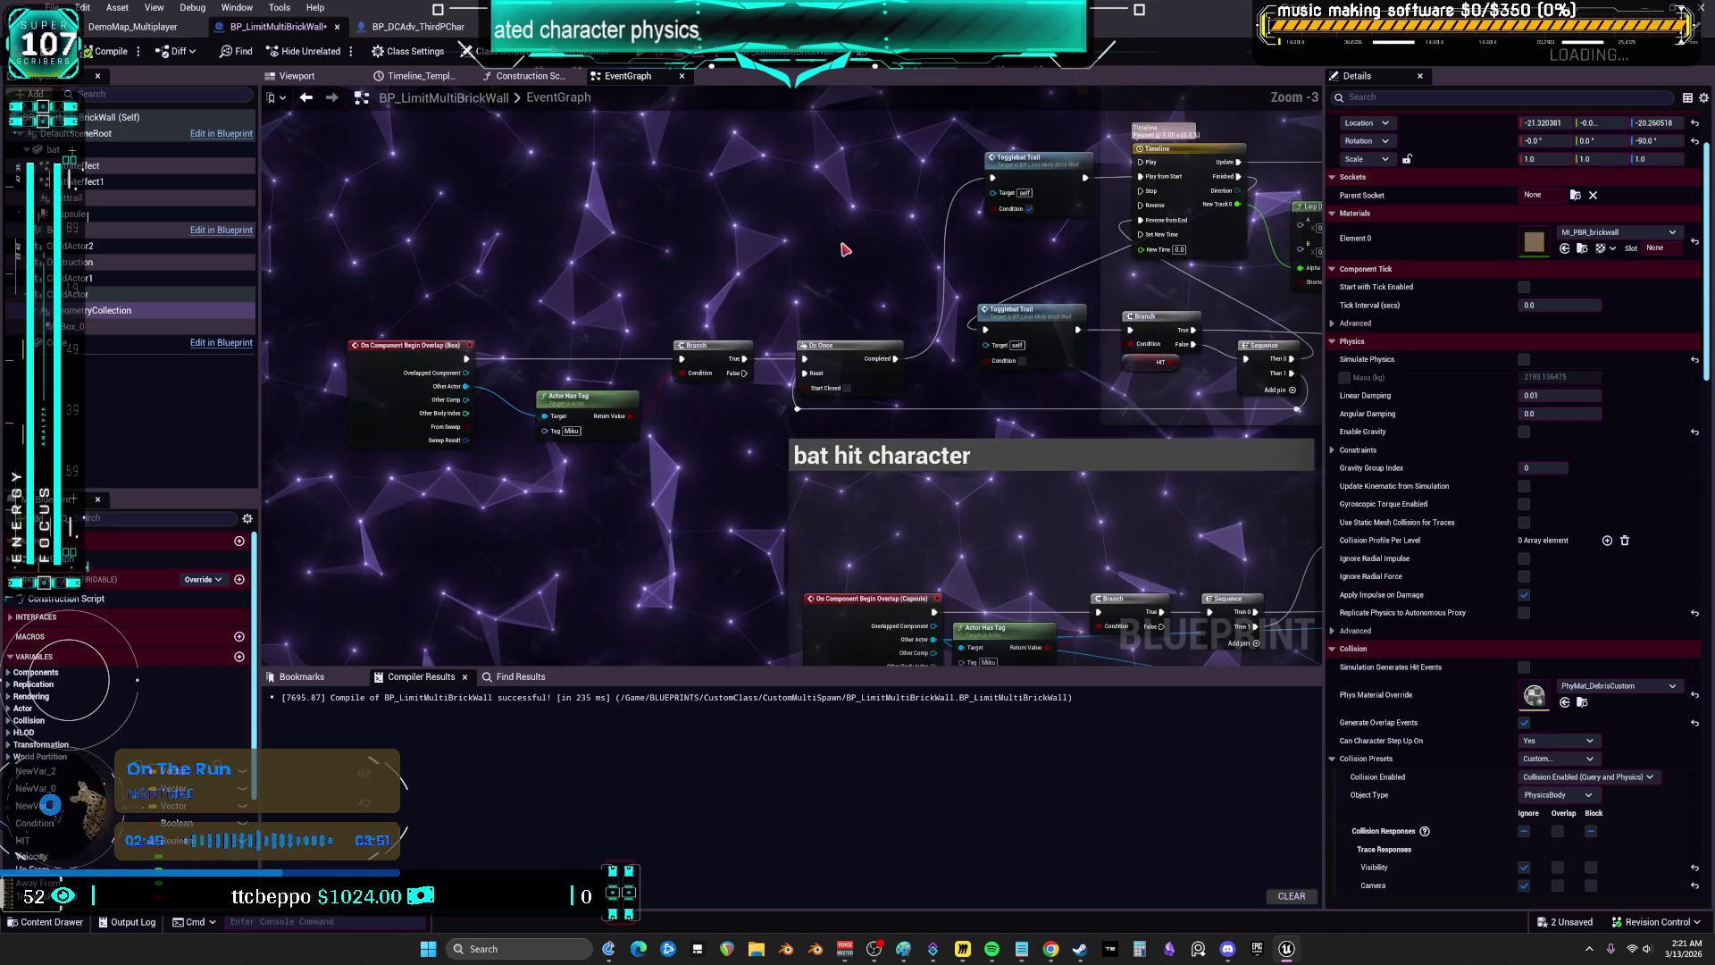
- Select the ChildActor component and show the brick wall in the Viewport preview
mouse_move(853, 270)
left_mouse_down()
mouse_move(740, 268)
mouse_move(748, 71)
left_mouse_up()
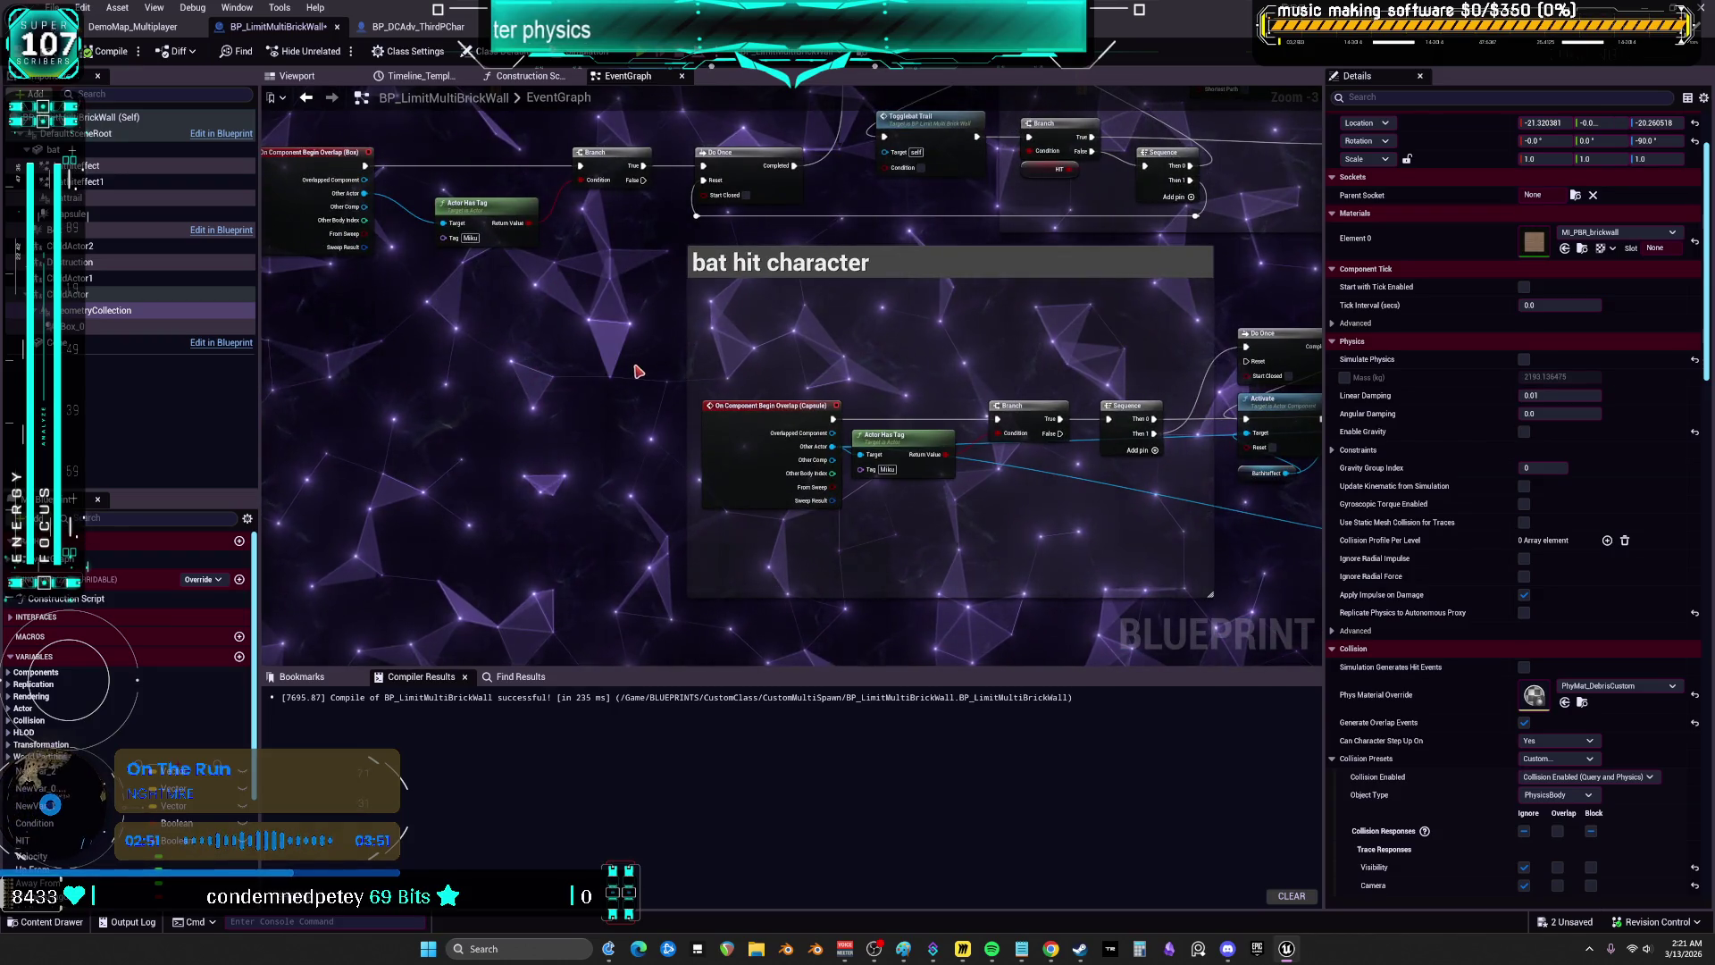
mouse_move(1084, 450)
left_mouse_down()
mouse_move(1063, 433)
mouse_move(661, 376)
left_mouse_up()
scroll(662, 376, "down", 4)
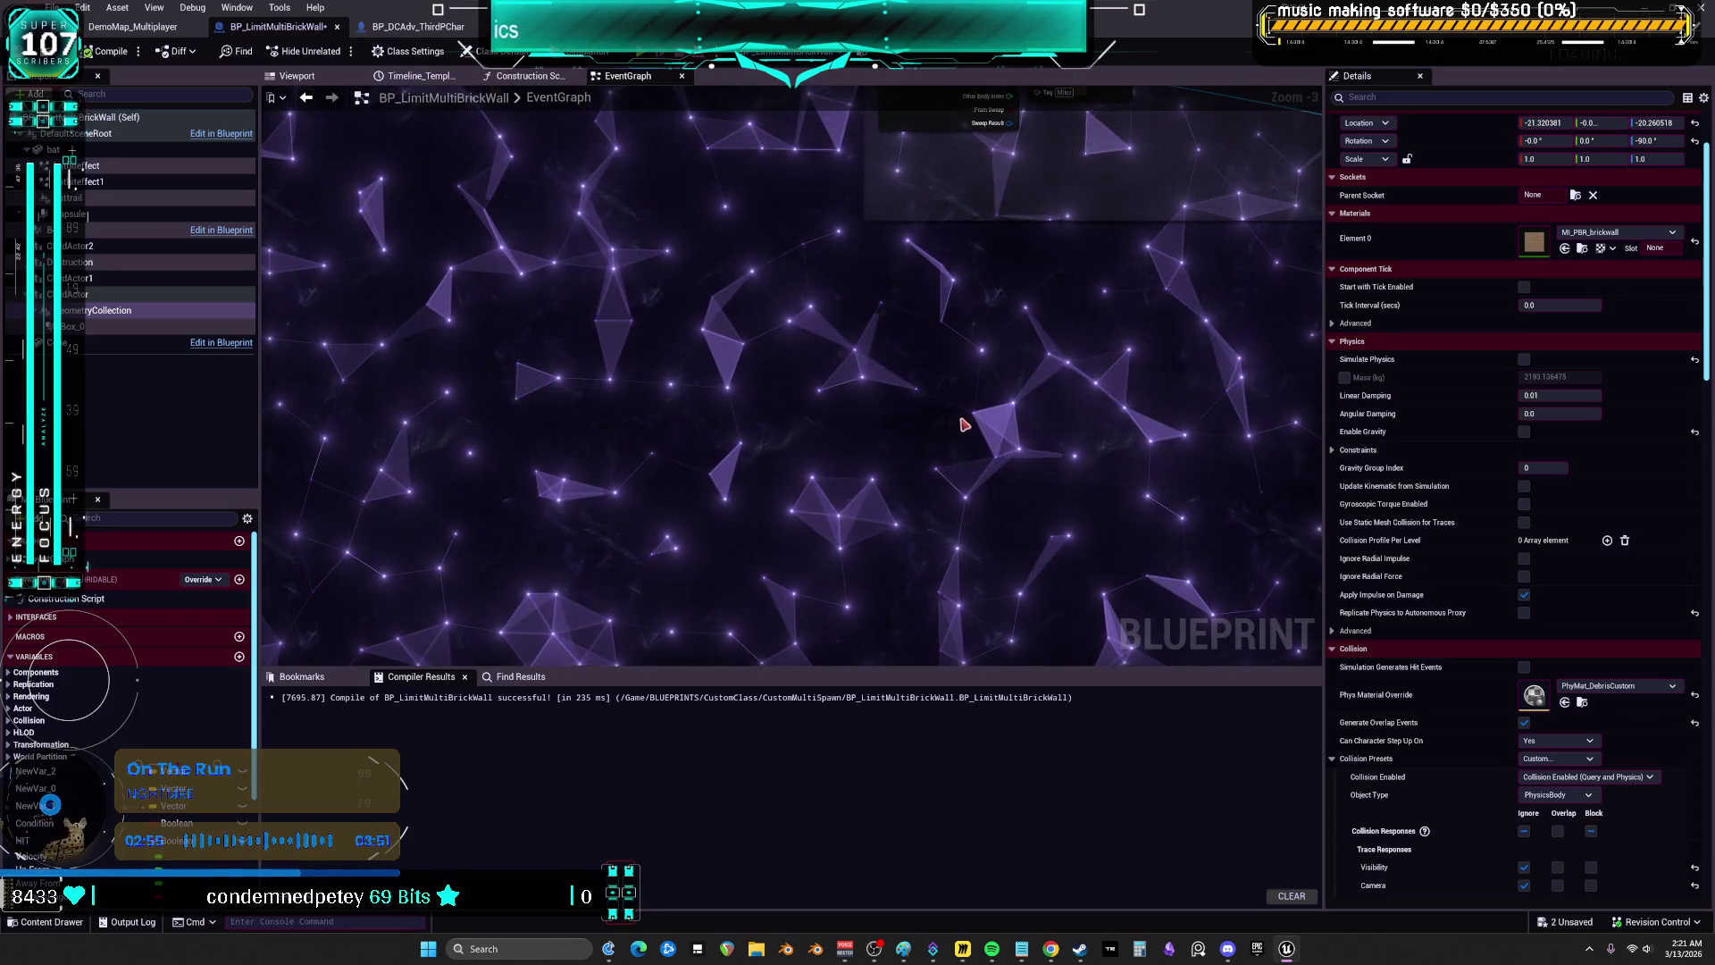
left_click_drag(813, 438, 771, 323)
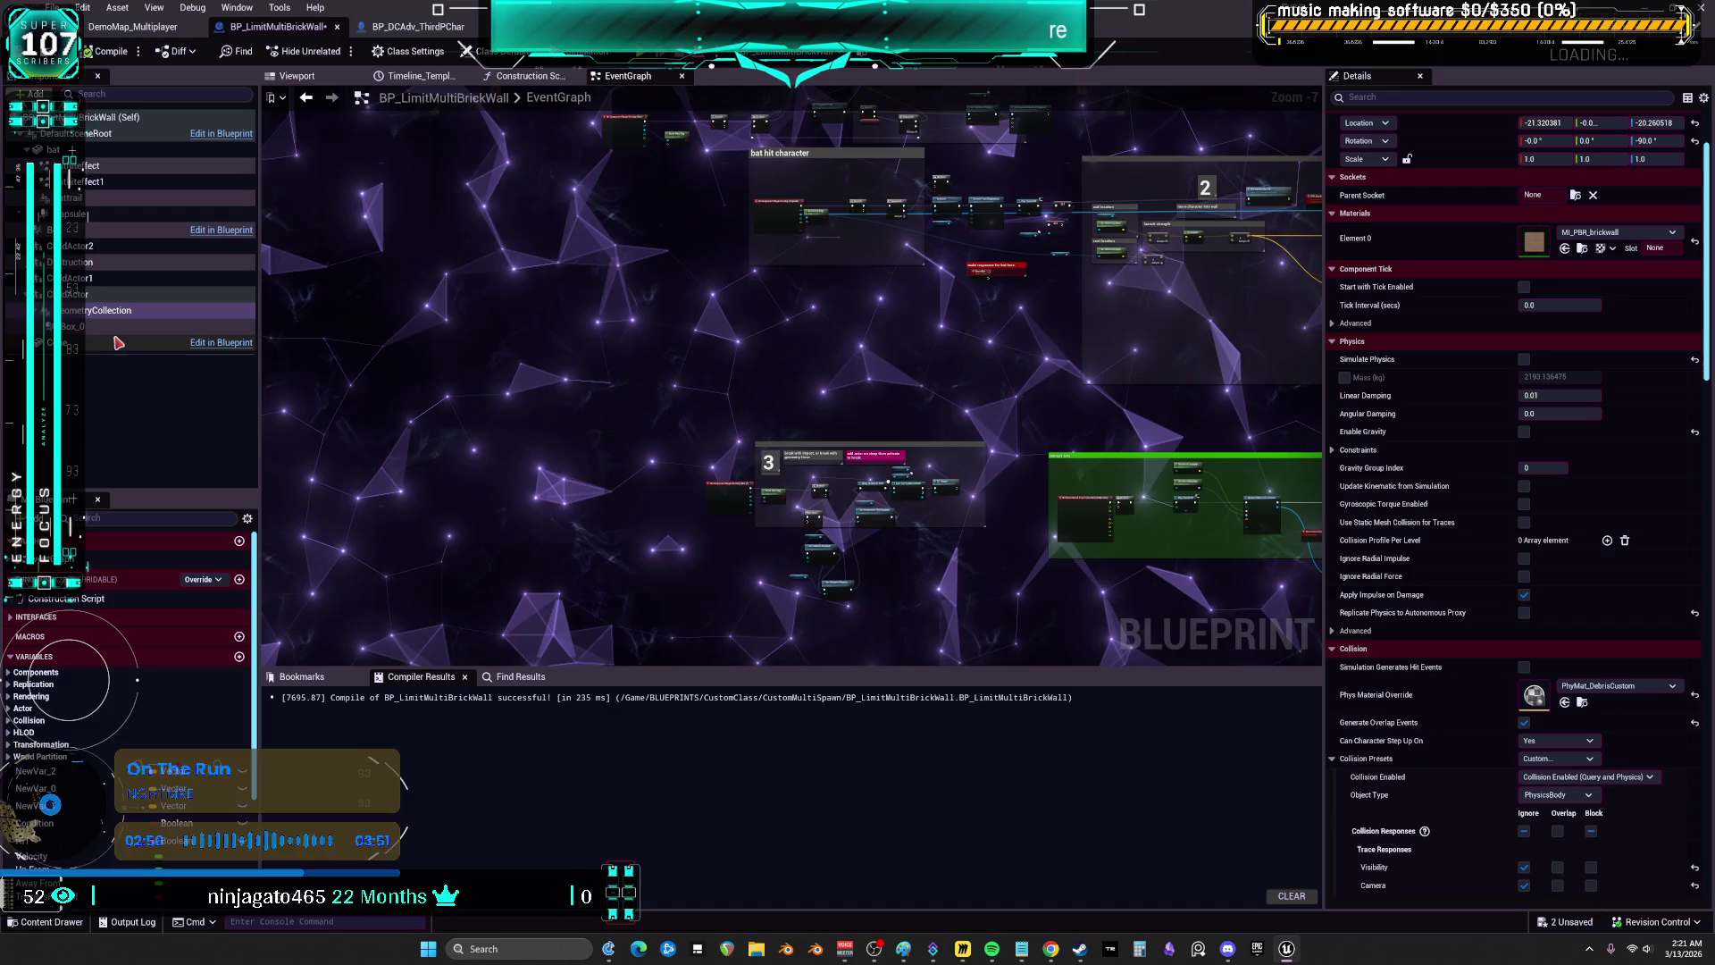
left_click(88, 295)
left_click(296, 75)
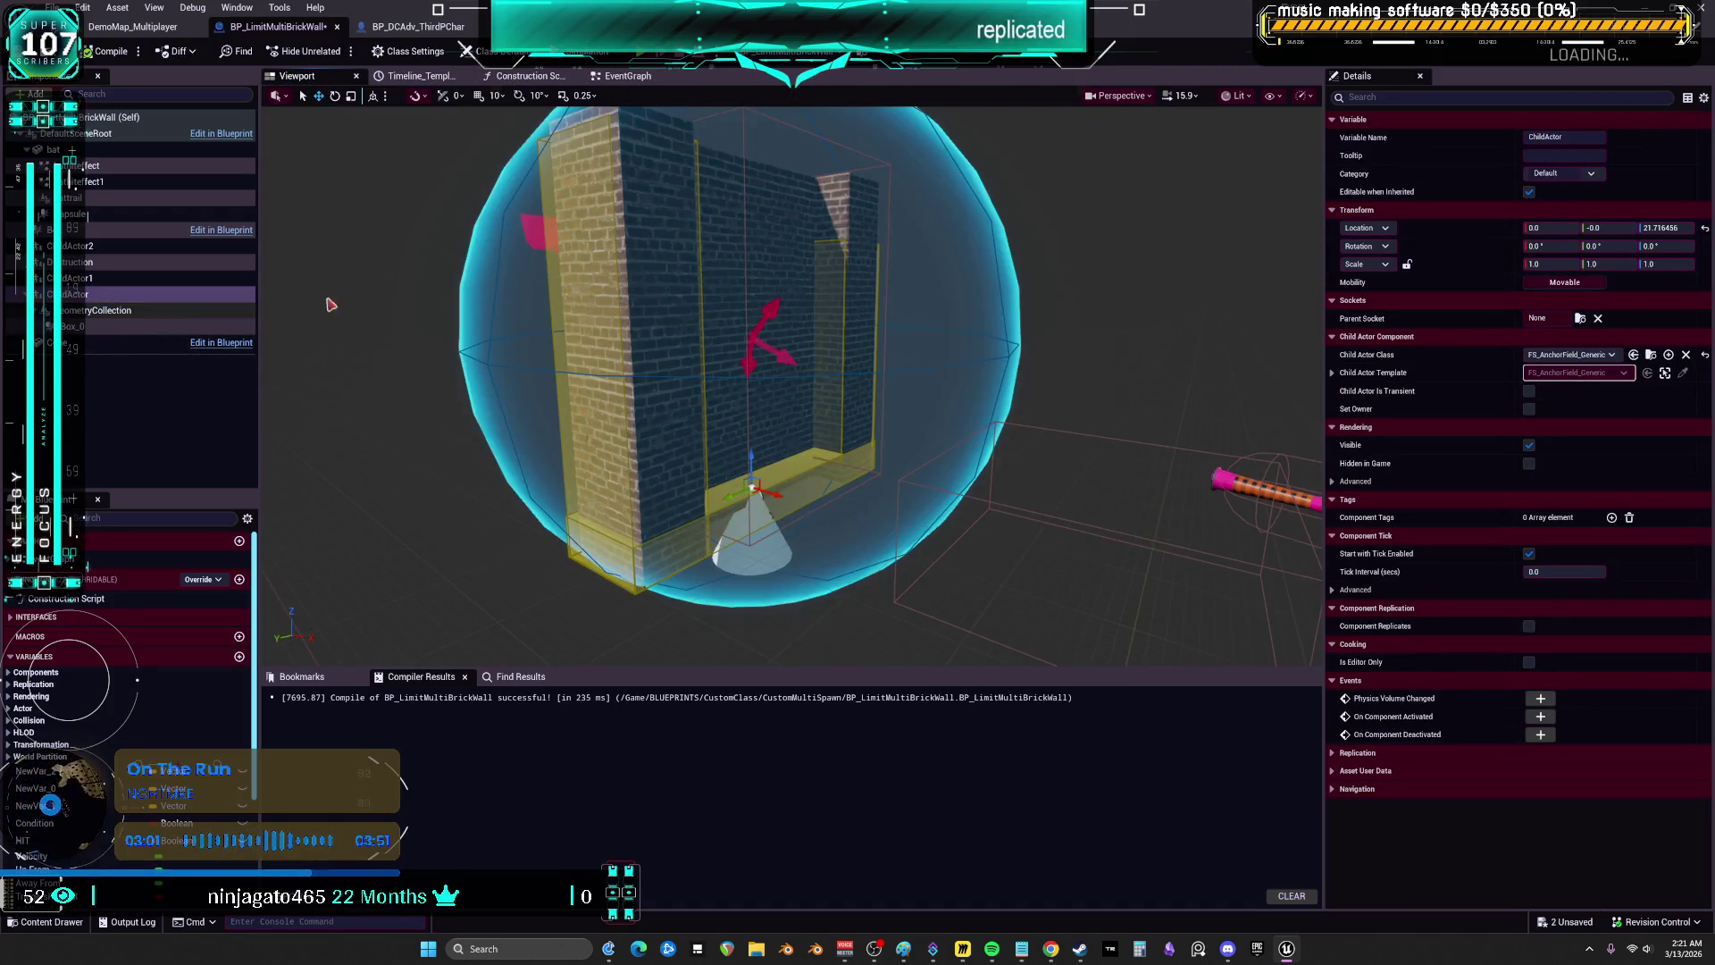
- Enable Simulation Generates Hit Events on GeometryCollection and compile the blueprint
left_click(107, 309)
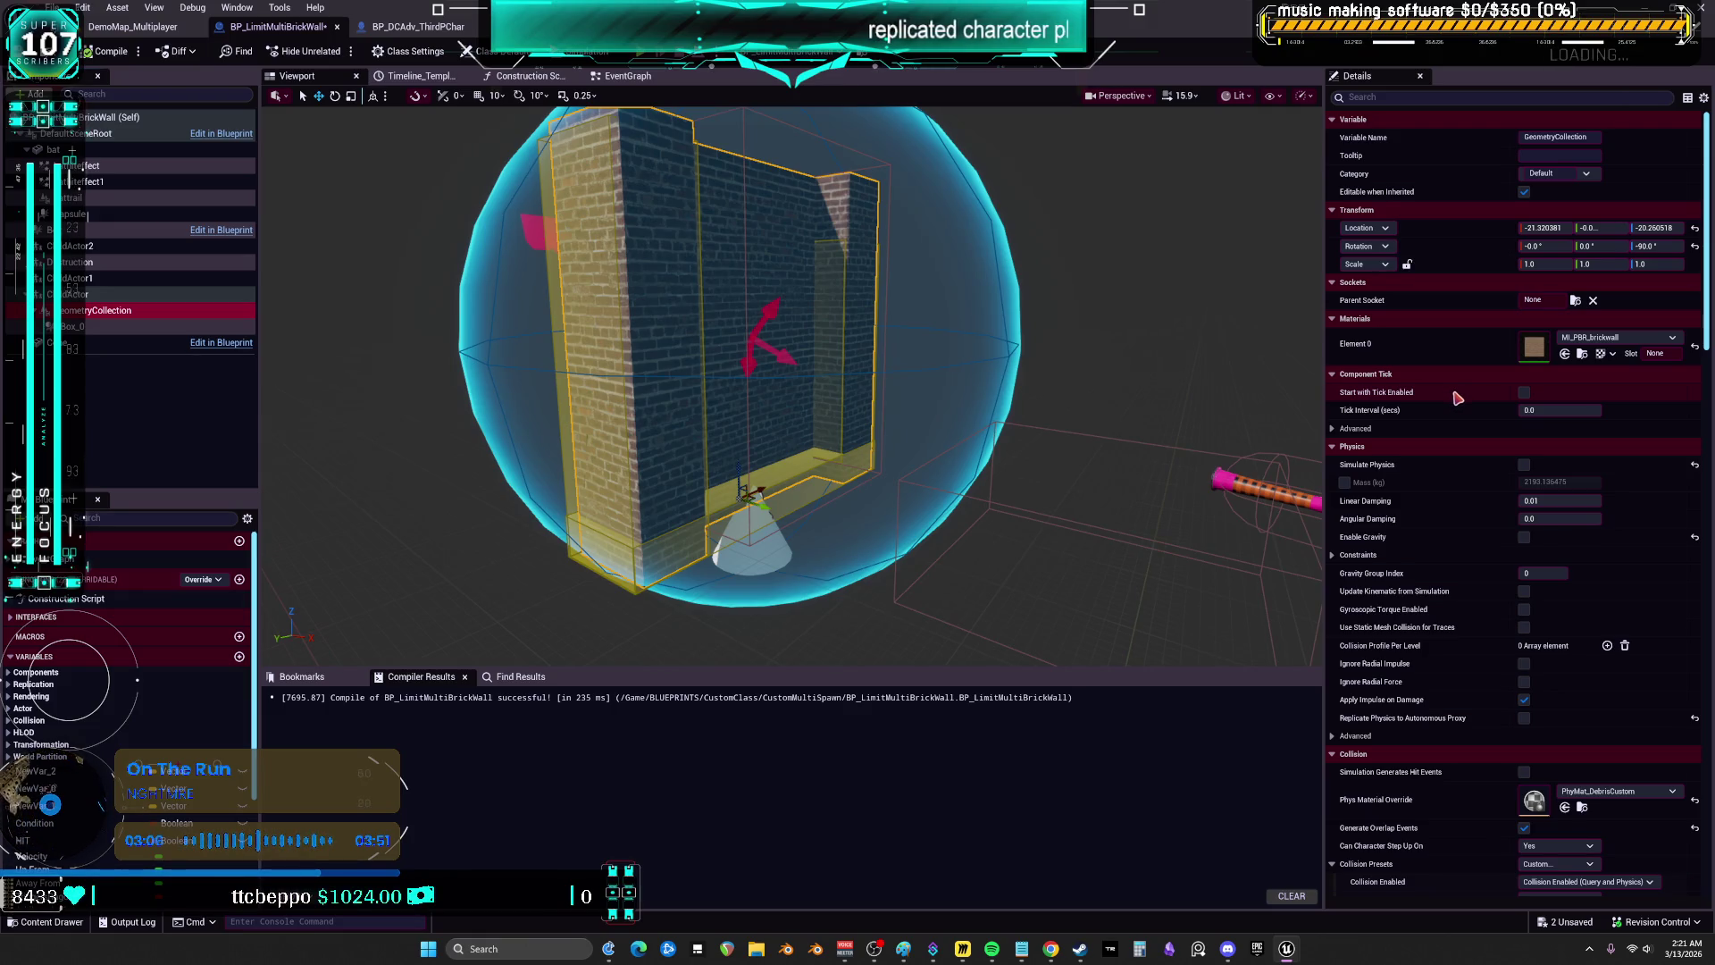
scroll(1456, 397, "down", 3)
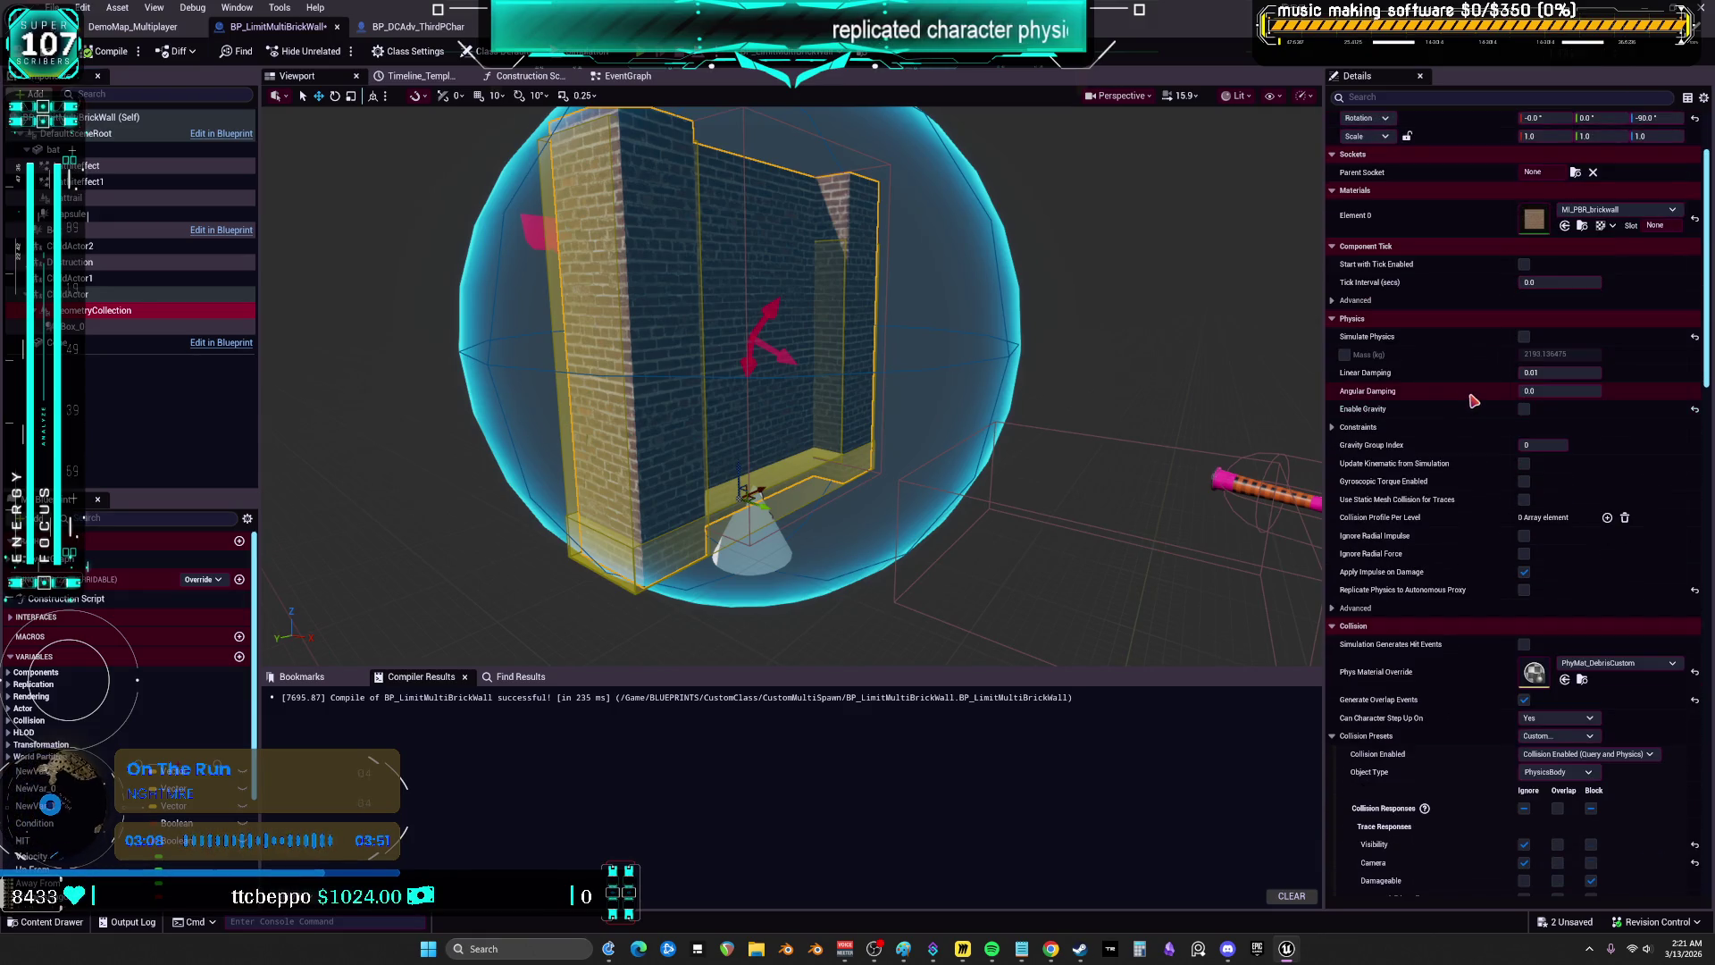
scroll(1429, 501, "down", 2)
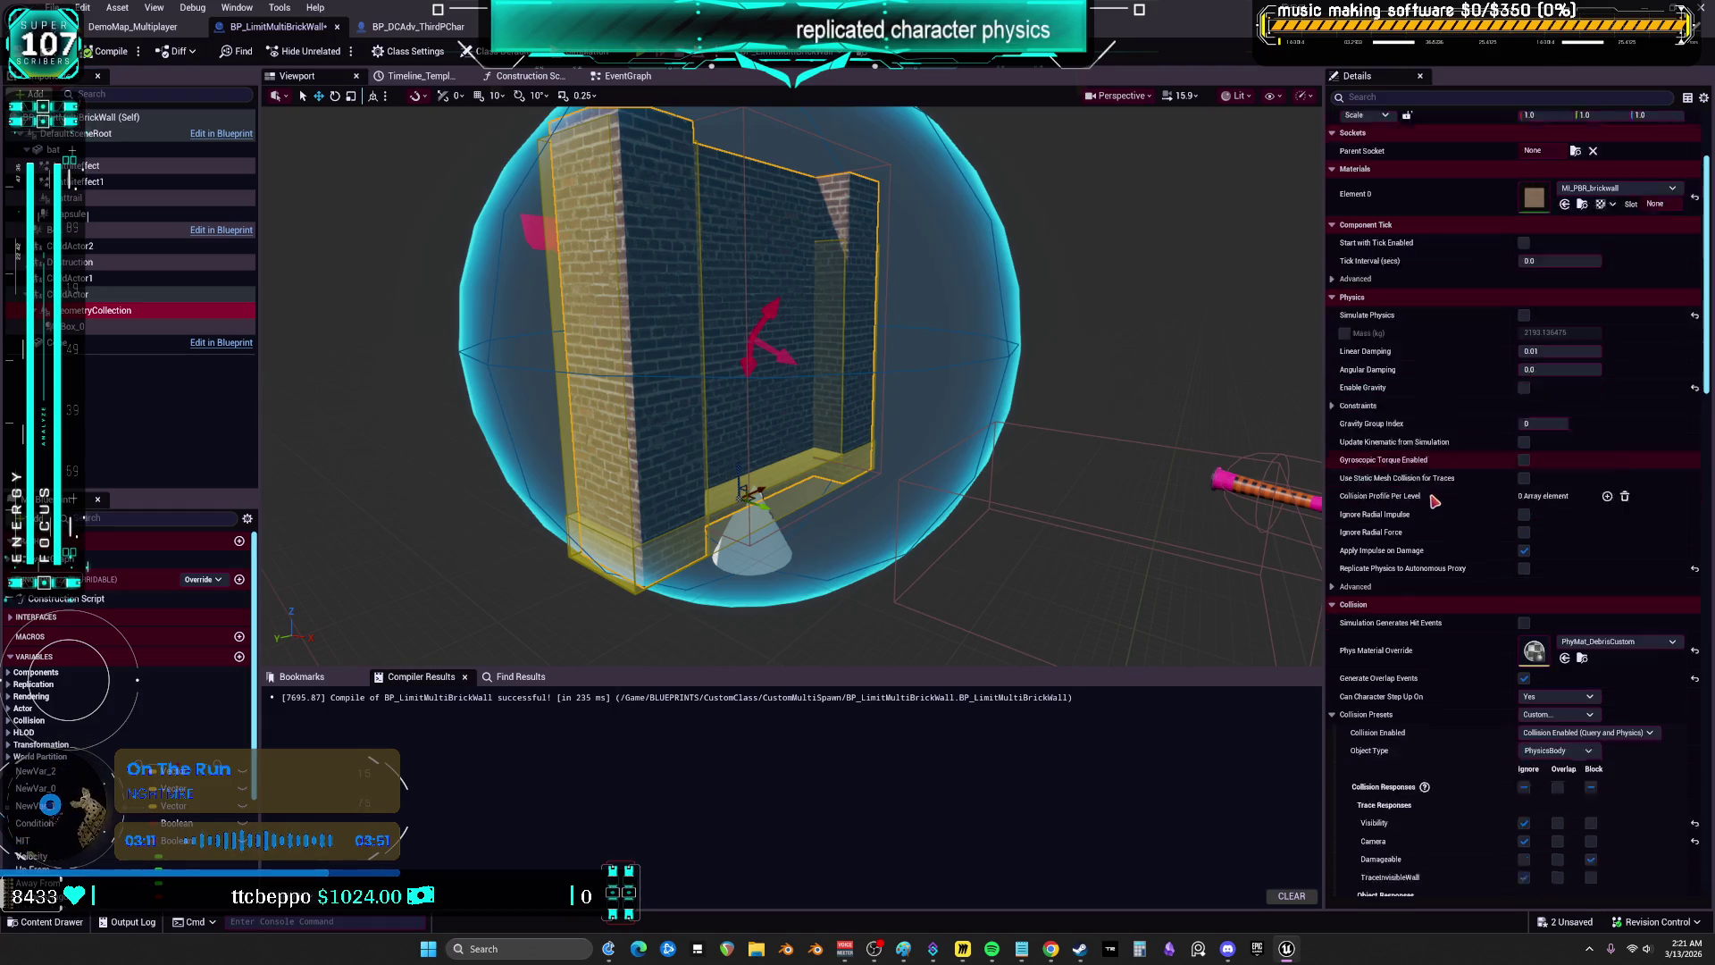
scroll(1432, 506, "down", 2)
left_click(1524, 516)
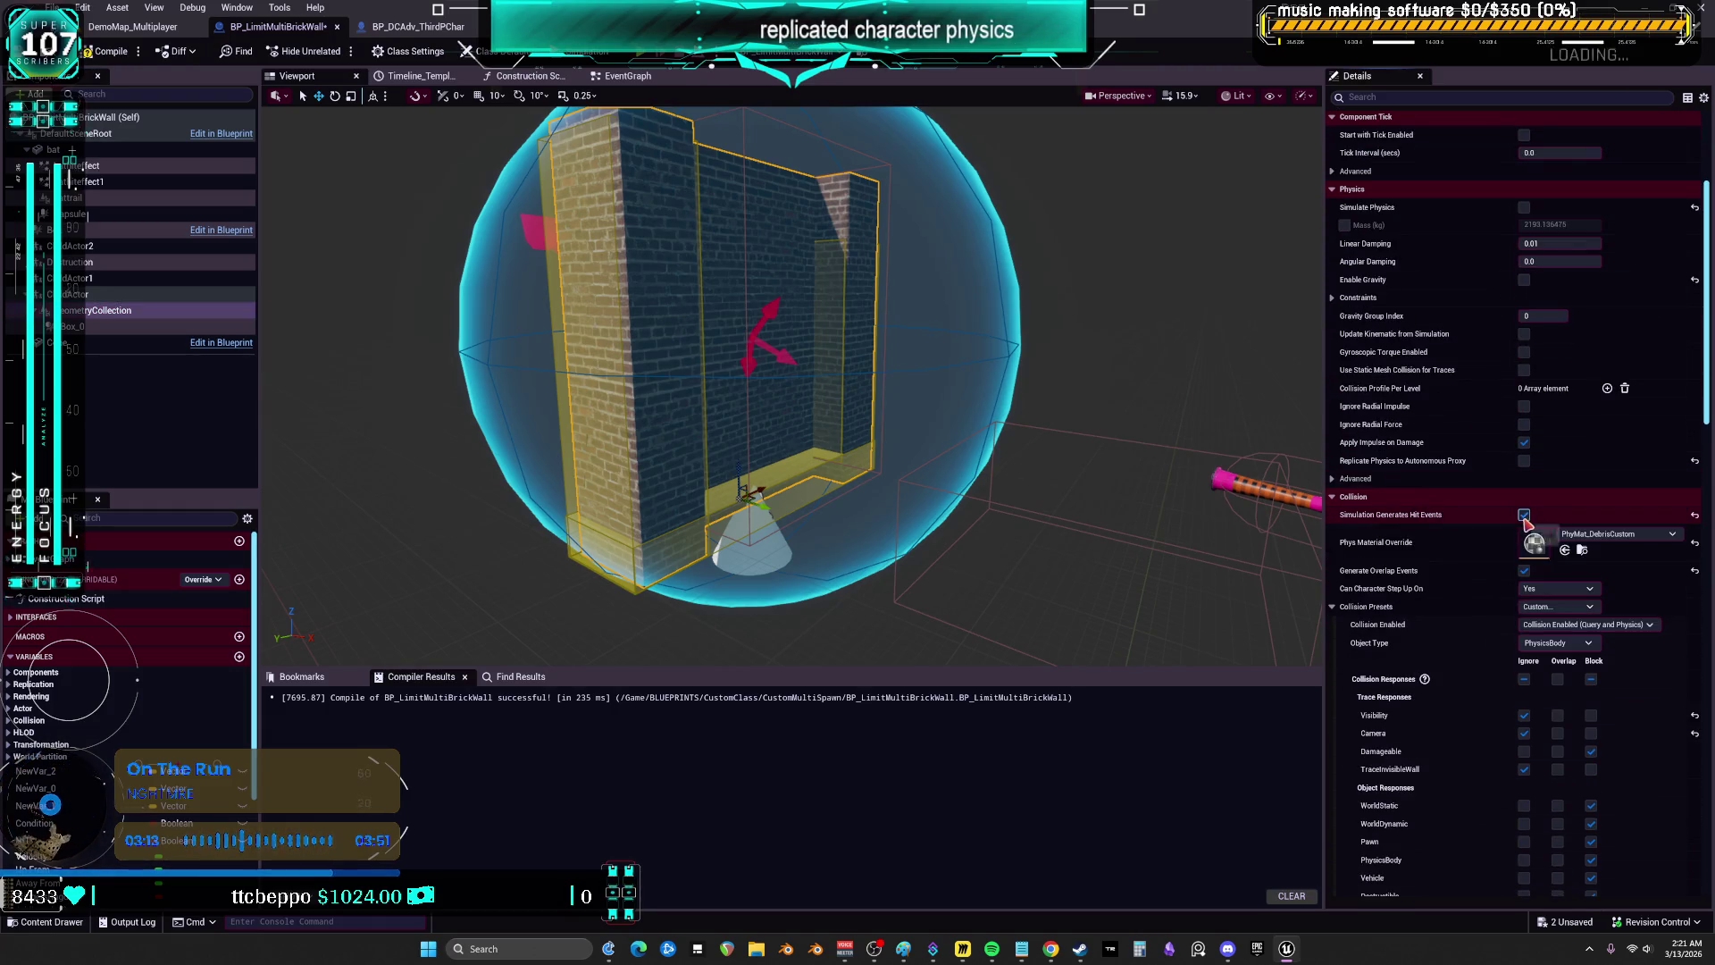
scroll(1392, 542, "down", 4)
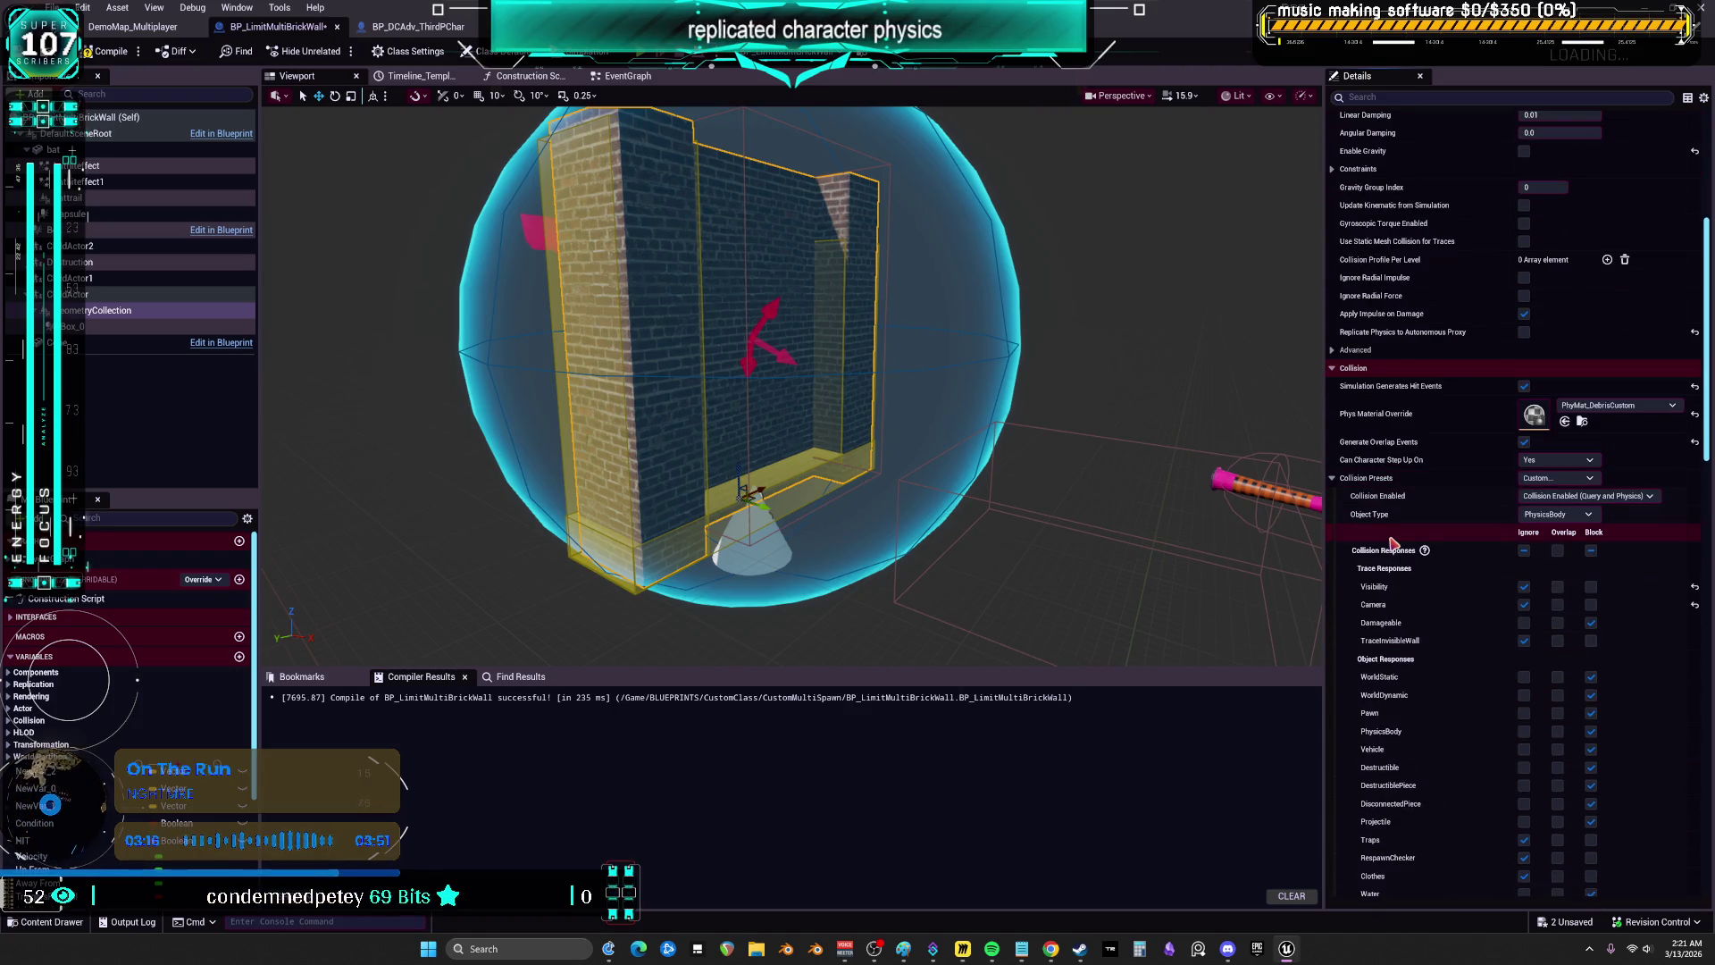
scroll(1391, 541, "down", 2)
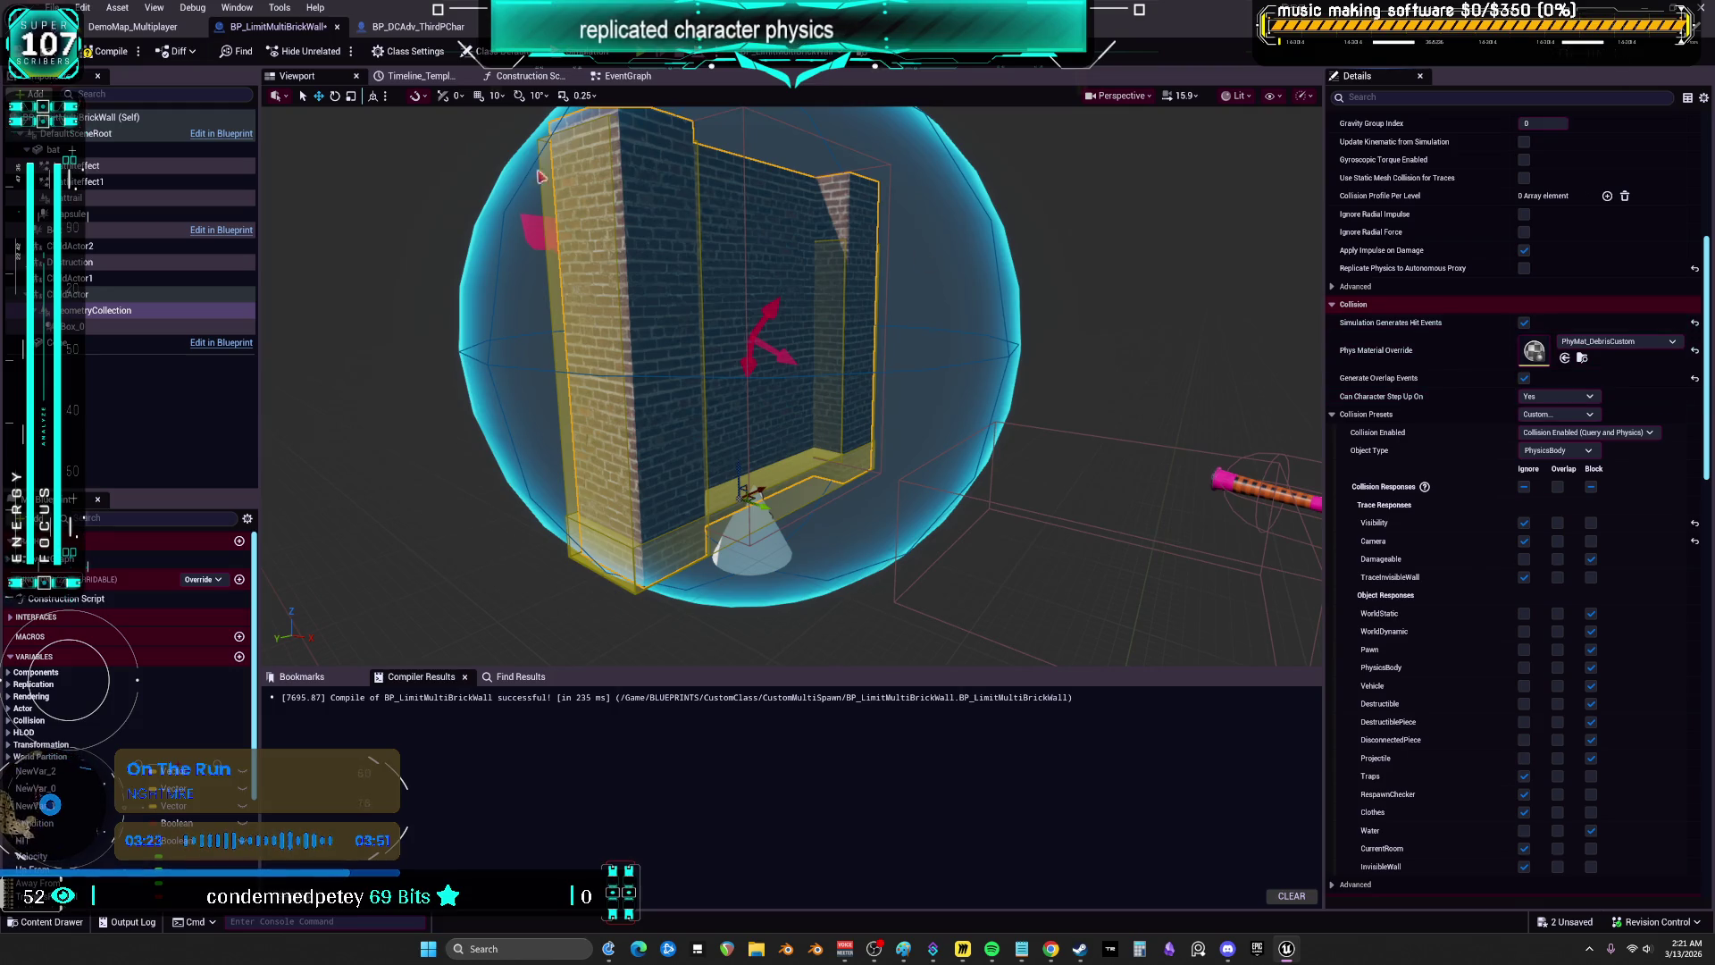
left_click(113, 62)
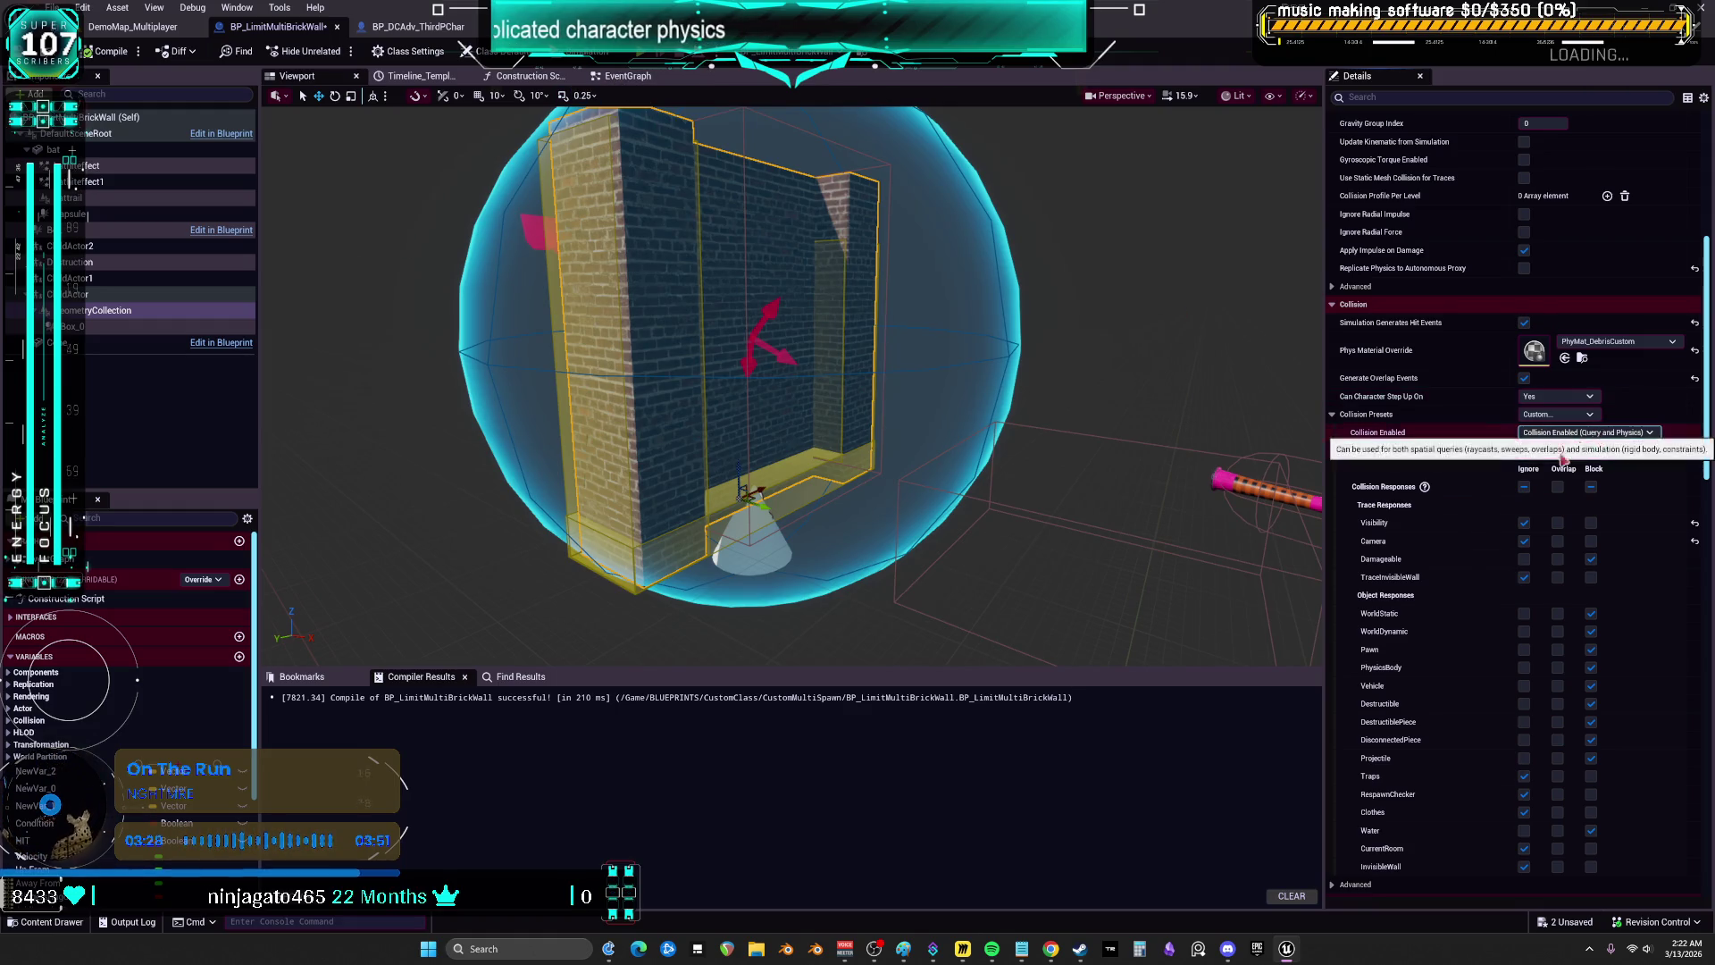
- Turn on Start with Tick Enabled in GeometryCollection's advanced Component Tick settings
scroll(1447, 500, "down", 5)
scroll(1452, 497, "up", 12)
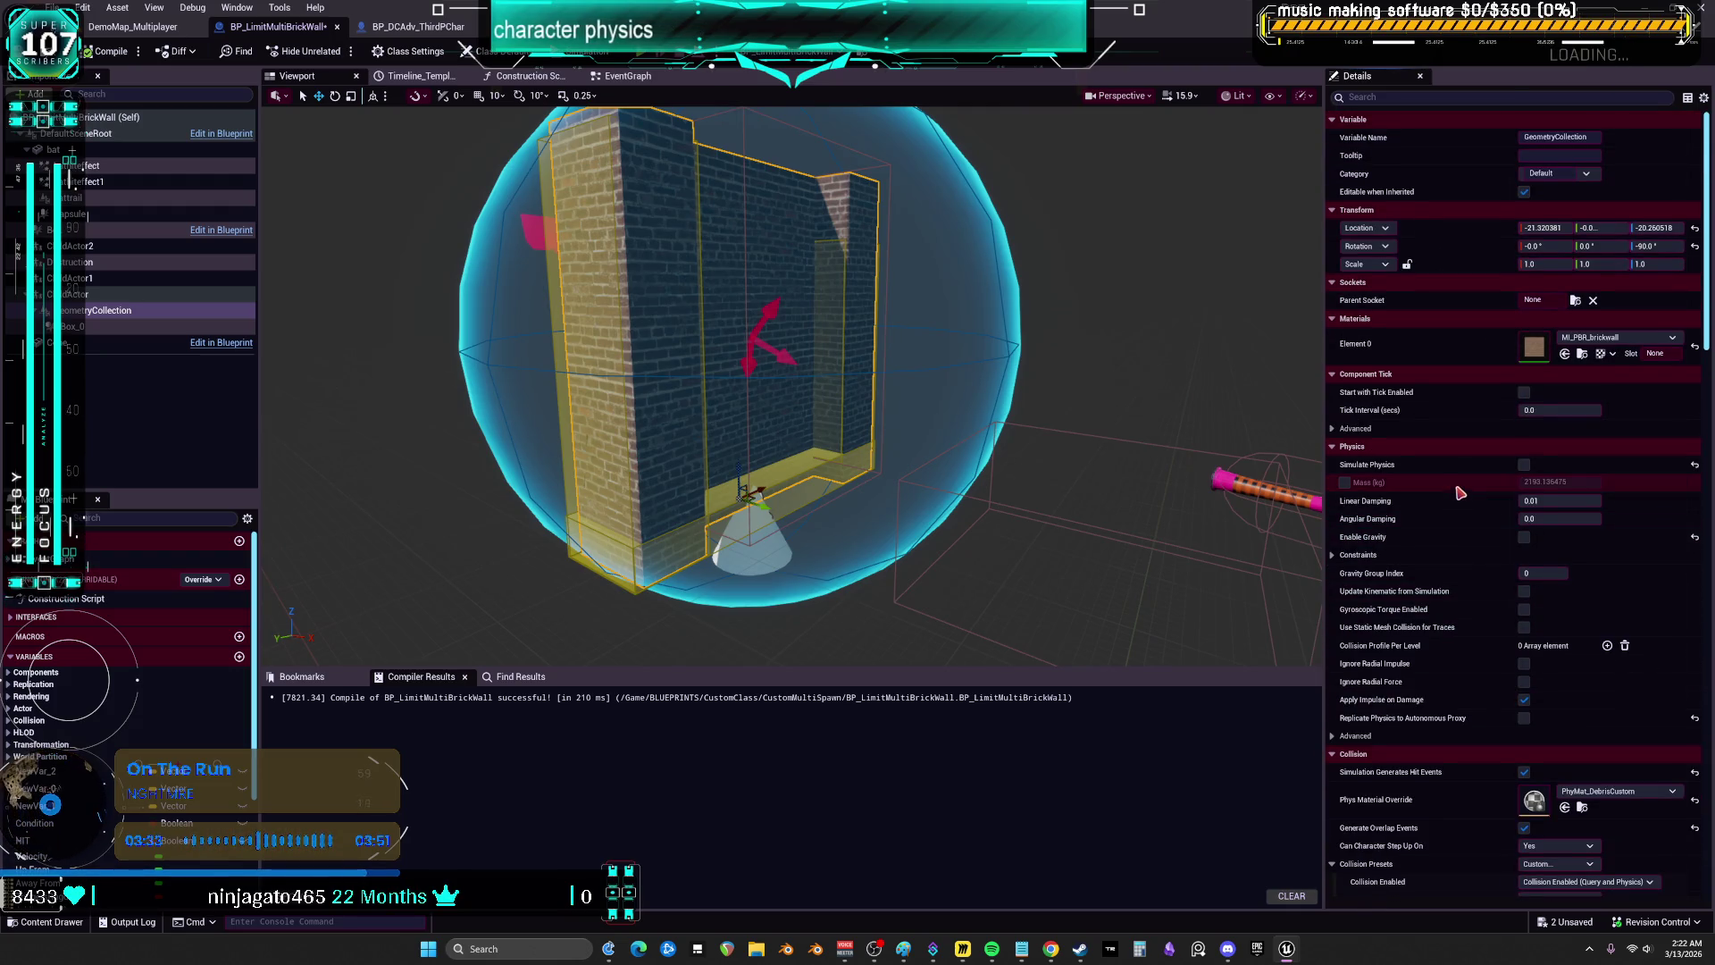
left_click(1433, 430)
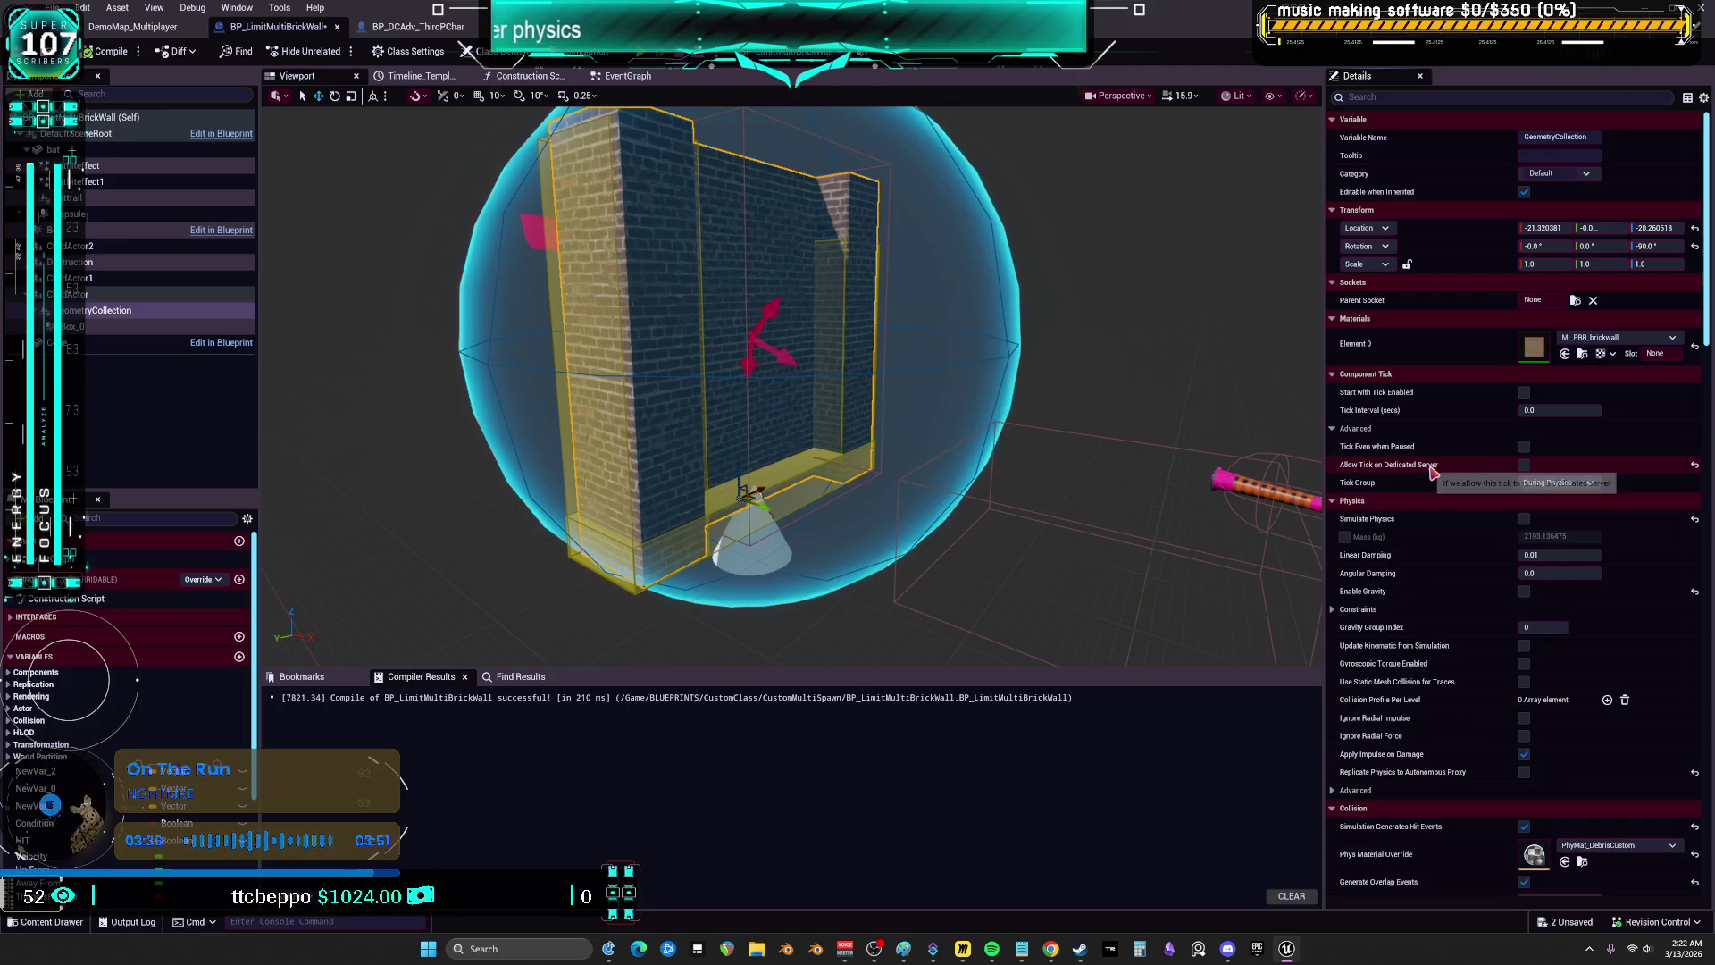
left_click(1524, 393)
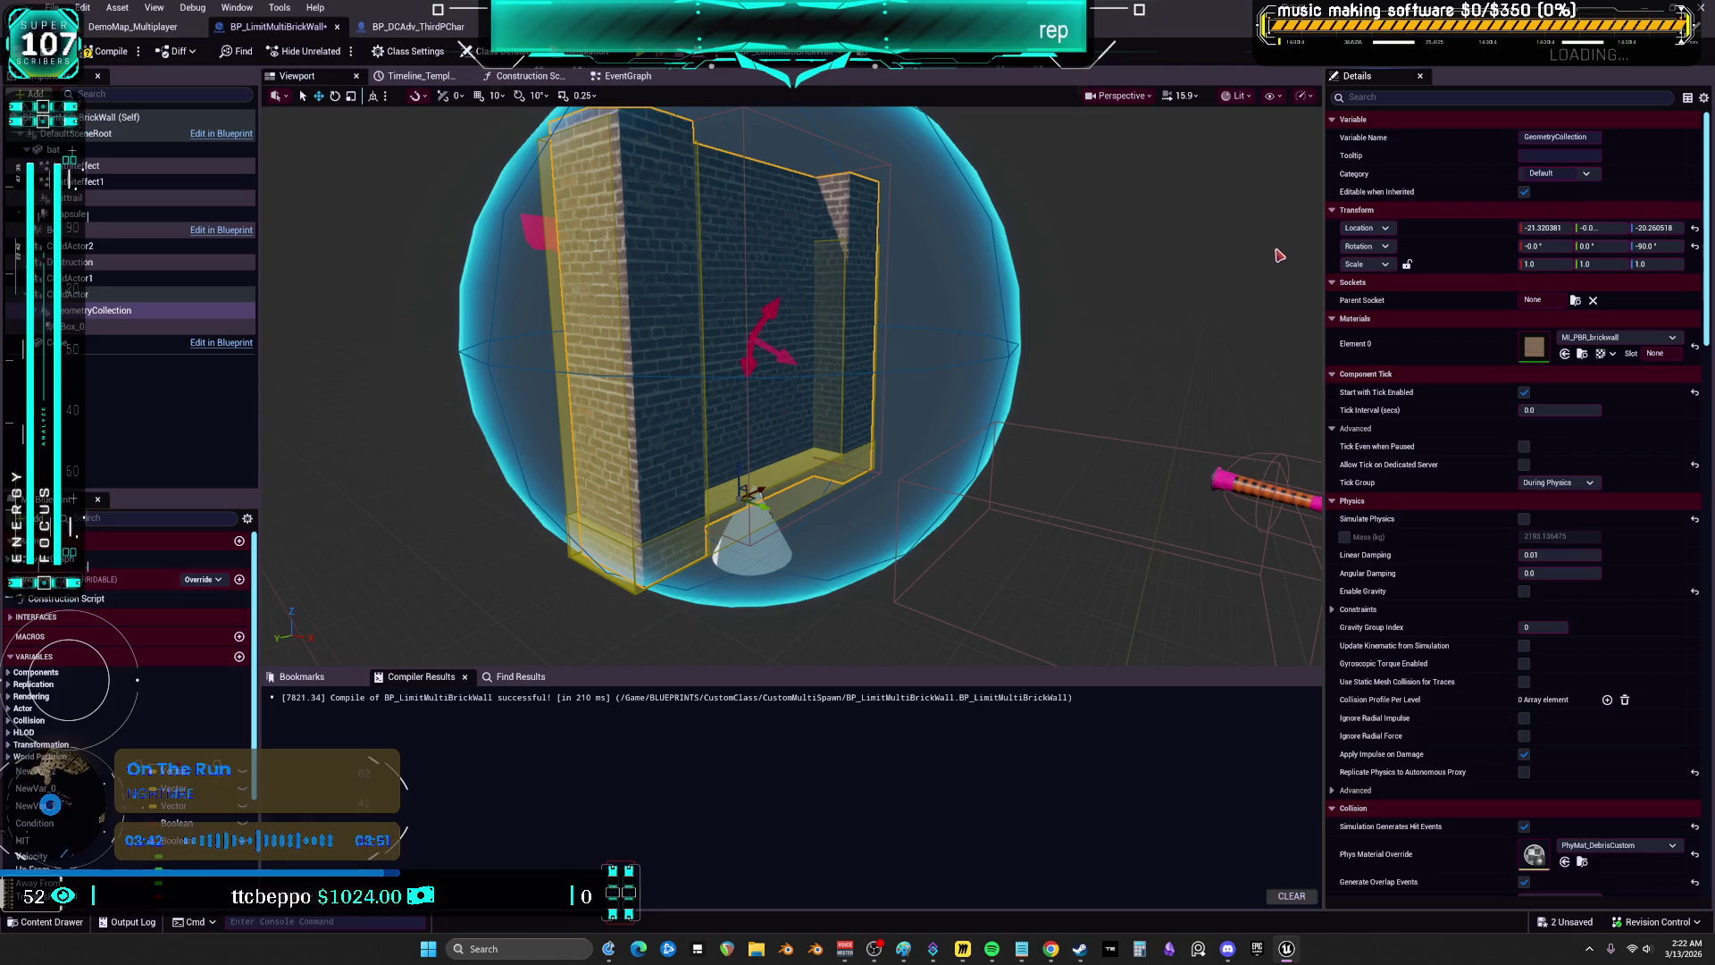
- Recompile BP_LimitMultiBrickWall from the EventGraph with F7 and launch multiplayer PIE with Alt+P
left_click(619, 78)
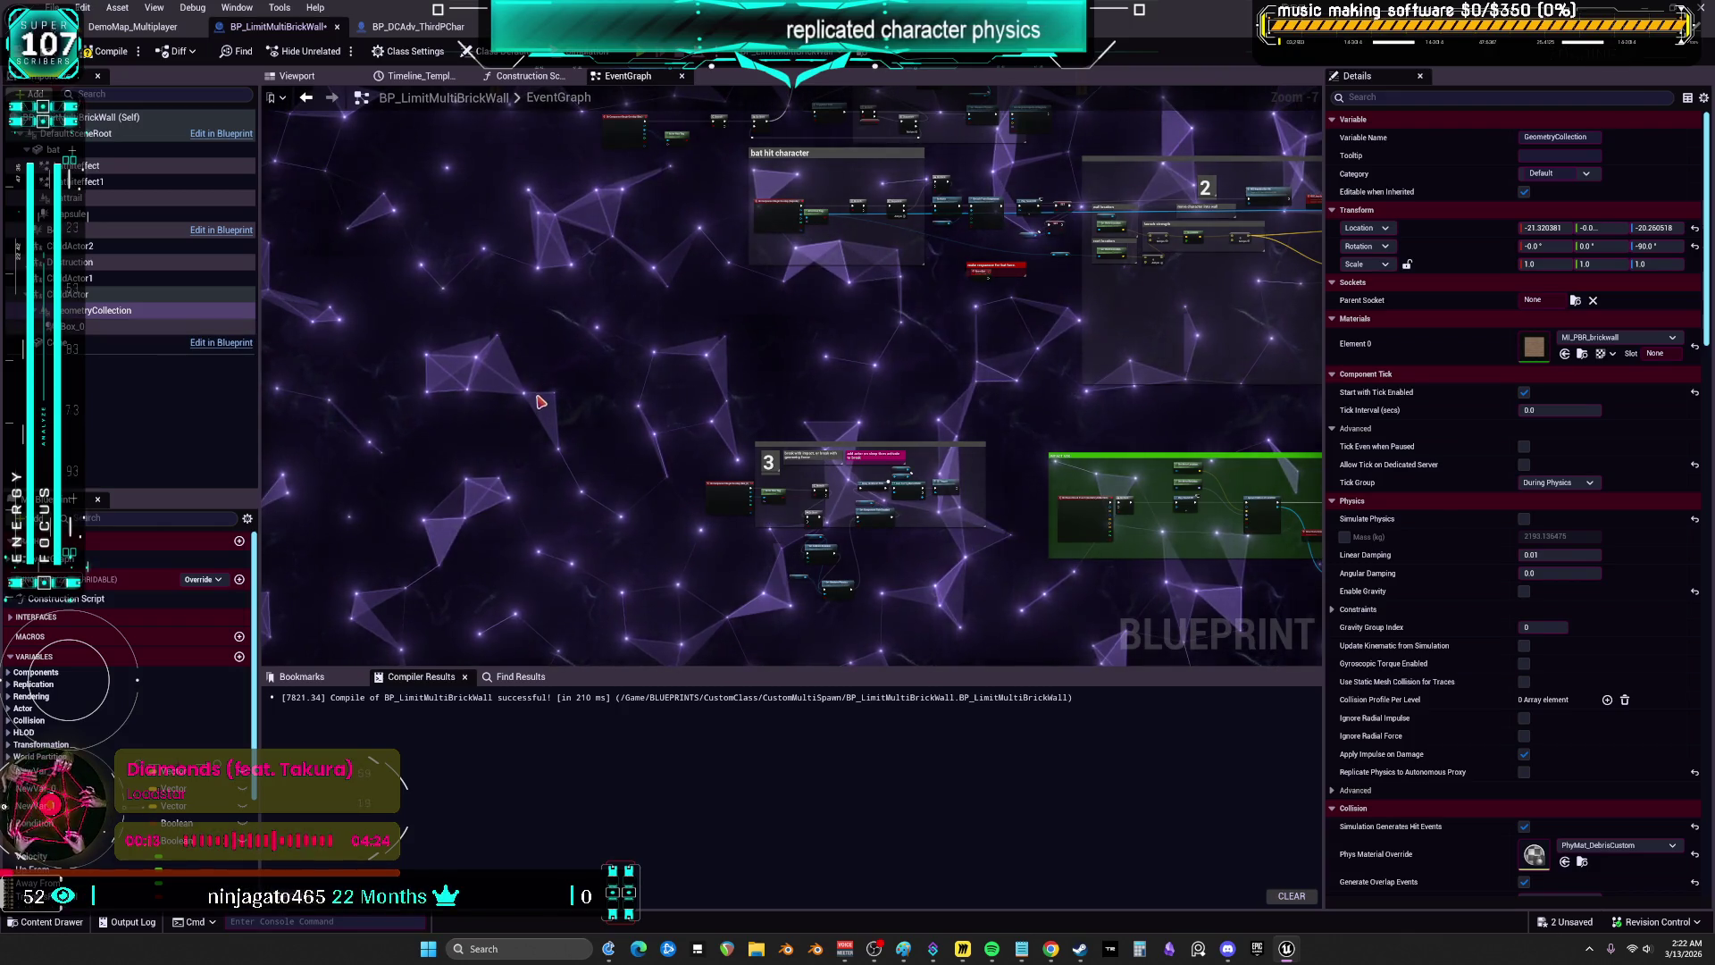
key("F7")
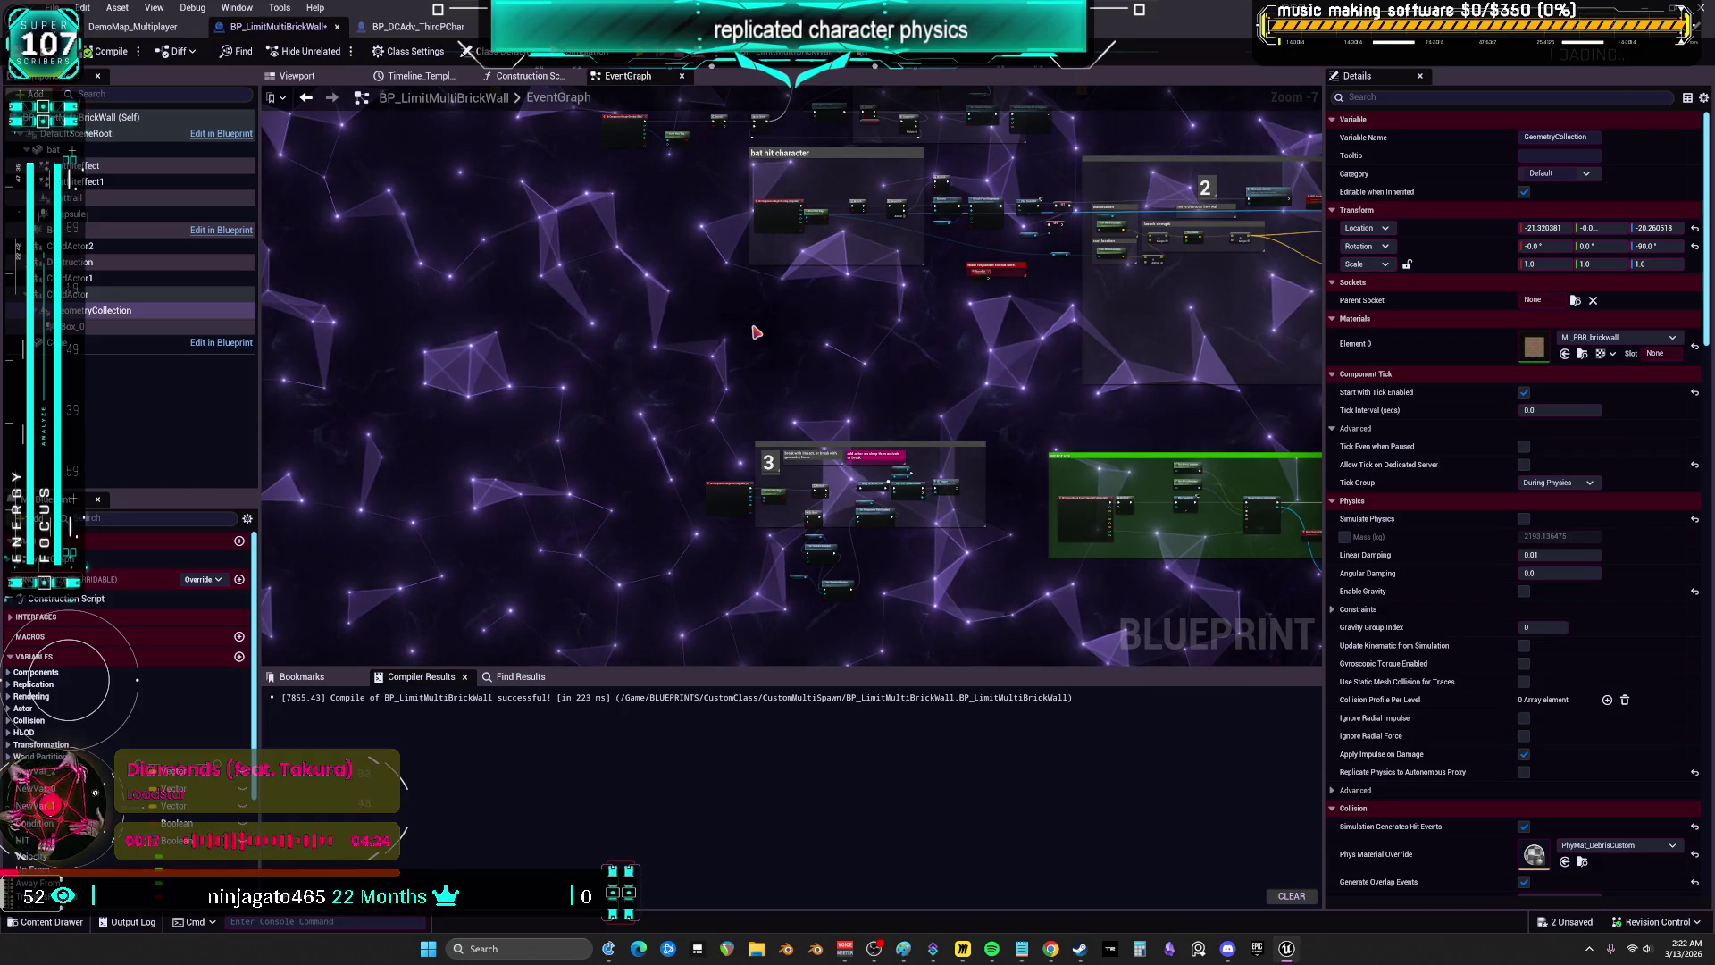
key("alt+p")
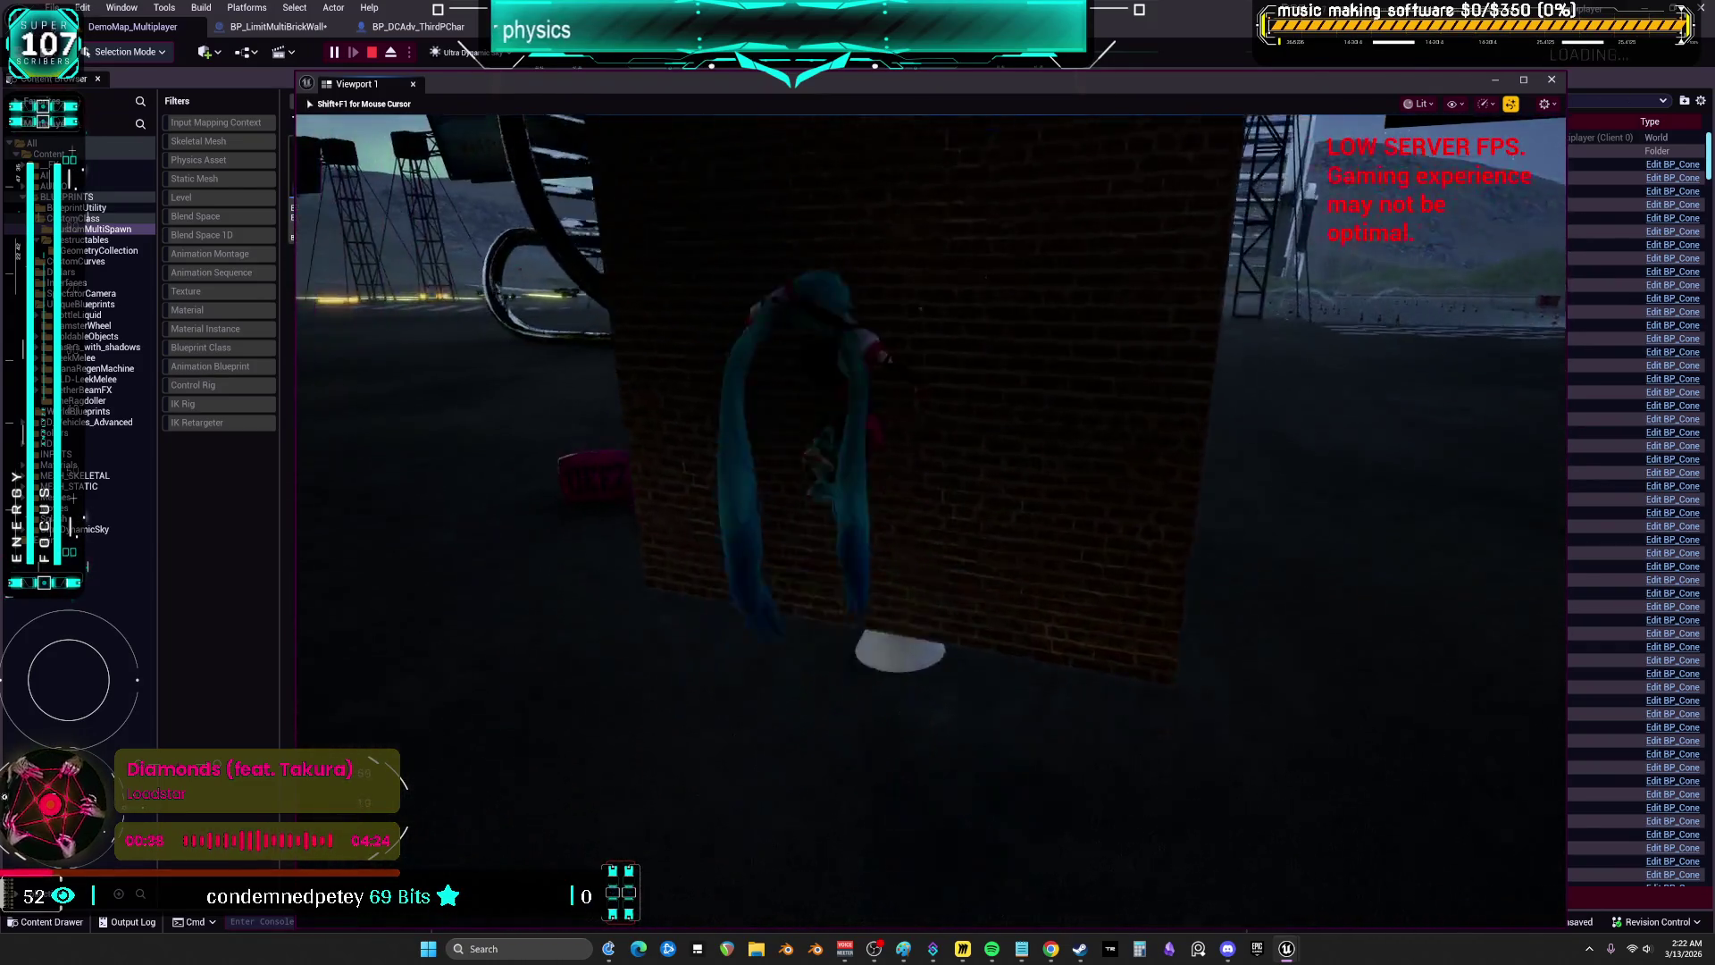
- Stop the play session, Save All assets, close Viewport 1 and quit the editor
key("Escape")
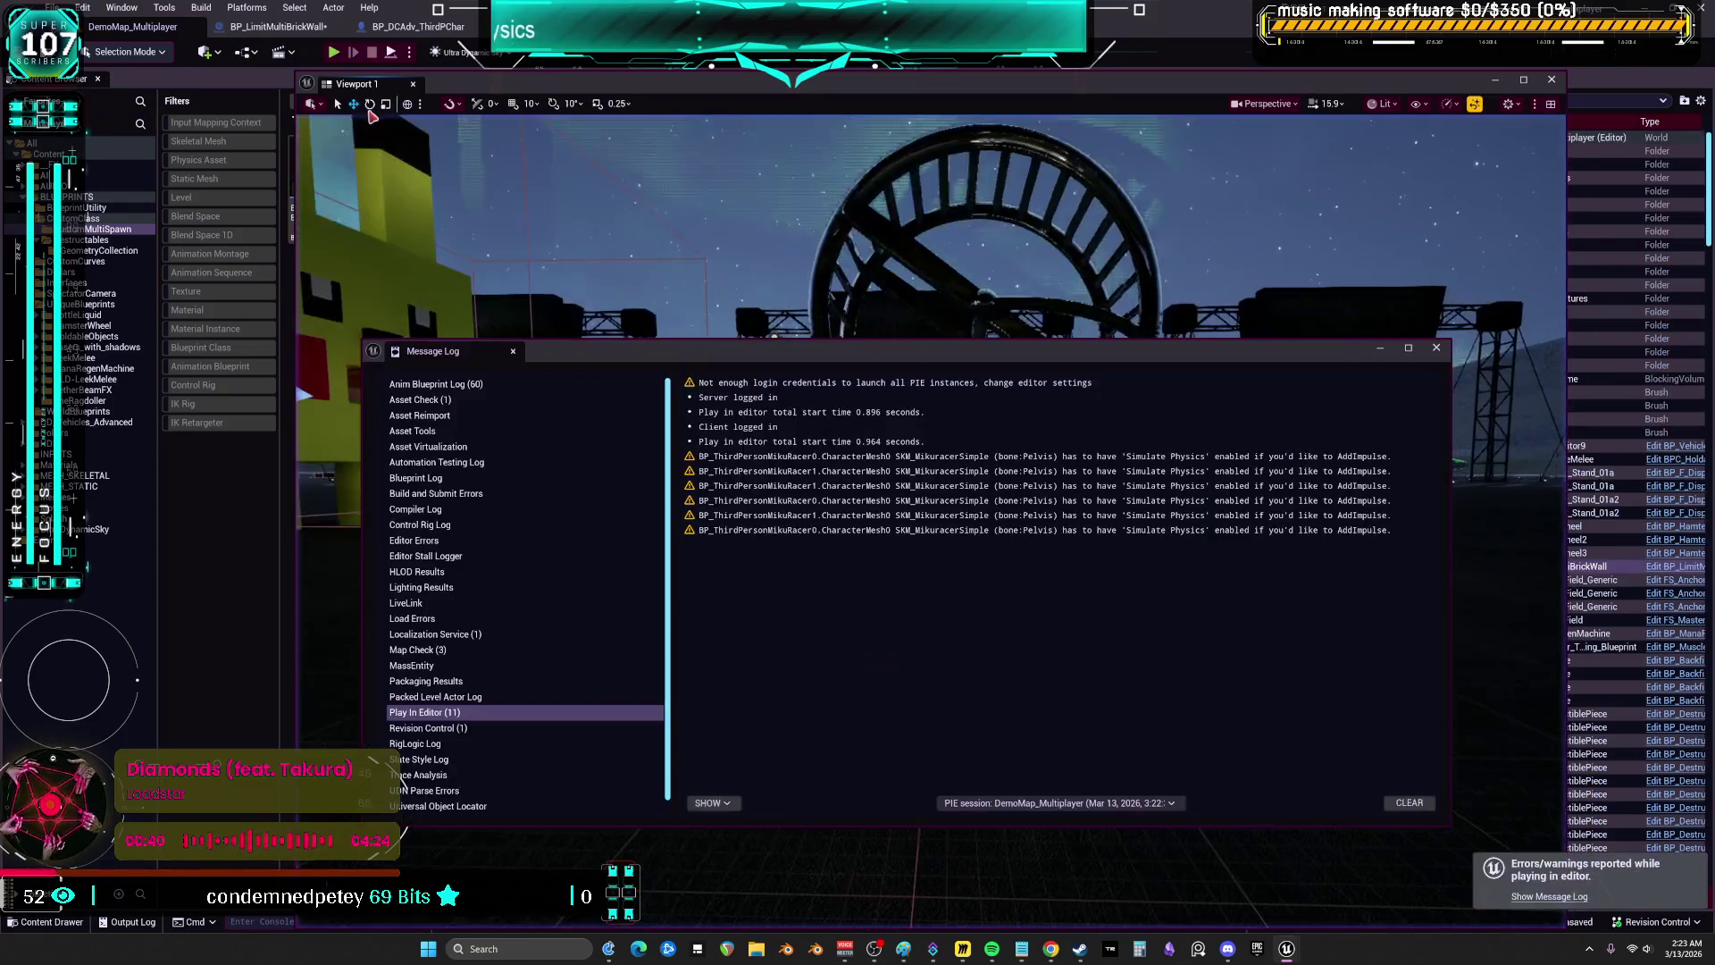
left_click(1435, 351)
left_click(54, 7)
left_click(98, 198)
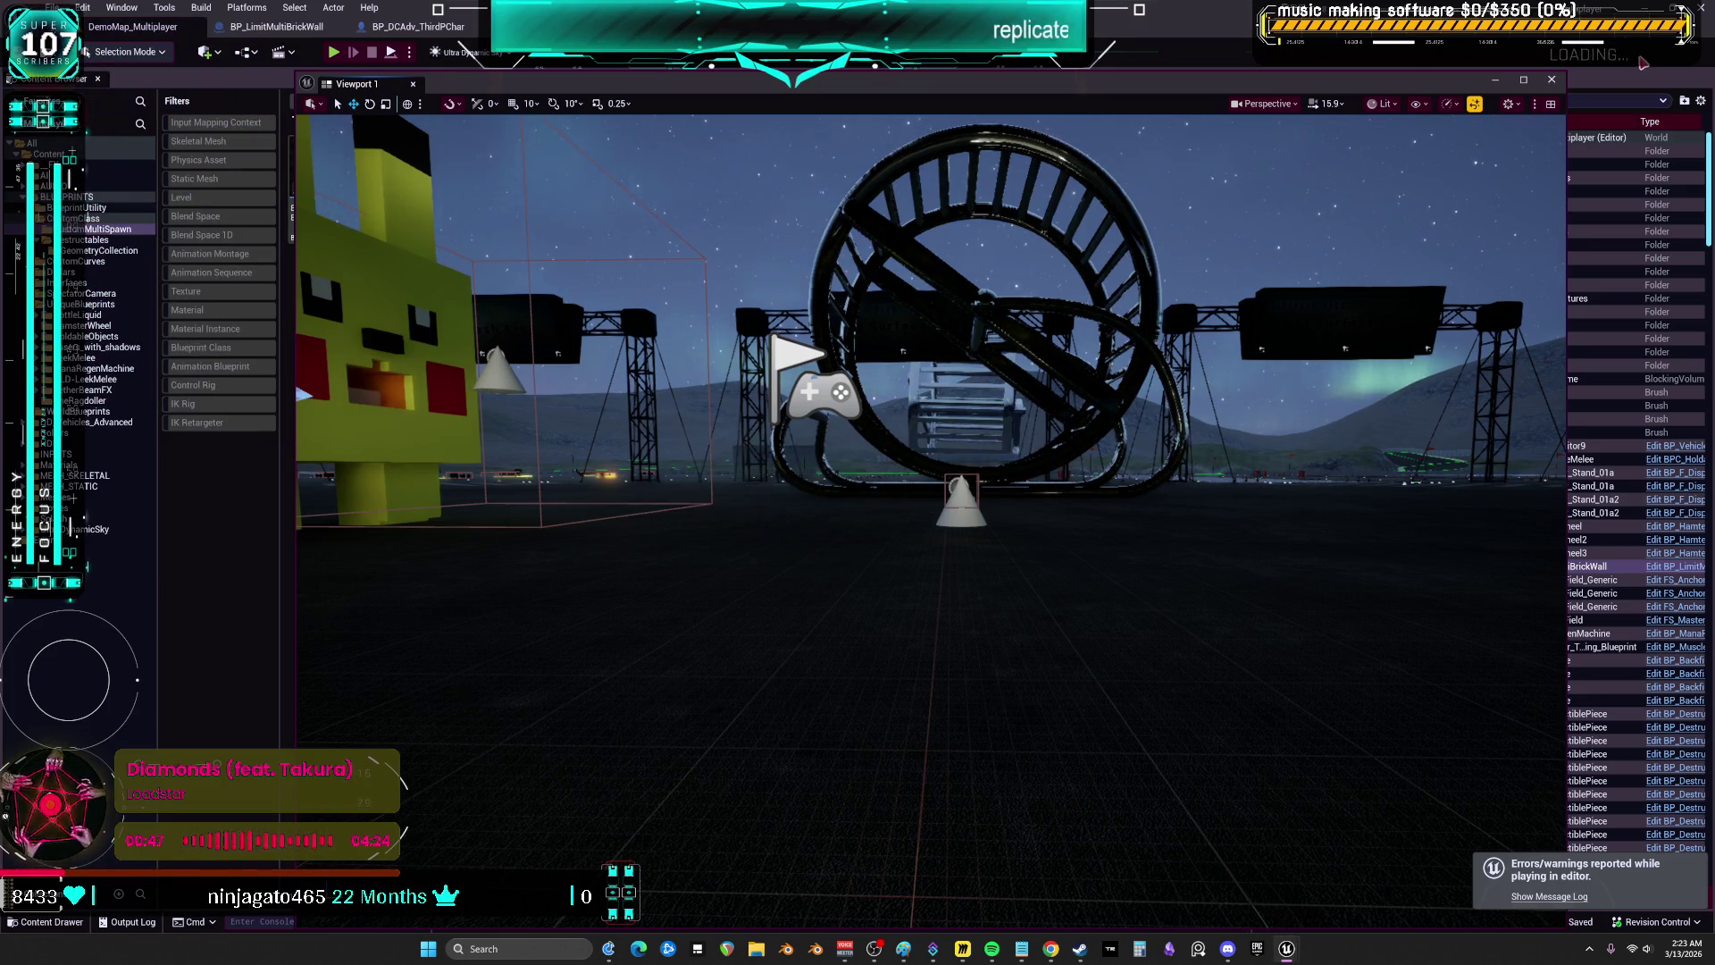
left_click(1552, 79)
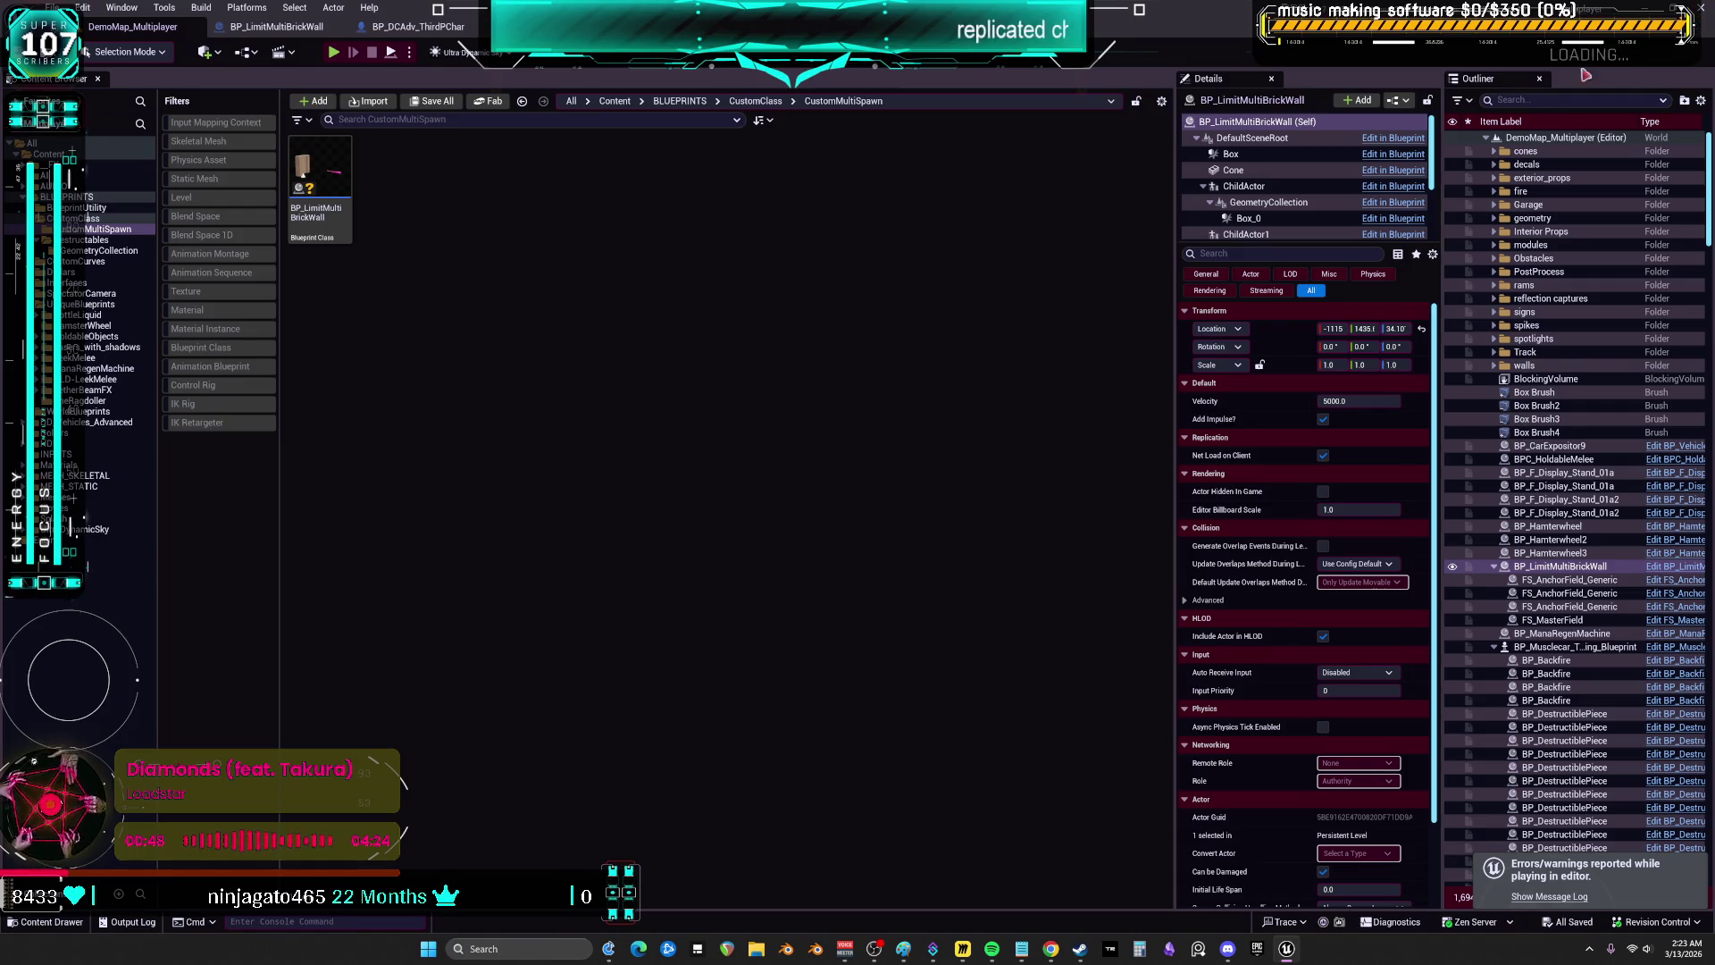
key("alt+F4")
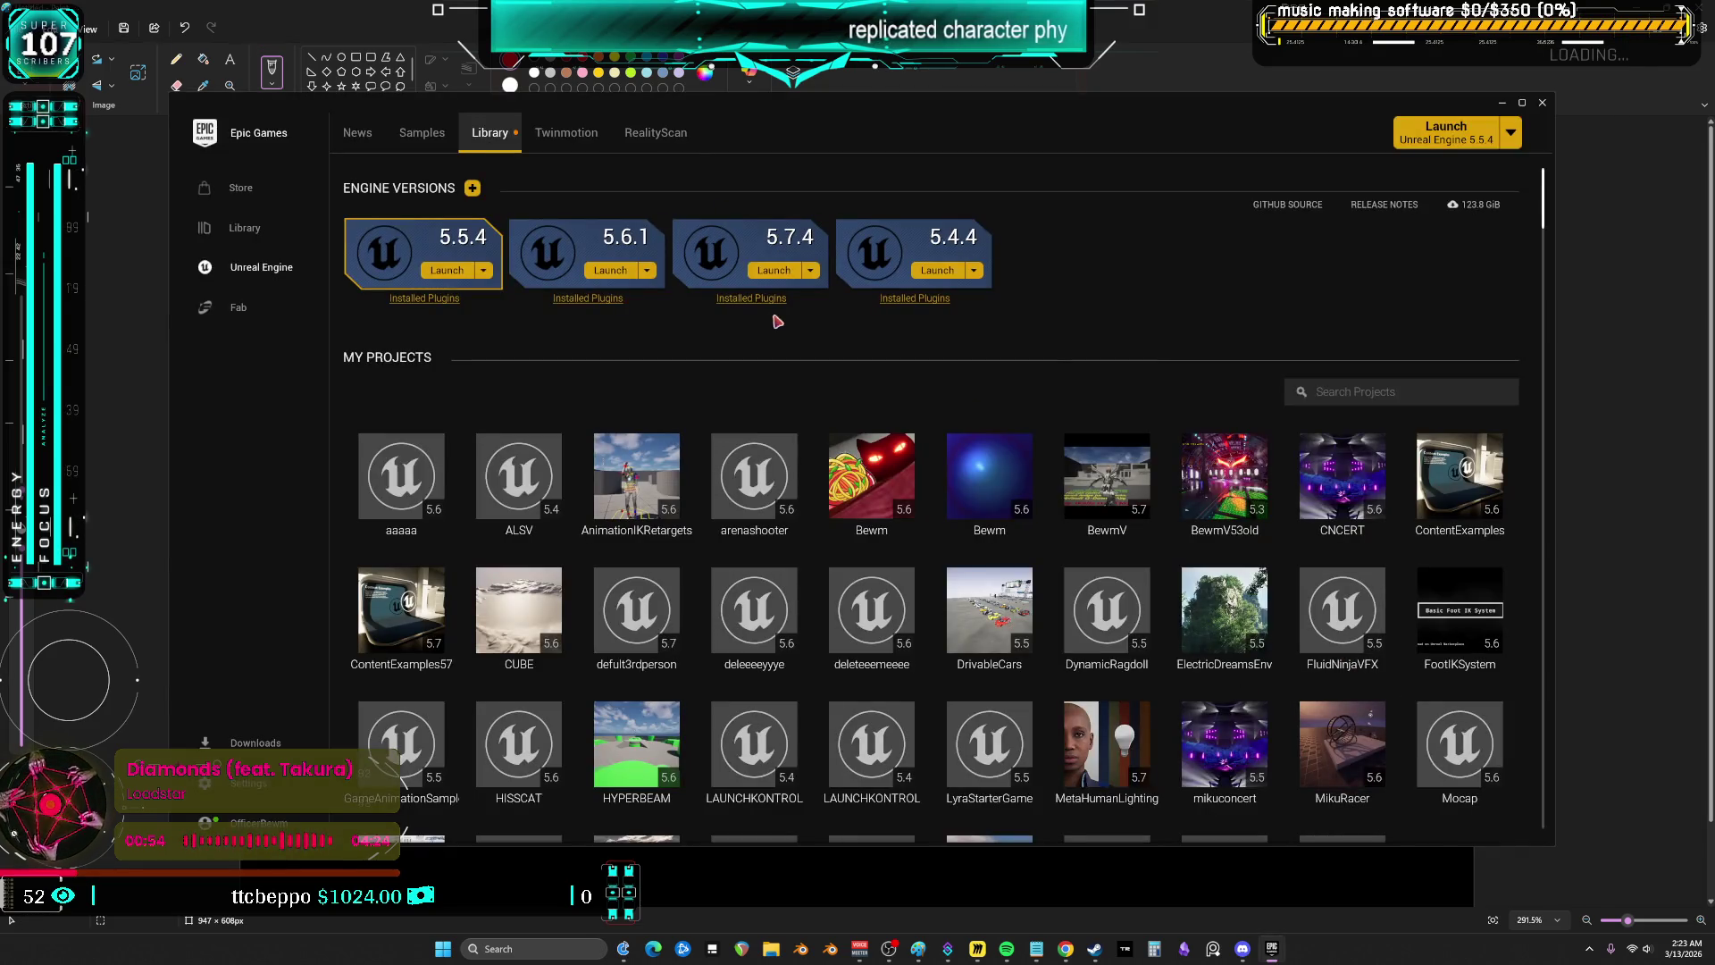
- Launch Unreal Engine 5.7.4 and open the Multiplayer .uproject via Browse in My Projects
left_click(768, 271)
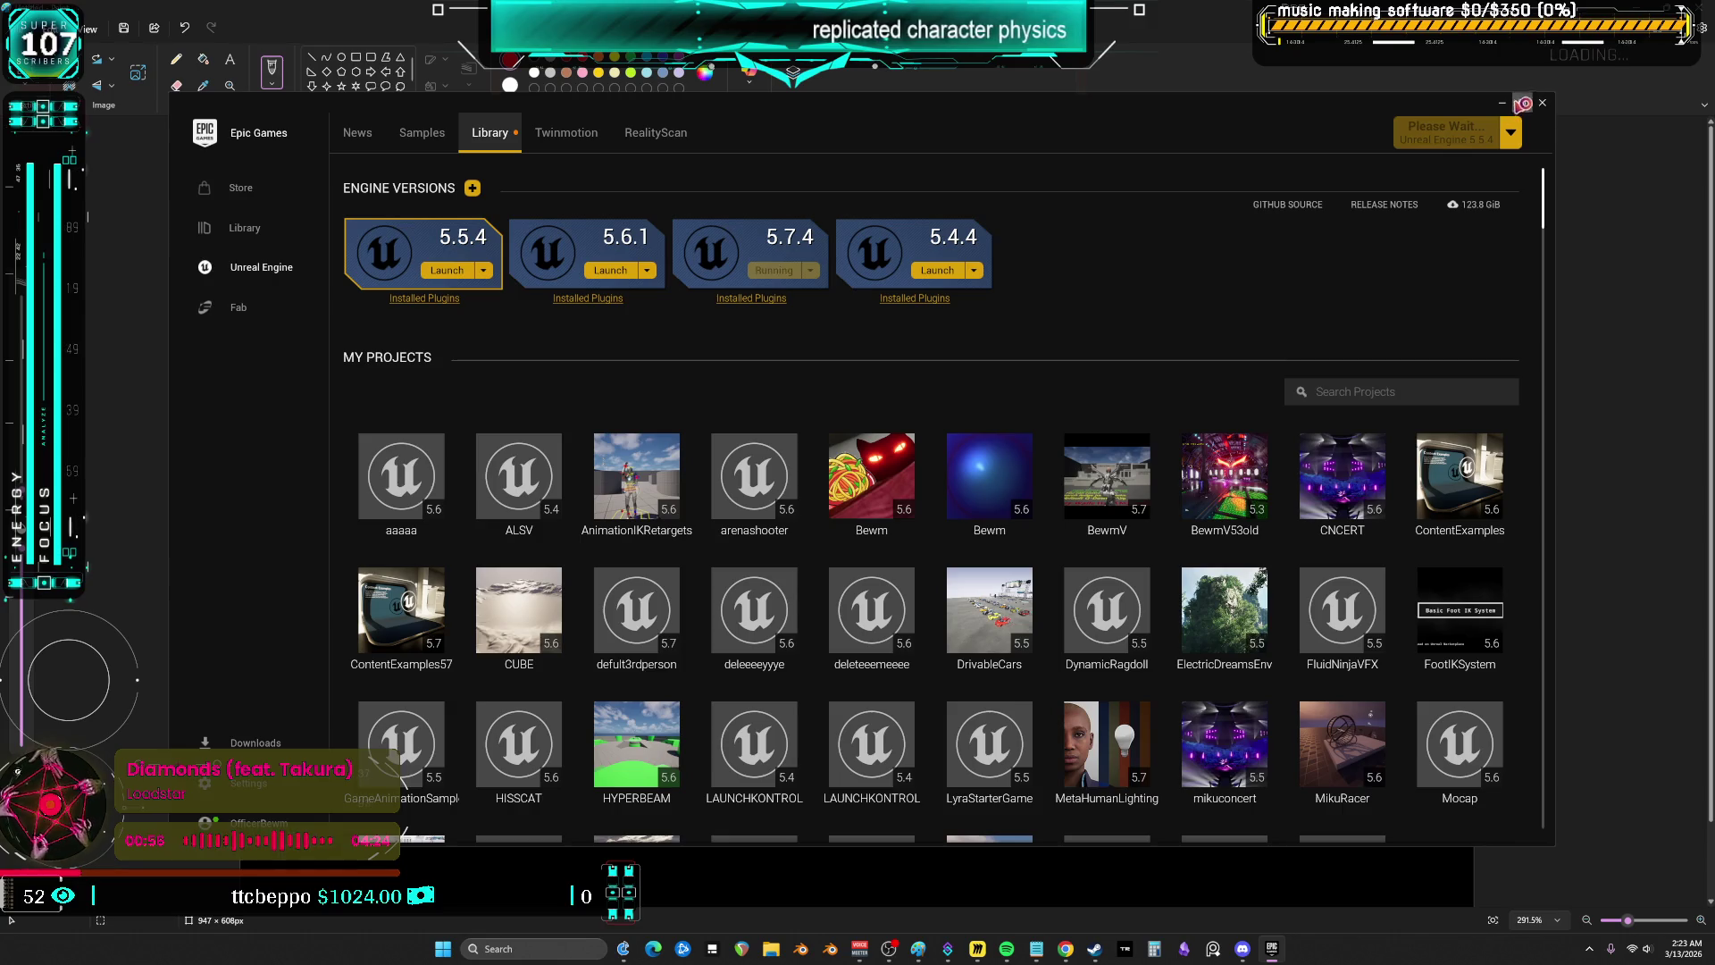
left_click(1522, 104)
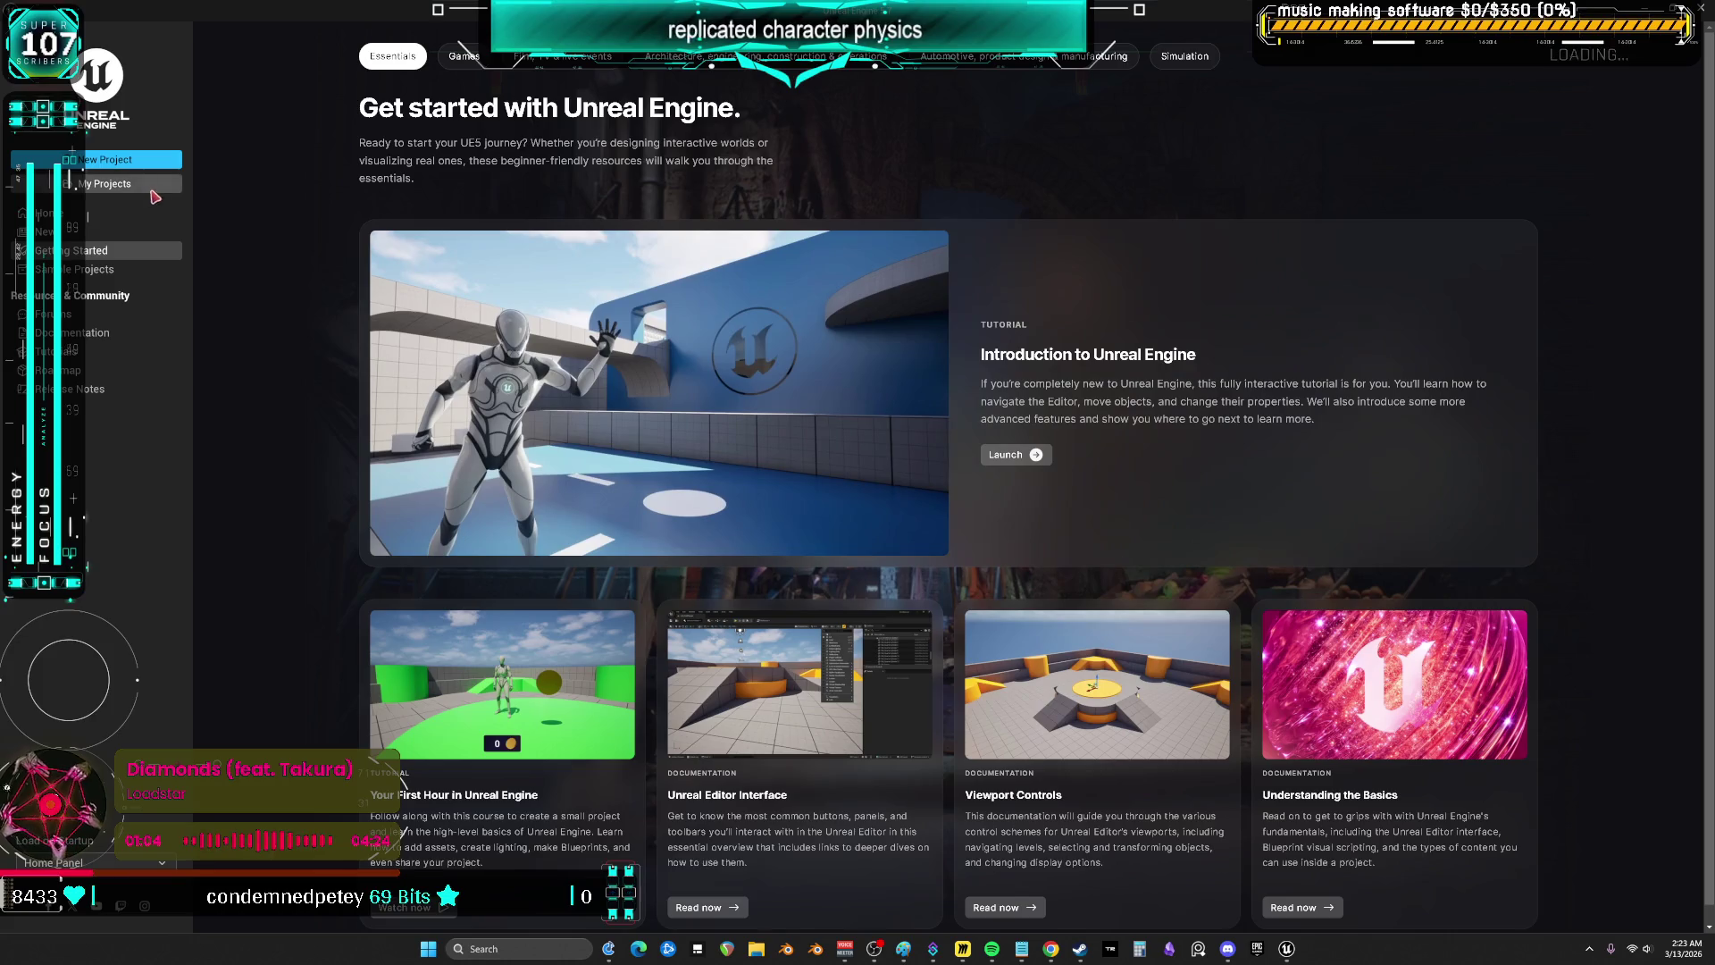
left_click(129, 183)
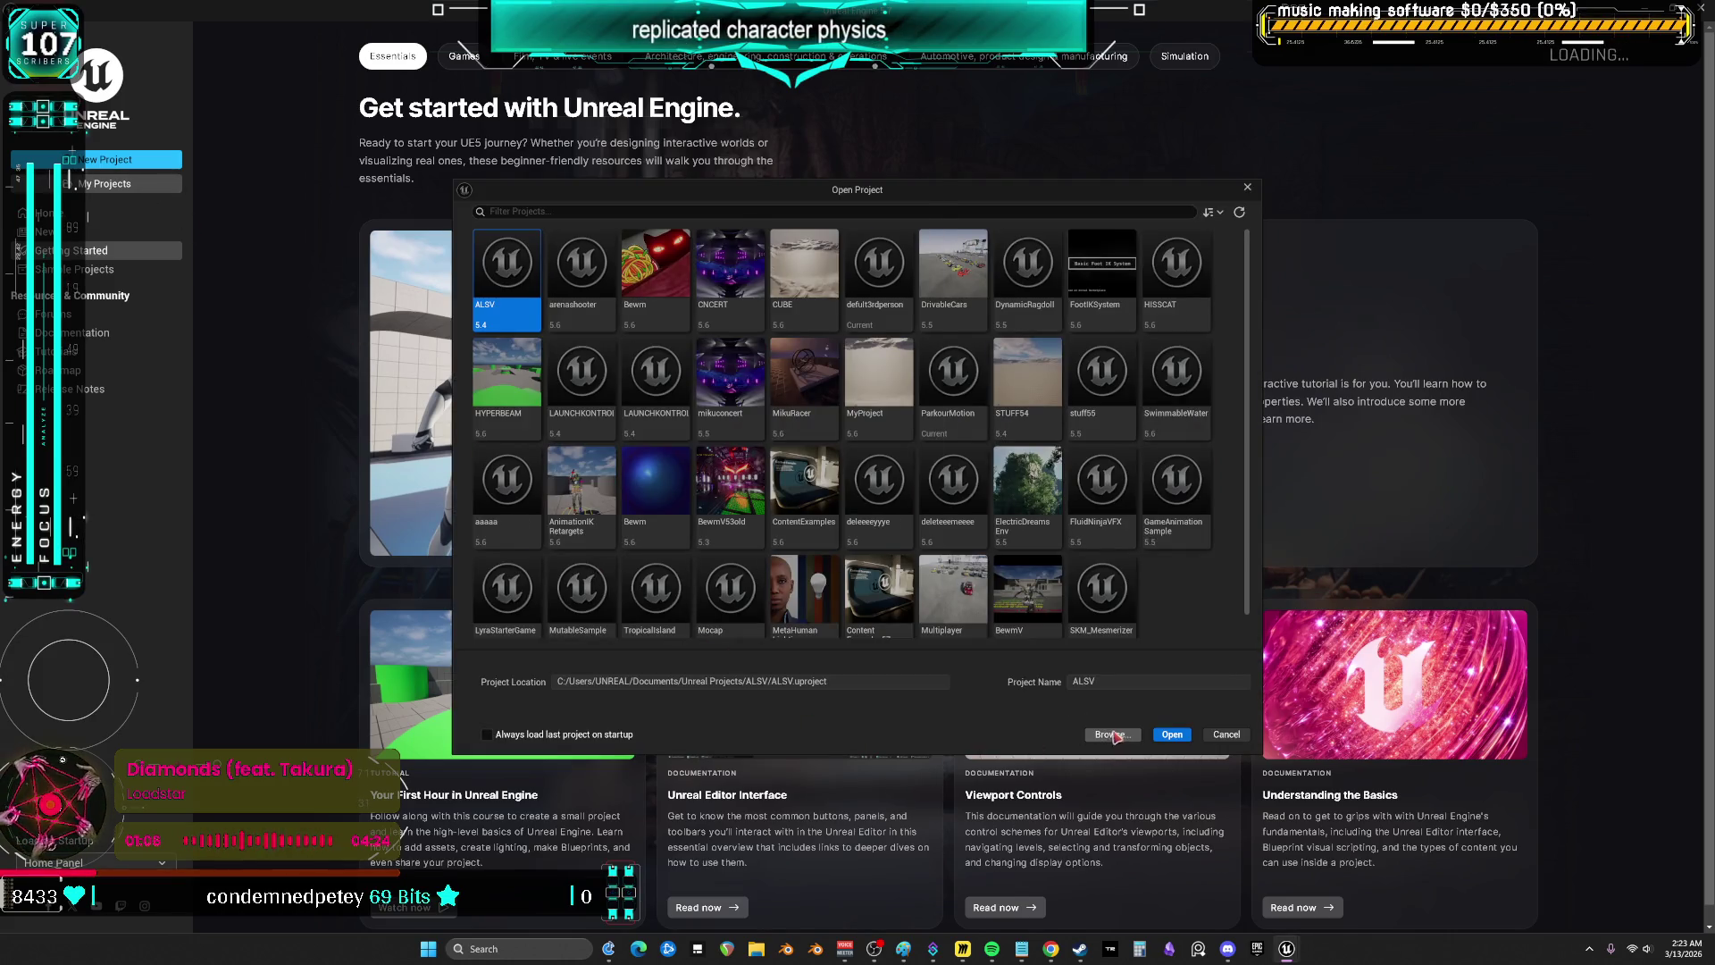
left_click(1110, 734)
double_click(589, 317)
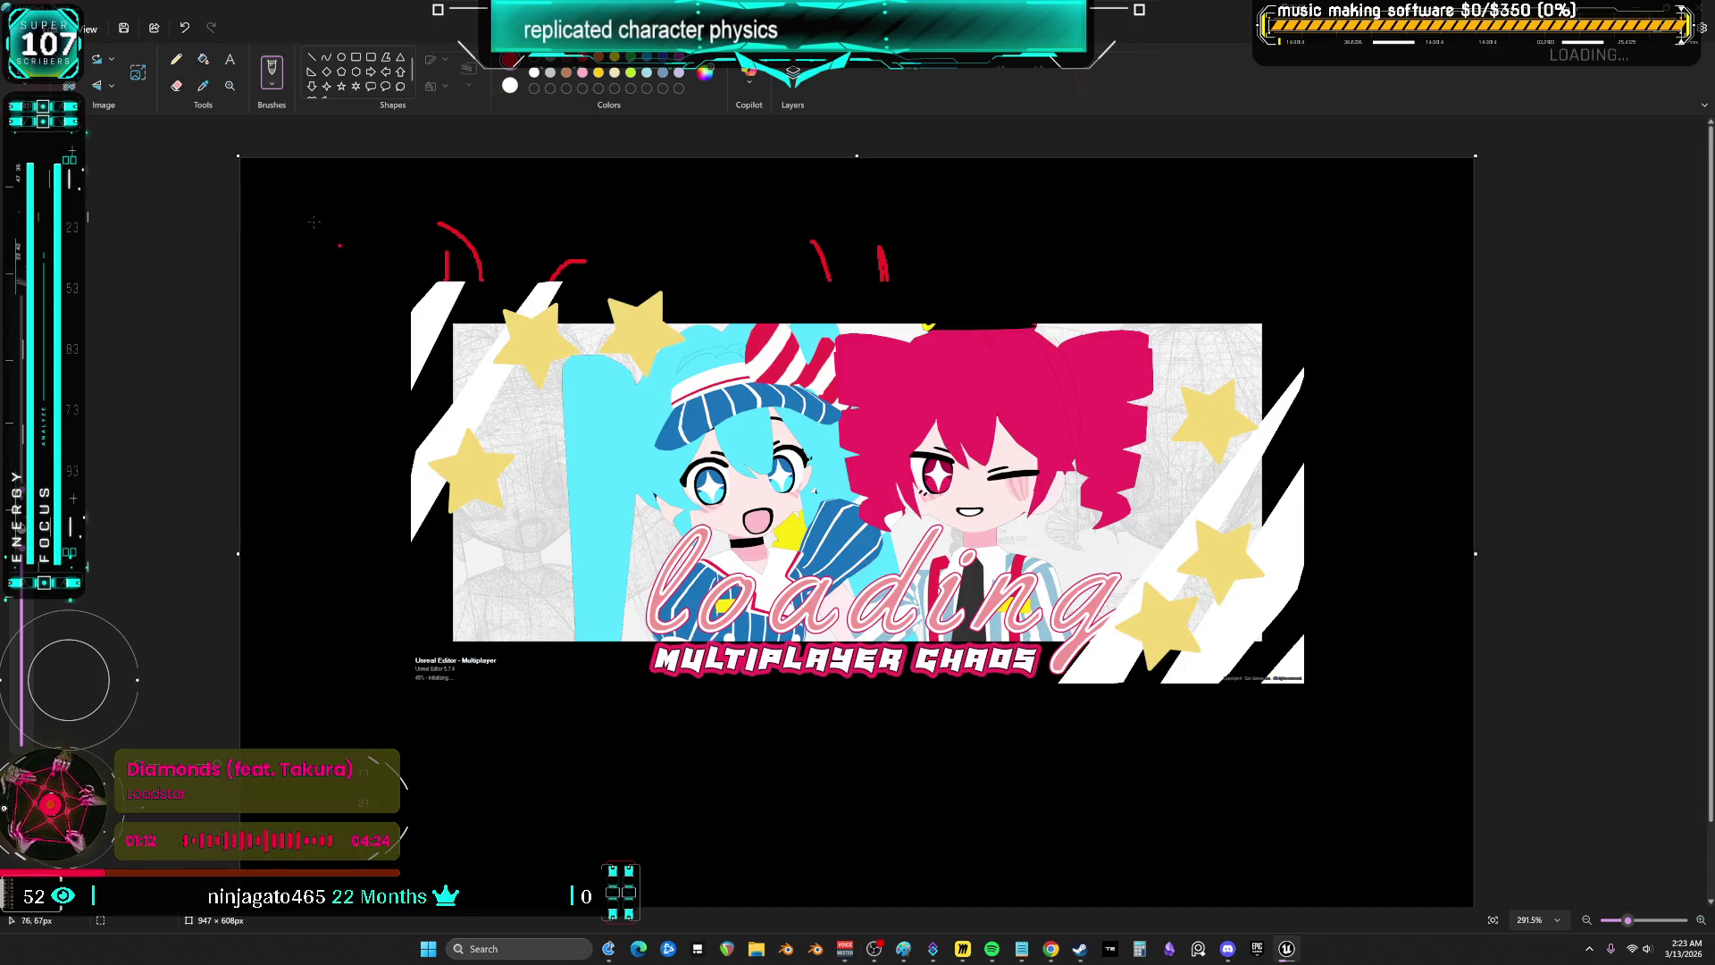
- Clear the Paint canvas, fill it black with the Fill tool, then return to Unreal
key("ctrl+a")
key("Delete")
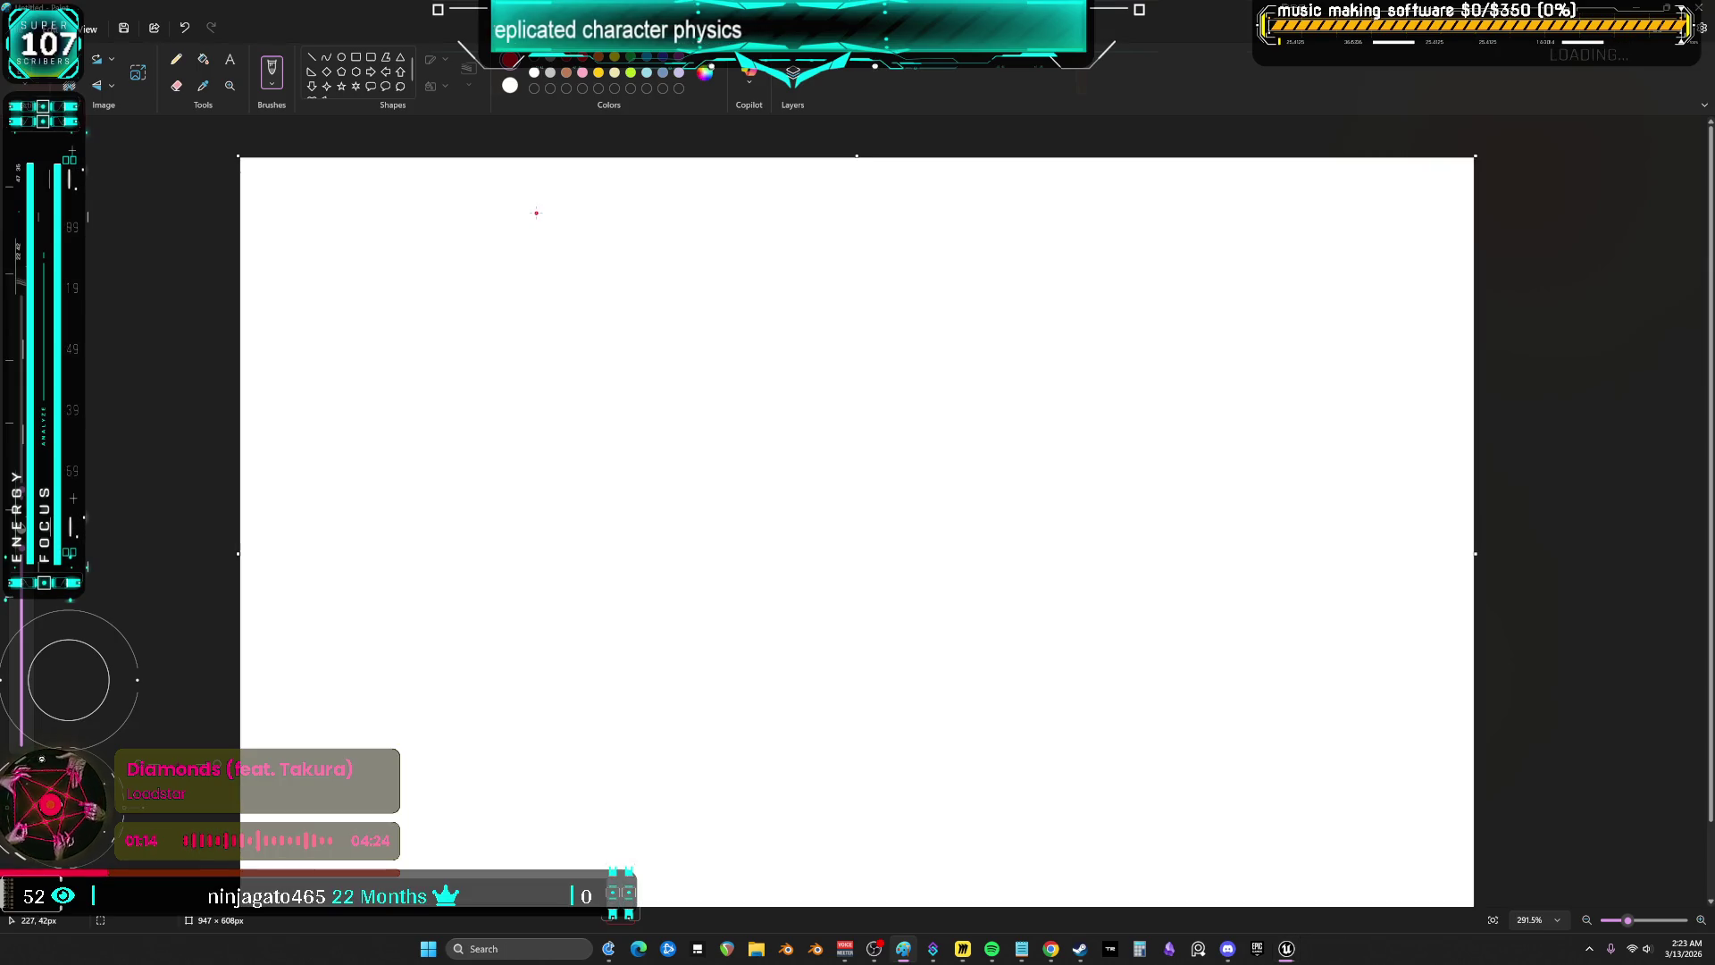
left_click(204, 60)
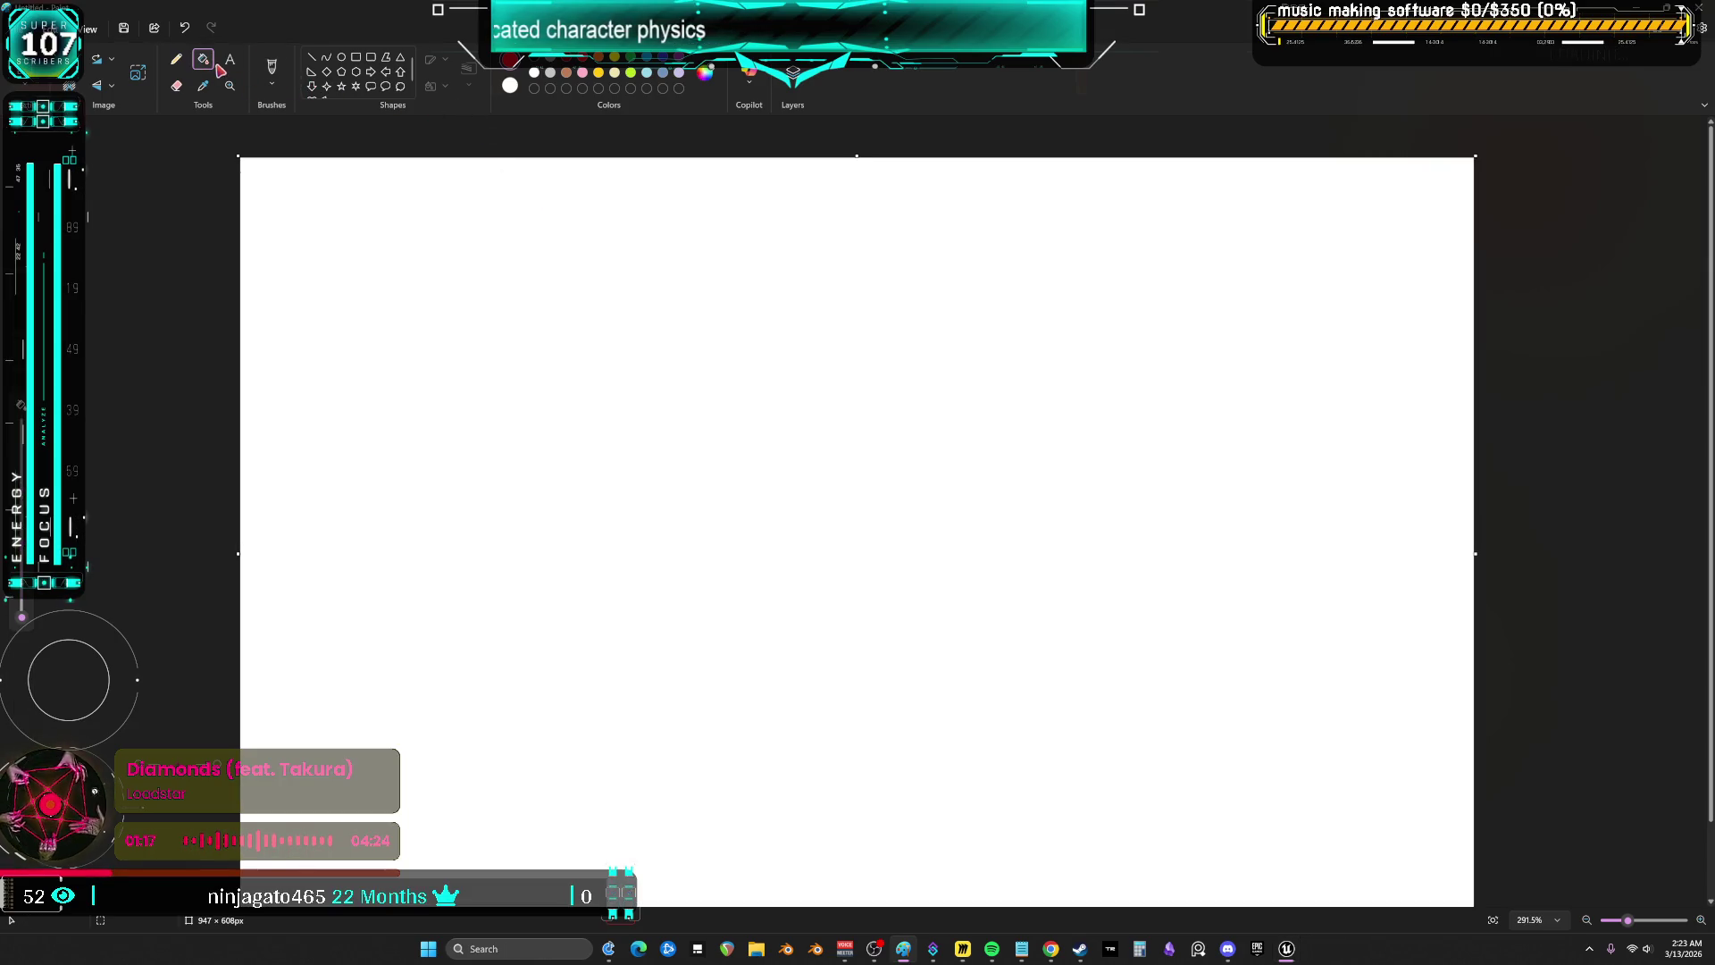
left_click(596, 229)
left_click(630, 215)
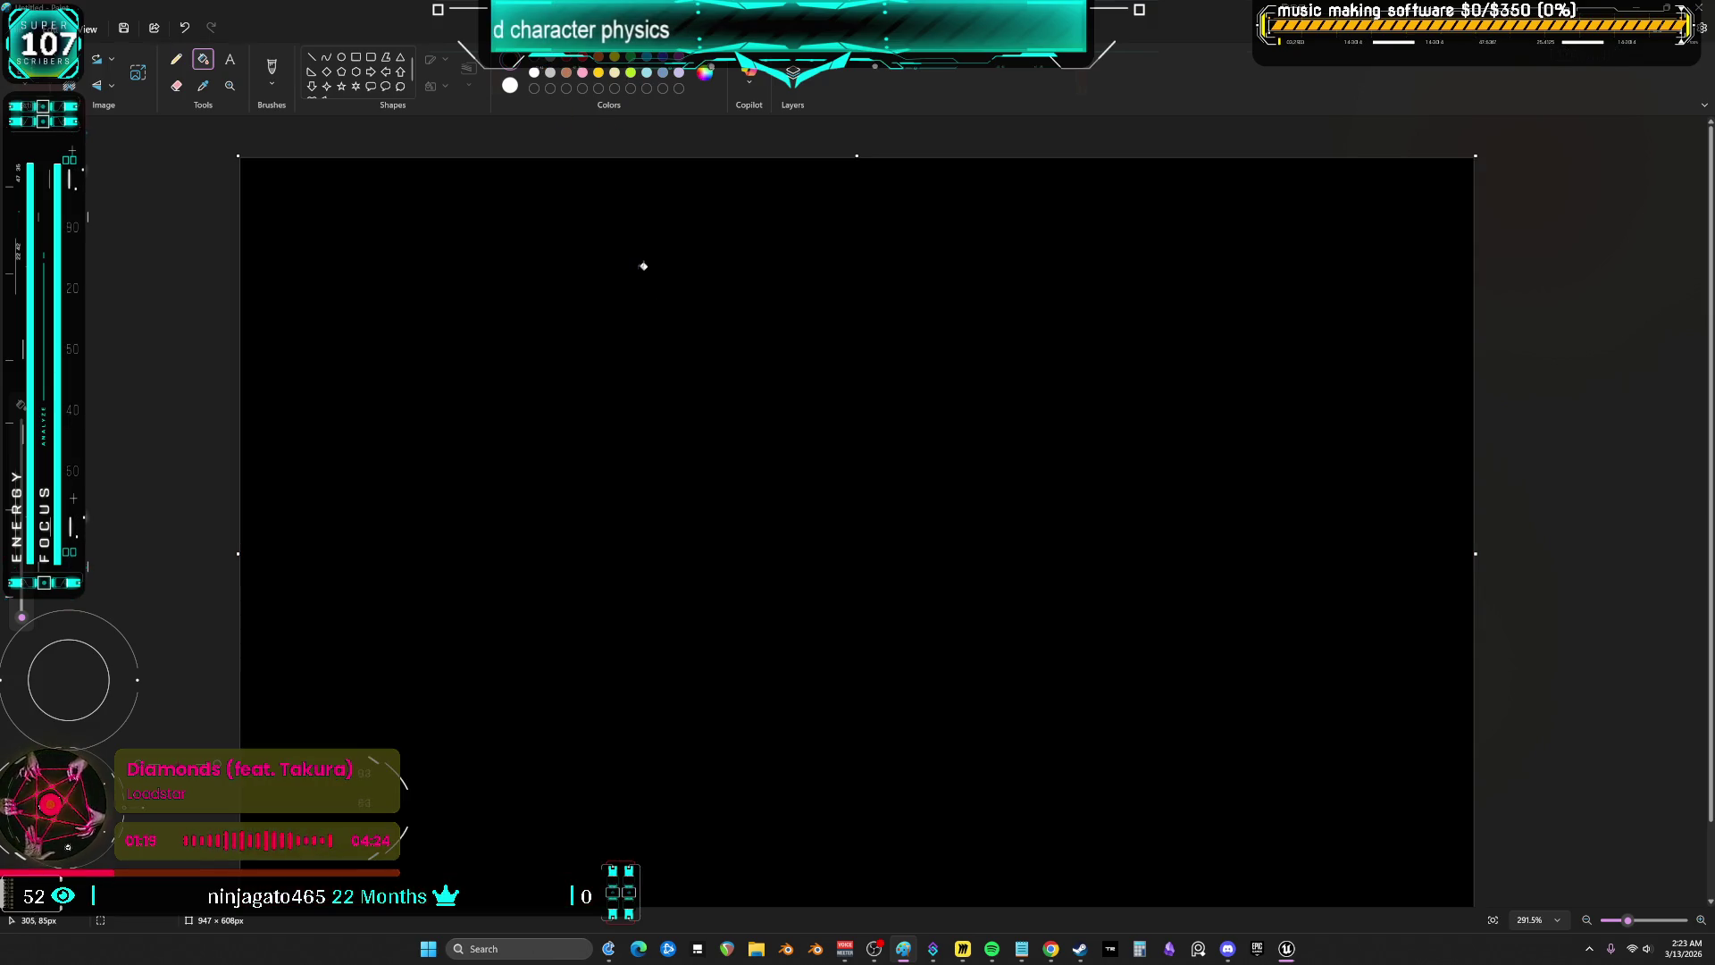
left_click(1287, 950)
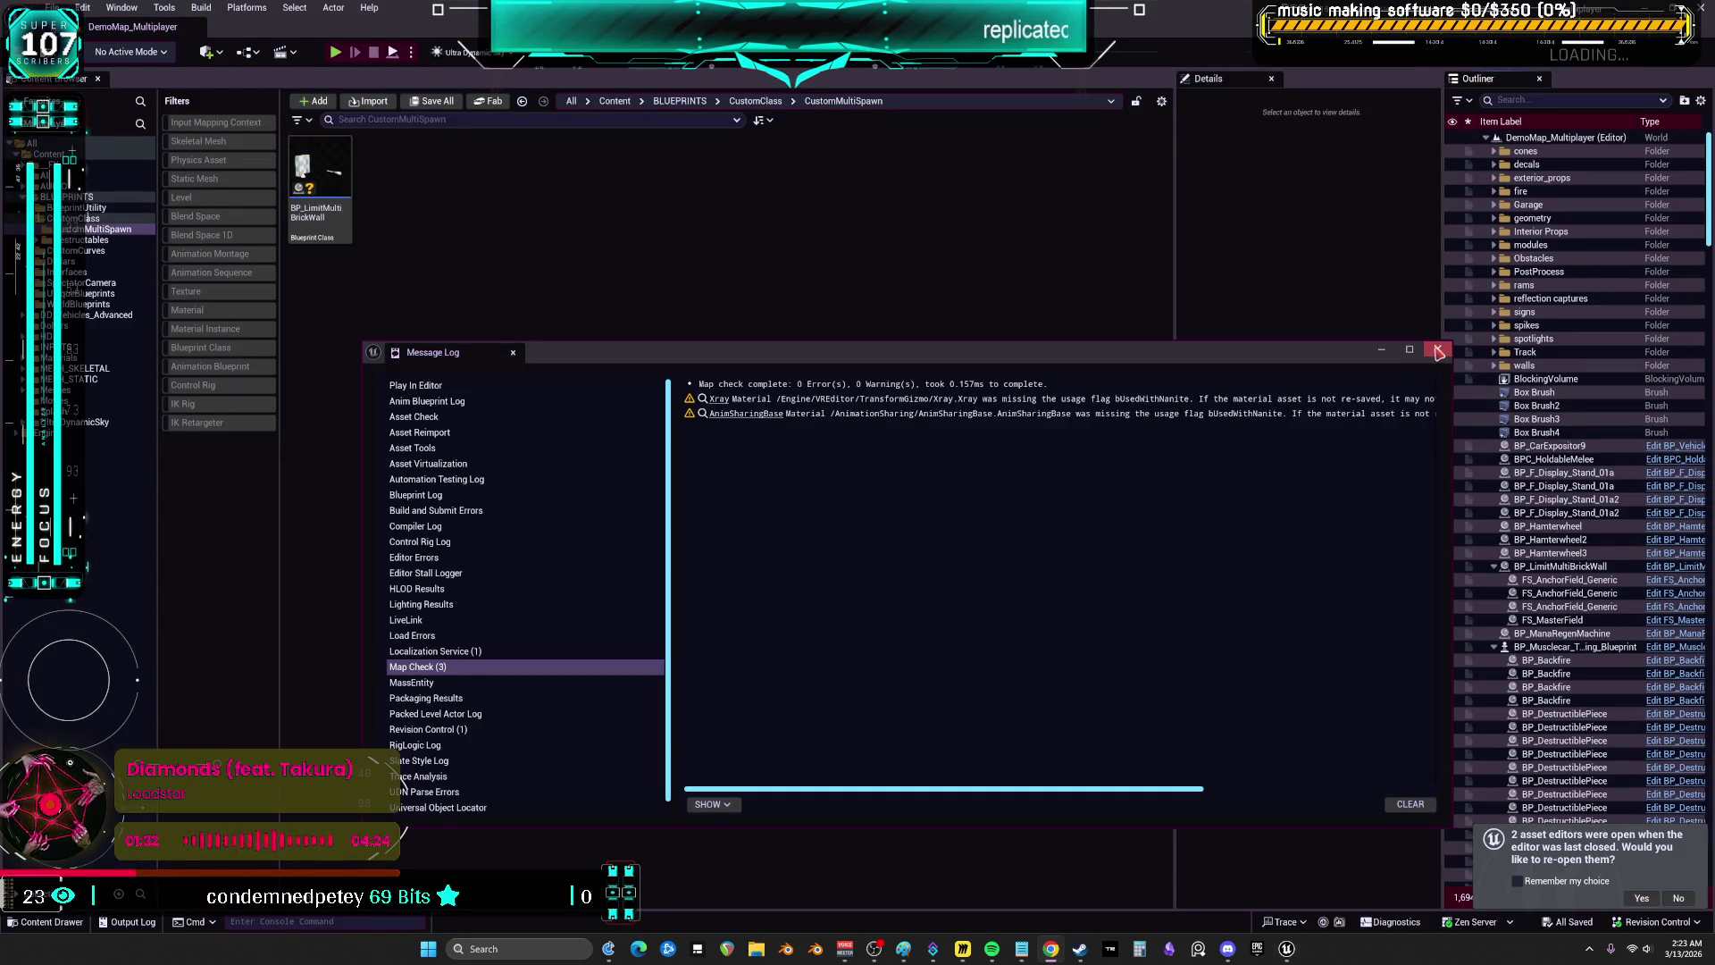
- Run the character into, along and onto the brick wall, then stop PIE with Esc
left_click(1438, 352)
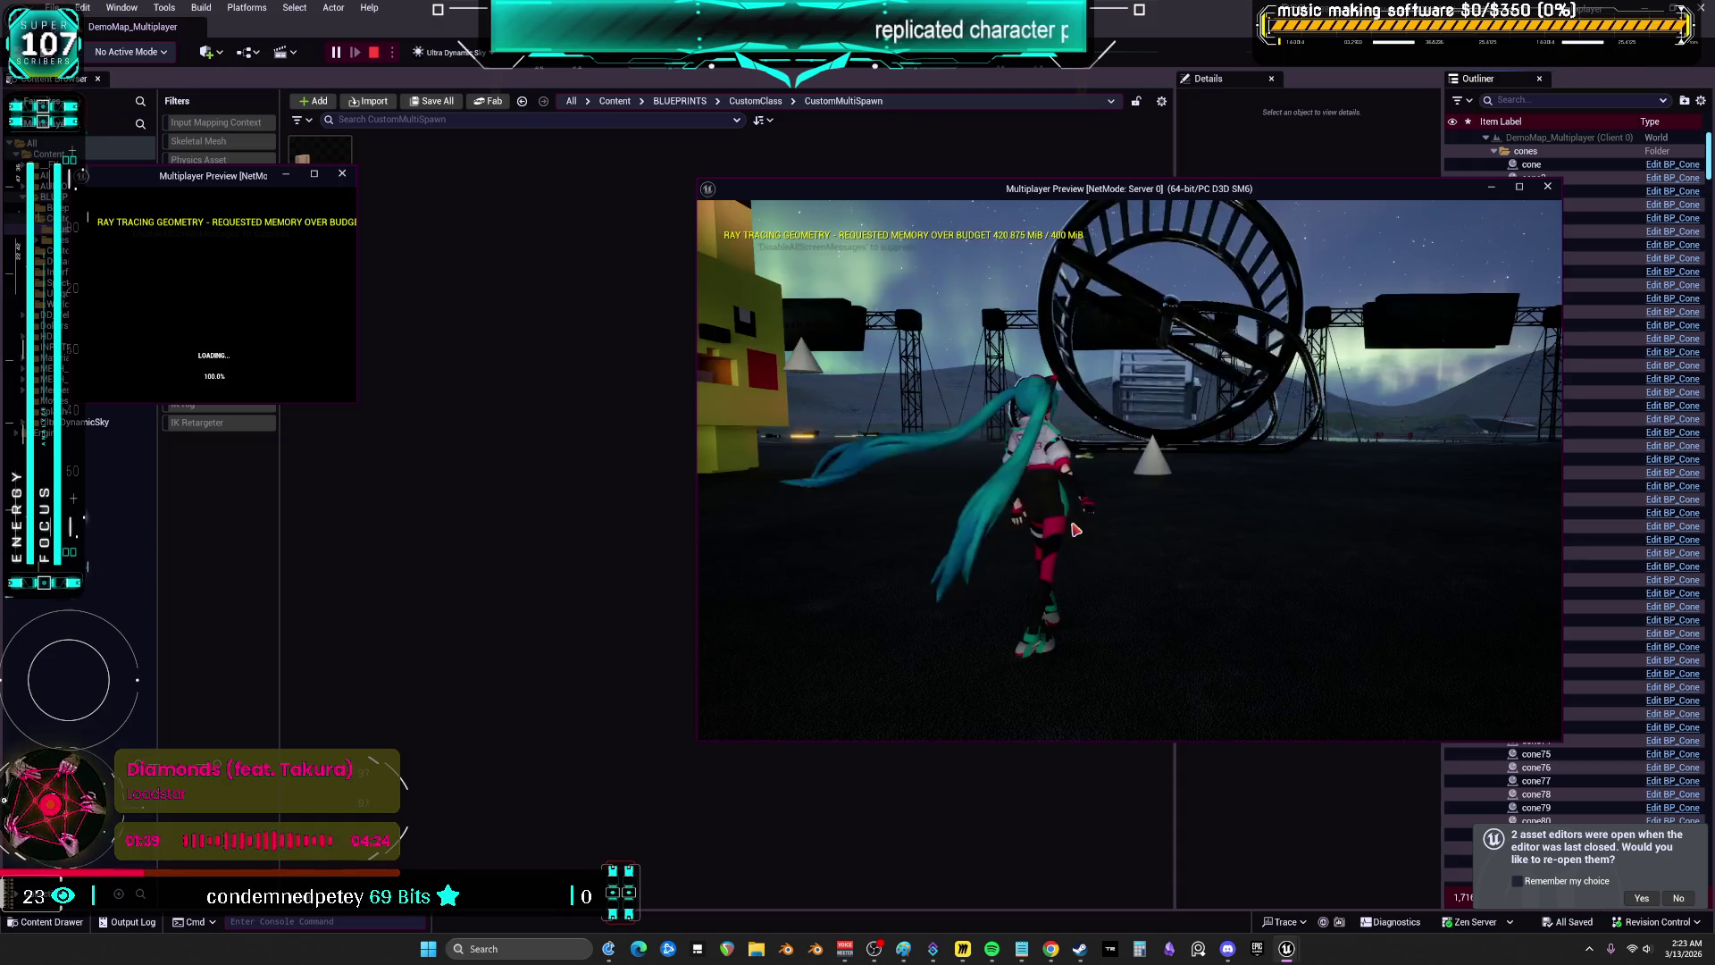
key("w")
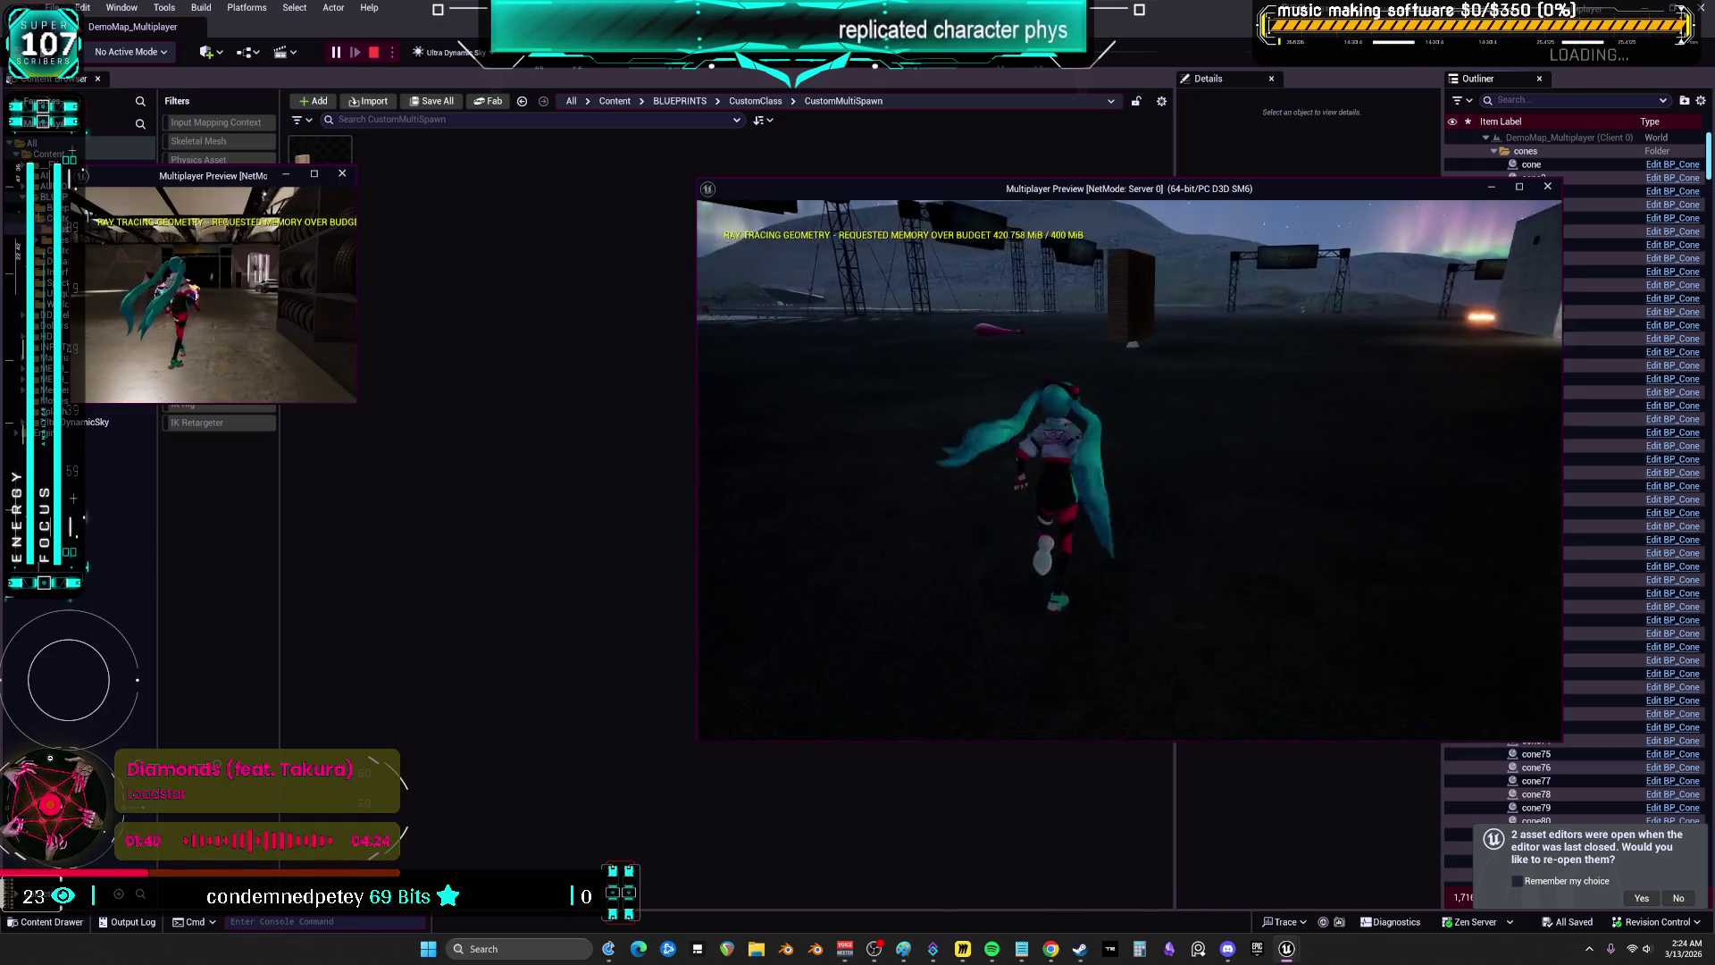
key("w")
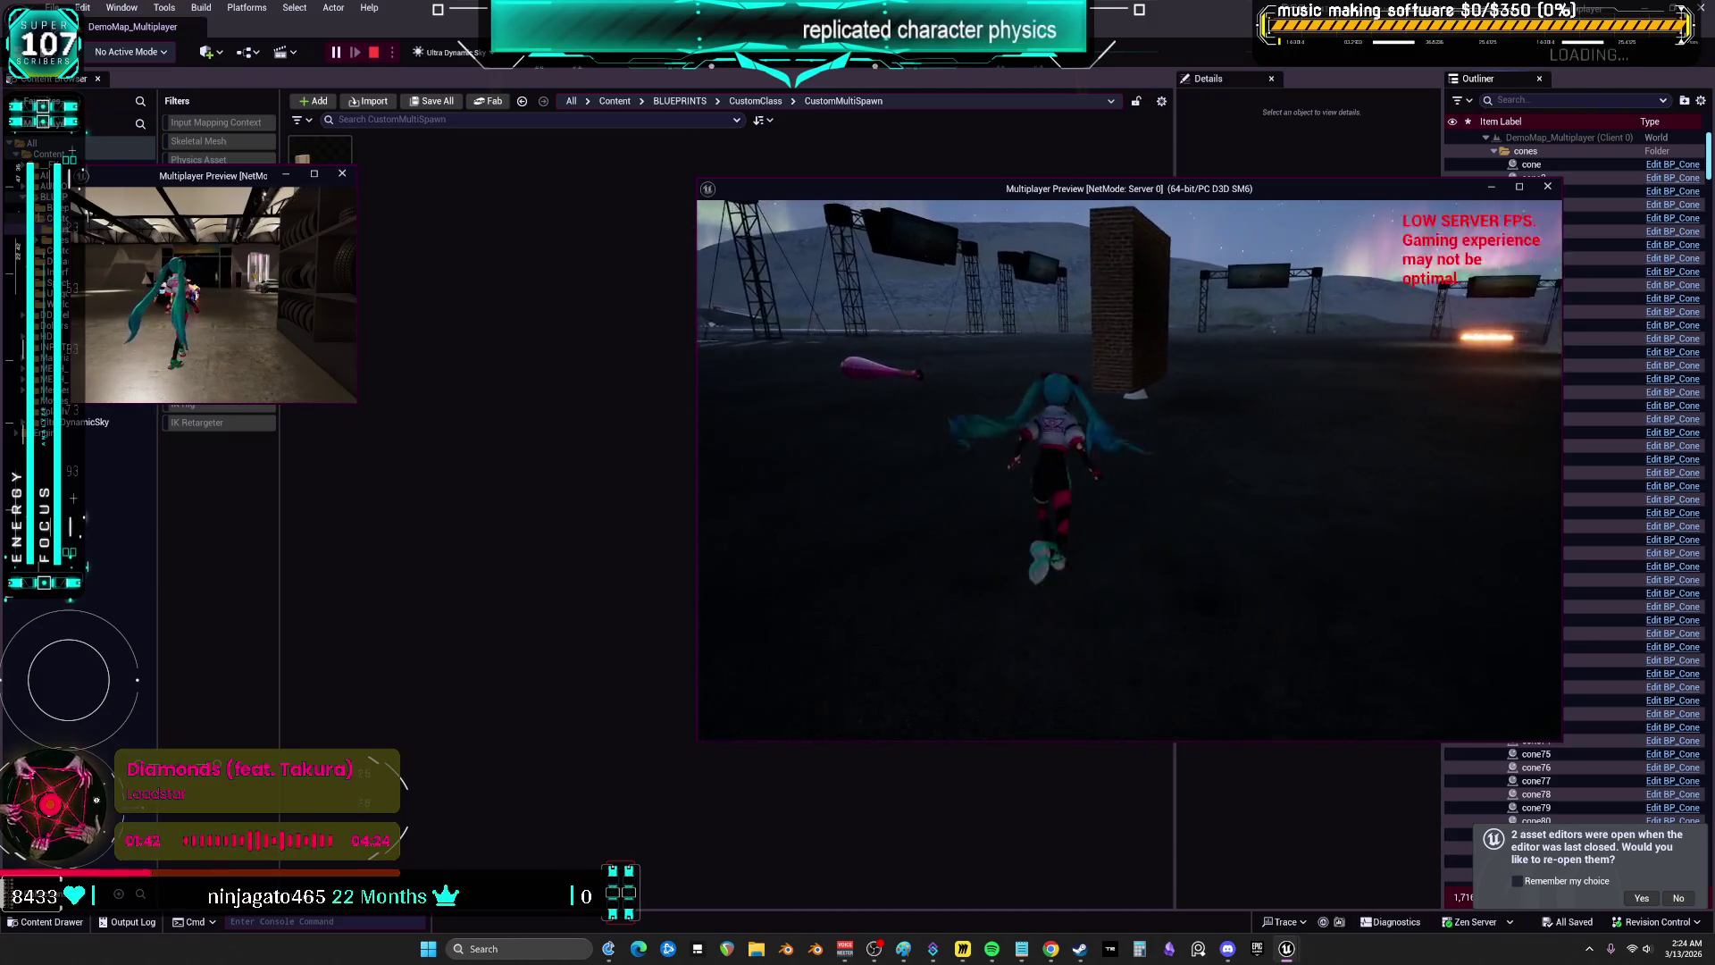
key("w")
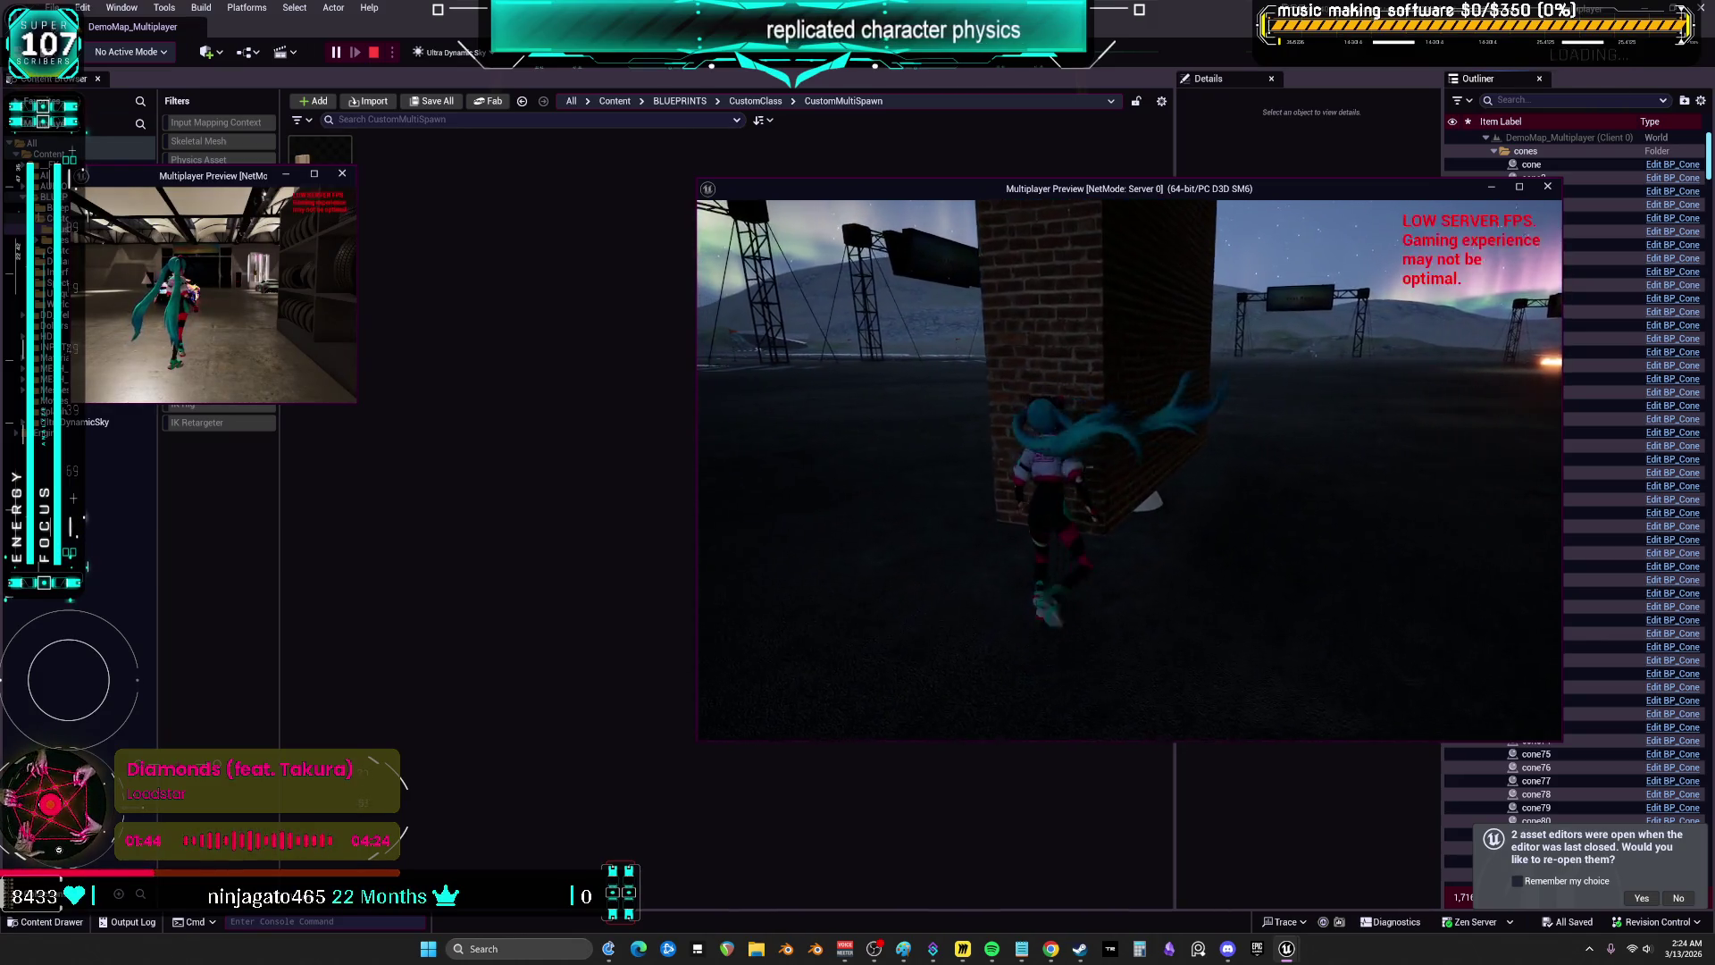
key("w")
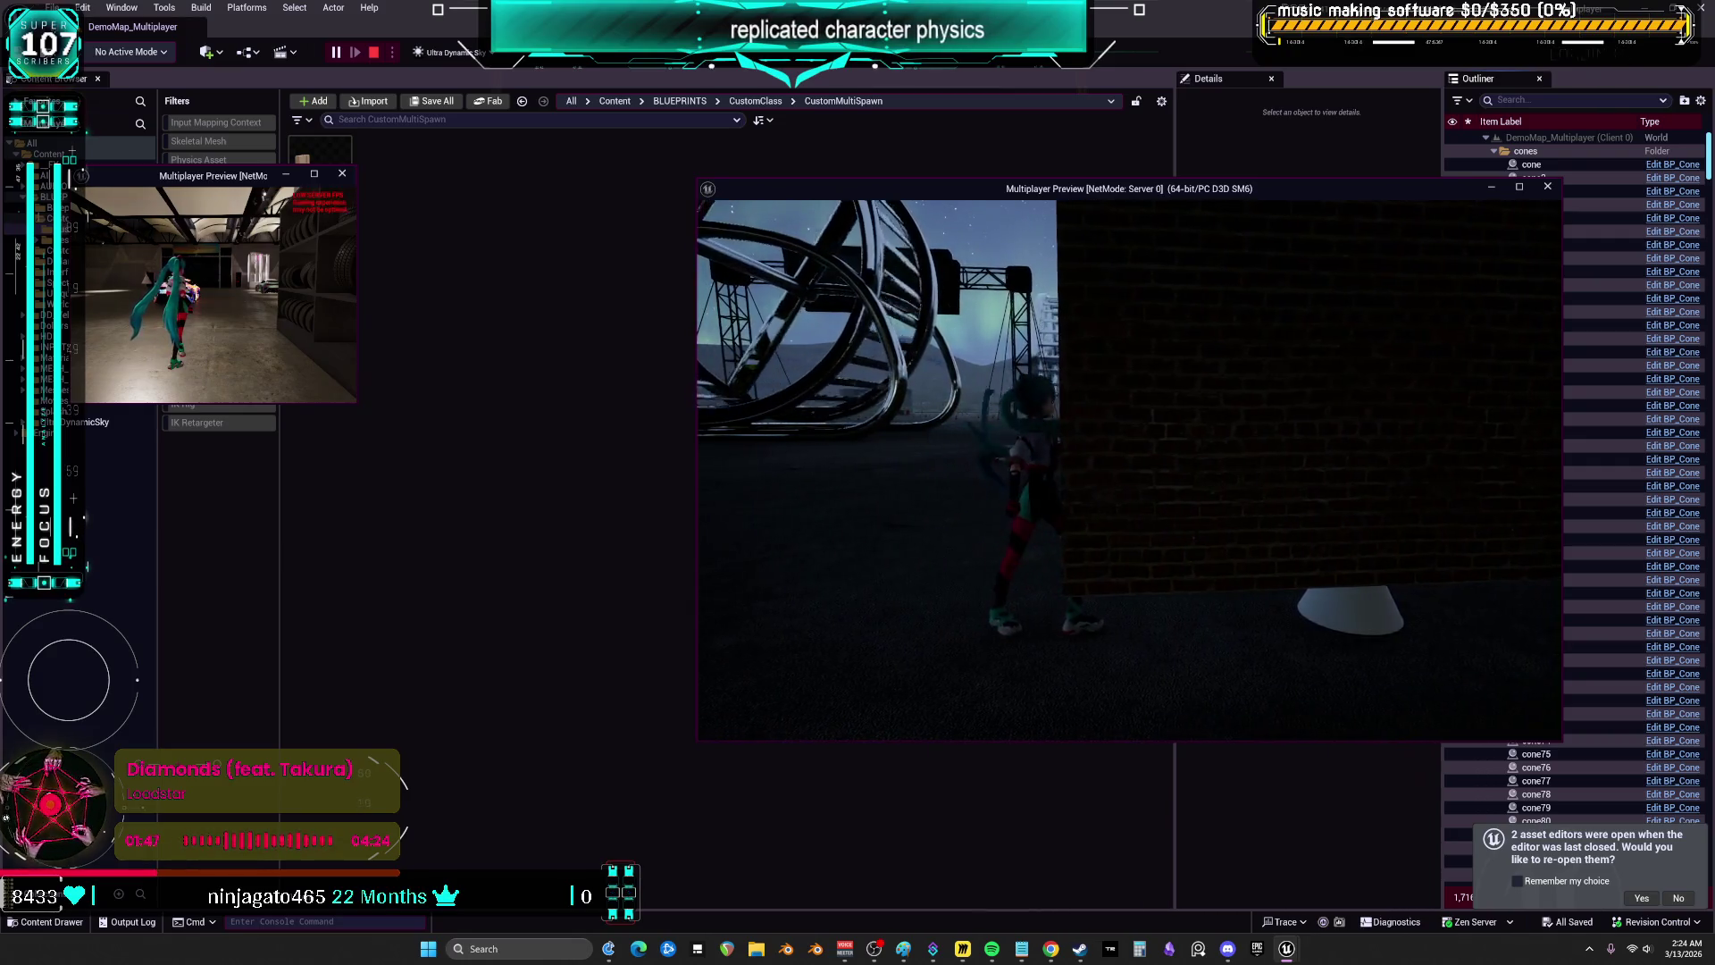
key("w")
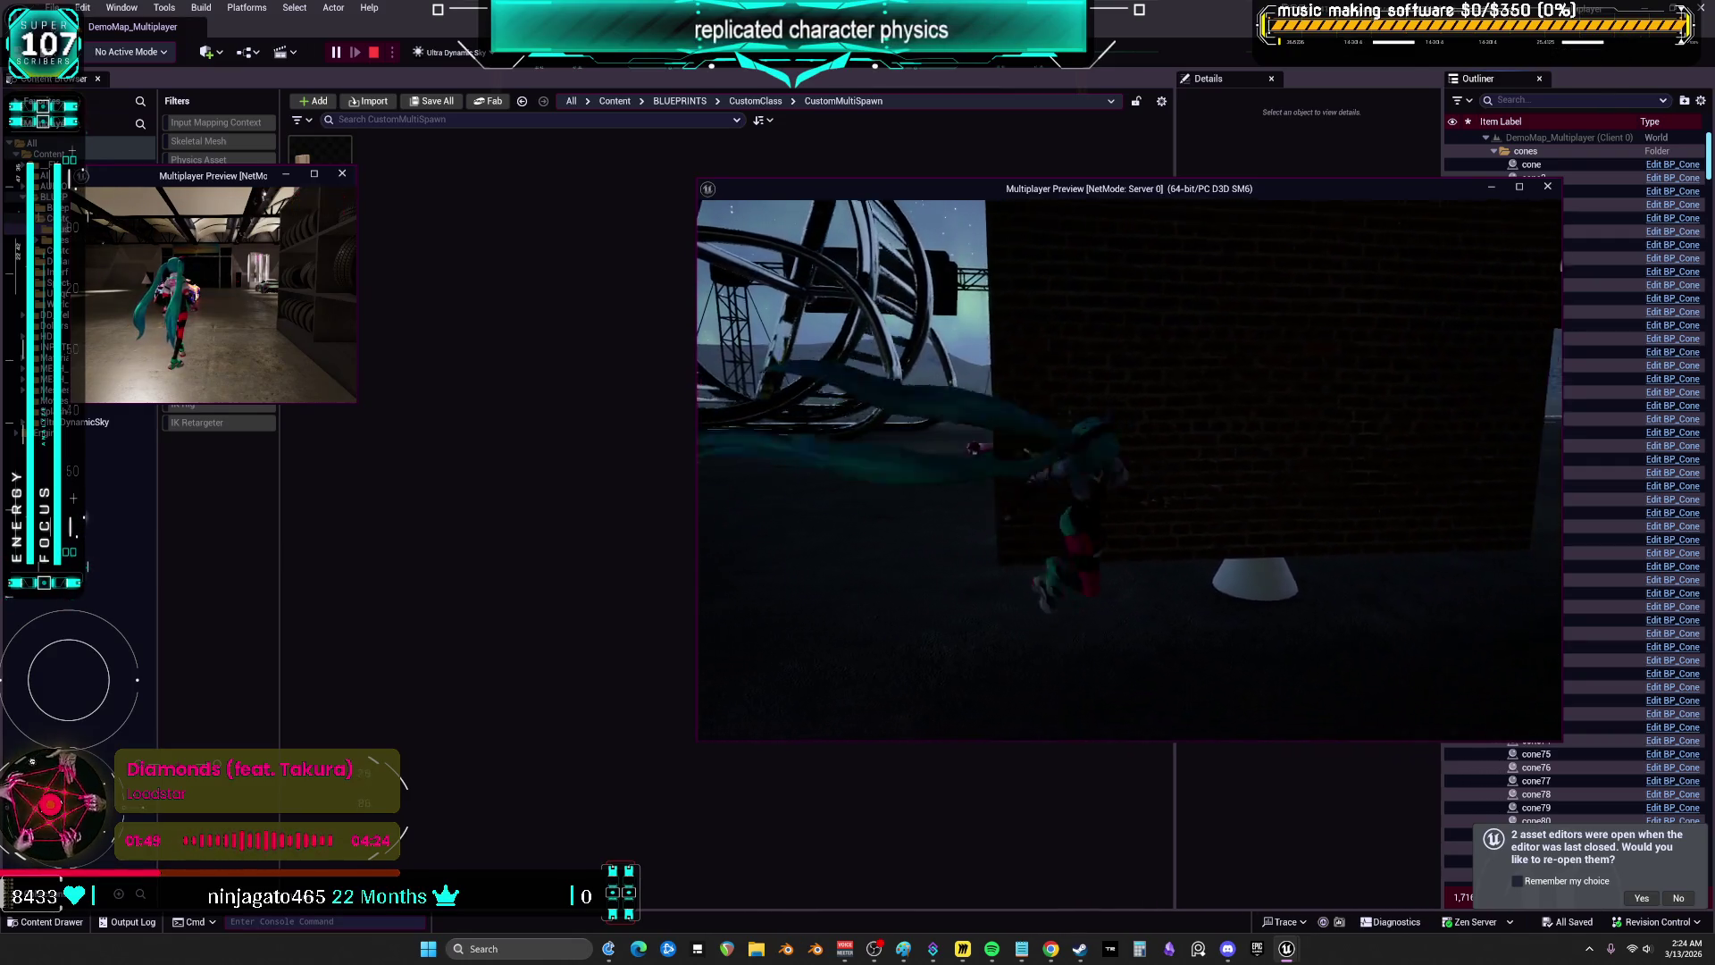
key("w")
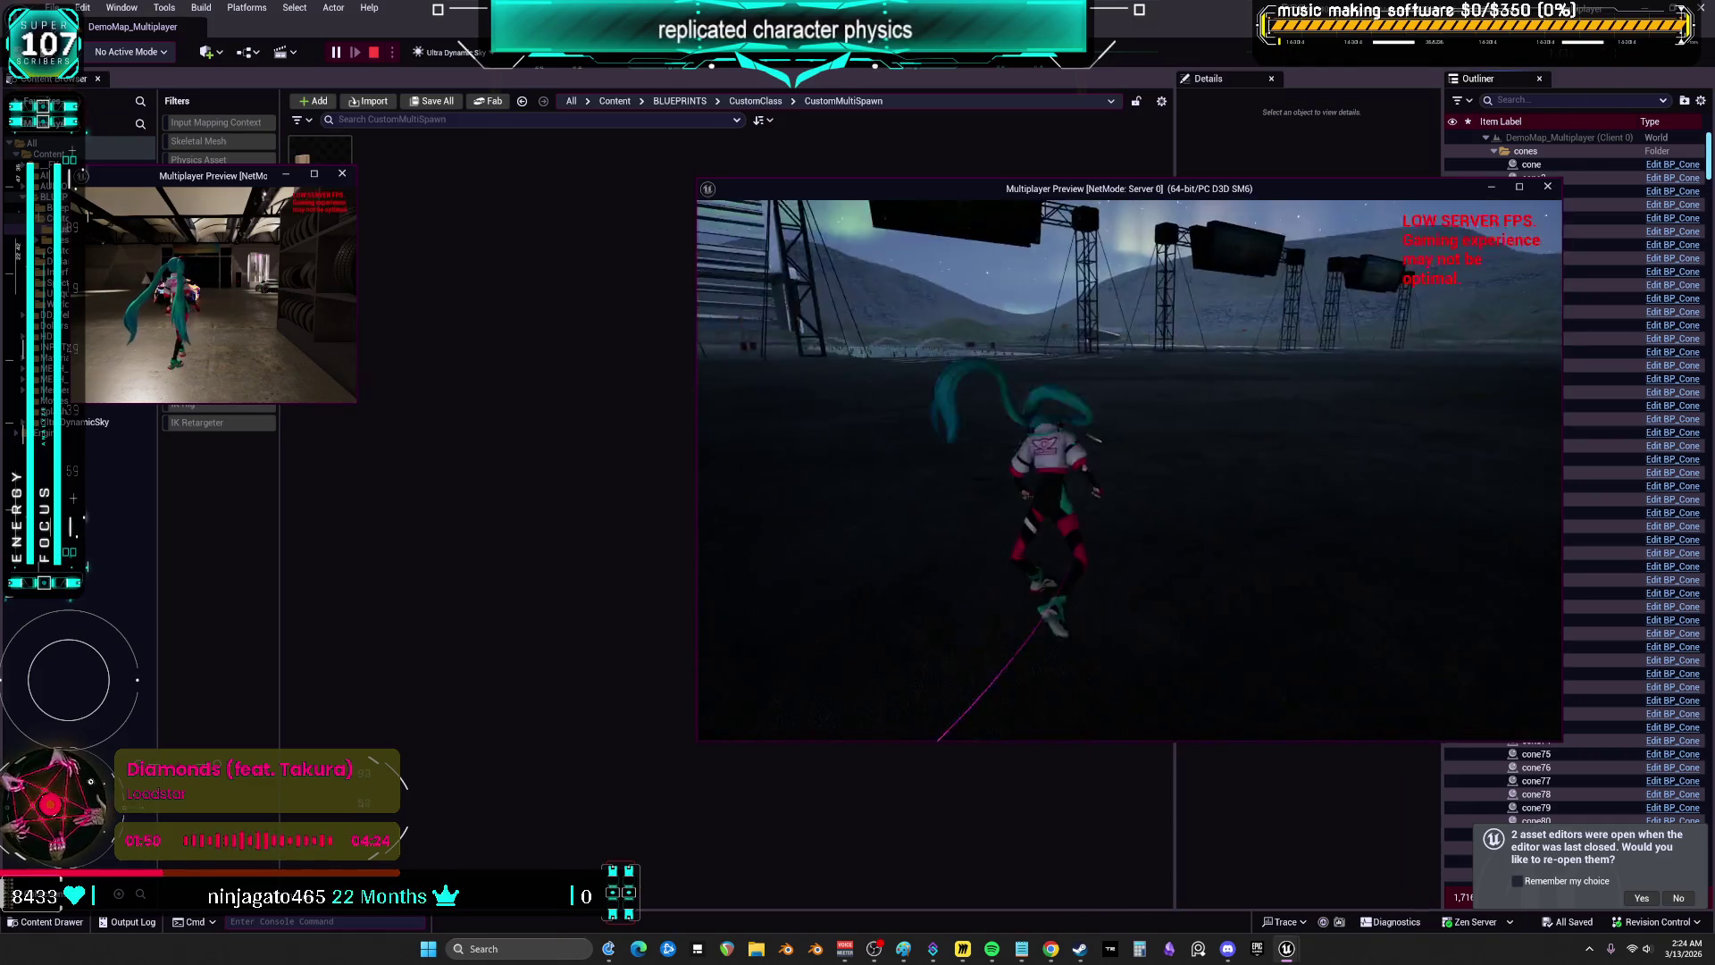
key("w")
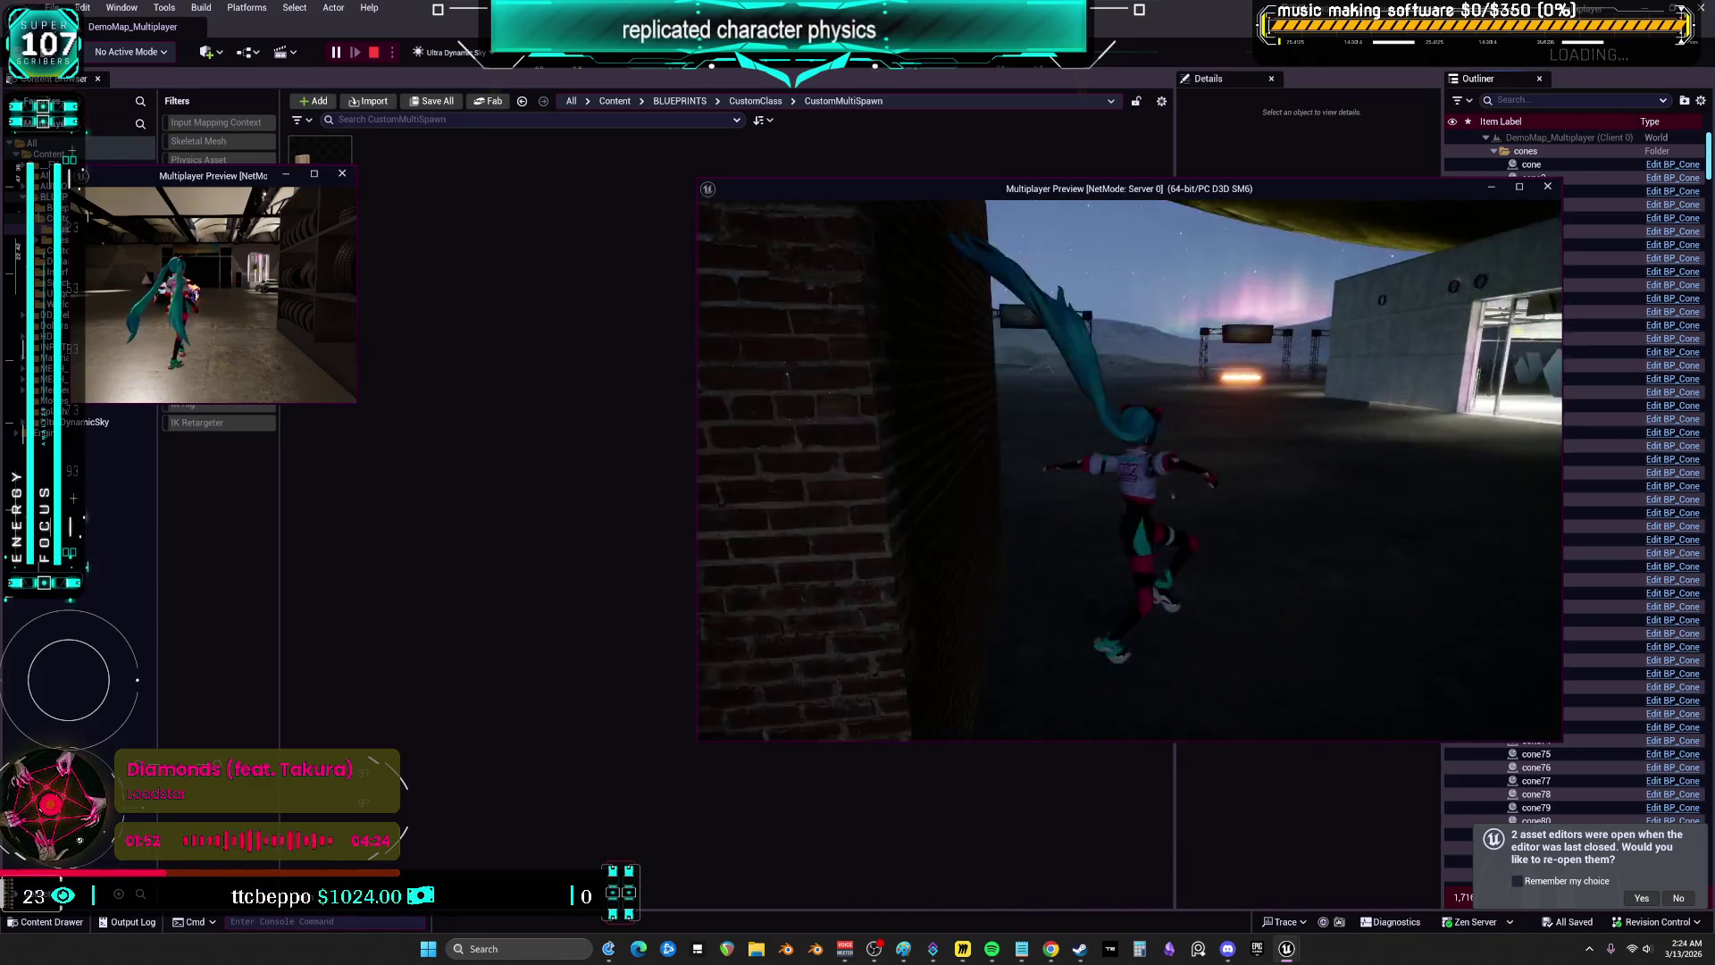
key("Escape")
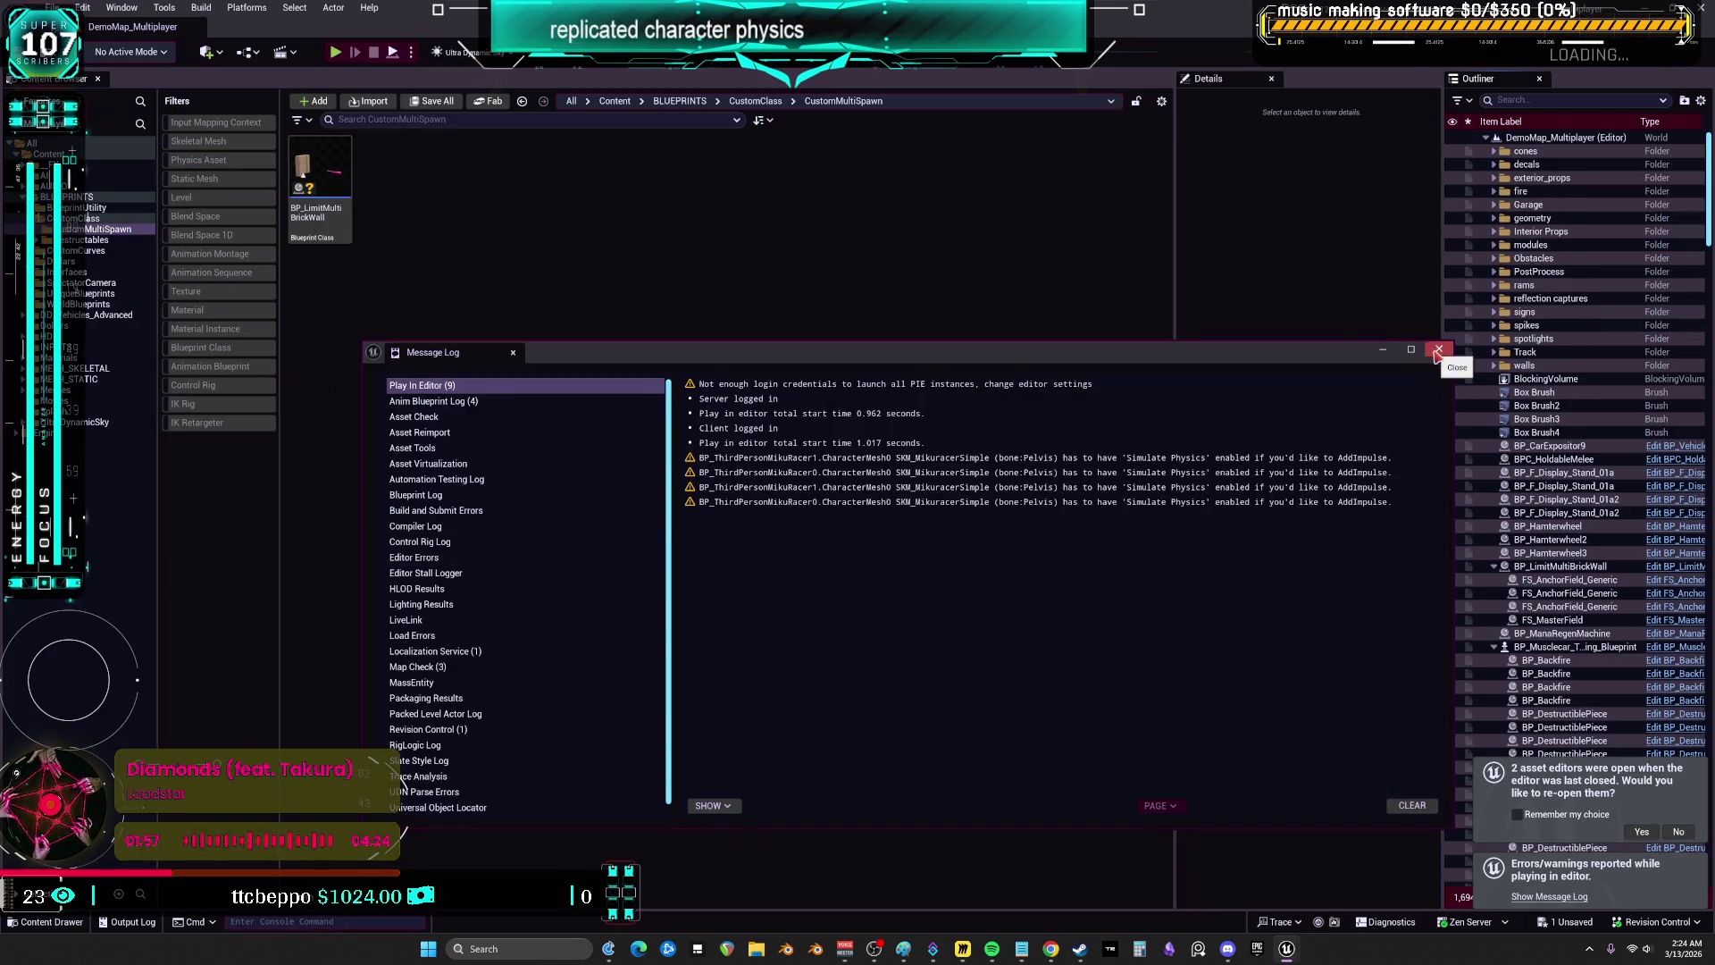
- Open BP_LimitMultiBrickWall from the Content Browser and right-click its GeometryCollection component
left_click(1437, 351)
left_click(344, 152)
double_click(344, 152)
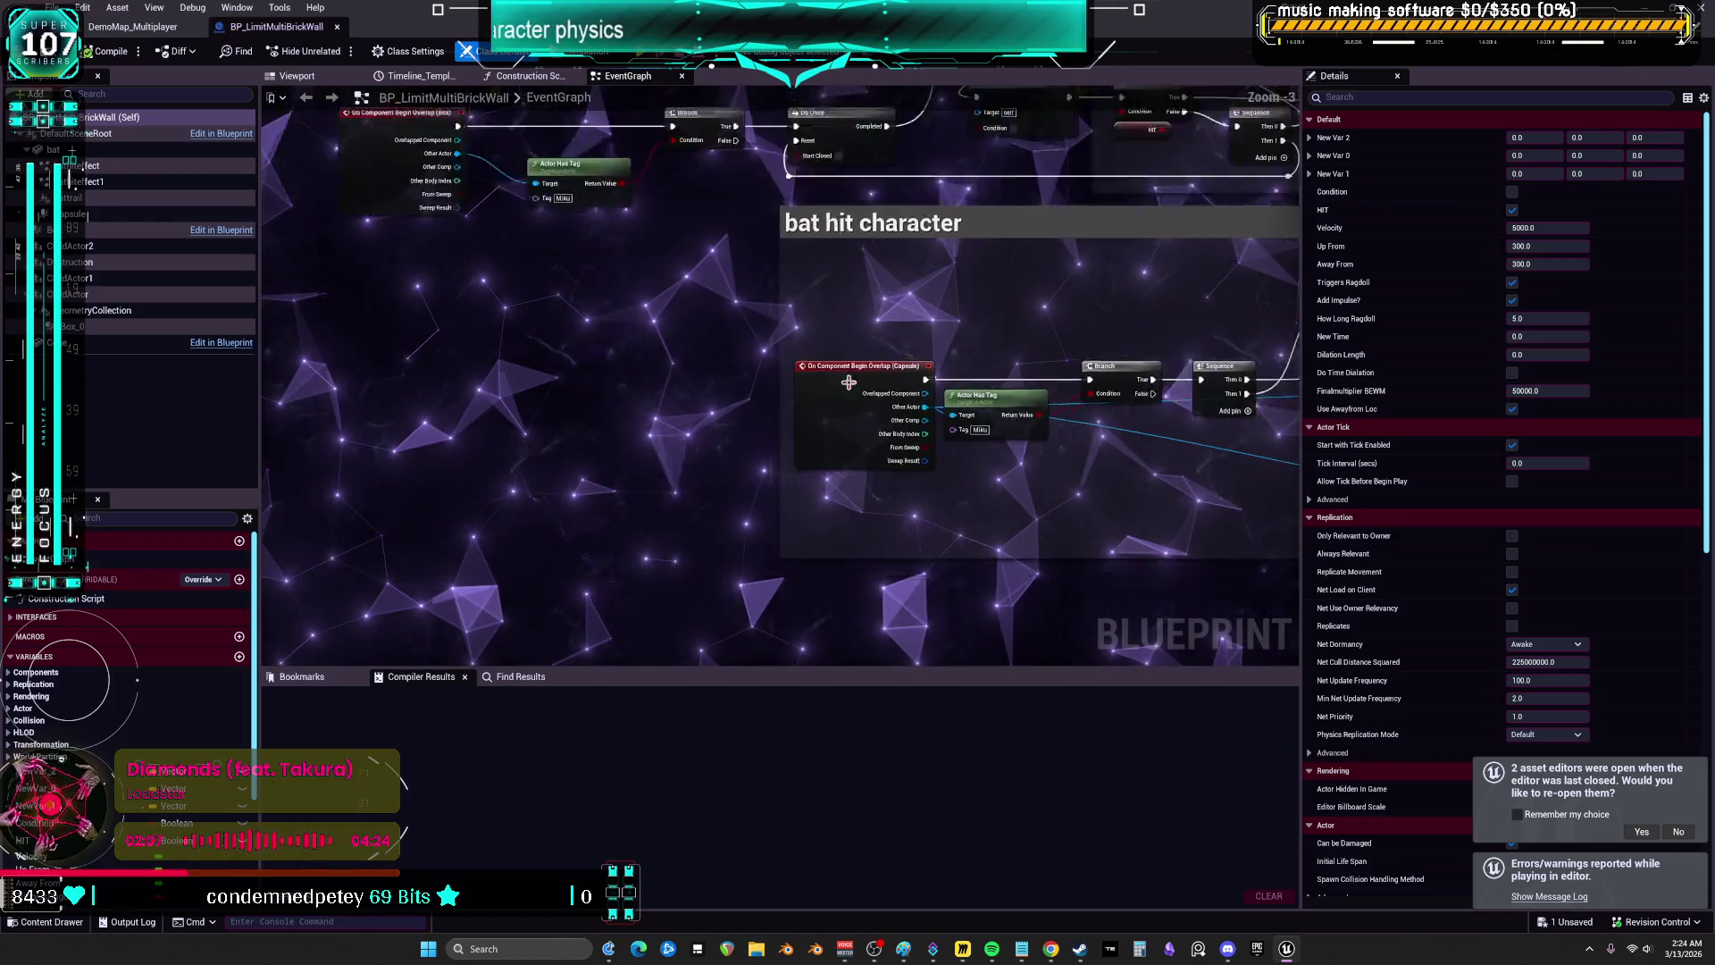
left_click(92, 318)
right_click(92, 319)
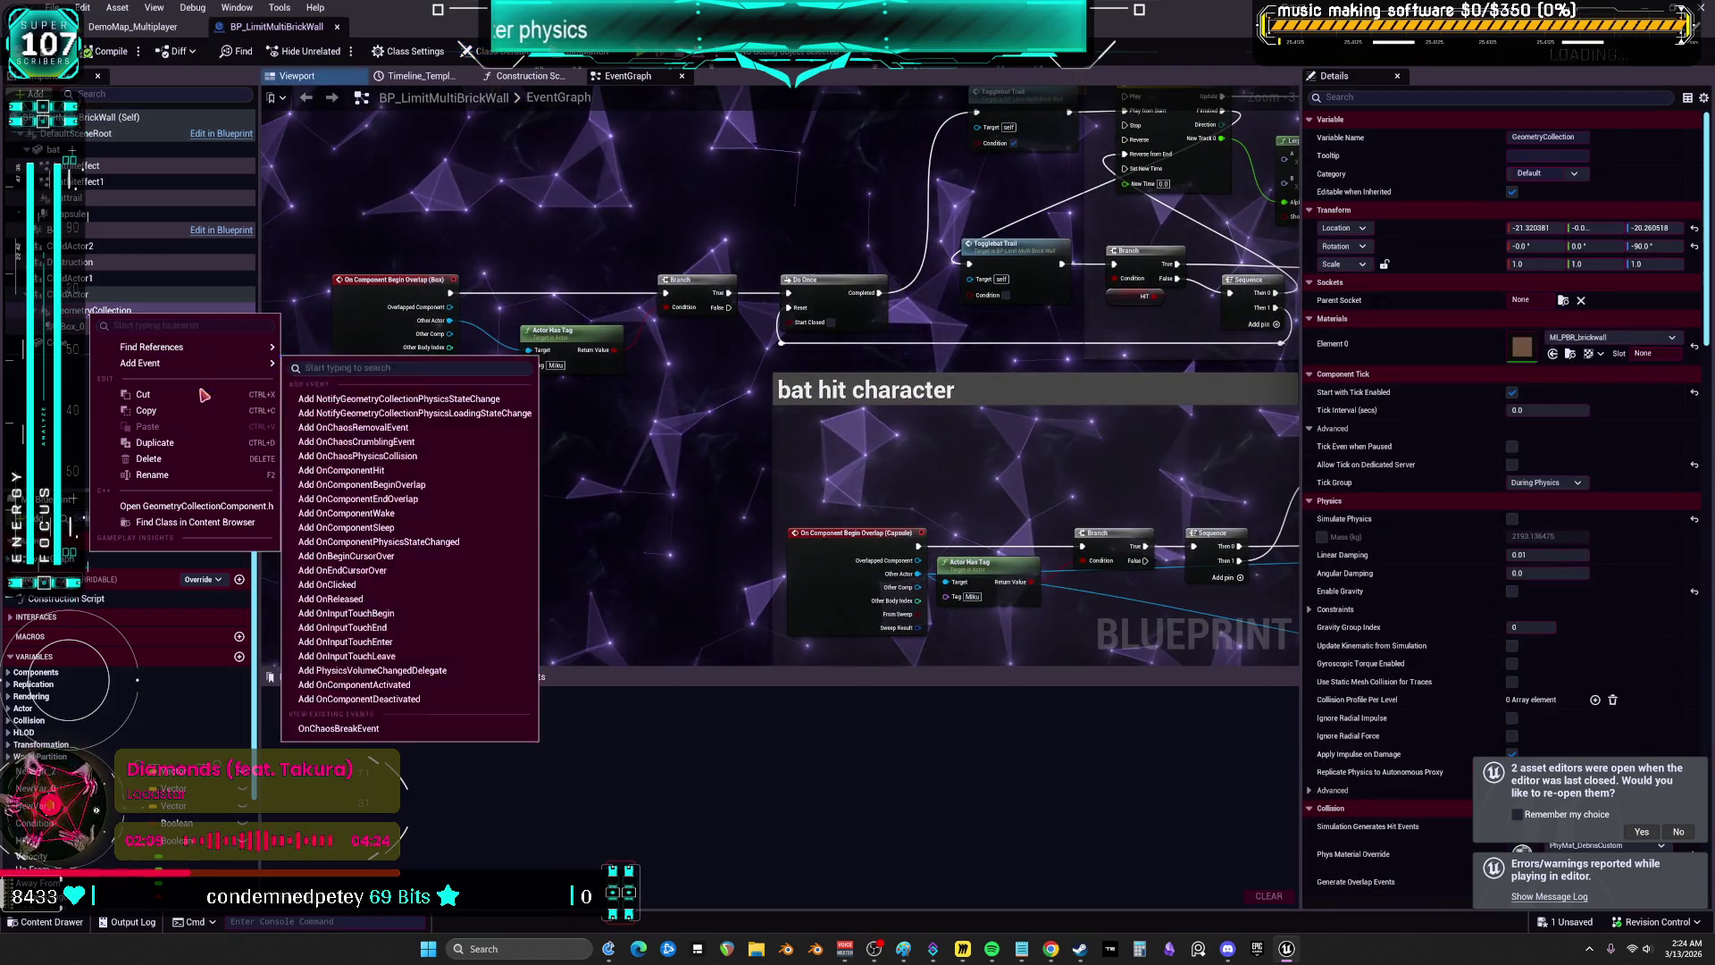
- Find References to GeometryCollection and step through results down to its Construction Script node
mouse_move(179, 346)
left_click(340, 350)
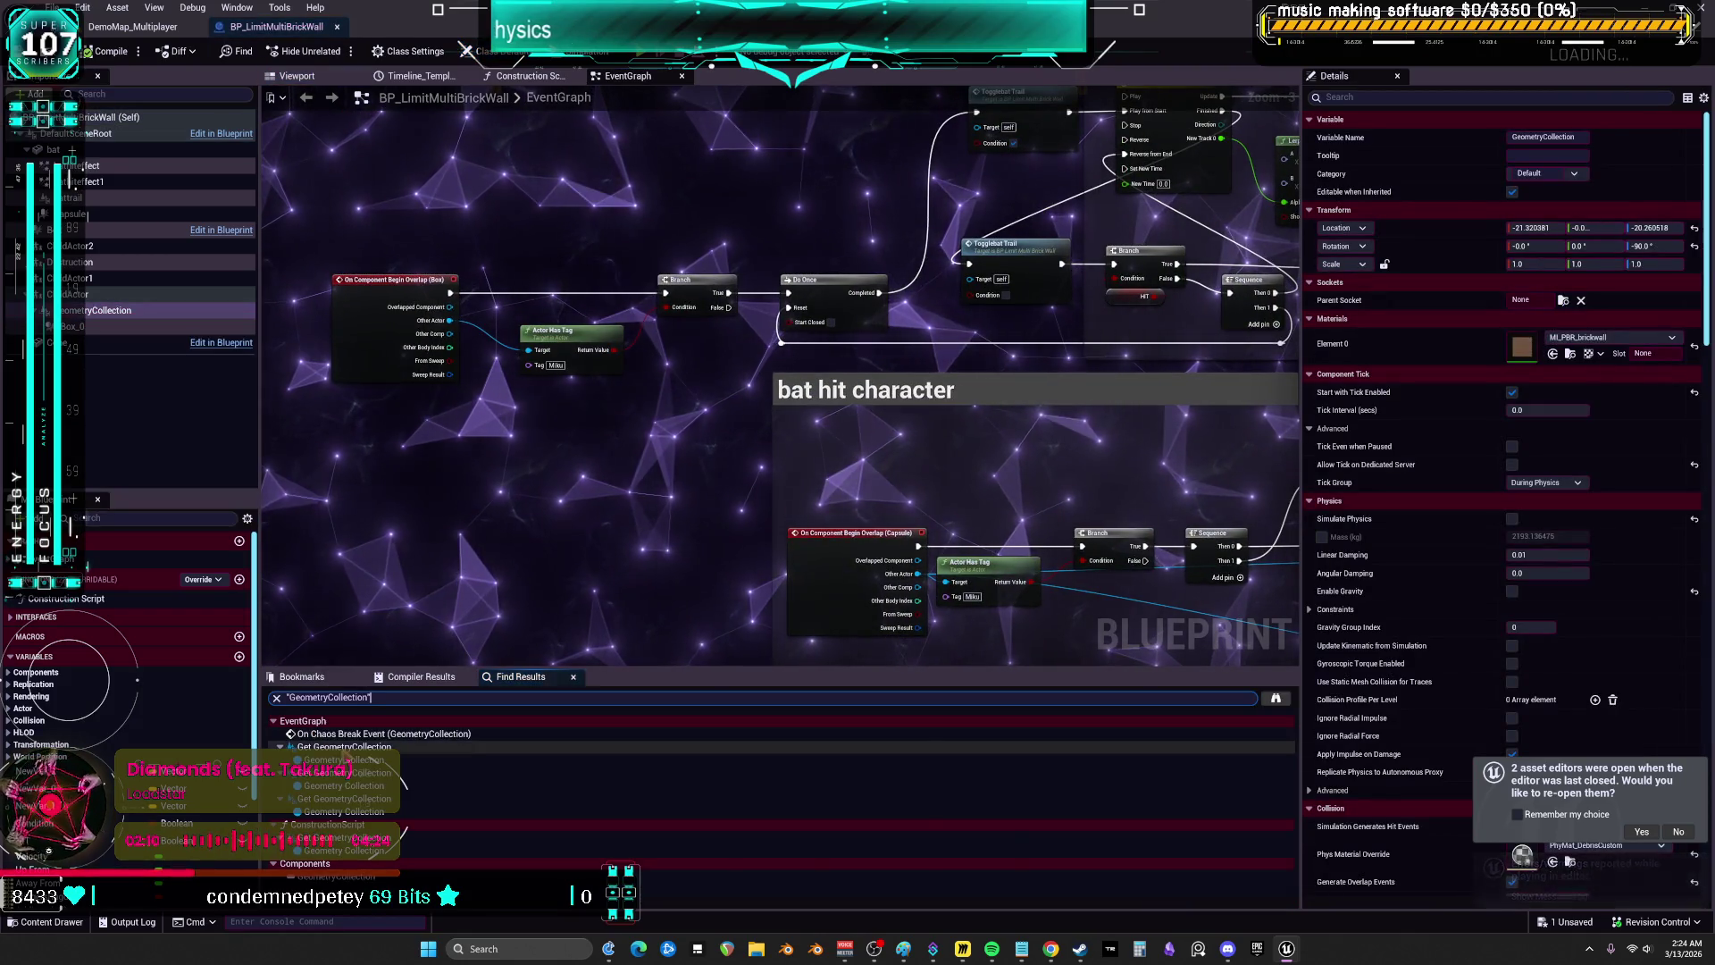
left_click(344, 759)
scroll(918, 479, "down", 2)
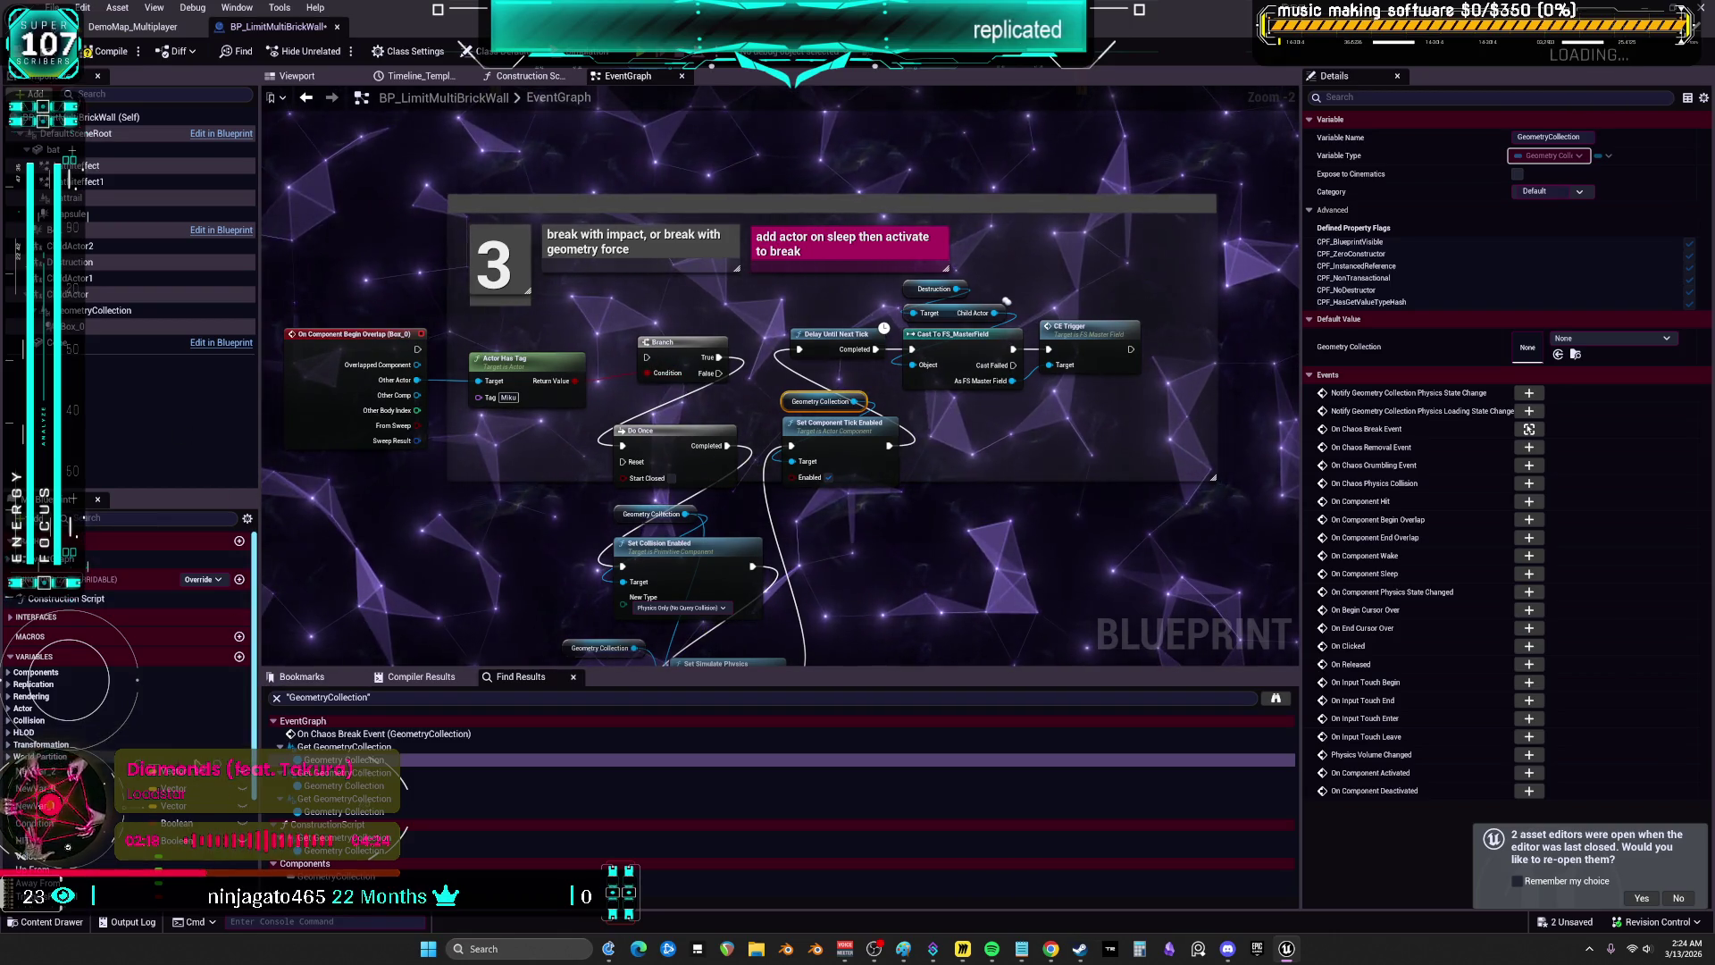
left_click(335, 786)
left_click(337, 811)
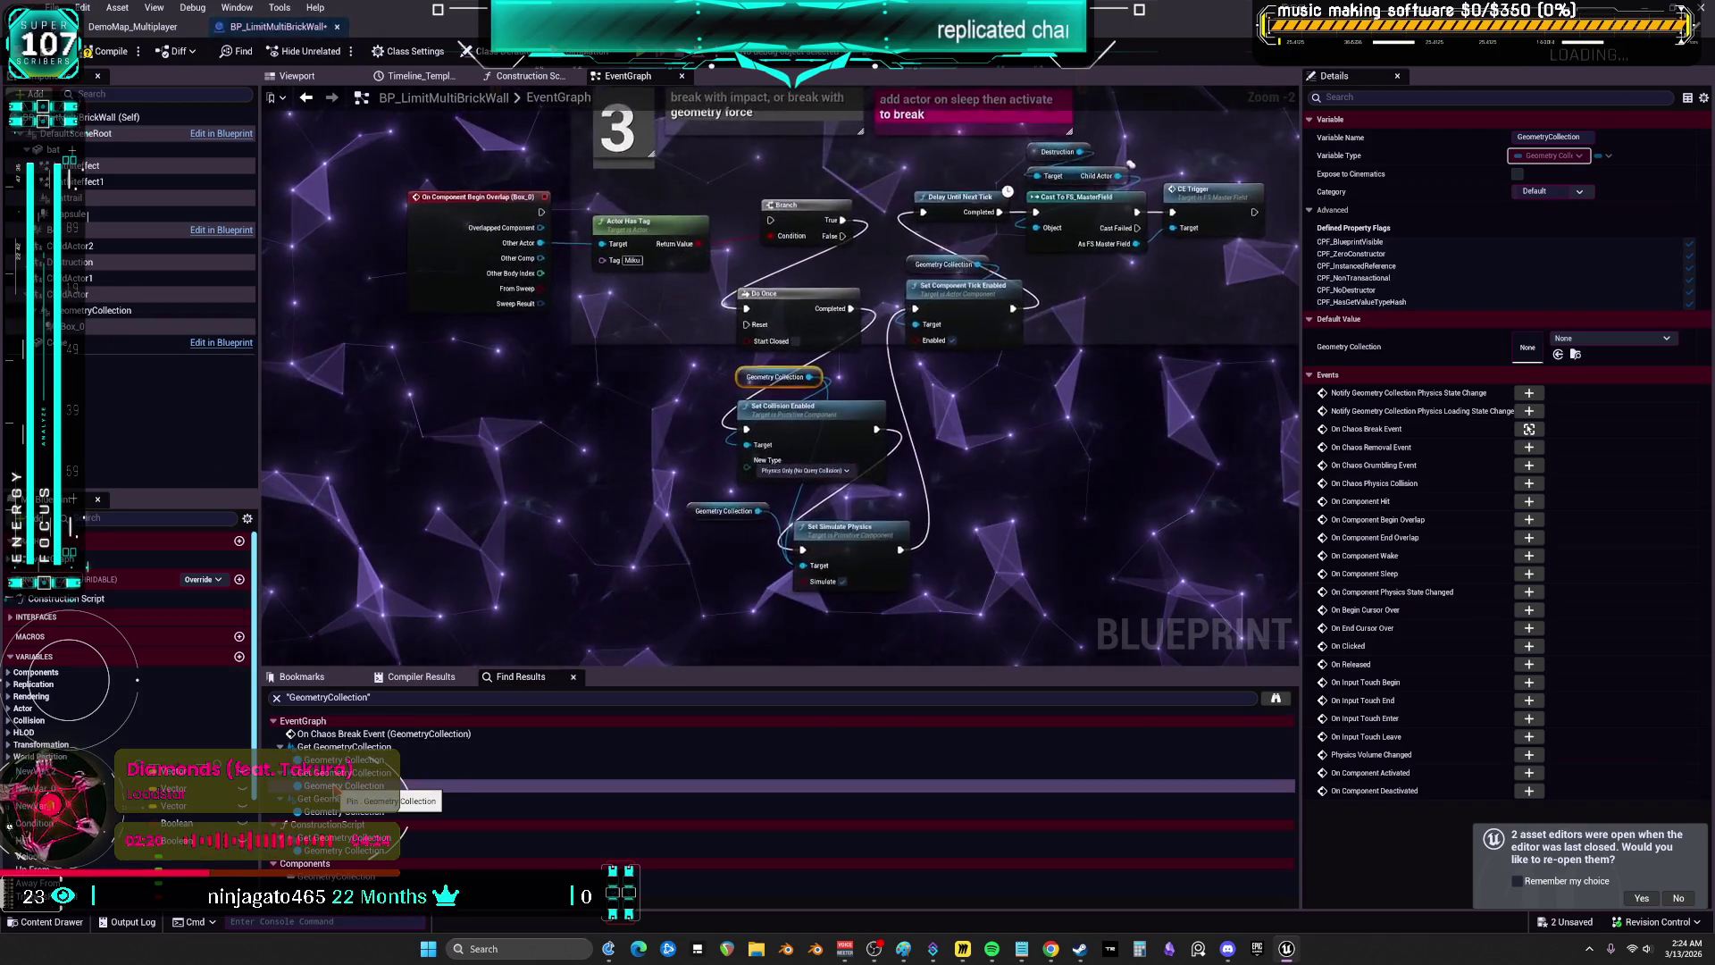
left_click(340, 850)
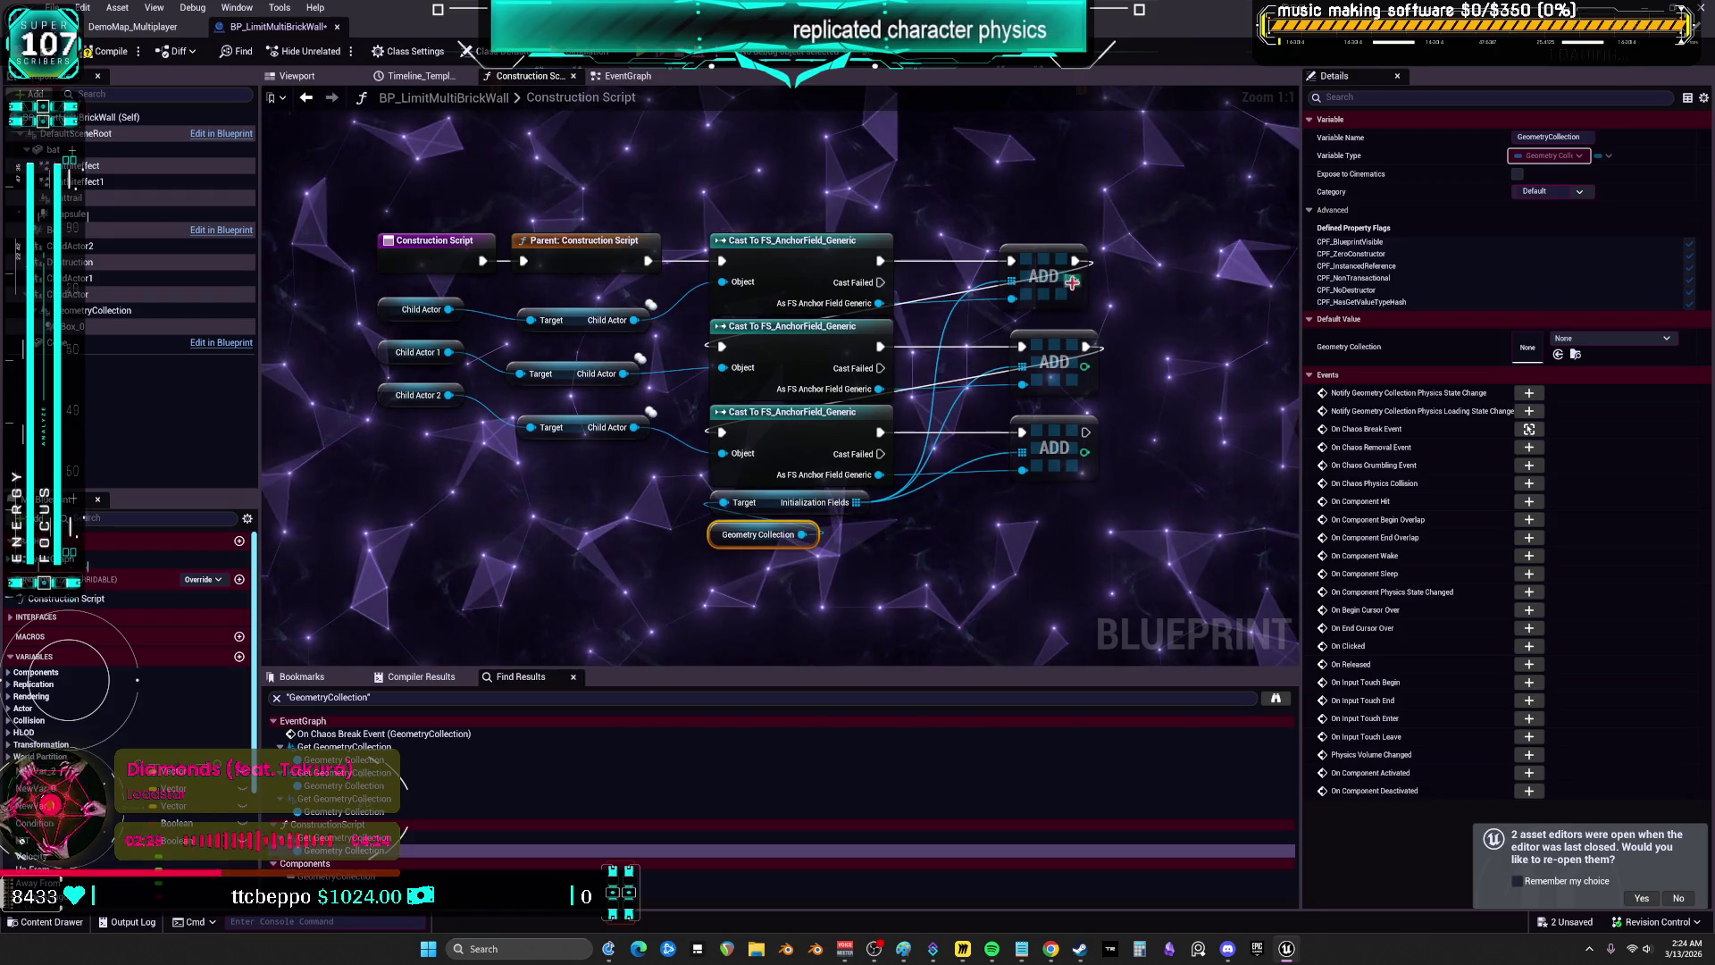
- Inspect the first ADD array node, compile BP_LimitMultiBrickWall, and show its Viewport
left_click(1041, 273)
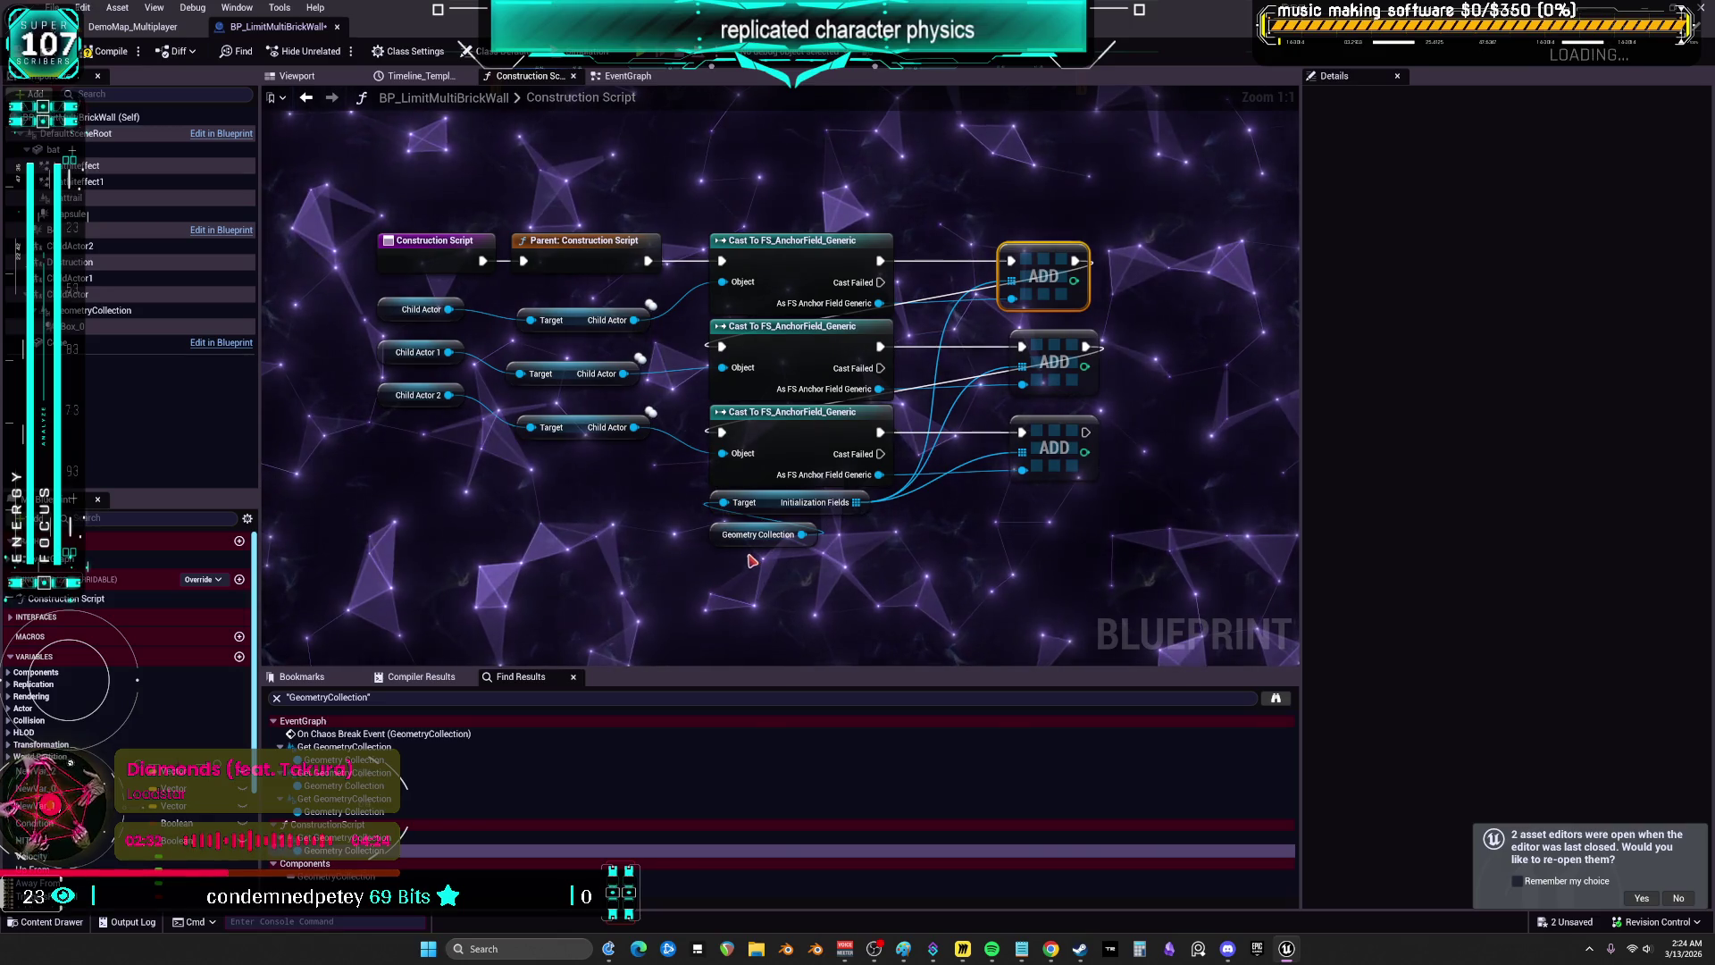
left_click(113, 54)
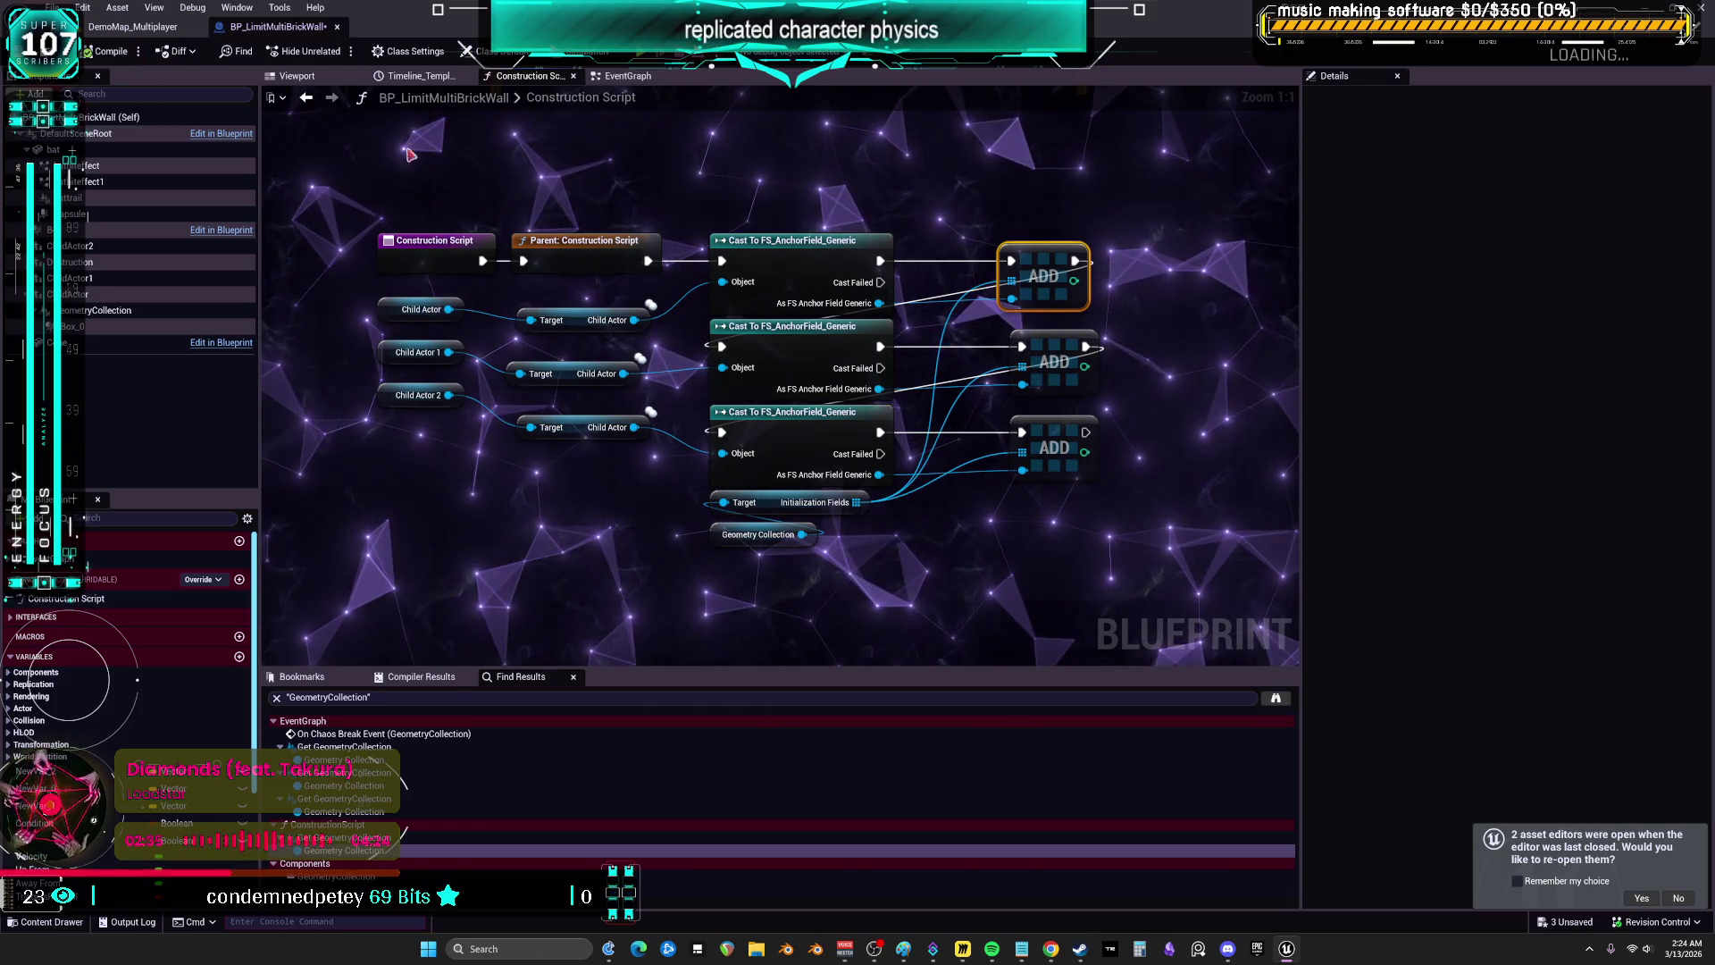
left_click(304, 78)
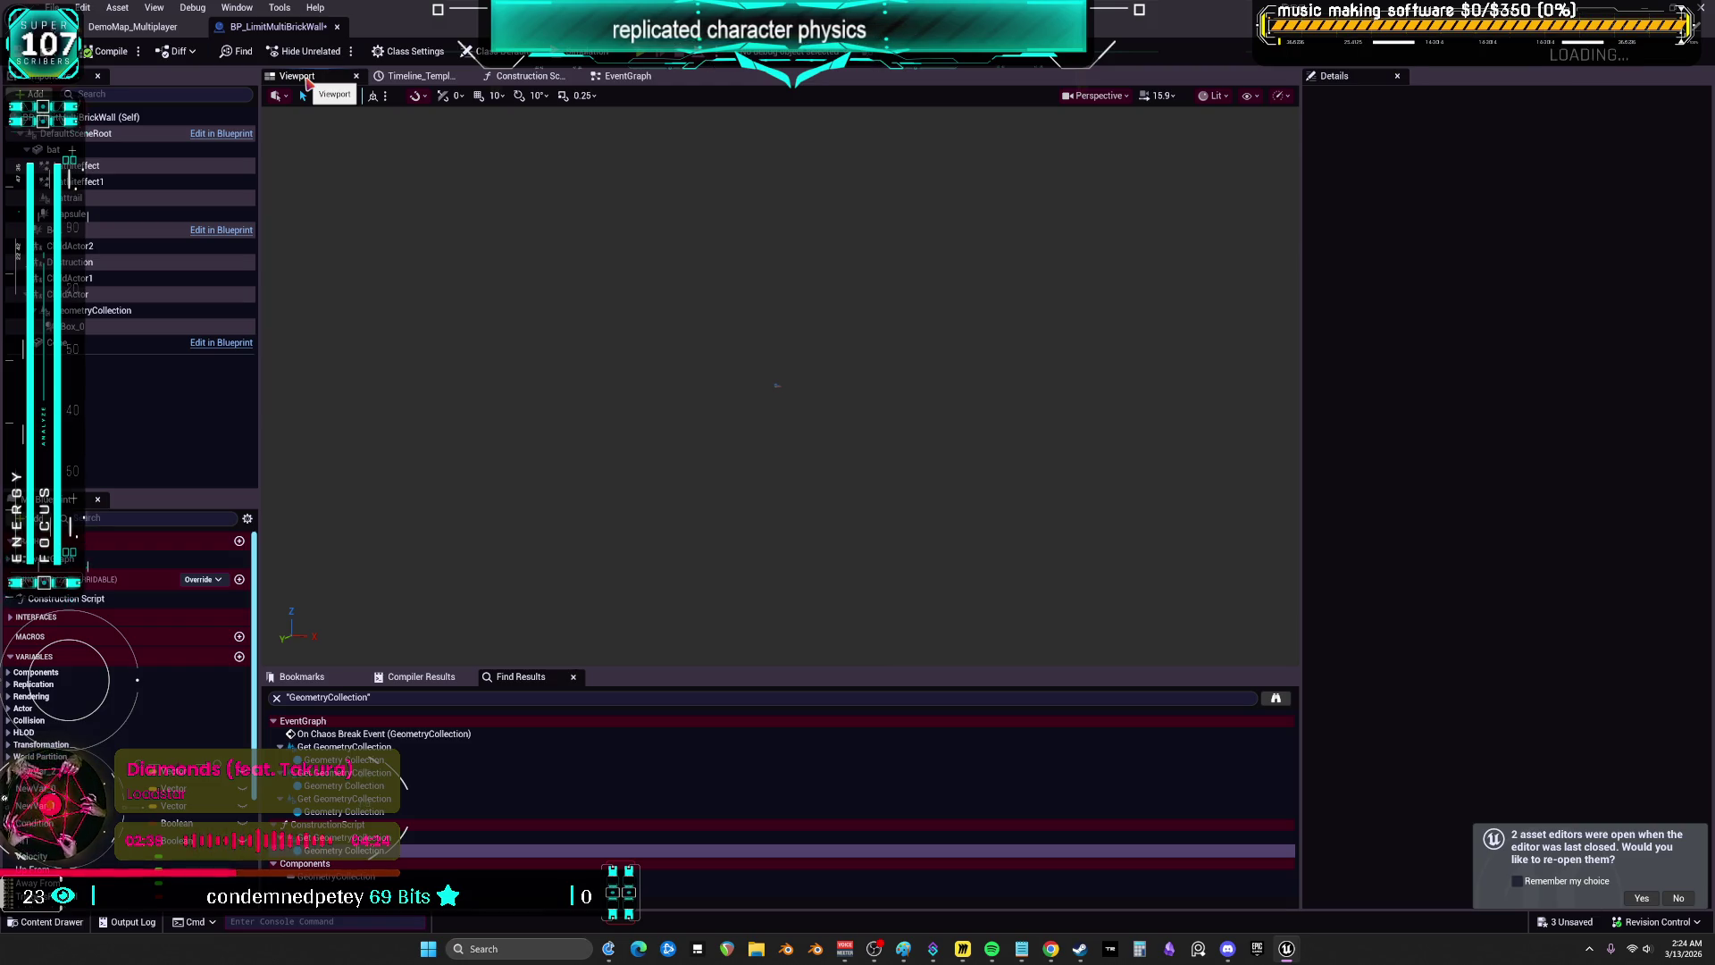
- On GeometryCollection, enable Allow Tick on Dedicated Server, Simulate Physics, Enable Gravity and Replicate Physics to Autonomous Proxy
left_click(120, 313)
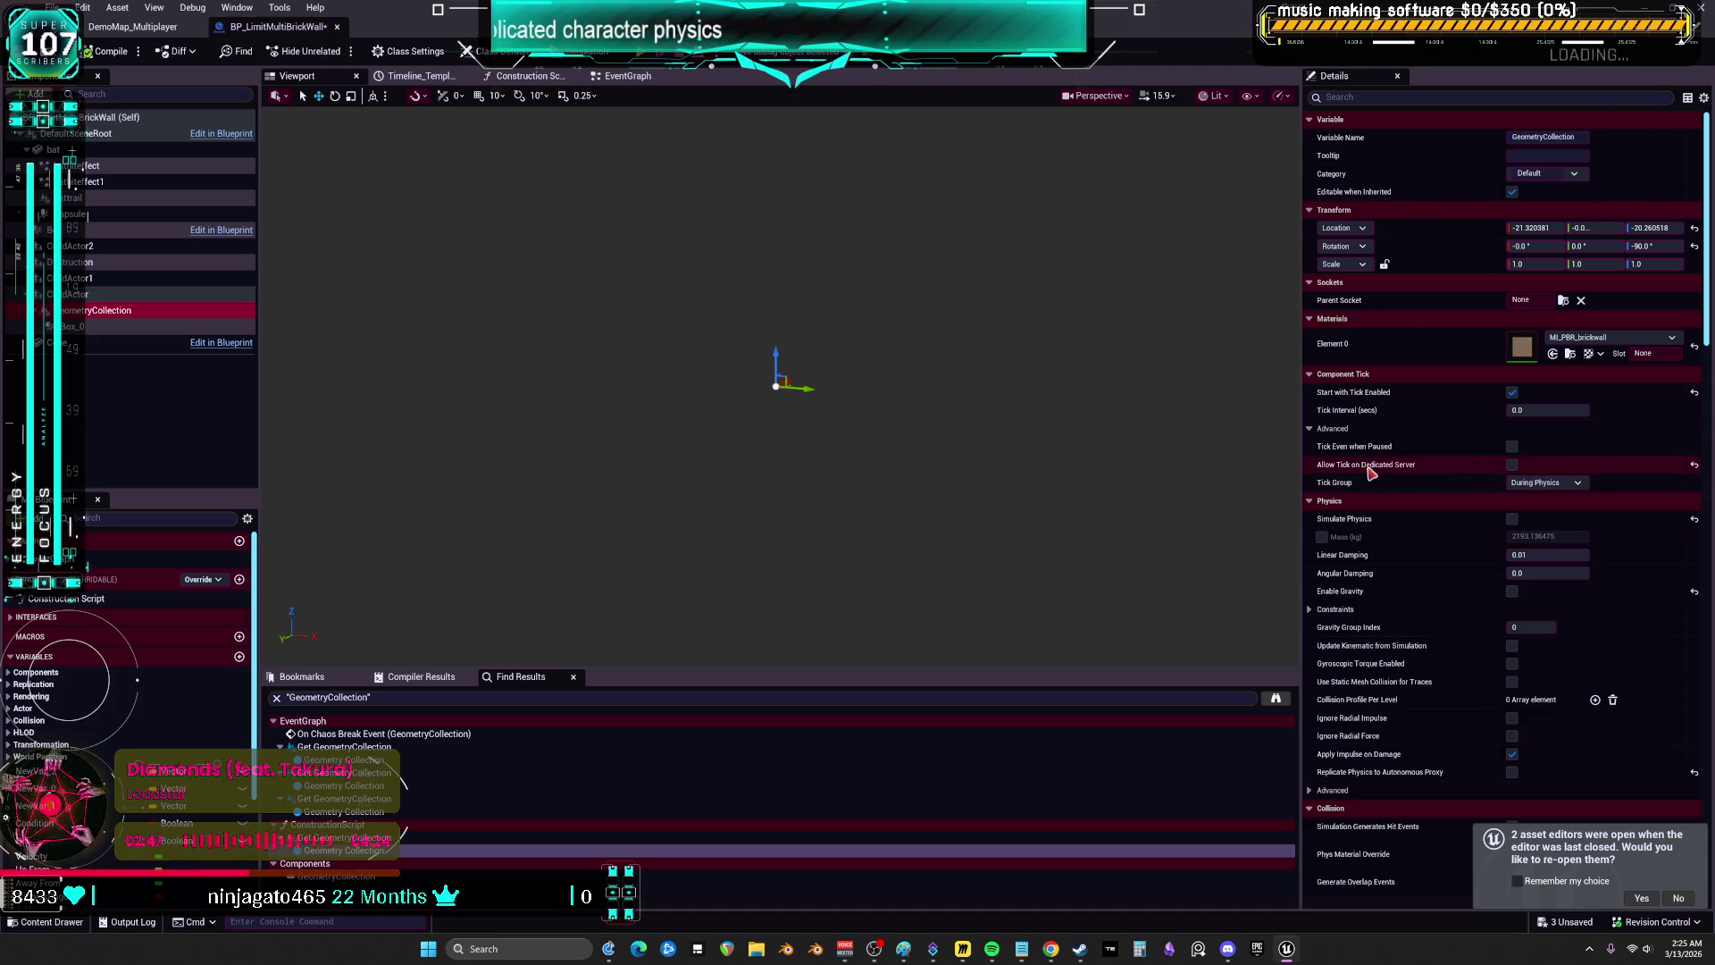
left_click(1512, 465)
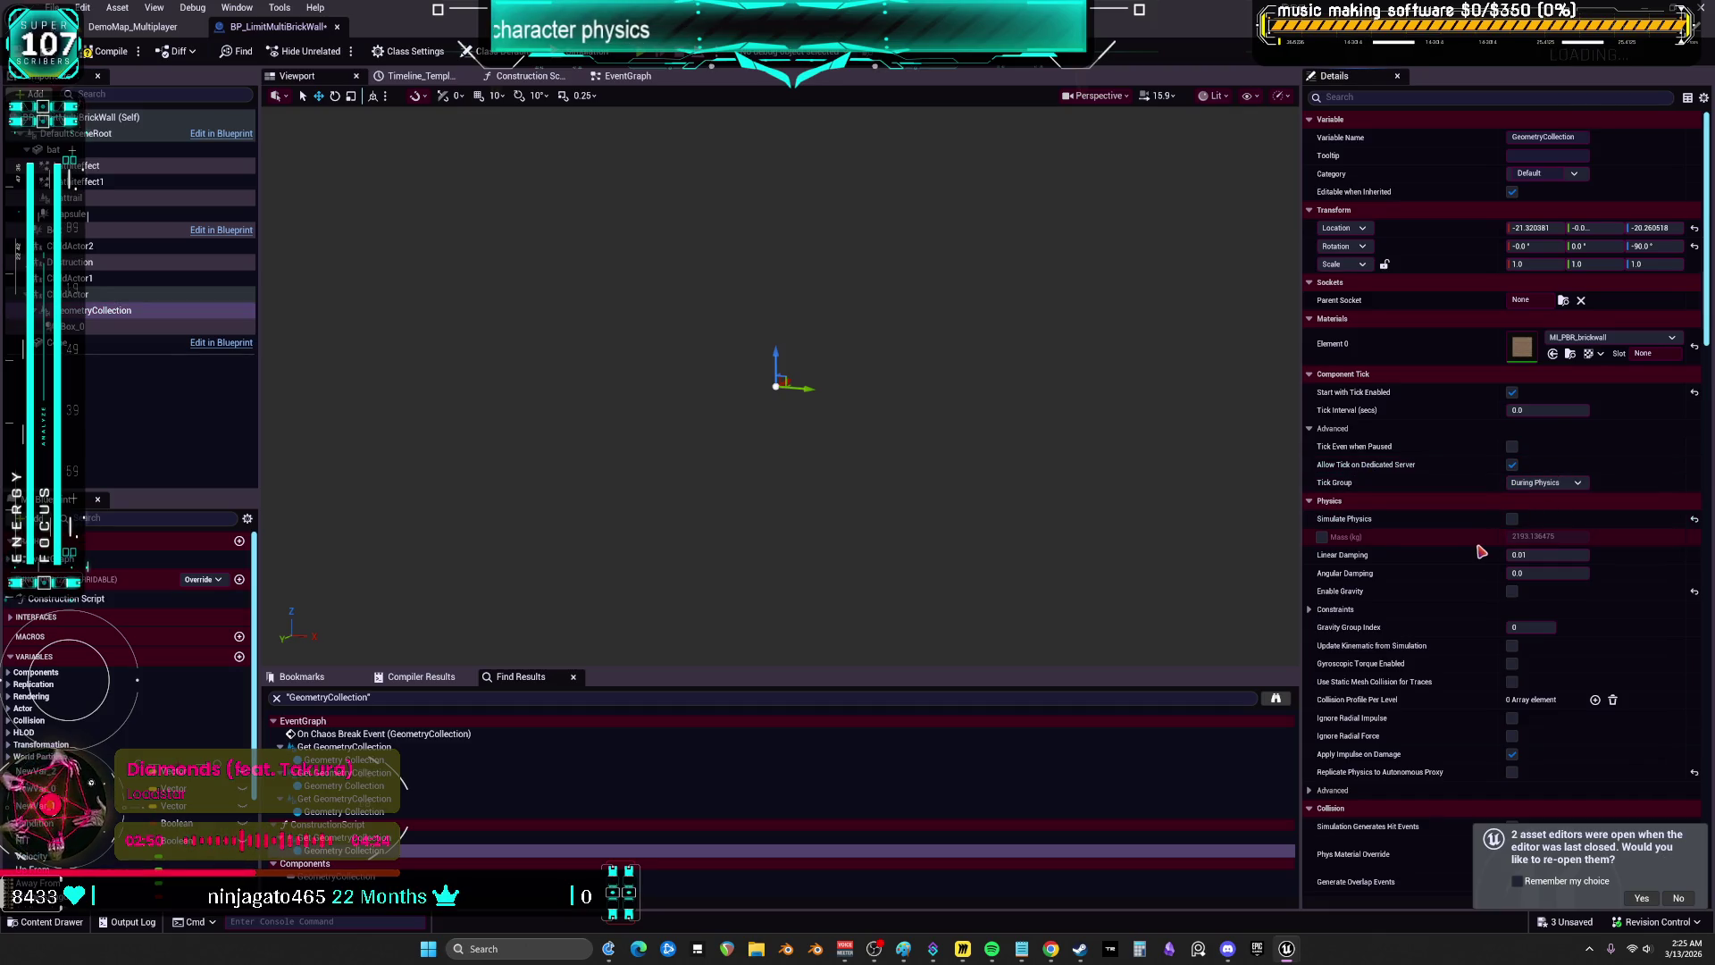
scroll(1500, 545, "down", 1)
left_click(1511, 497)
scroll(1536, 500, "down", 1)
left_click(1511, 548)
scroll(1541, 551, "down", 2)
scroll(1537, 544, "down", 2)
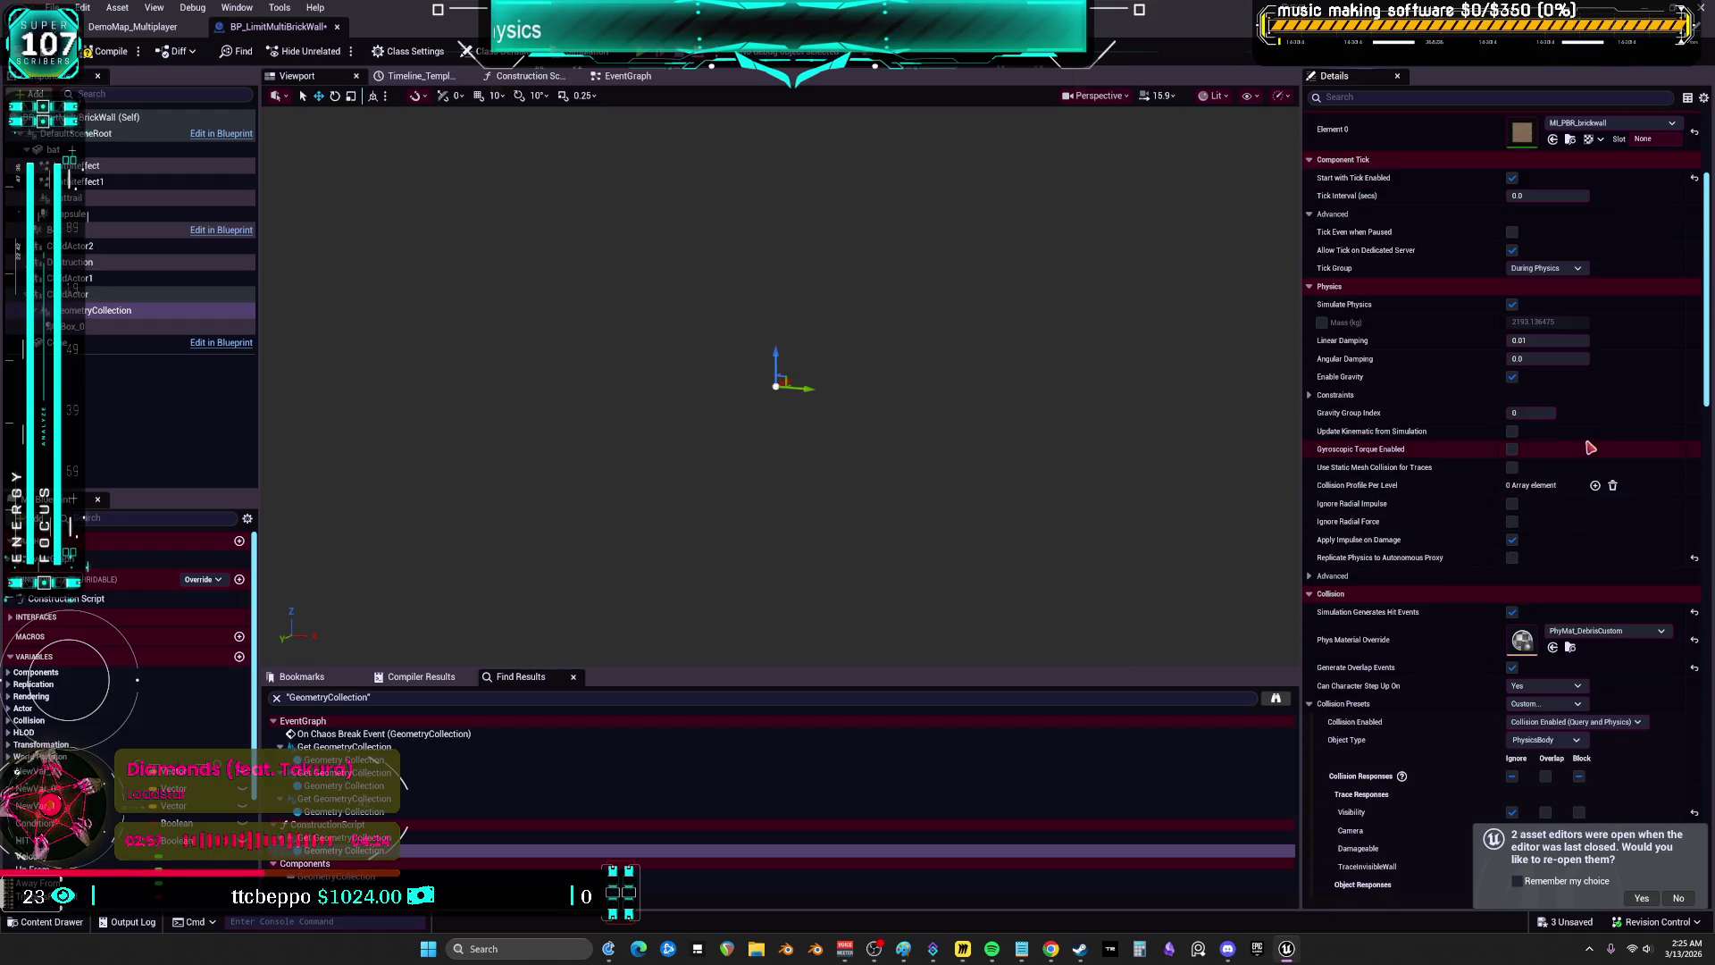
left_click(1692, 562)
- Check the collision Object Type options and keep it set to PhysicsBody
scroll(1610, 536, "down", 3)
scroll(1598, 518, "down", 1)
scroll(1586, 487, "down", 3)
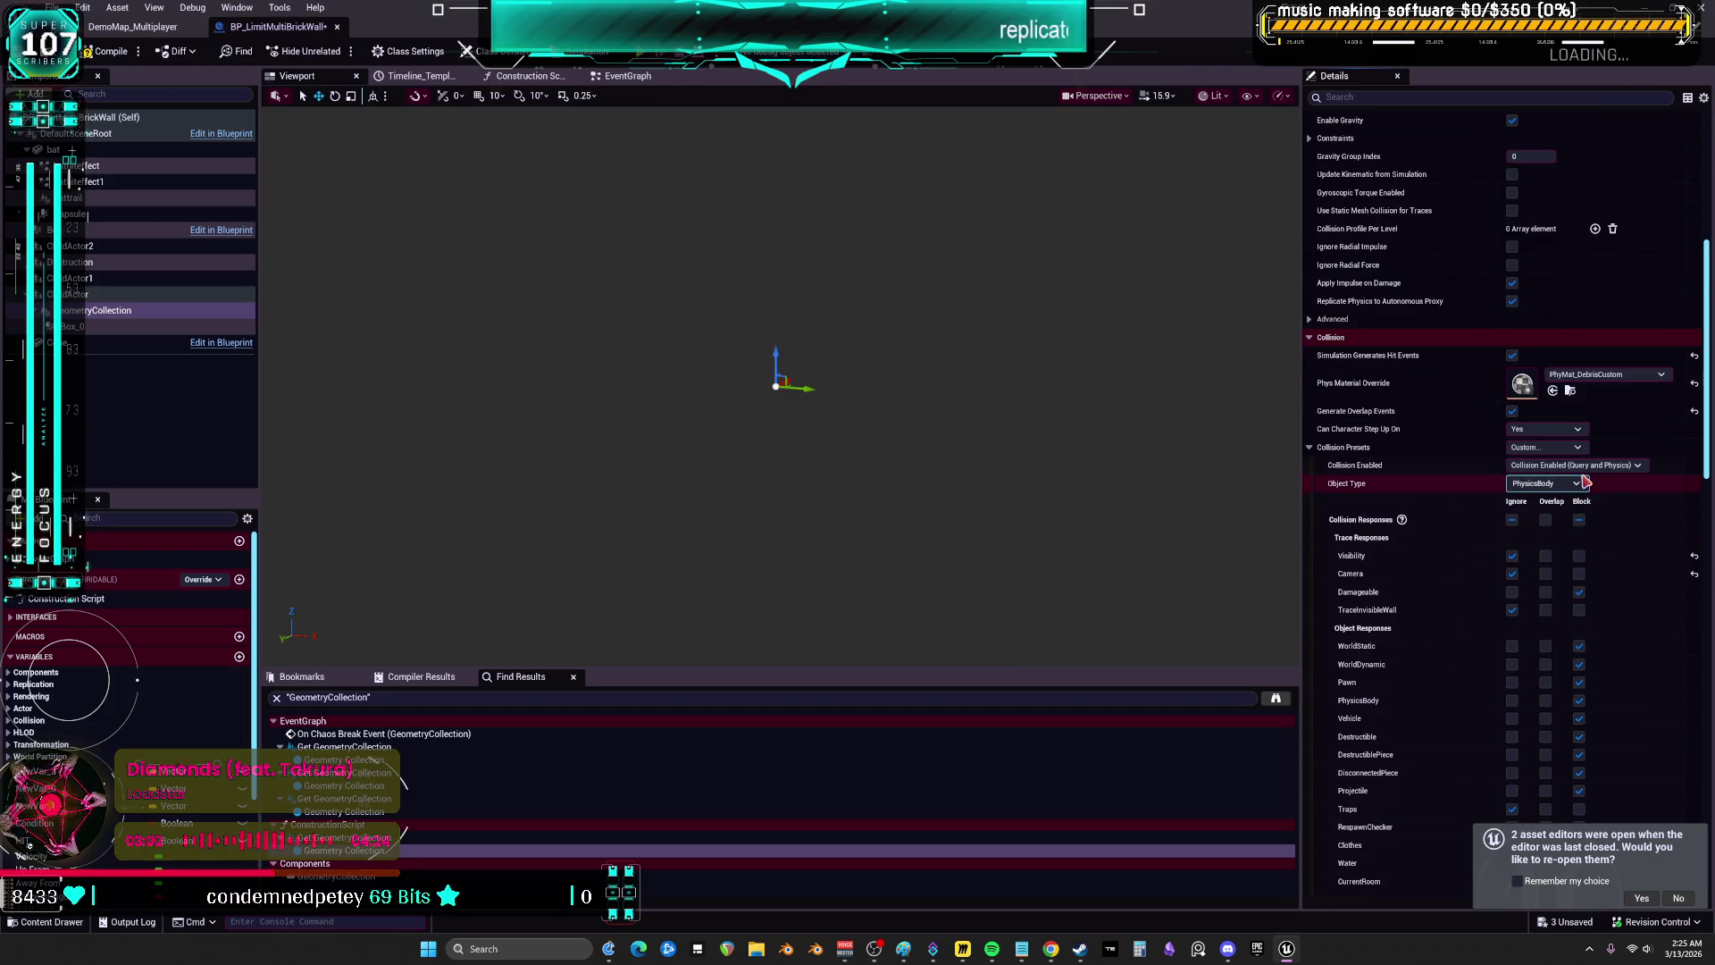
left_click(1583, 483)
left_click(1579, 489)
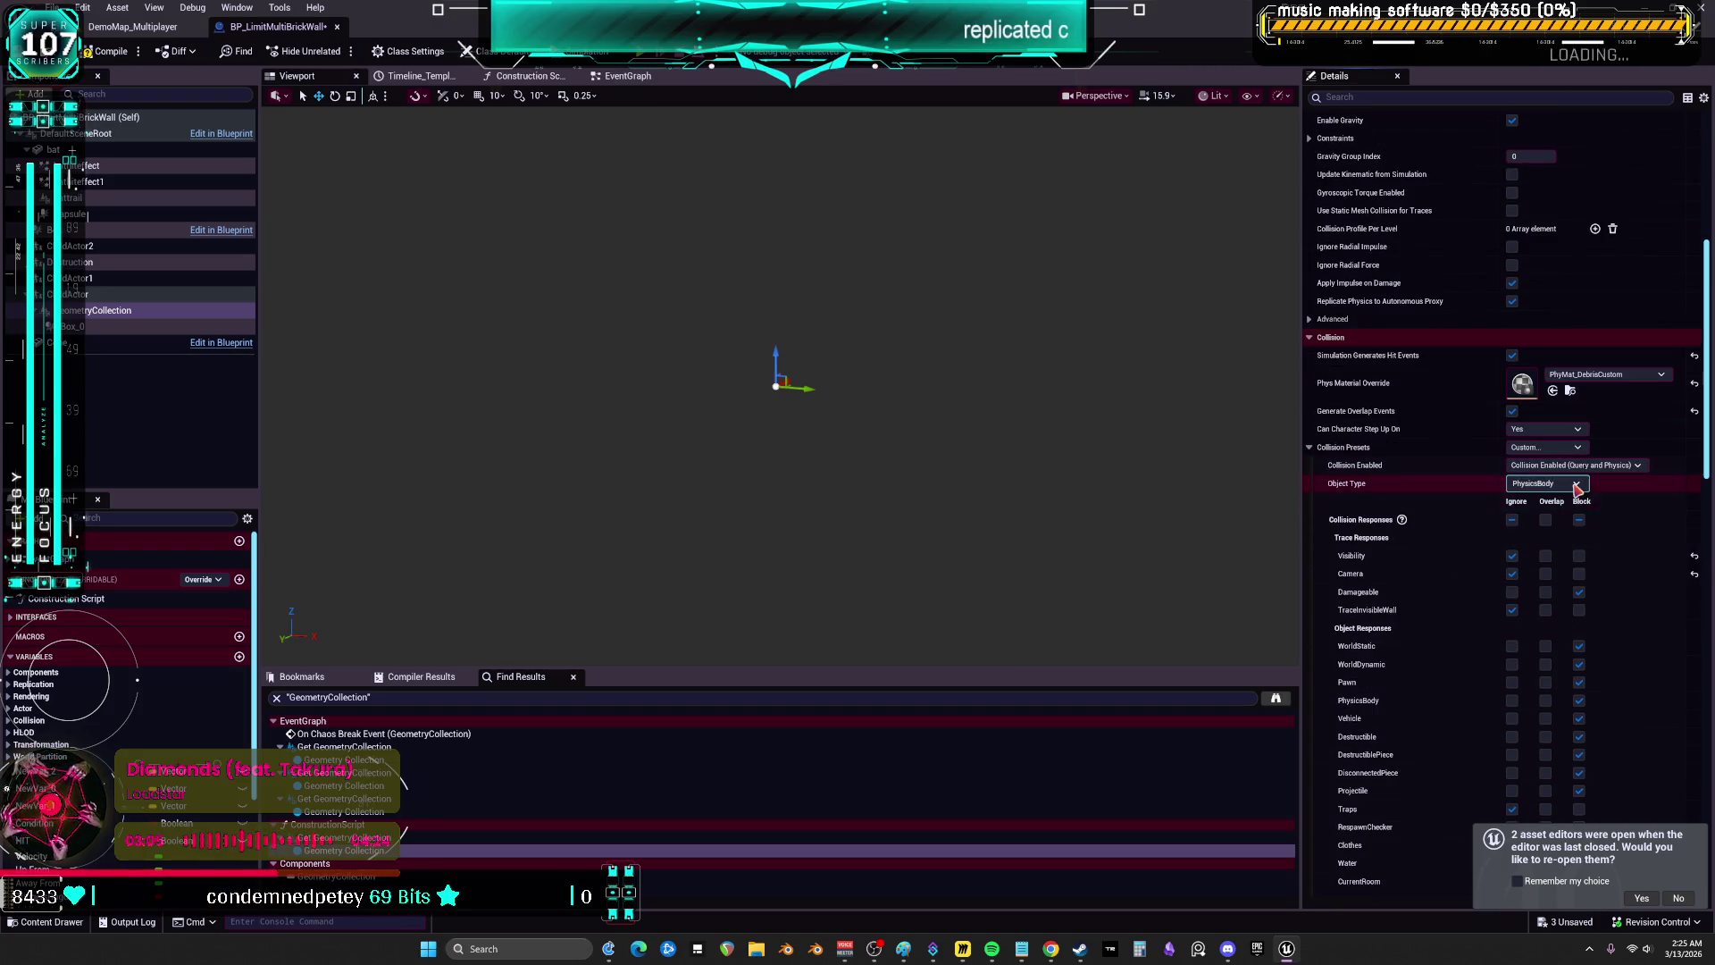
left_click(1577, 486)
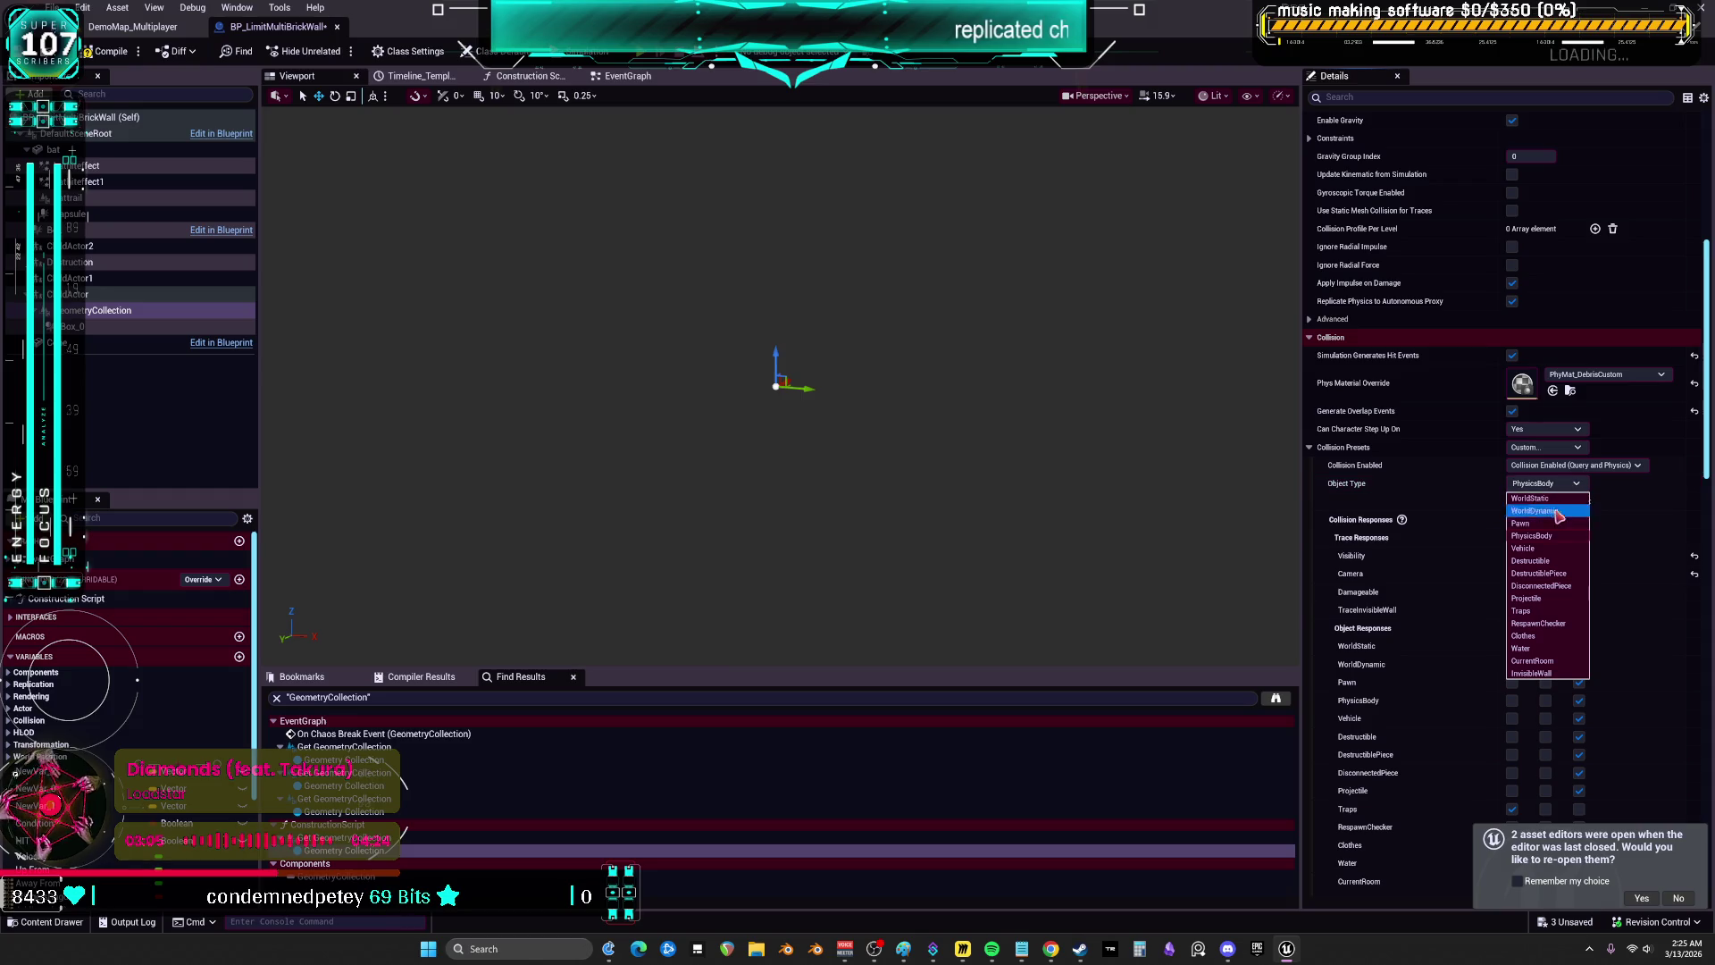
left_click(1418, 504)
scroll(1594, 493, "down", 2)
scroll(1598, 490, "down", 1)
scroll(1599, 491, "down", 6)
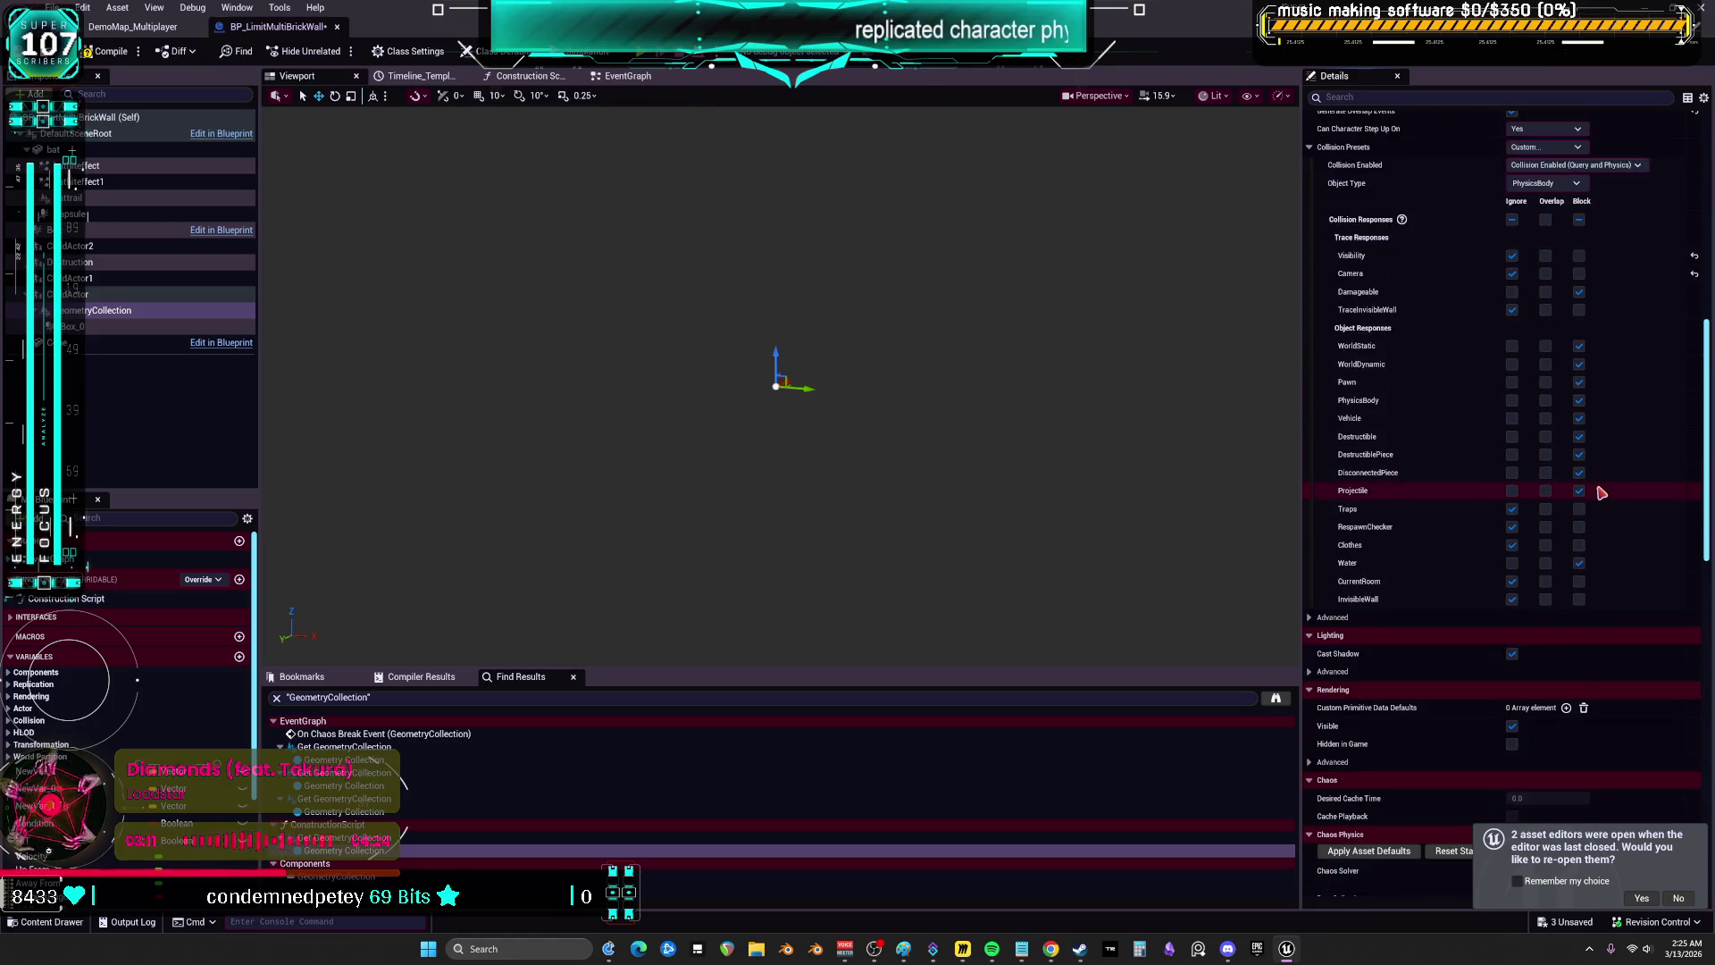
- Expand the Chaos Physics subsections: events, initial velocity, collisions, removal, damage and general settings
scroll(1598, 492, "down", 10)
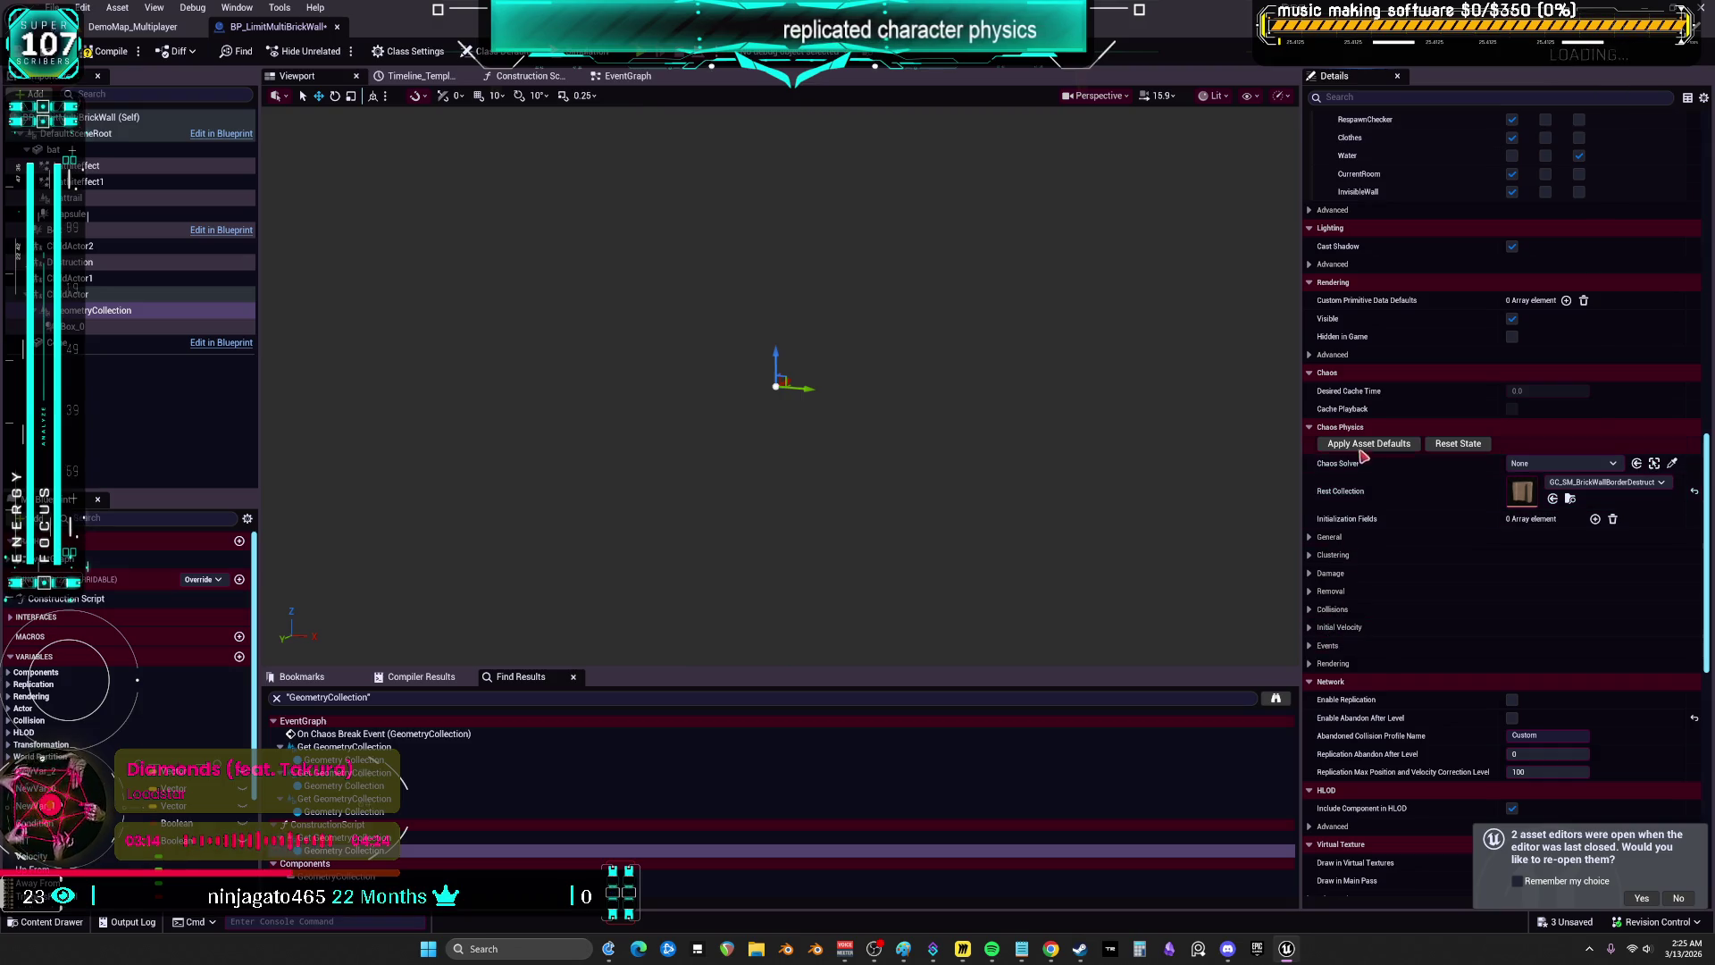
left_click(1310, 644)
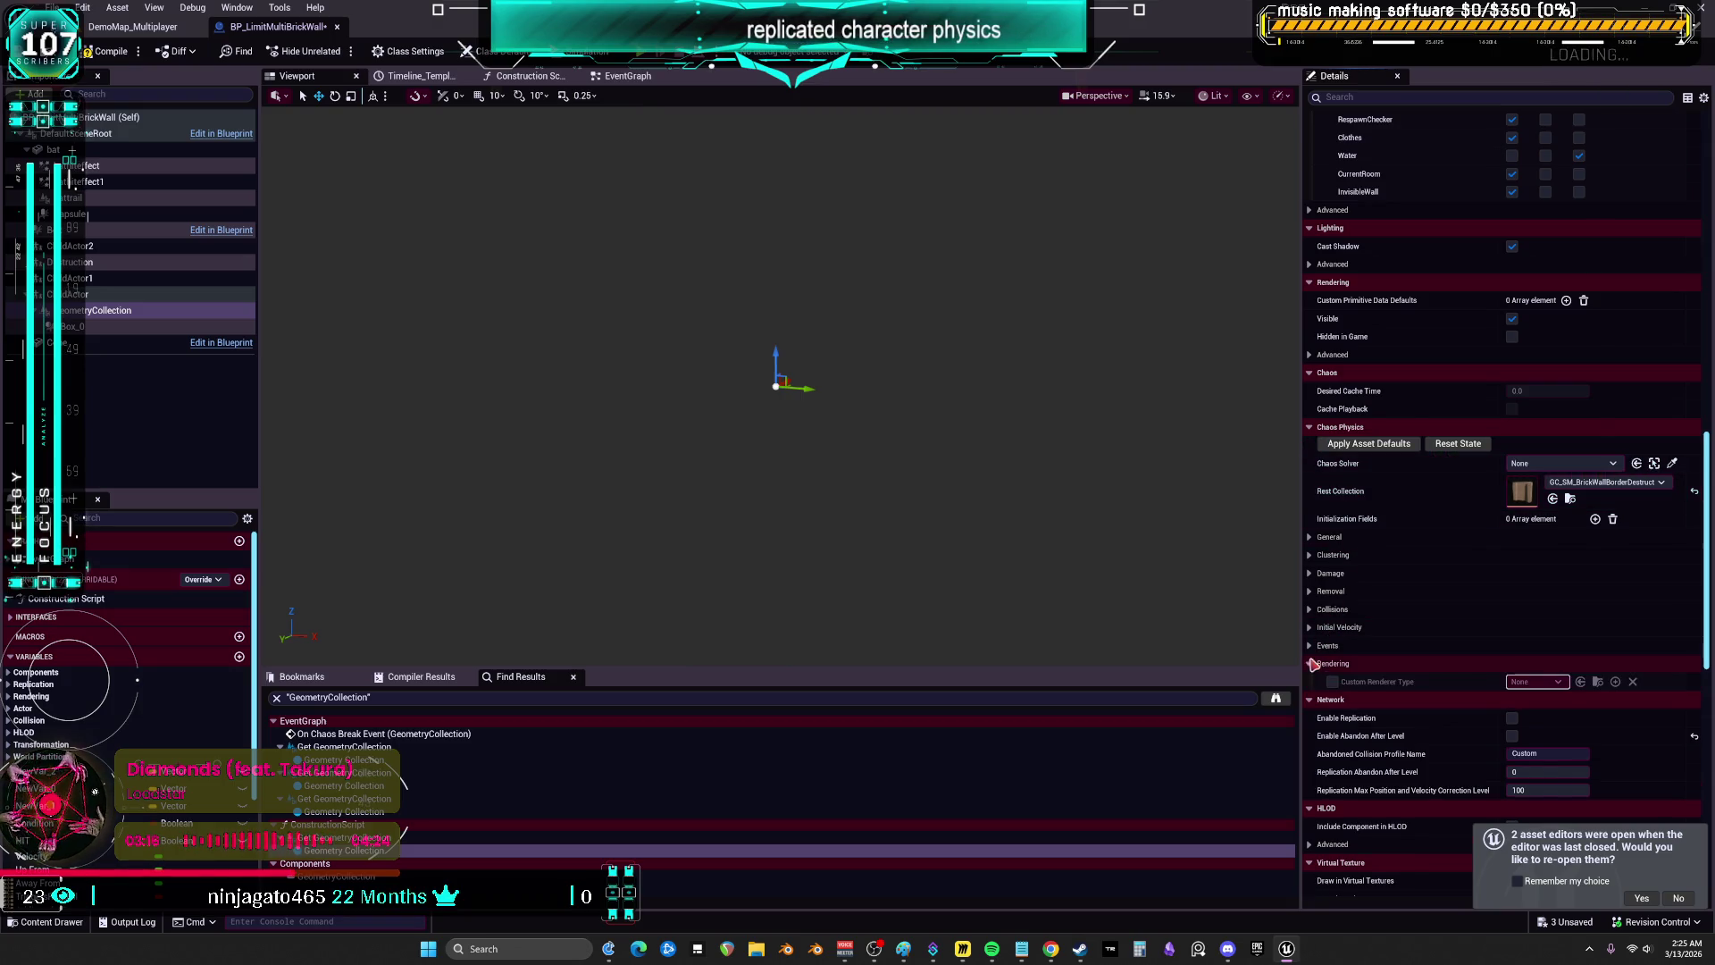
left_click(1309, 627)
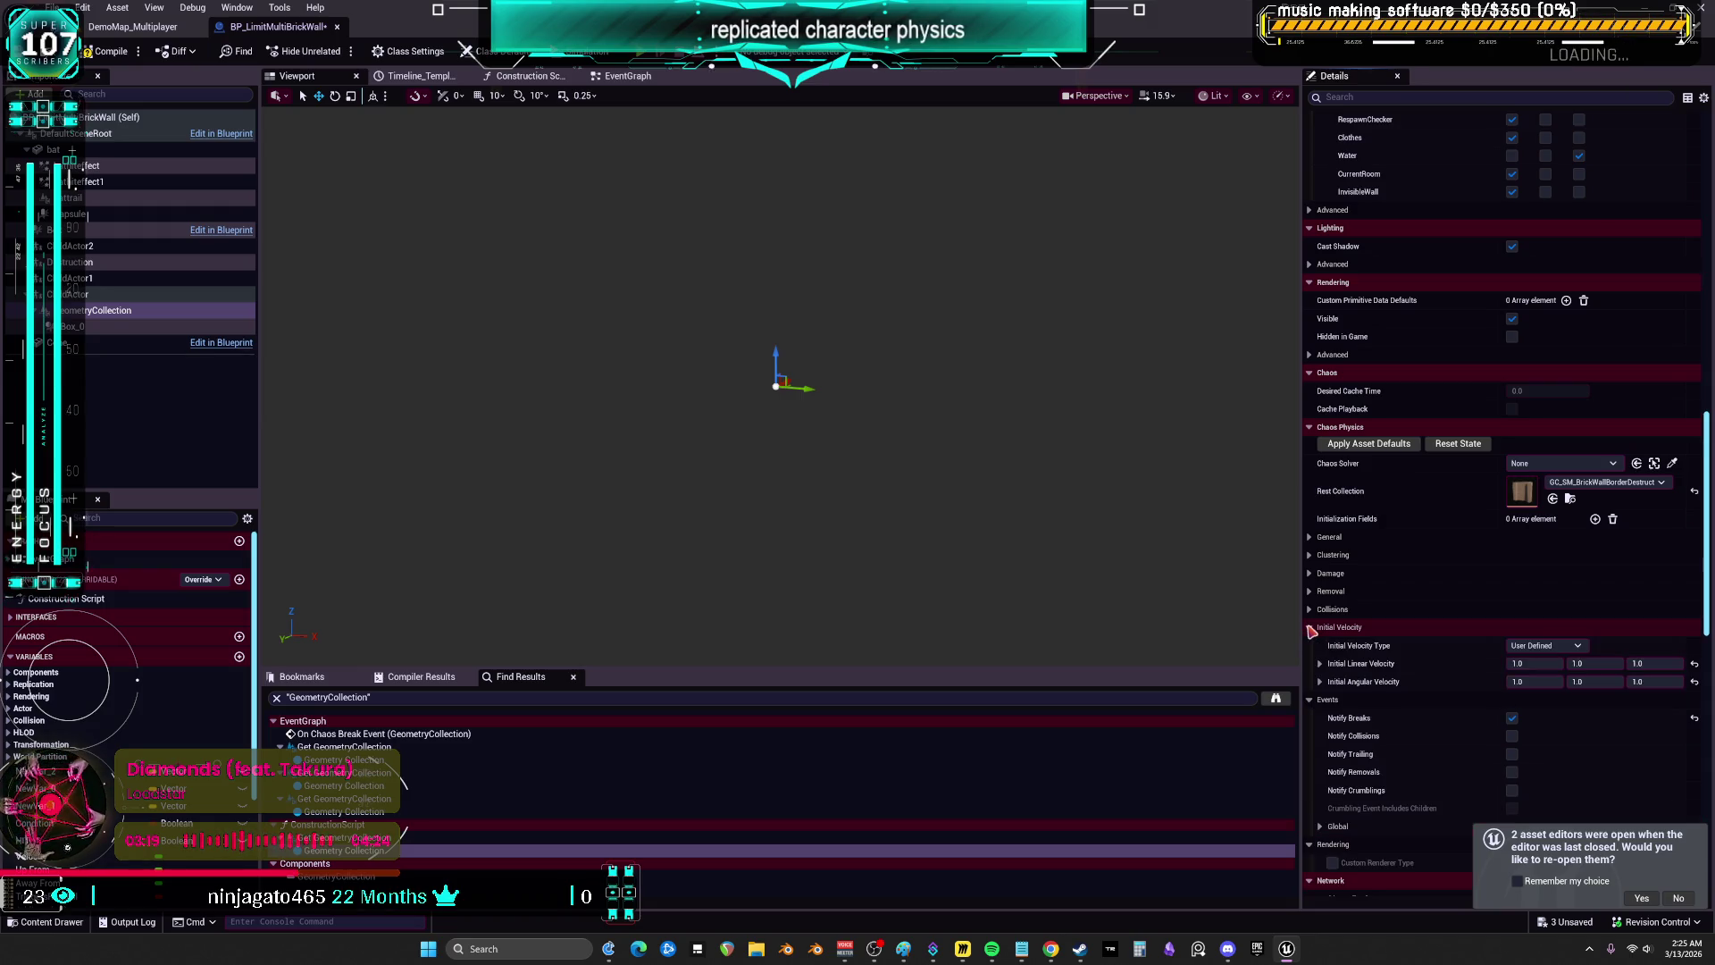
left_click(1309, 610)
left_click(1310, 590)
left_click(1309, 573)
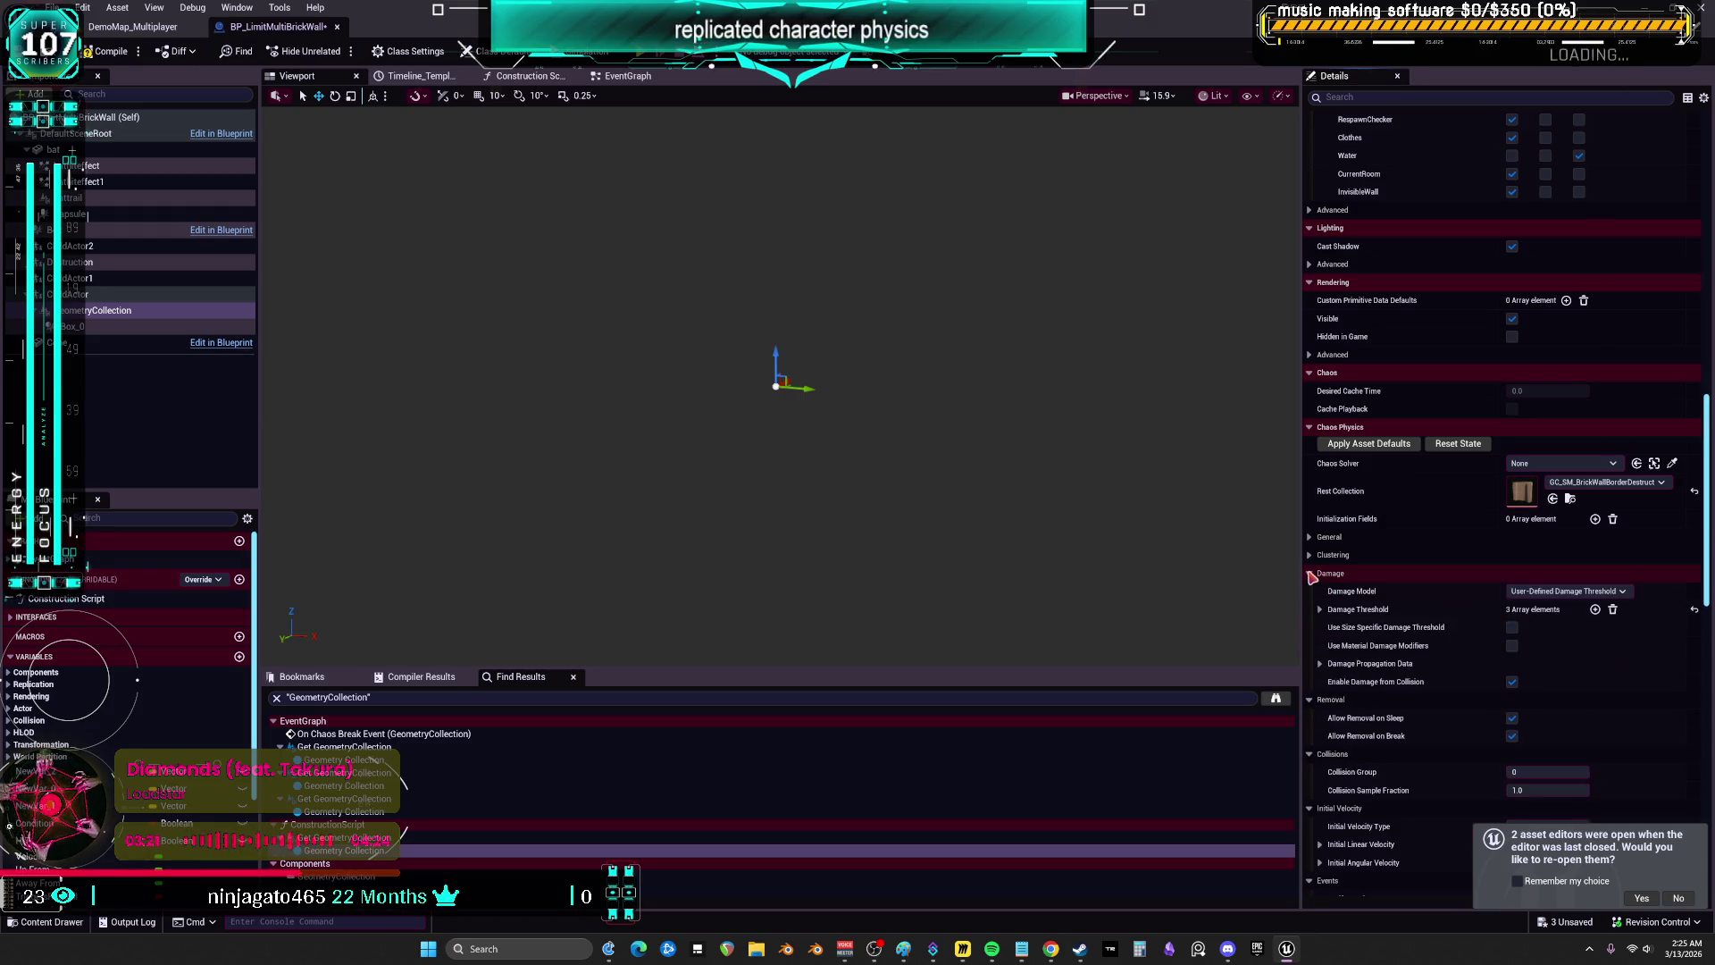
left_click(1309, 554)
left_click(1309, 554)
left_click(1310, 537)
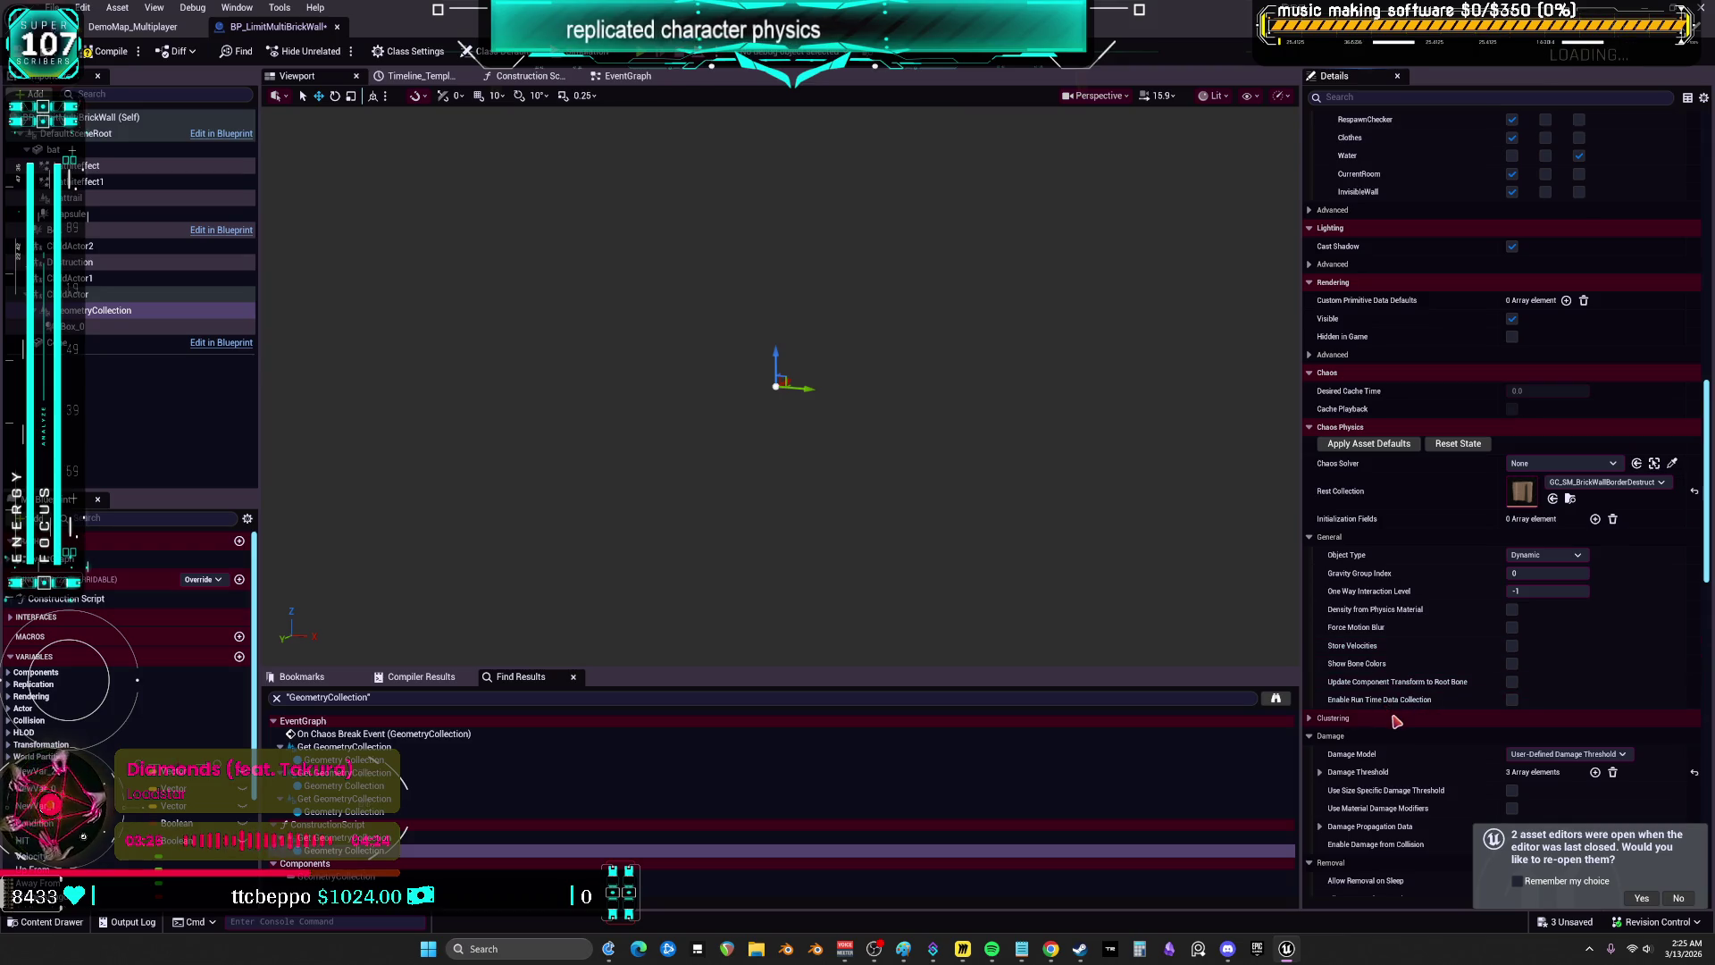
scroll(1407, 715, "down", 15)
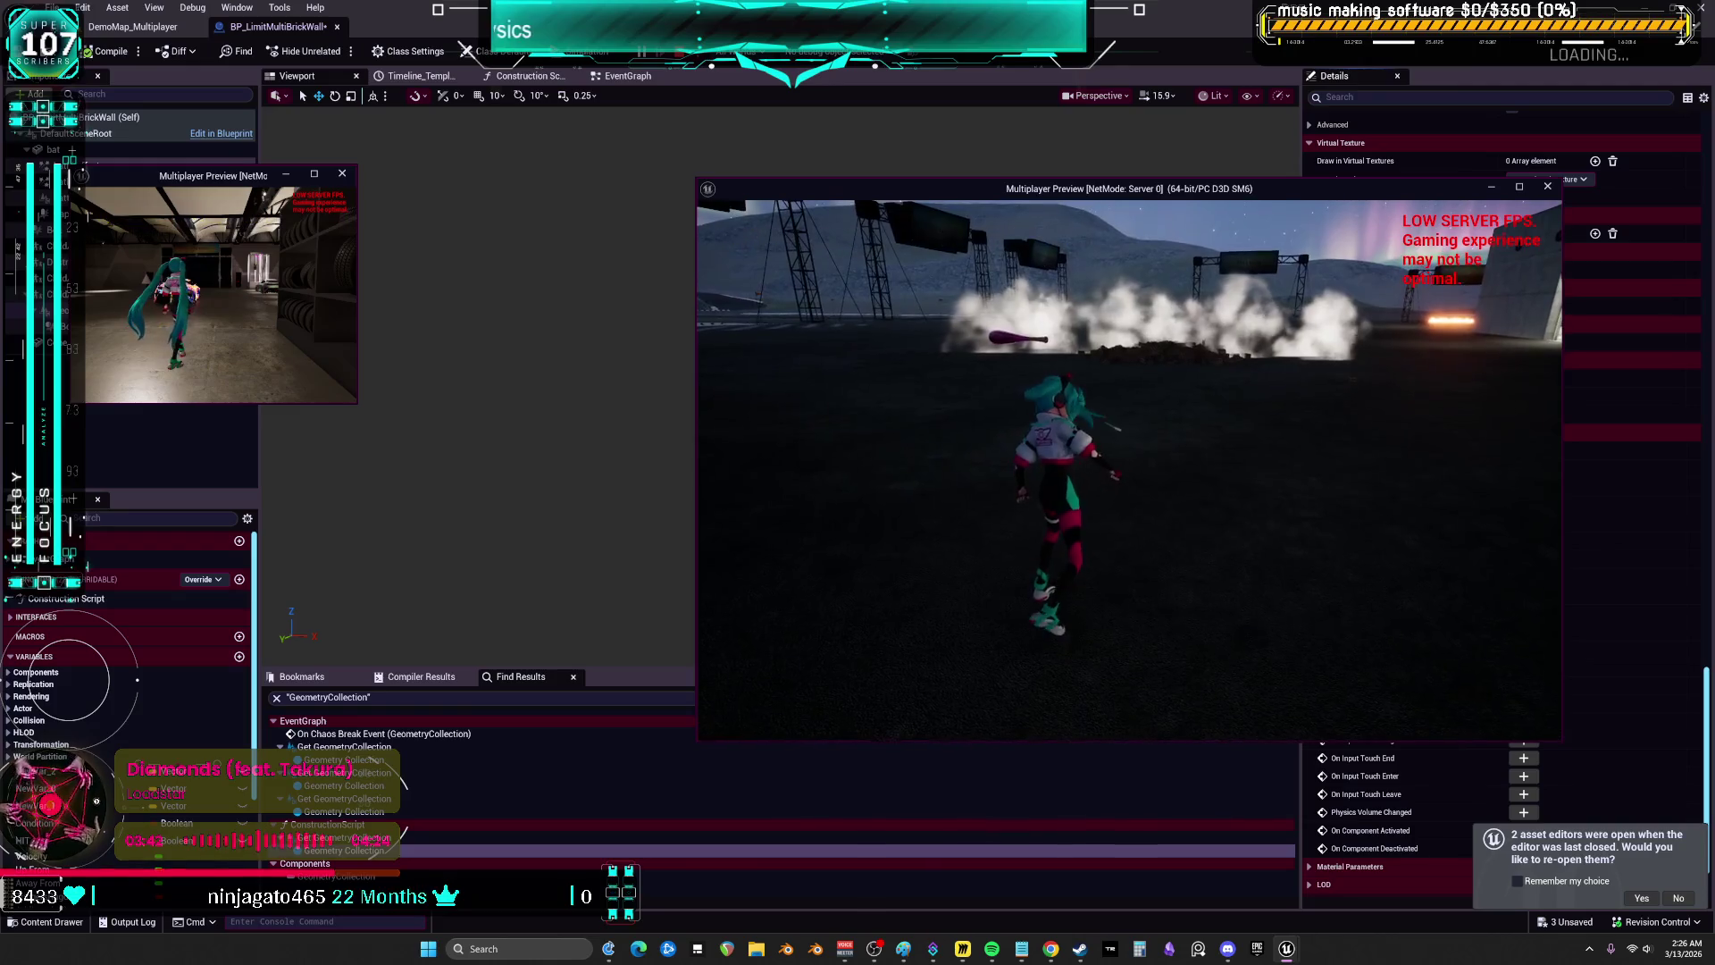
- Stop the multiplayer play session, close the Message Log, and return to the blueprint Viewport
key("Escape")
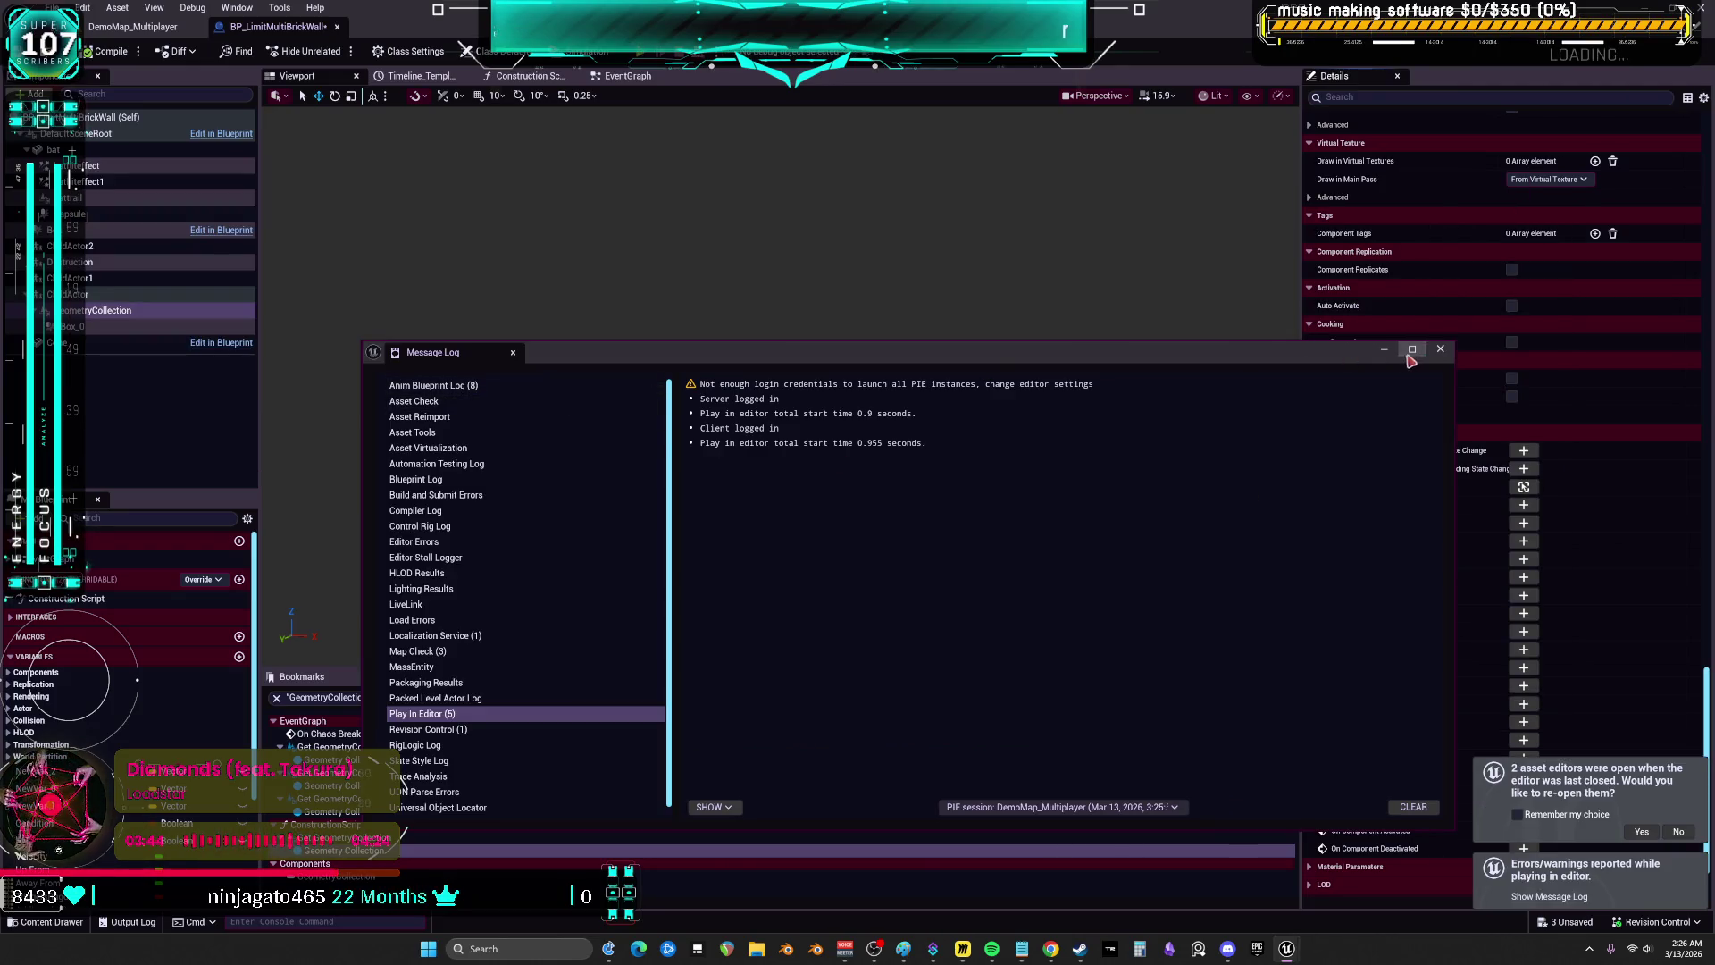
left_click(1436, 353)
left_click(616, 76)
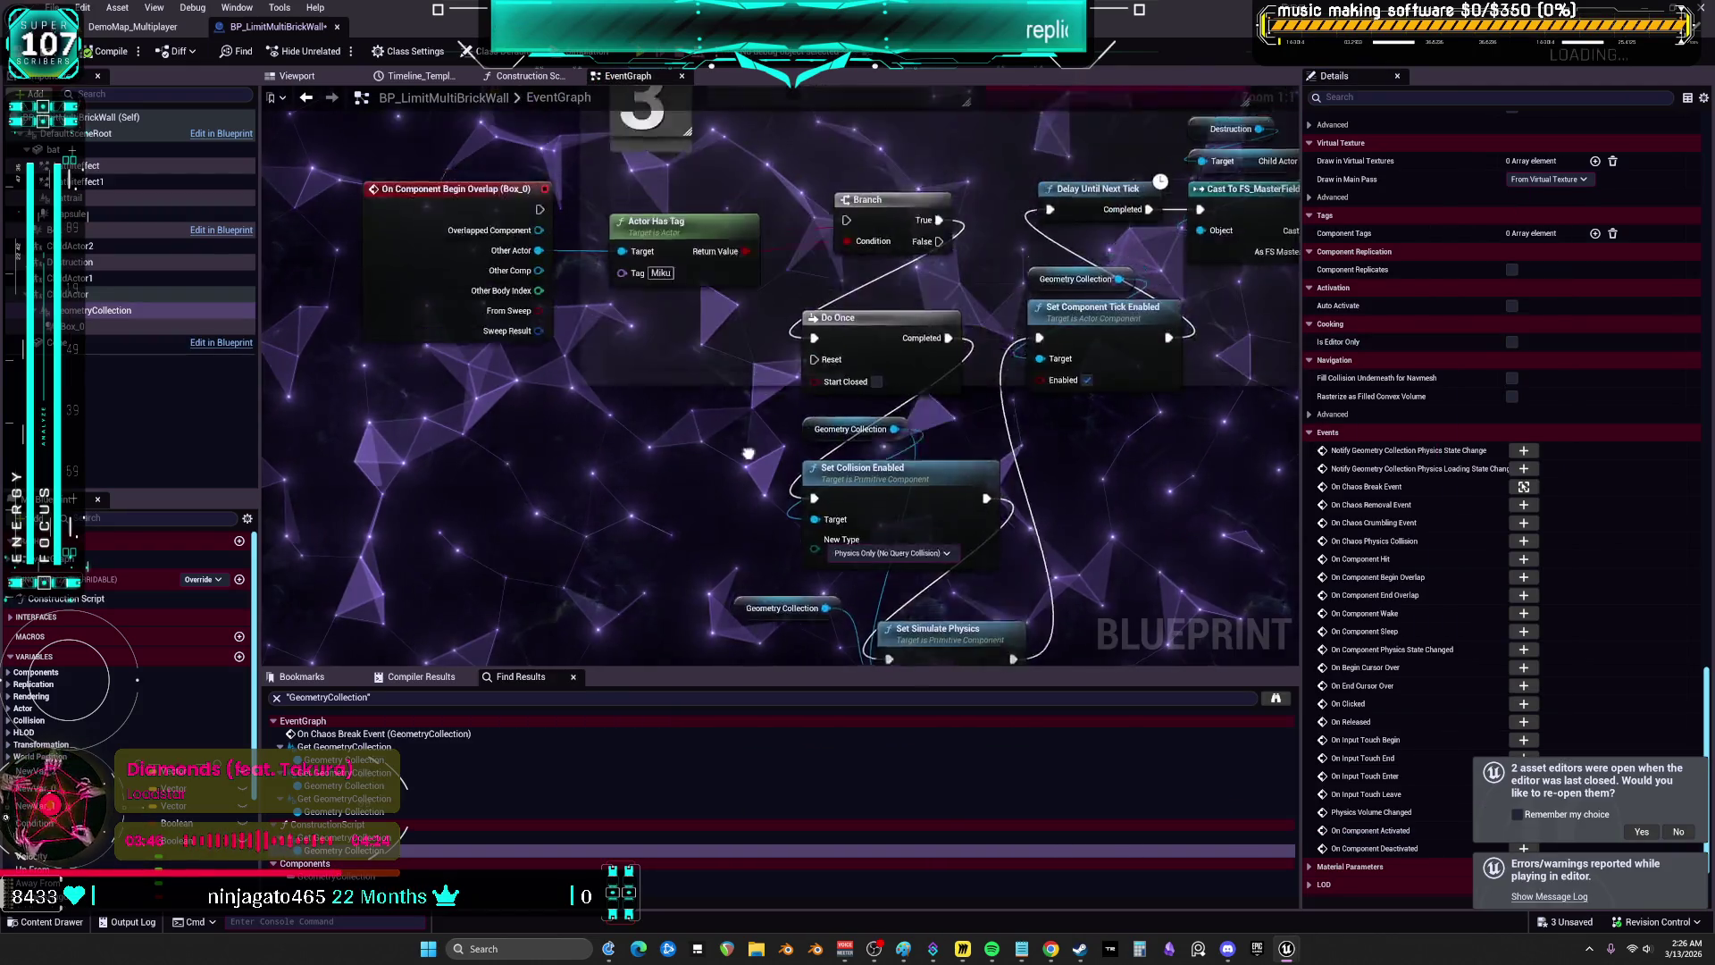
left_click(297, 76)
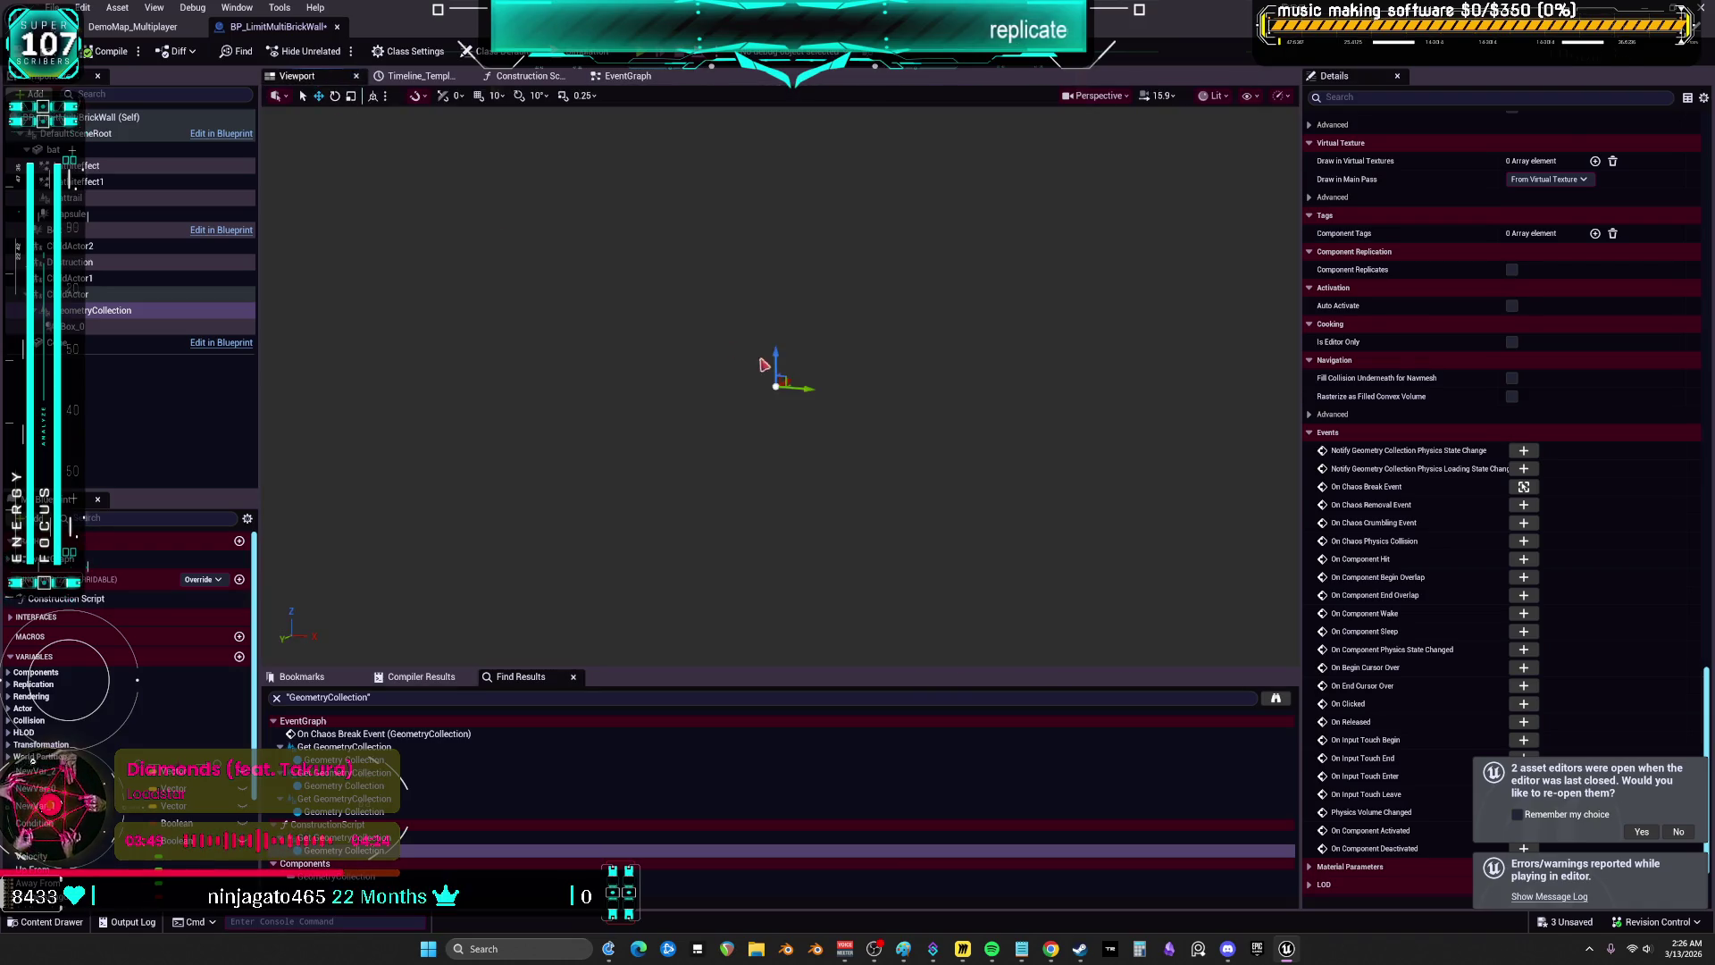
- Switch BP_LimitMultiBrickWall to its EventGraph to view the break logic
left_click(626, 78)
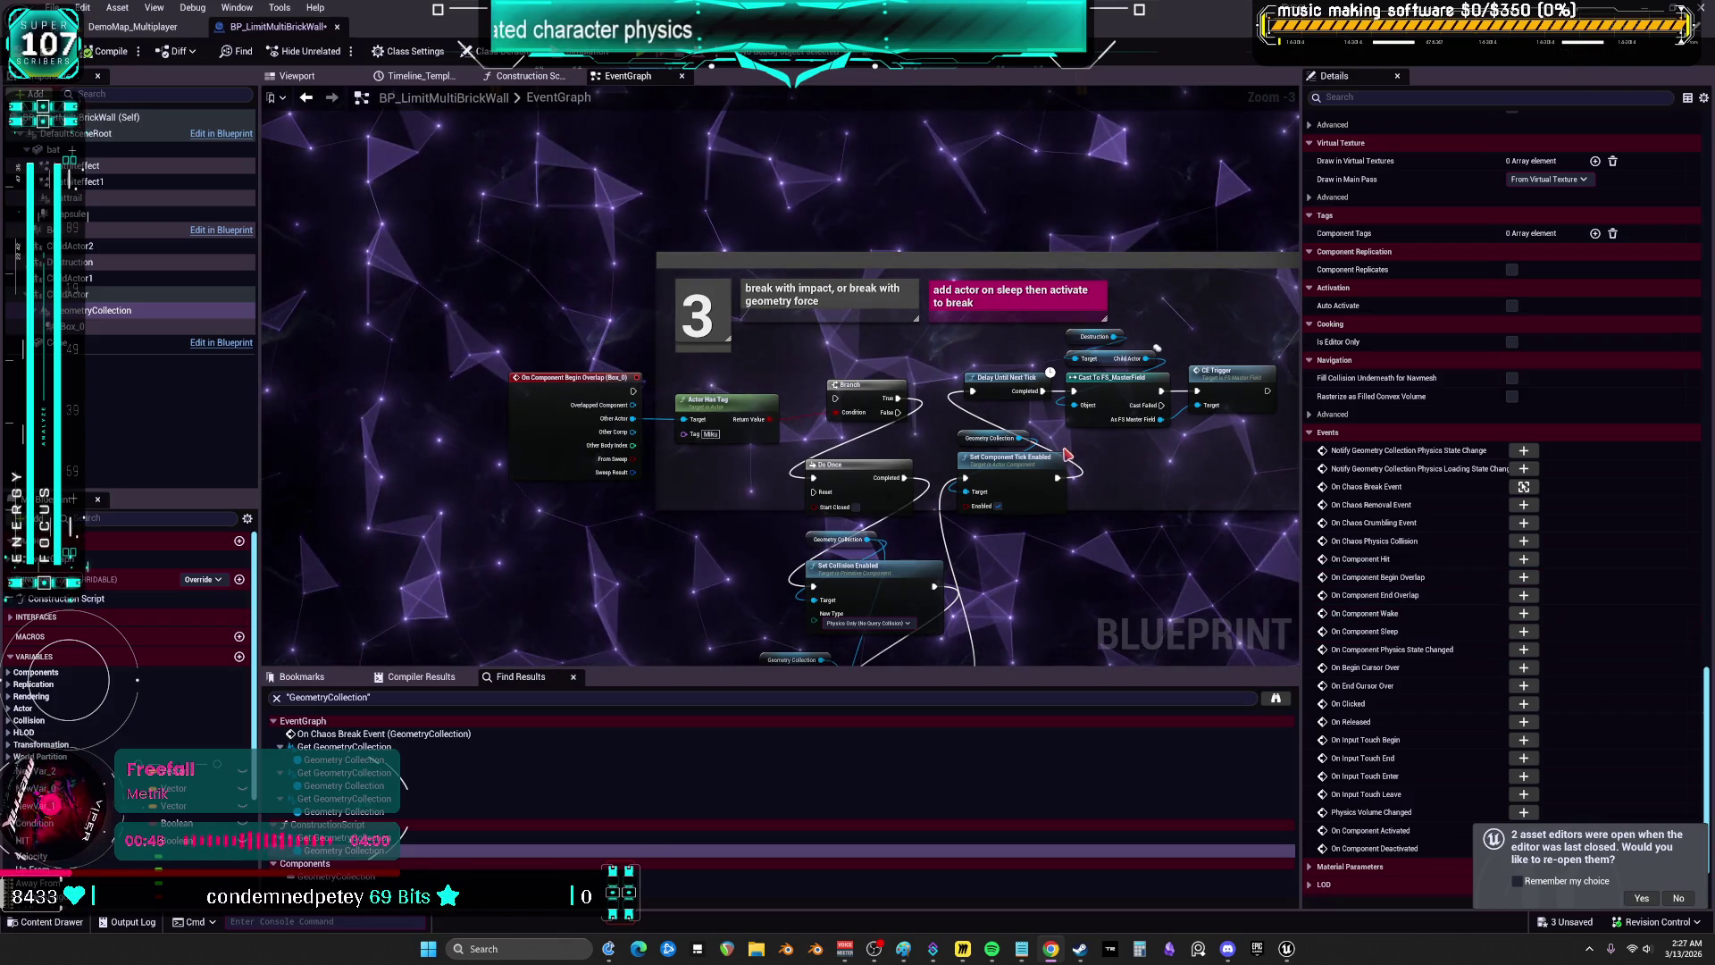
mouse_move(1082, 221)
left_mouse_down()
mouse_move(1089, 257)
mouse_move(893, 259)
mouse_move(995, 311)
mouse_move(1104, 285)
left_mouse_up()
scroll(1076, 295, "down", 5)
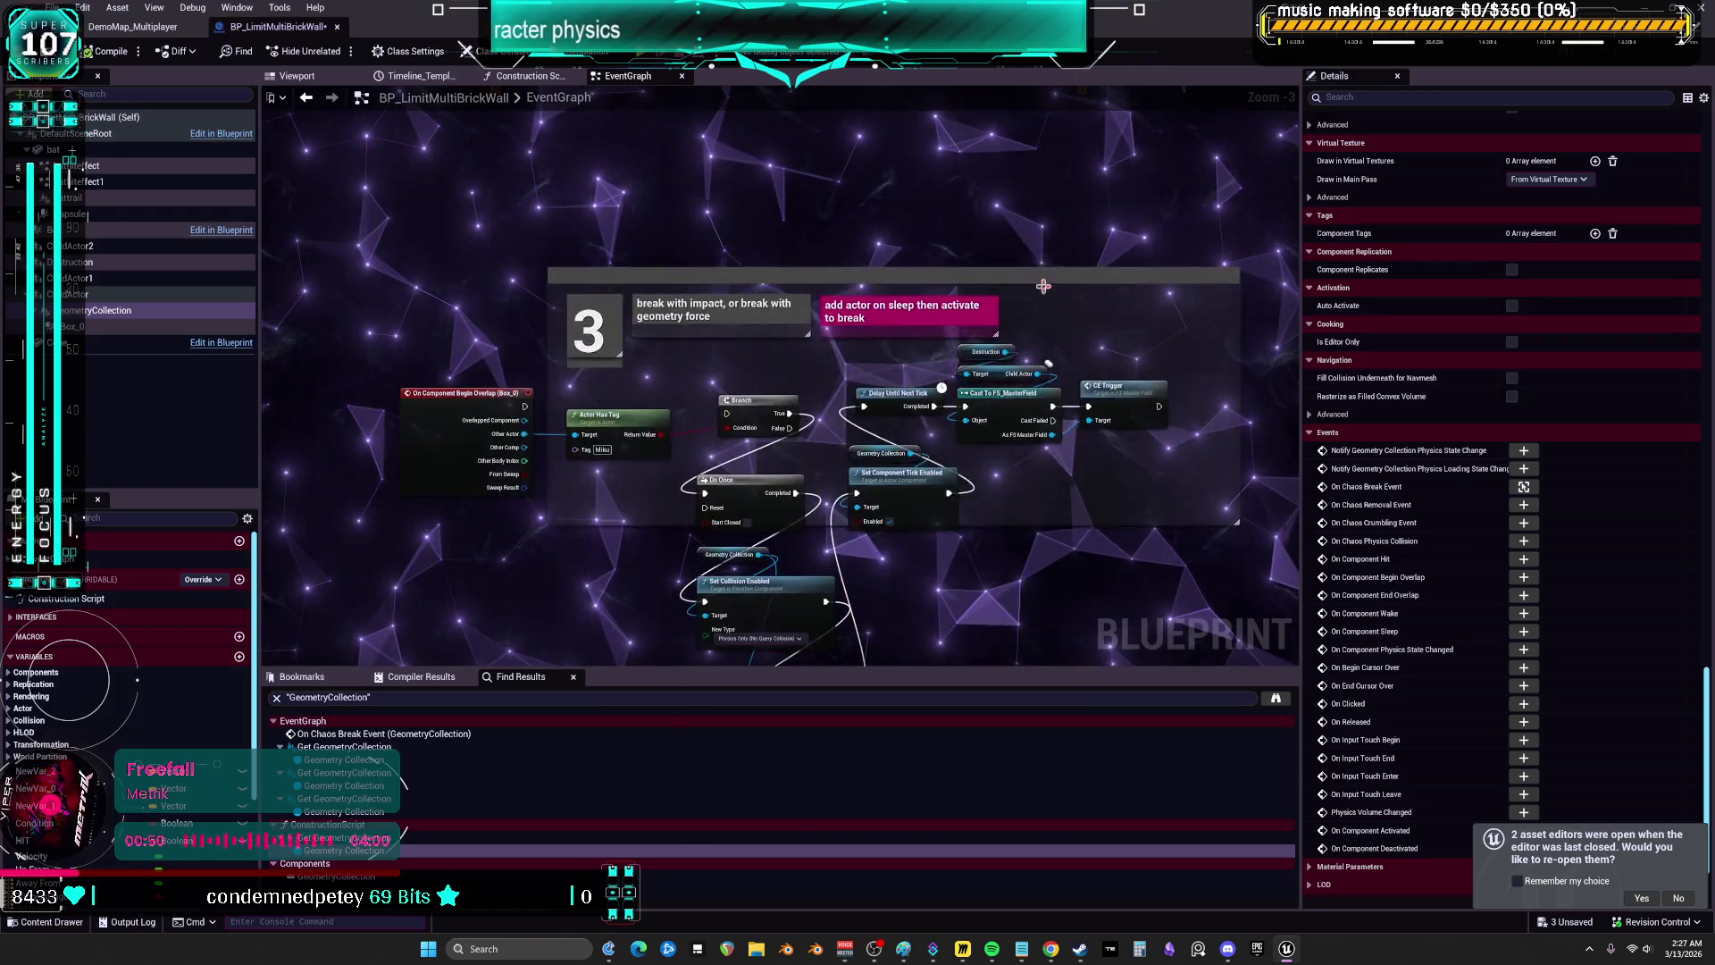
scroll(873, 313, "up", 5)
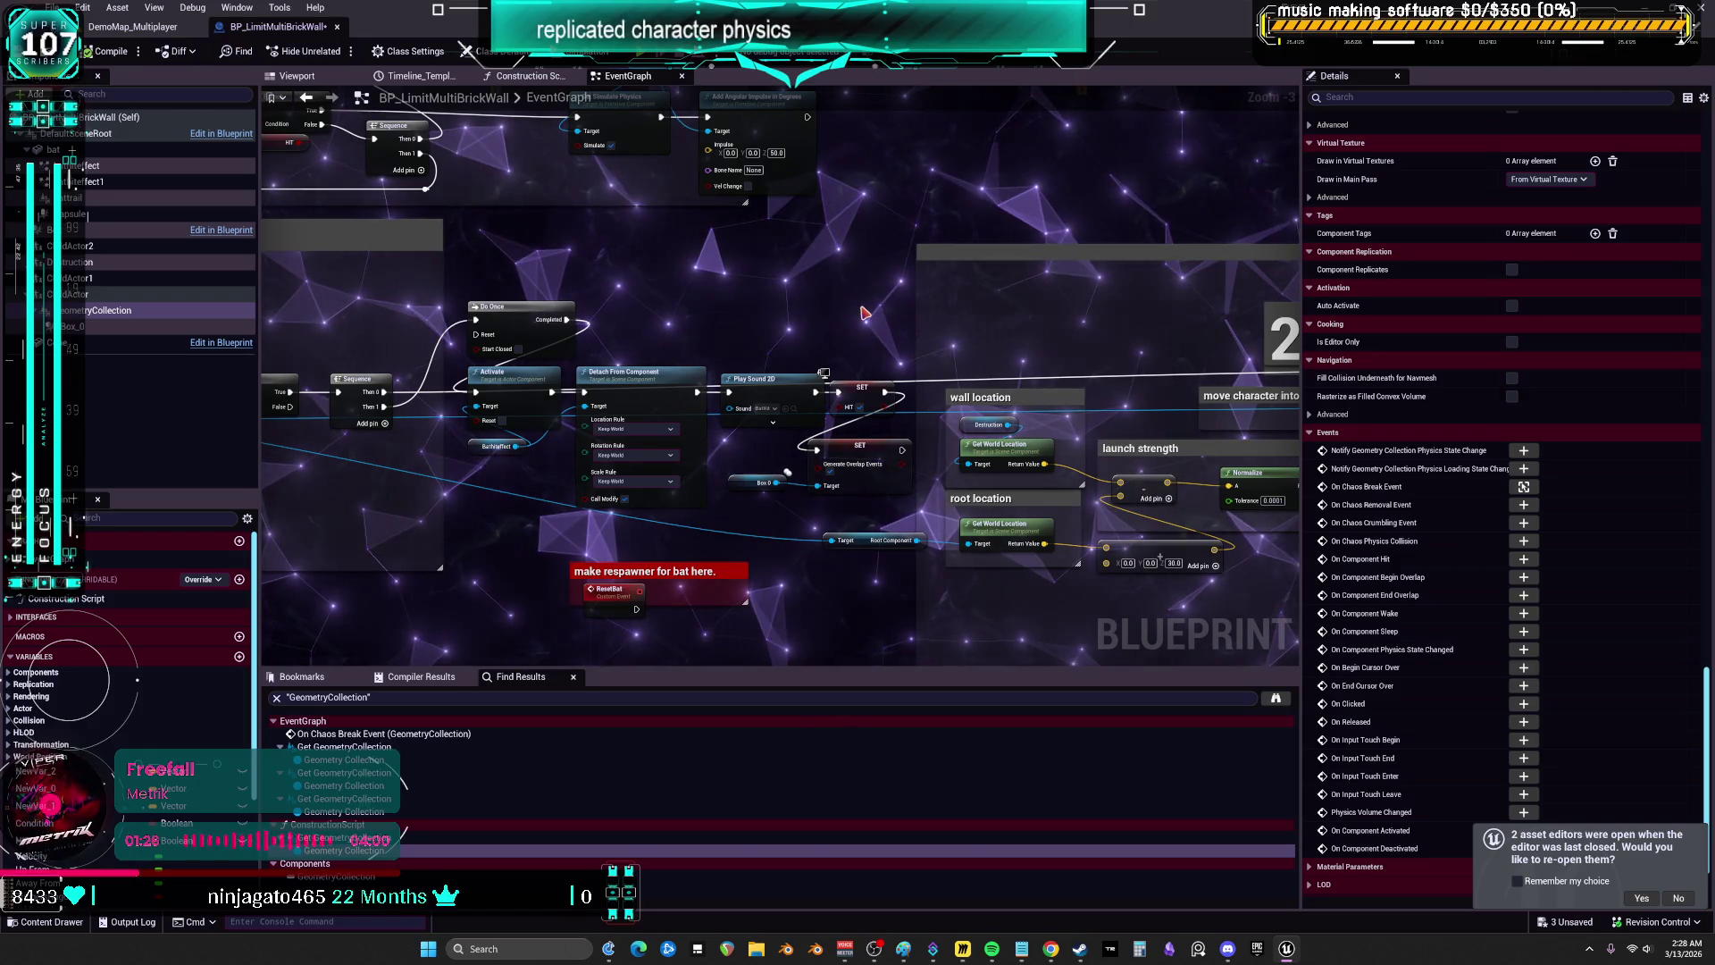
mouse_move(541, 276)
left_mouse_down()
mouse_move(605, 278)
mouse_move(661, 339)
left_mouse_up()
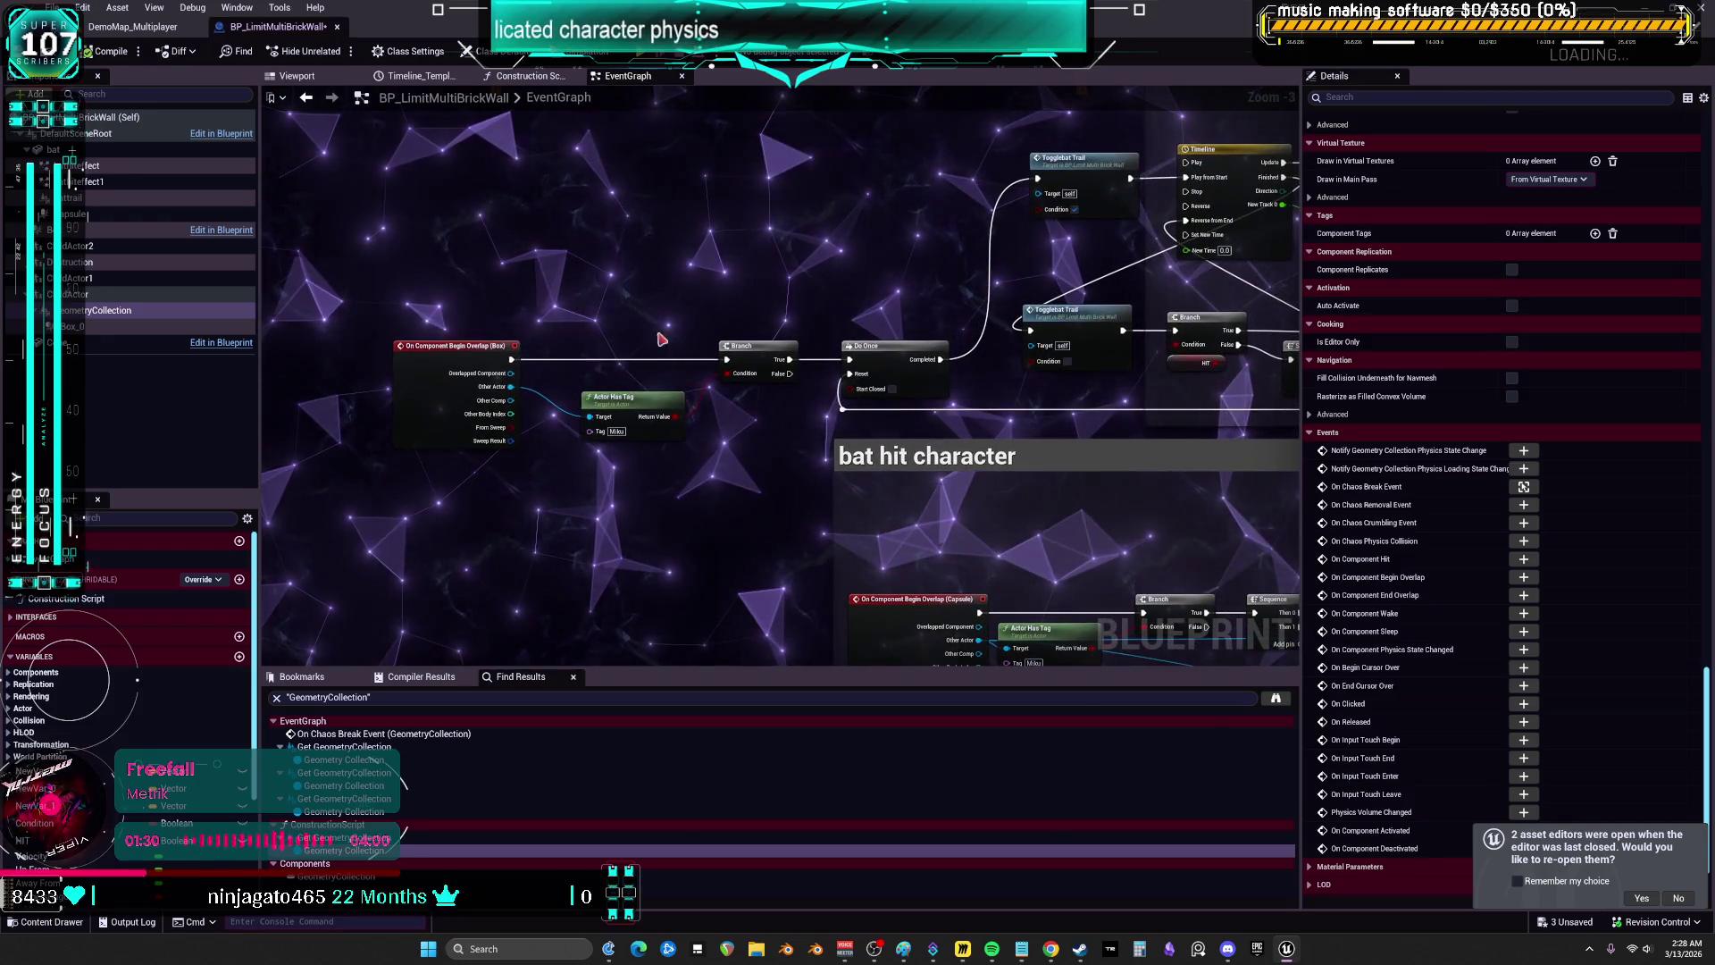
left_click(436, 381)
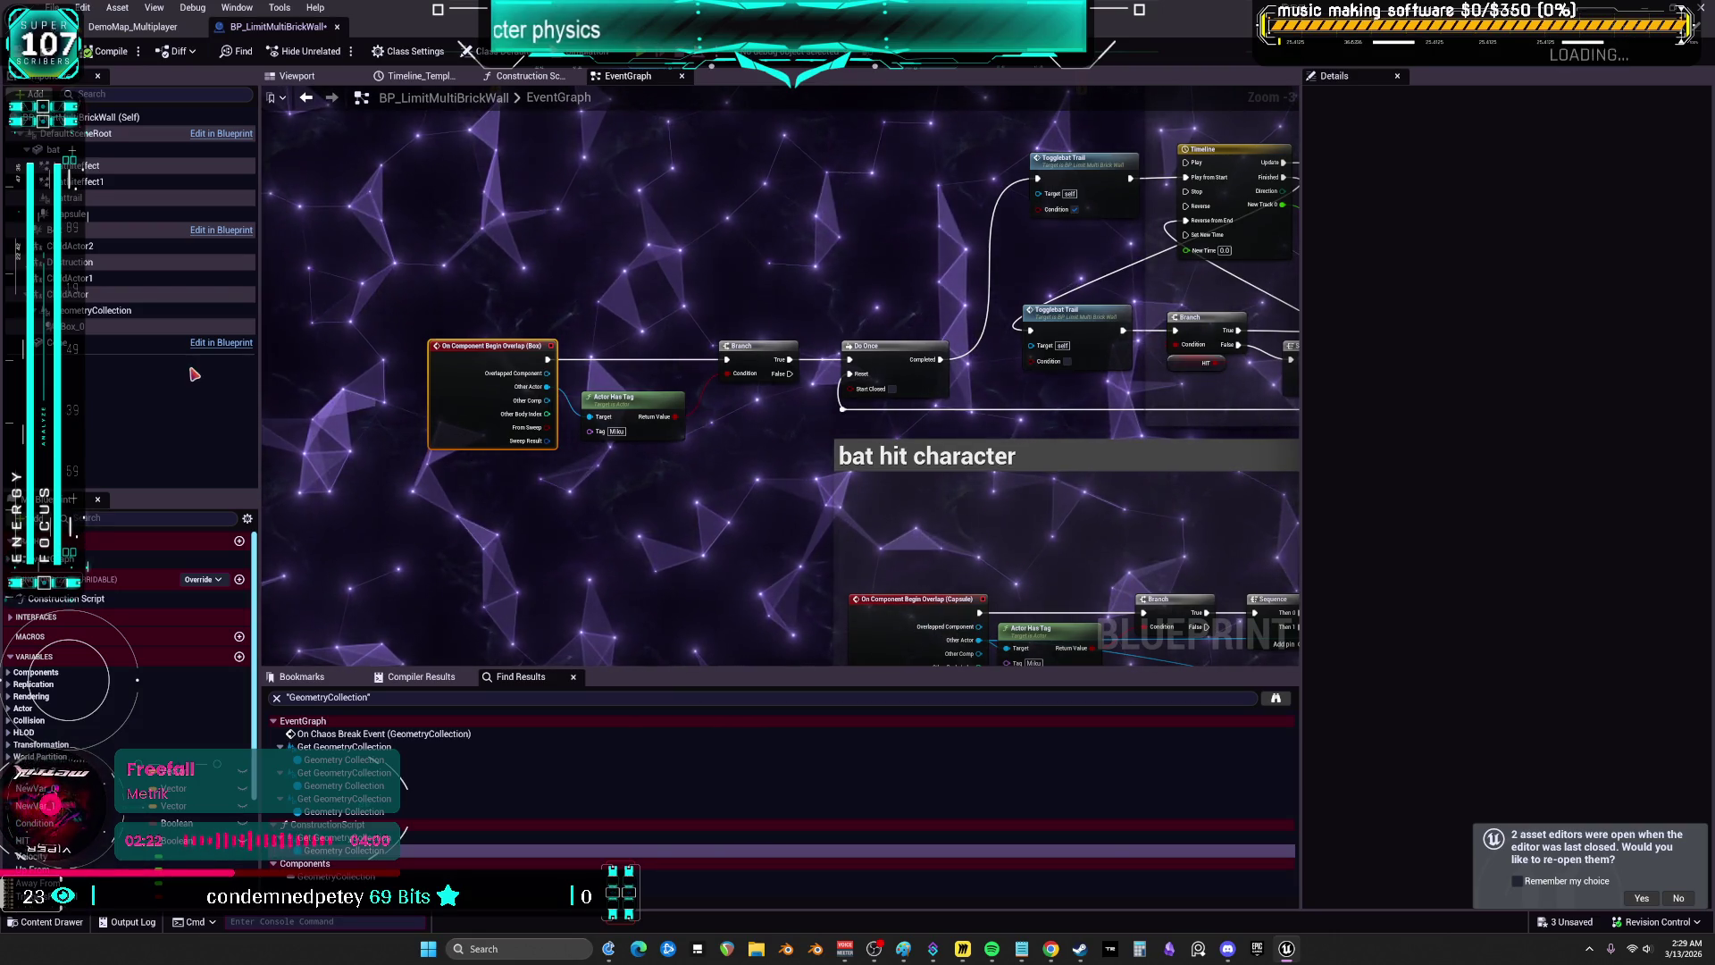
- Start a multiplayer PIE session from DemoMap_Multiplayer and enlarge the Client 1 preview window
left_click(125, 27)
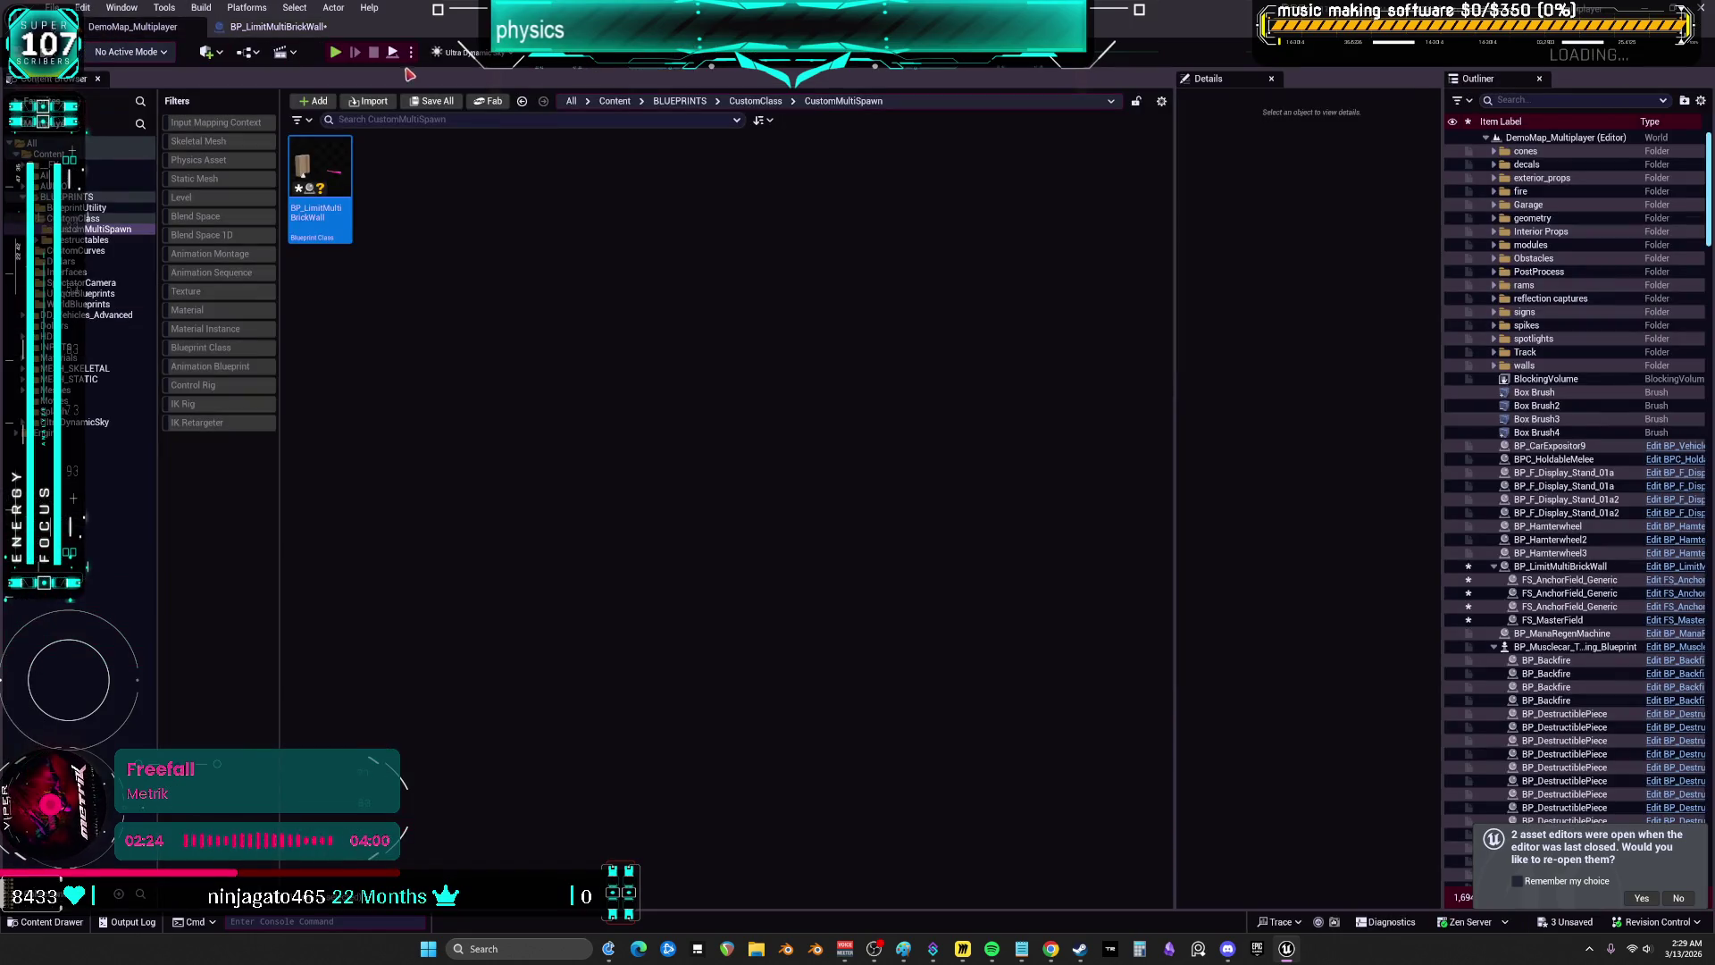
key("alt+p")
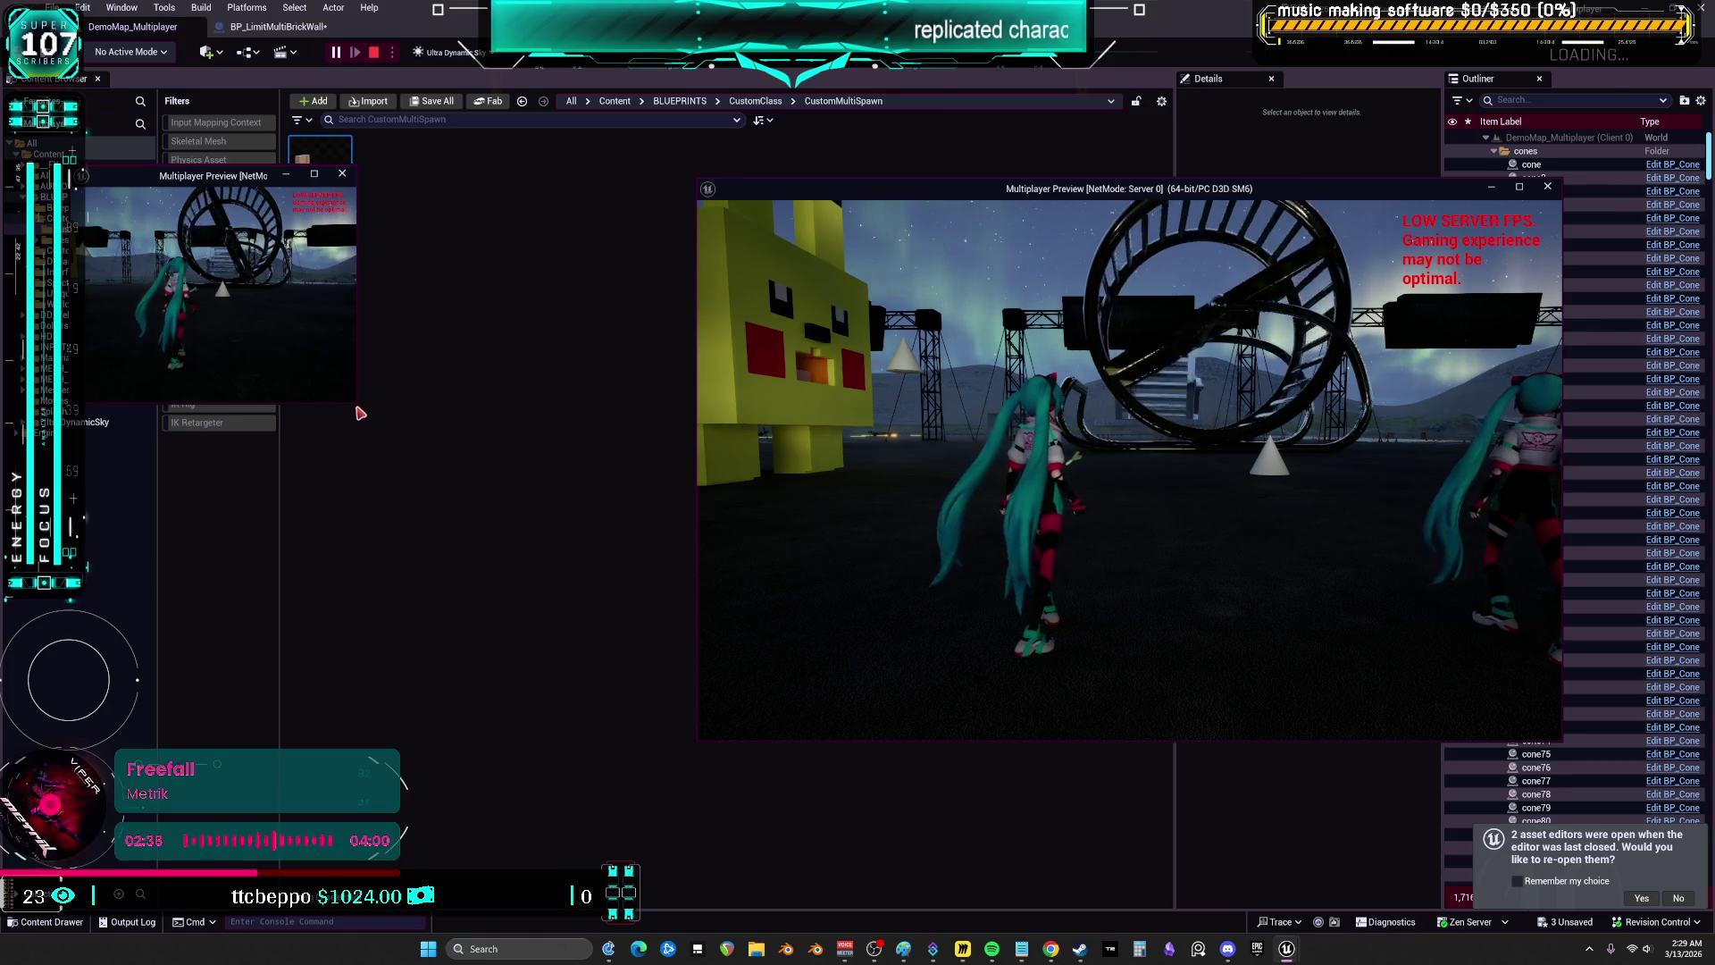
mouse_move(354, 404)
left_mouse_down()
mouse_move(531, 479)
mouse_move(674, 587)
left_mouse_up()
left_click_drag(406, 183, 420, 201)
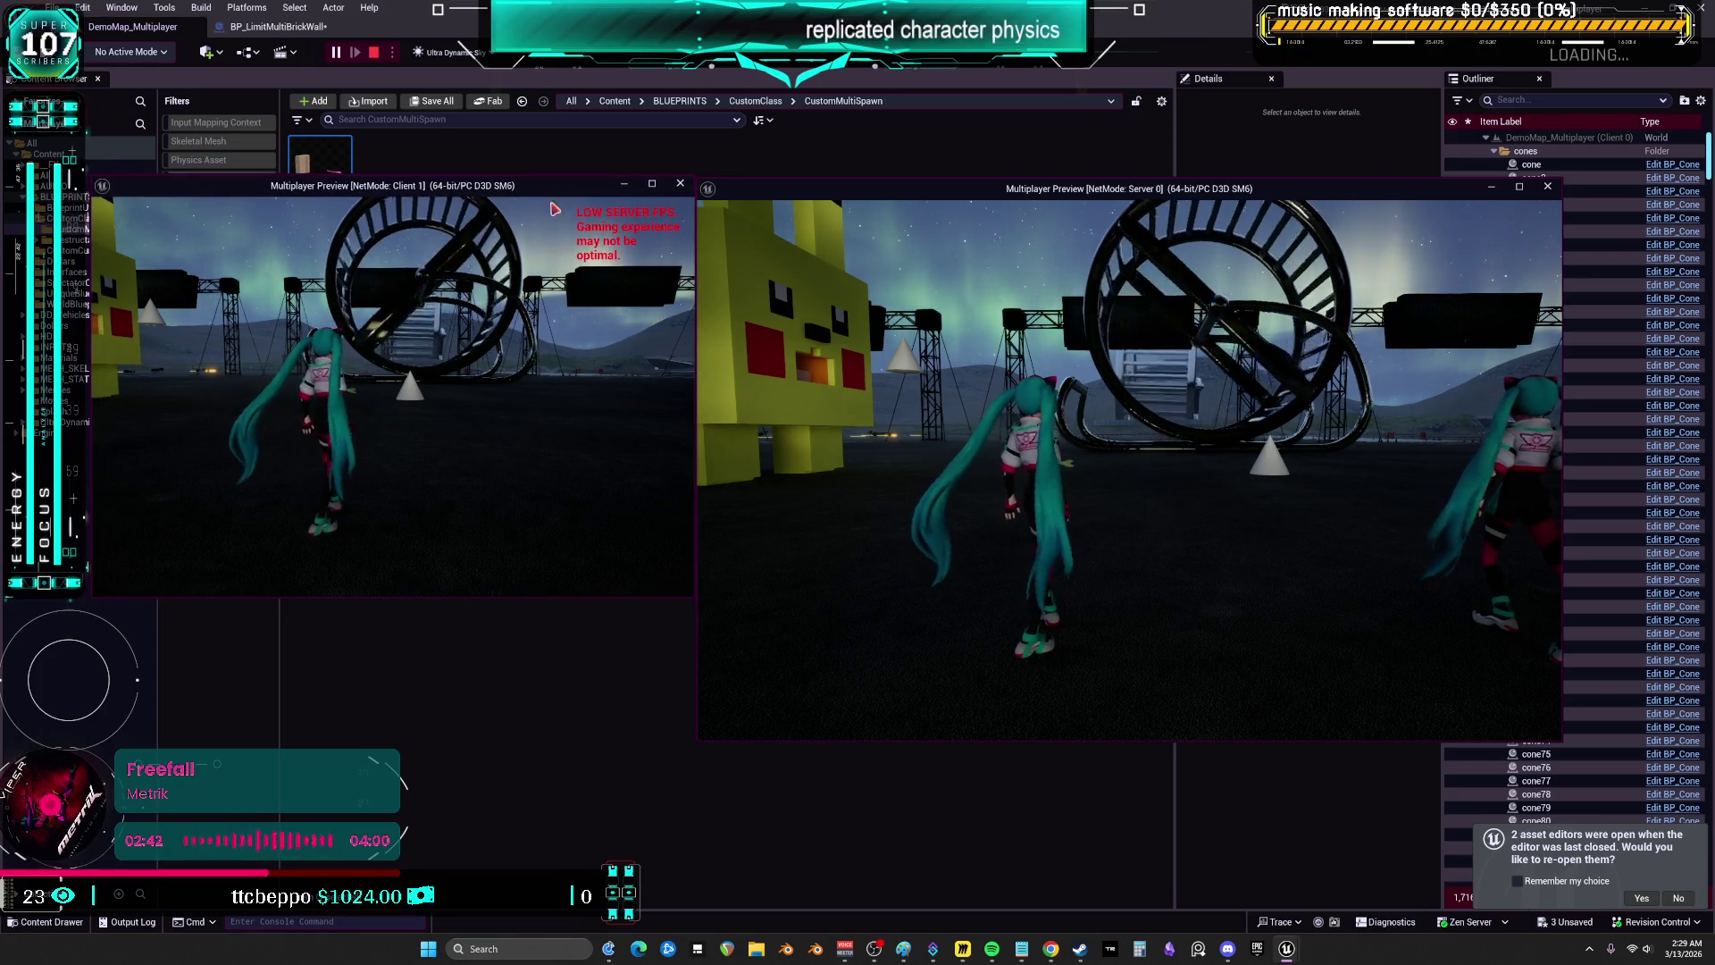
mouse_move(95, 598)
left_mouse_down()
mouse_move(77, 734)
mouse_move(12, 741)
left_mouse_up()
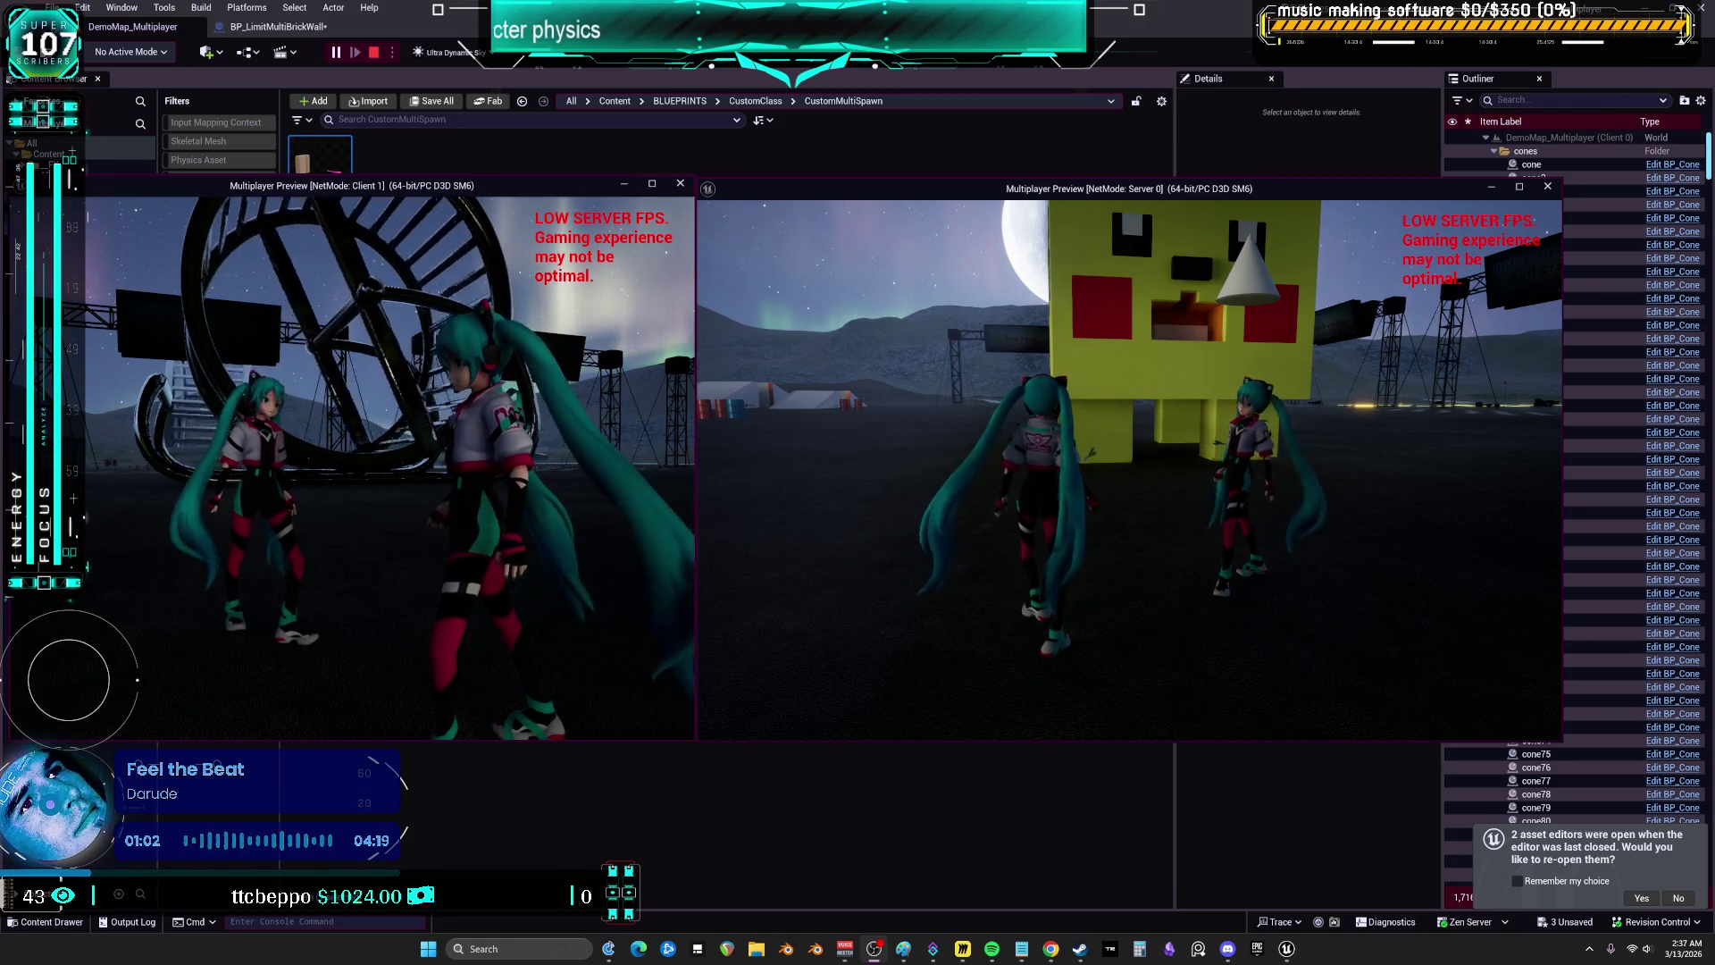
- Look around in the Server 0 preview, then stop the play session
left_click(1152, 386)
mouse_move(1129, 469)
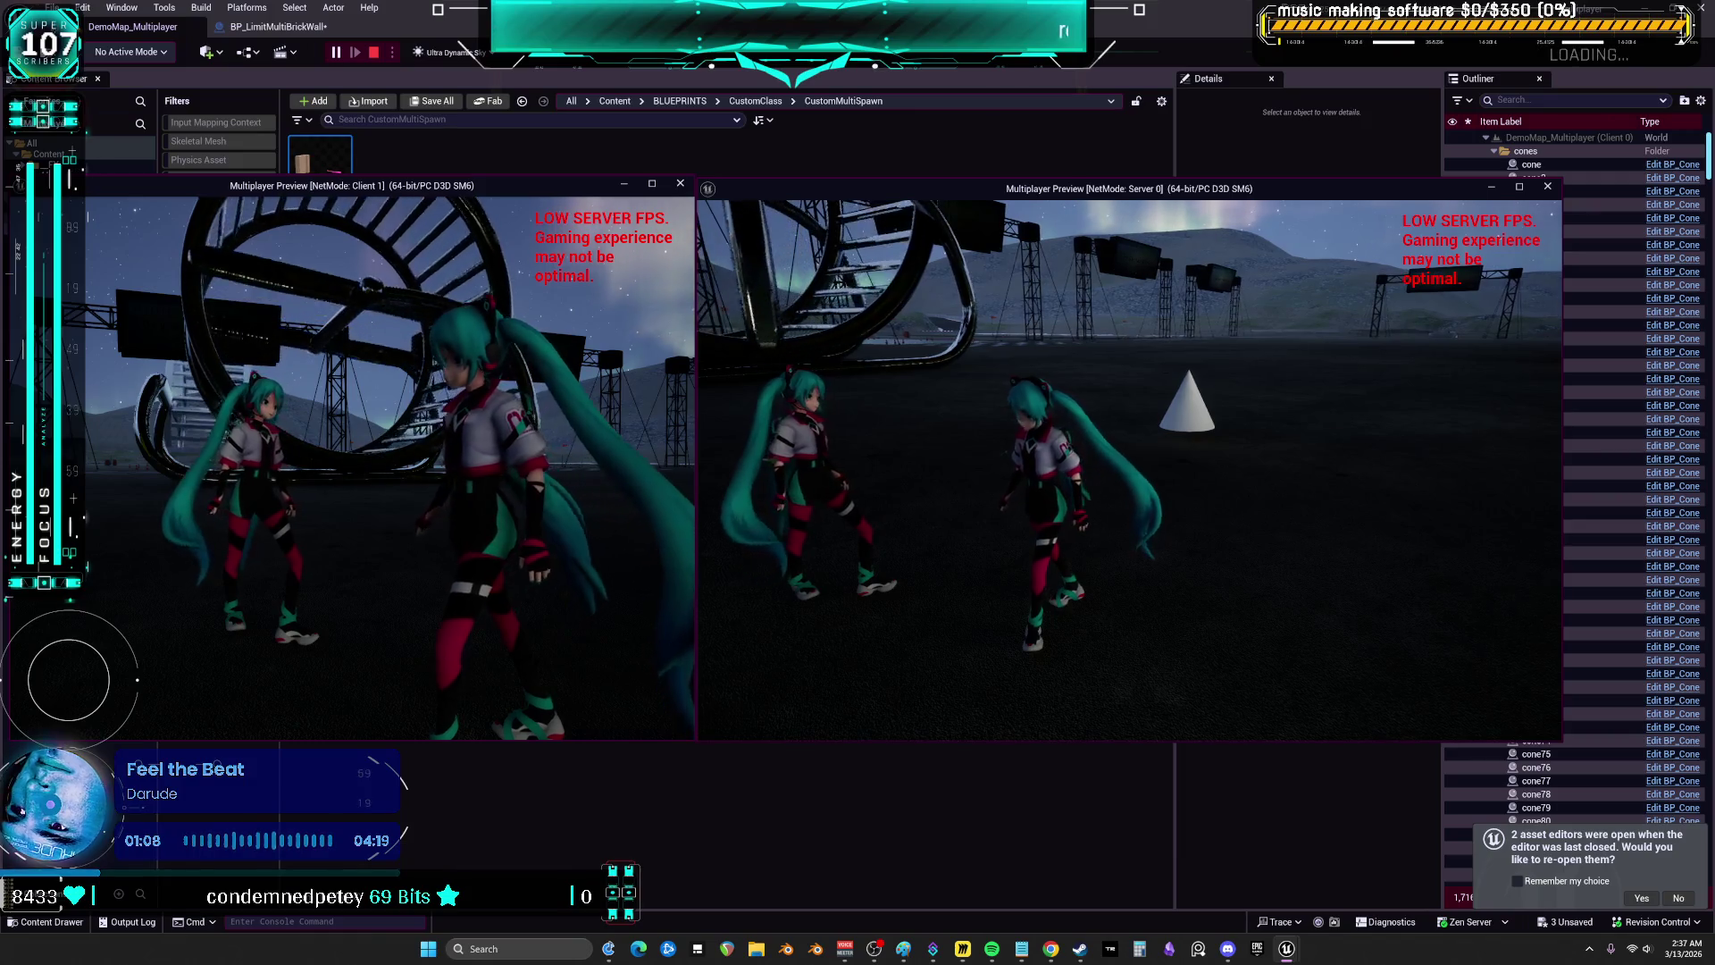
key("Escape")
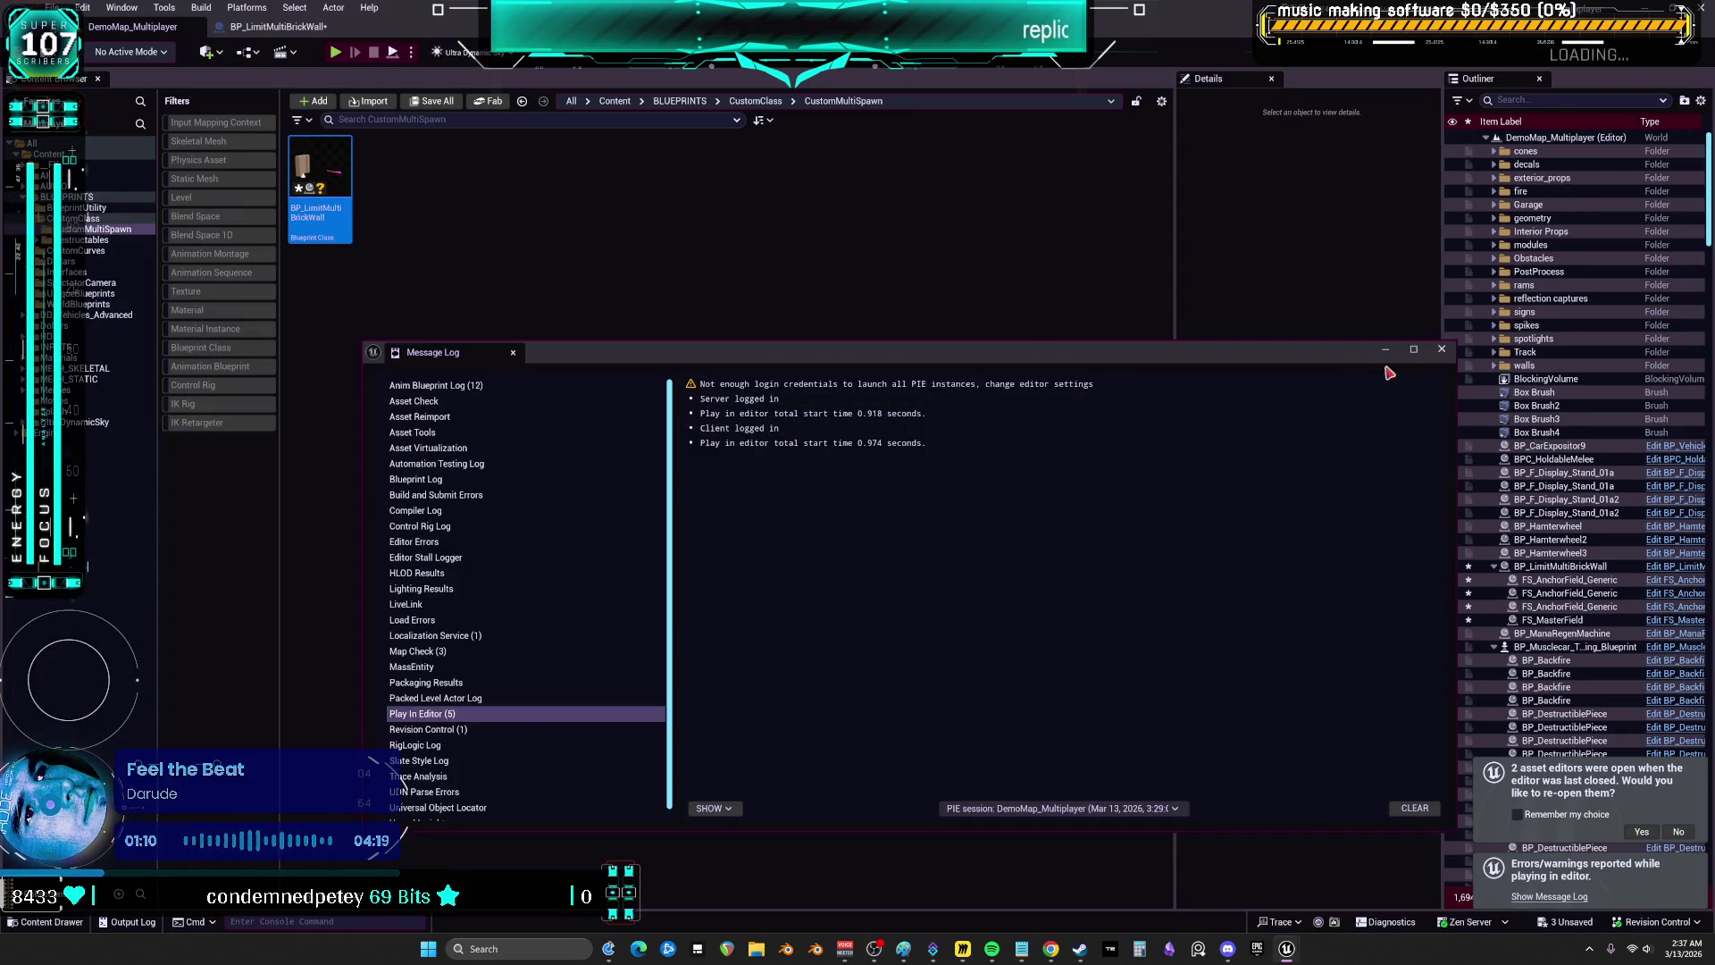
- Reopen BP_LimitMultiBrickWall in its 3D viewport and select the GeometryCollection component
left_click(1440, 349)
double_click(329, 178)
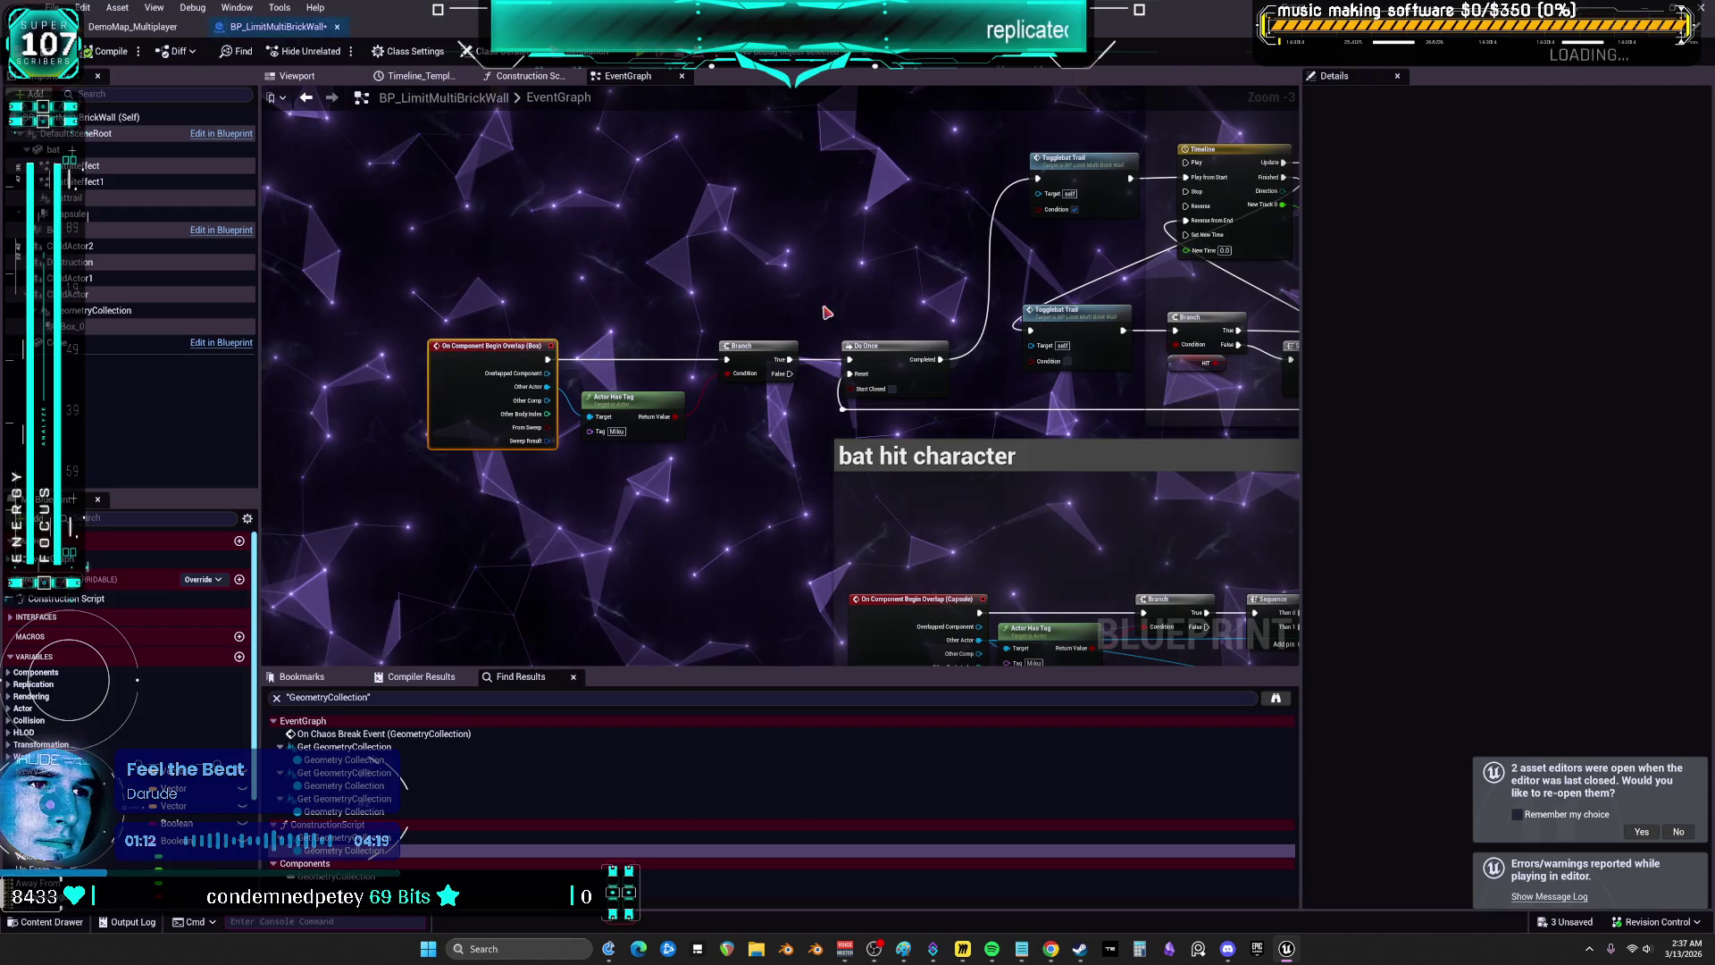
left_click(299, 77)
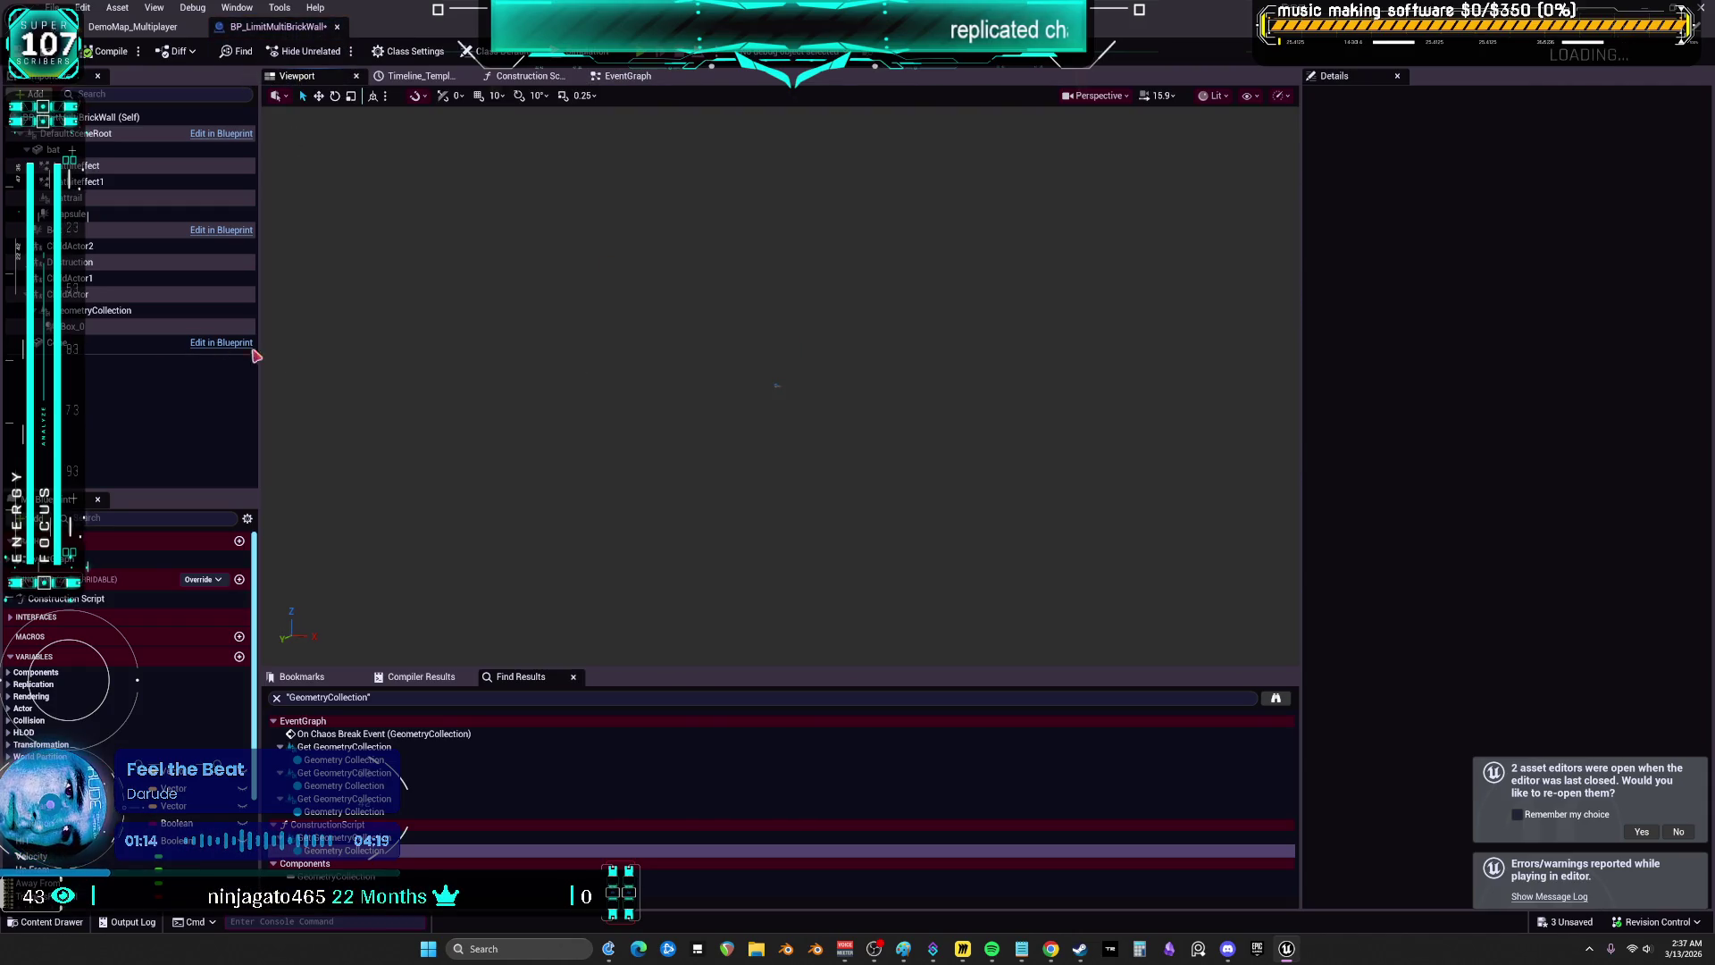
left_click(112, 311)
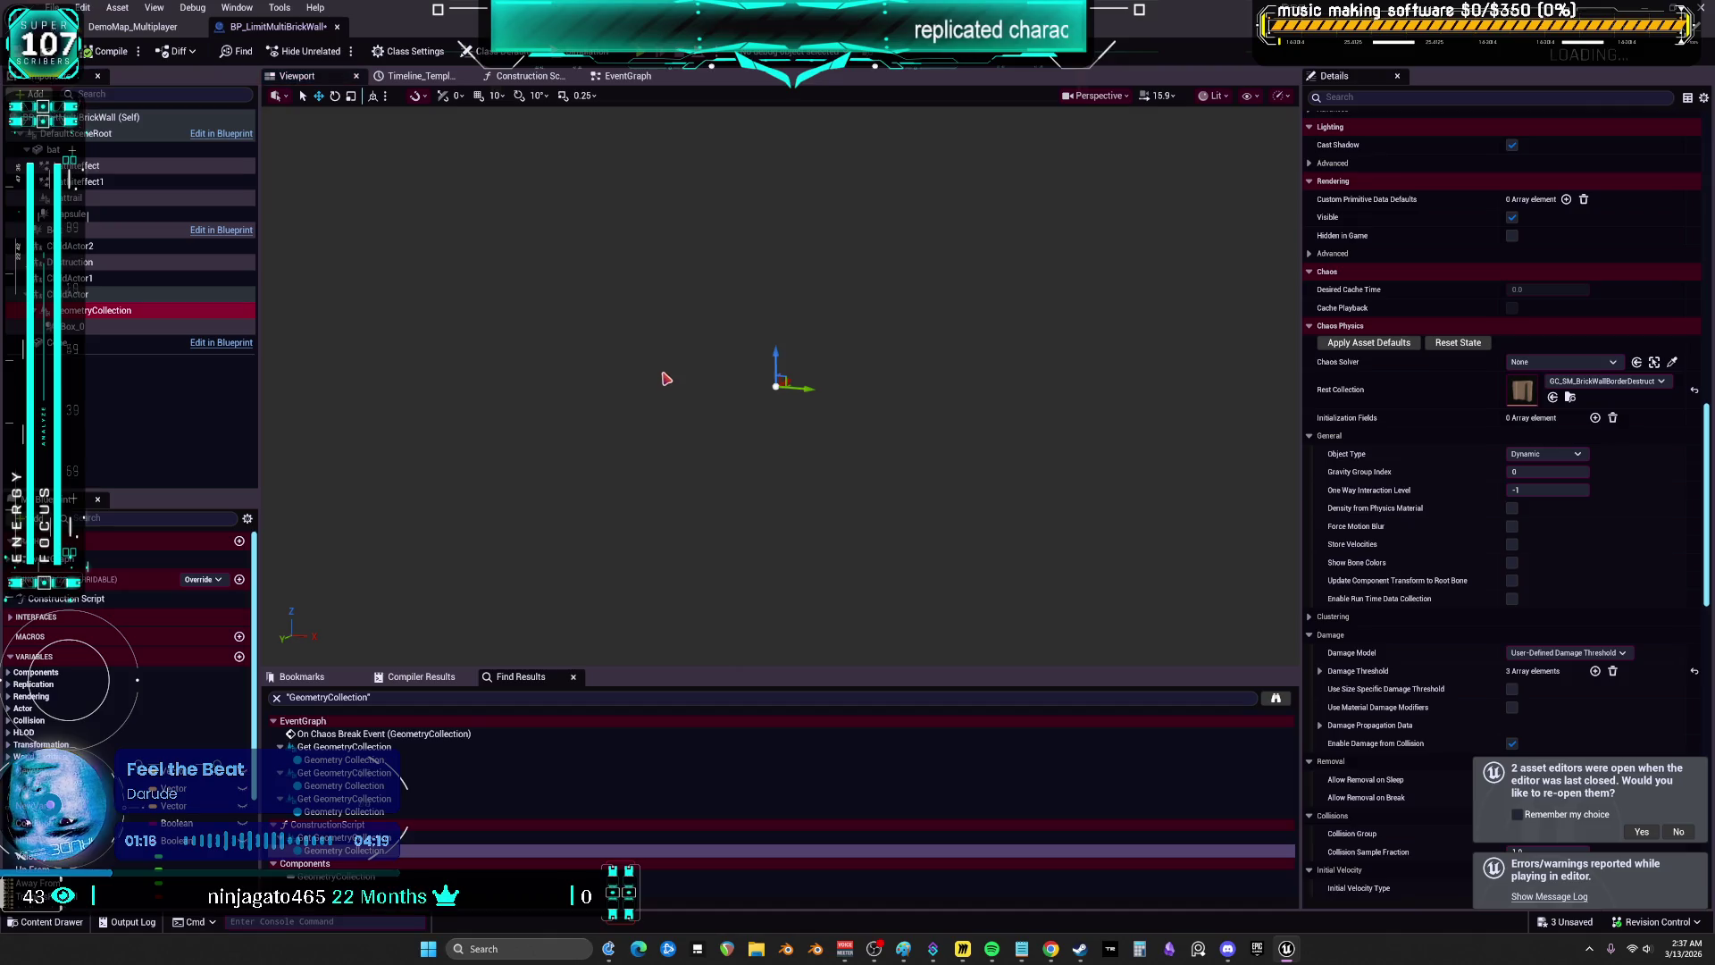
- Frame the brick wall in the preview and select the Destruction child actor component
right_click(842, 394)
scroll(842, 393, "up", 5)
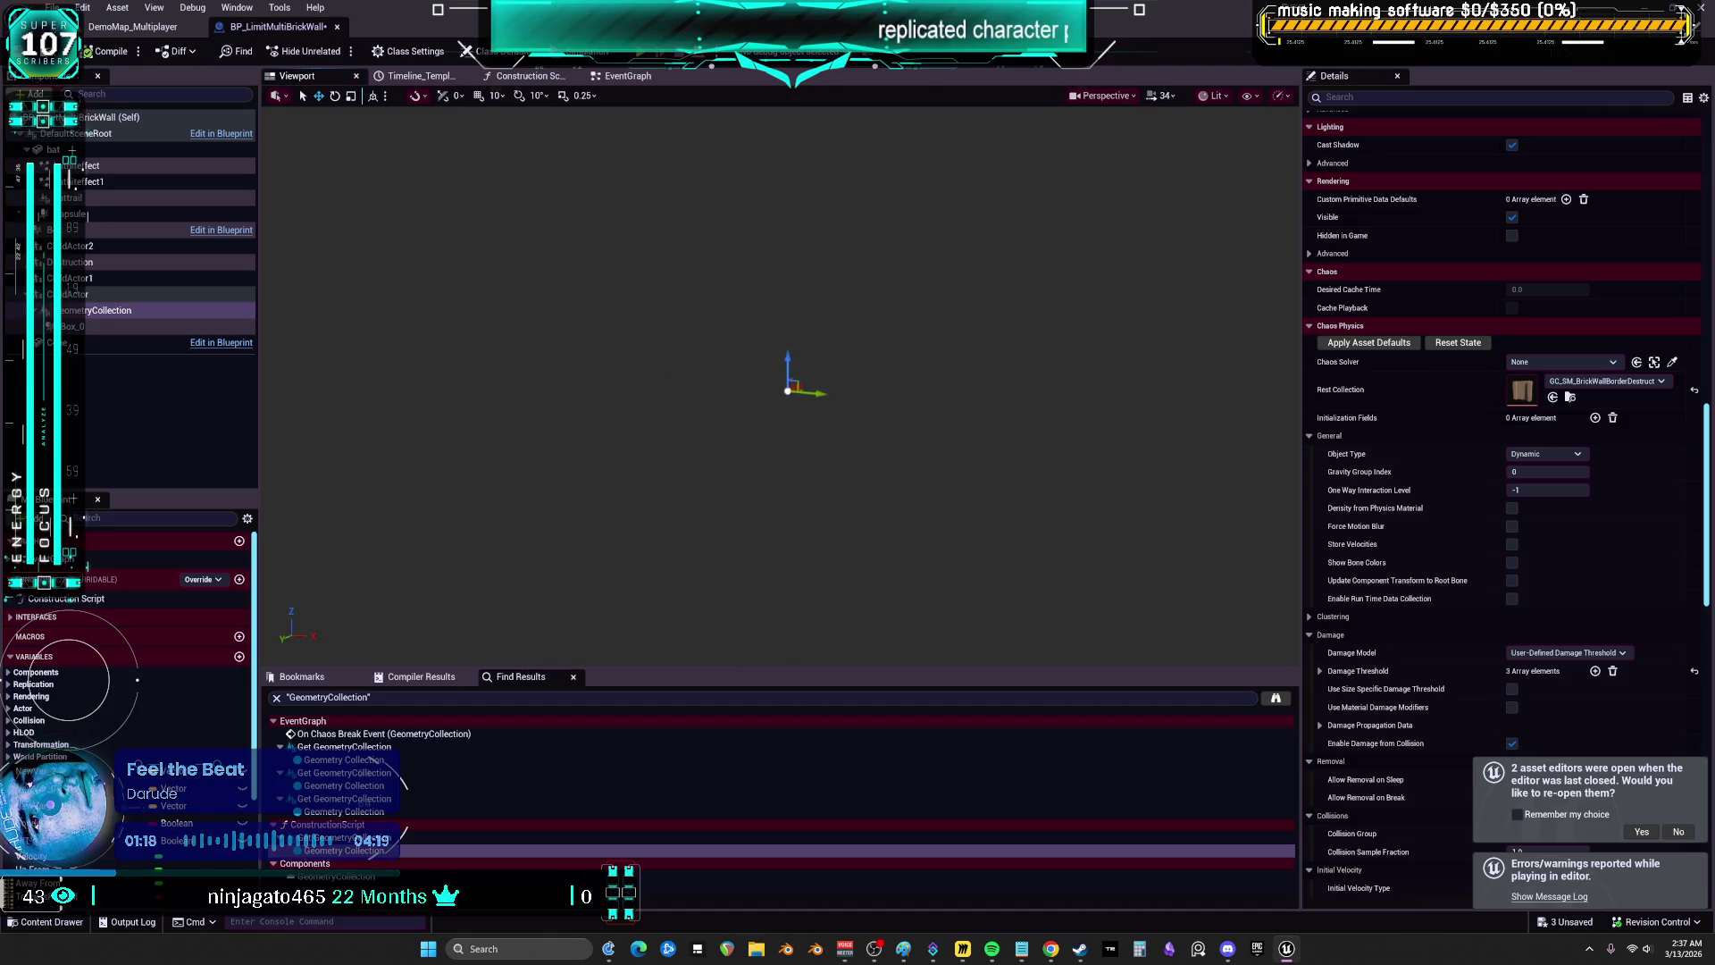
key("s")
key("w")
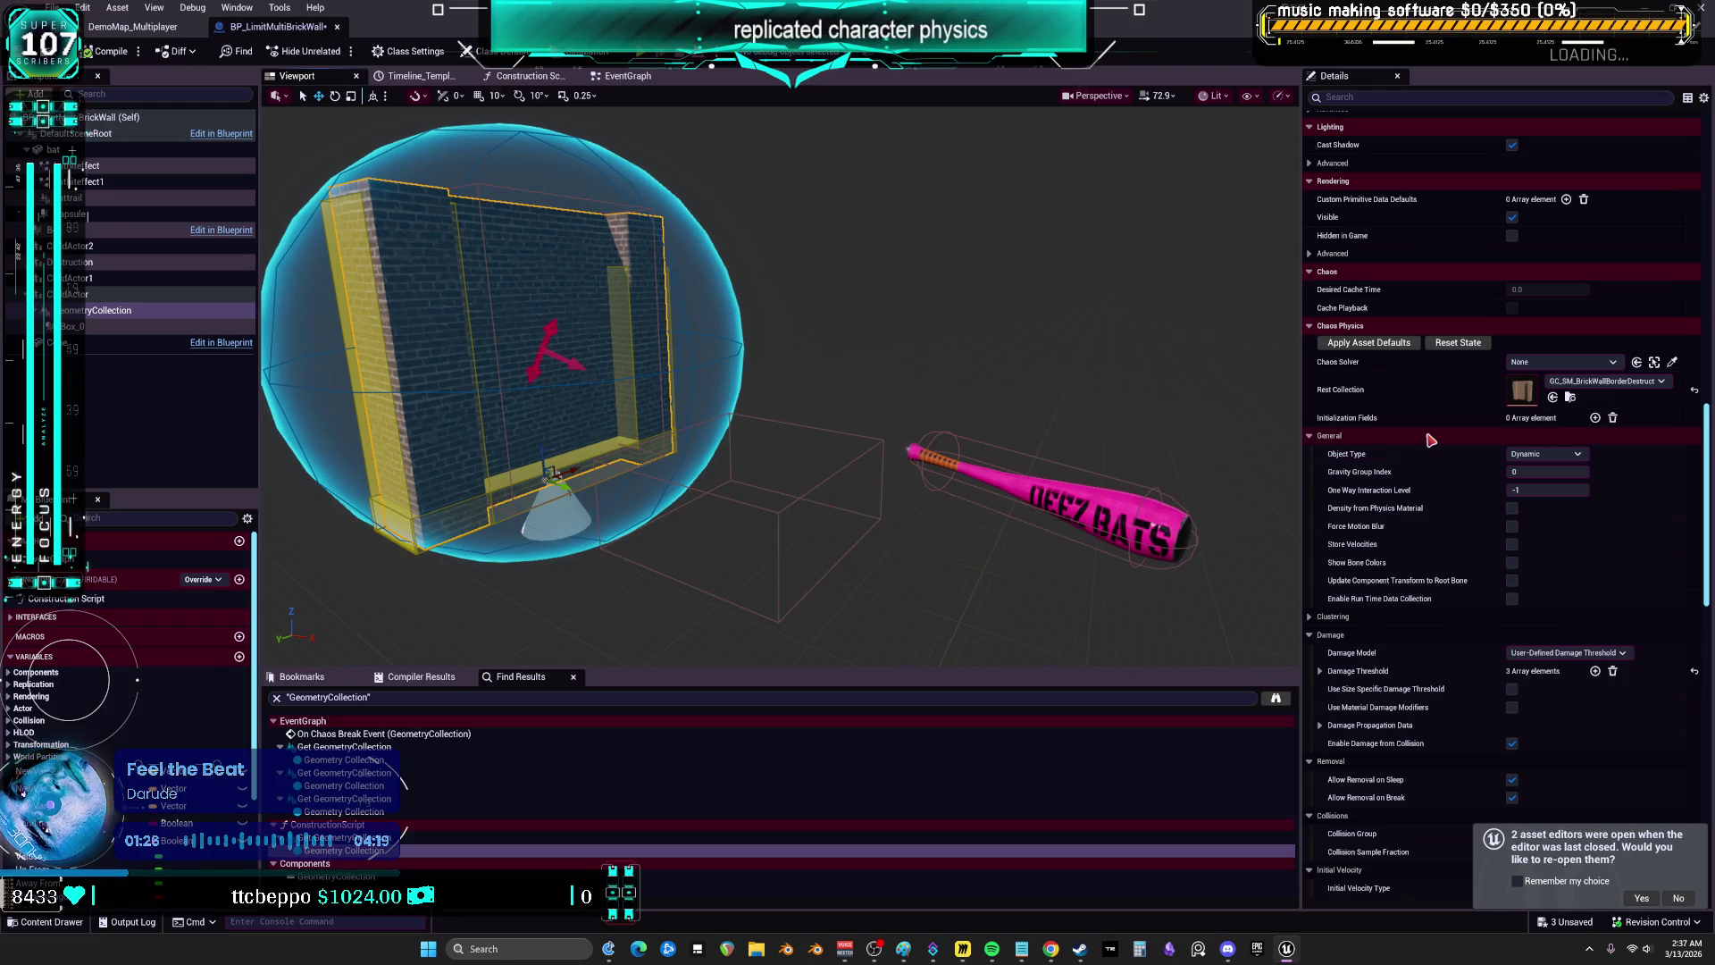
scroll(1447, 464, "down", 10)
scroll(1471, 505, "down", 10)
scroll(1474, 487, "up", 17)
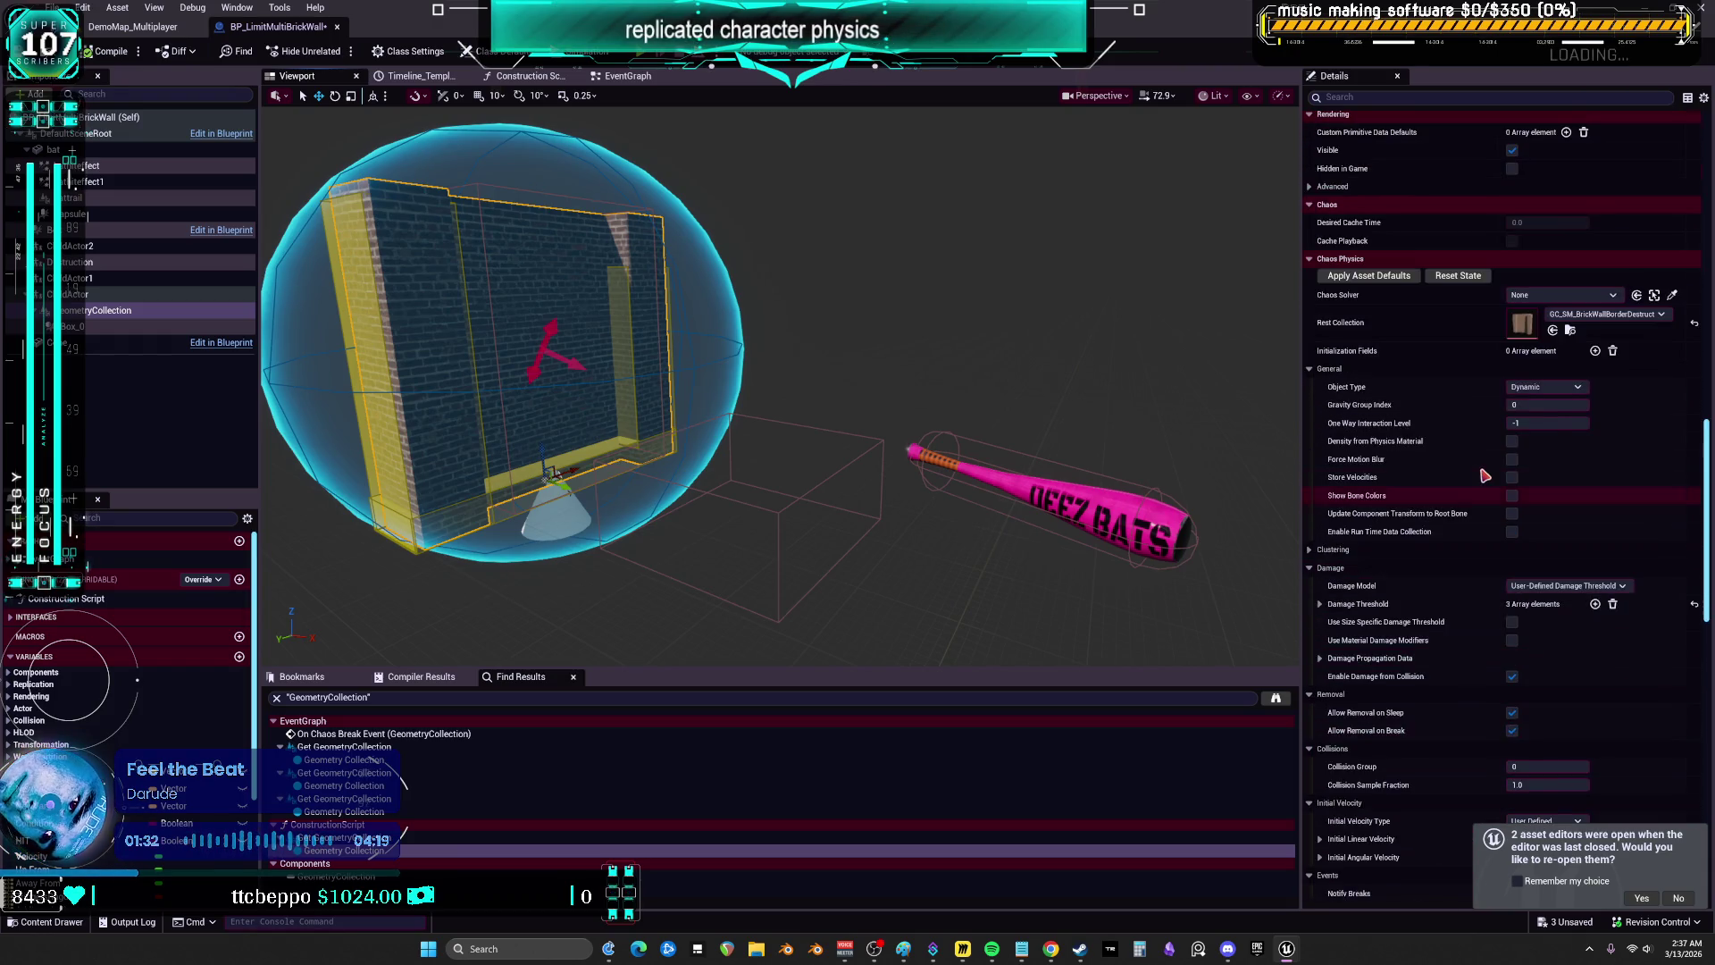
left_click(163, 263)
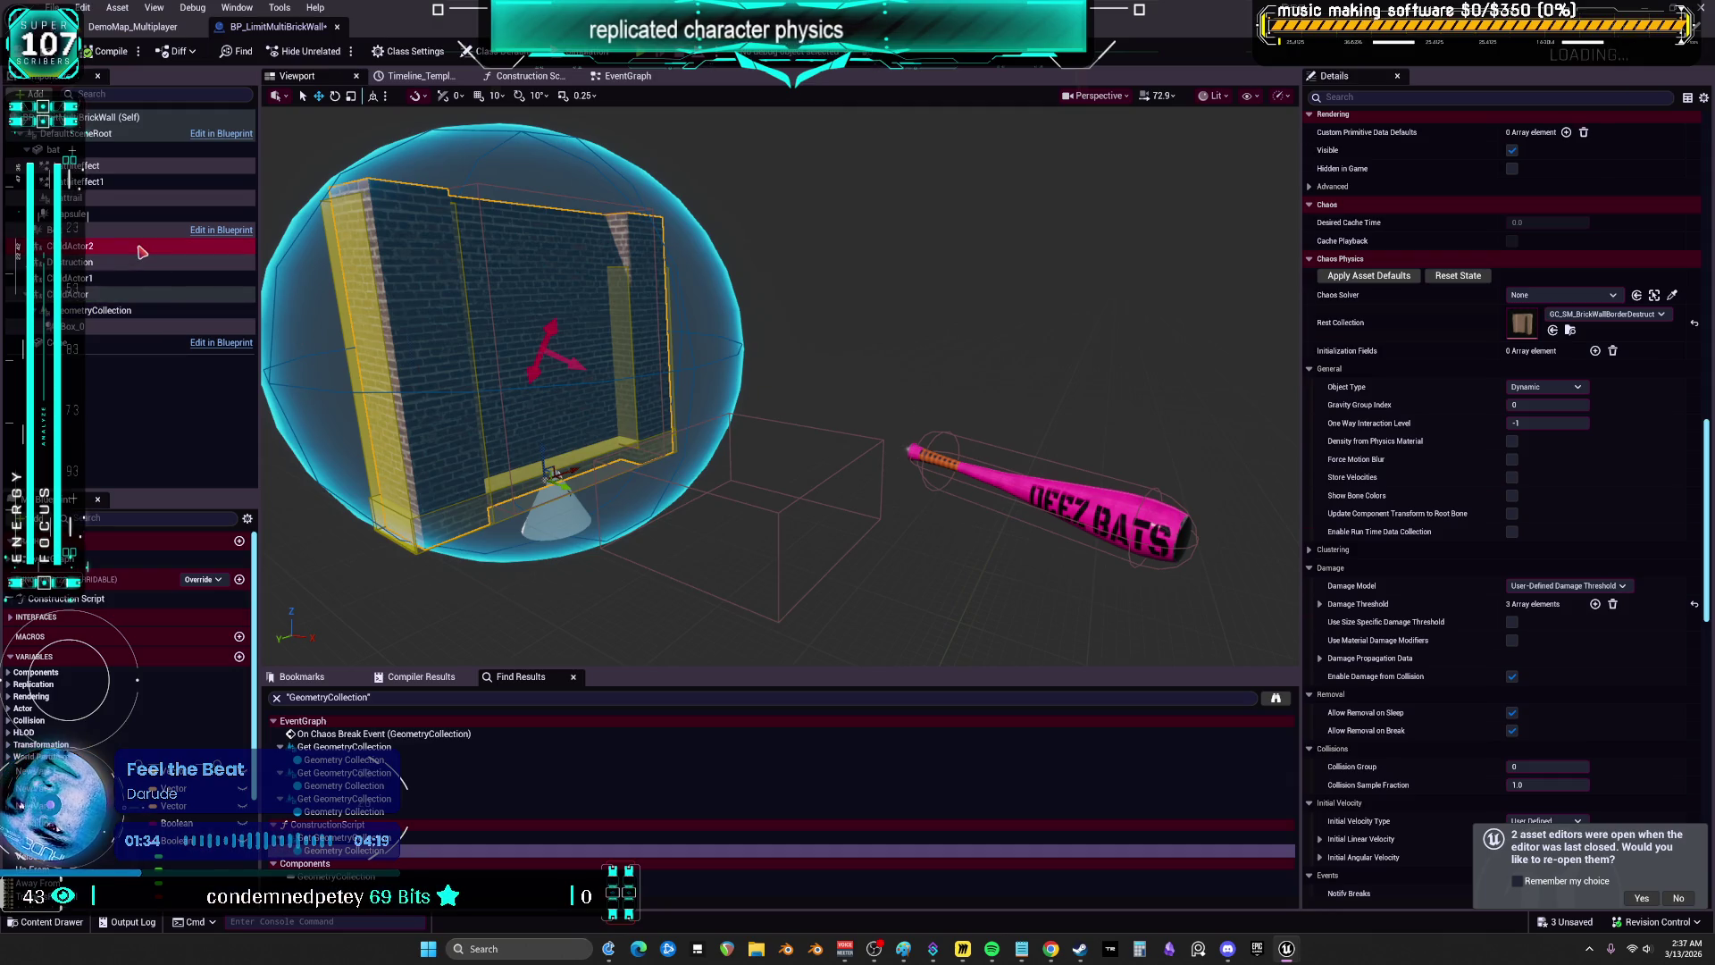
double_click(120, 279)
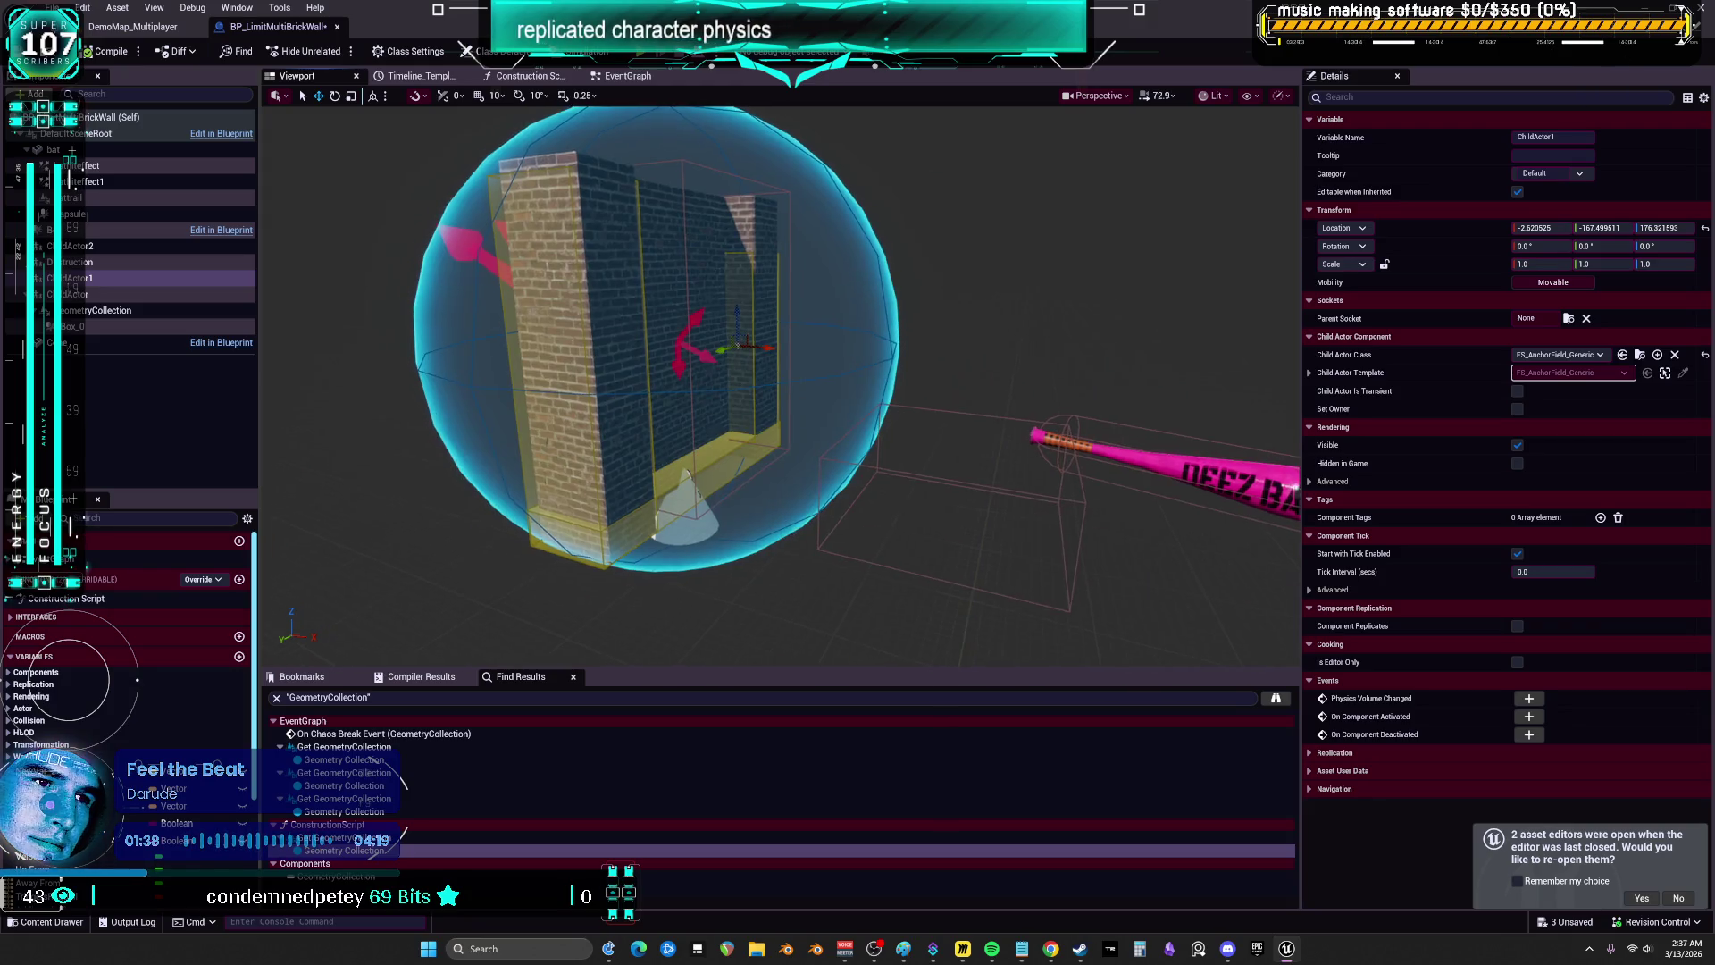
- Focus the Destruction component, expand Child Actor Template > Default, and toggle Field Active
double_click(84, 262)
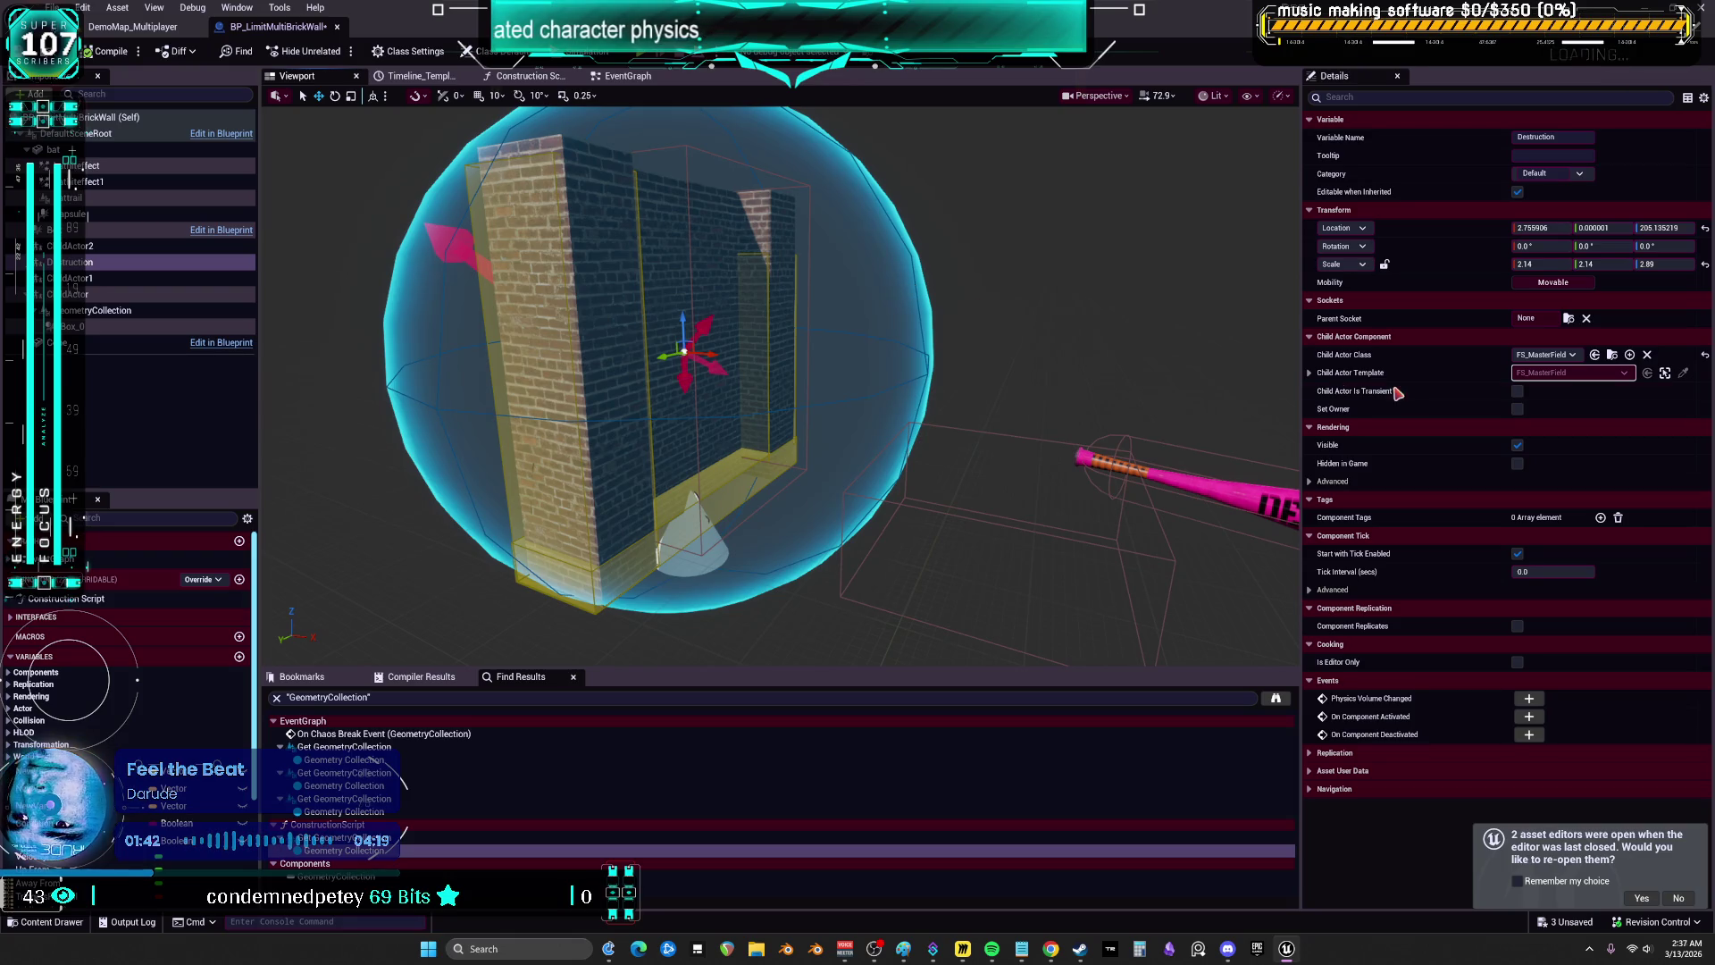
left_click(1309, 374)
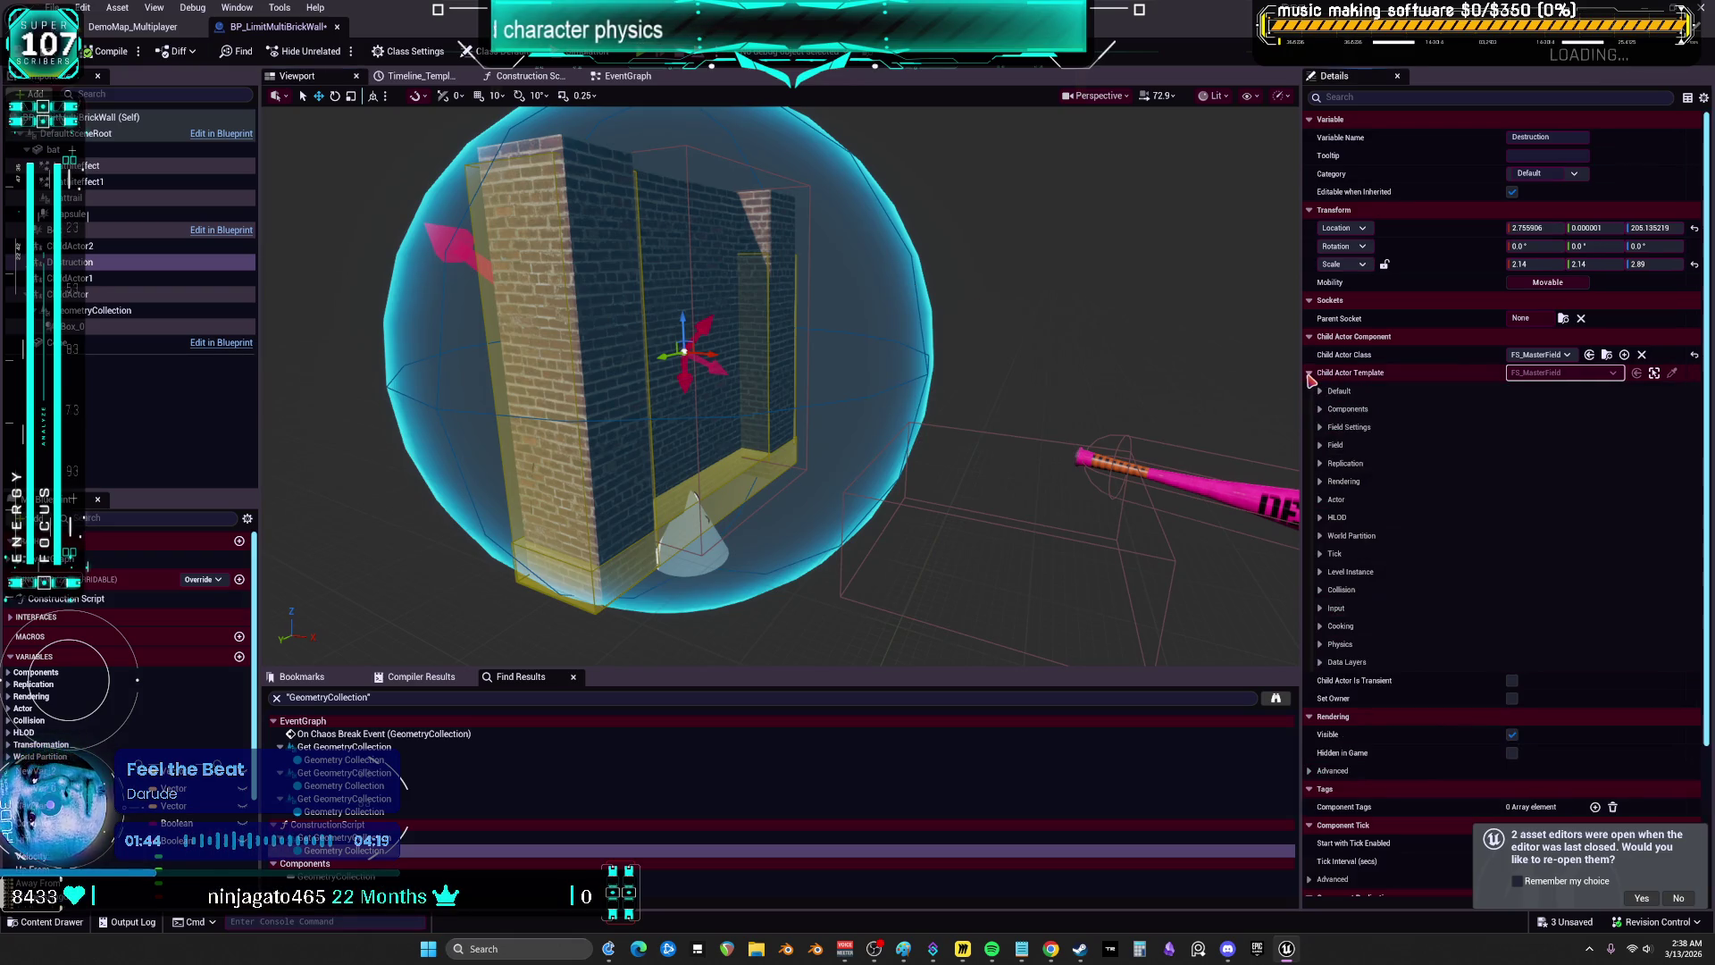
left_click(1320, 392)
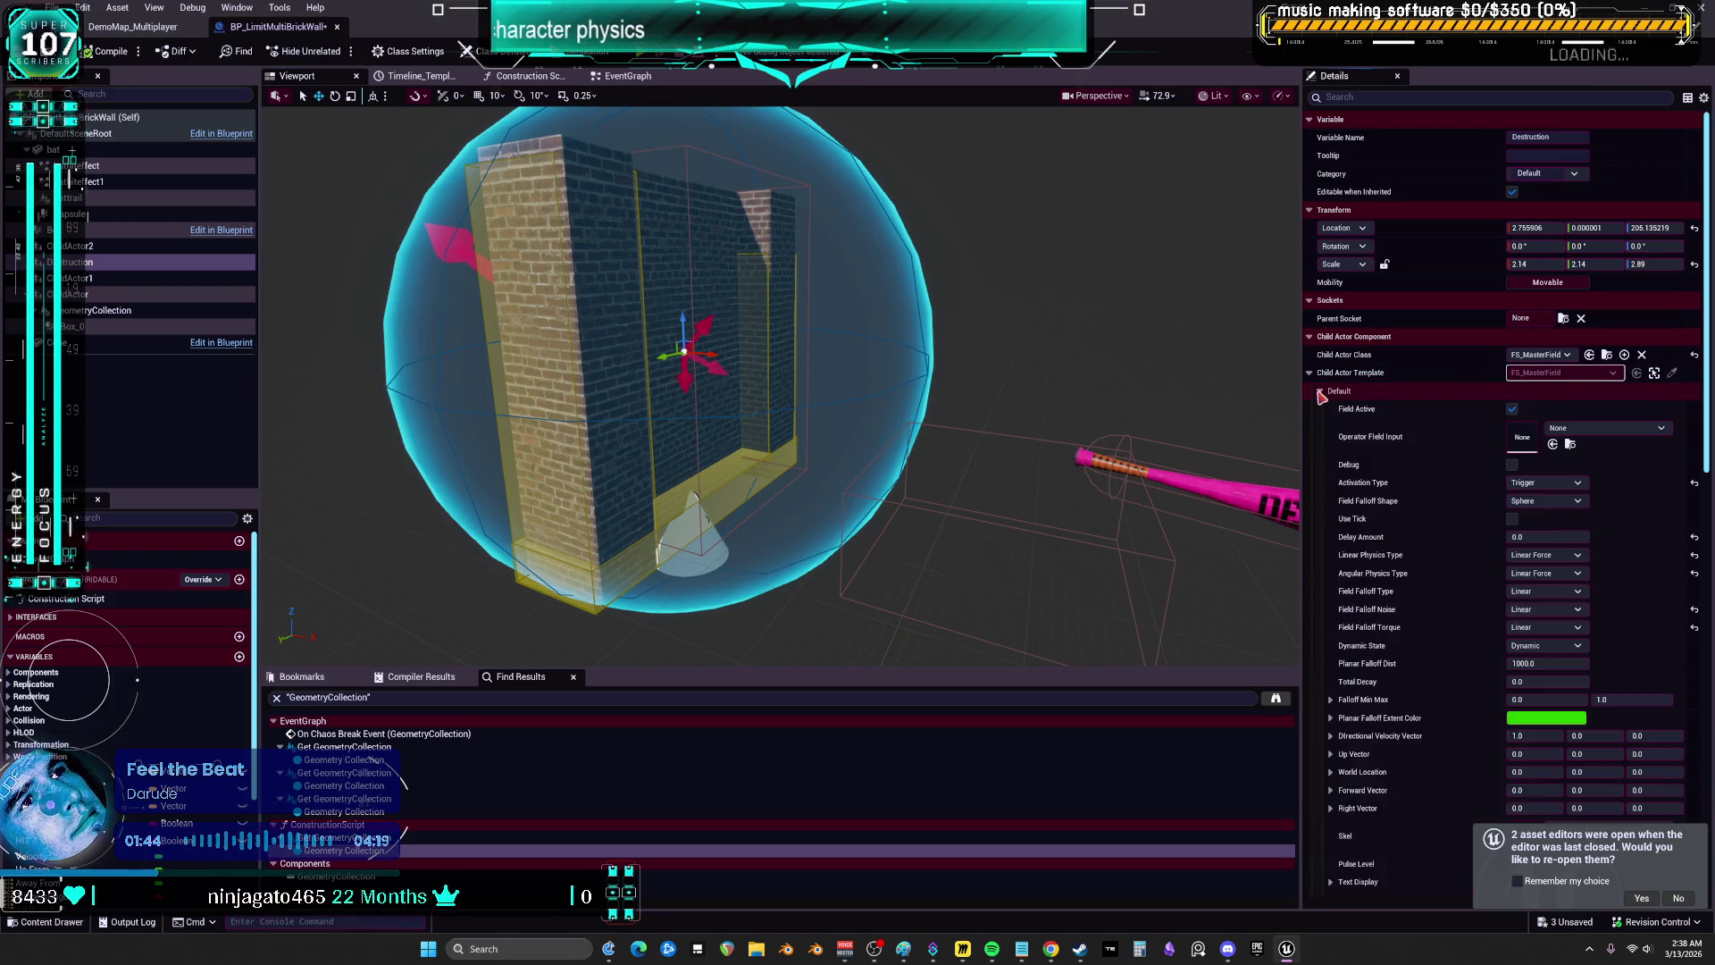
left_click(1512, 410)
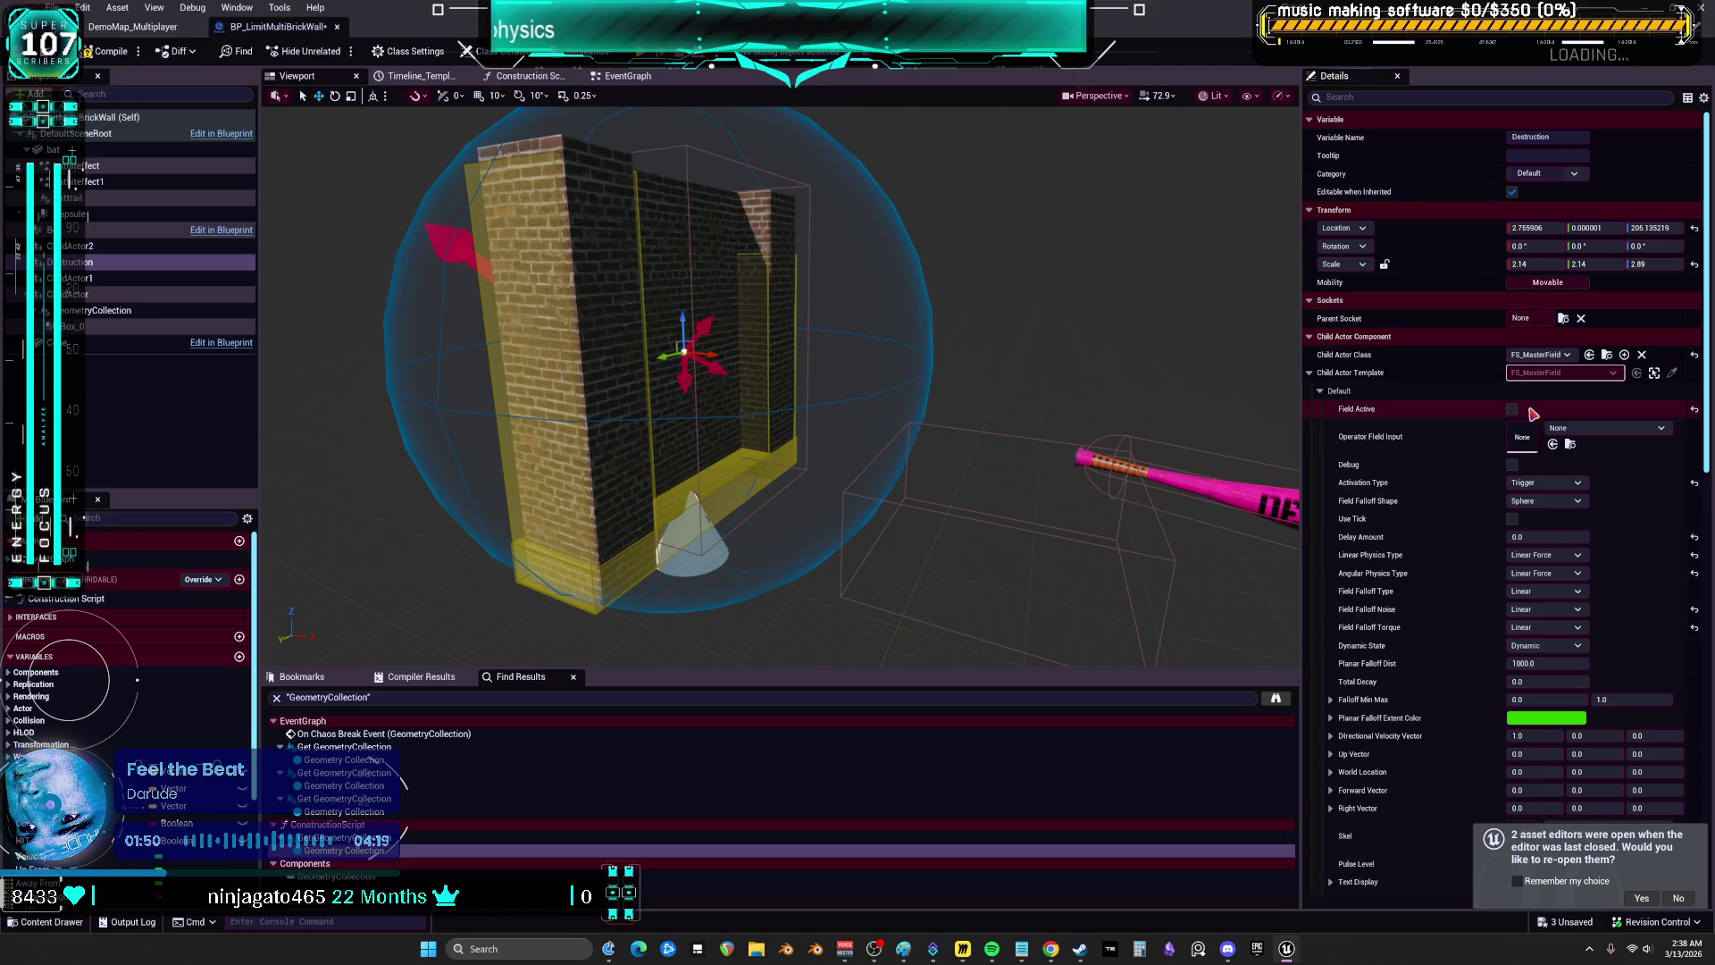
left_click(1512, 410)
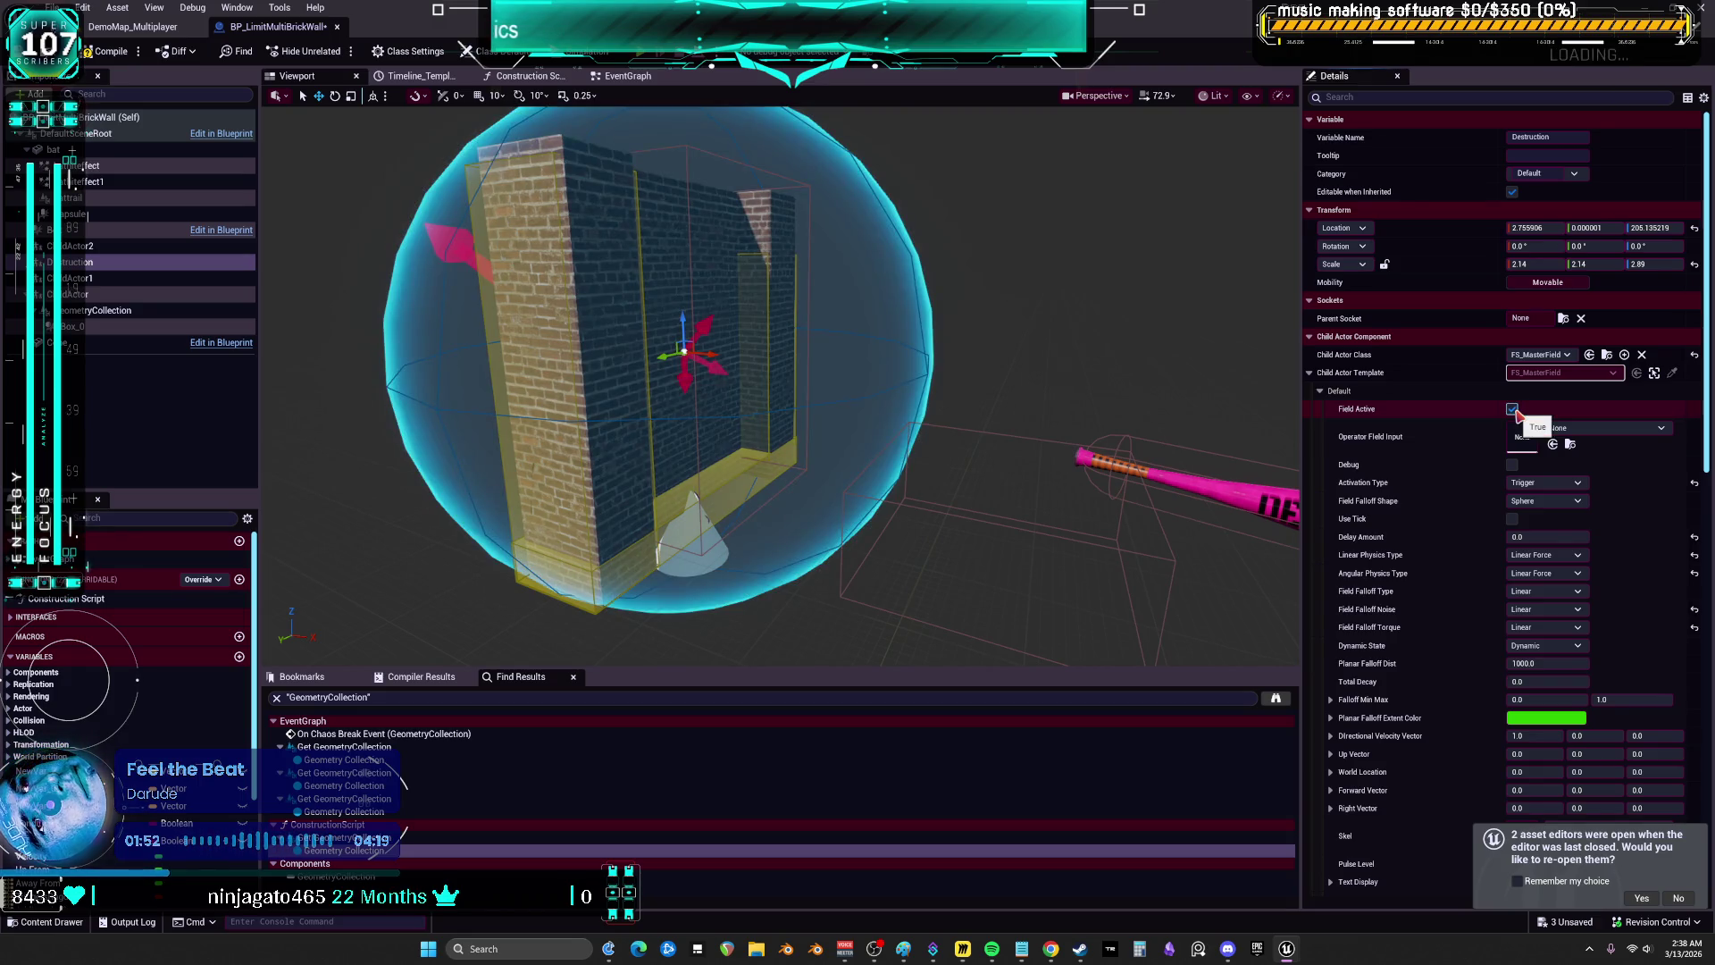
left_click(1513, 410)
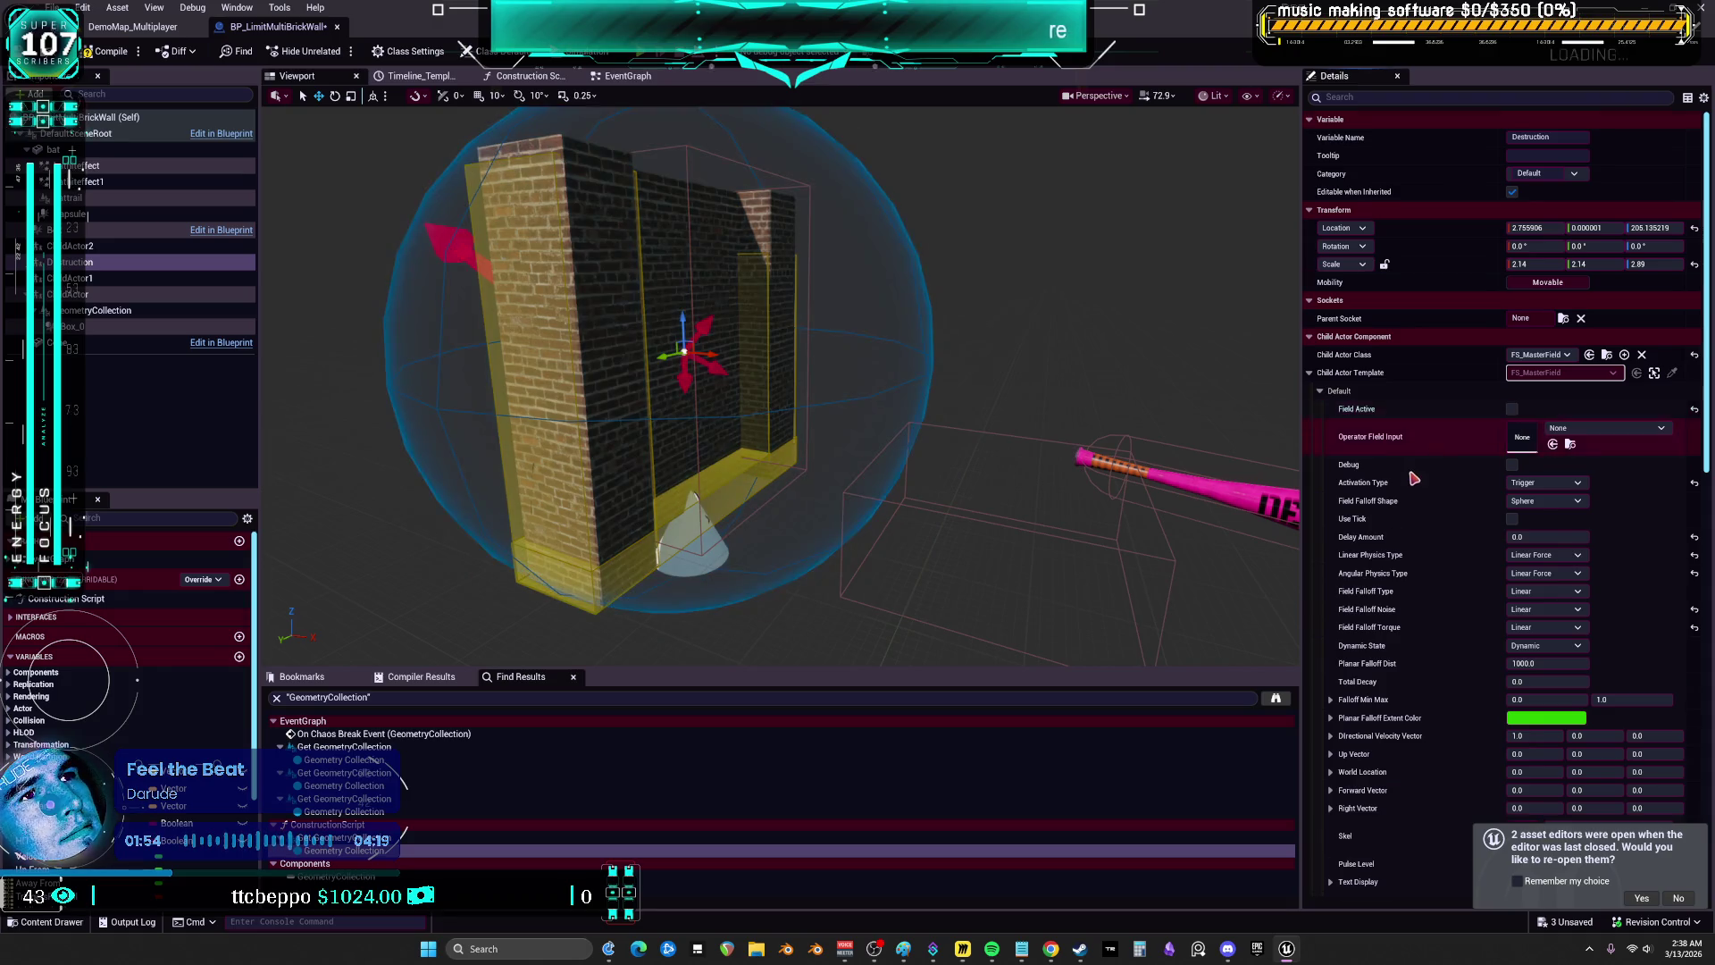
- Re-enable Field Active and open the FS_MasterField class blueprint
scroll(1416, 467, "down", 3)
scroll(1416, 467, "down", 5)
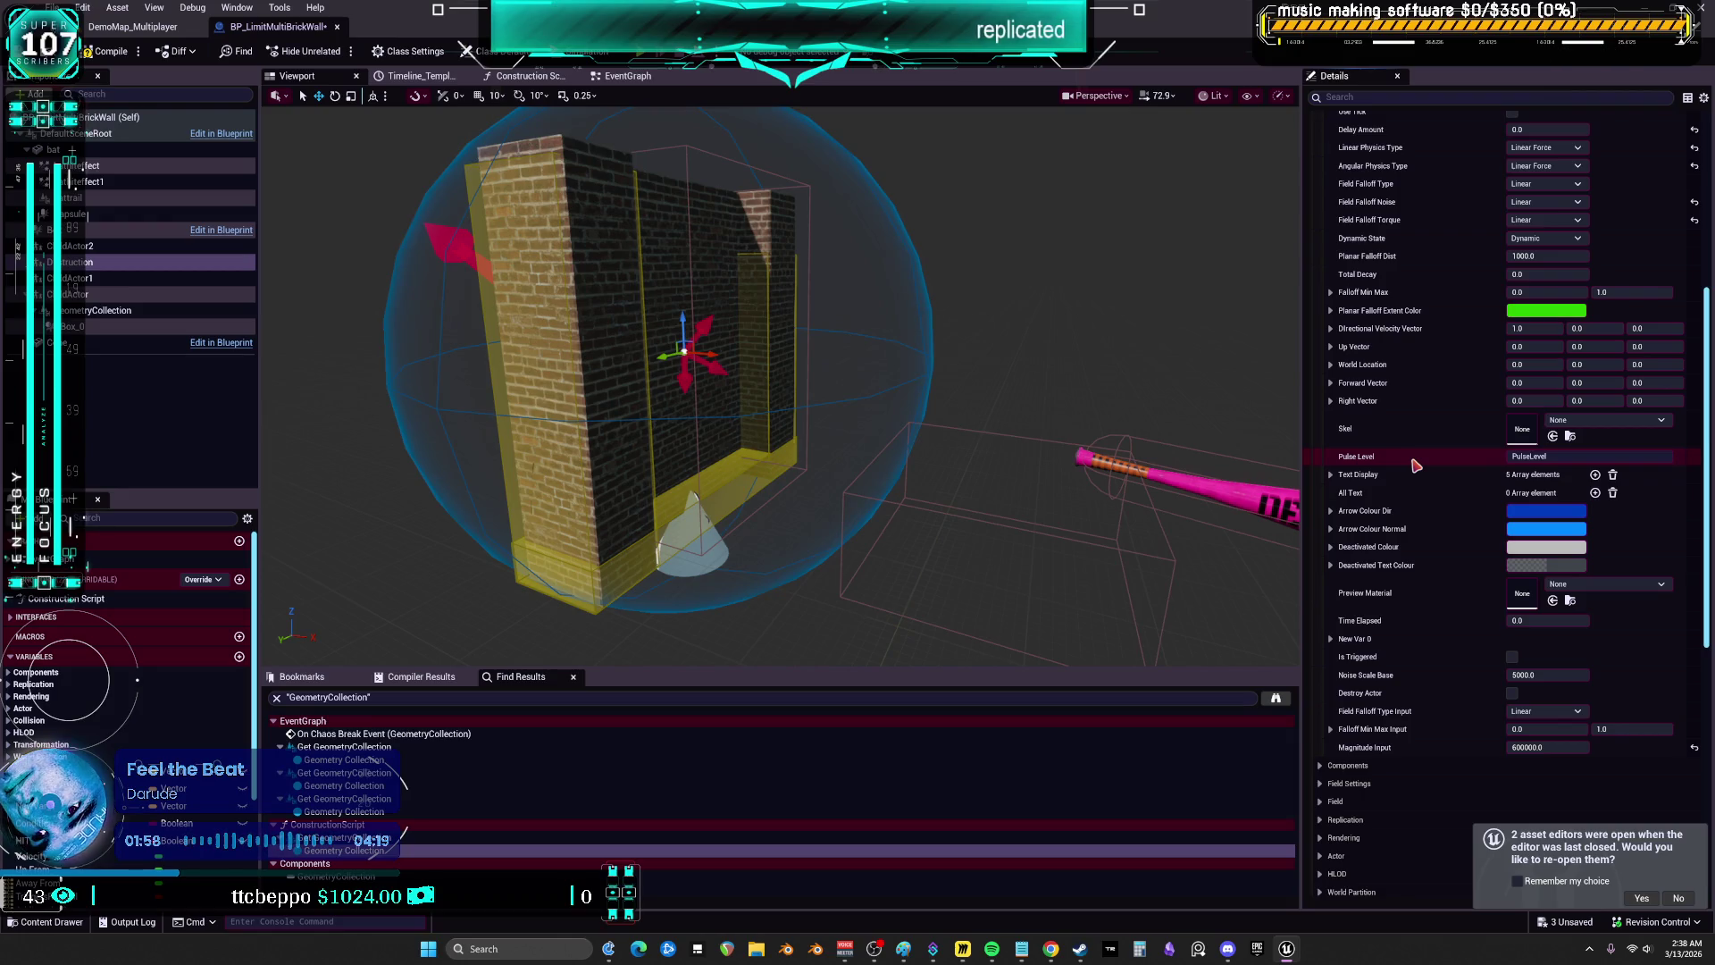
scroll(1416, 465, "down", 4)
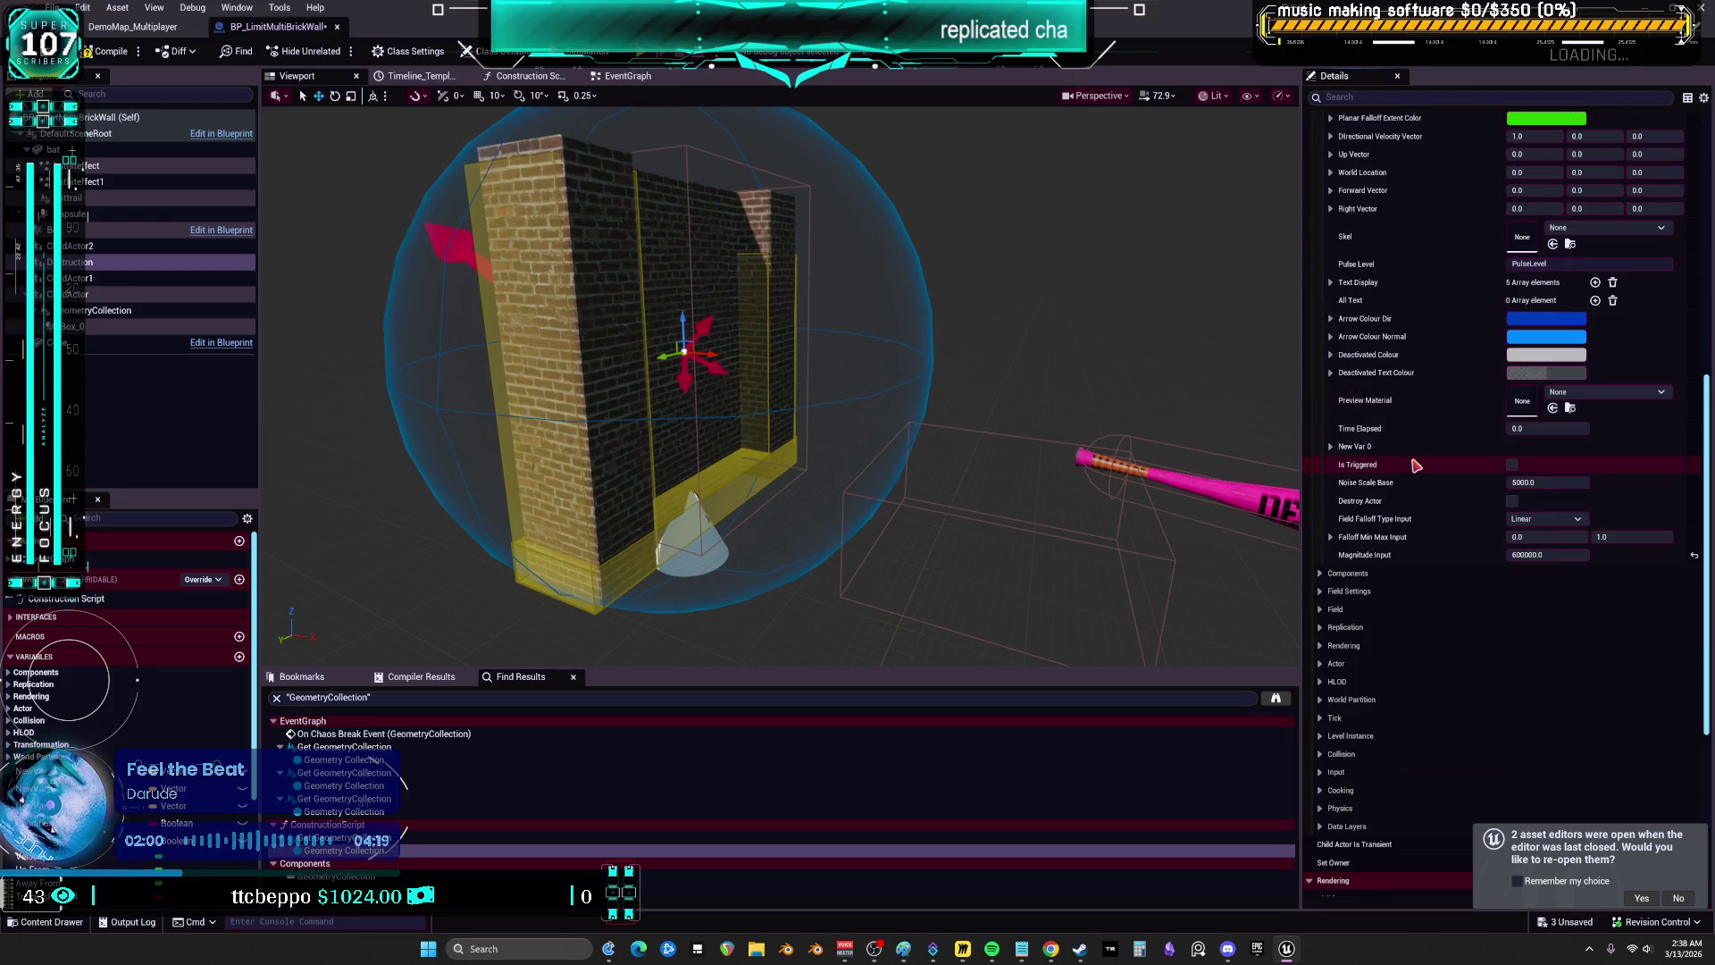
scroll(1416, 465, "up", 10)
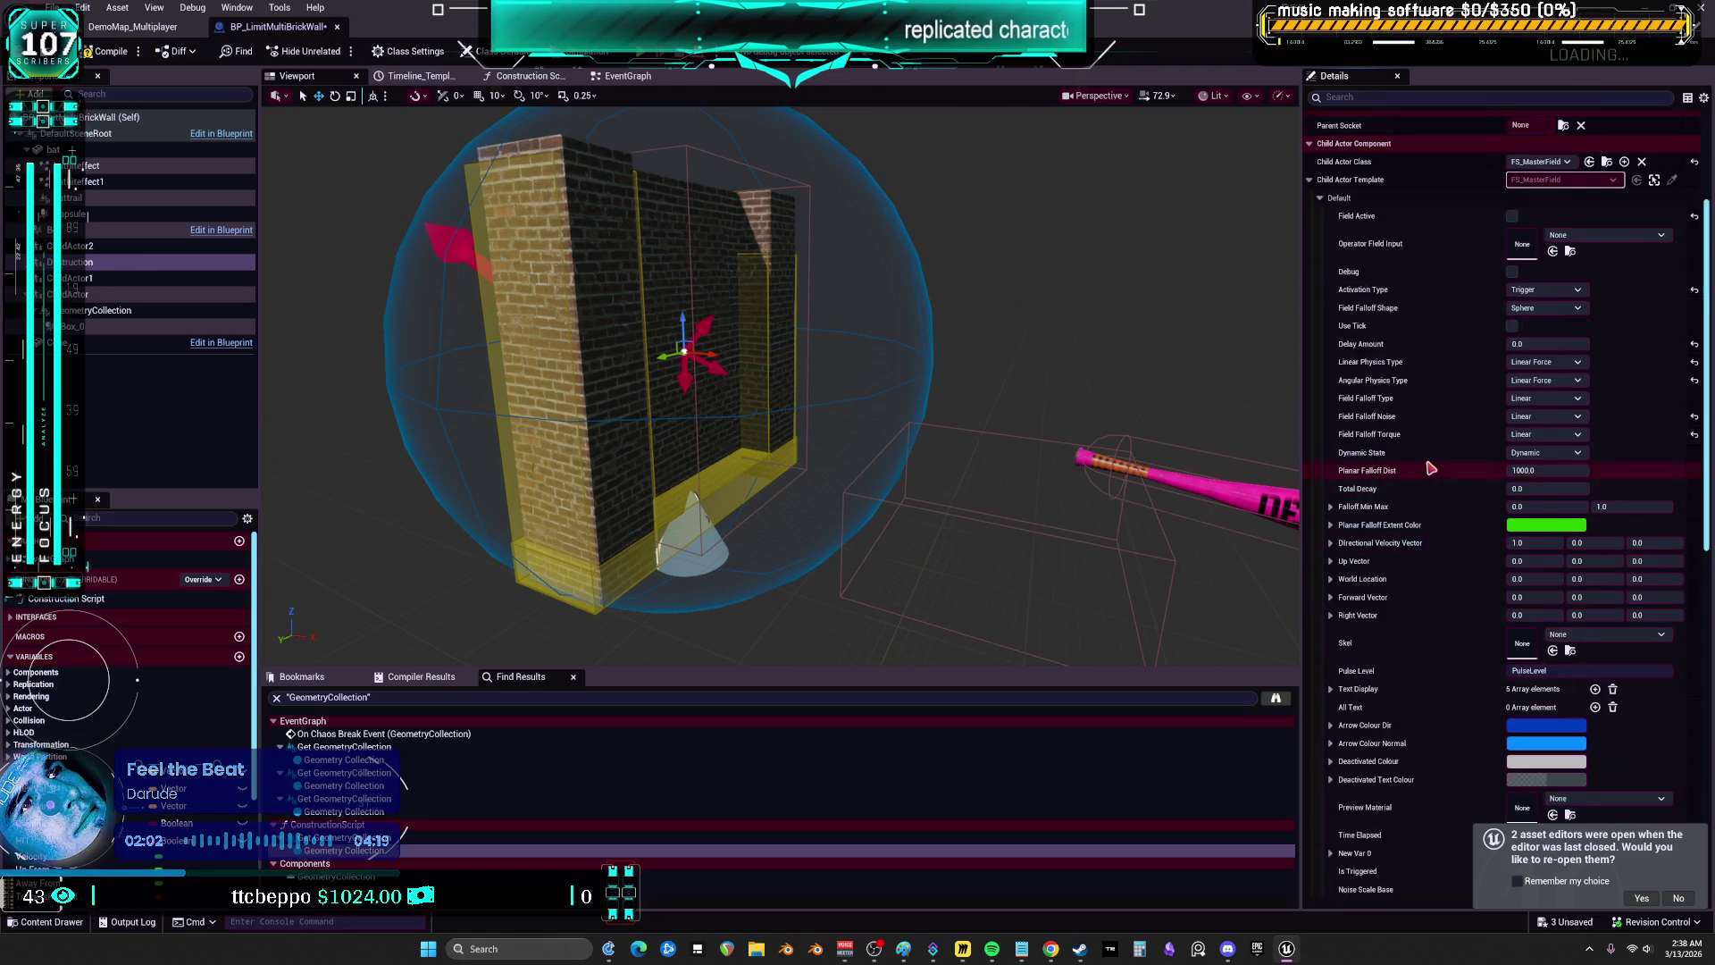
left_click(1511, 323)
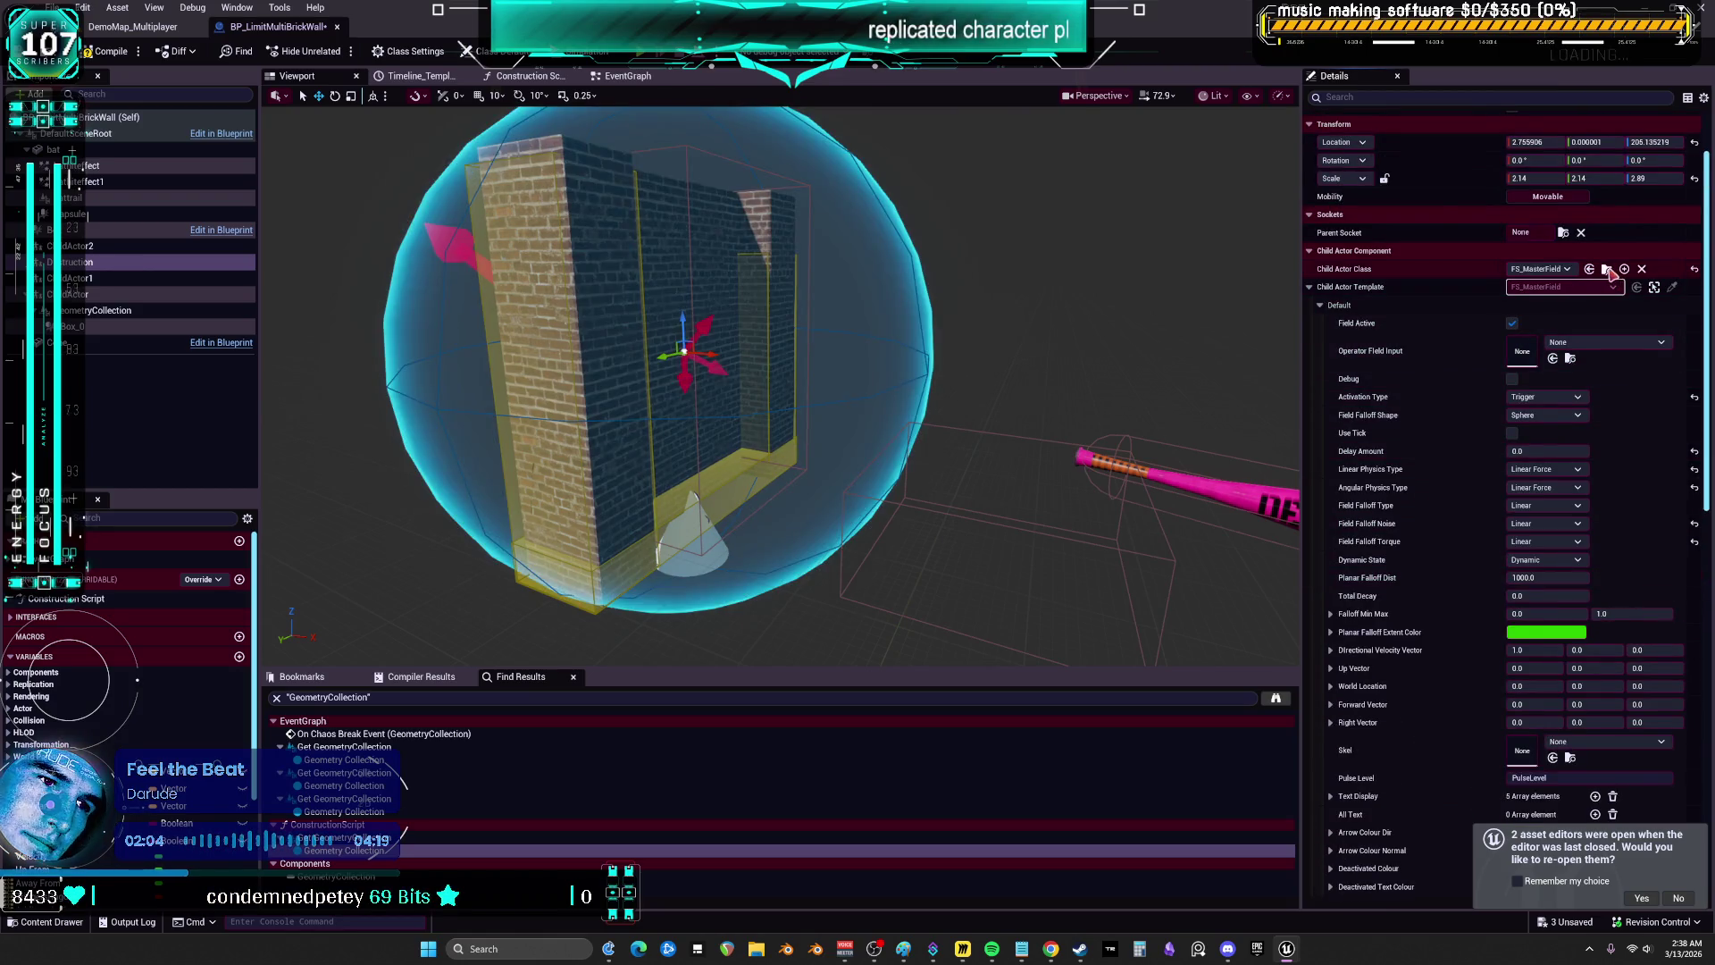
left_click(1607, 269)
double_click(594, 197)
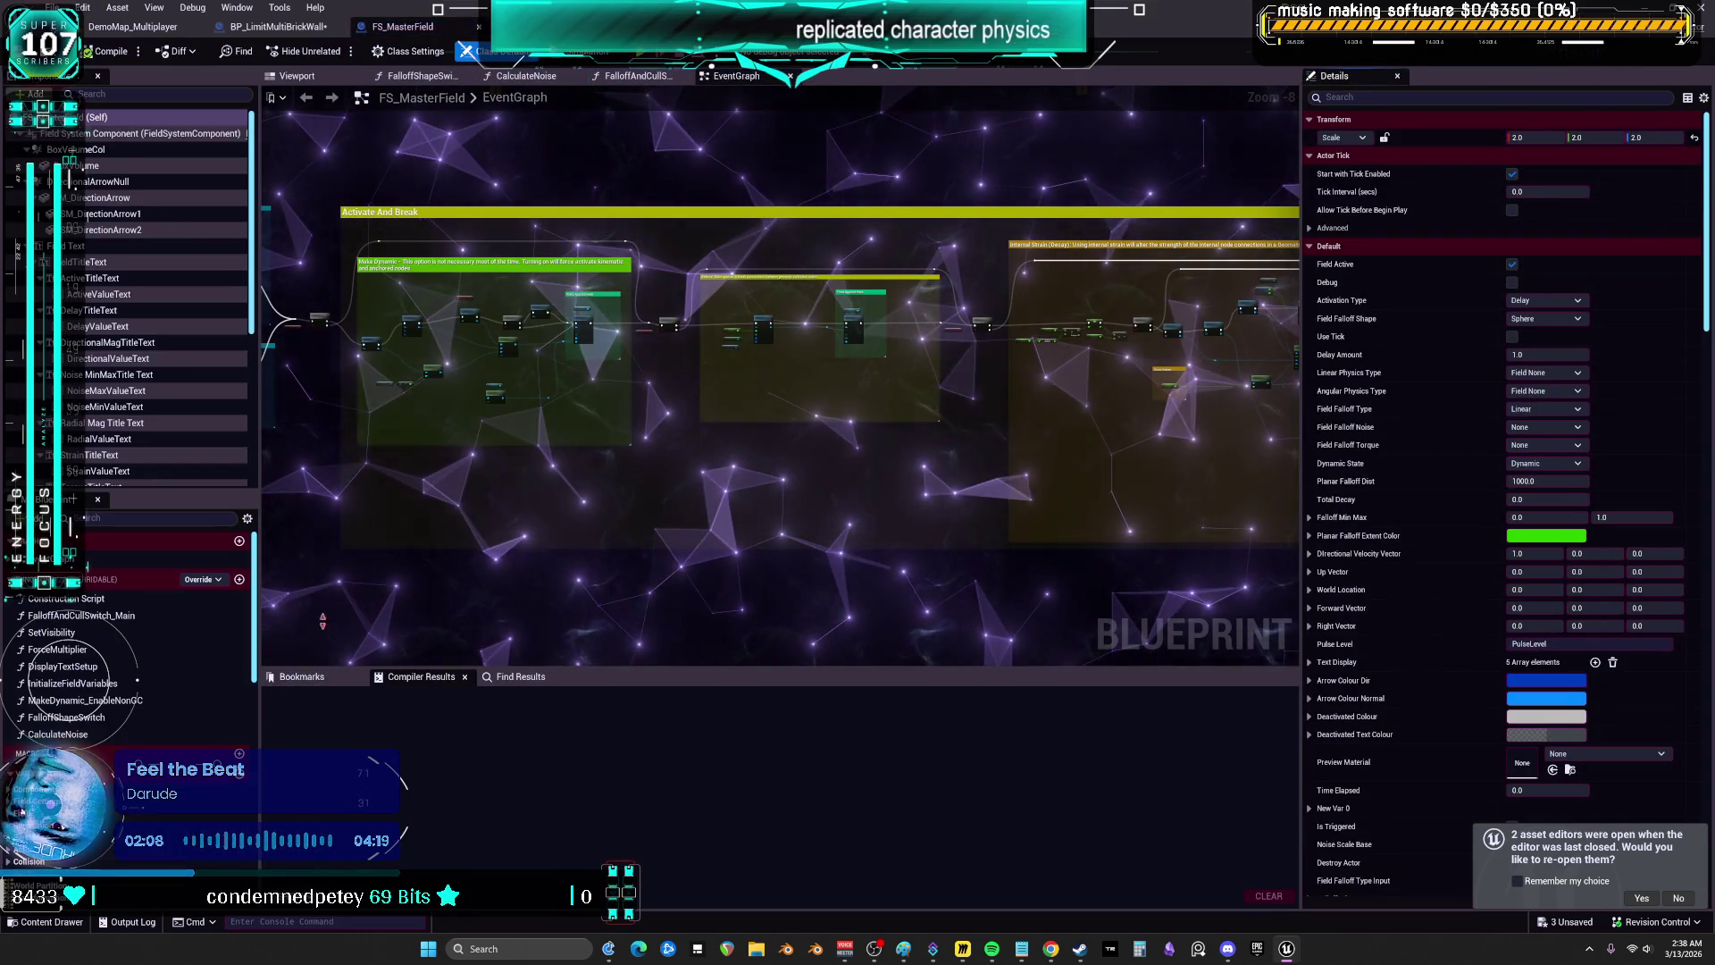
- Search FS_MasterField for 'sleep', filter Details by sleep, then view its Viewport
left_click(519, 676)
type("s")
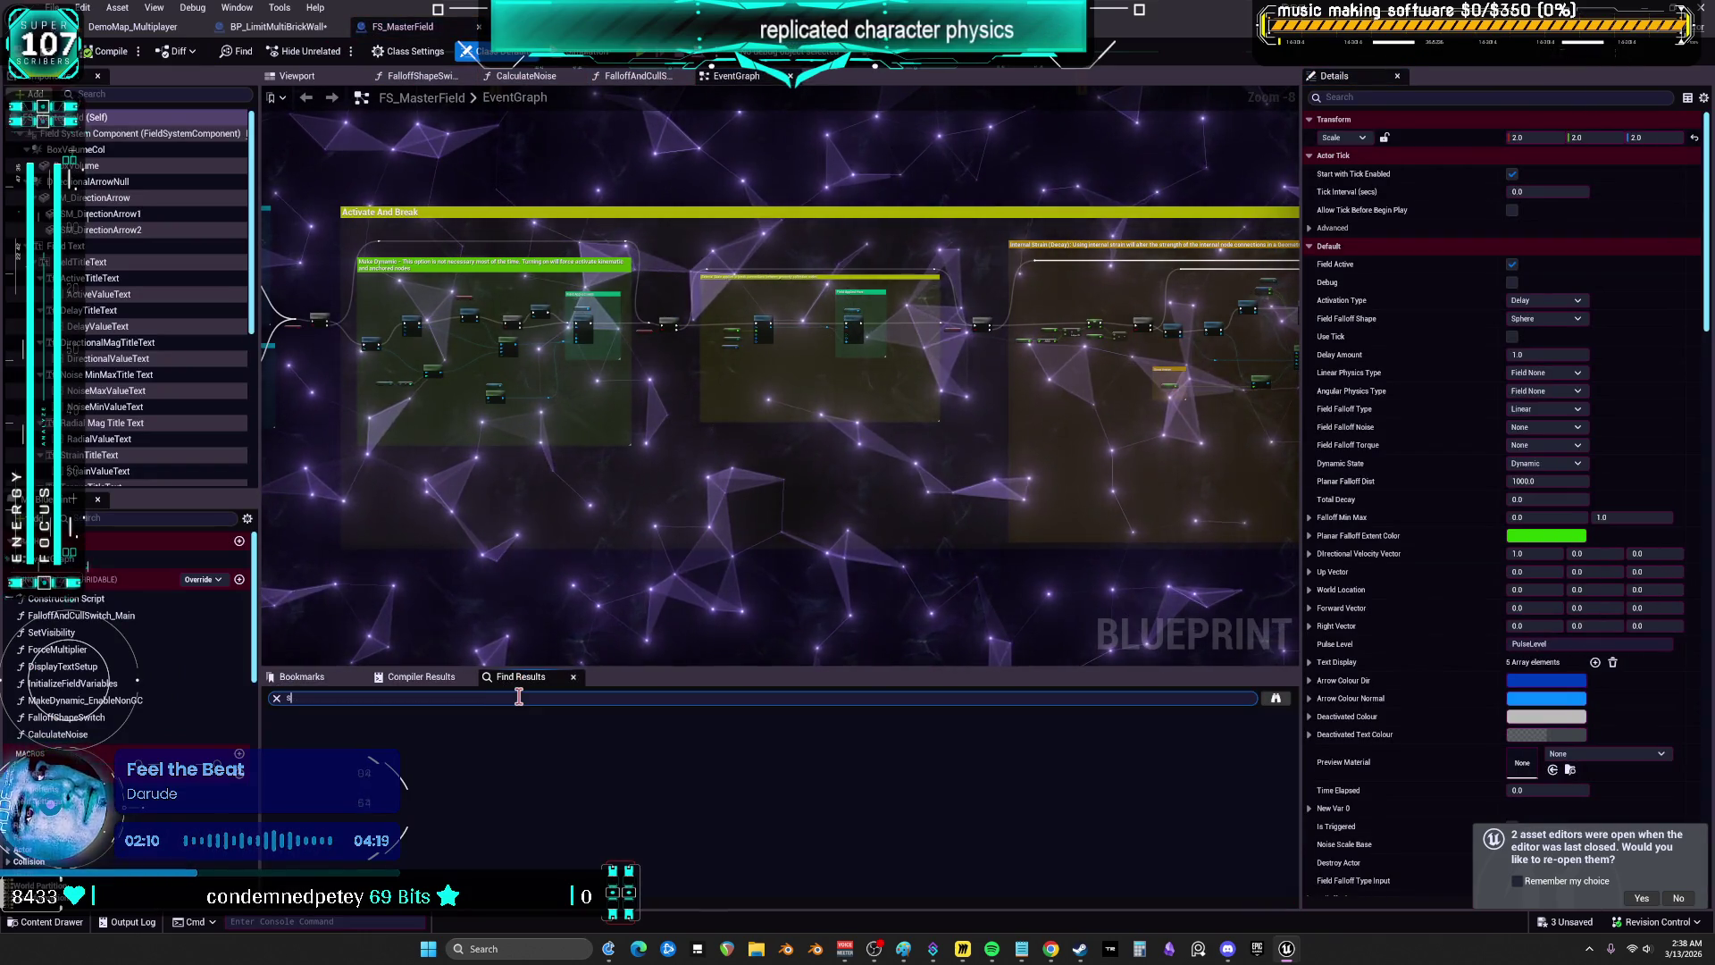
type("leep")
key("Return")
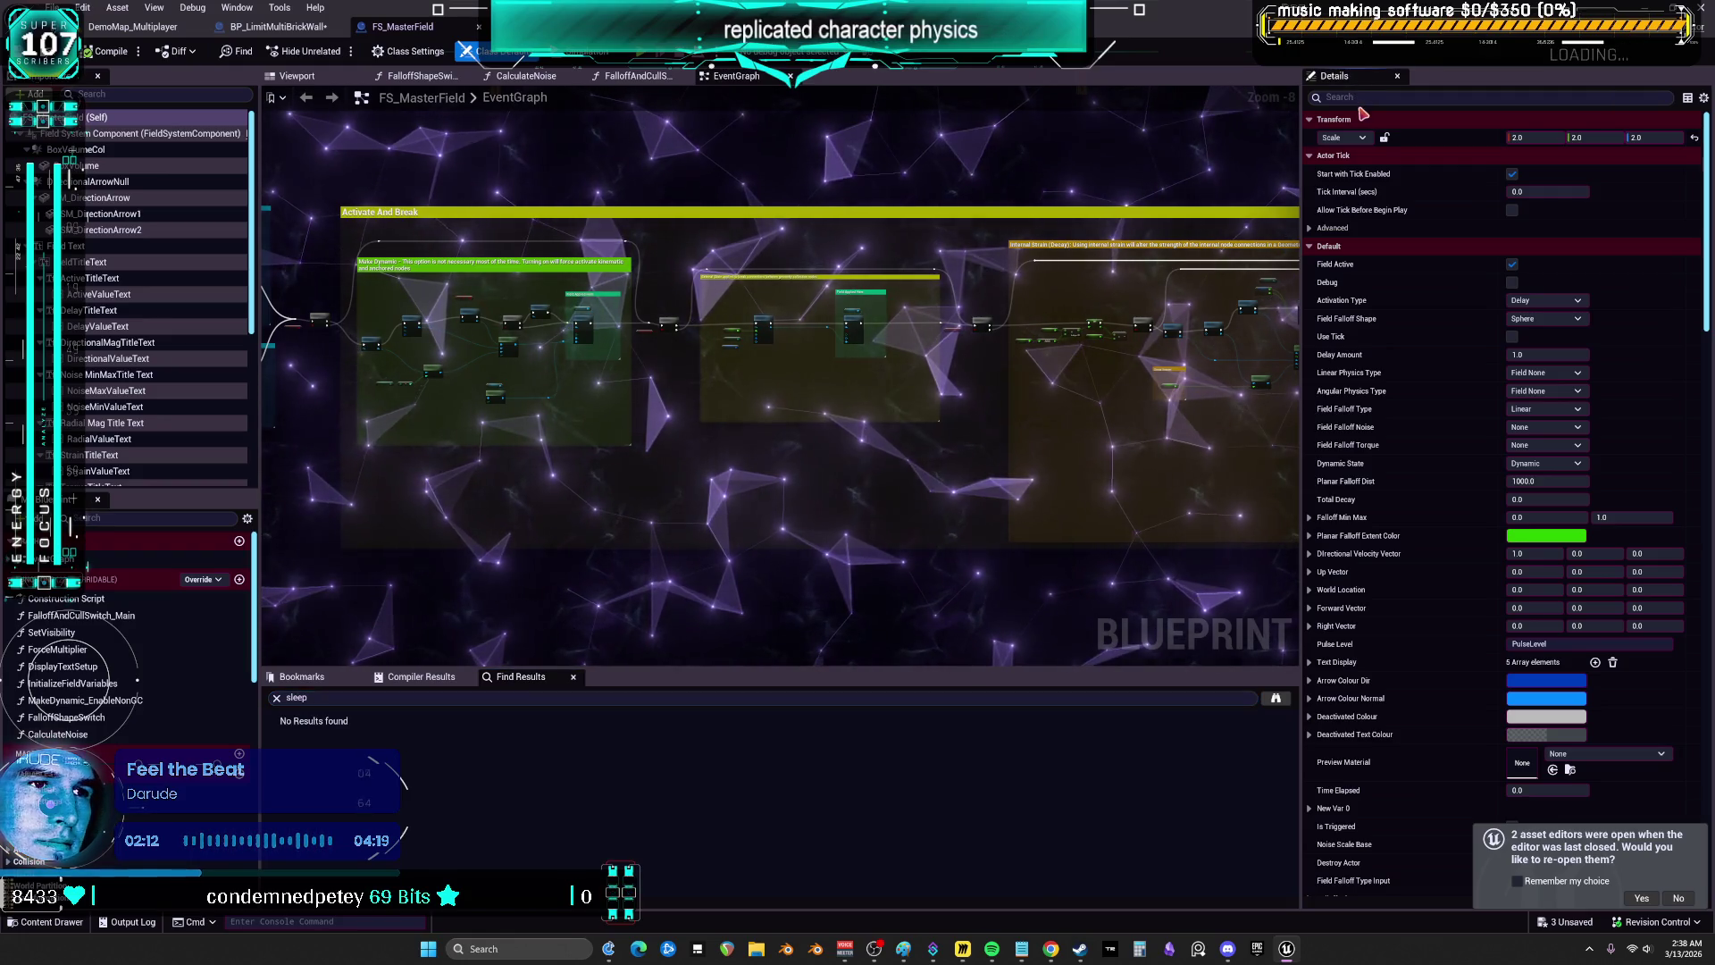
left_click(1358, 98)
type("sleep")
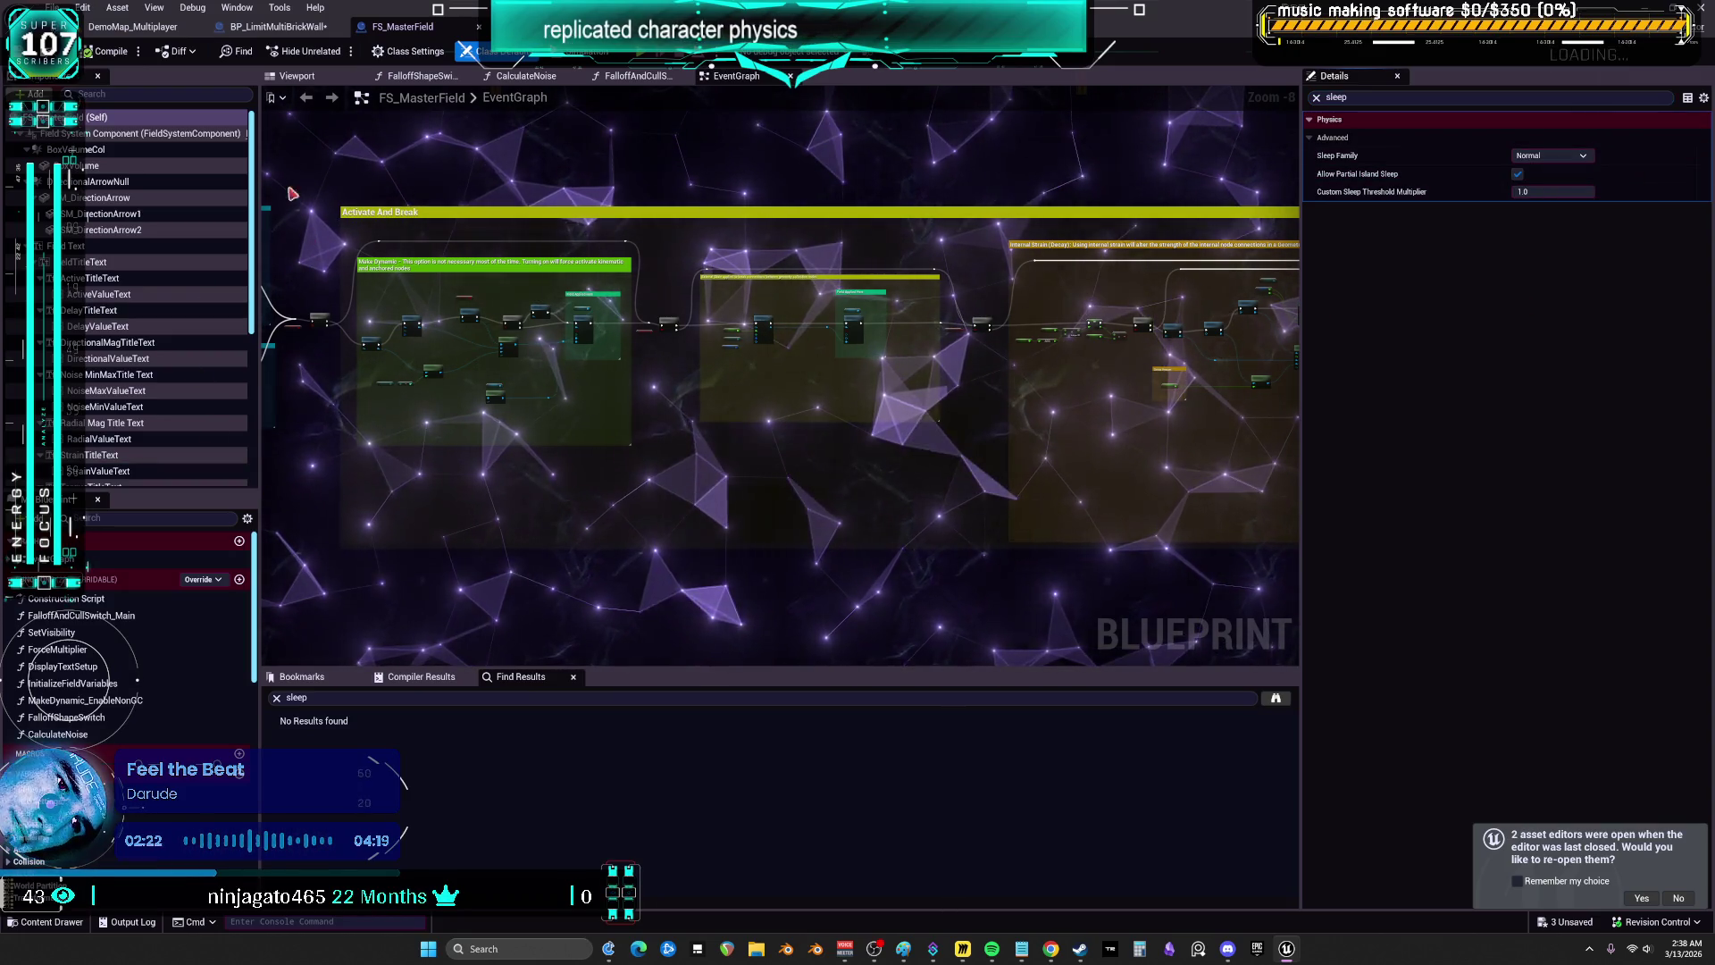
left_click(297, 76)
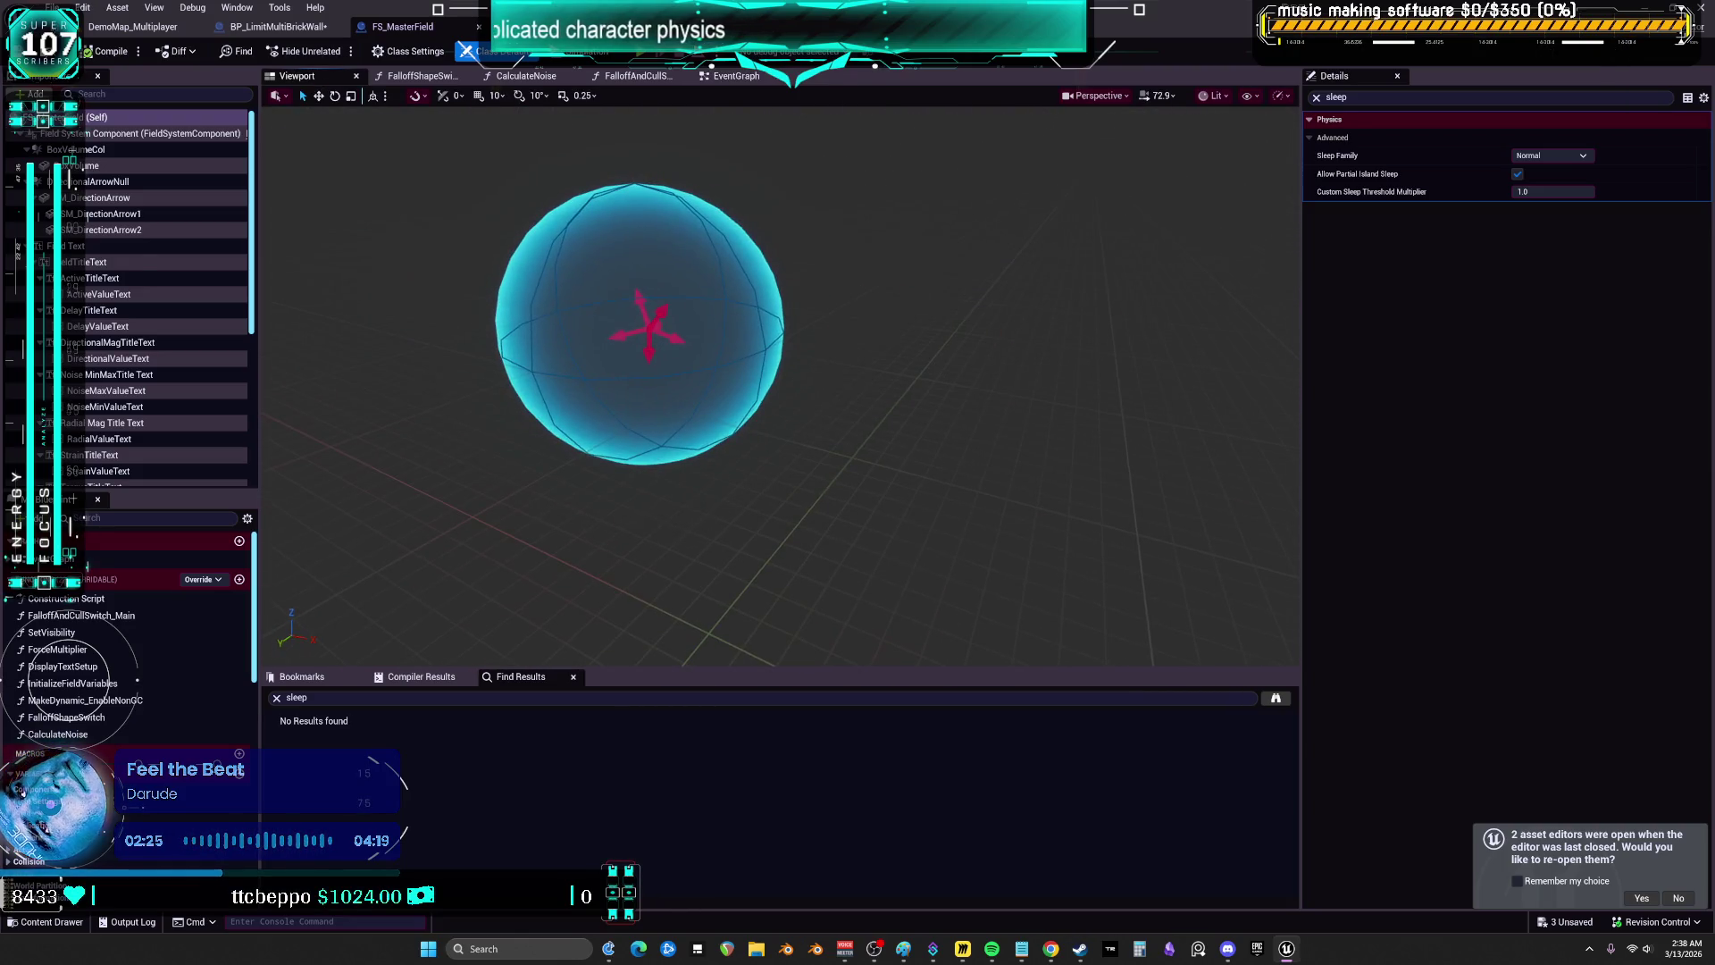
- Select the field sphere, review its Physics and Collision details, and close FS_MasterField
left_click(1285, 214)
left_click(639, 375)
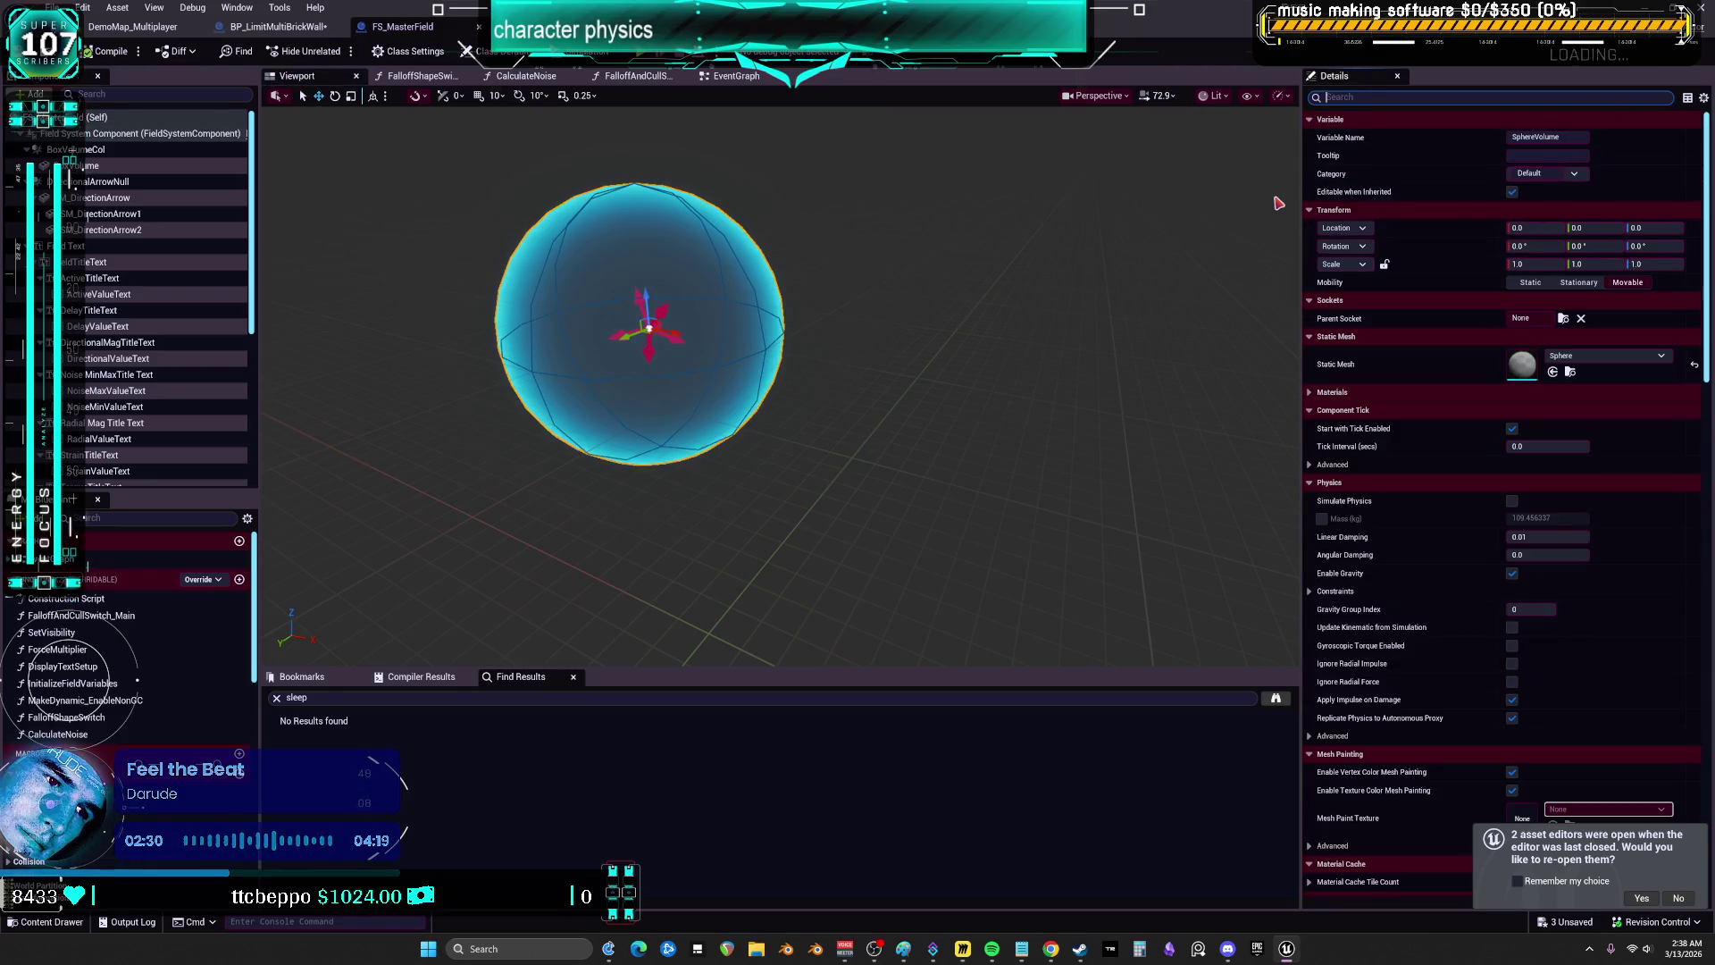
scroll(1474, 402, "down", 1)
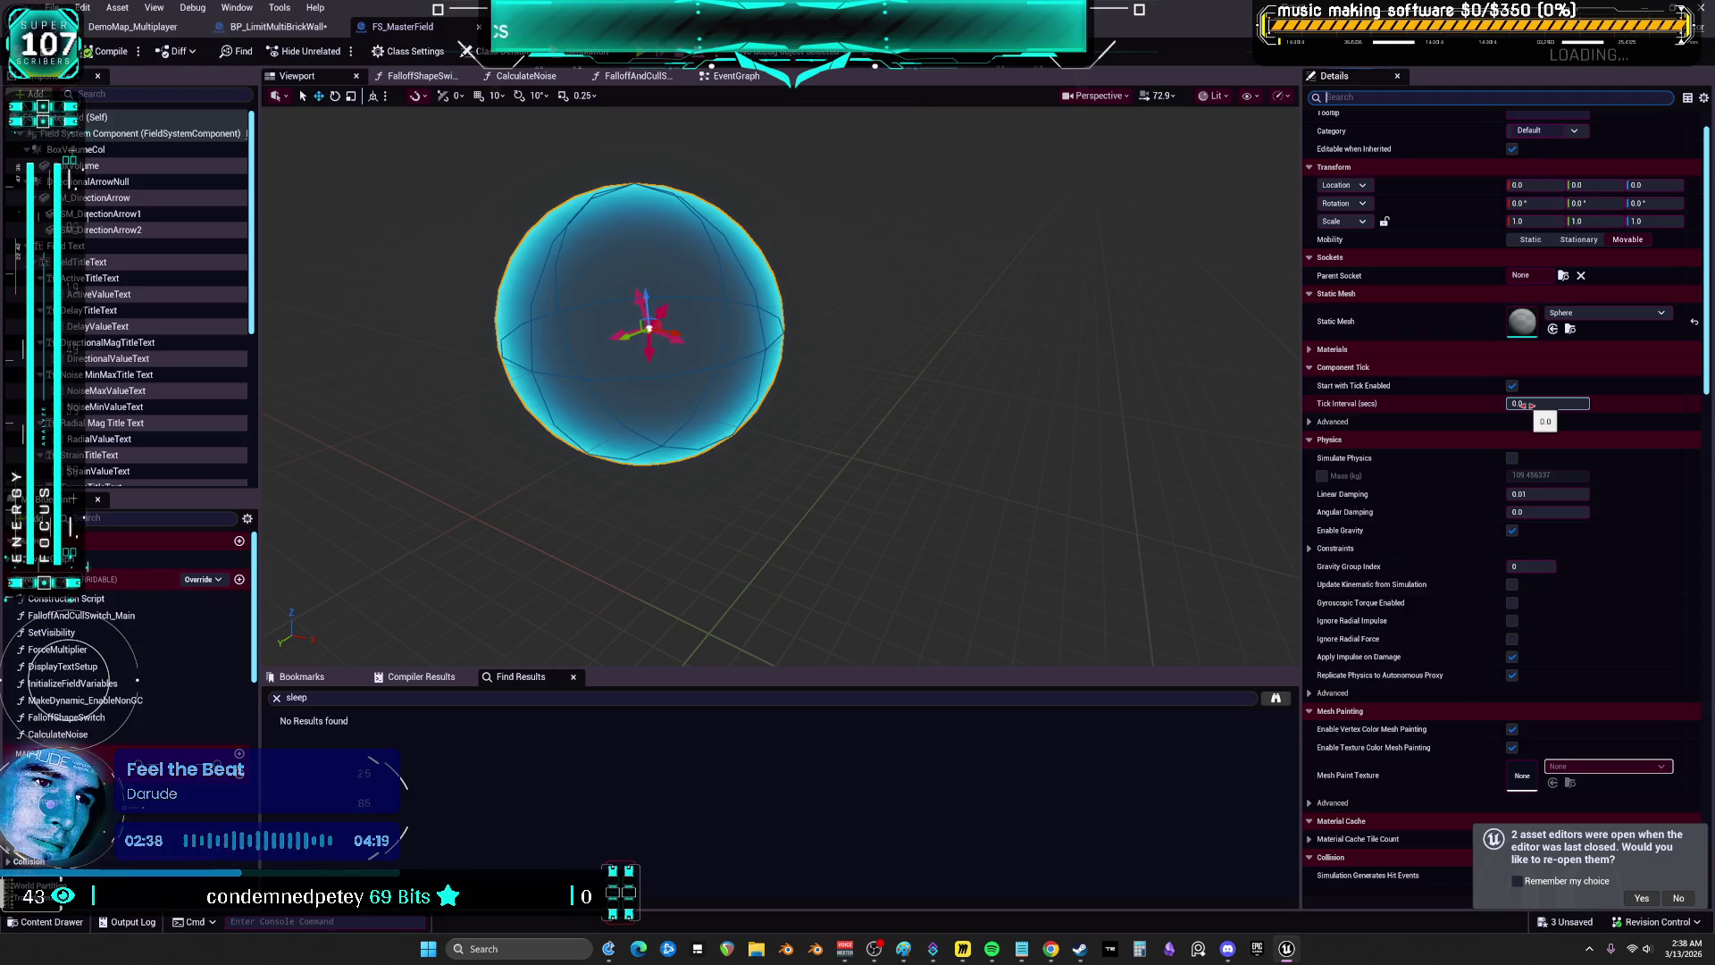
scroll(1498, 437, "down", 1)
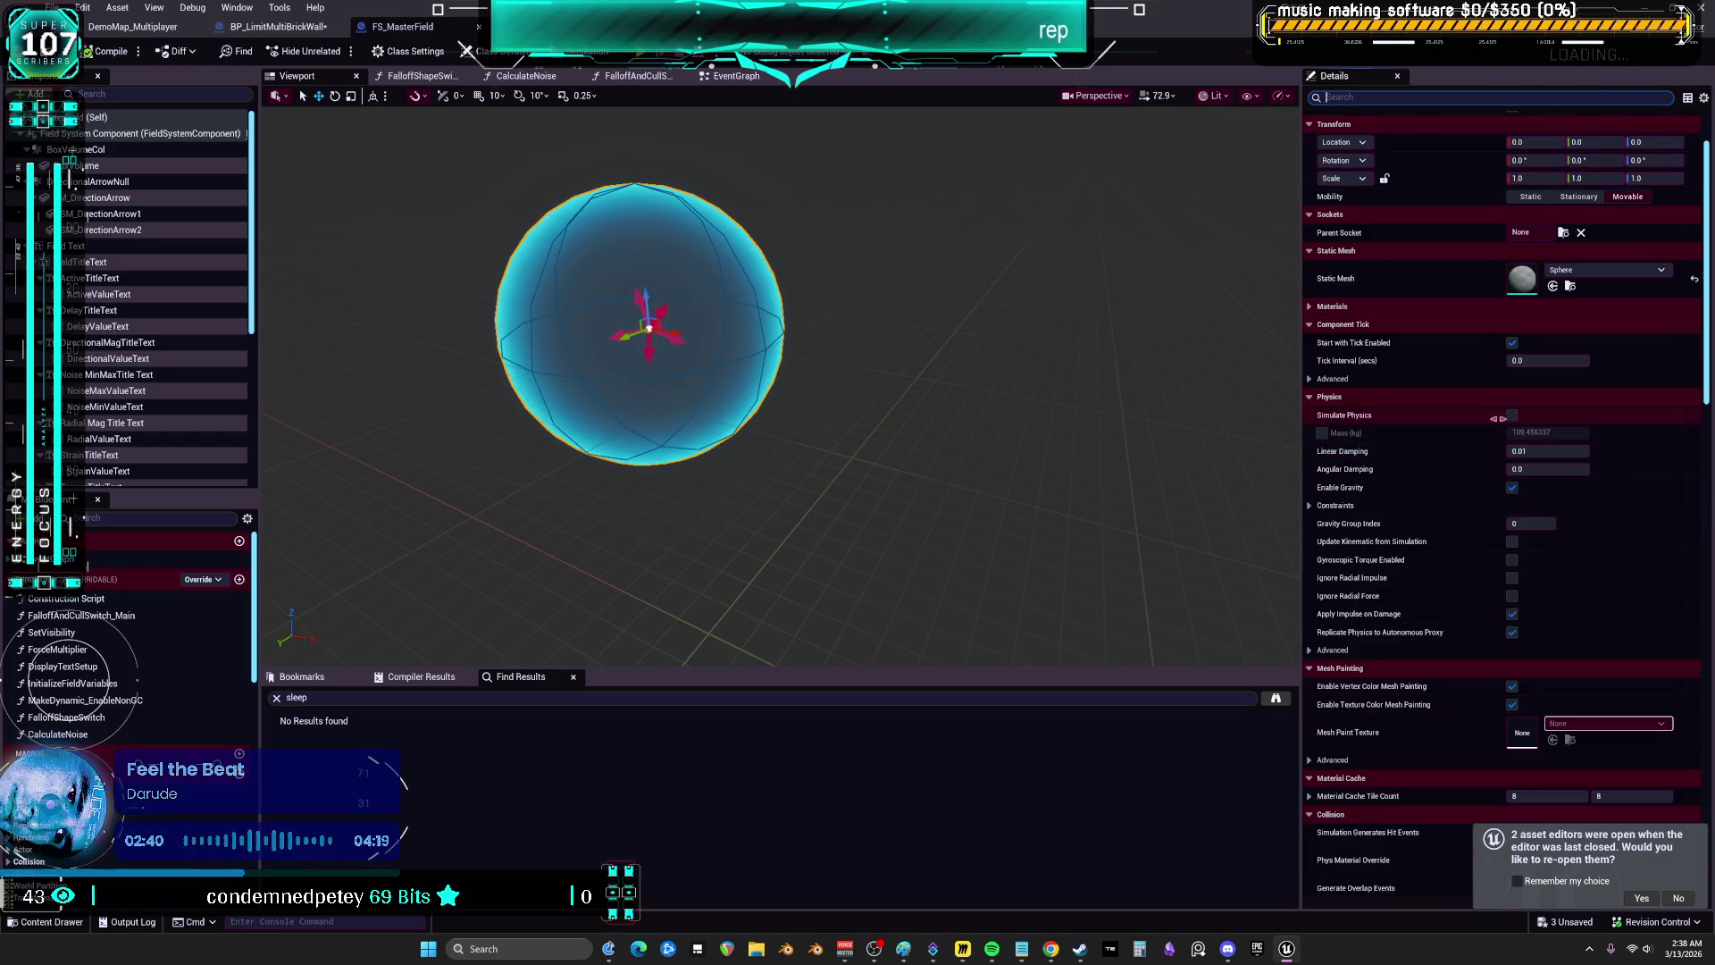
scroll(1496, 418, "down", 1)
scroll(1465, 495, "down", 1)
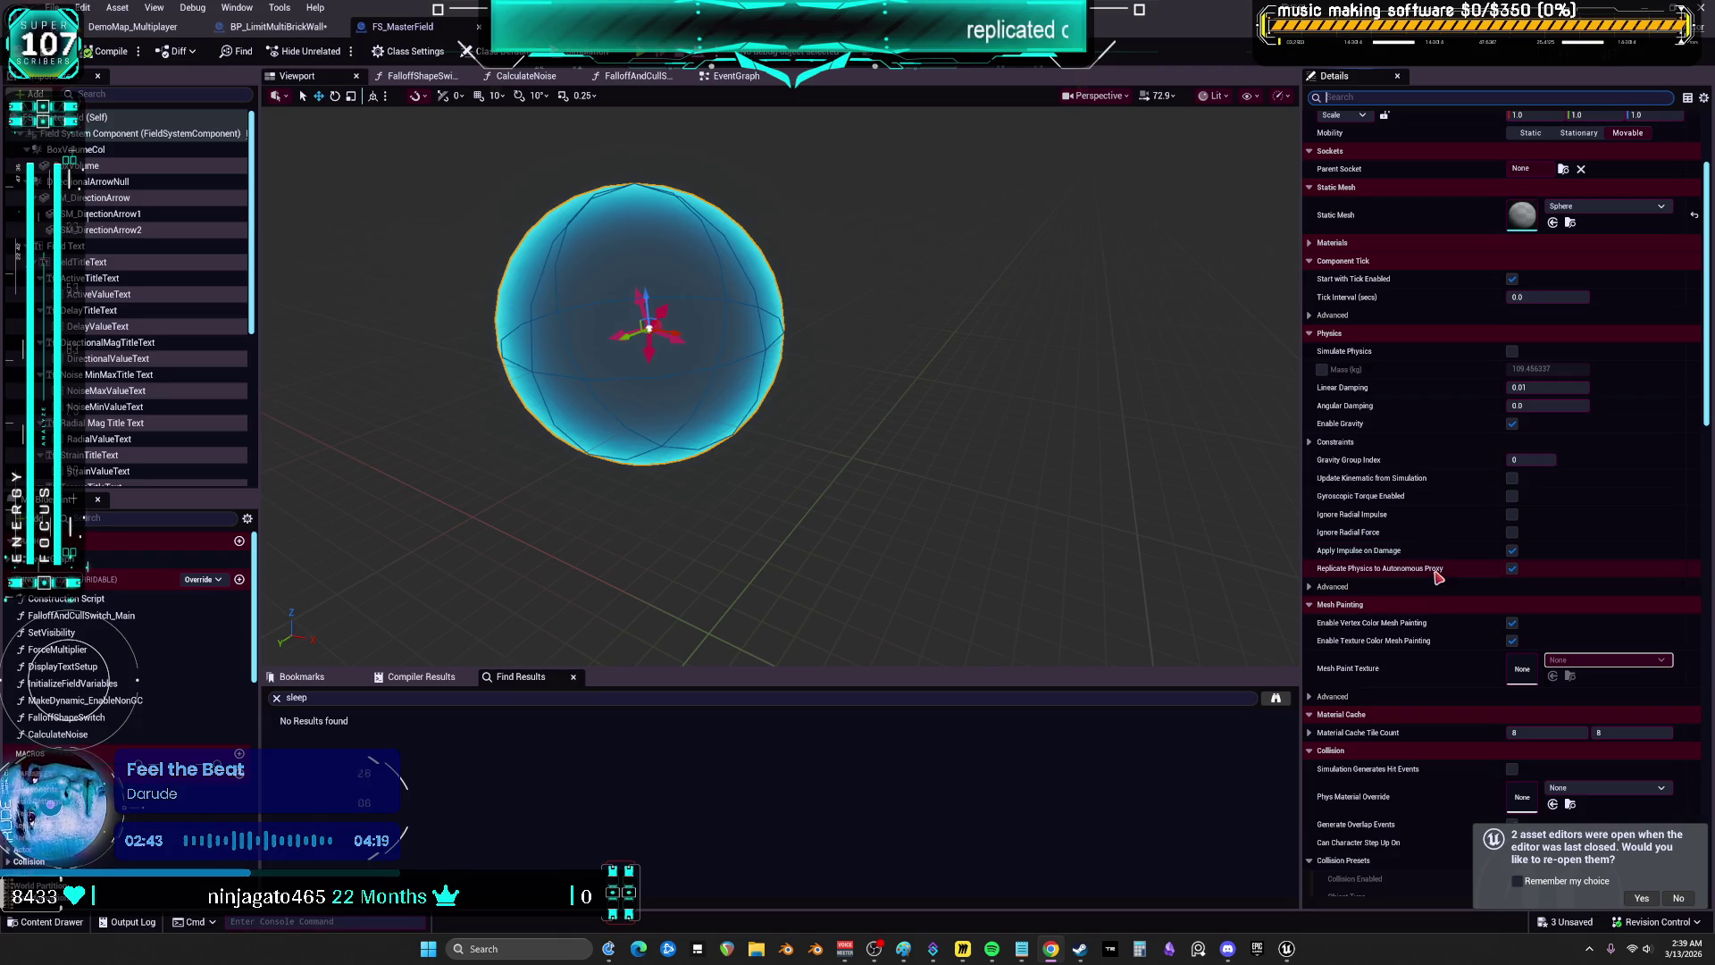
scroll(1442, 616, "down", 8)
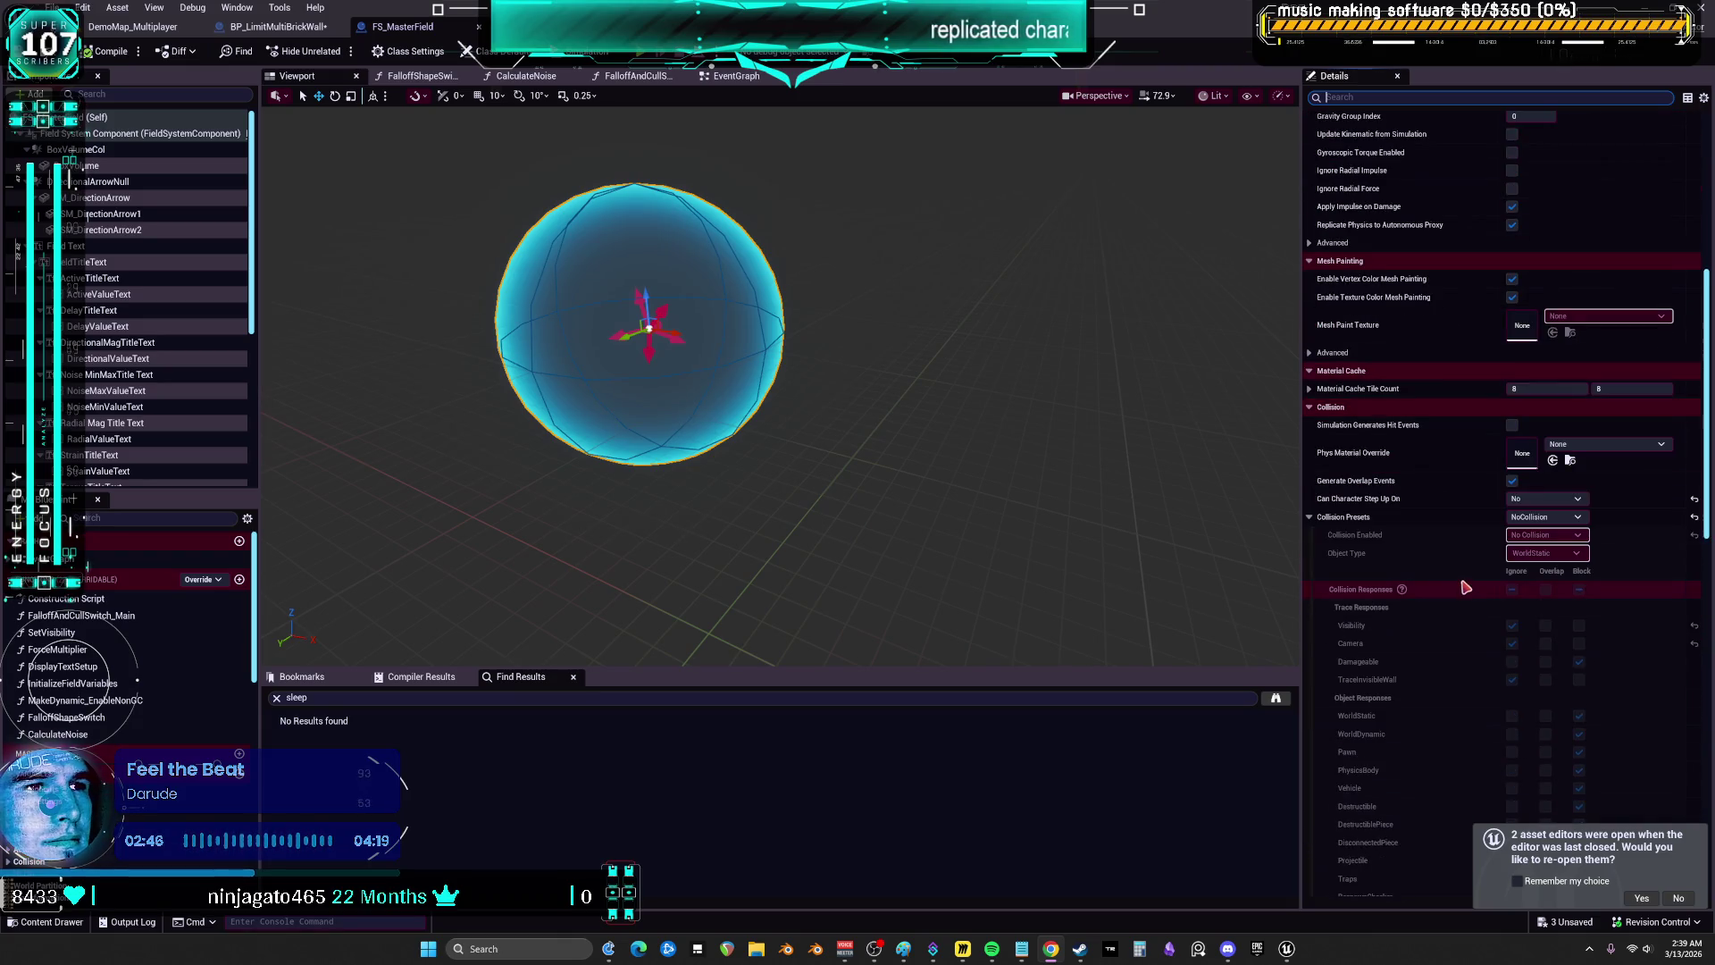
left_click(479, 30)
- Select the wall's geometry collection and change its Object Type from Dynamic to Sleeping, after briefly trying Static
left_click(579, 342)
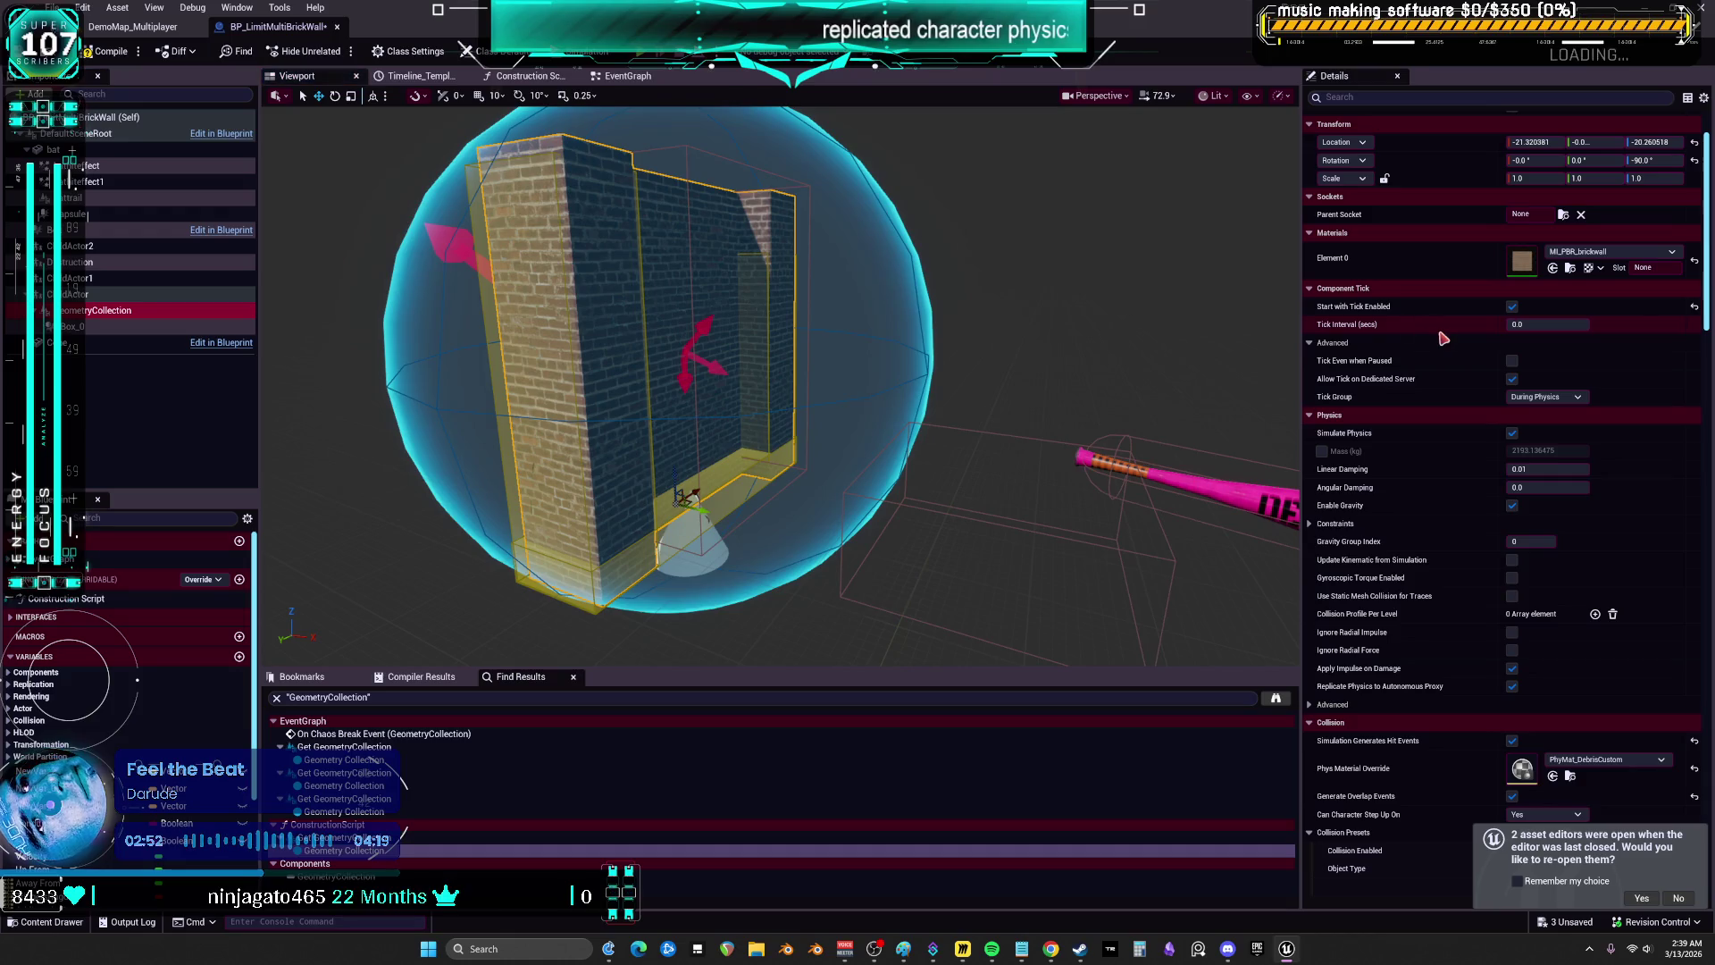
scroll(1443, 338, "down", 4)
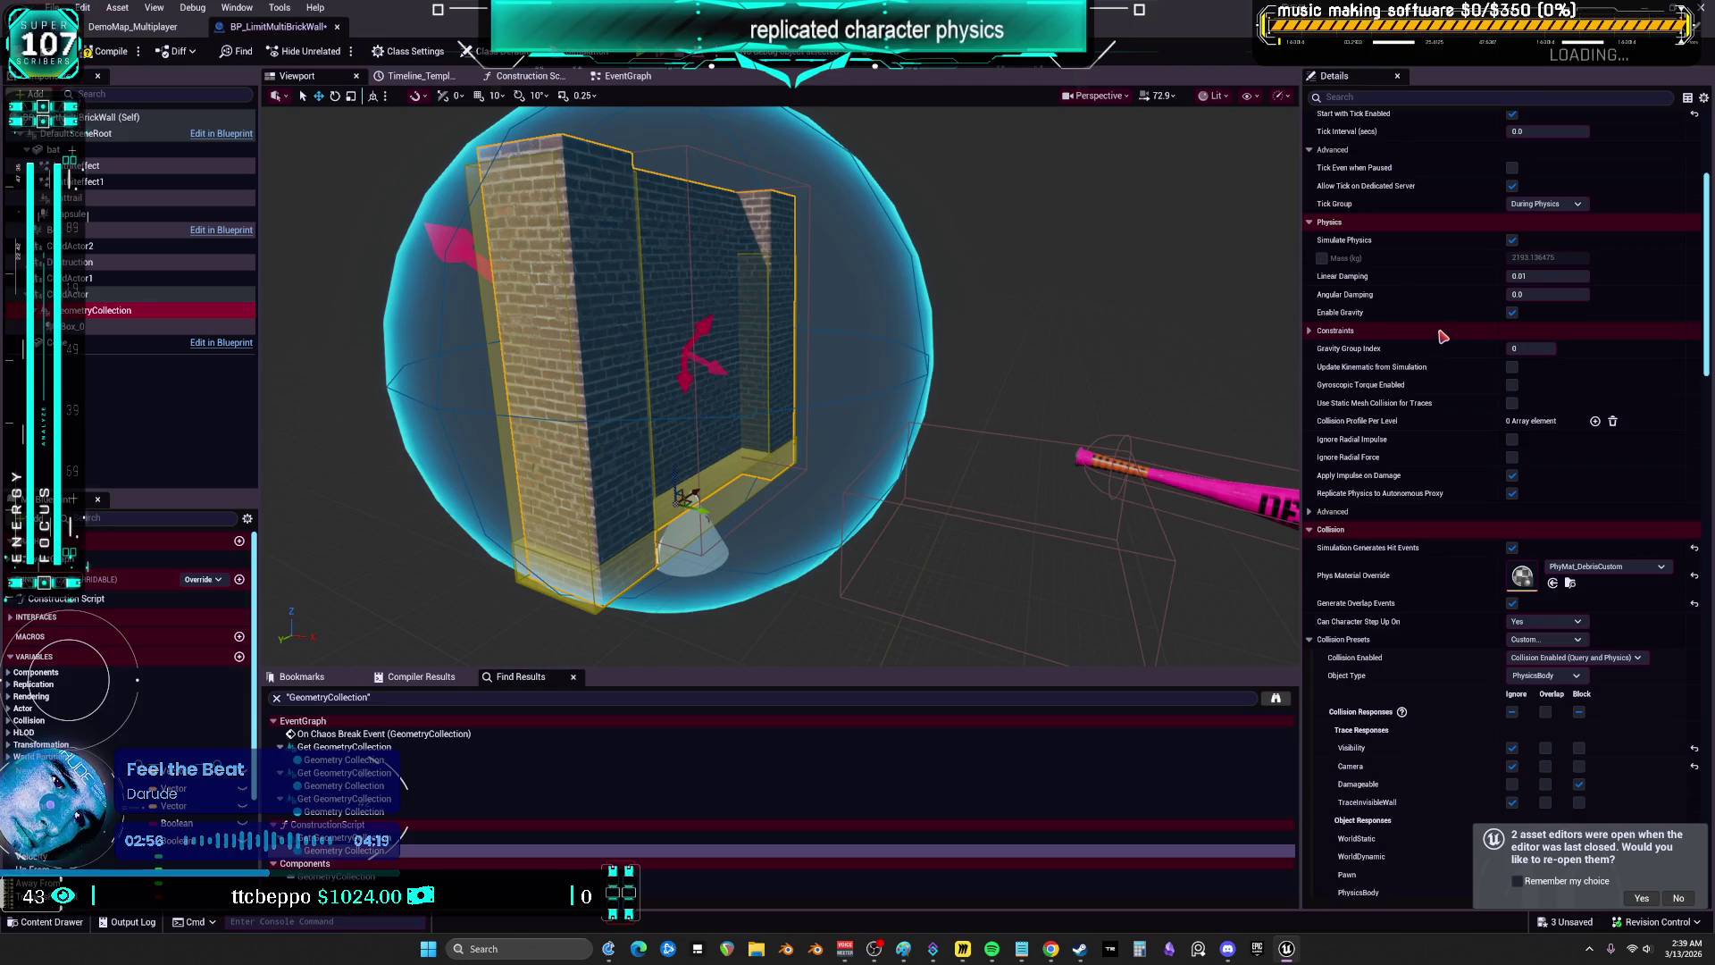
scroll(1442, 336, "down", 13)
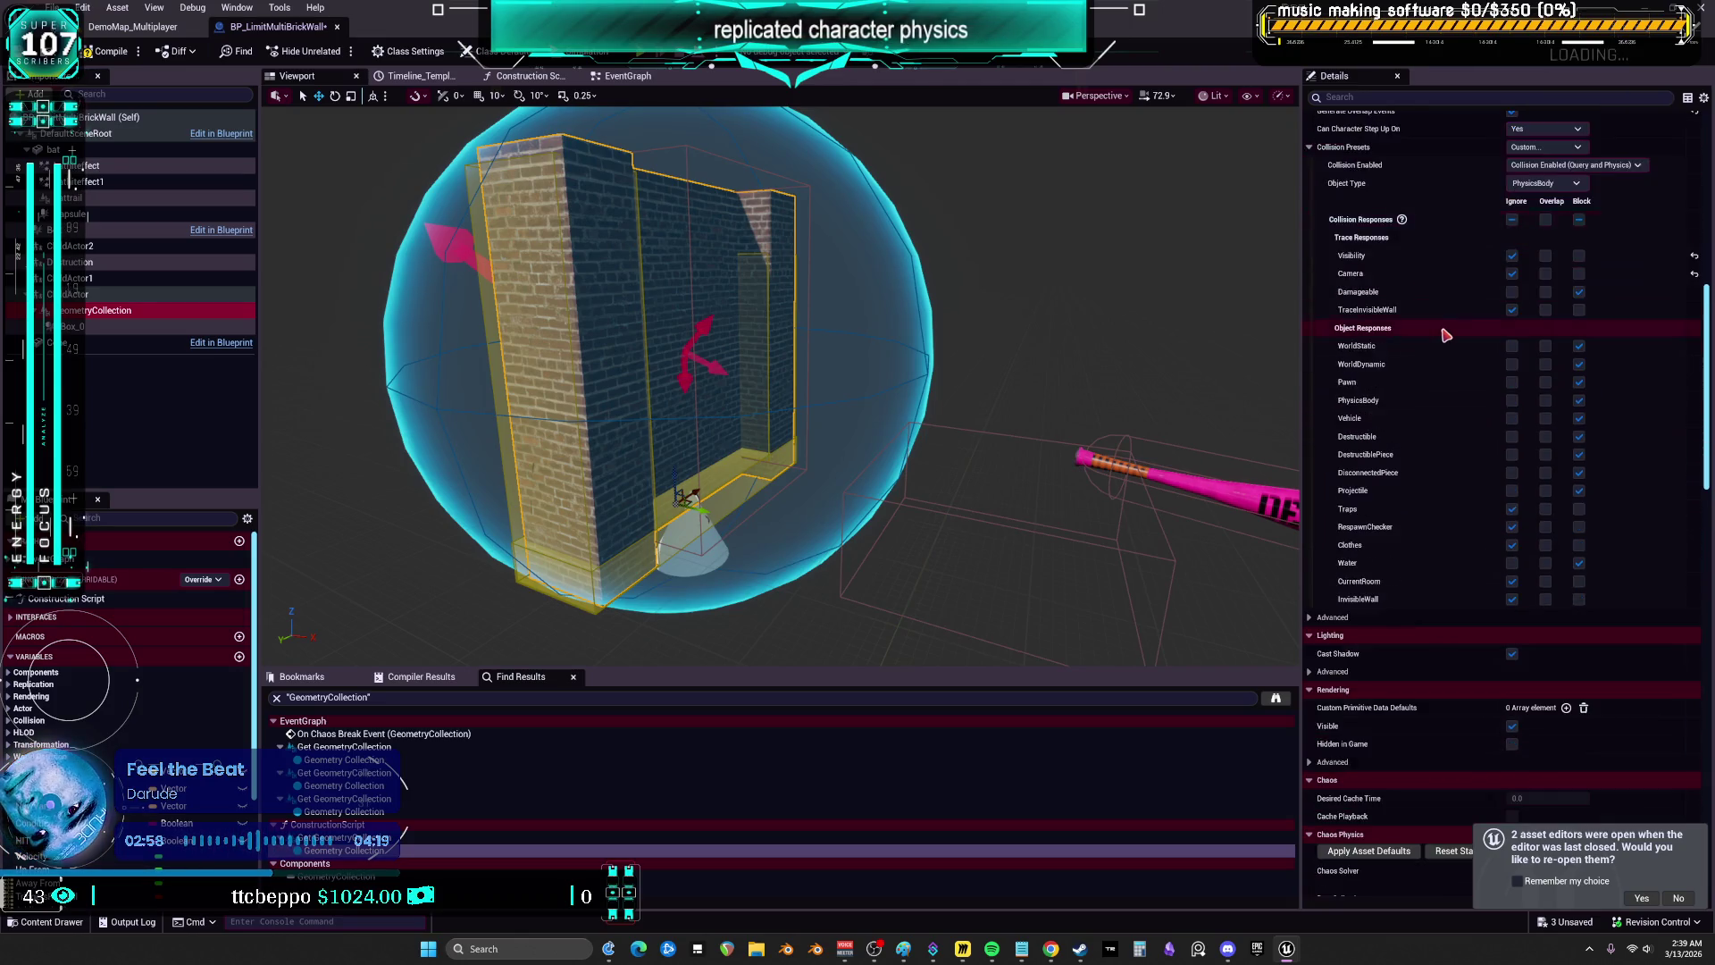
scroll(1445, 334, "down", 2)
scroll(1445, 334, "down", 7)
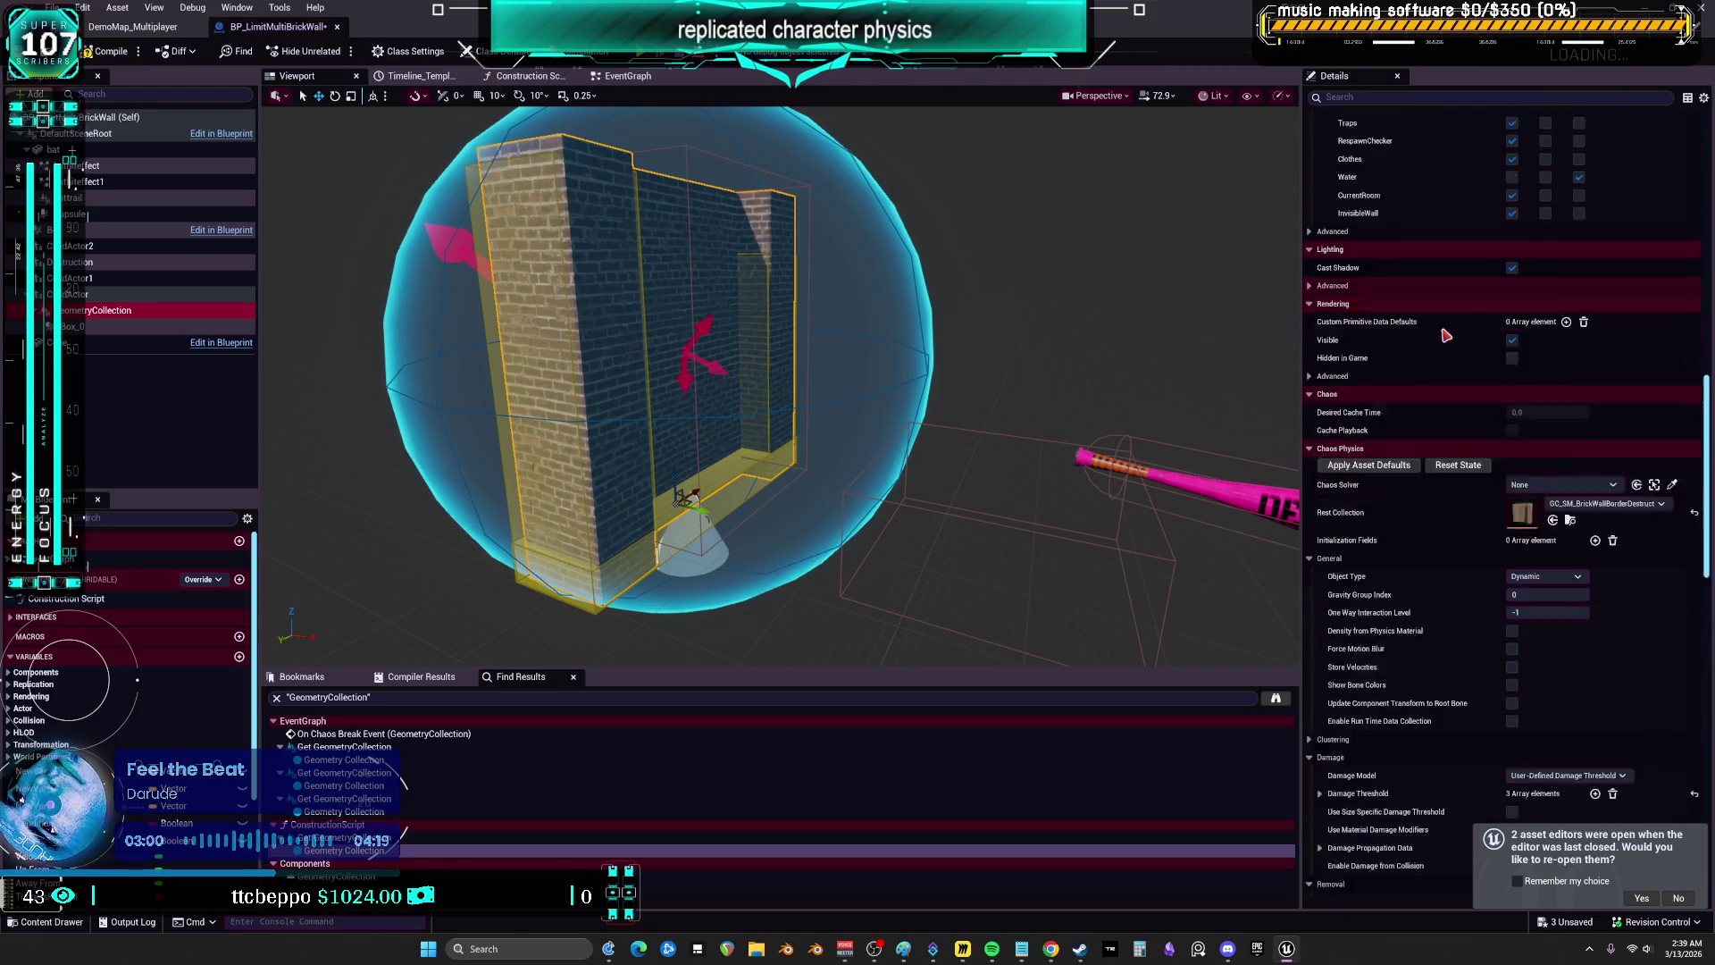
left_click(1311, 547)
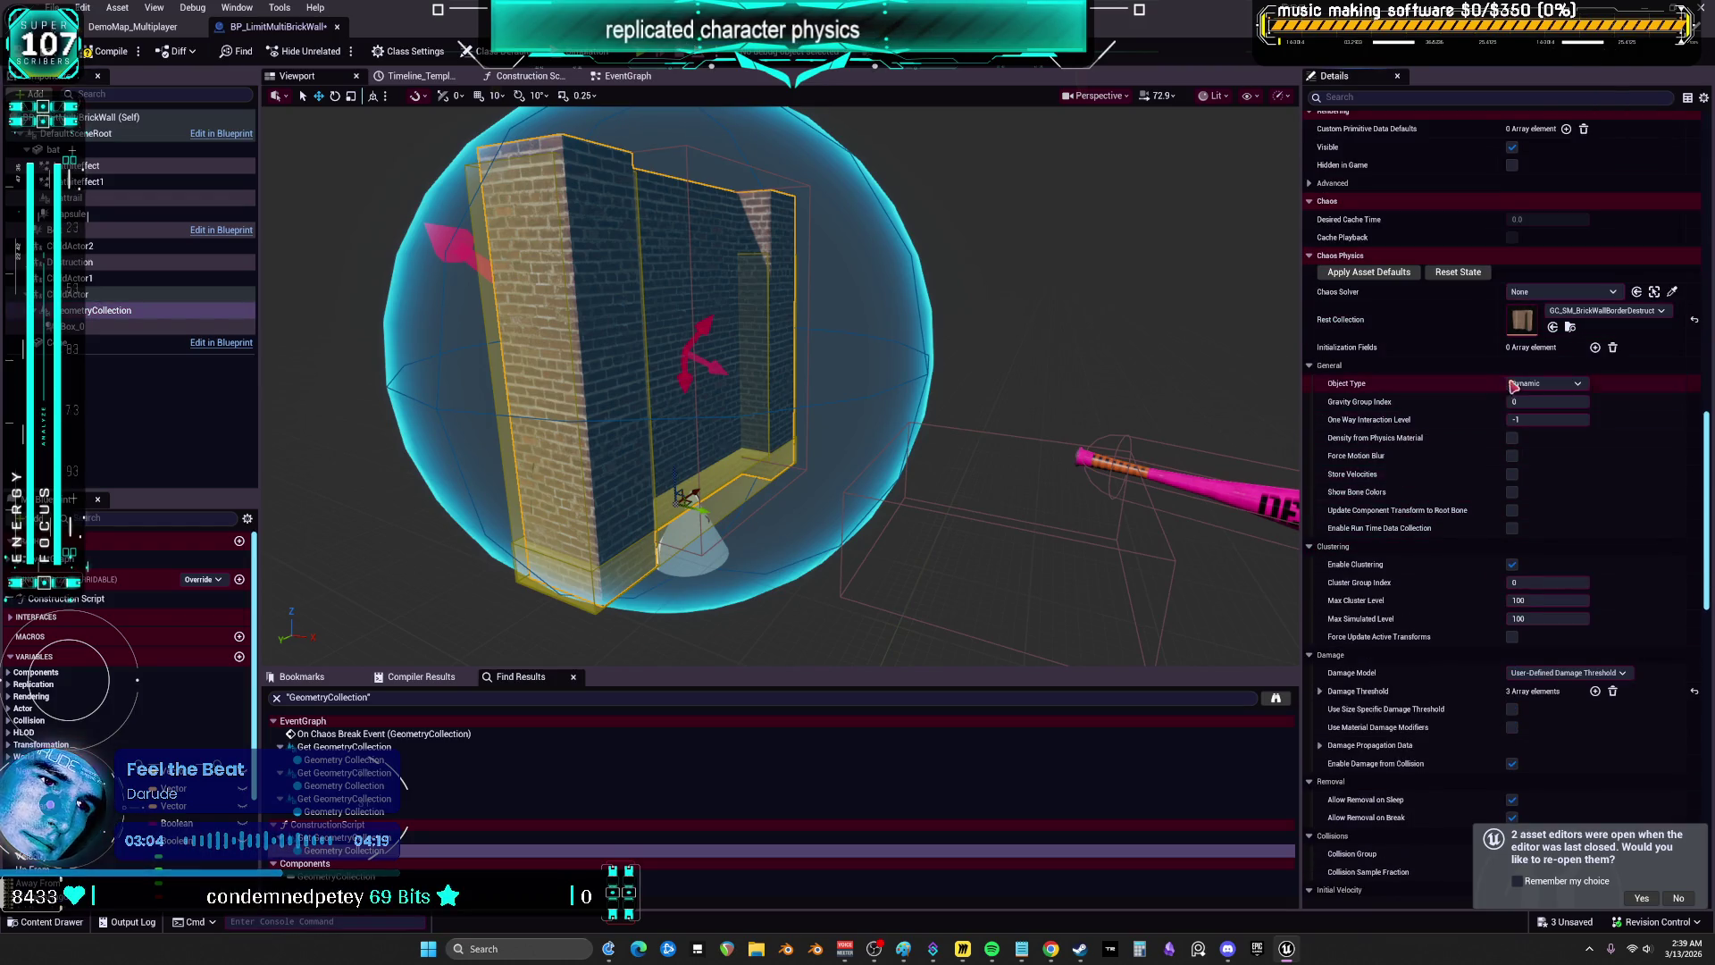
left_click(1554, 385)
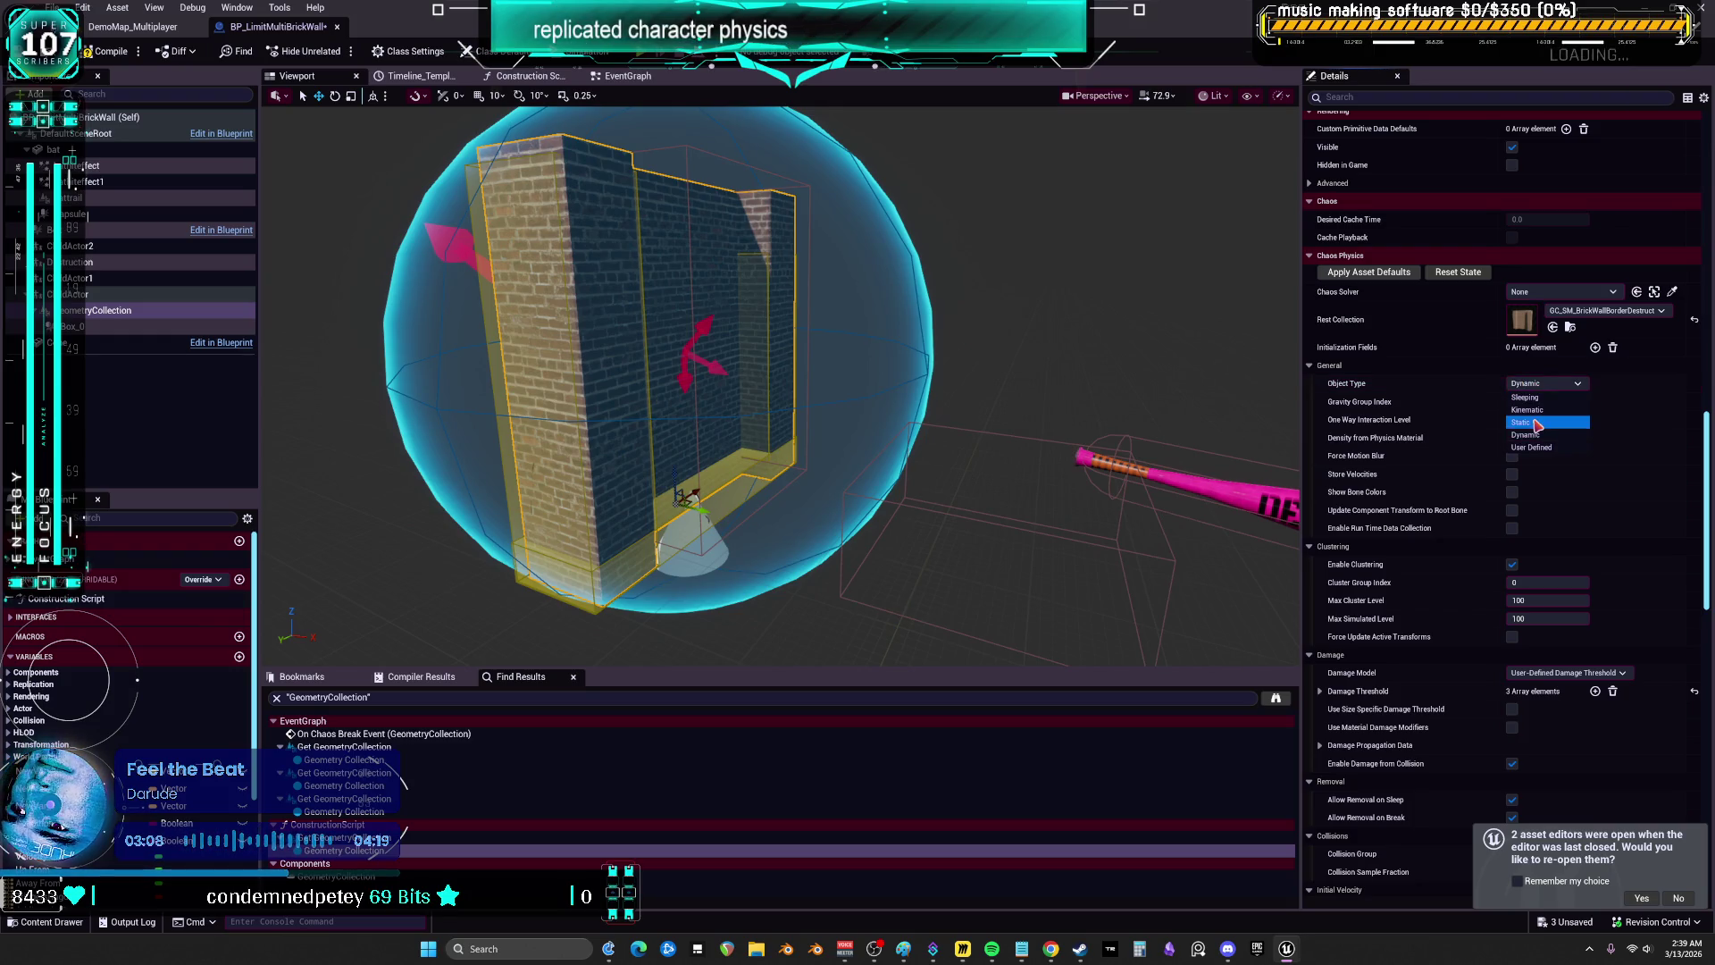
left_click(1537, 423)
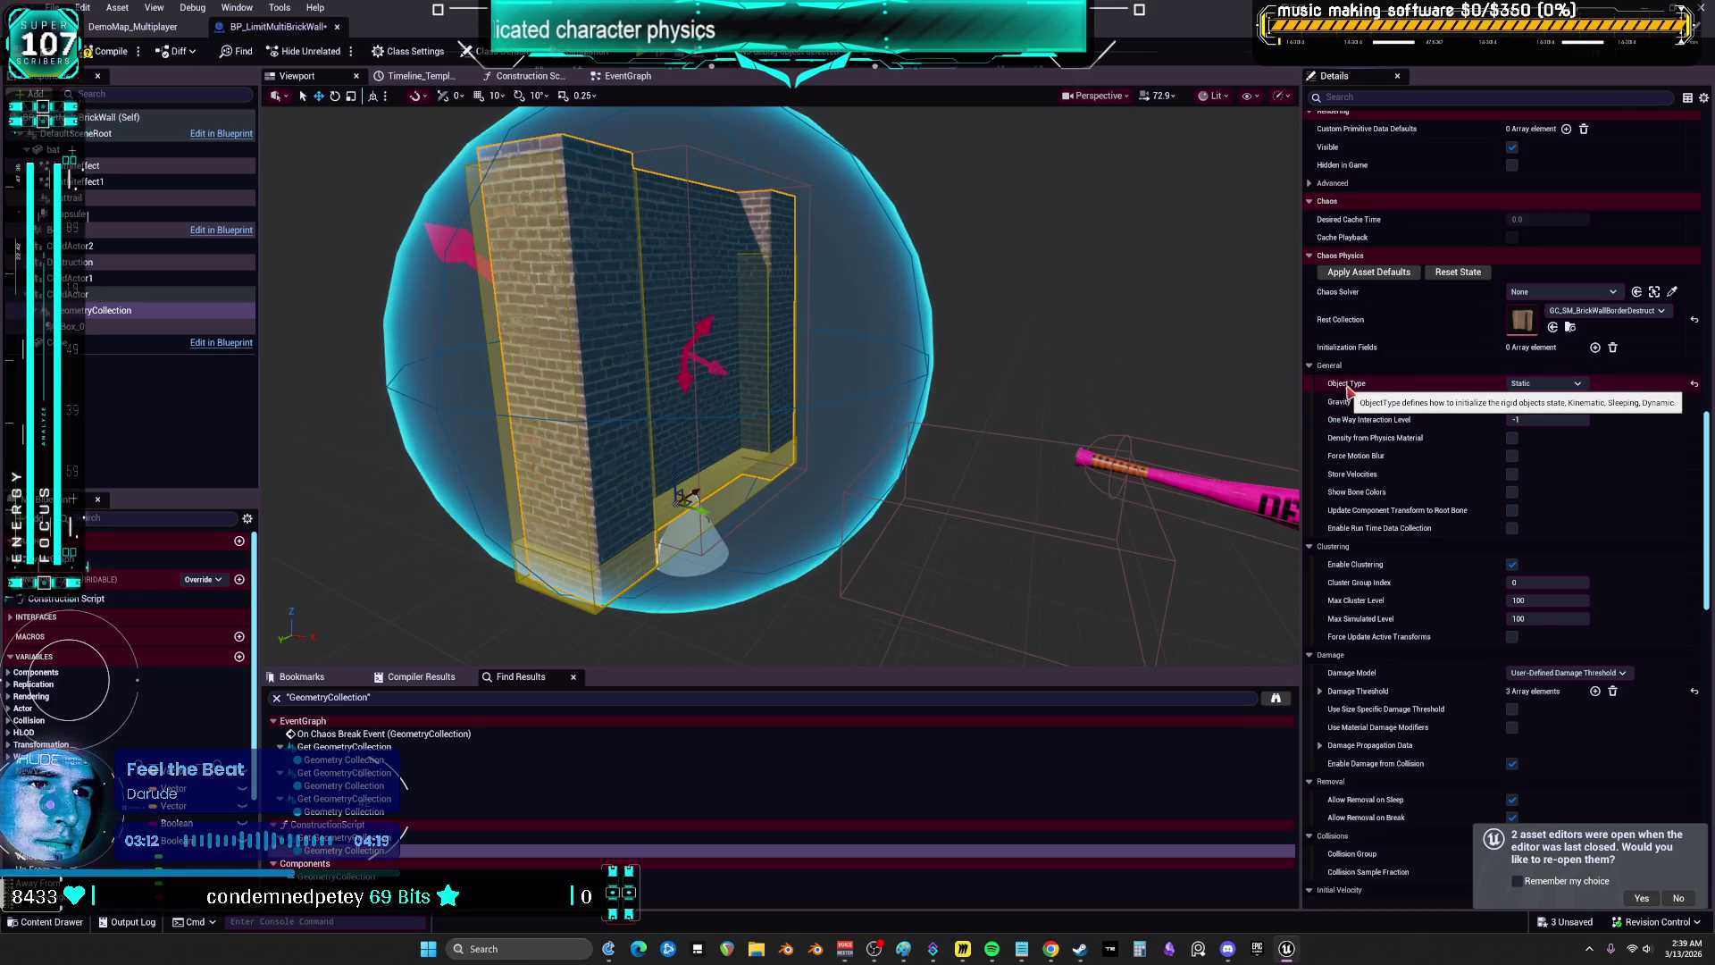
left_click(1566, 387)
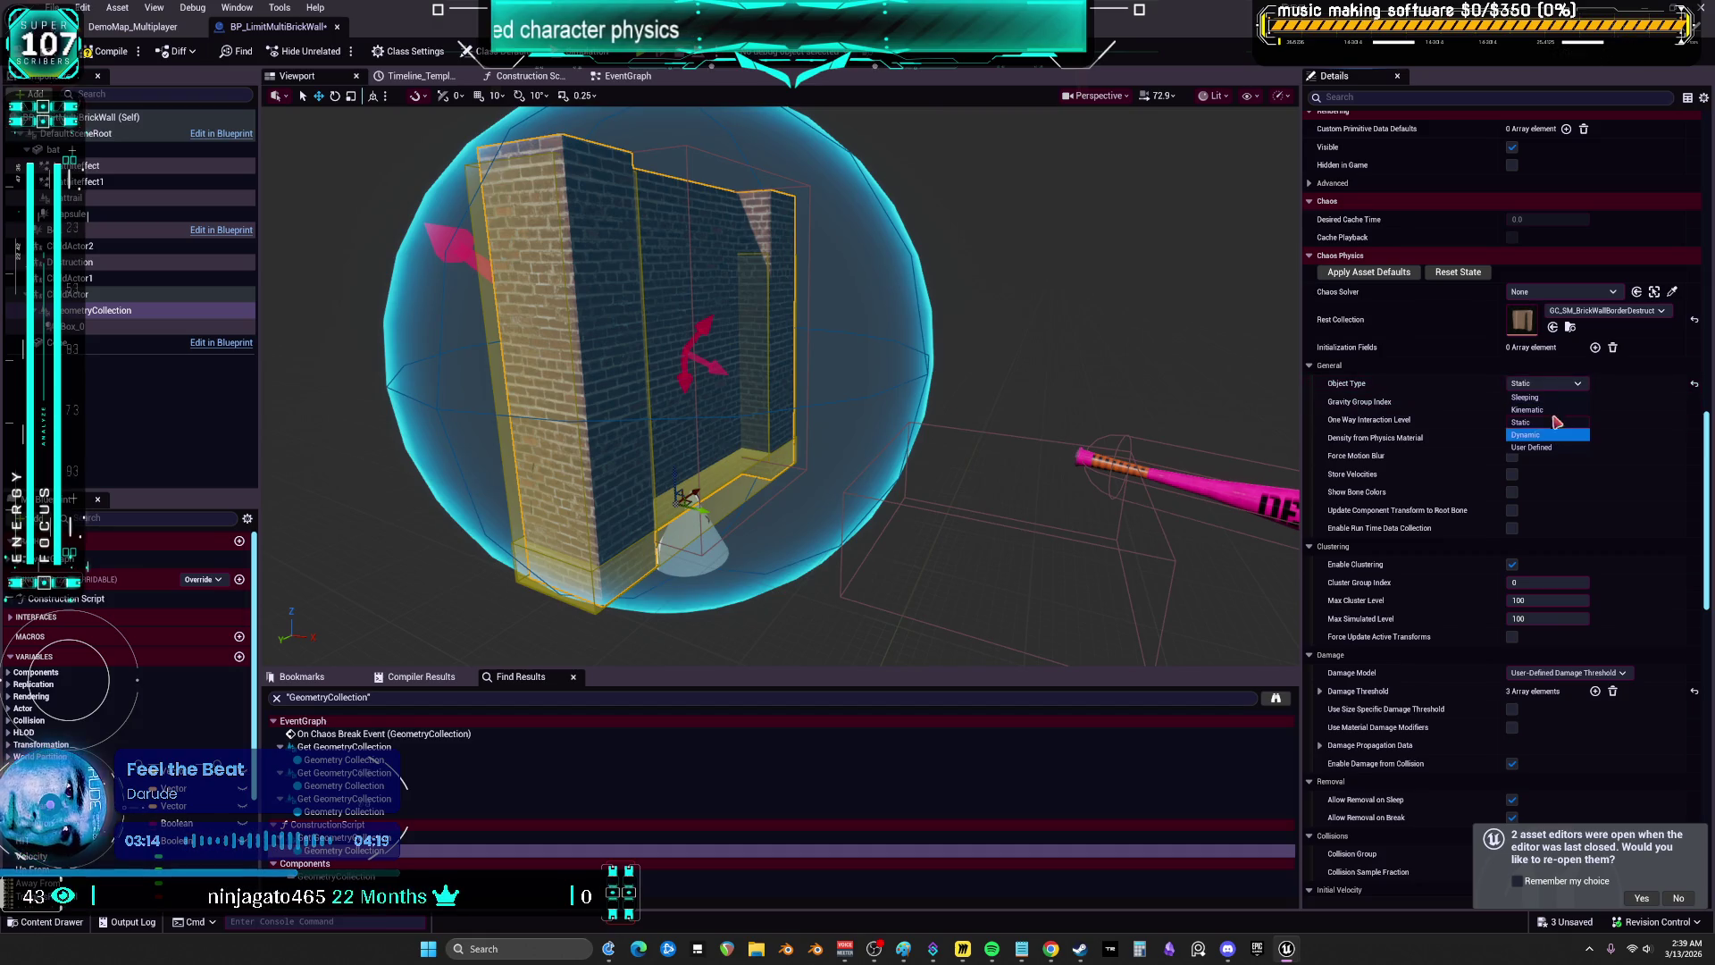
left_click(1553, 398)
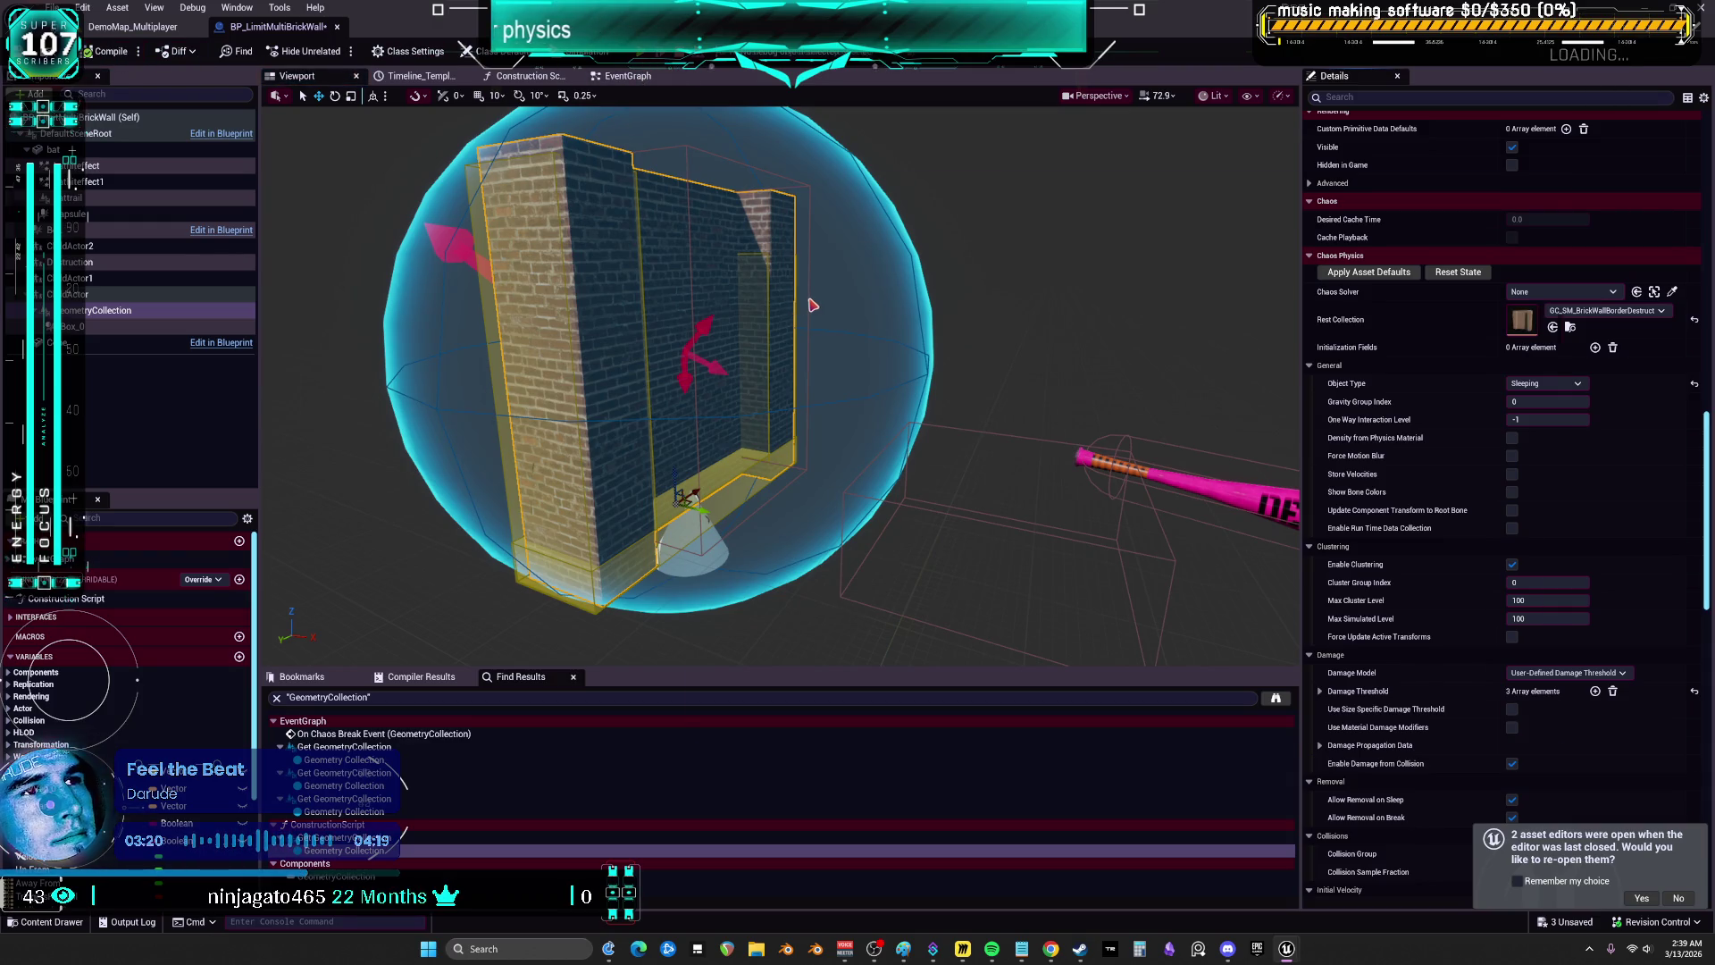
- Run a multiplayer PIE test breaking the Sleeping wall, stop it, and close the Message Log
key("alt+p")
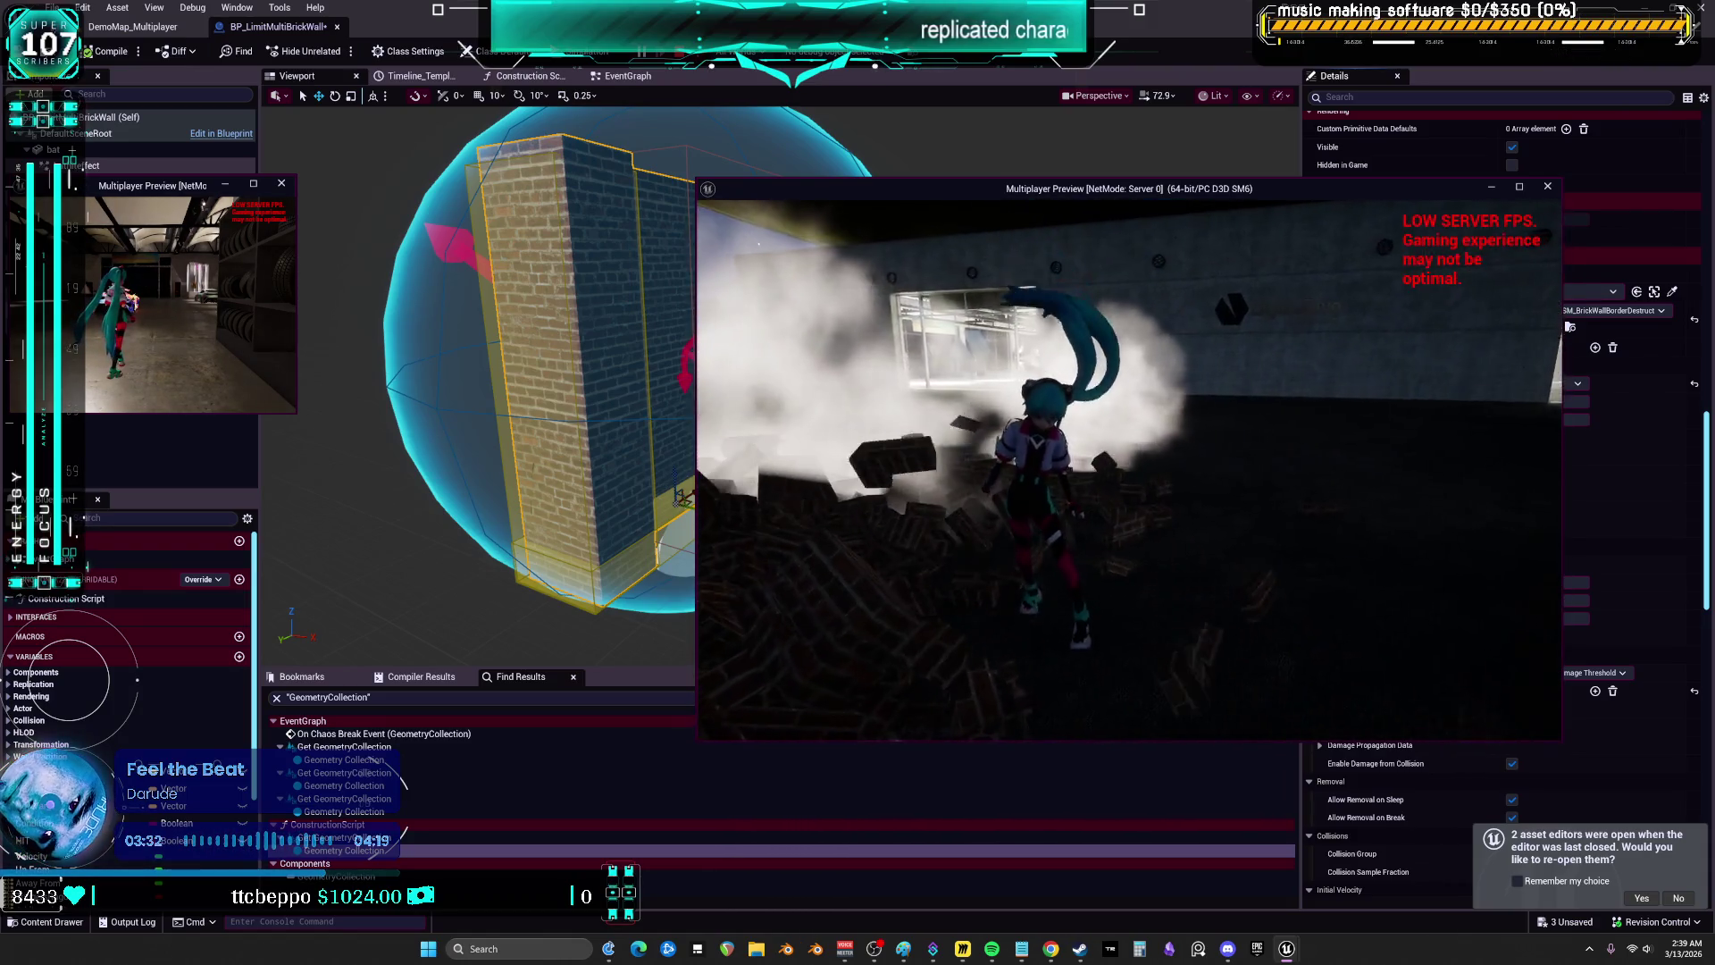
key("Escape")
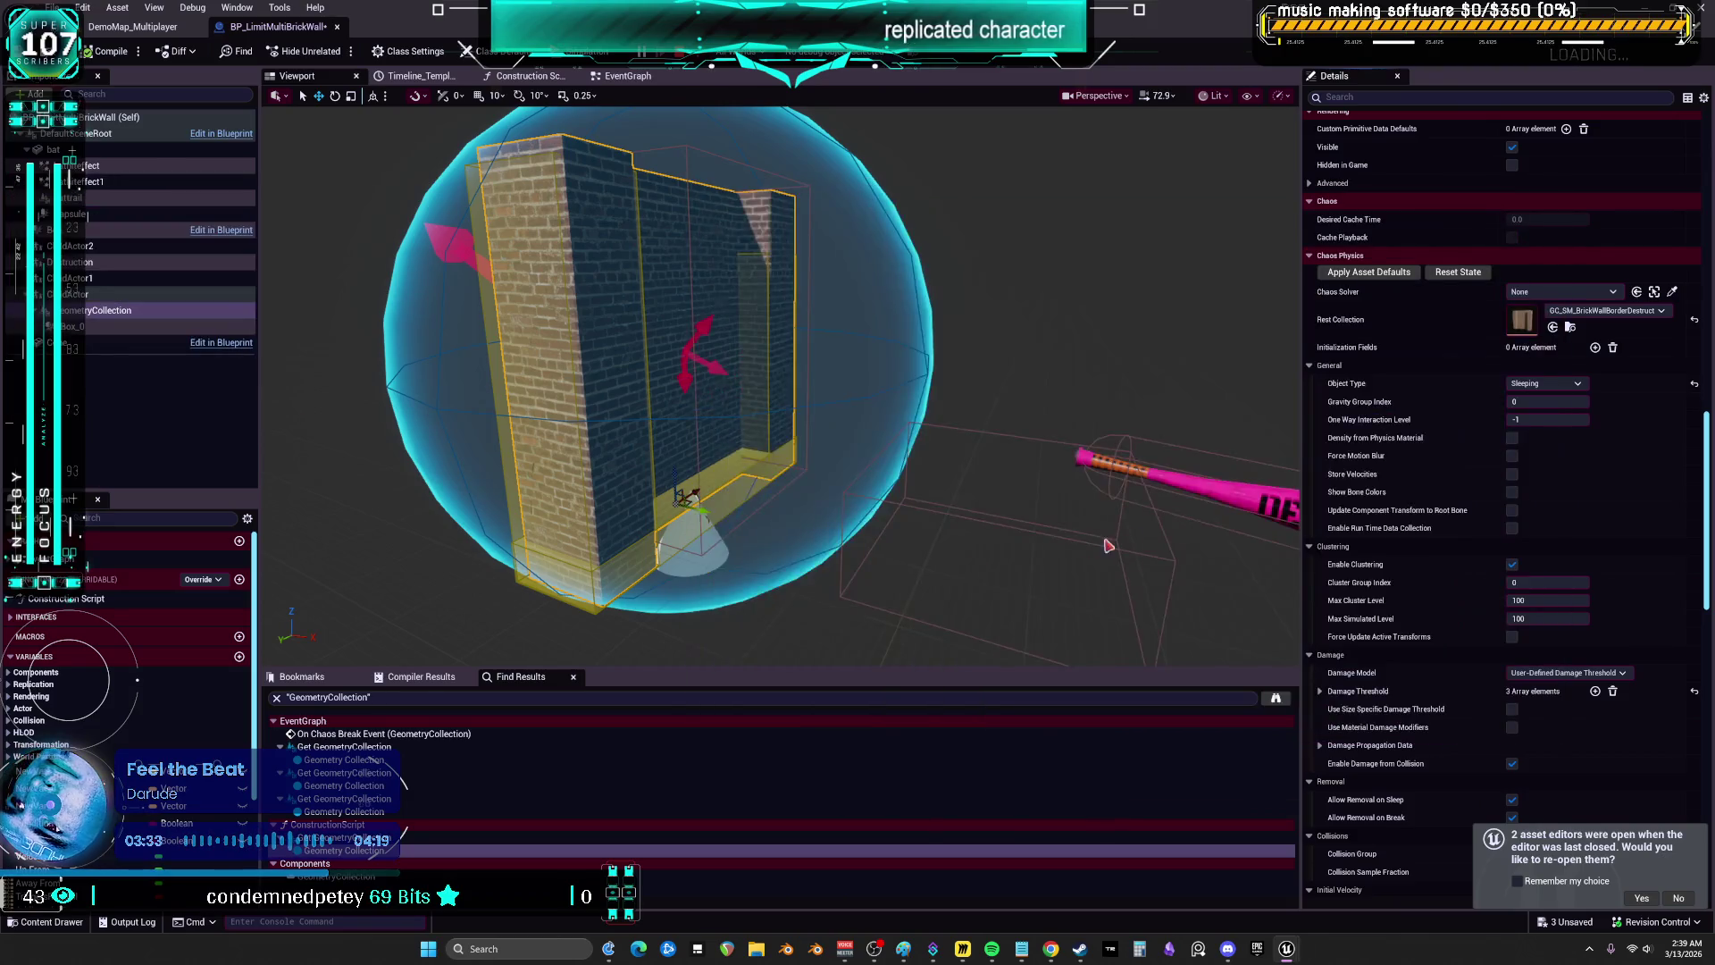
left_click(1442, 349)
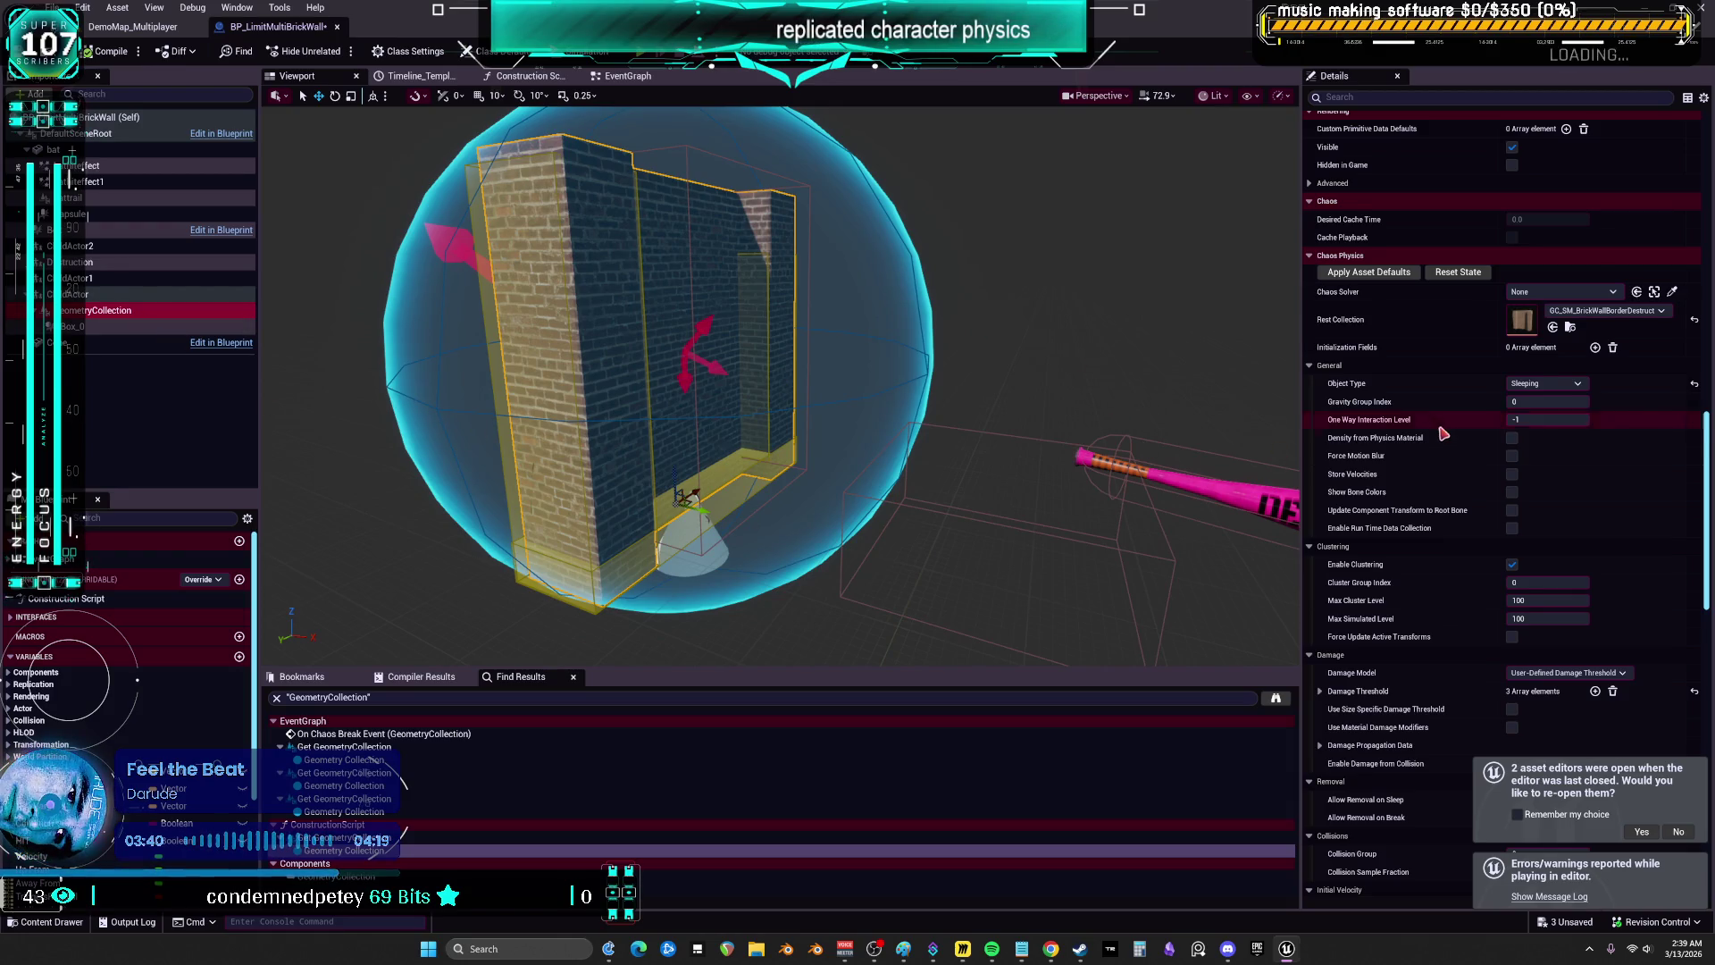
scroll(1443, 433, "down", 4)
left_click(616, 77)
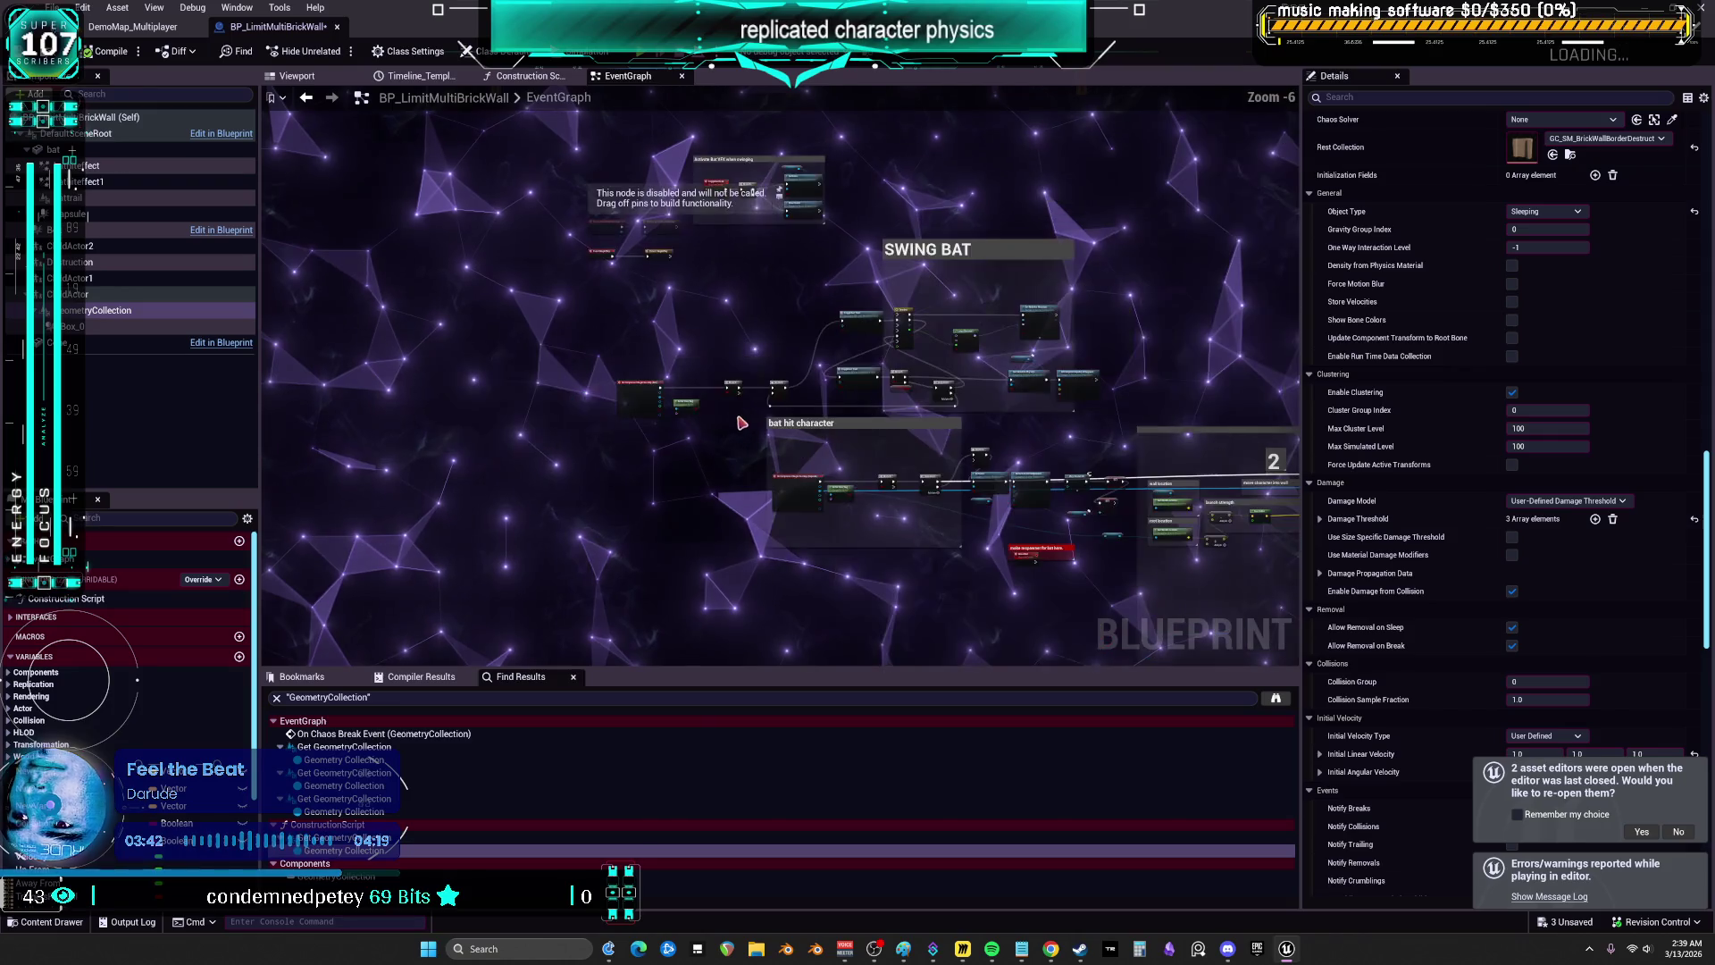
key("3")
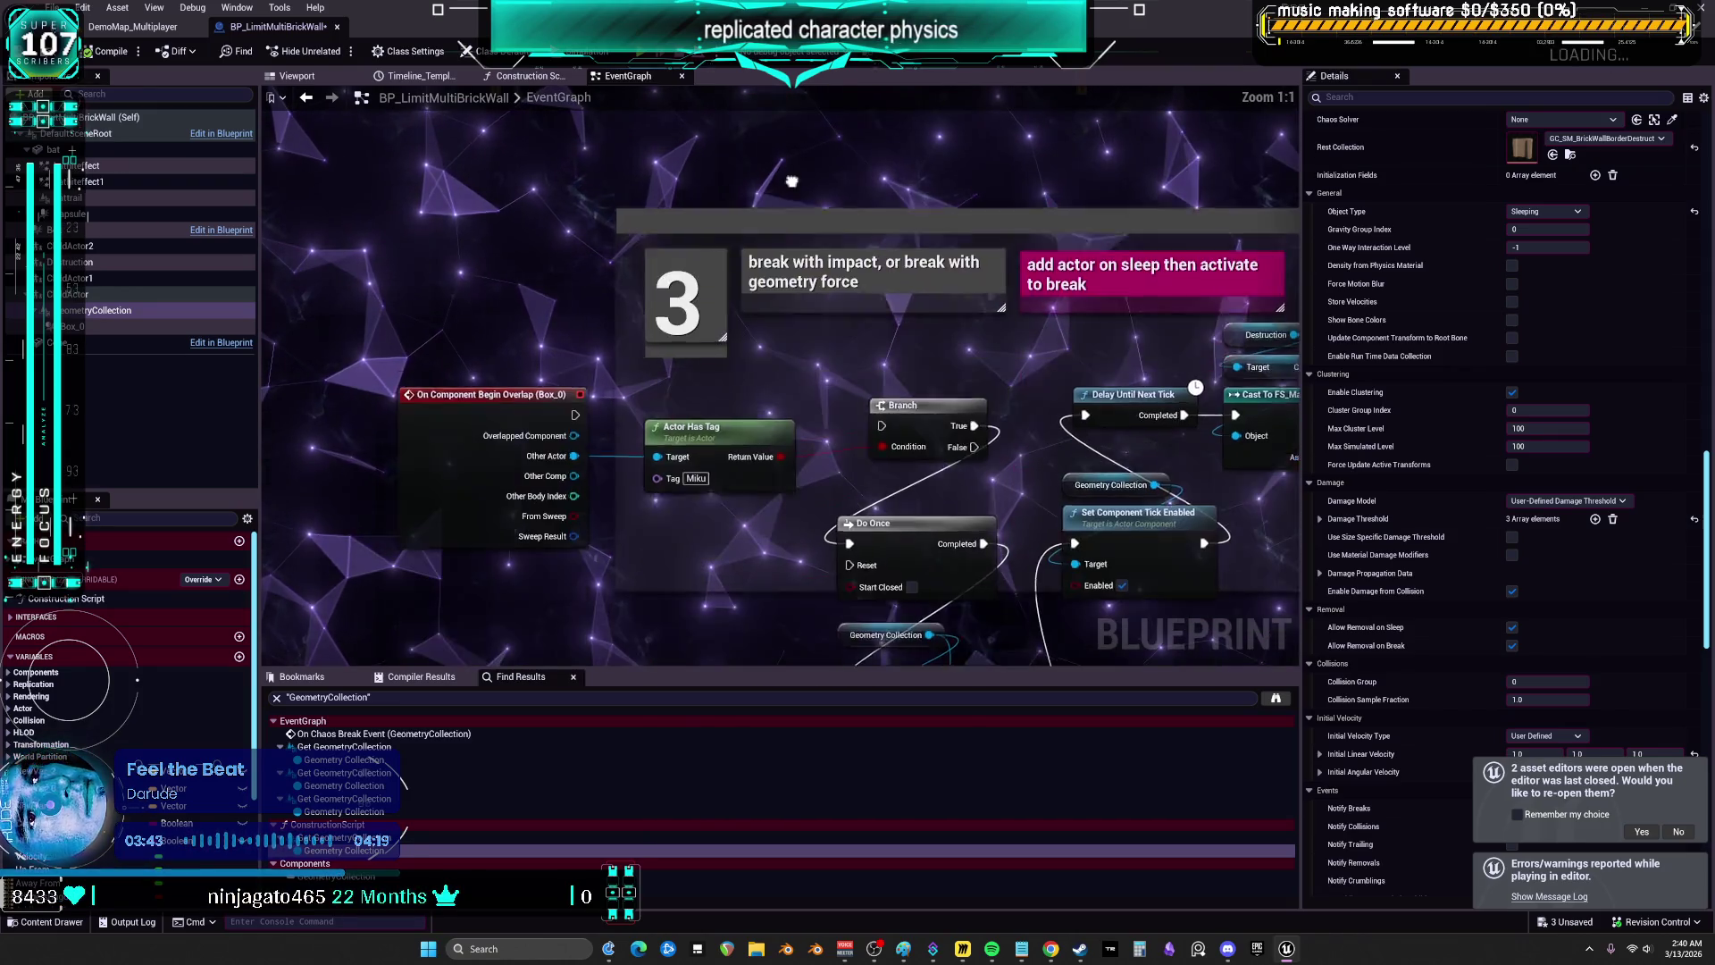
left_click_drag(690, 381, 532, 306)
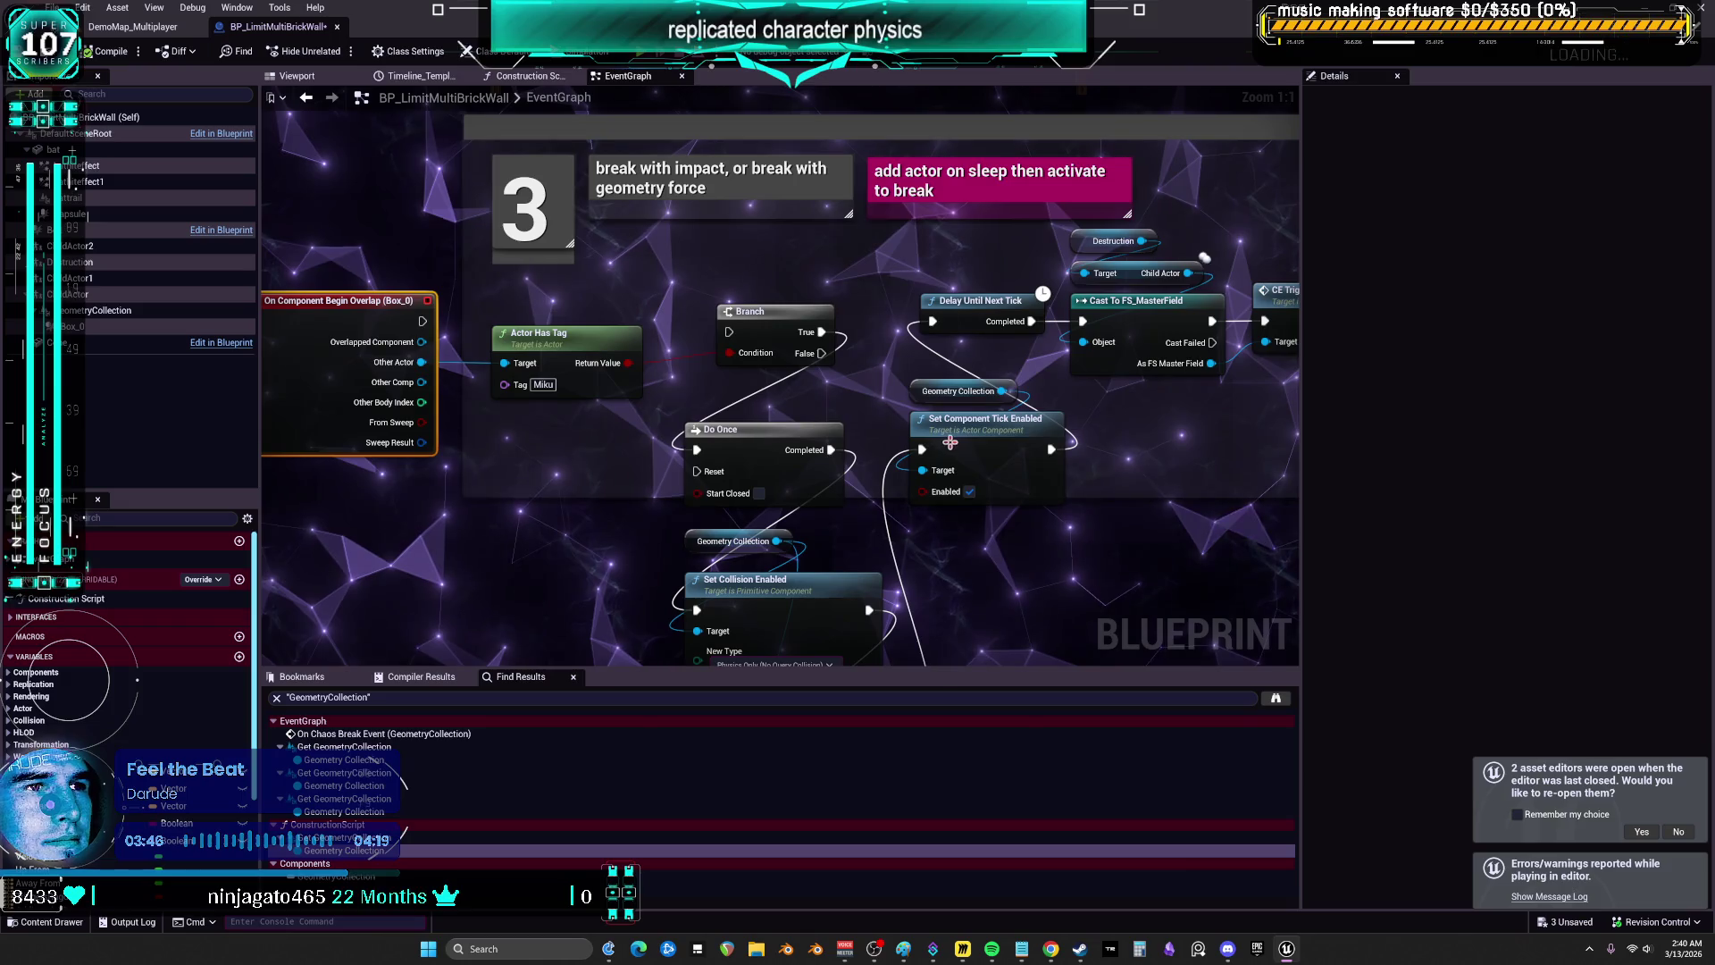
left_click_drag(907, 427, 907, 323)
scroll(907, 323, "down", 5)
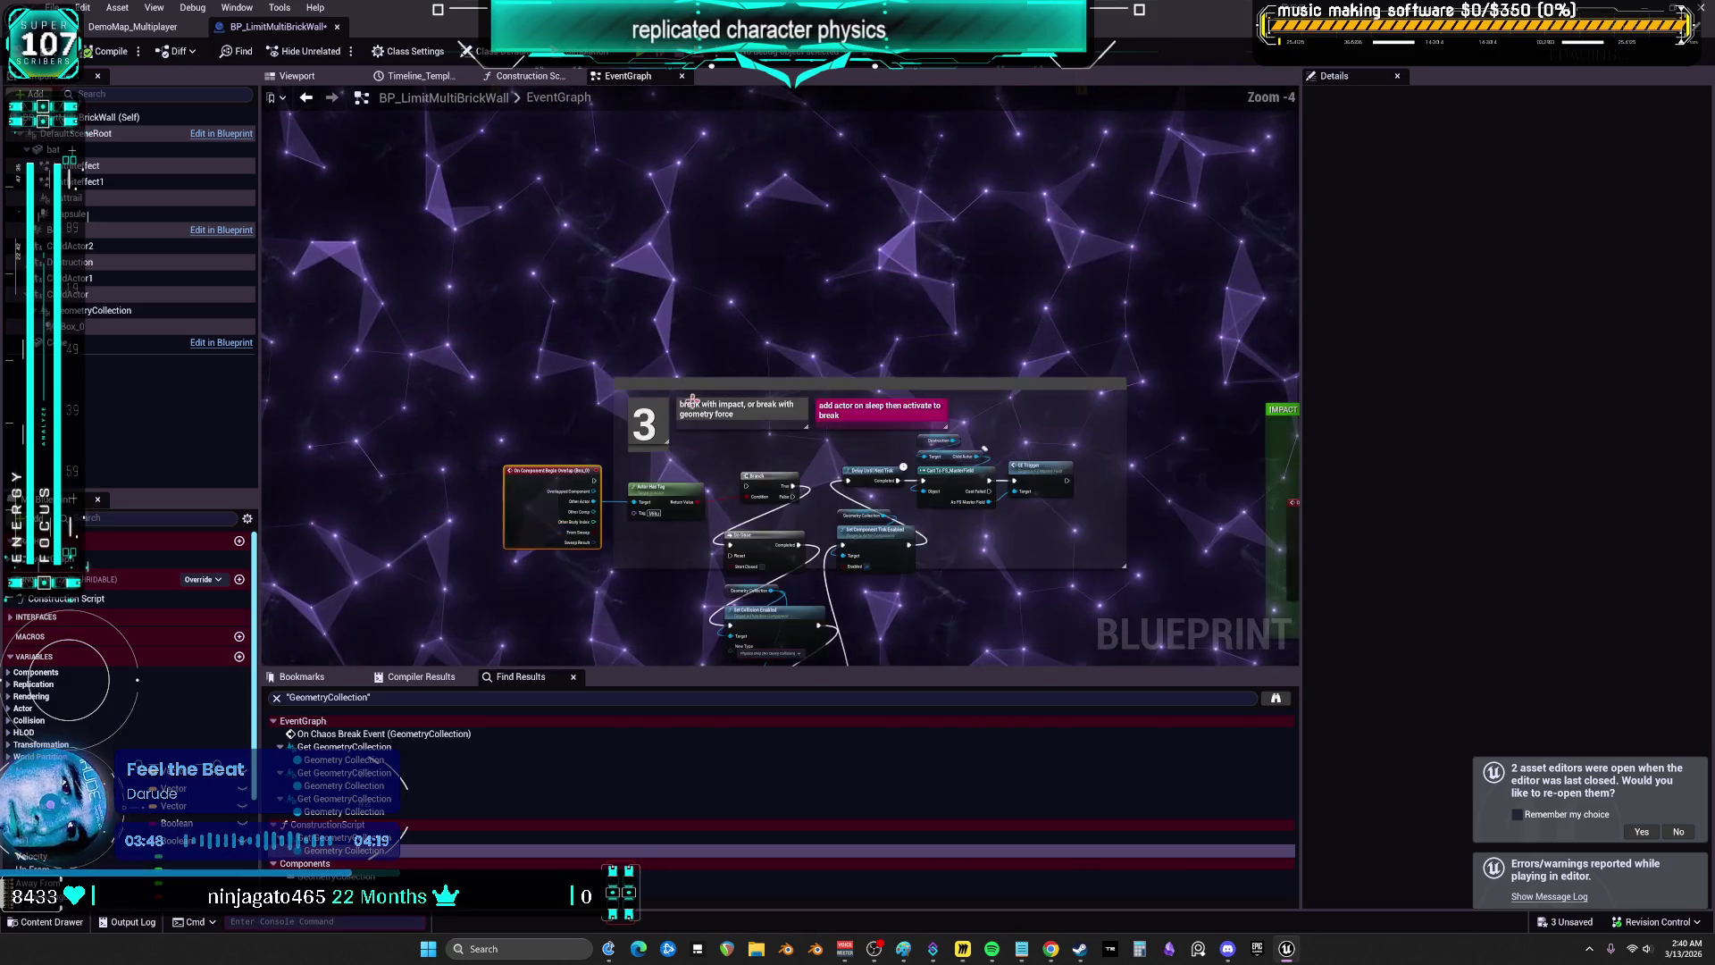
left_click(134, 27)
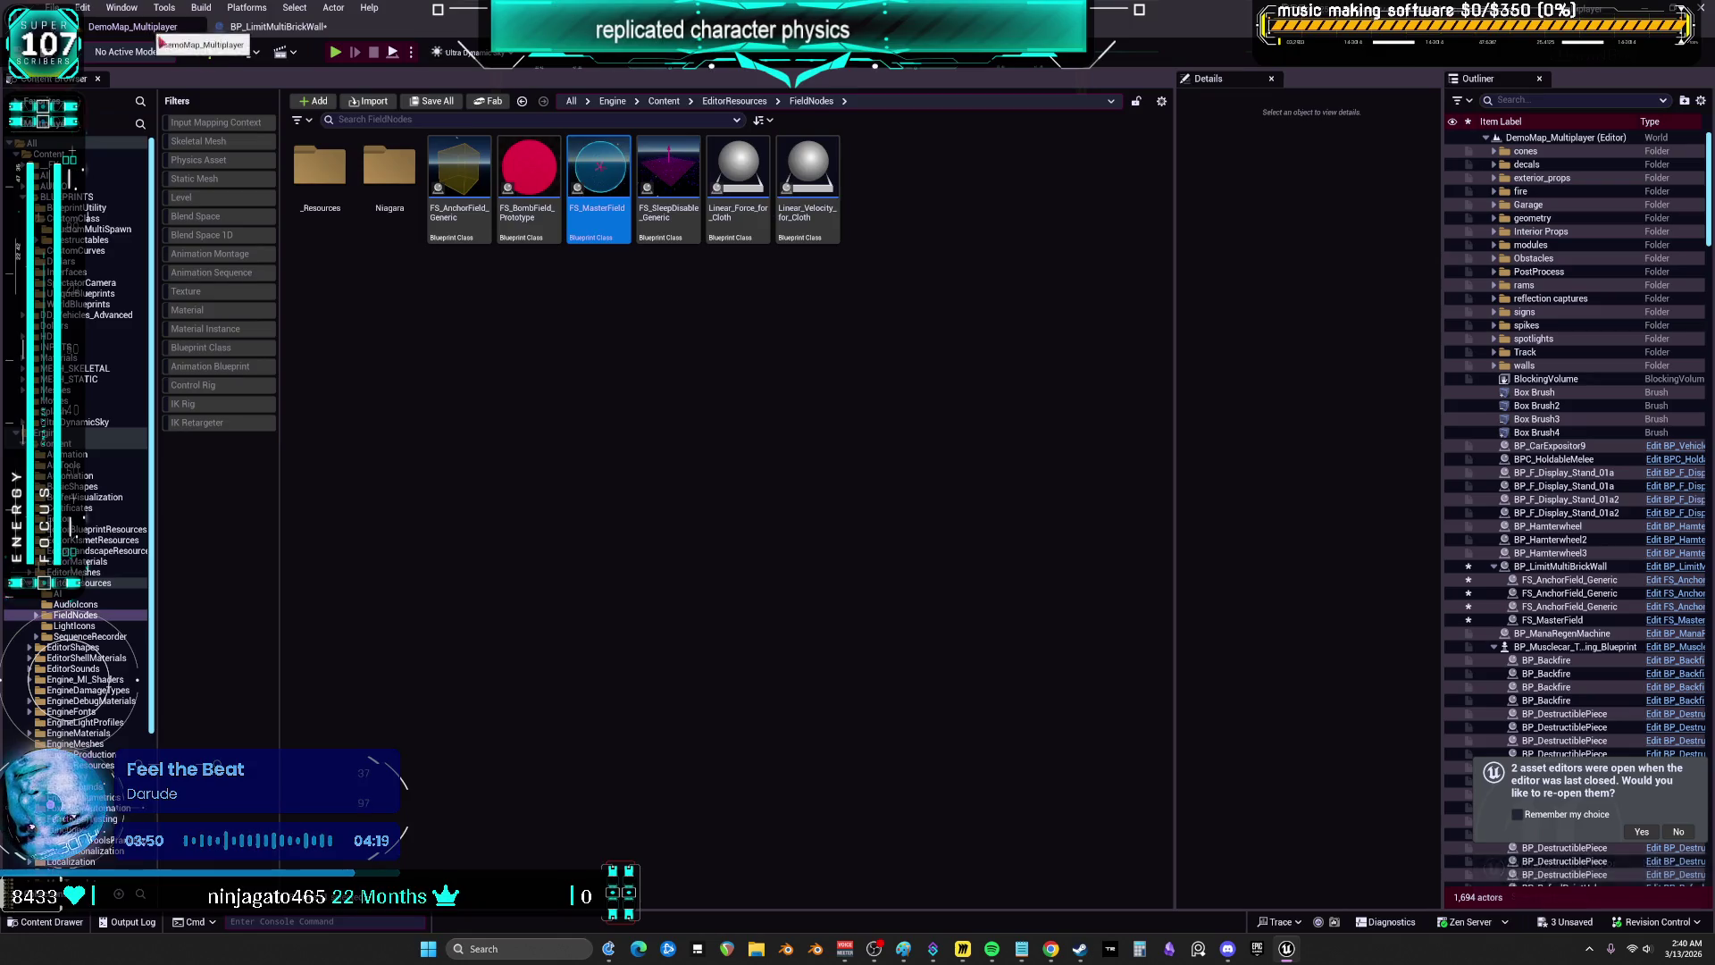
left_click(280, 27)
left_click(318, 80)
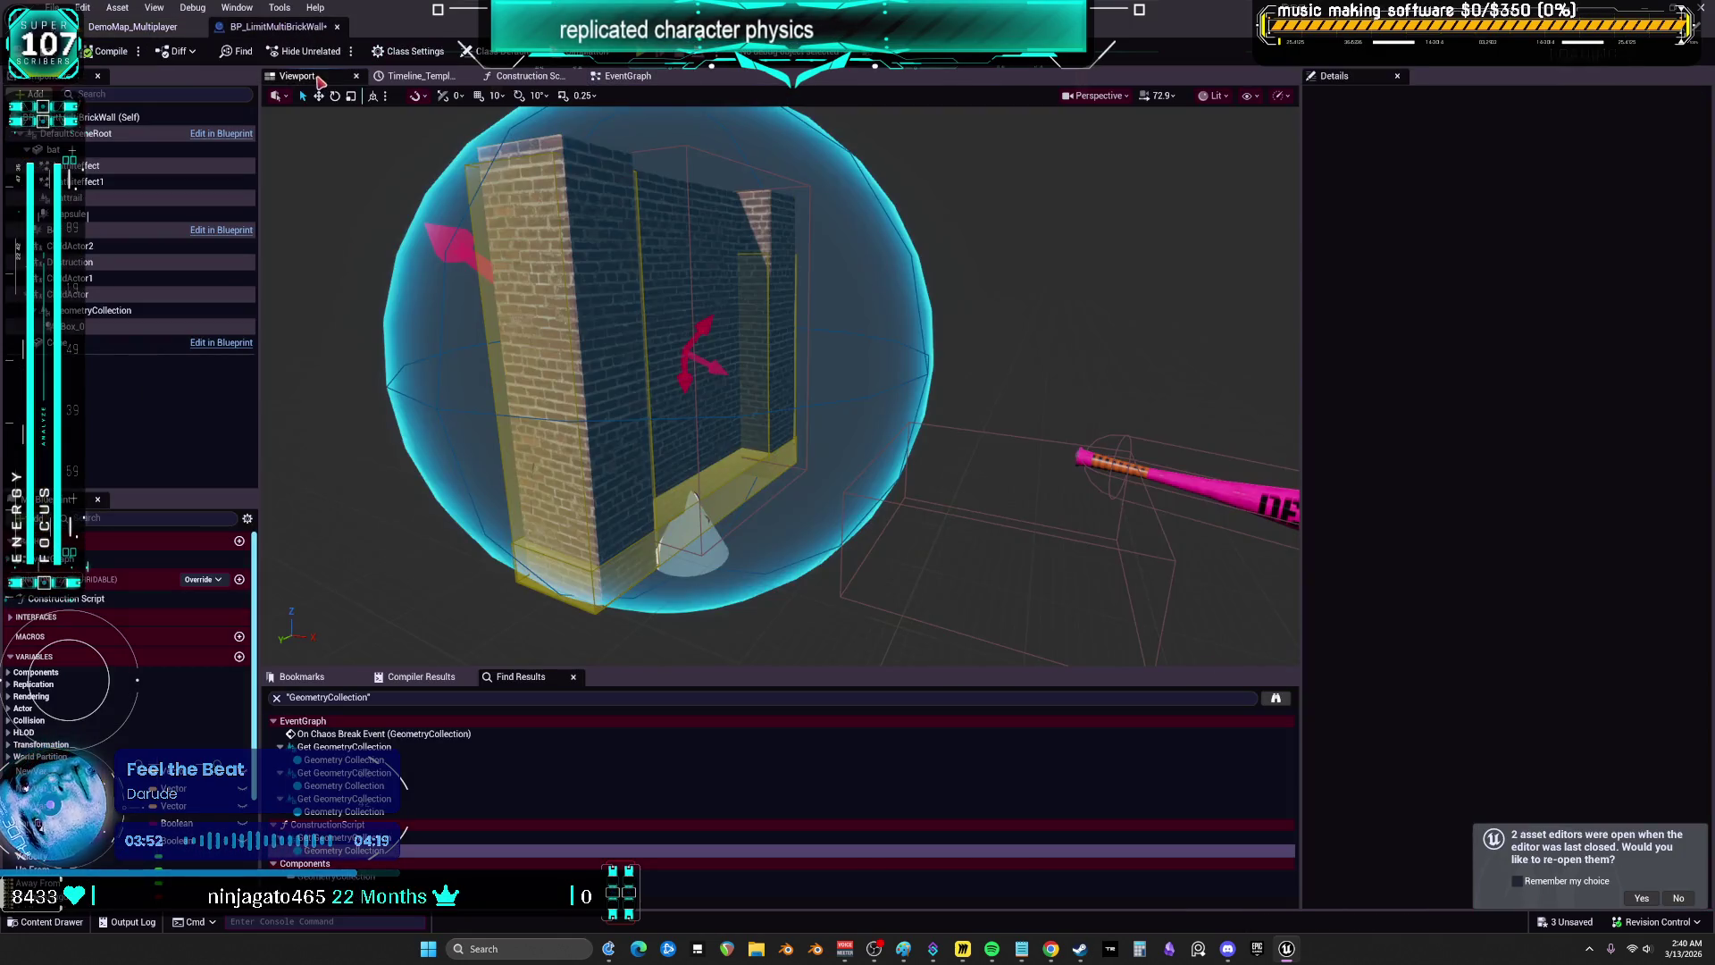
- Set the GeometryCollection's Object Type to Kinematic, compile, and start a multiplayer PIE test
left_click(111, 311)
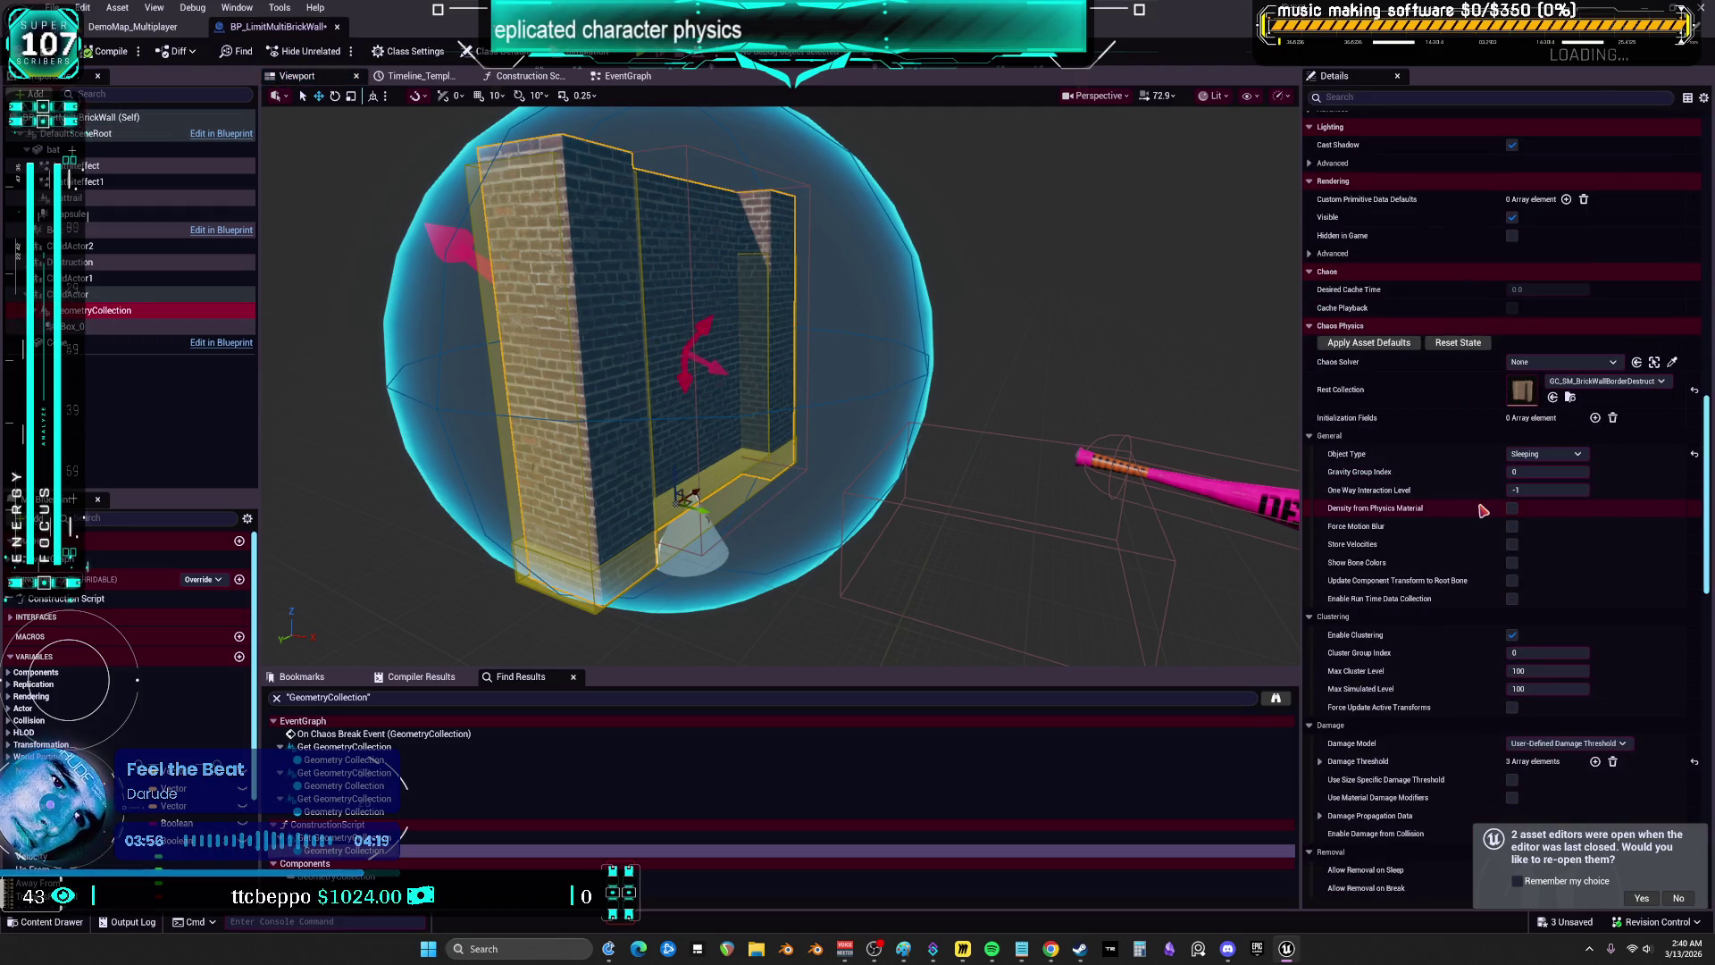
left_click(1550, 453)
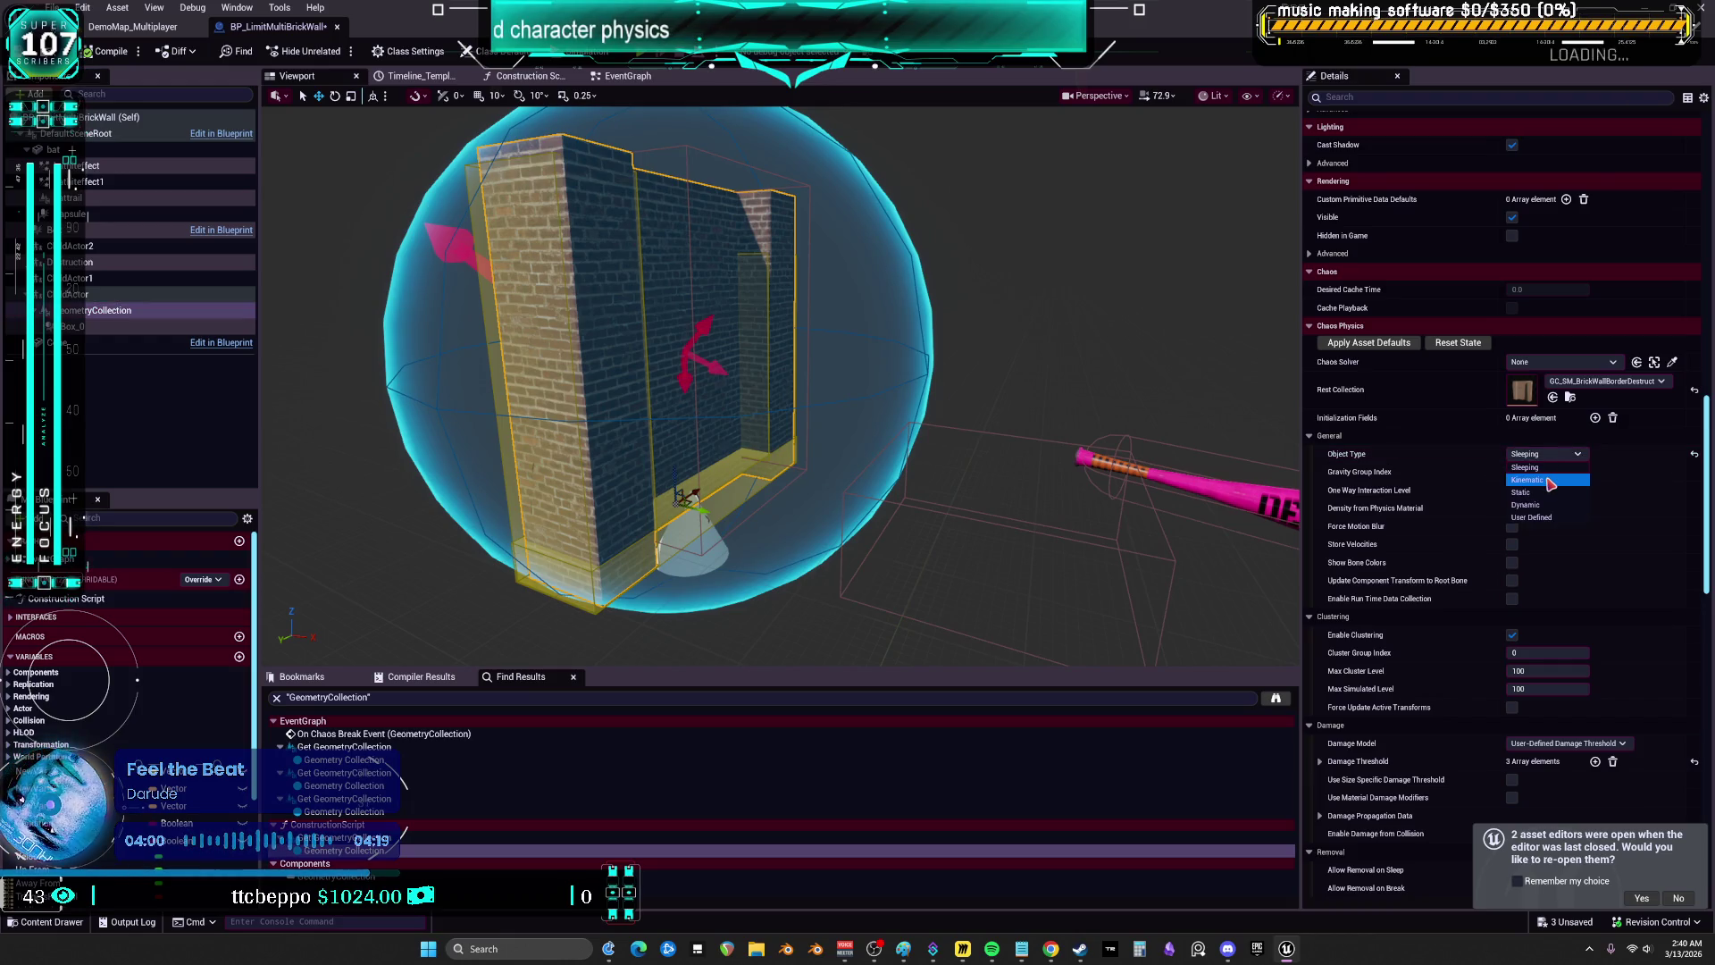
left_click(1550, 480)
left_click(115, 54)
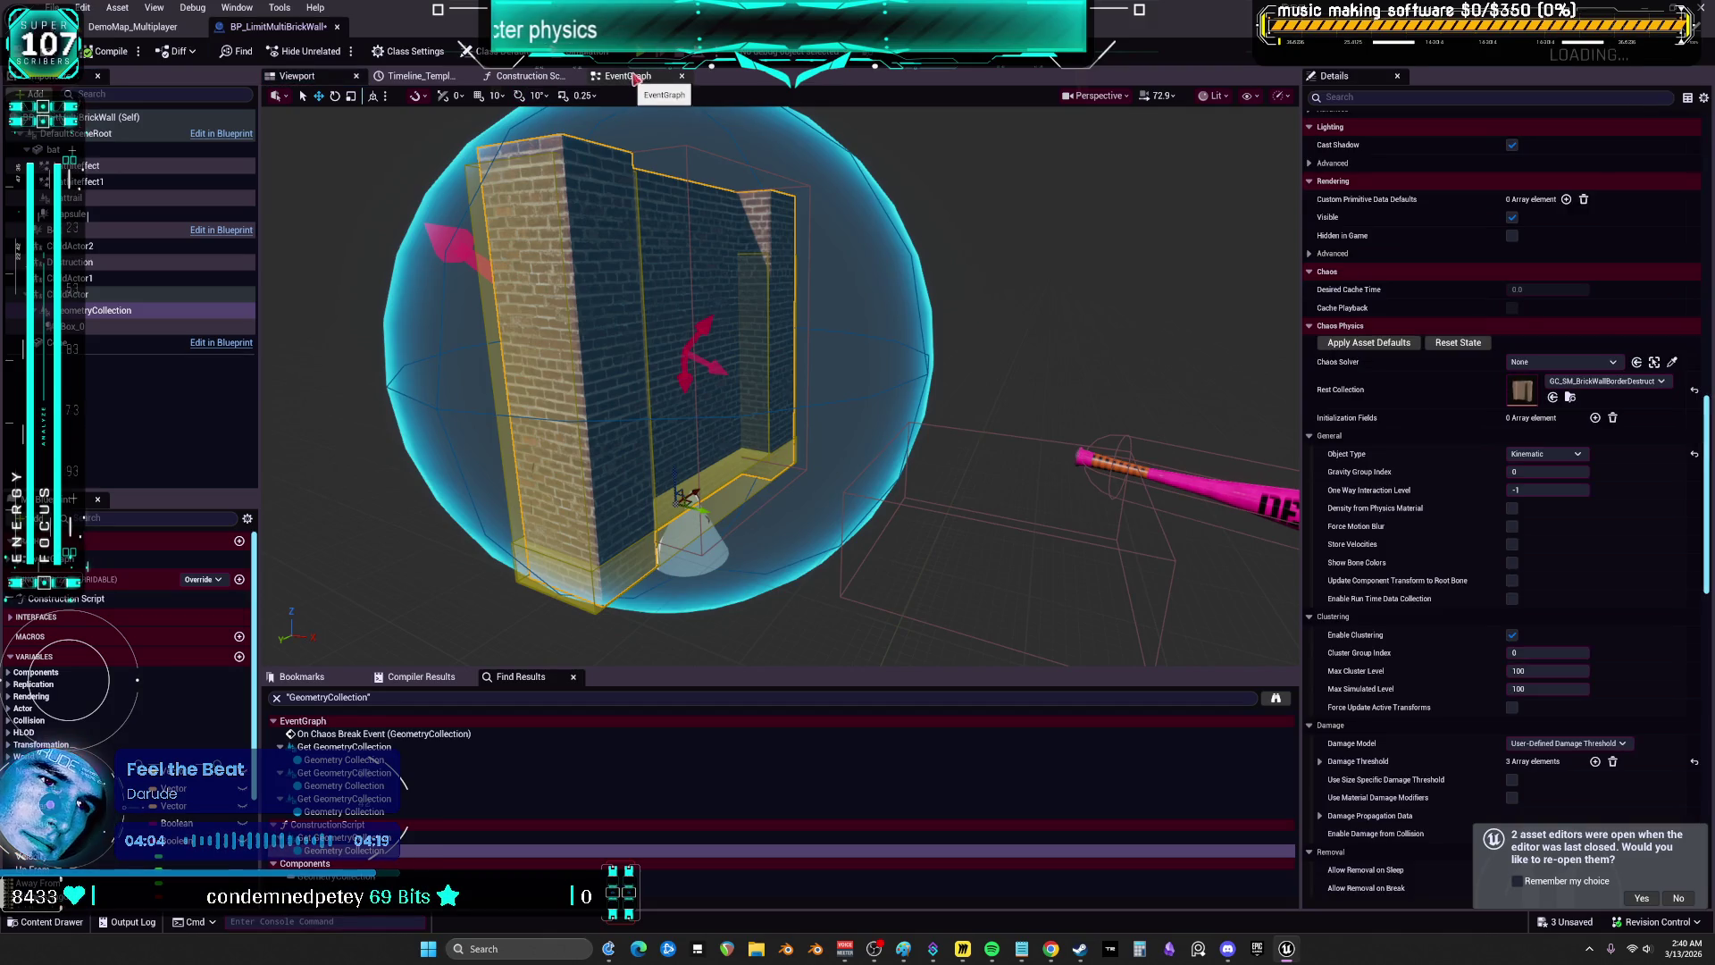
key("alt+p")
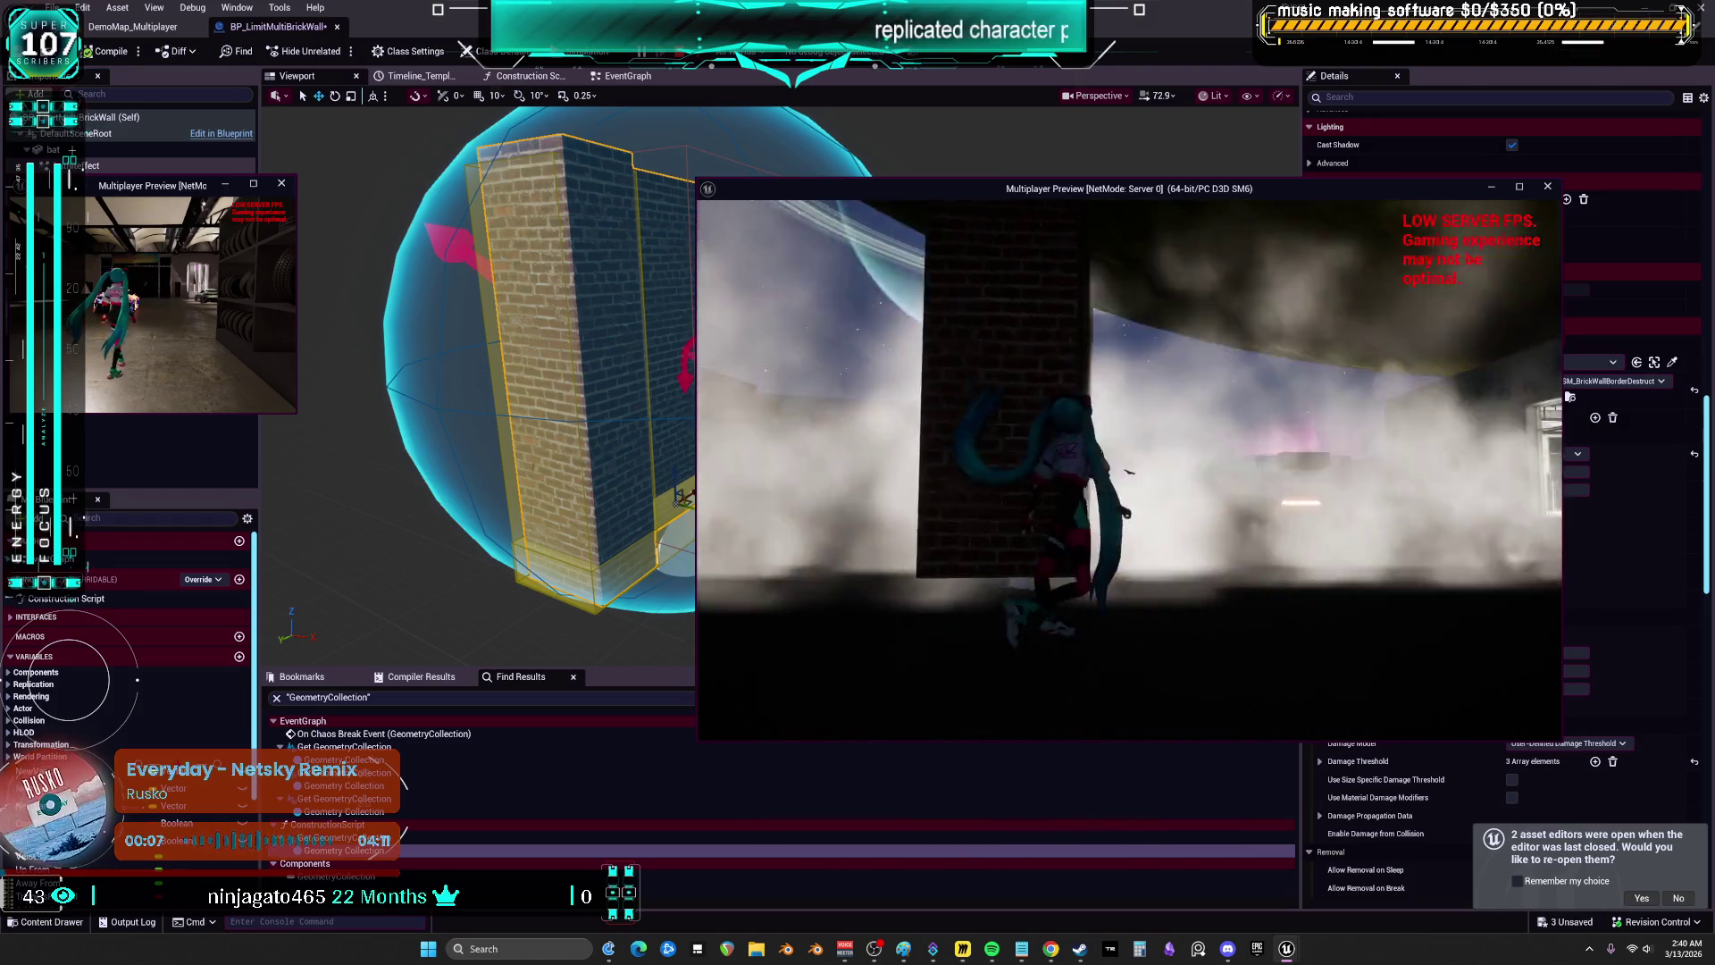
- Stop the Kinematic-wall test, close the Message Log, and return to the event graph
key("Escape")
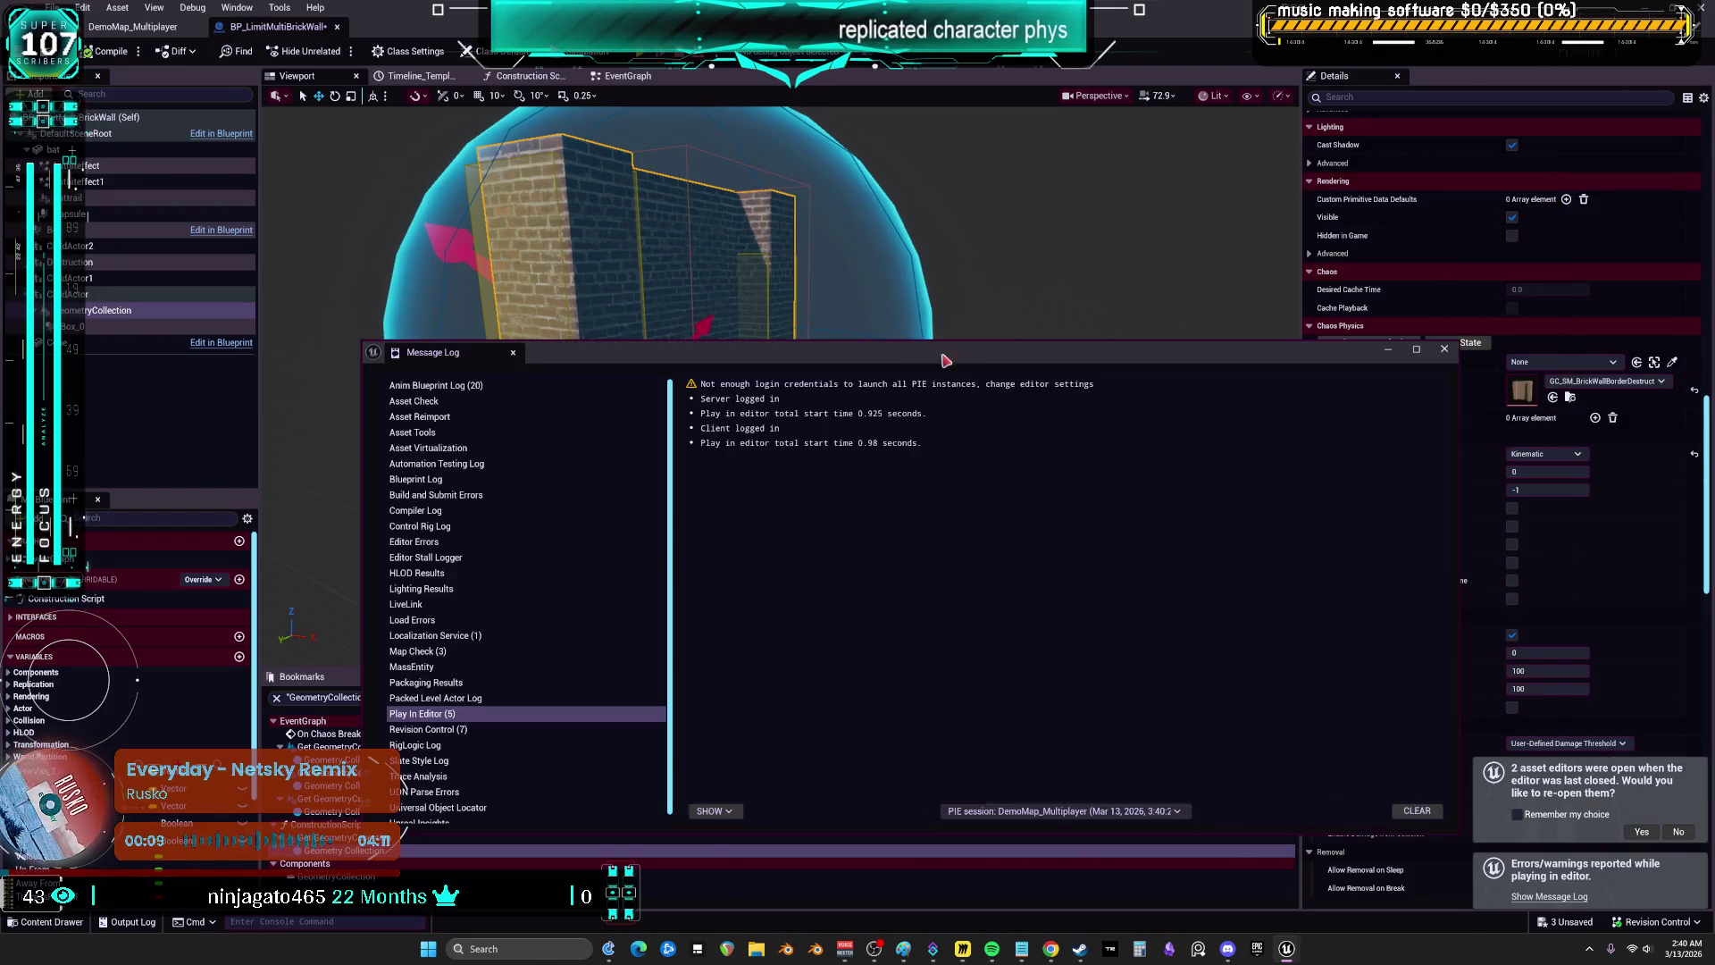
left_click(1444, 349)
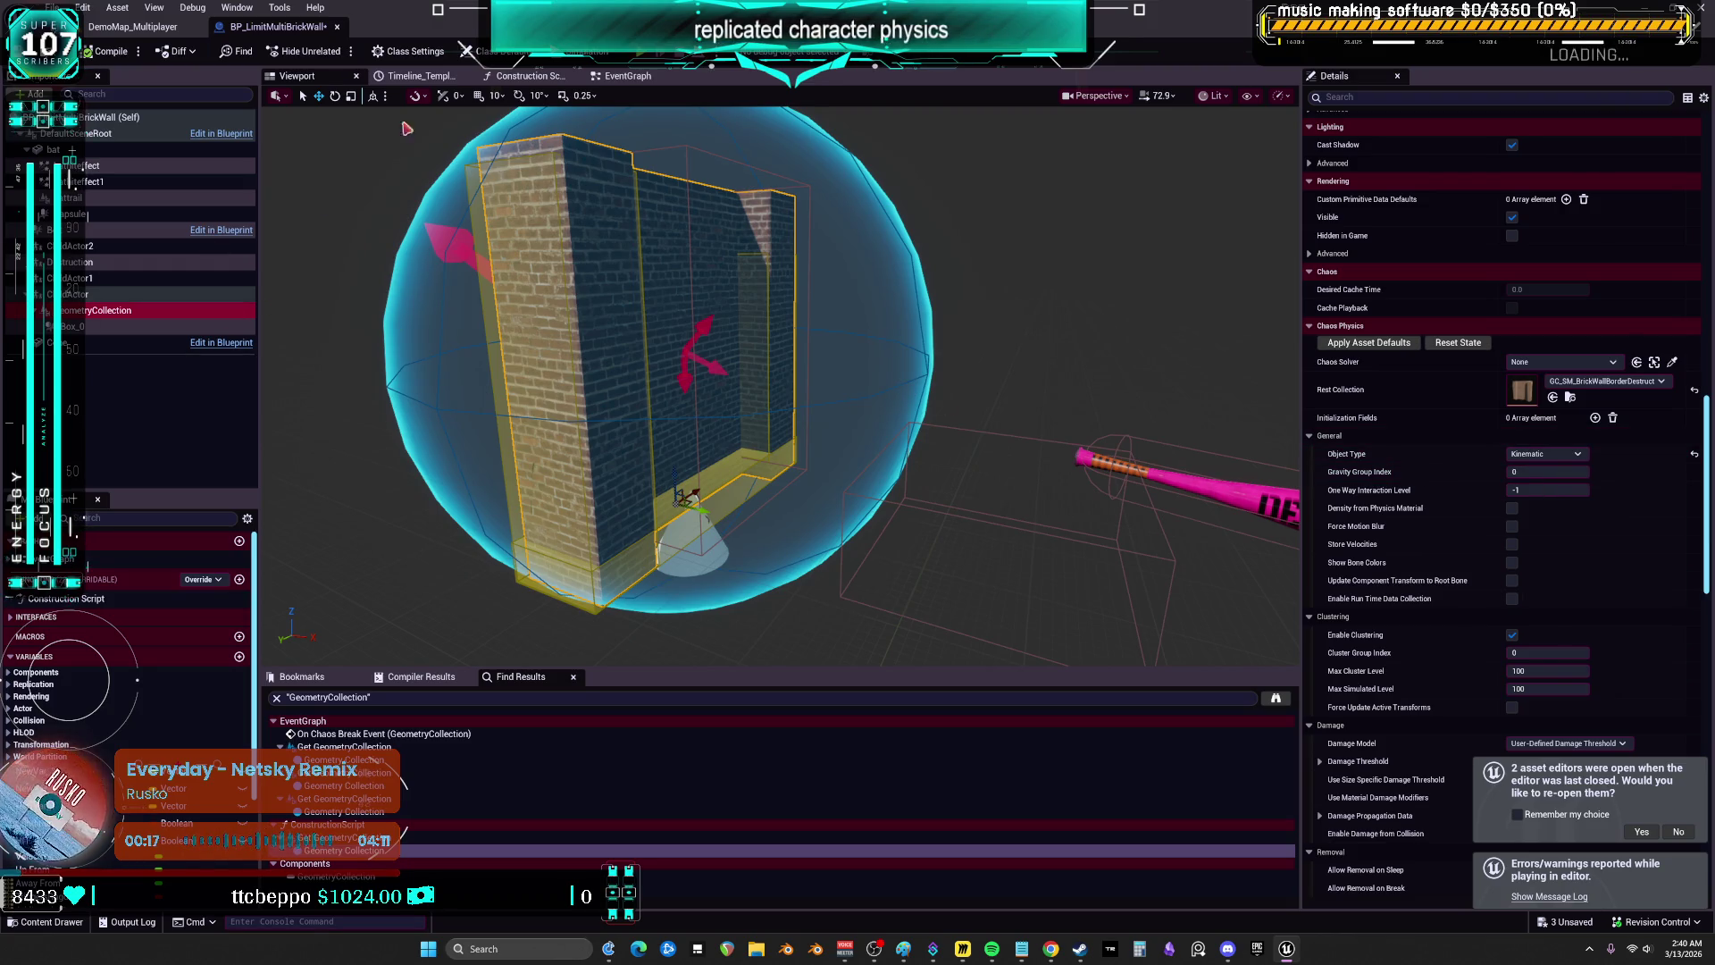
left_click(628, 75)
- Add a Set Object Type (Sleeping) node on Geometry Collection between Do Once and Delay Until Next Tick
scroll(608, 376, "up", 3)
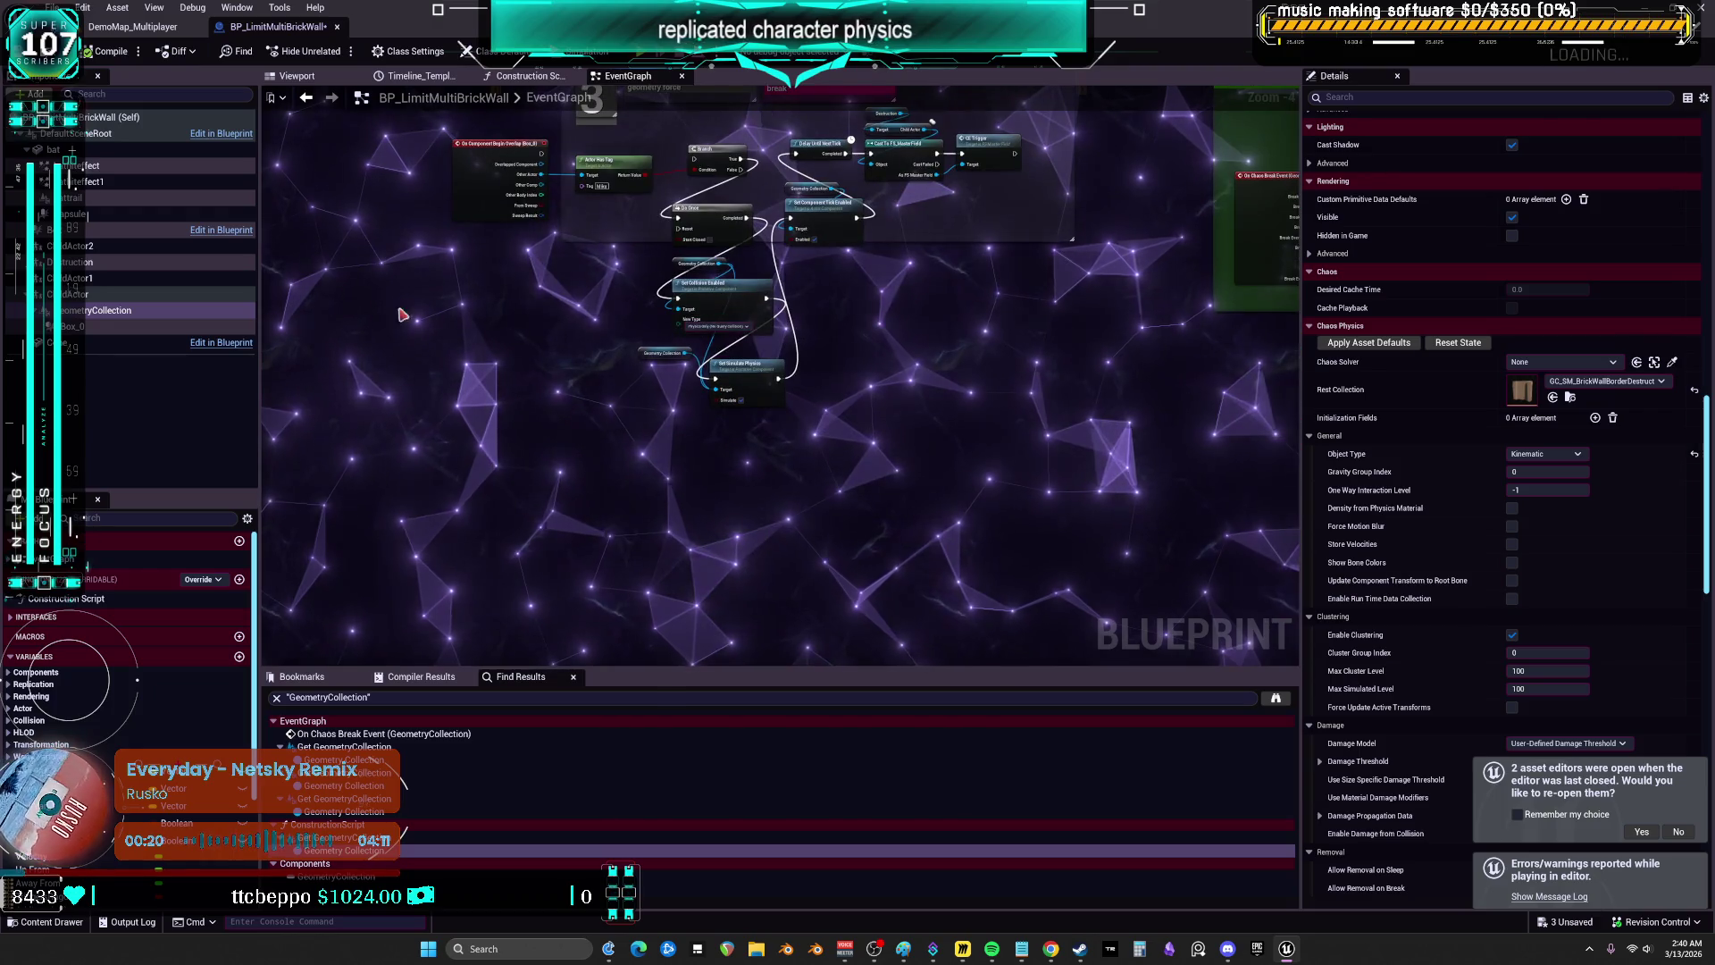
mouse_move(761, 335)
left_mouse_down()
mouse_move(786, 478)
mouse_move(773, 516)
left_mouse_up()
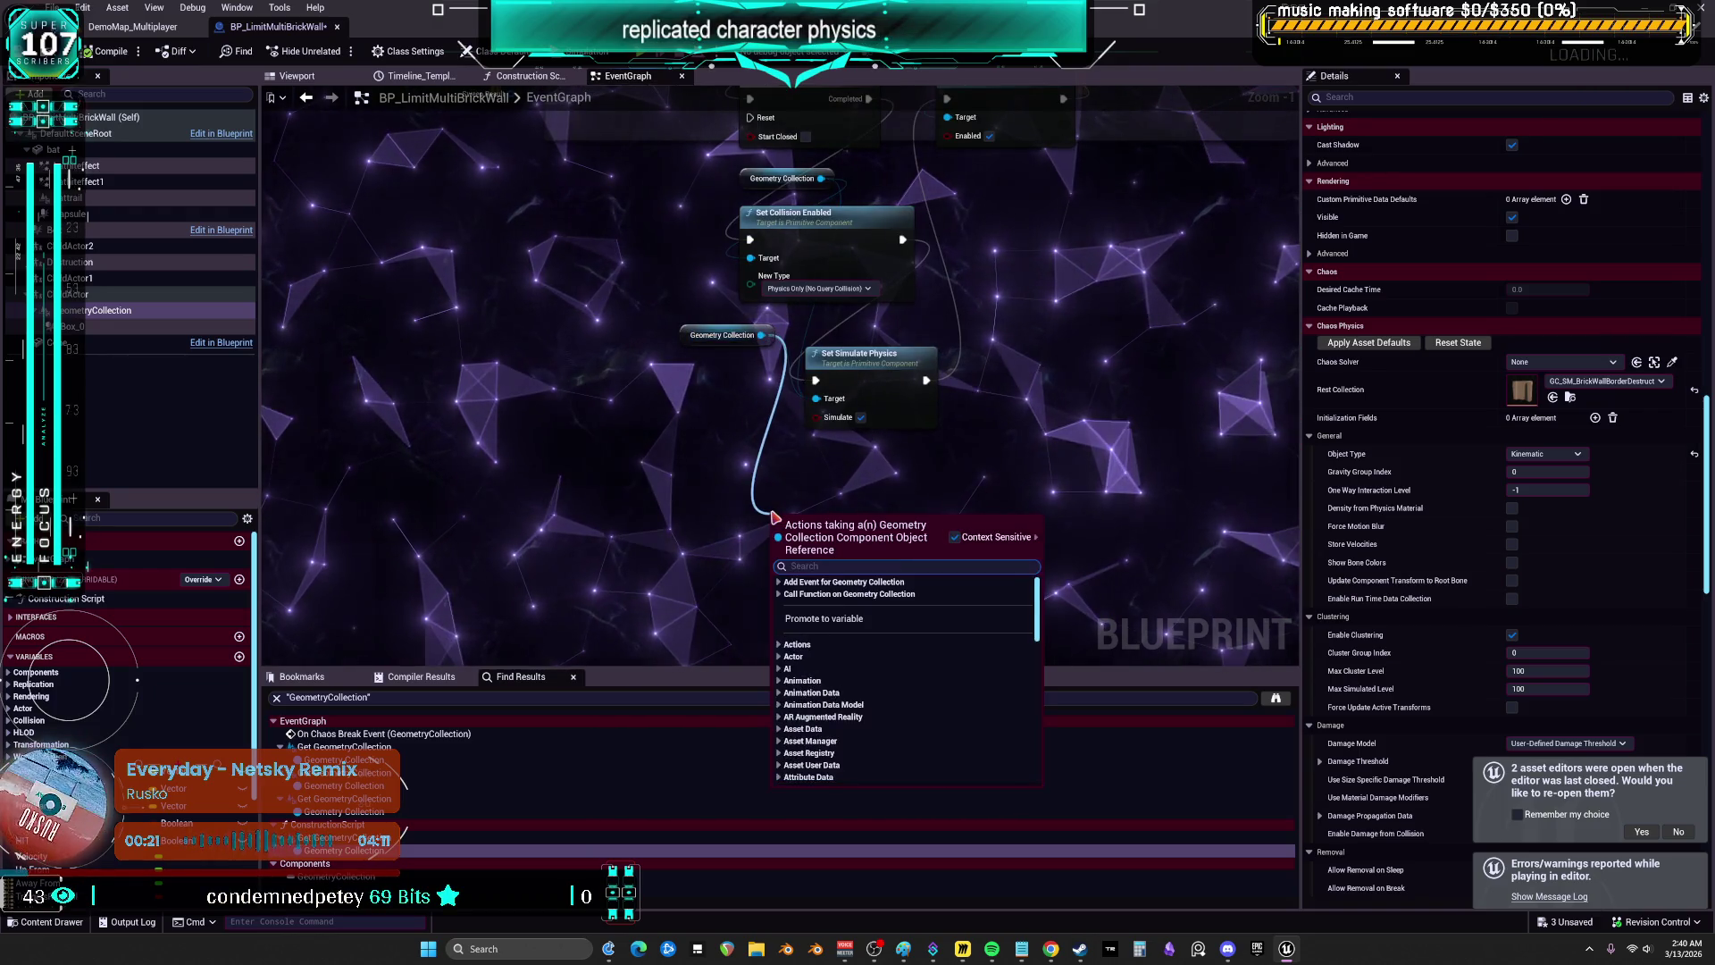
type("set object type")
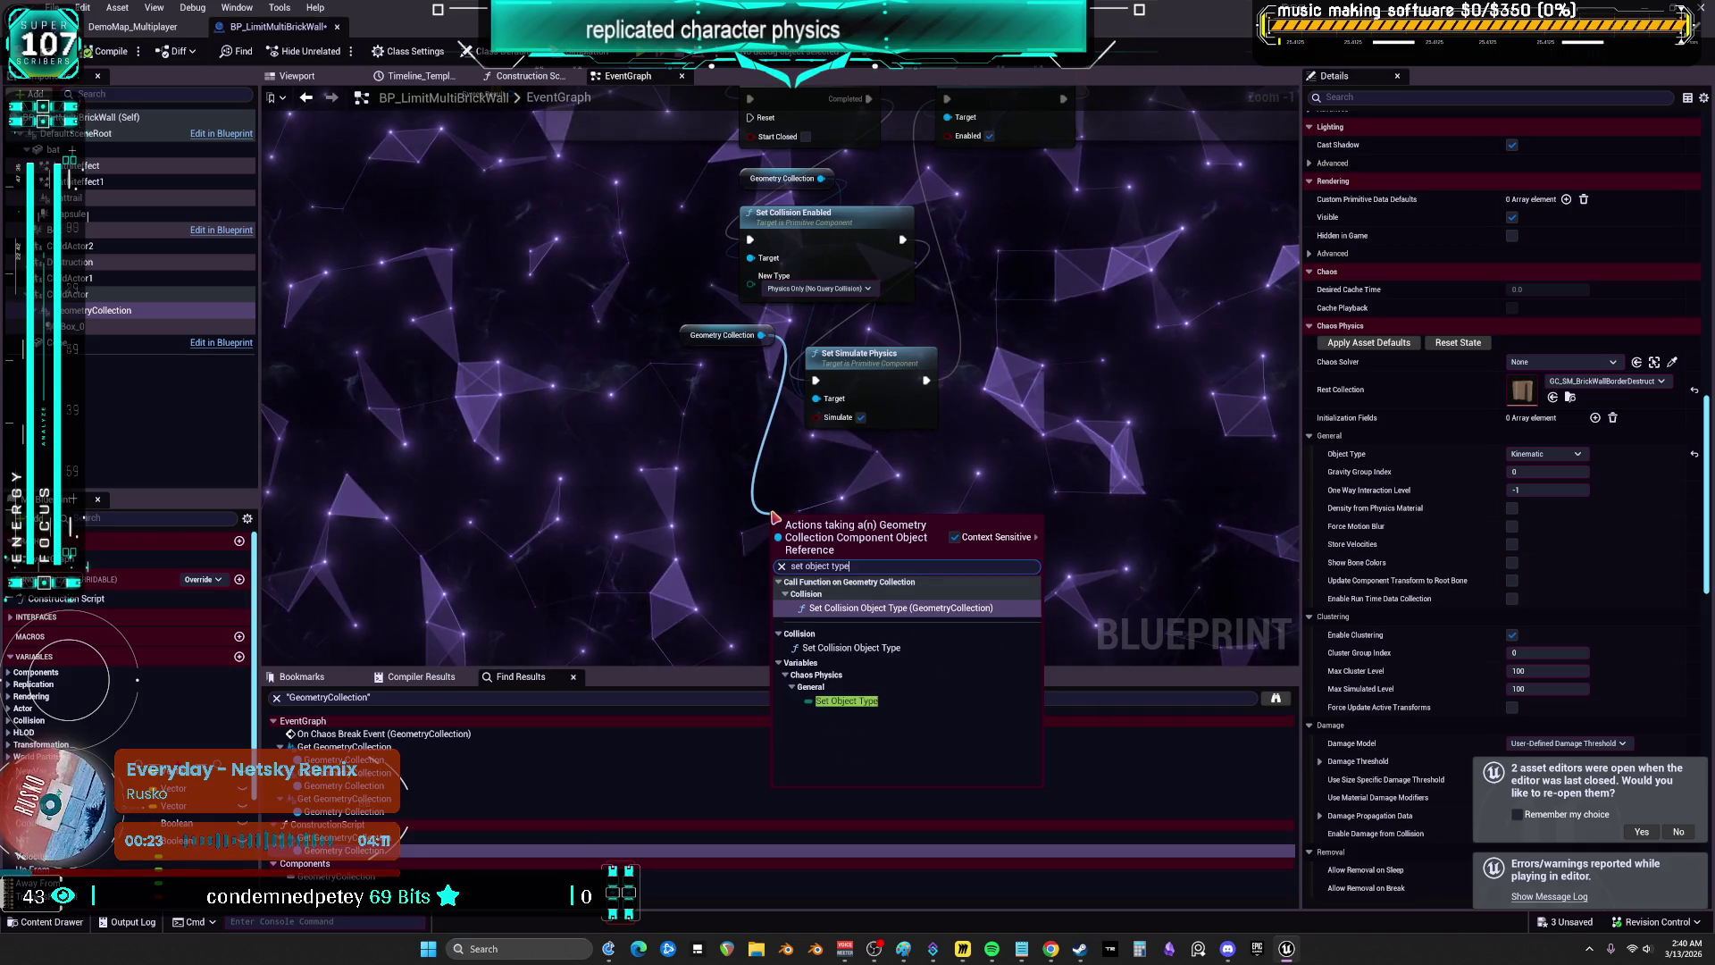
left_click(847, 700)
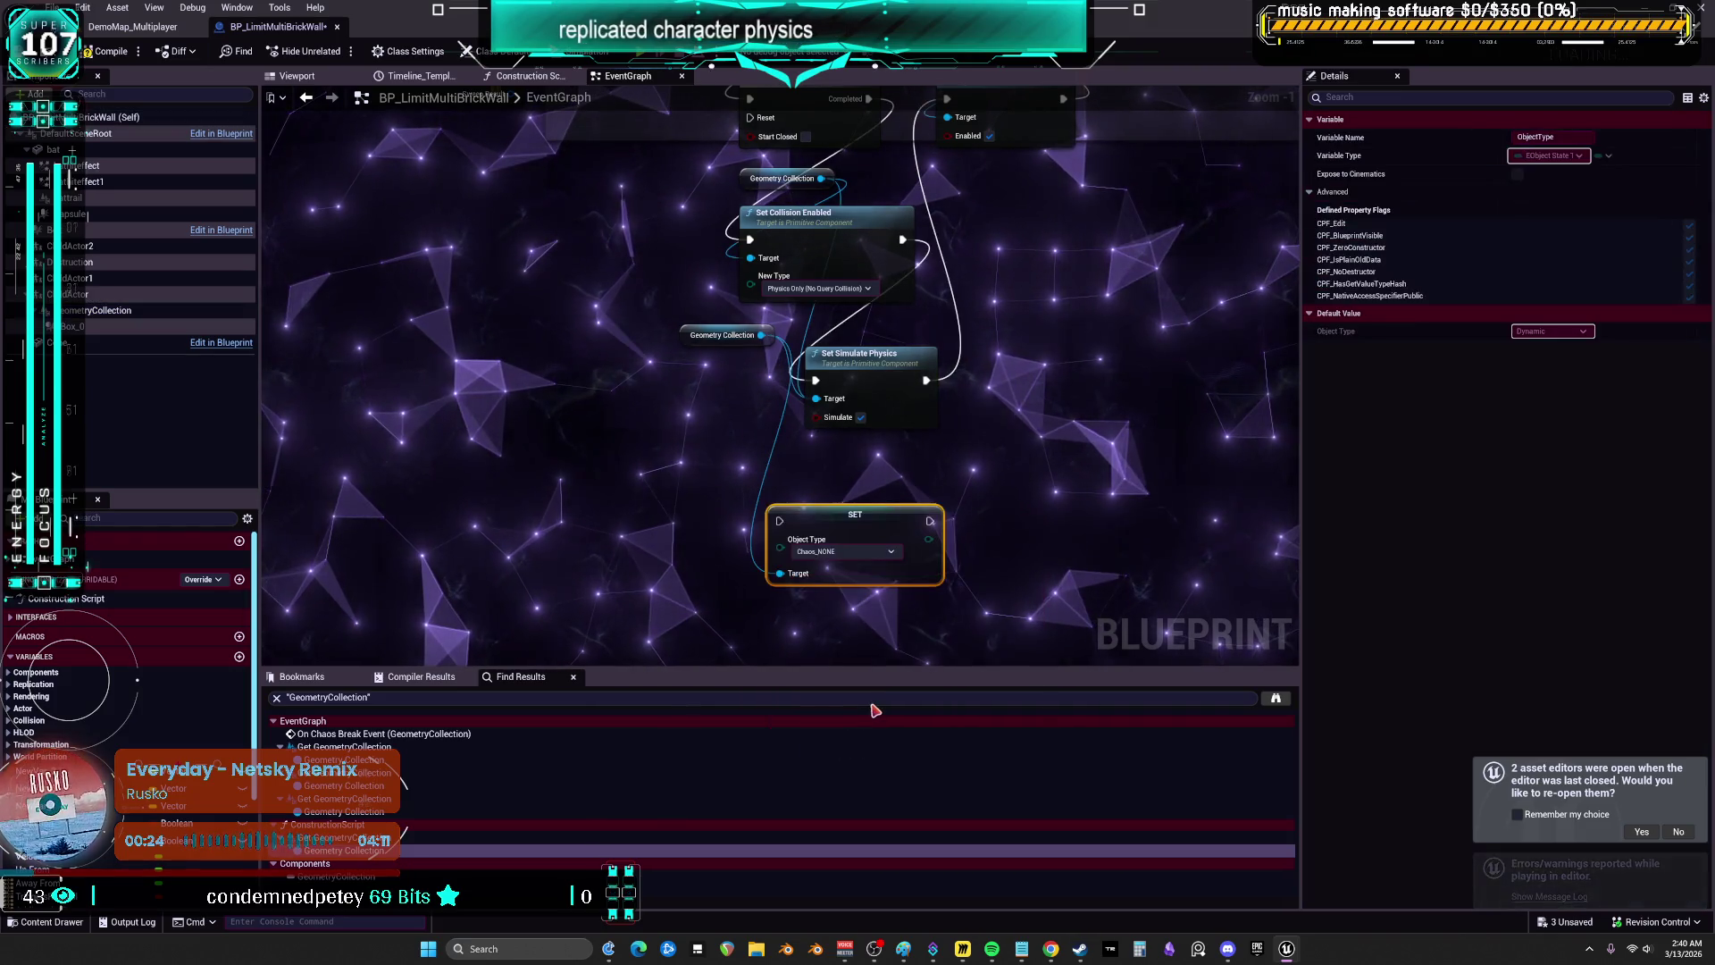
left_click(872, 523)
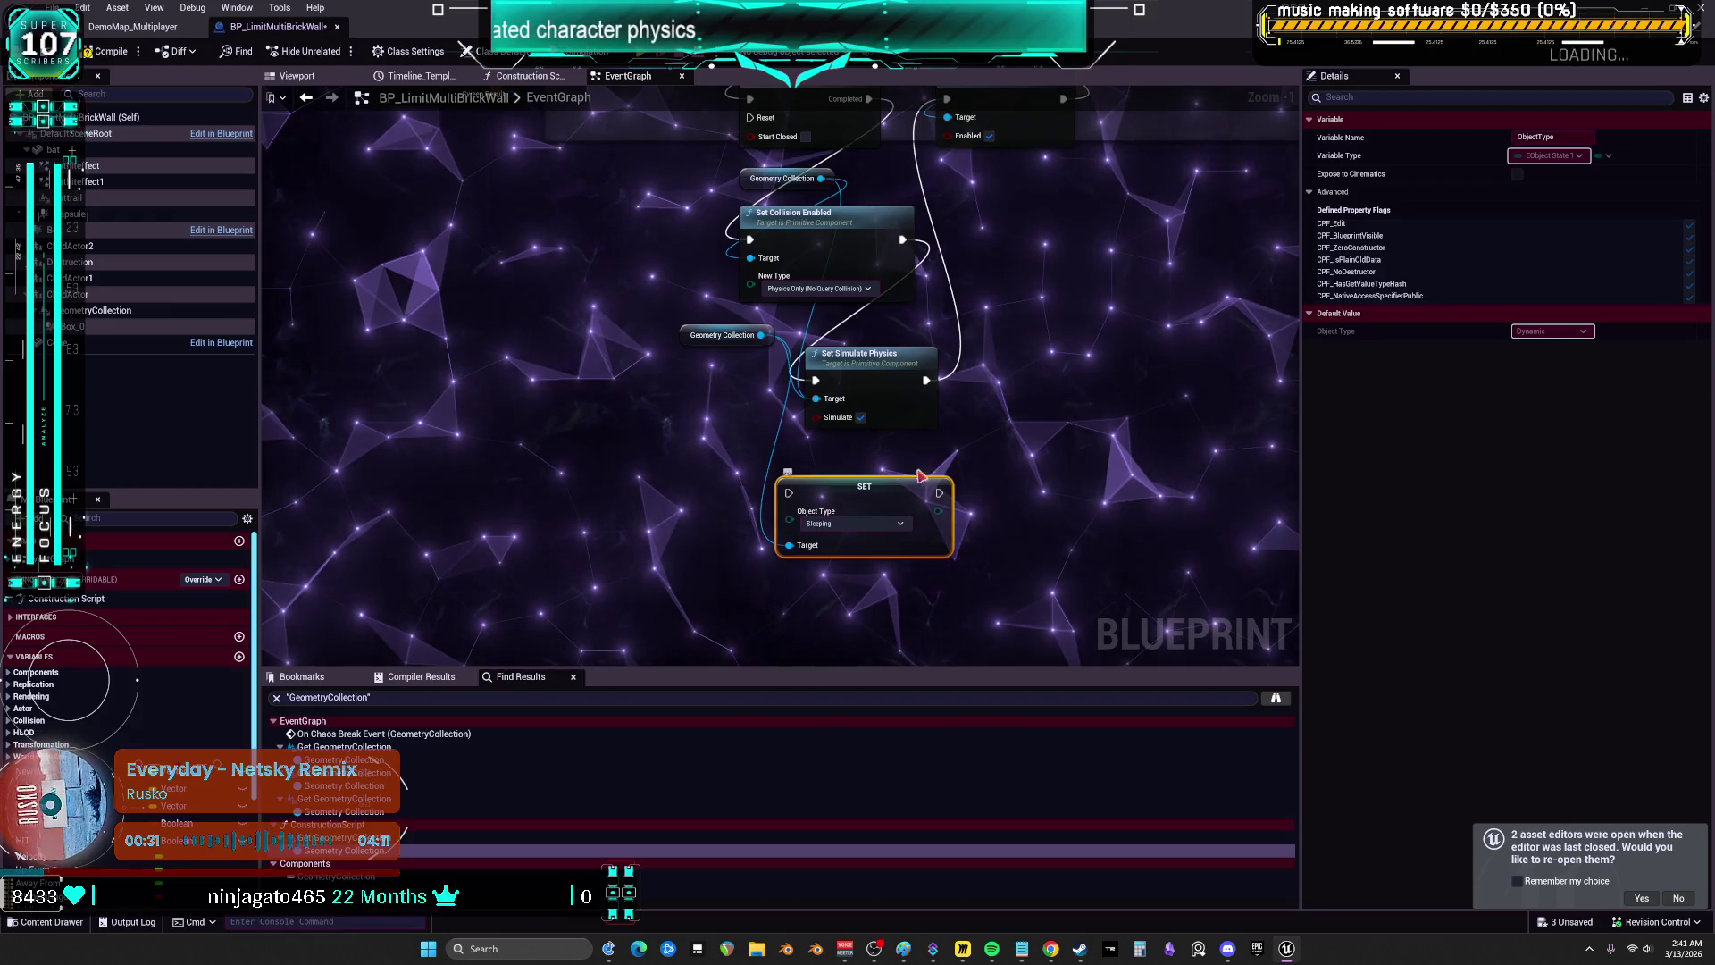
mouse_move(827, 598)
left_mouse_down()
mouse_move(930, 540)
mouse_move(1044, 346)
left_mouse_up()
left_click_drag(811, 120, 790, 286)
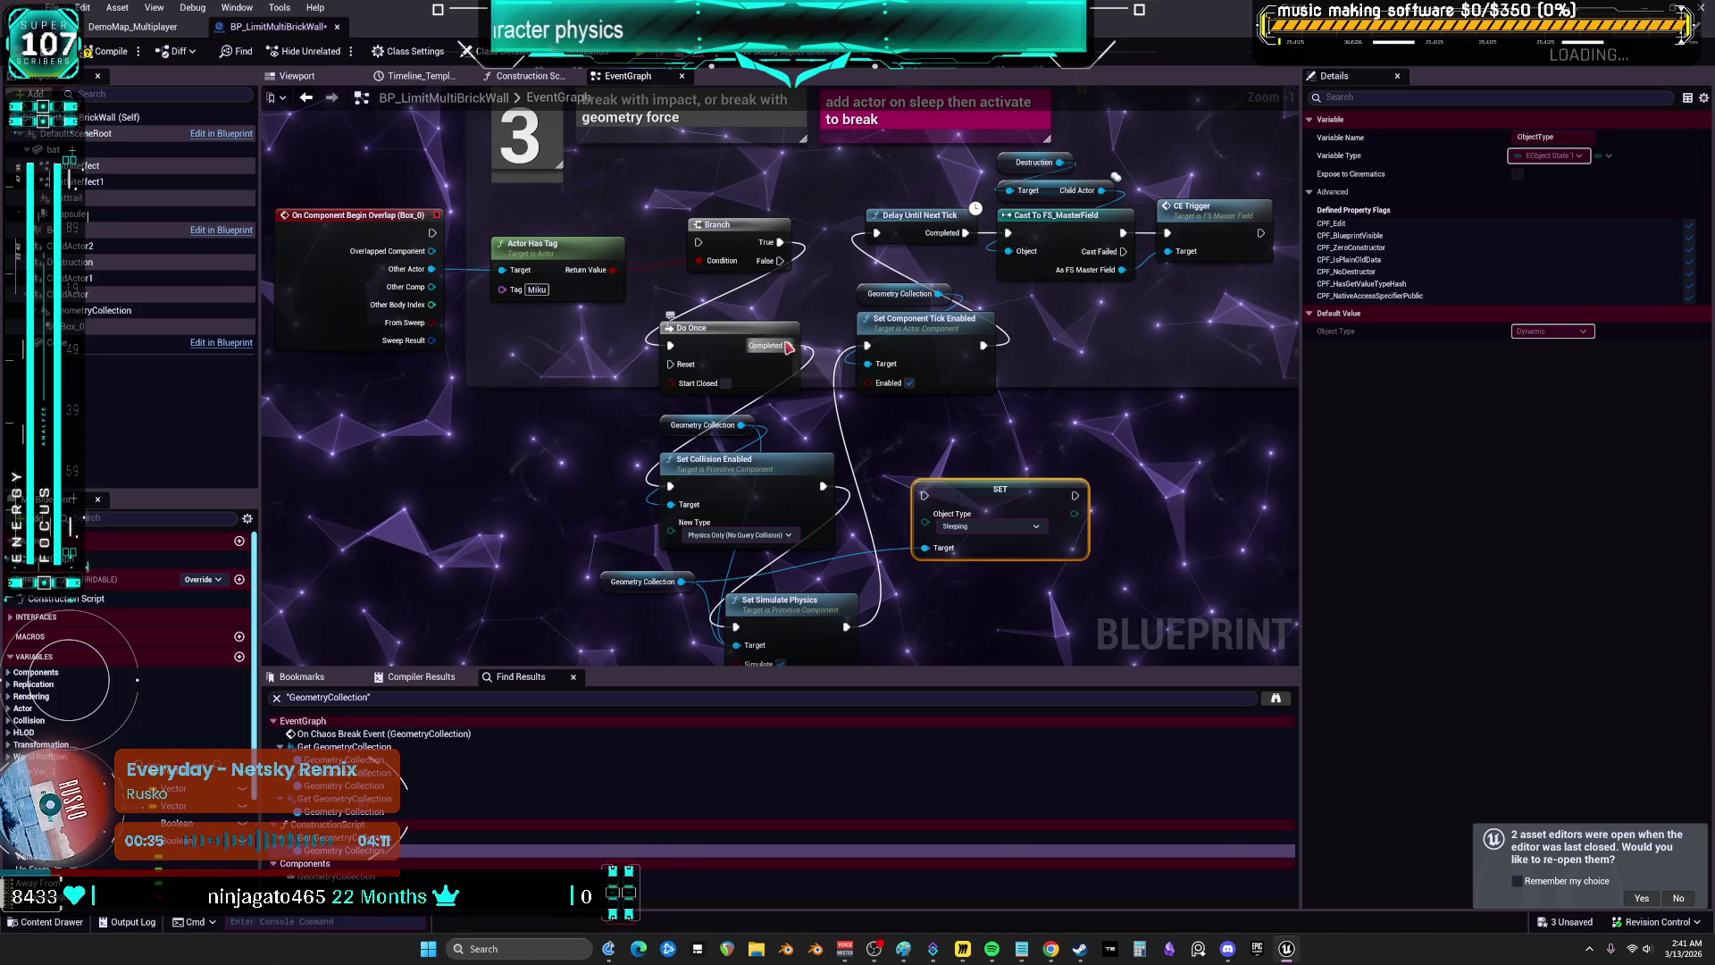
left_click_drag(788, 349, 924, 494)
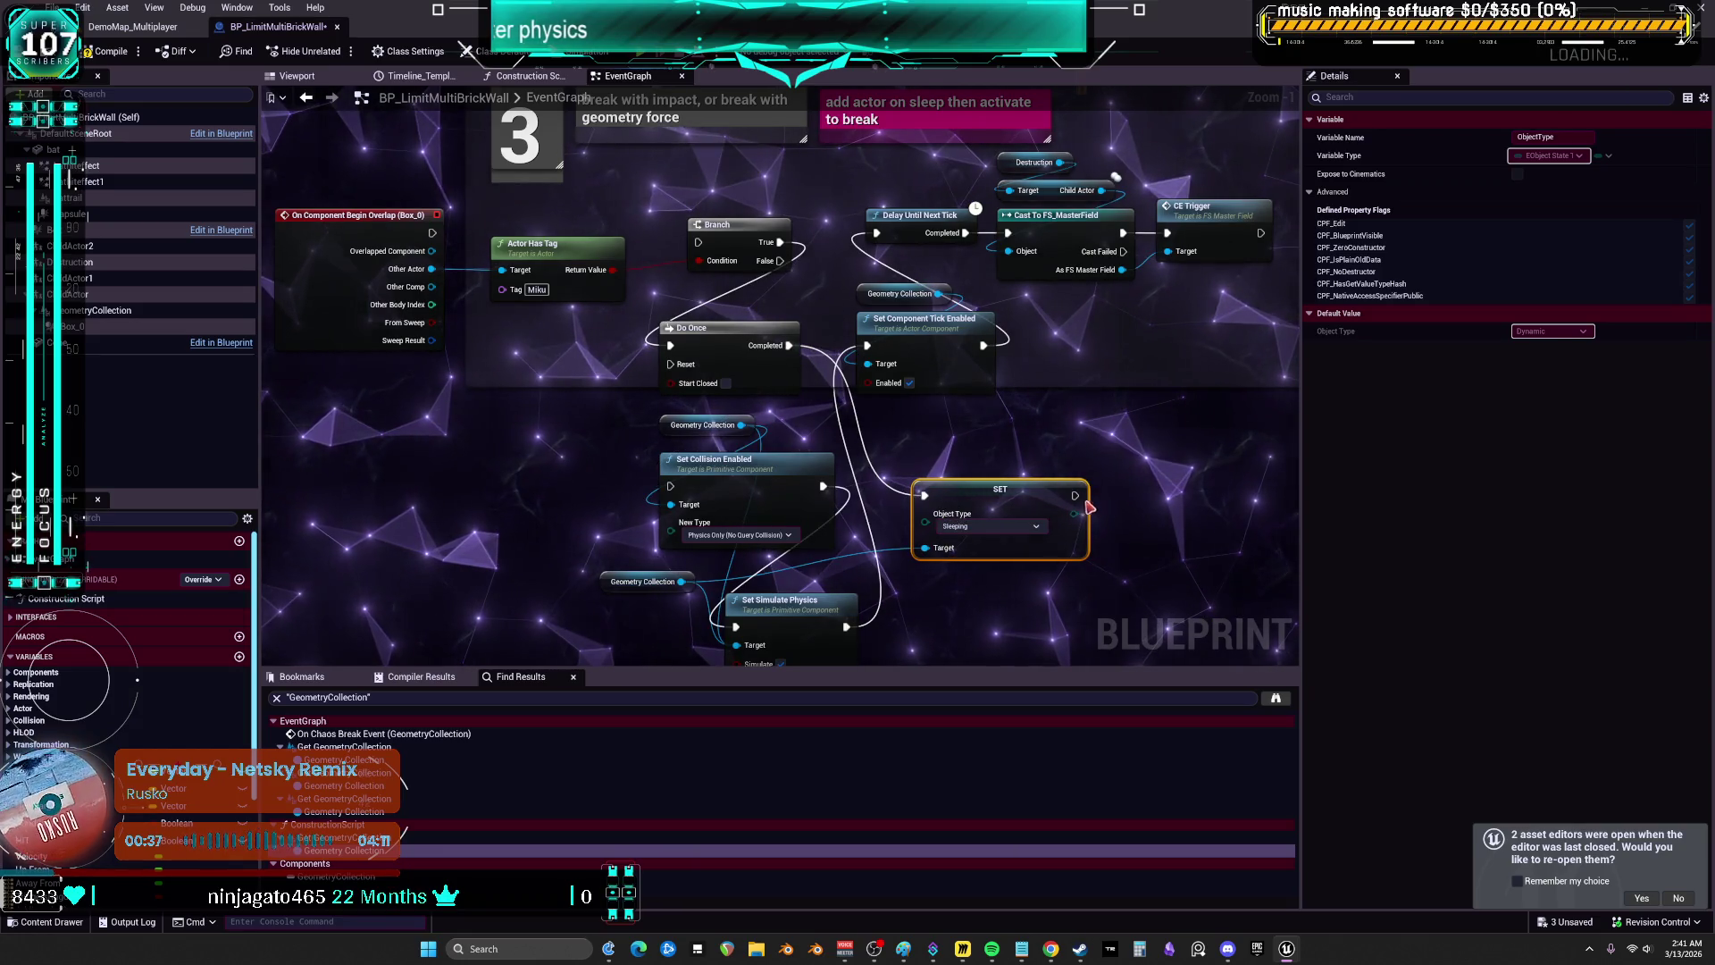
left_click_drag(1075, 496, 1076, 501)
left_click_drag(880, 240, 876, 234)
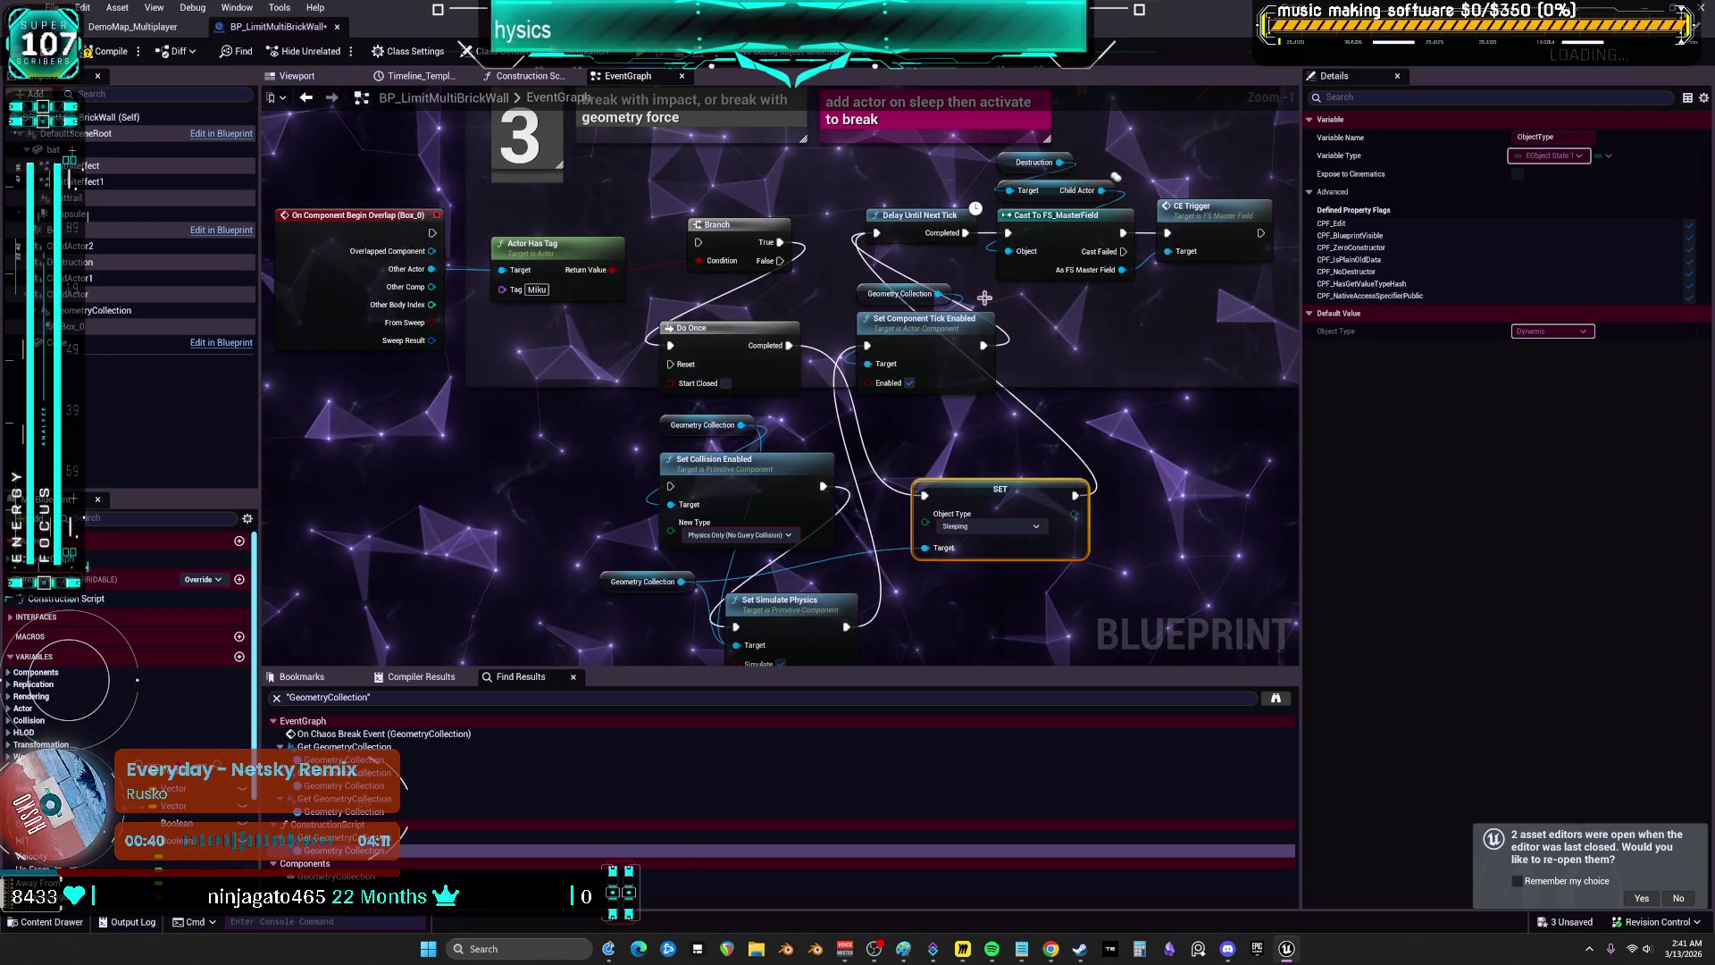
- Delete the tick, collision and simulate-physics nodes, then wire the overlap event into the Branch
left_click_drag(1057, 355, 938, 311)
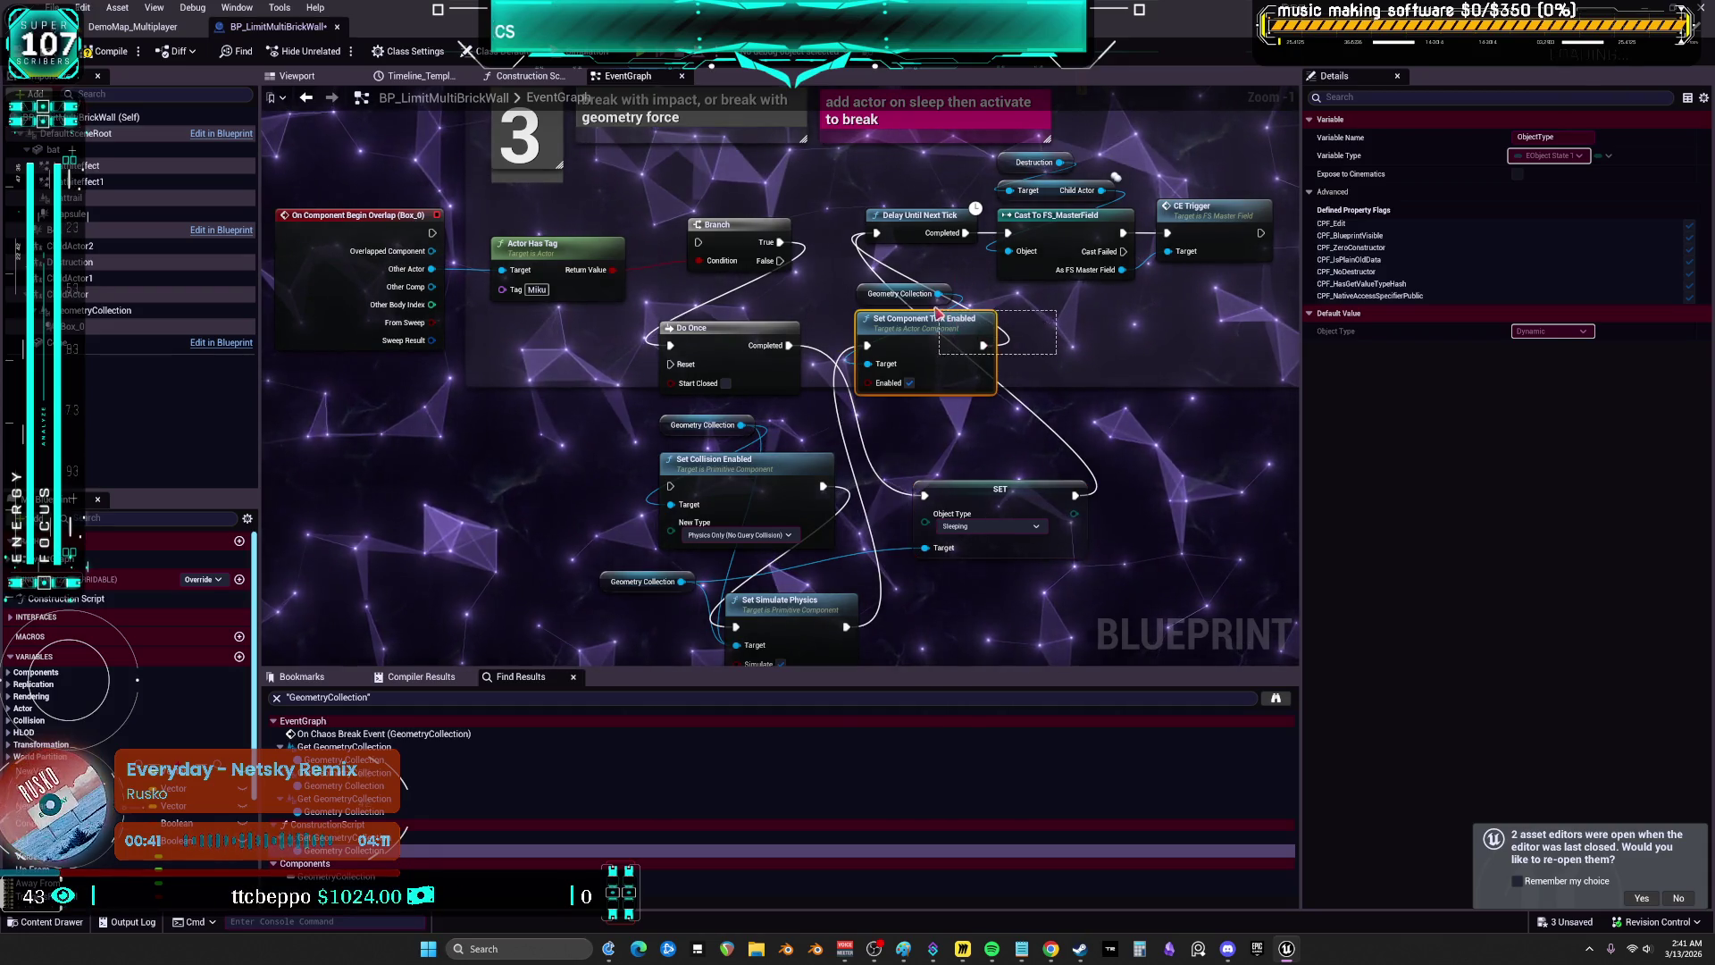
key("Delete")
mouse_move(893, 607)
left_mouse_down()
mouse_move(831, 536)
mouse_move(723, 326)
left_mouse_up()
key("Delete")
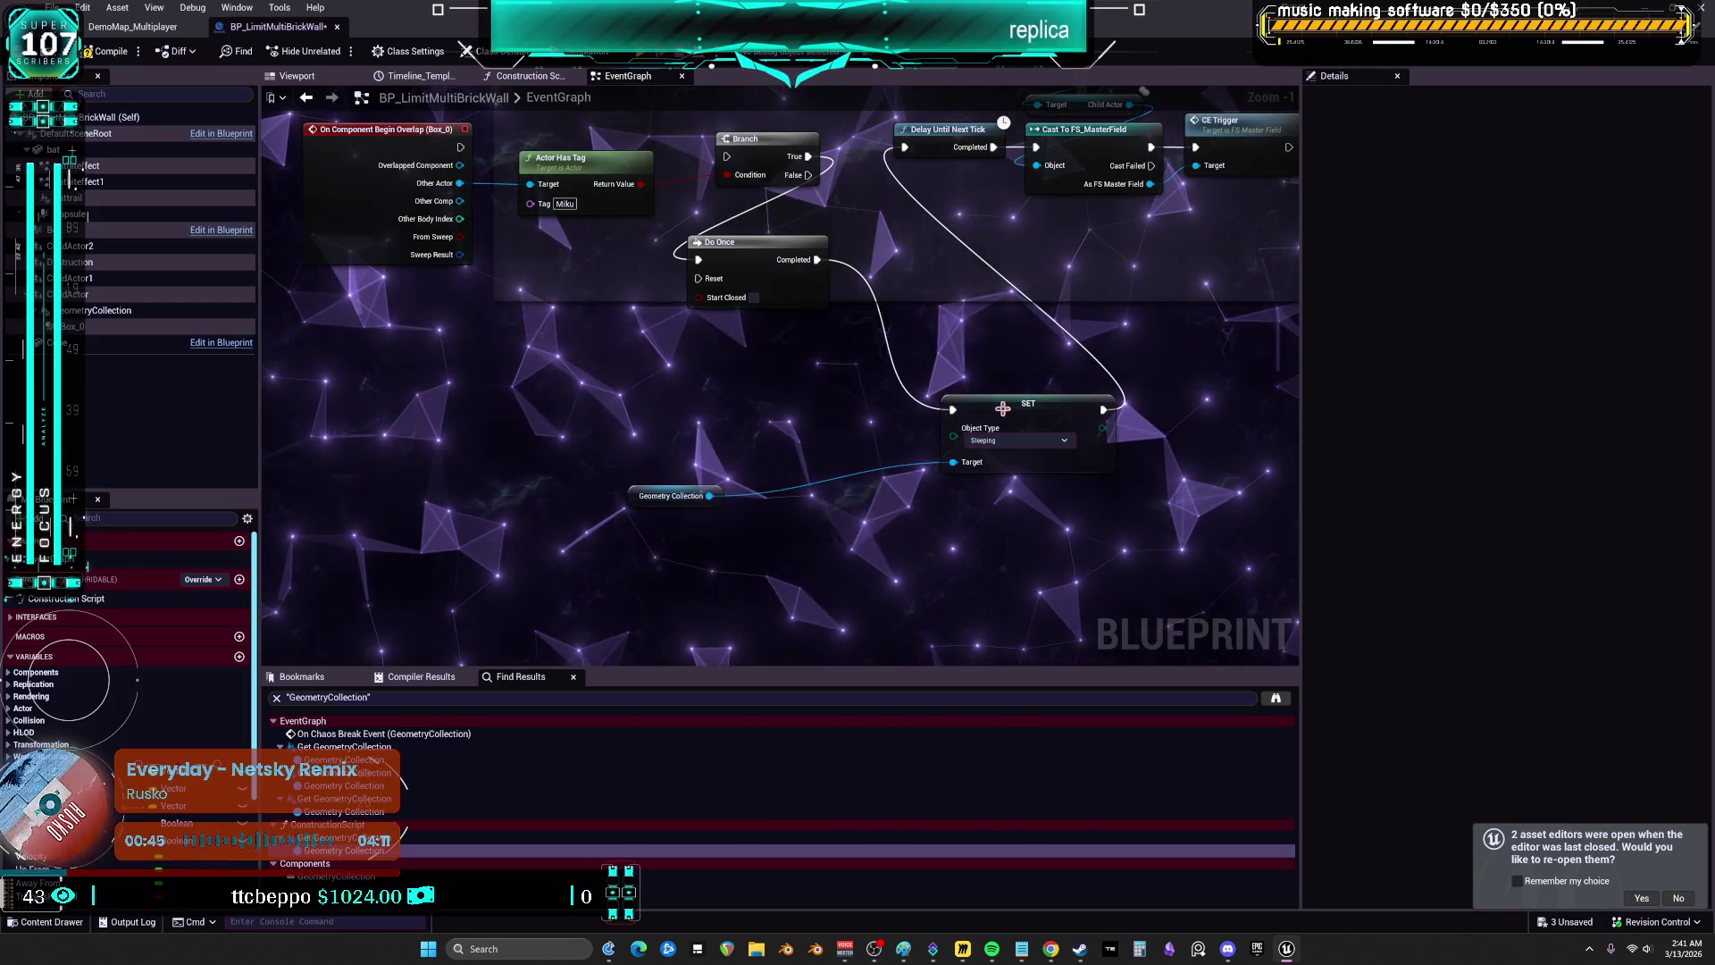
left_click_drag(1002, 408, 777, 360)
mouse_move(505, 231)
left_mouse_down()
mouse_move(738, 259)
mouse_move(770, 240)
left_mouse_up()
left_click_drag(645, 252, 643, 271)
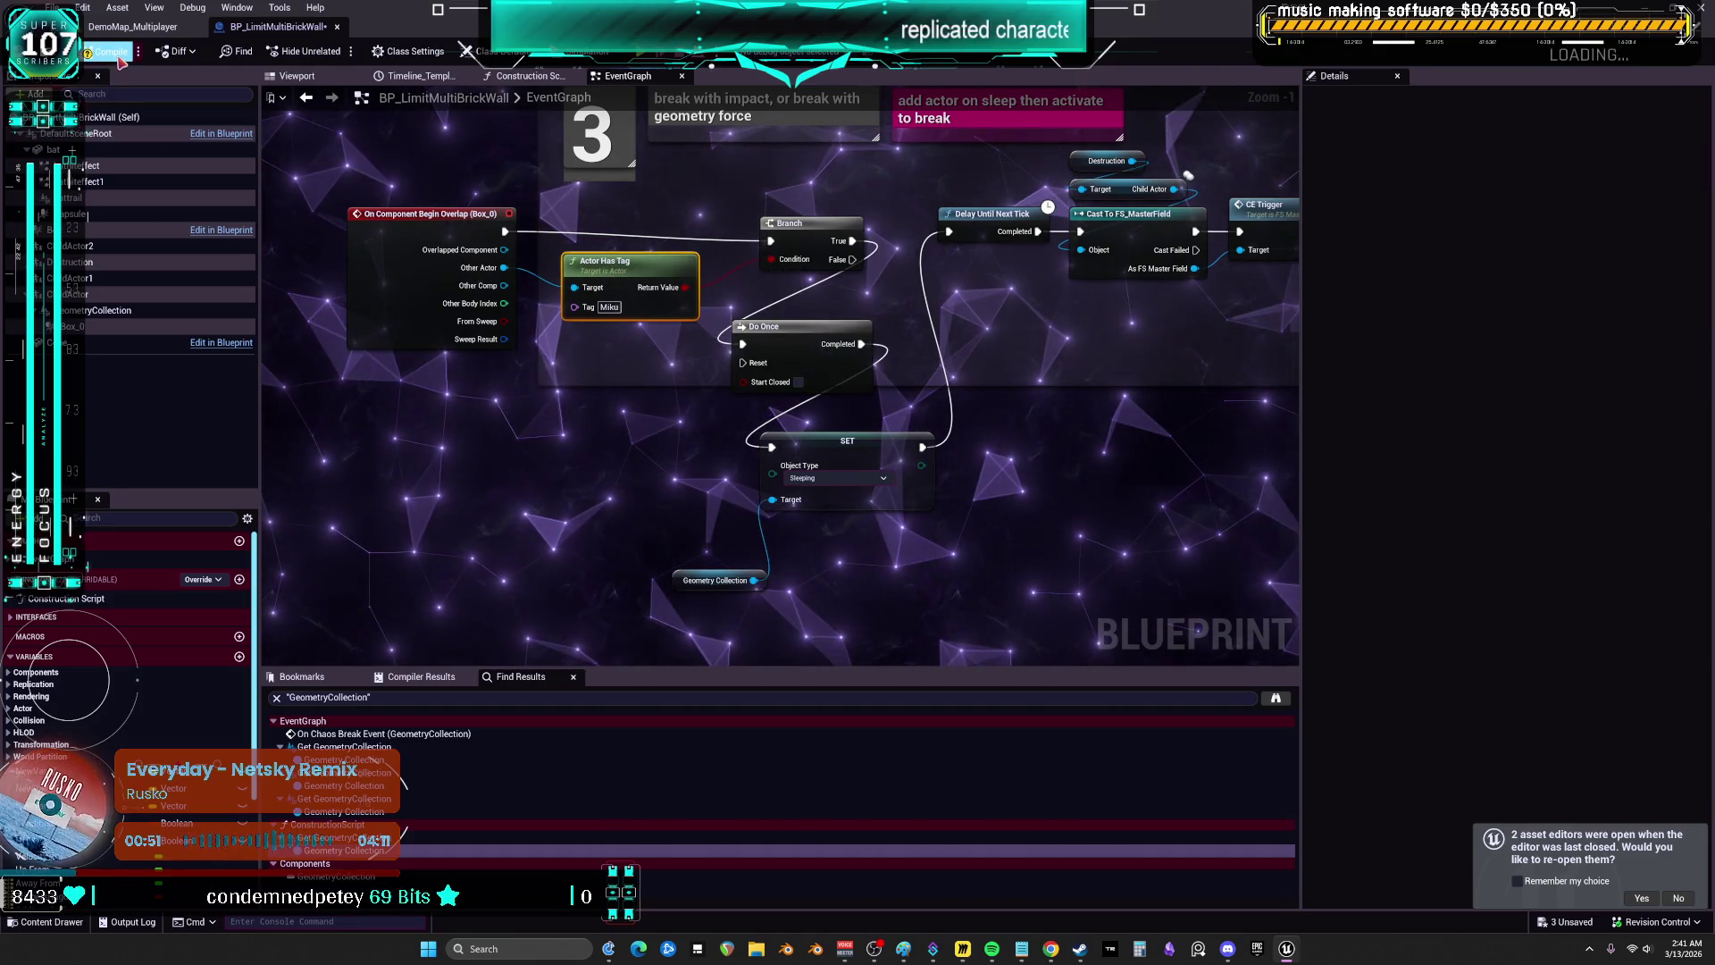
scroll(699, 516, "down", 1)
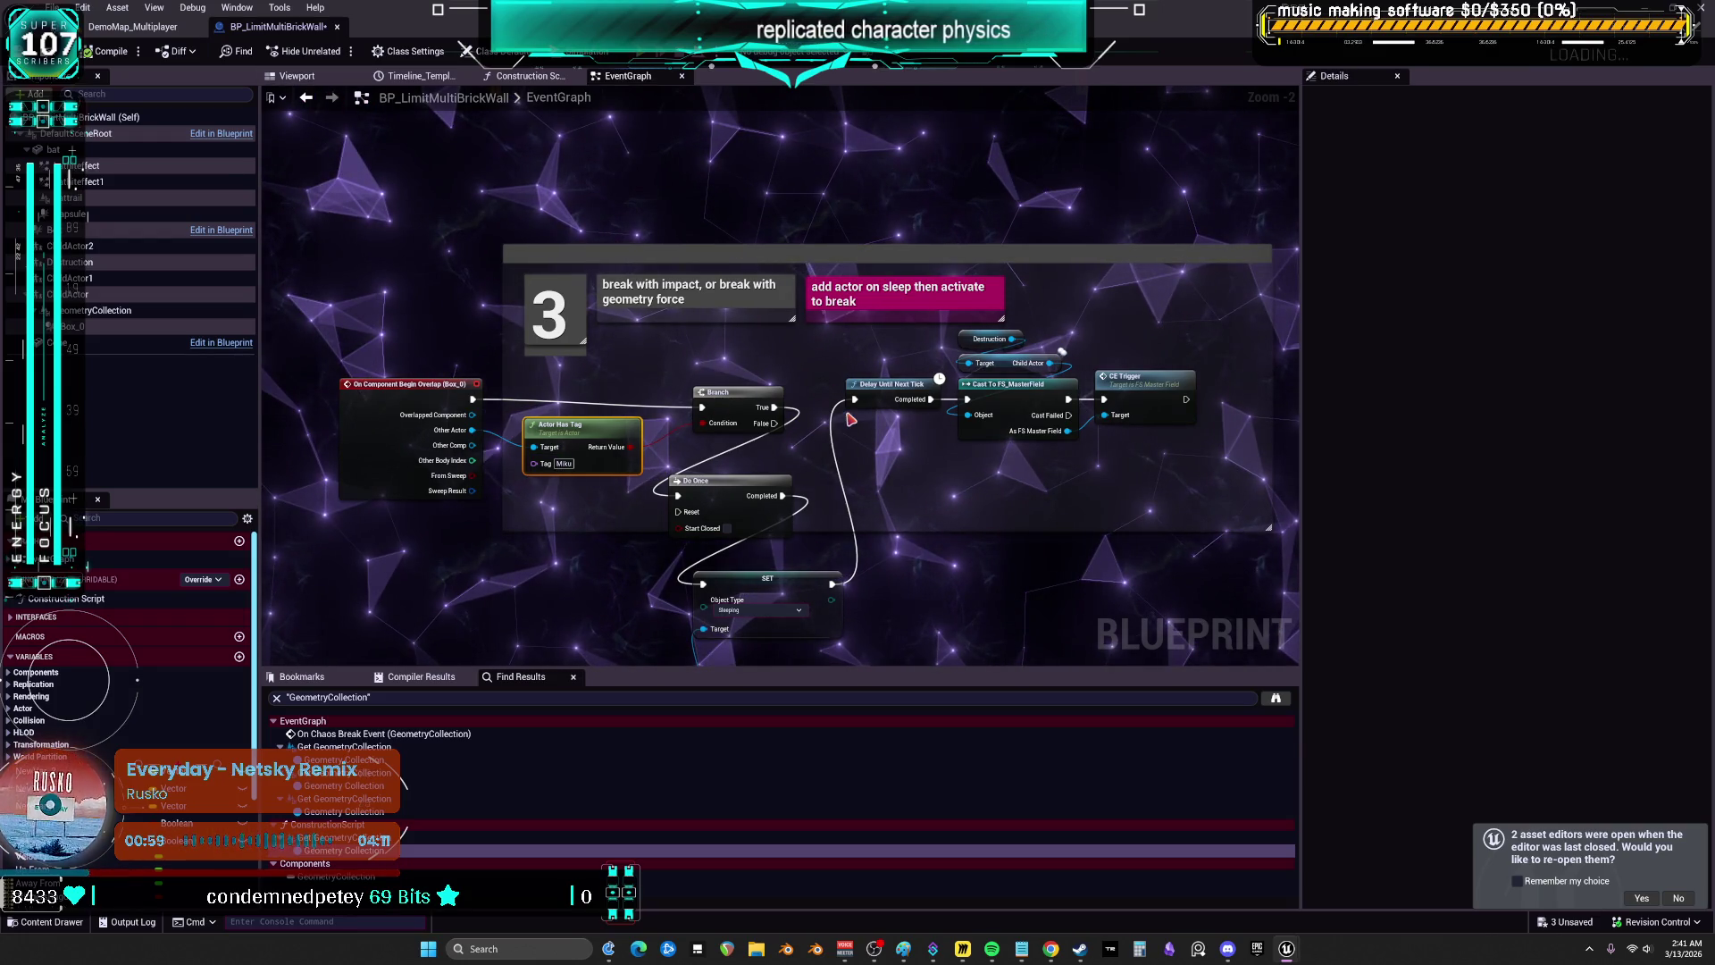
- Run a multiplayer PIE test of the wall, stop it, and close the Message Log
key("alt+p")
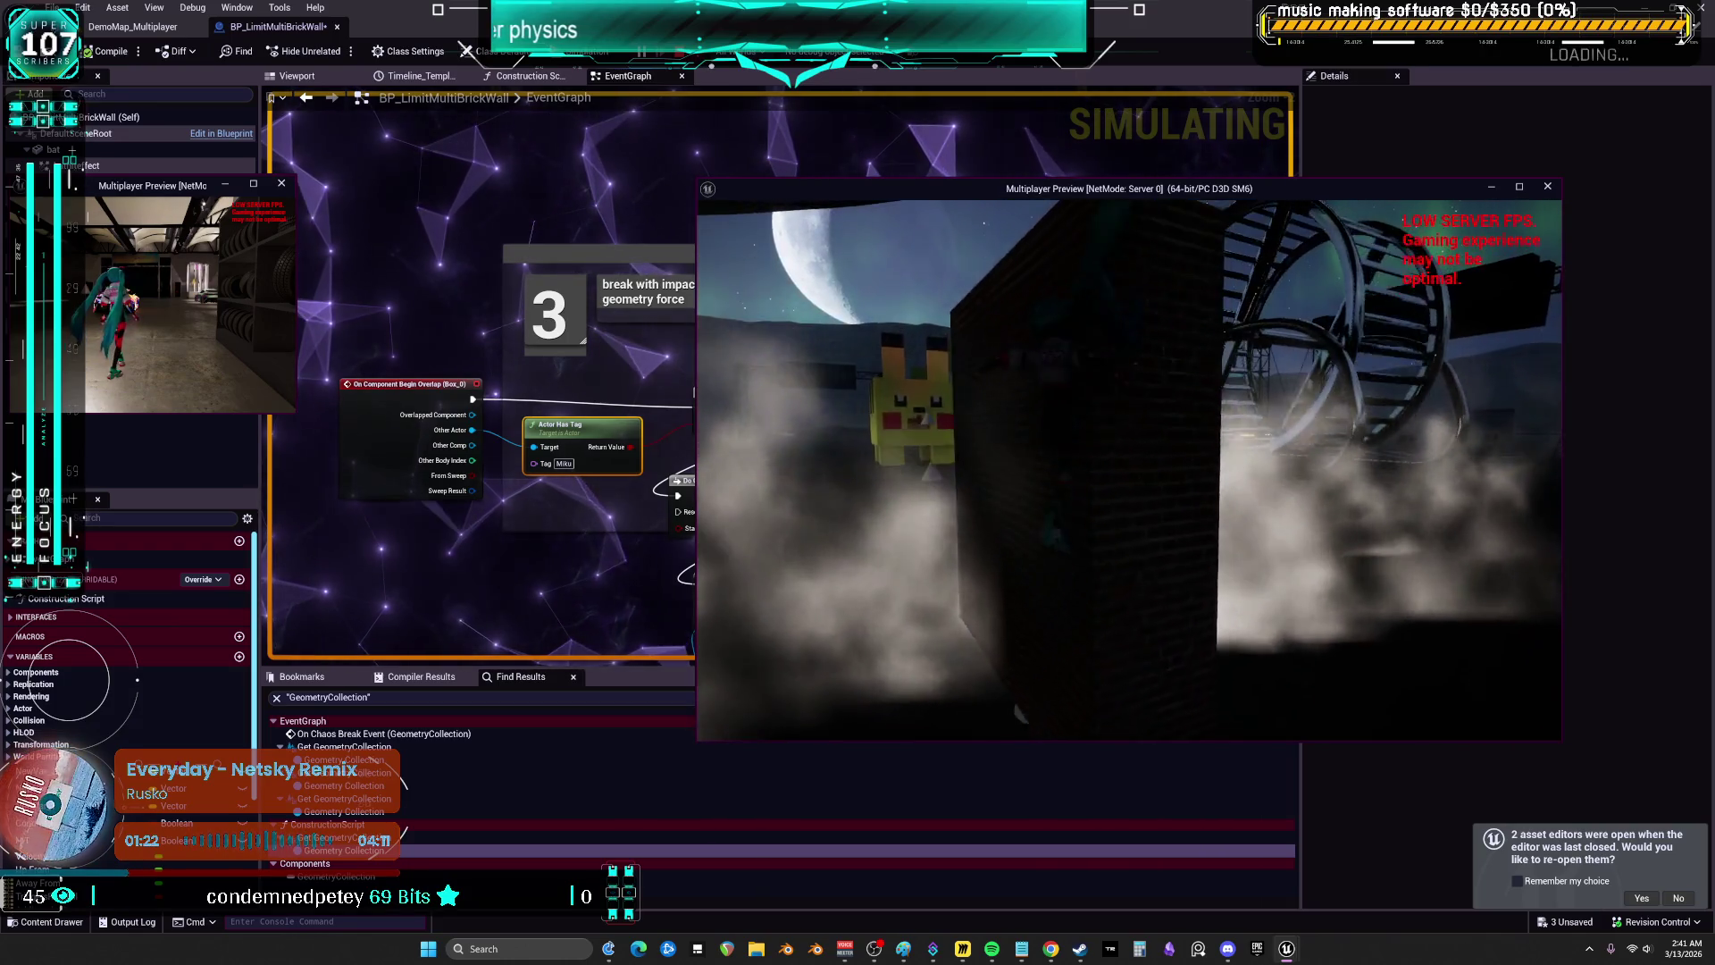
key("Escape")
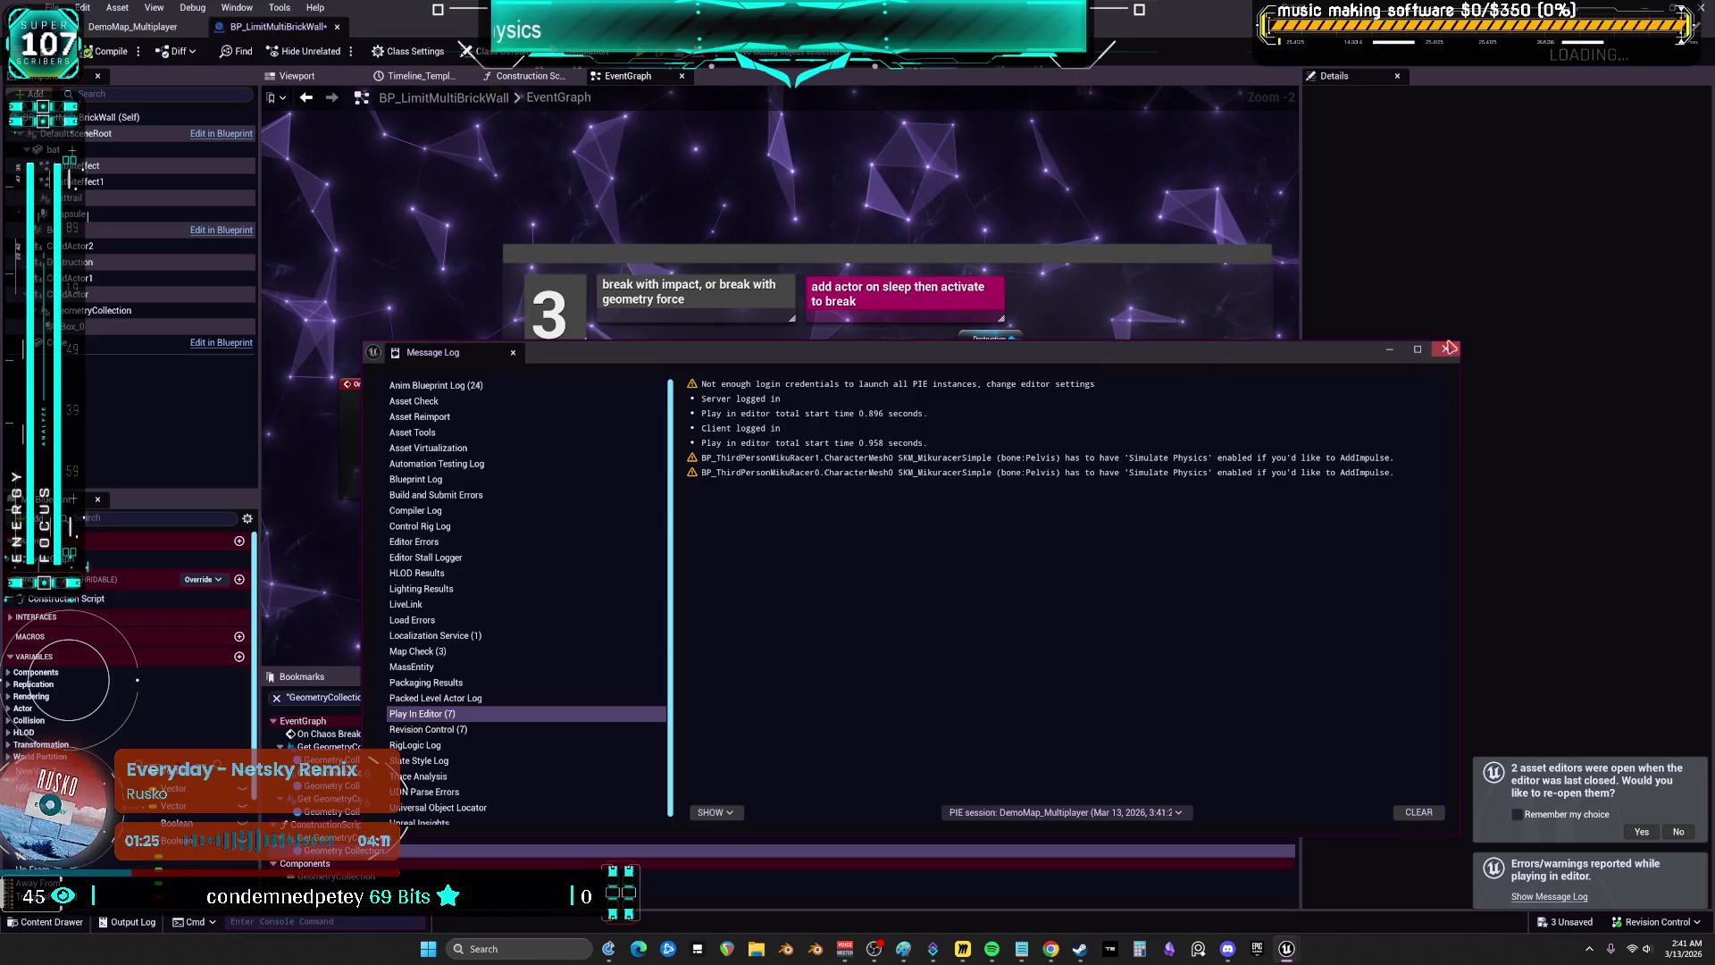
left_click(1445, 350)
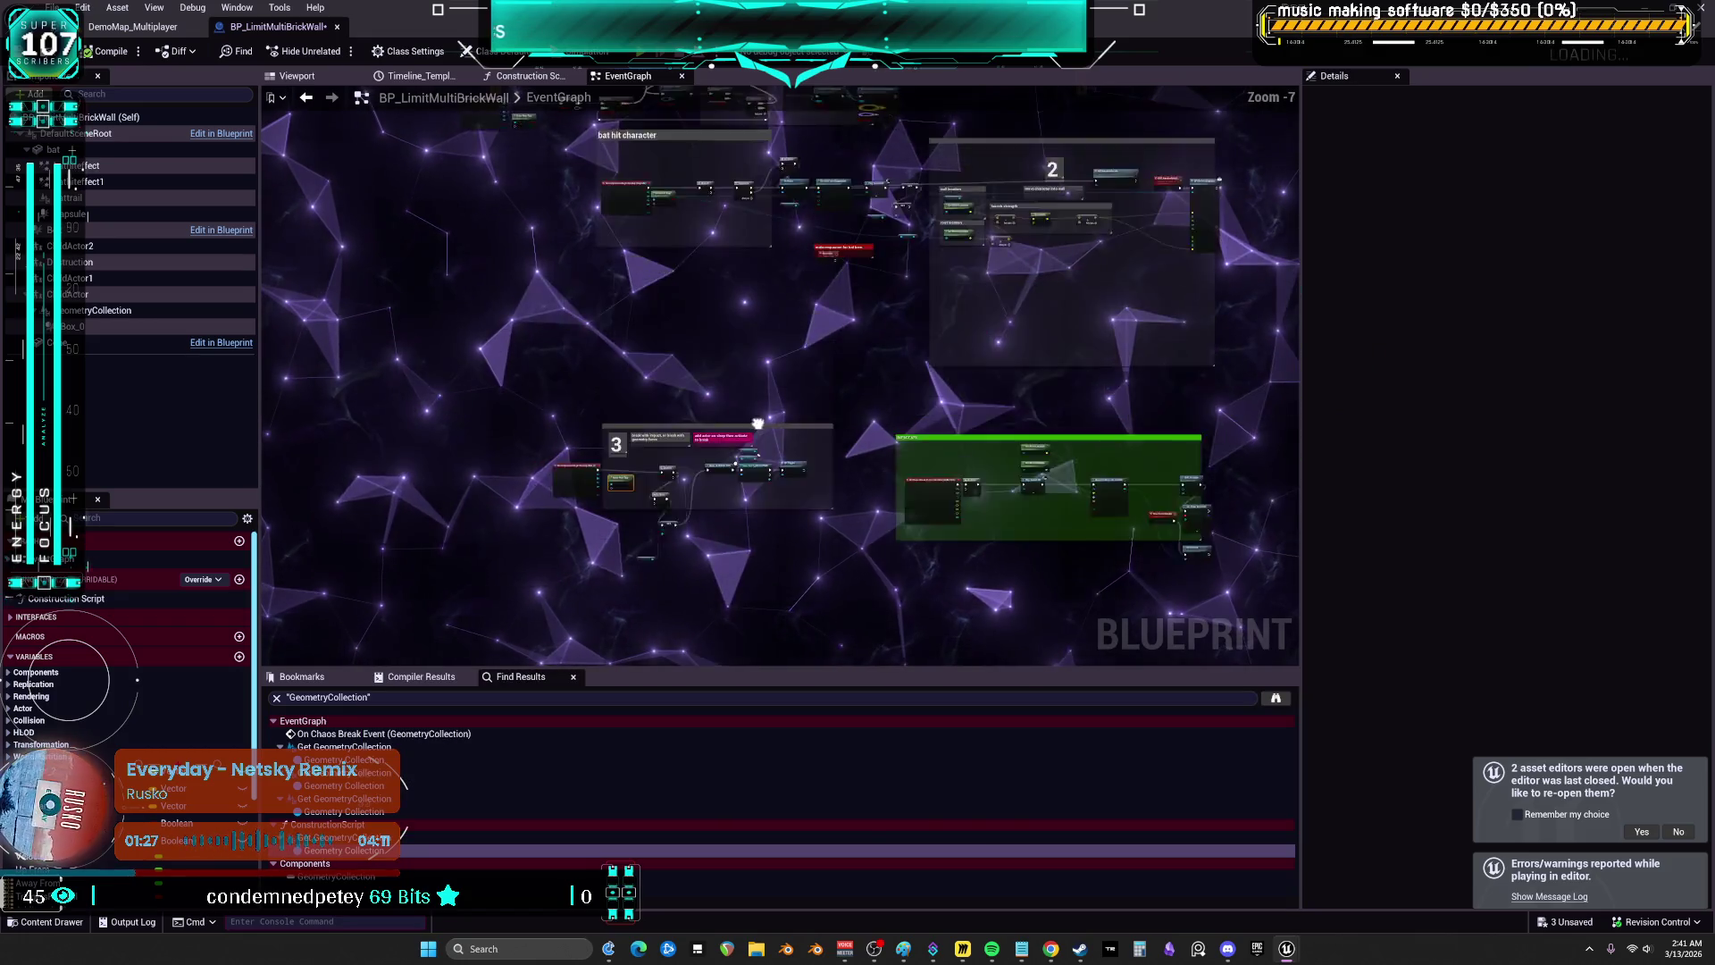
left_click_drag(705, 260, 609, 291)
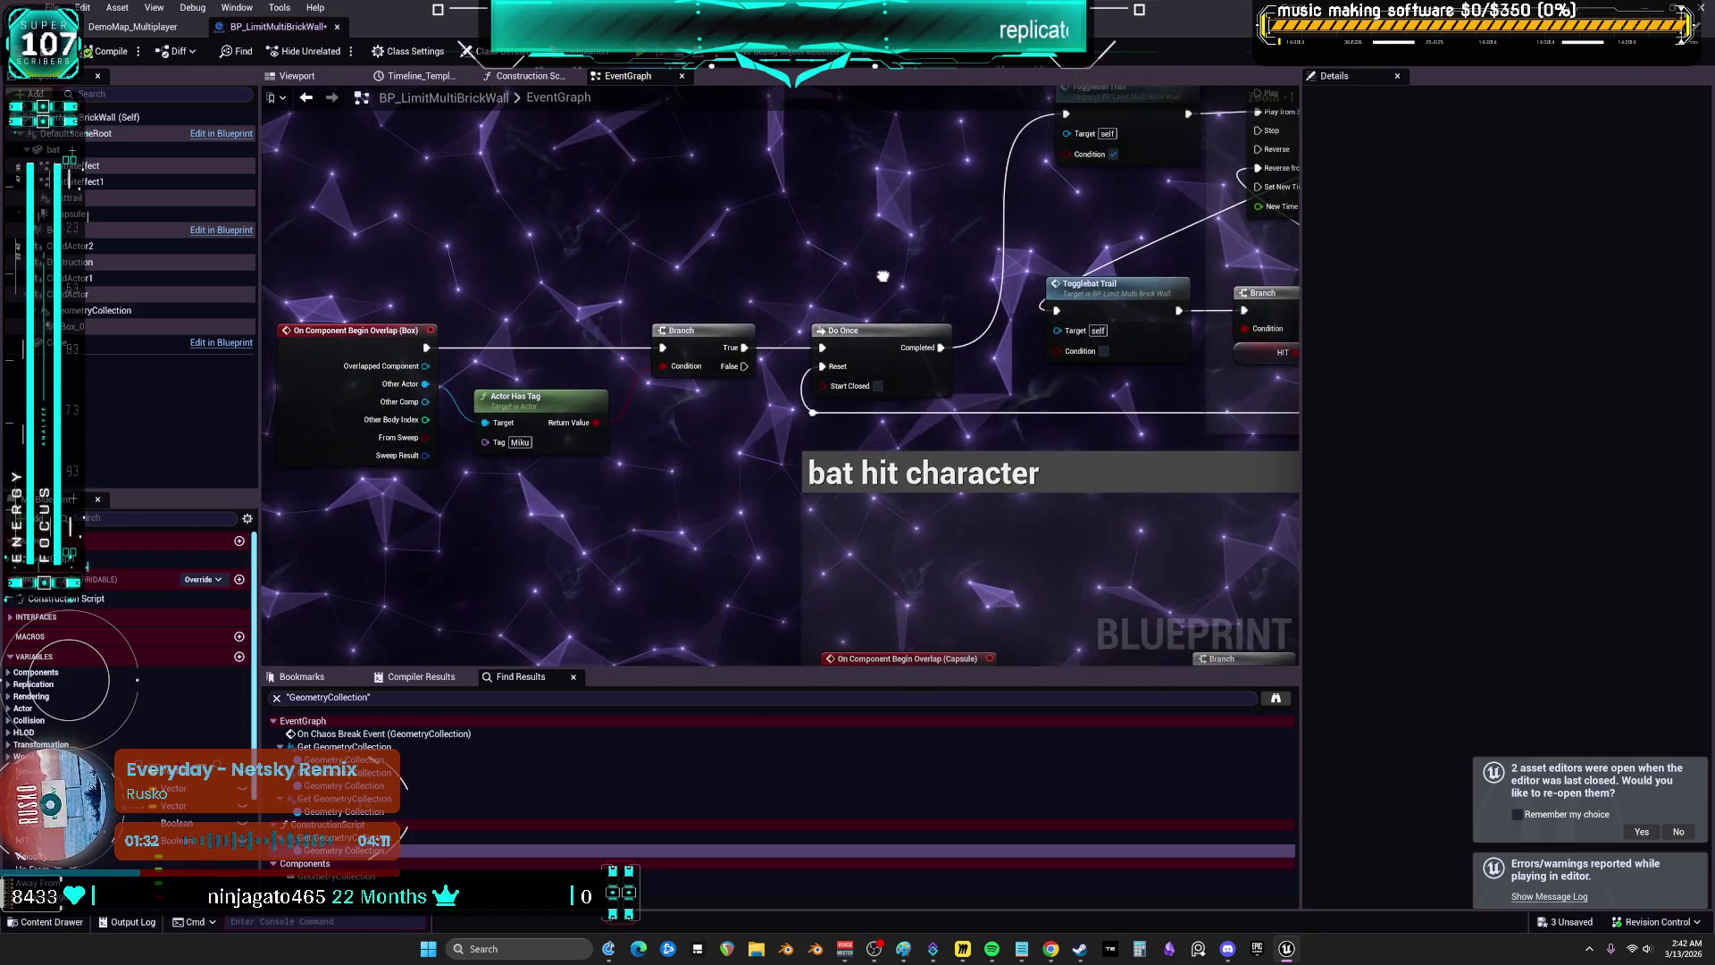
left_click_drag(882, 276, 752, 374)
left_click_drag(893, 382, 708, 307)
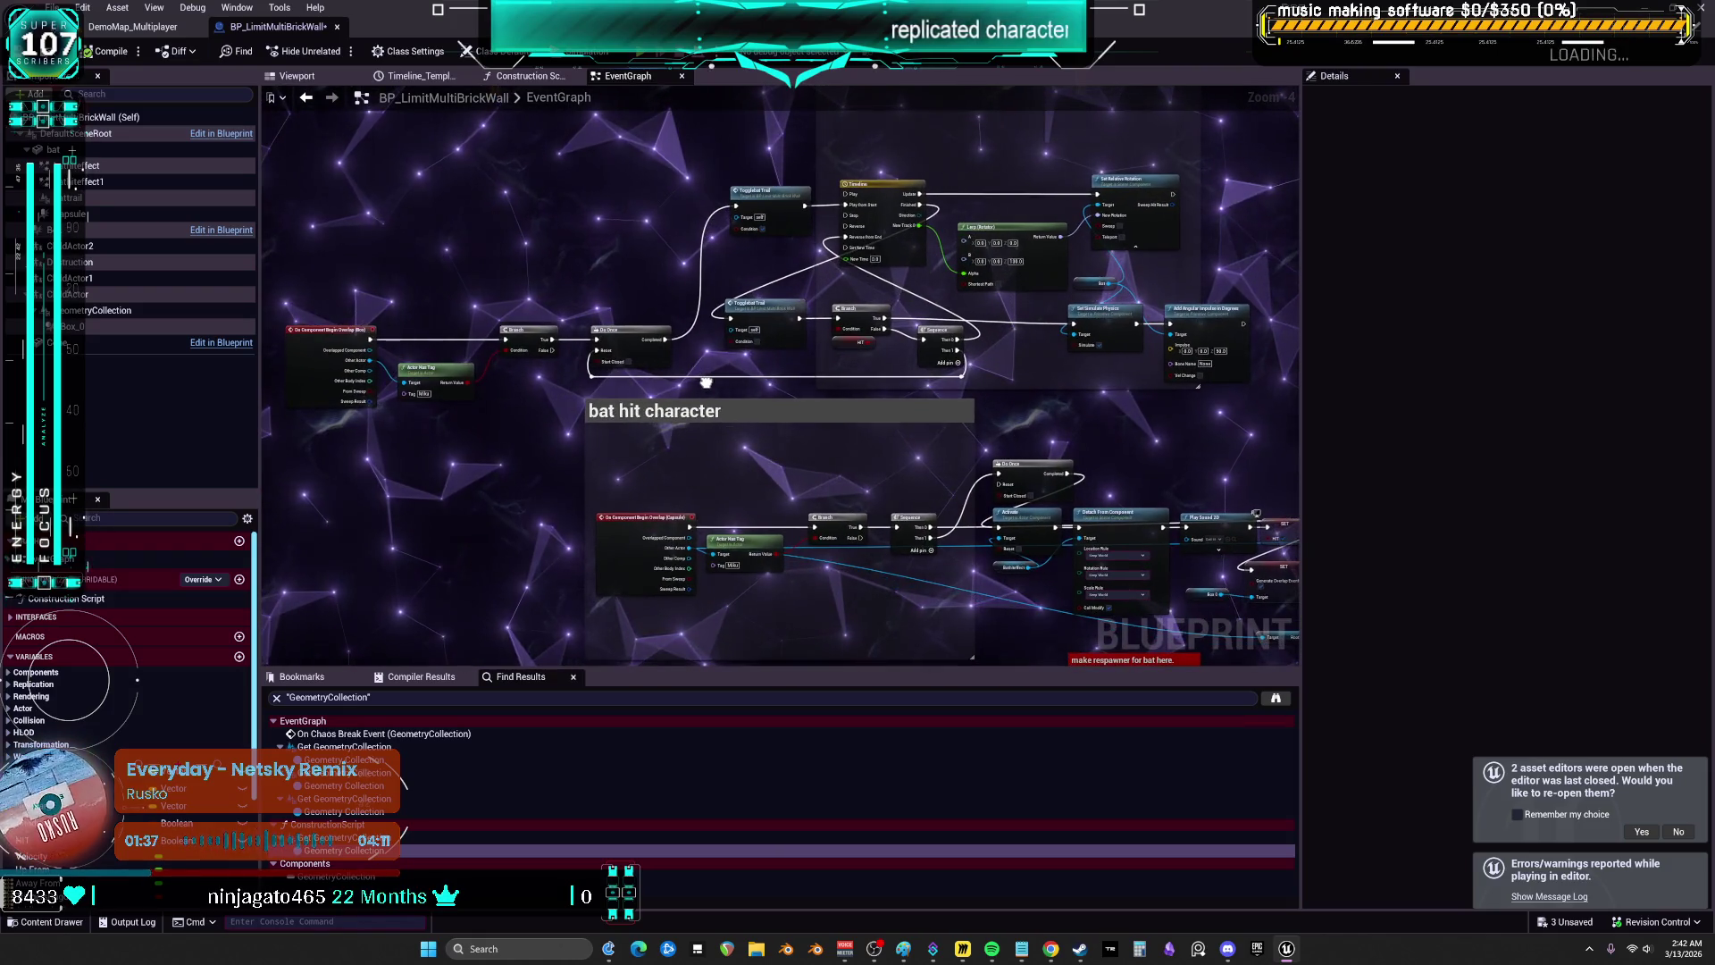
mouse_move(706, 382)
left_mouse_down()
mouse_move(704, 240)
mouse_move(701, 535)
left_mouse_up()
scroll(701, 401, "down", 2)
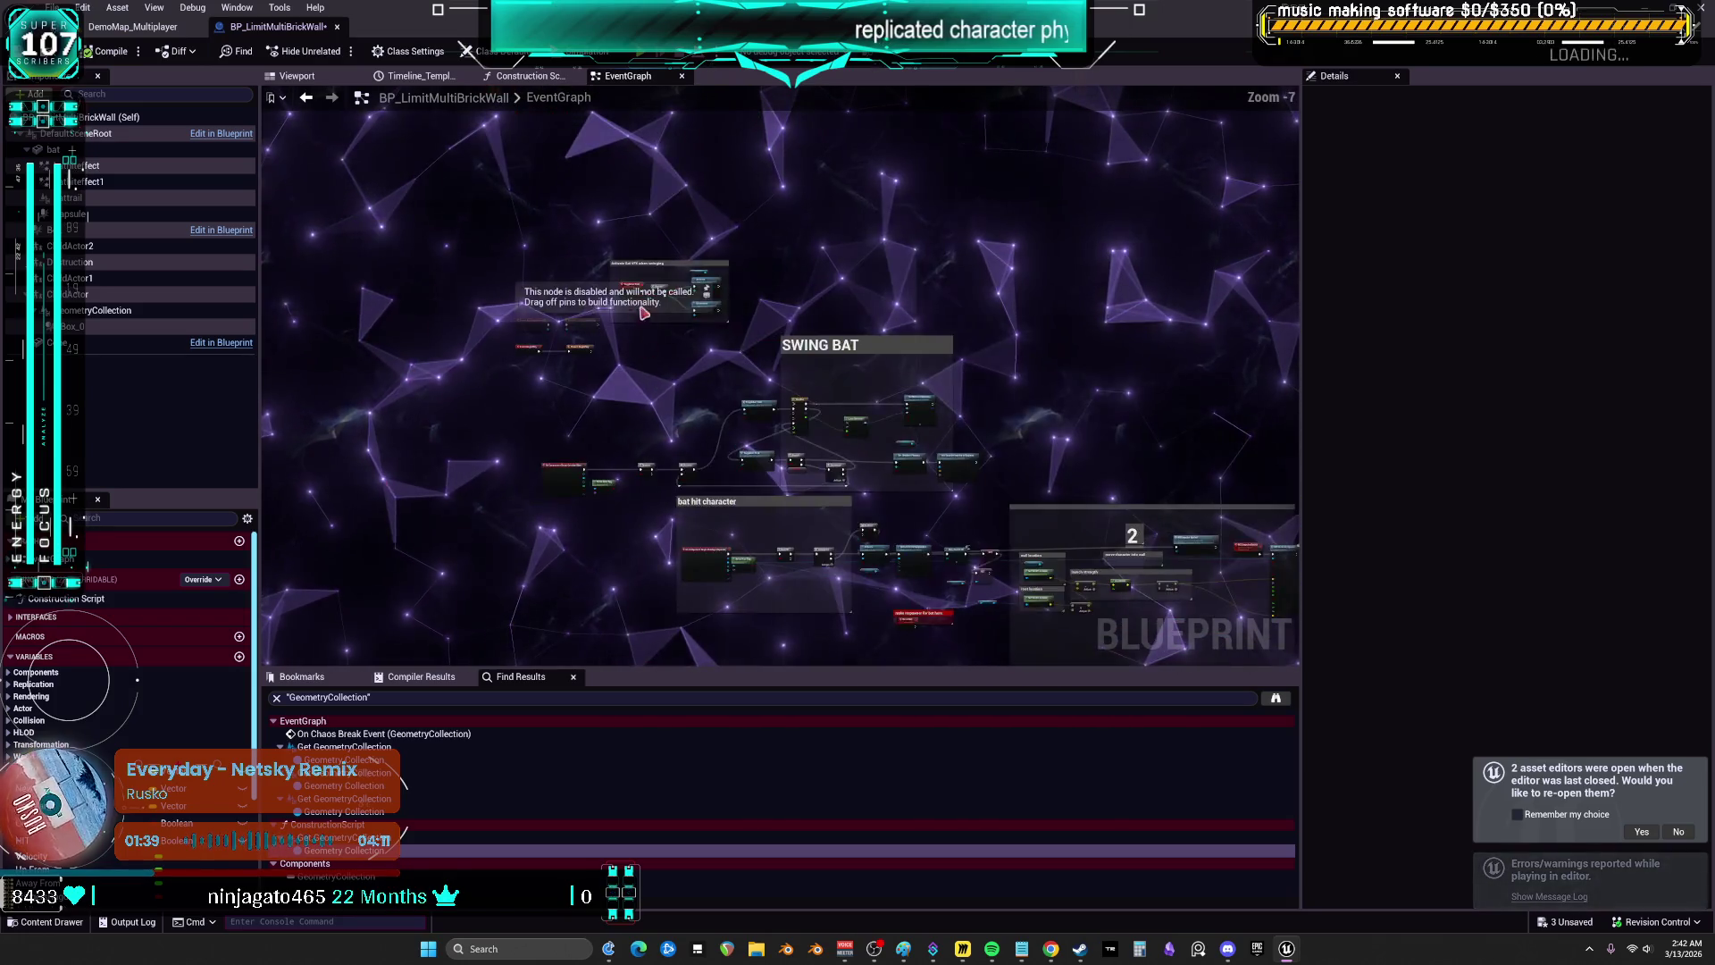
scroll(698, 282, "up", 3)
scroll(698, 282, "down", 2)
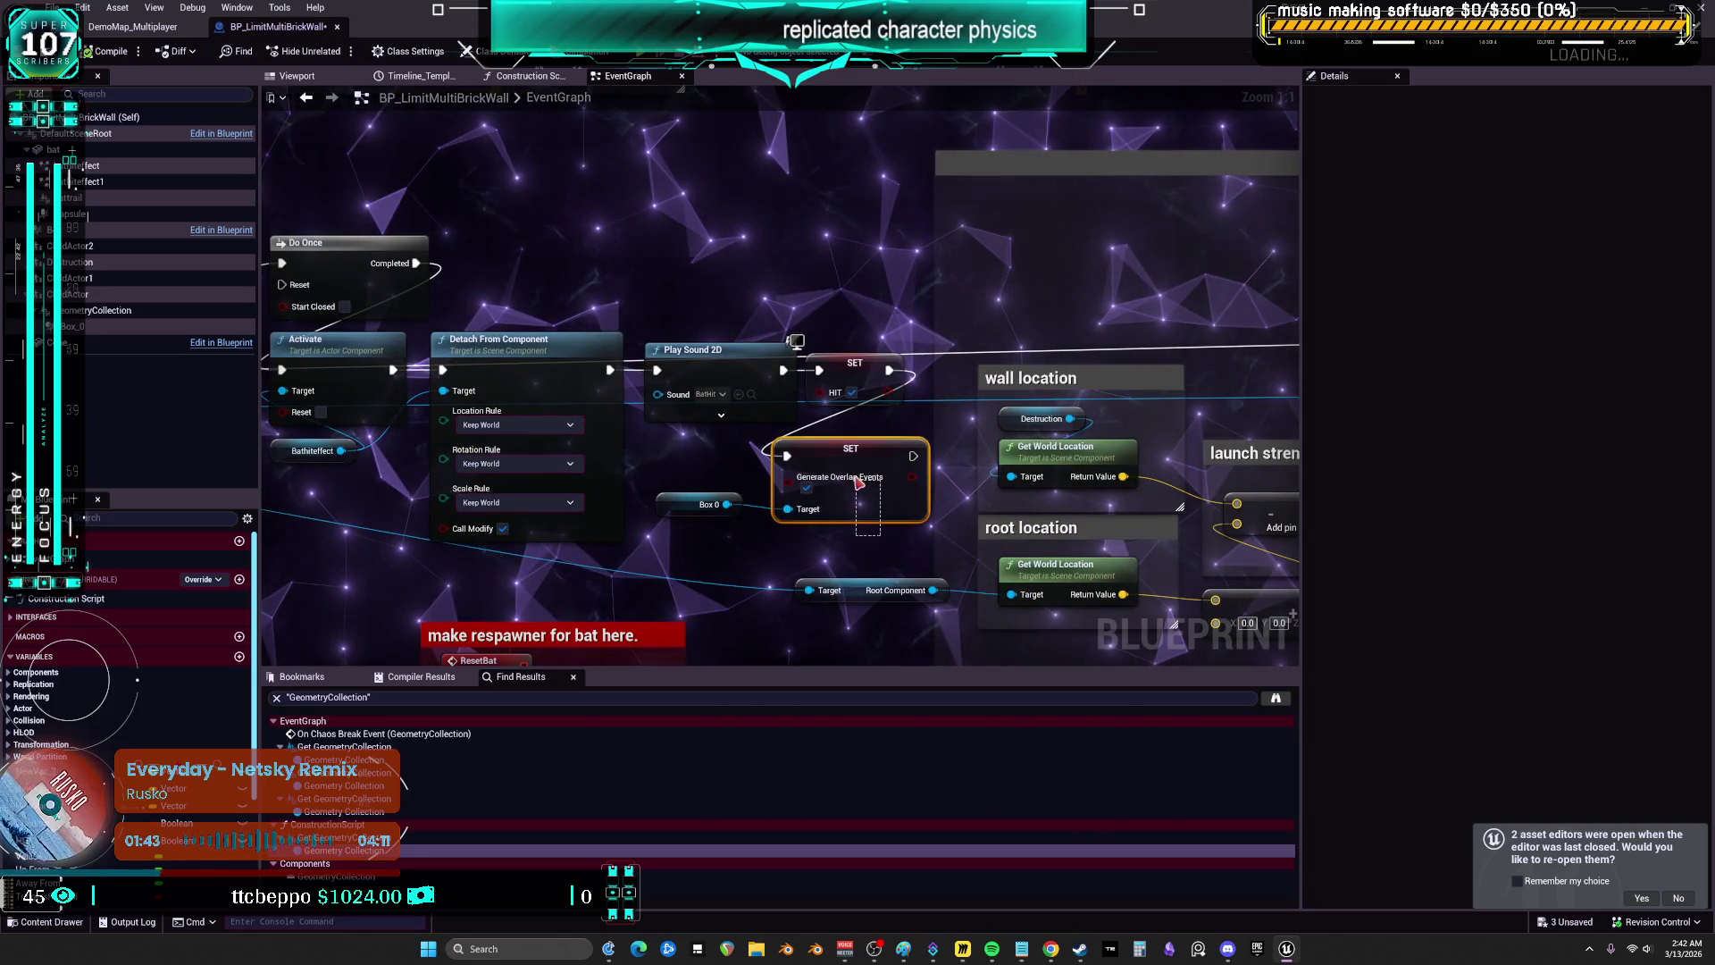
left_click_drag(690, 502, 692, 513)
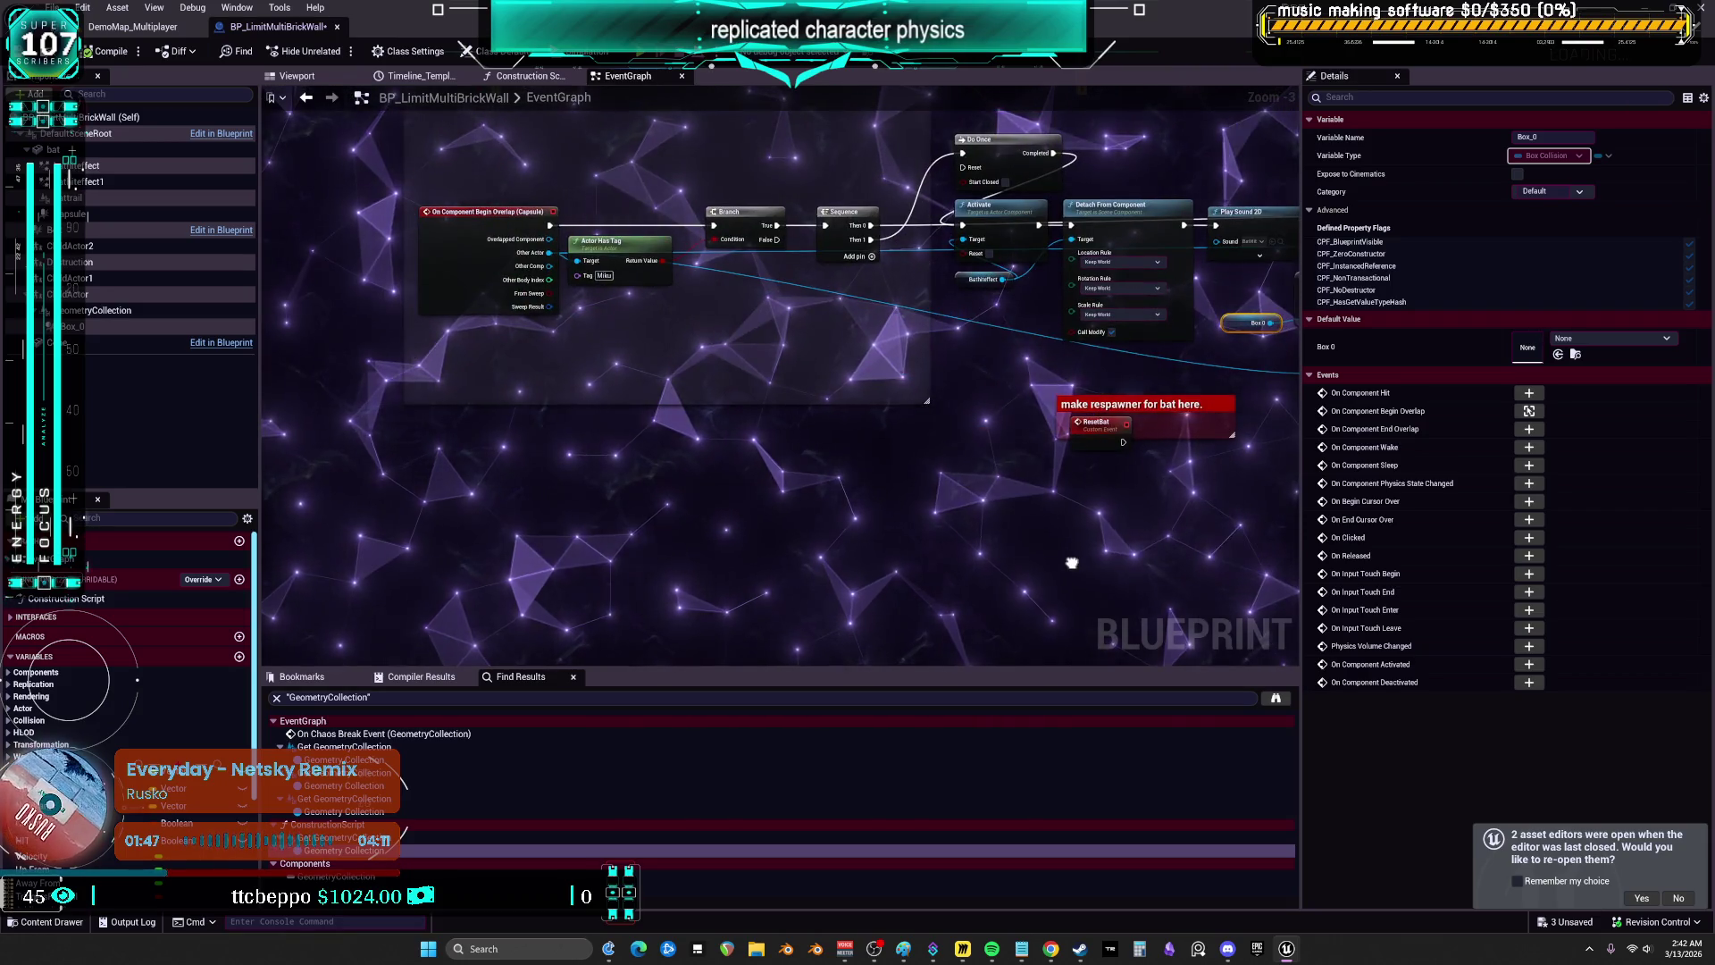
left_click_drag(409, 529, 440, 380)
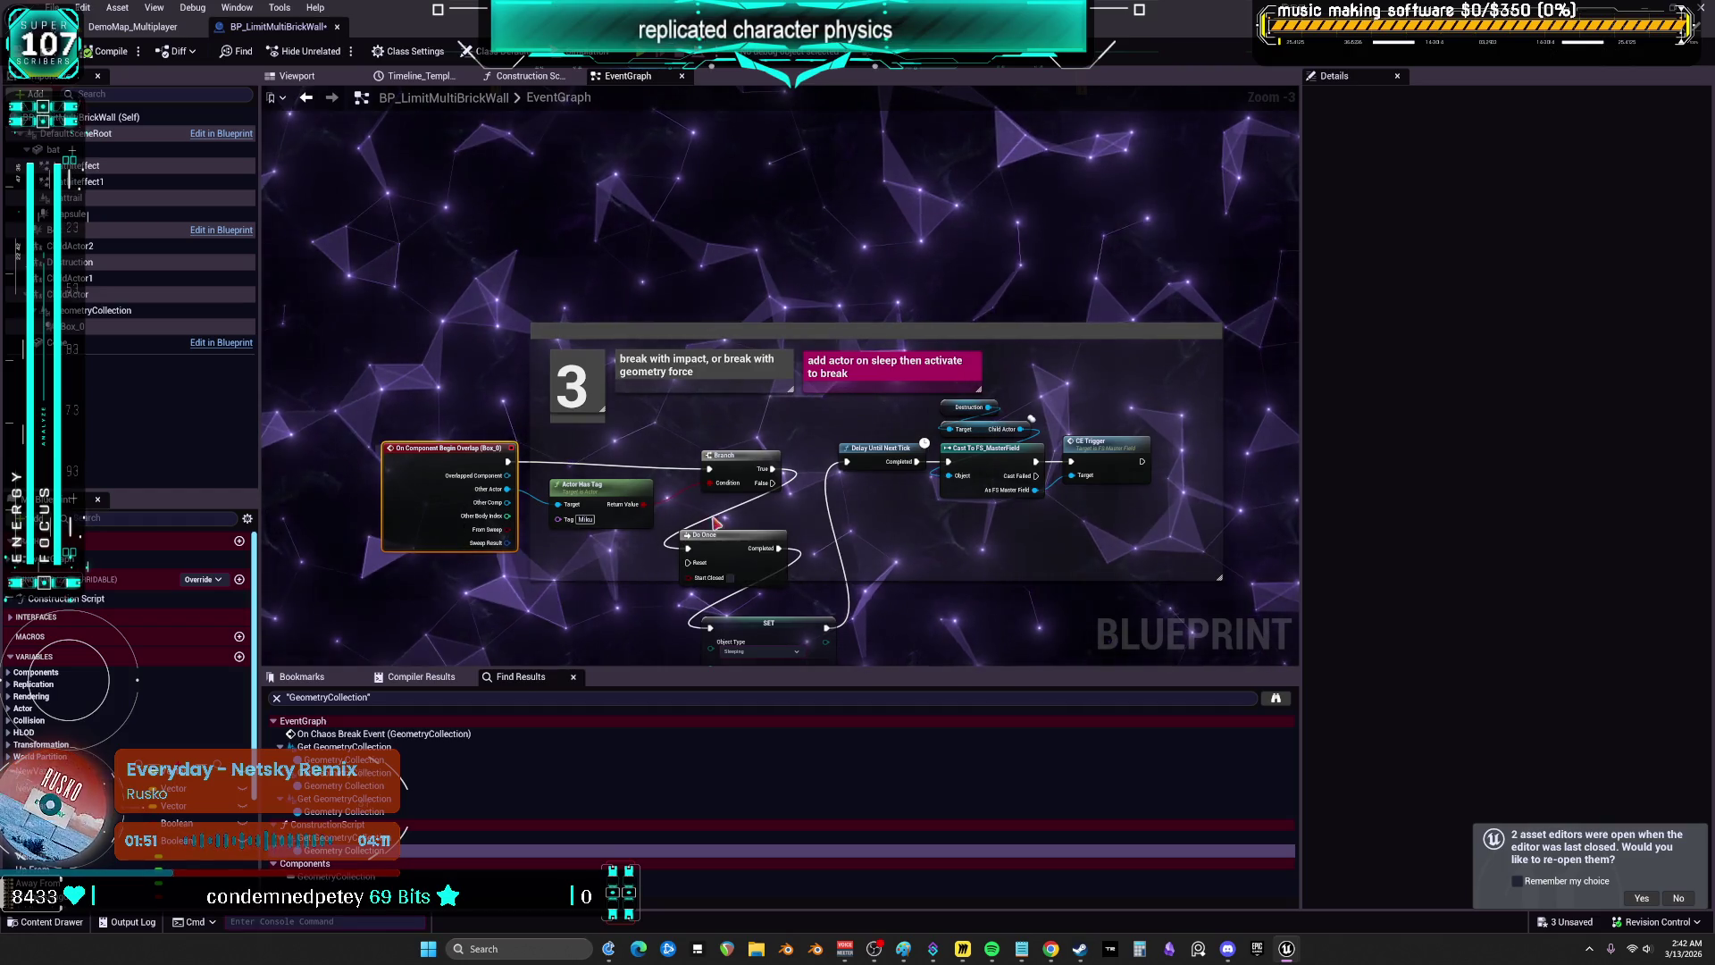
mouse_move(896, 295)
left_mouse_down()
mouse_move(887, 433)
mouse_move(862, 436)
left_mouse_up()
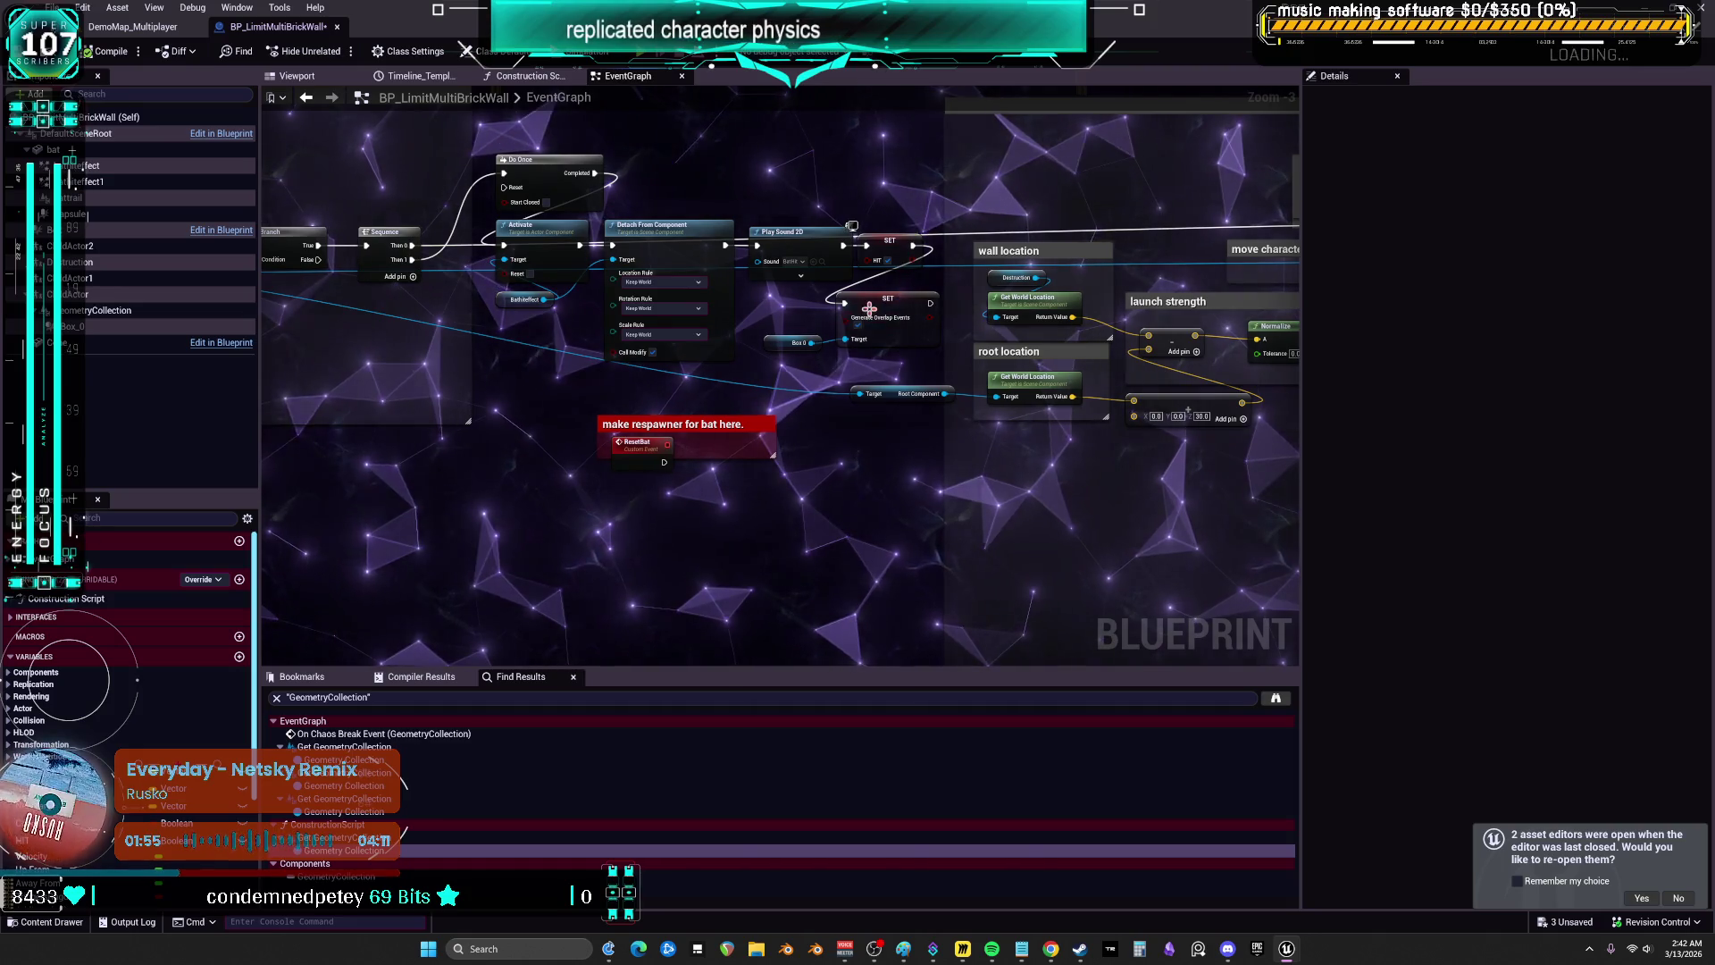
right_click(875, 306)
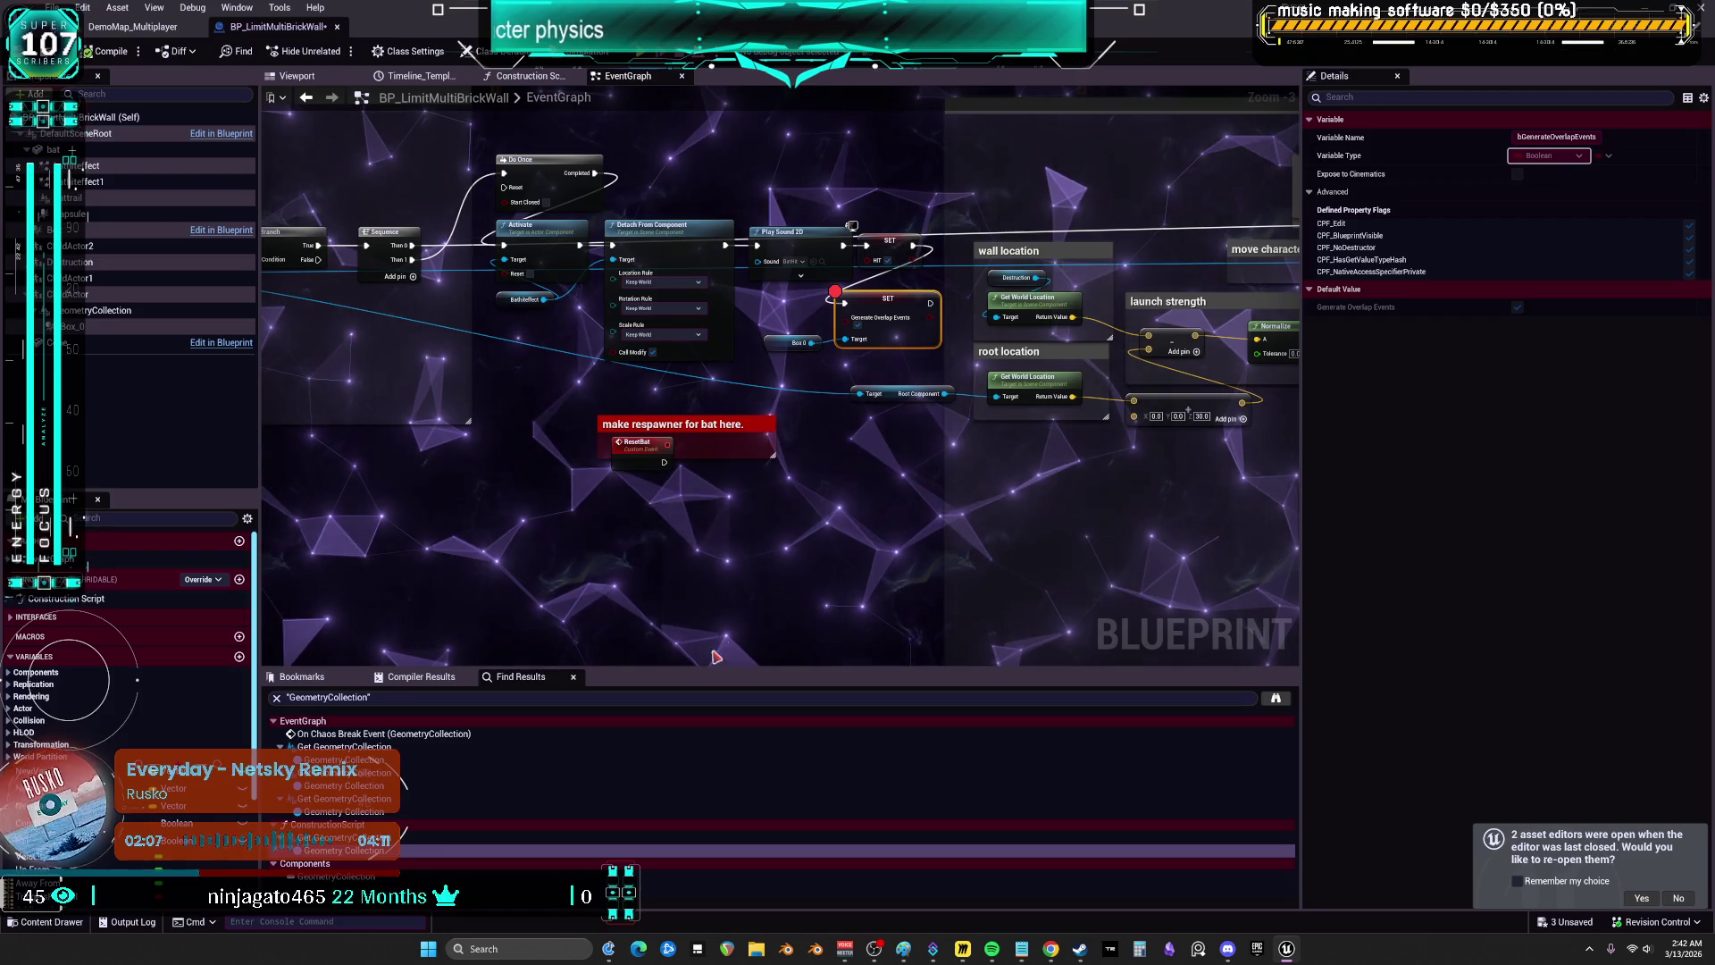
key("3")
left_click(553, 380)
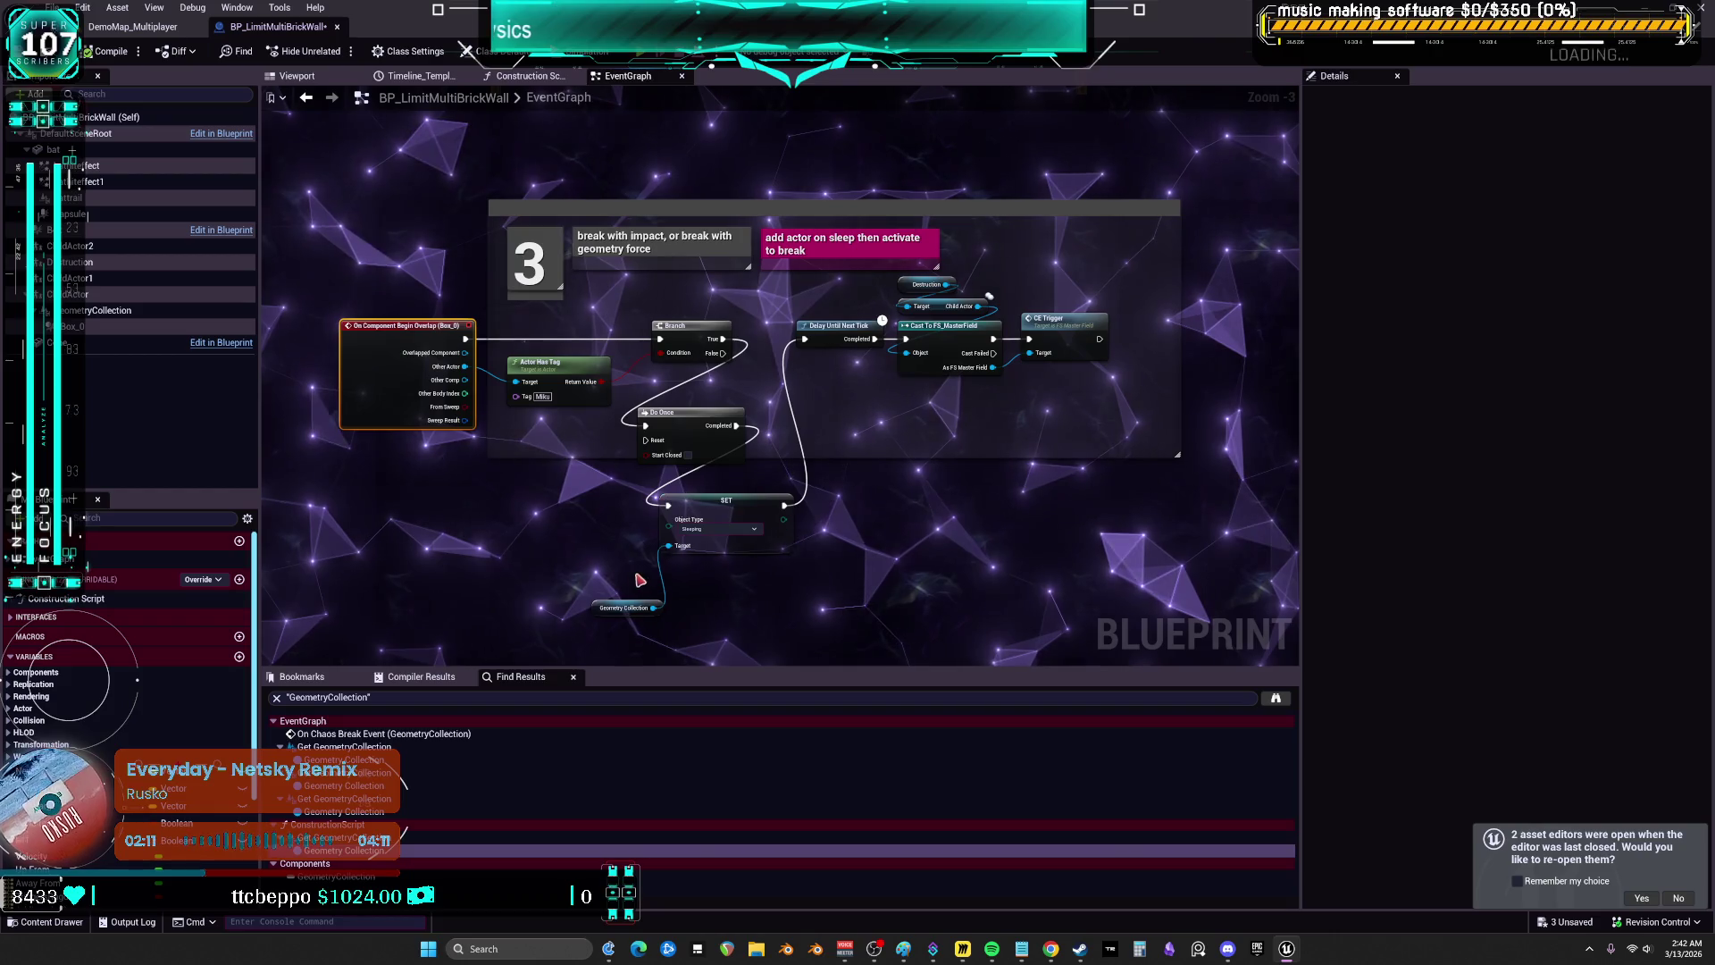
- Move the SET and Geometry Collection nodes together and change the SET Object Type to Dynamic
left_click_drag(601, 607, 673, 582)
left_click(713, 508, "ctrl")
left_click_drag(713, 508, 692, 493)
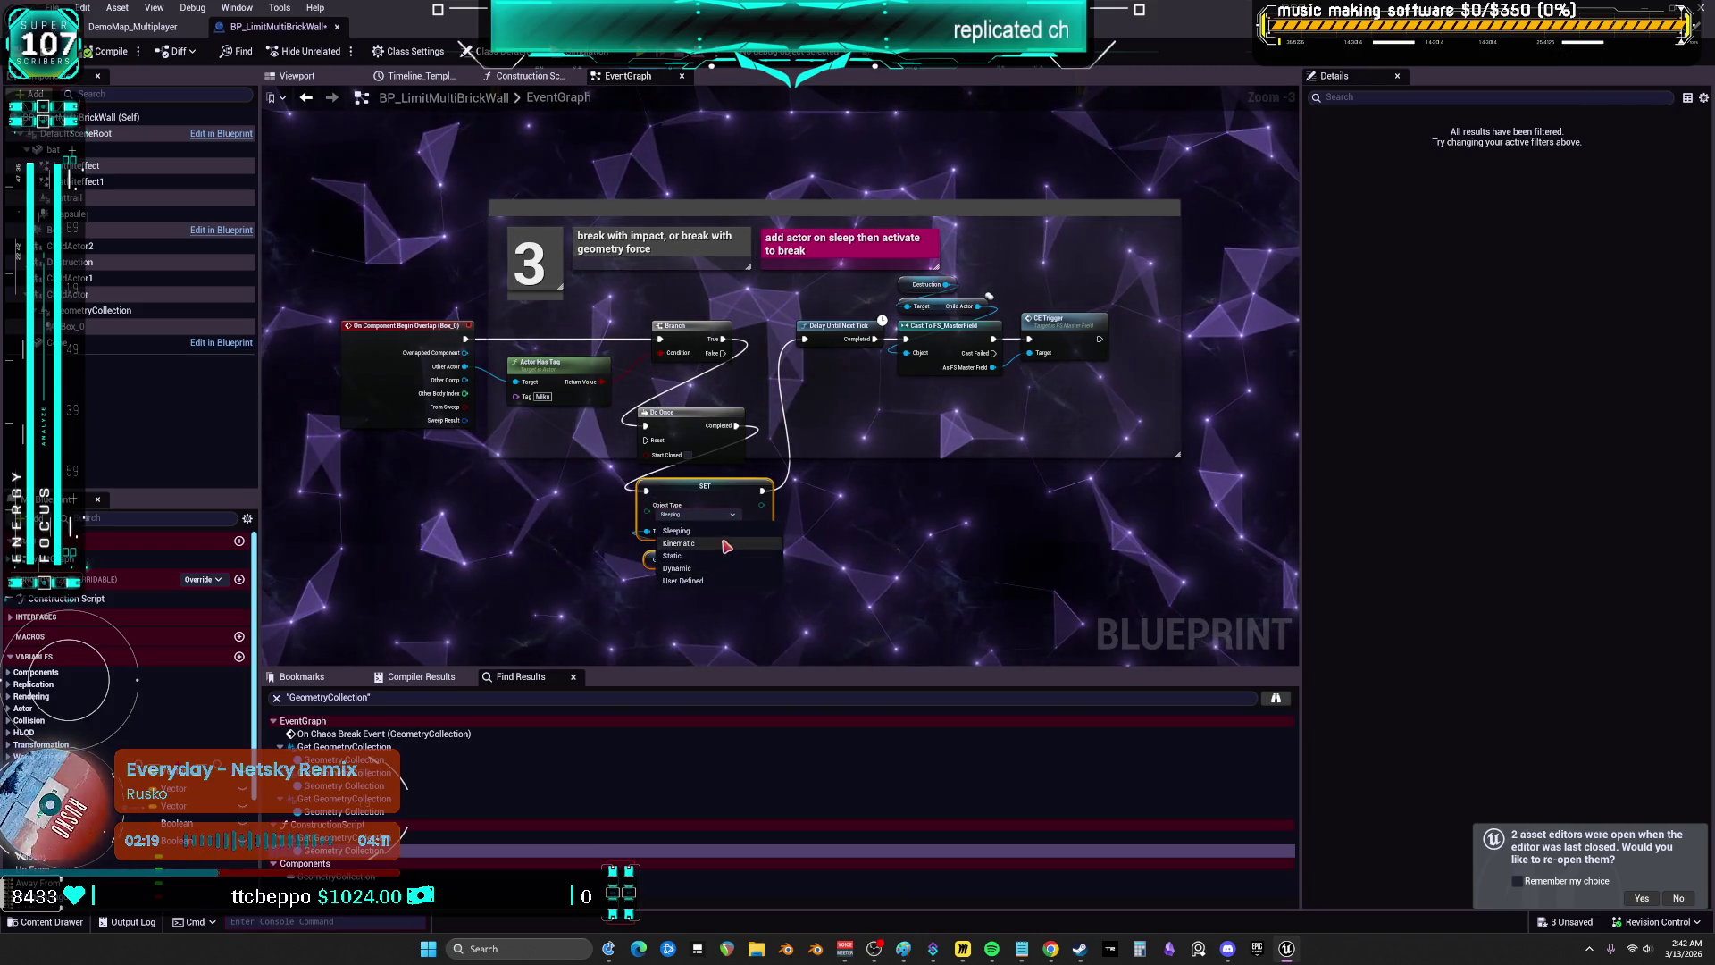
left_click(706, 568)
left_click(889, 538)
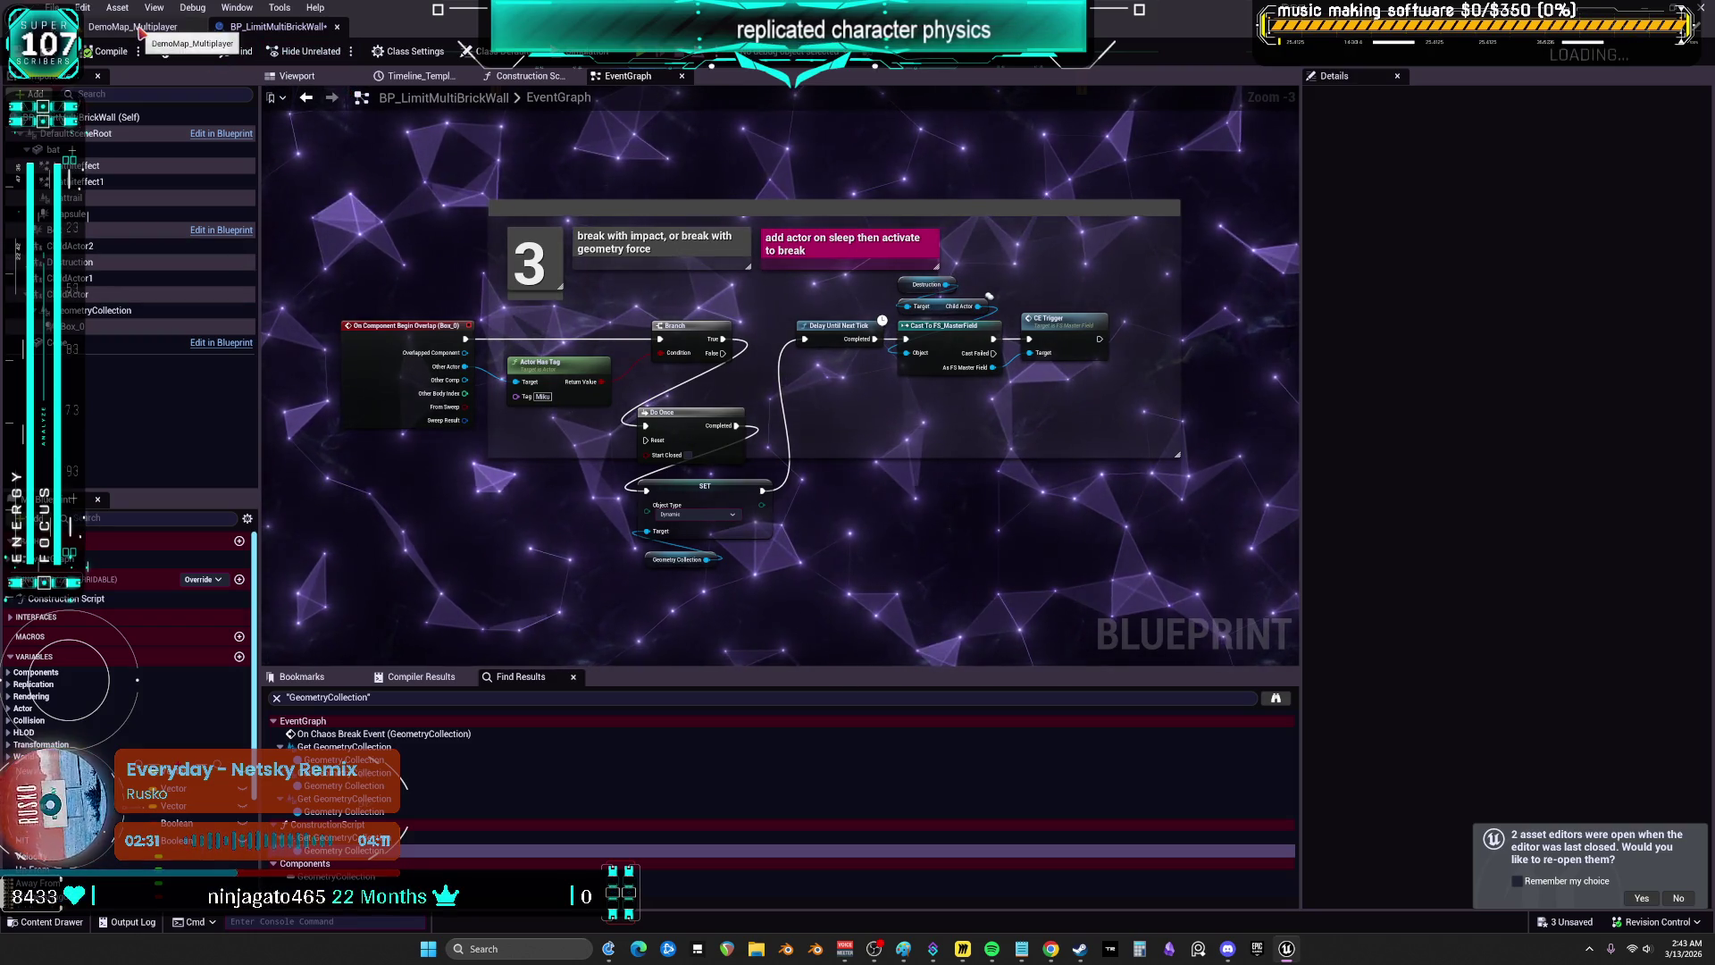
key("ctrl+b")
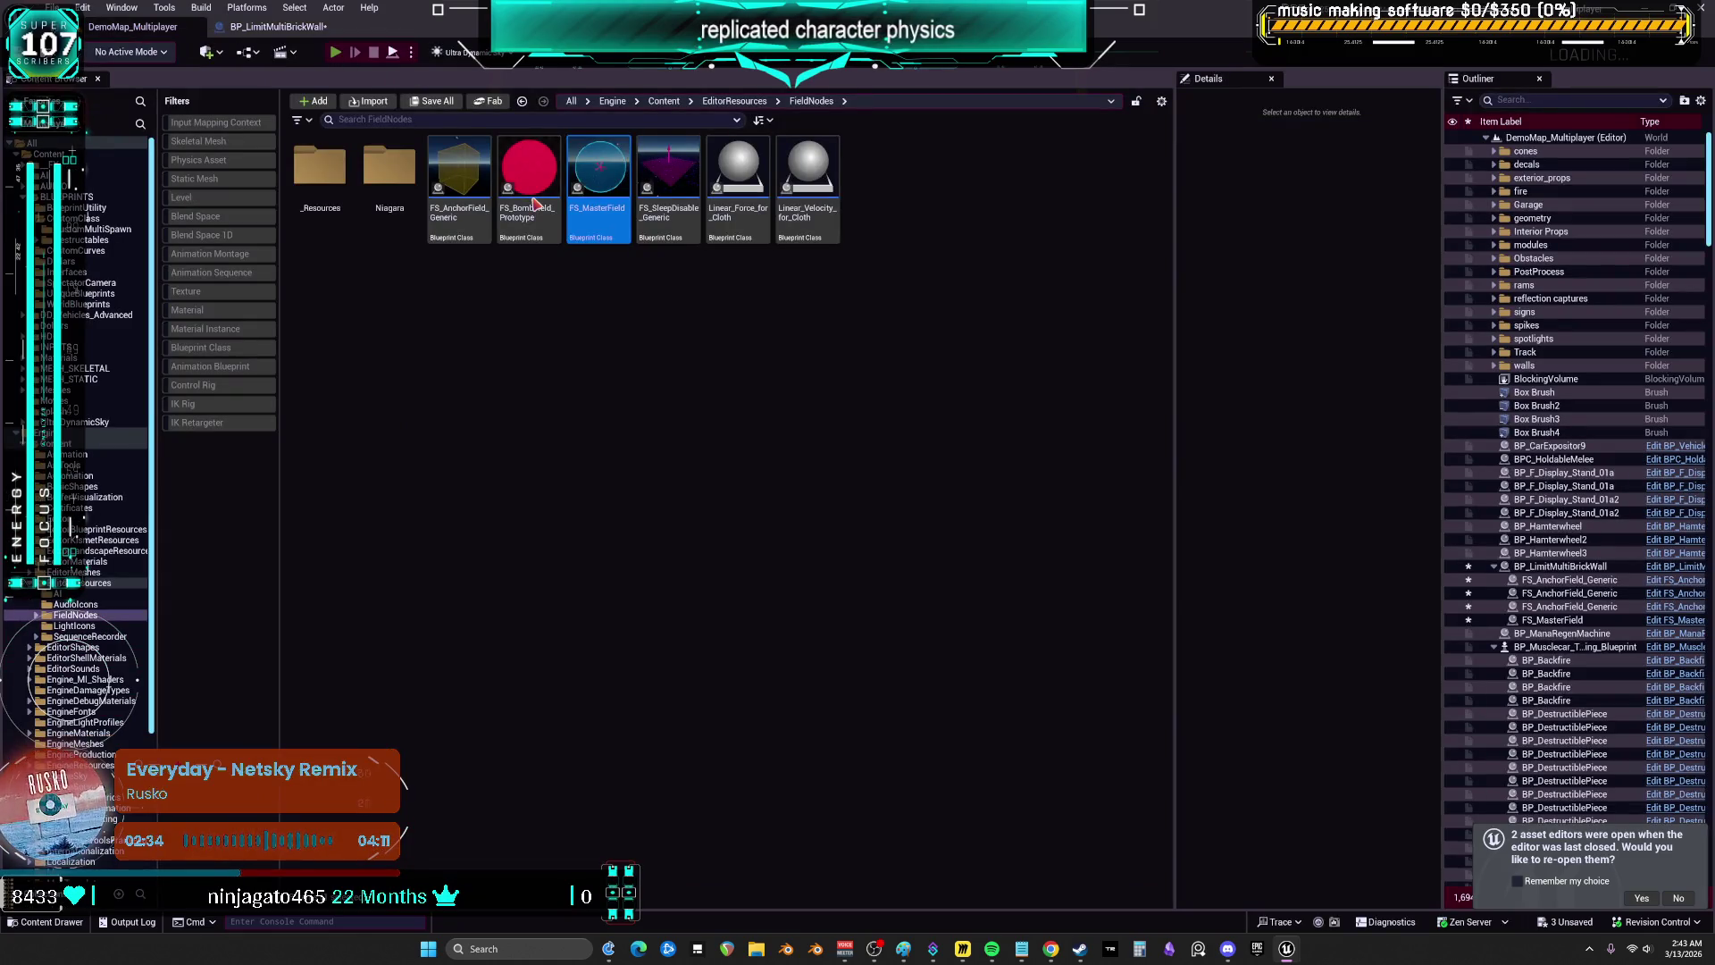
- Run the character into the Dynamic brick wall in a multiplayer test, then stop it
key("alt+p")
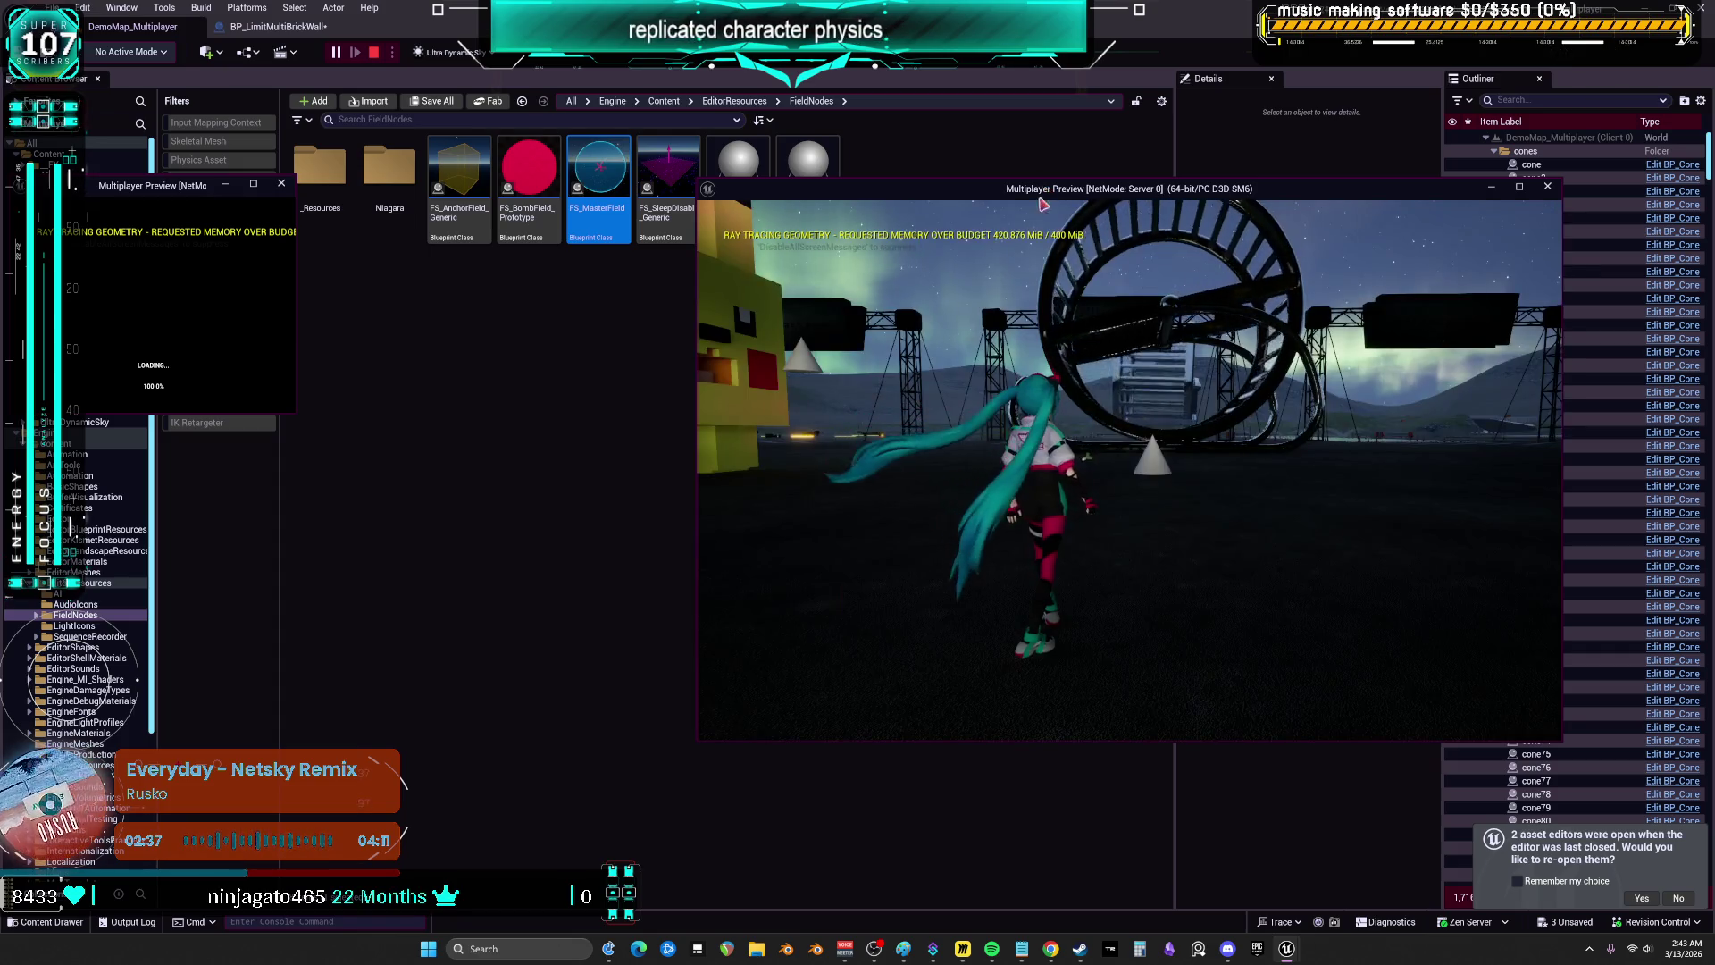
key("w")
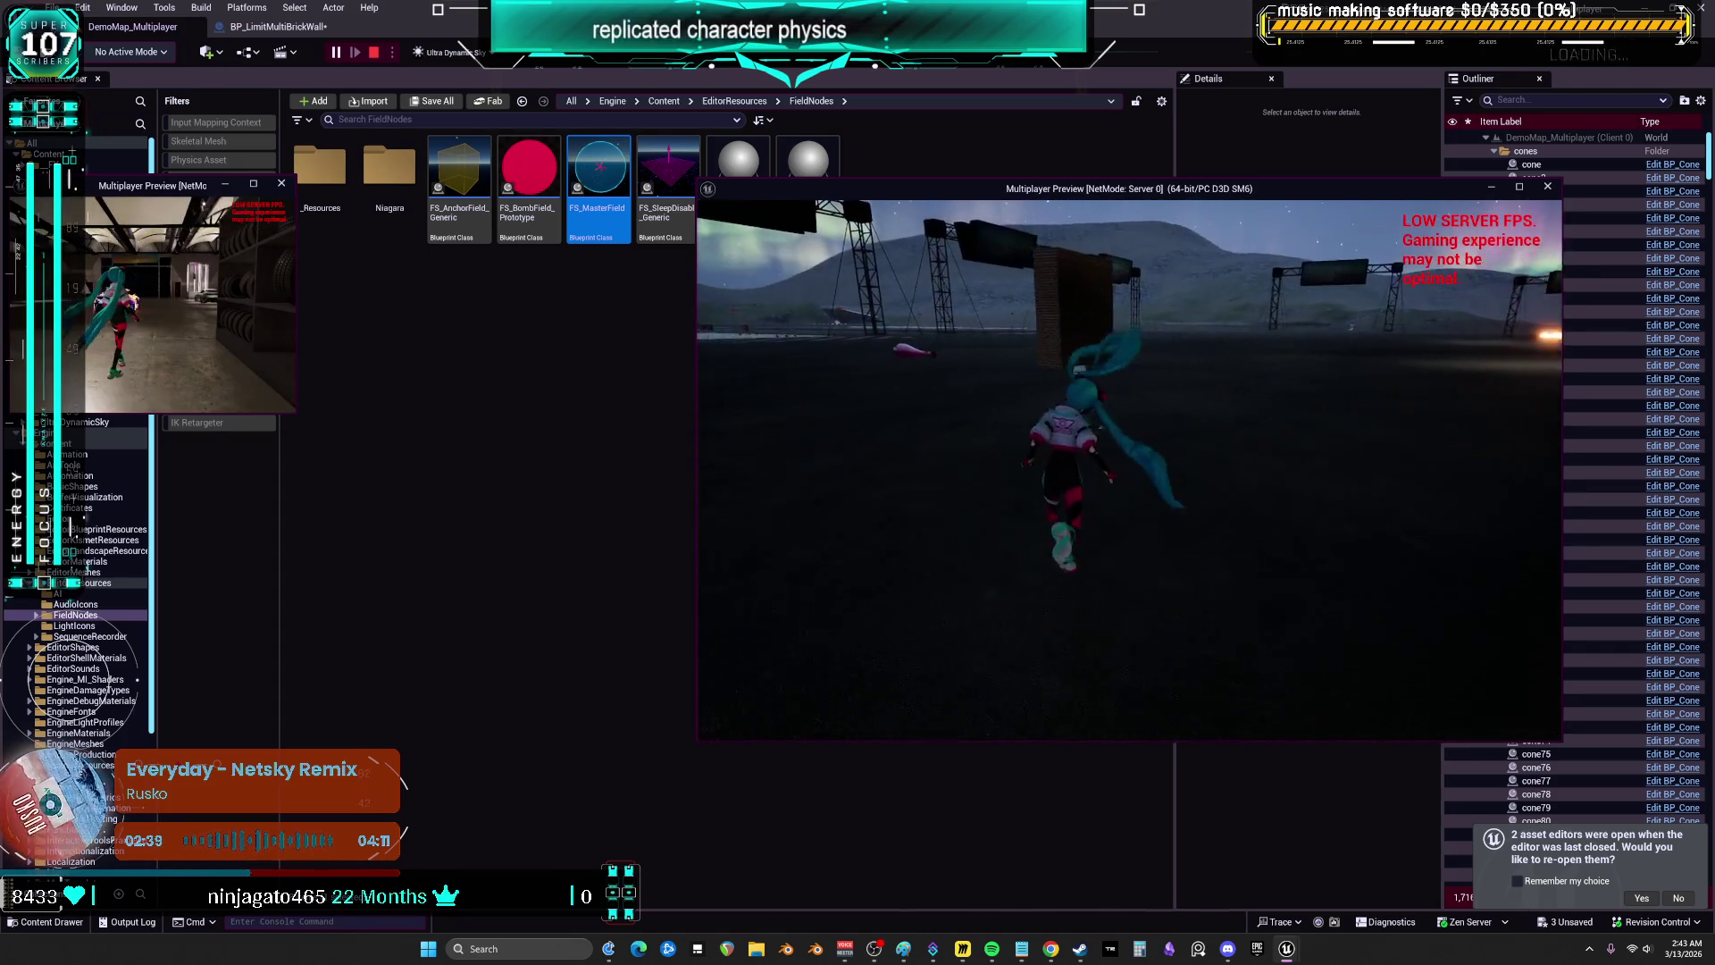
key("w")
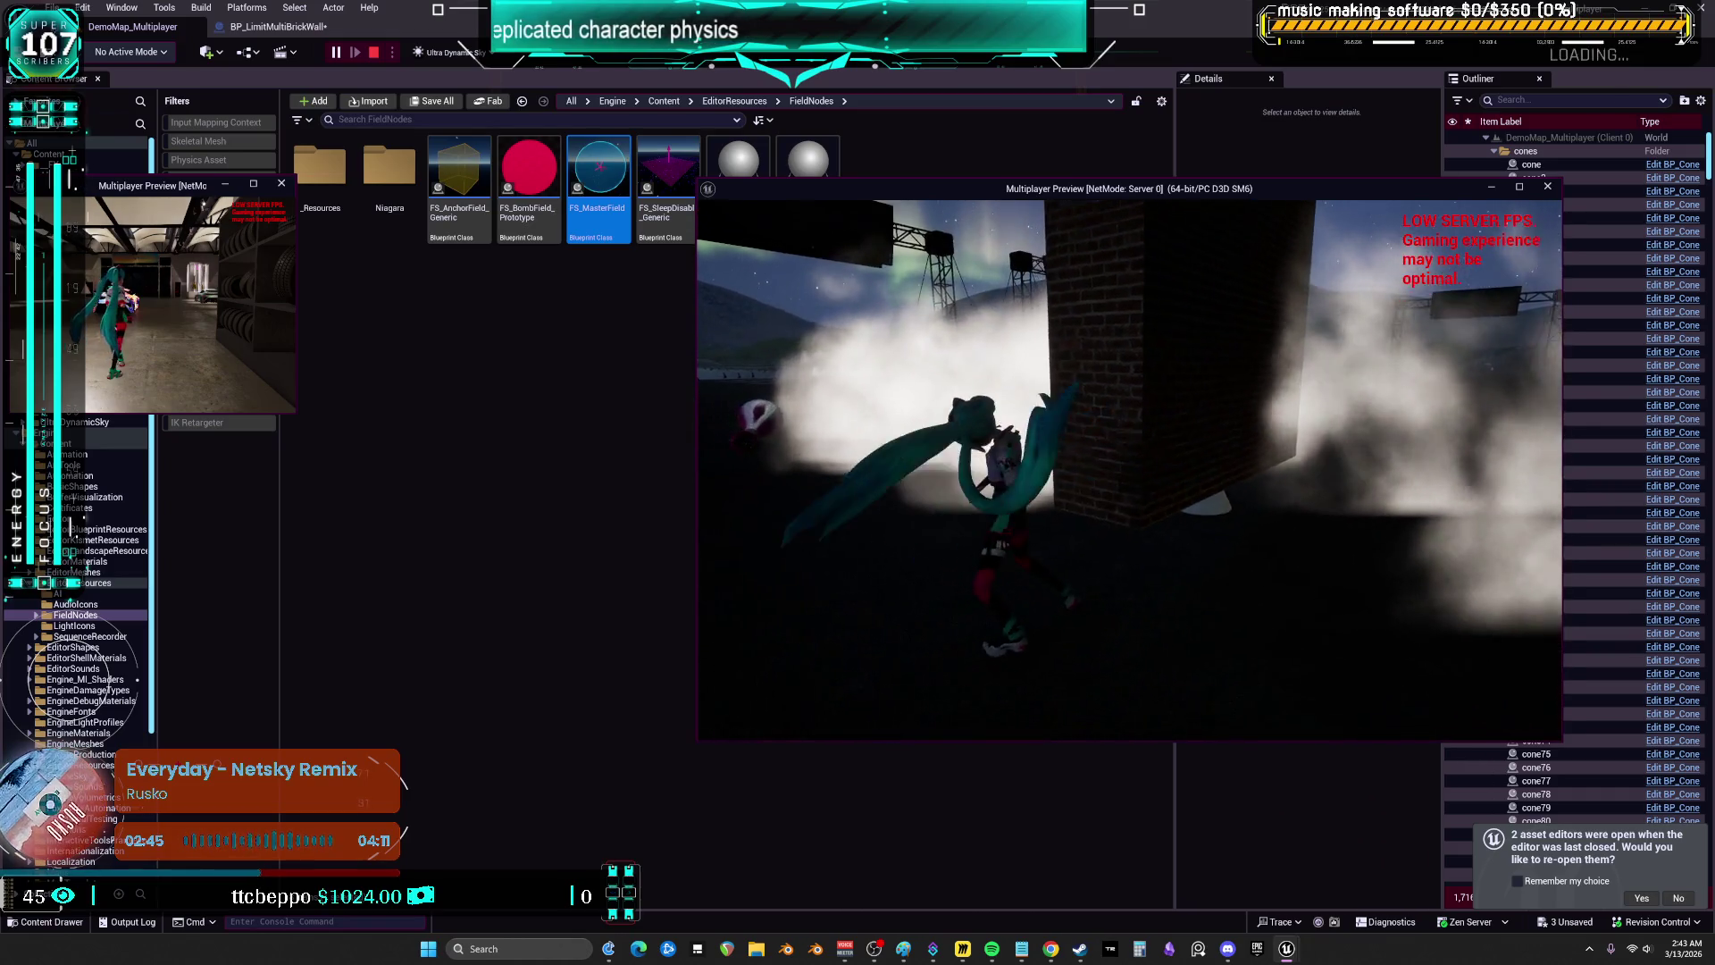
key("Escape")
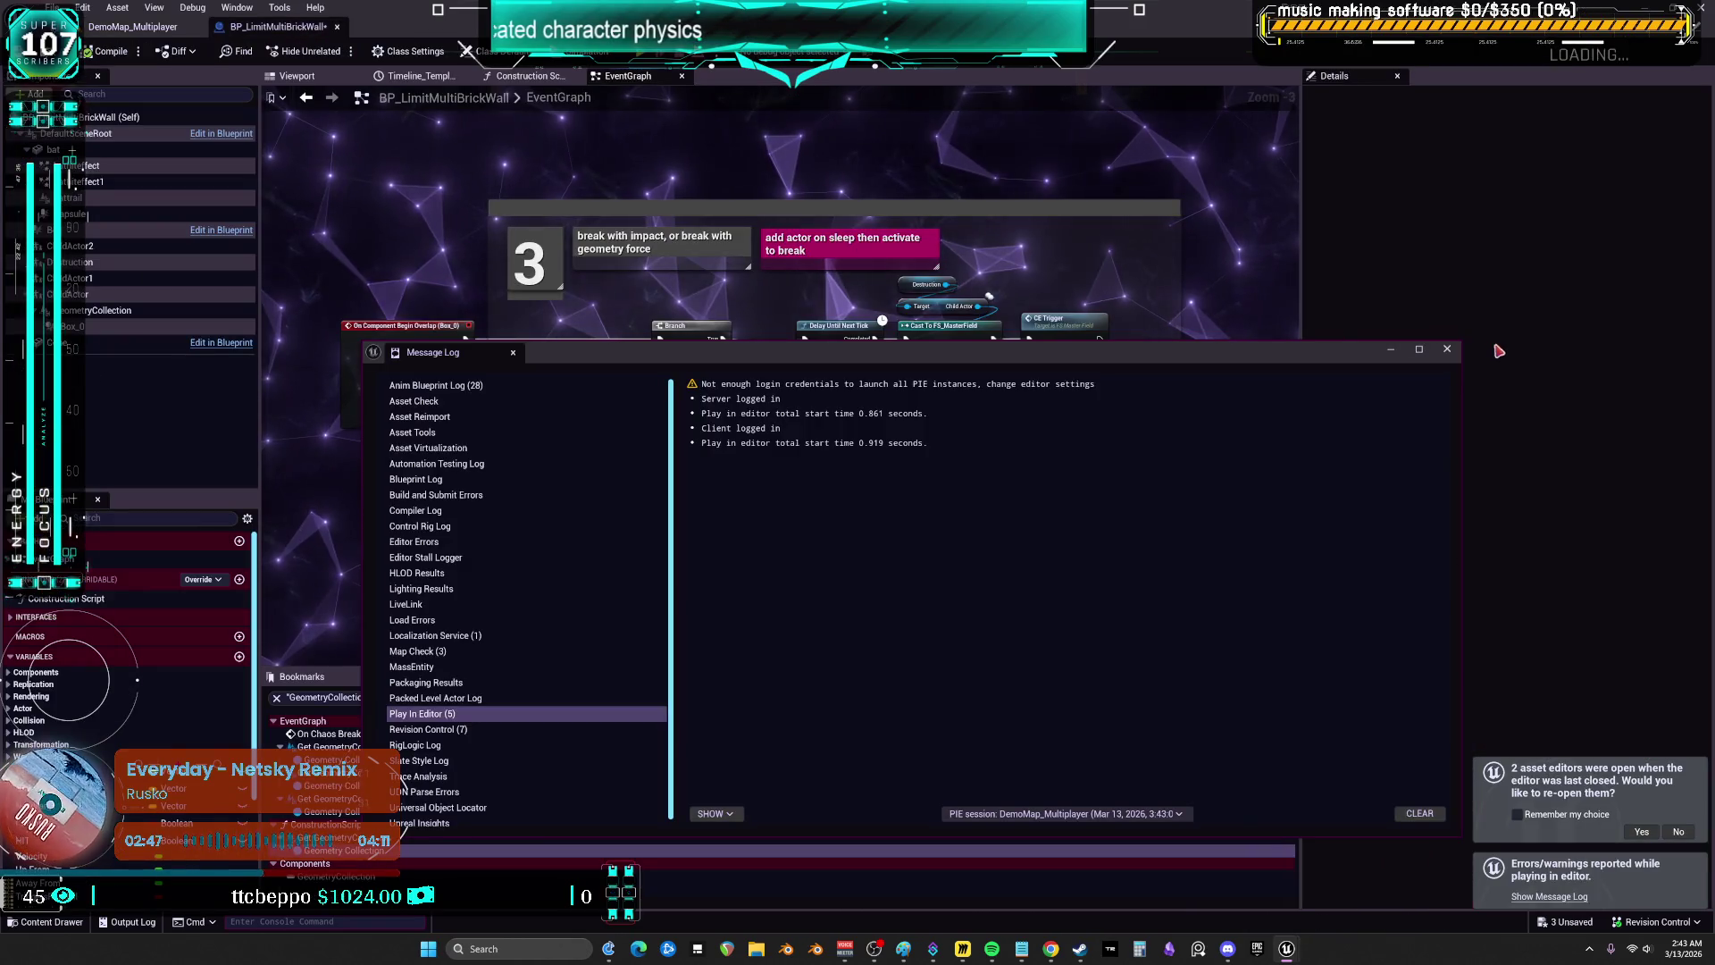
- Close the Message Log and bring the wall and root location nodes into view
left_click(1447, 348)
scroll(898, 359, "down", 3)
scroll(898, 359, "up", 5)
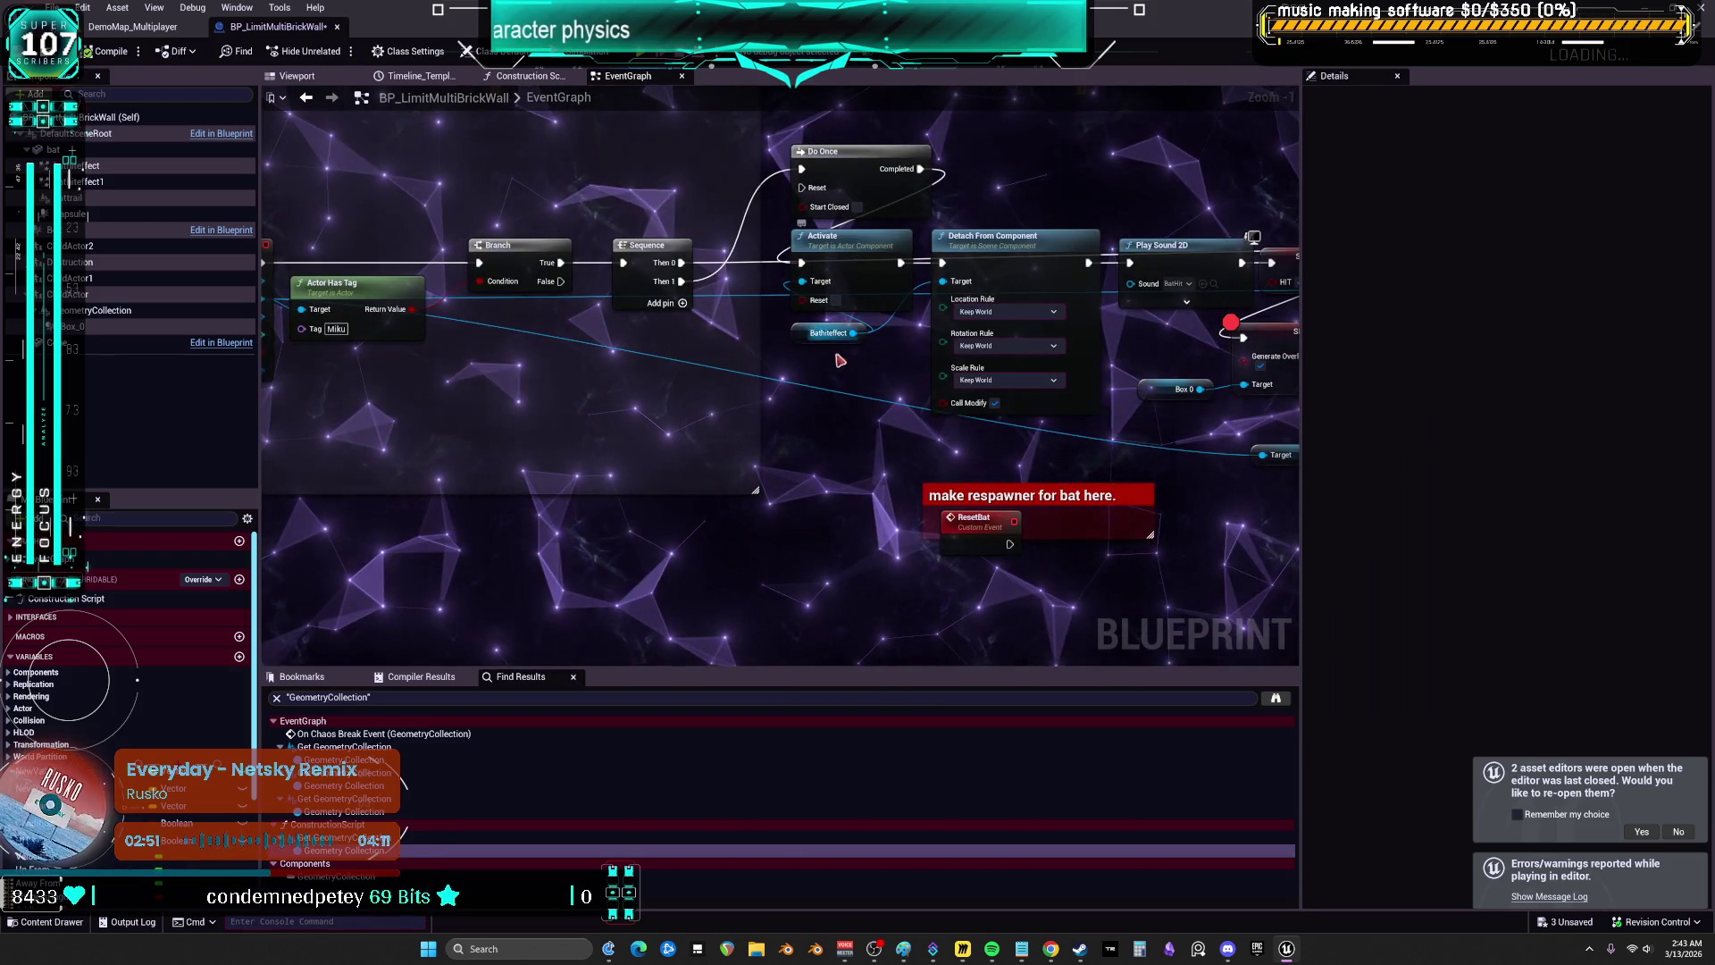
mouse_move(1097, 190)
left_mouse_down()
mouse_move(610, 184)
mouse_move(1064, 215)
left_mouse_up()
scroll(949, 275, "down", 3)
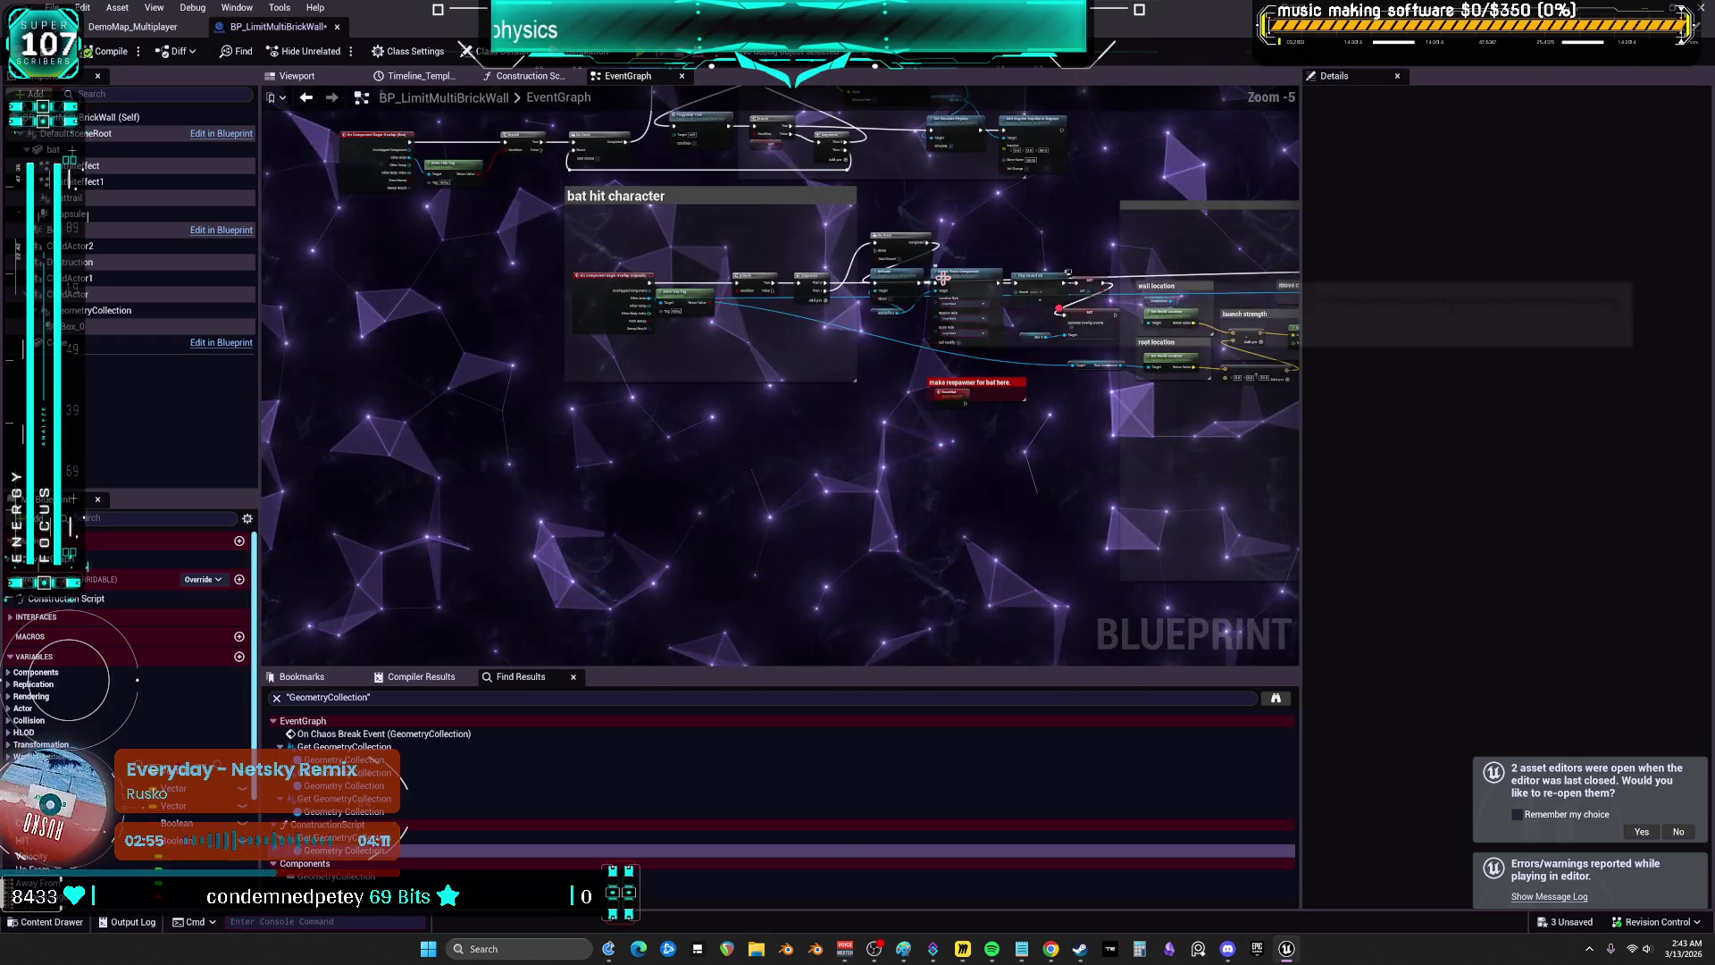
scroll(983, 266, "up", 2)
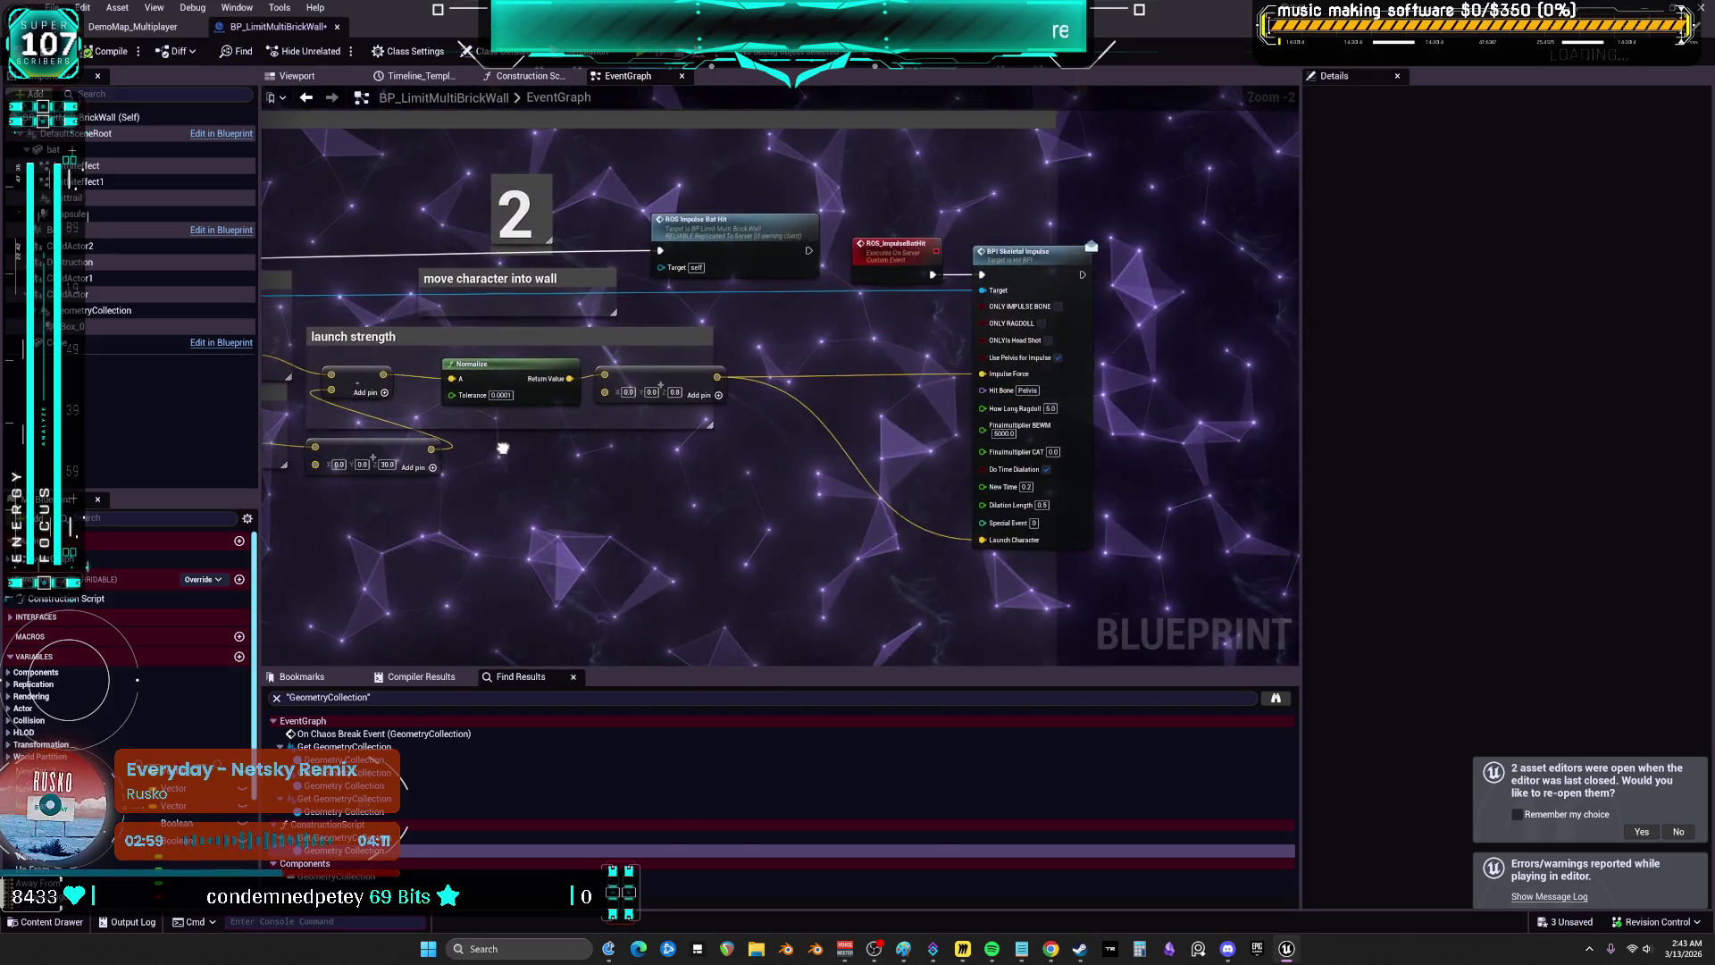
- Select the Activate node and inspect the bathiteffect particle component's Details
scroll(503, 447, "down", 4)
scroll(757, 389, "up", 5)
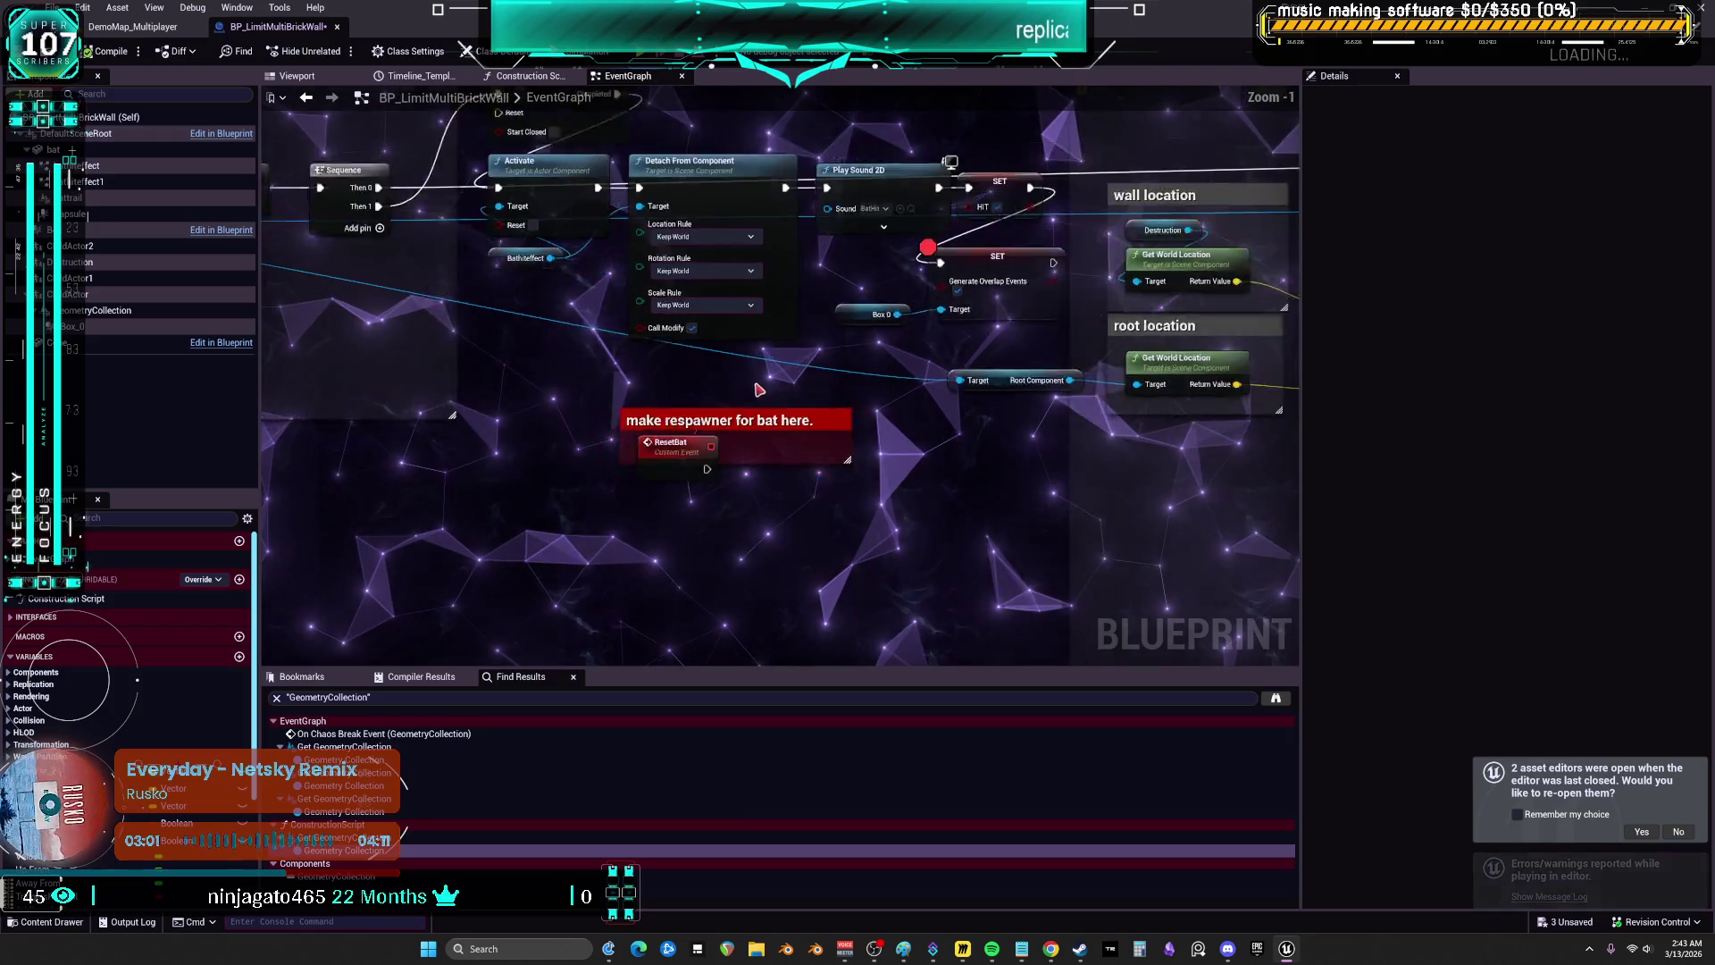
scroll(798, 325, "down", 5)
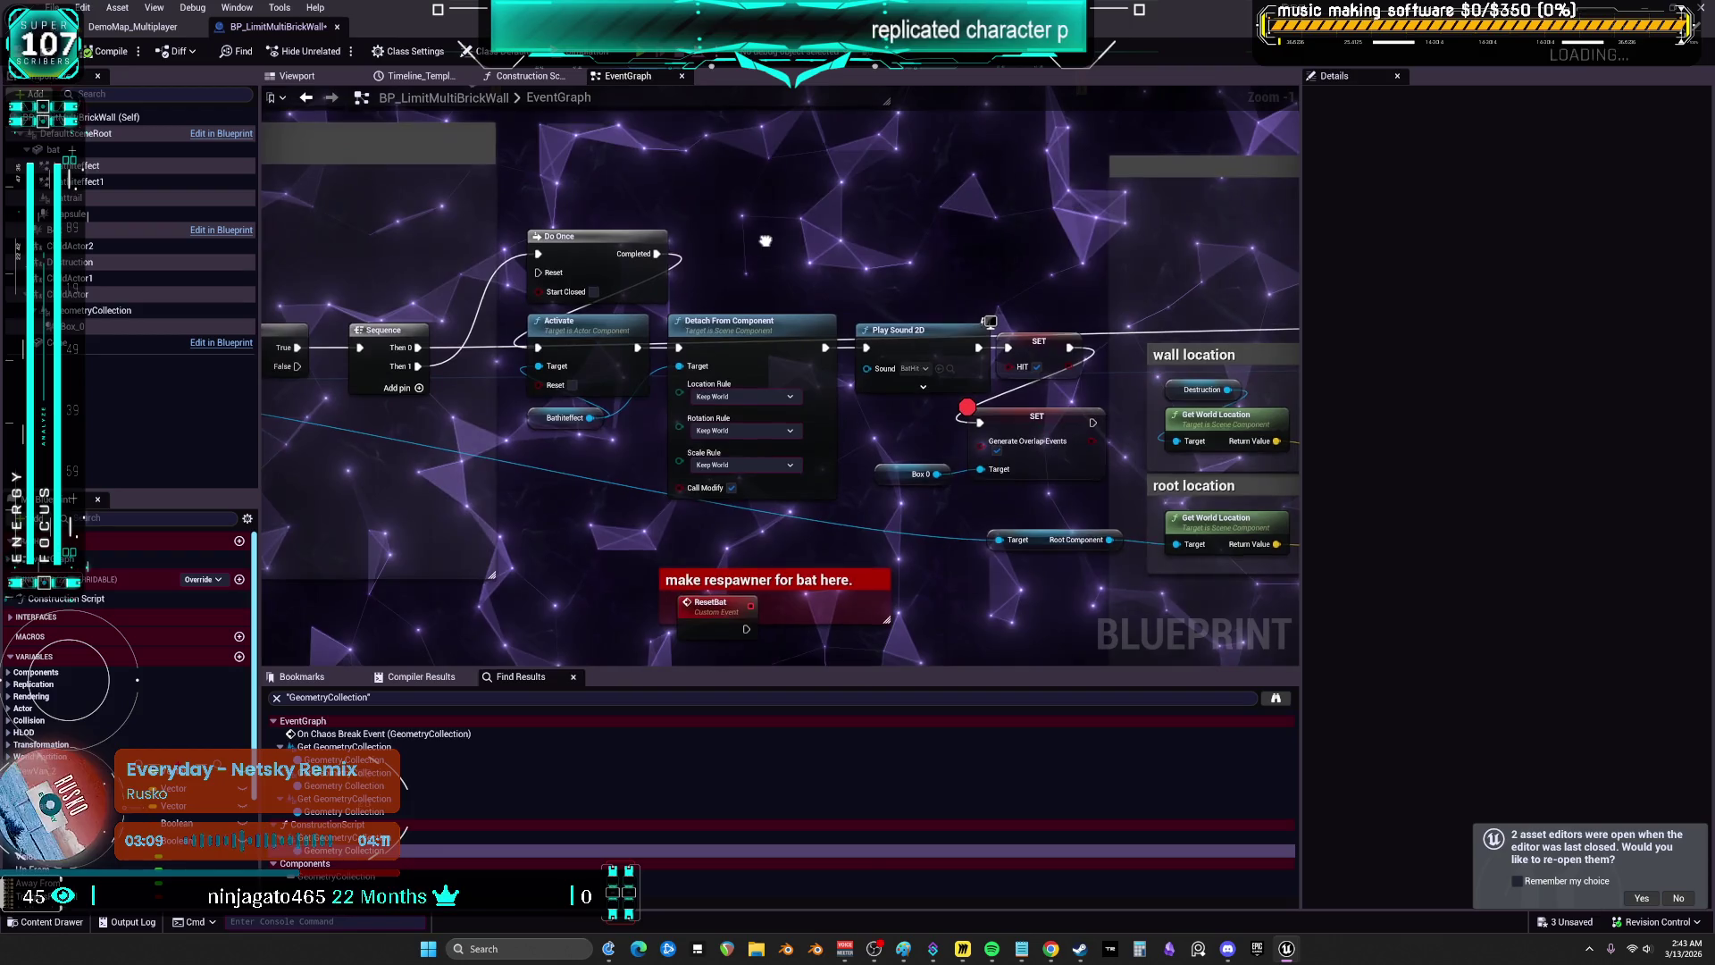
left_click(585, 321)
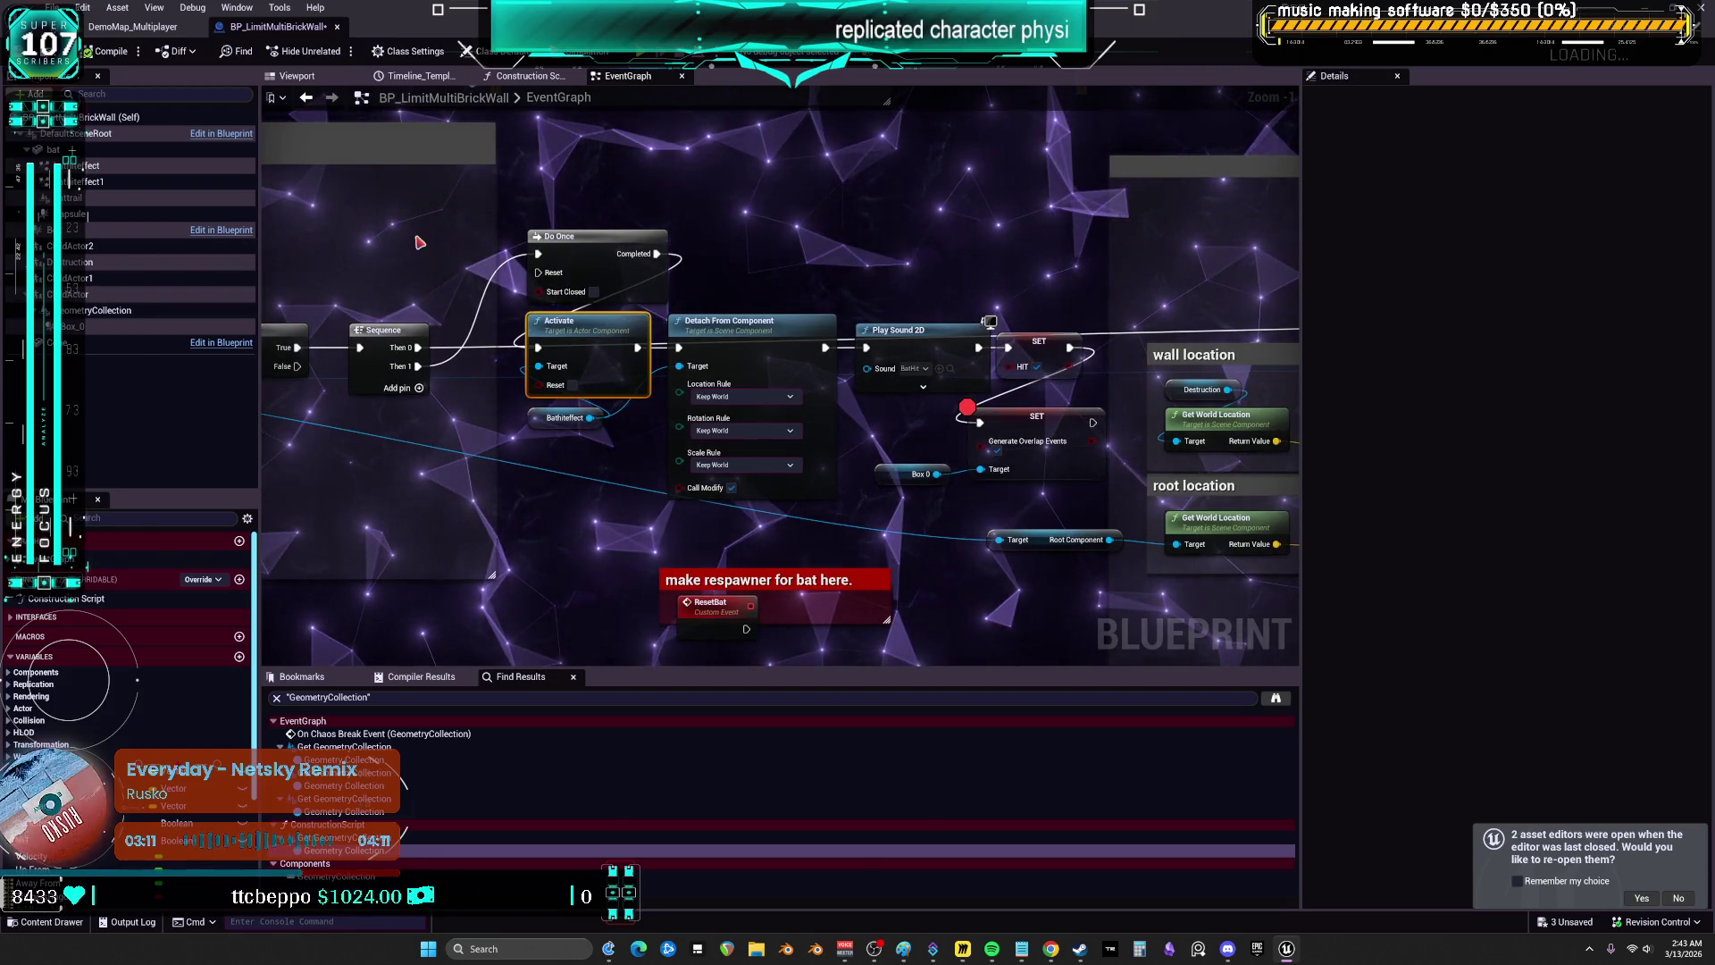
left_click(114, 166)
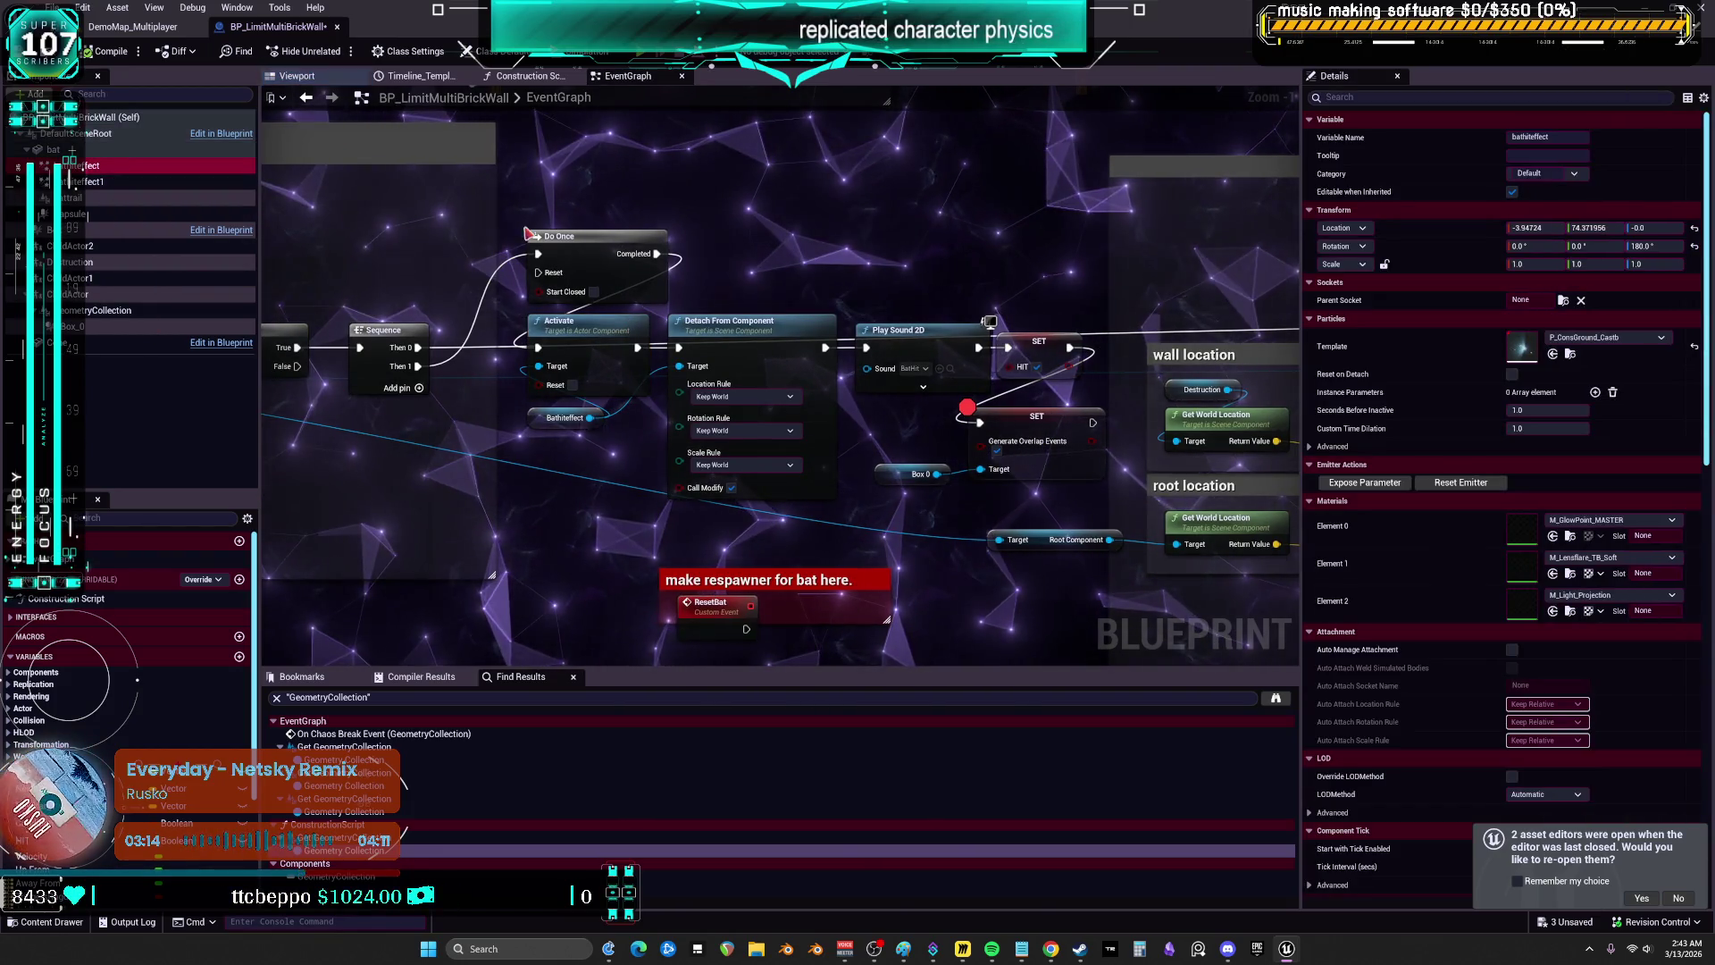
left_click(297, 76)
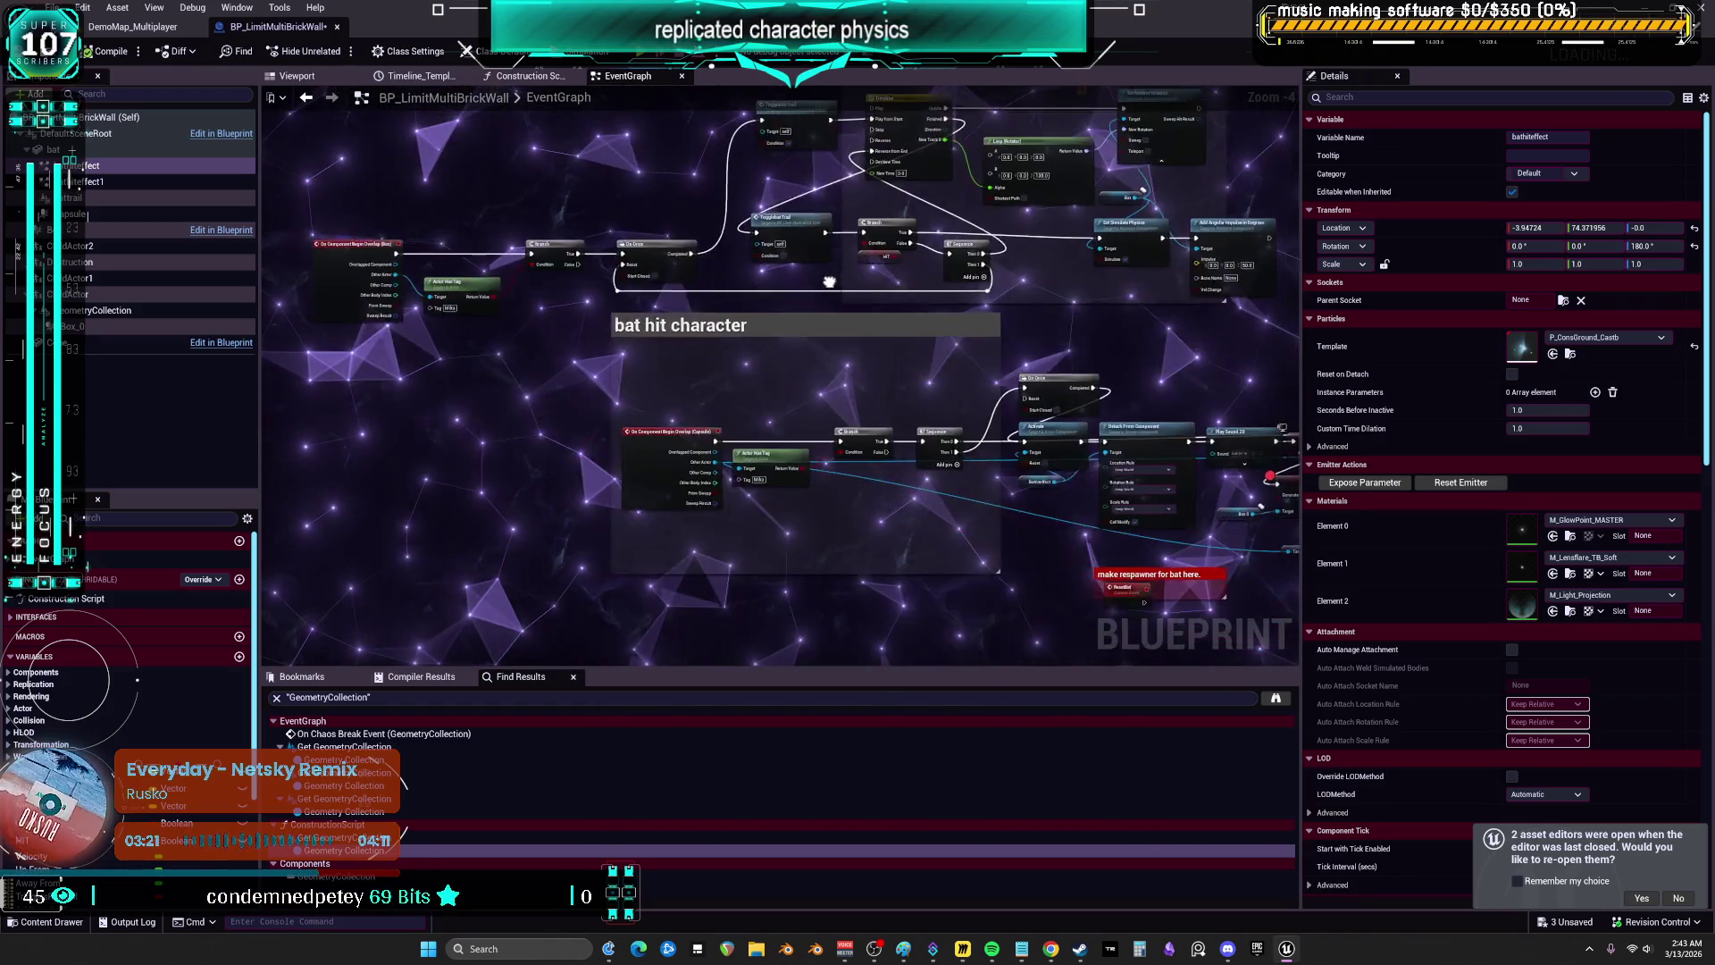
scroll(808, 351, "up", 4)
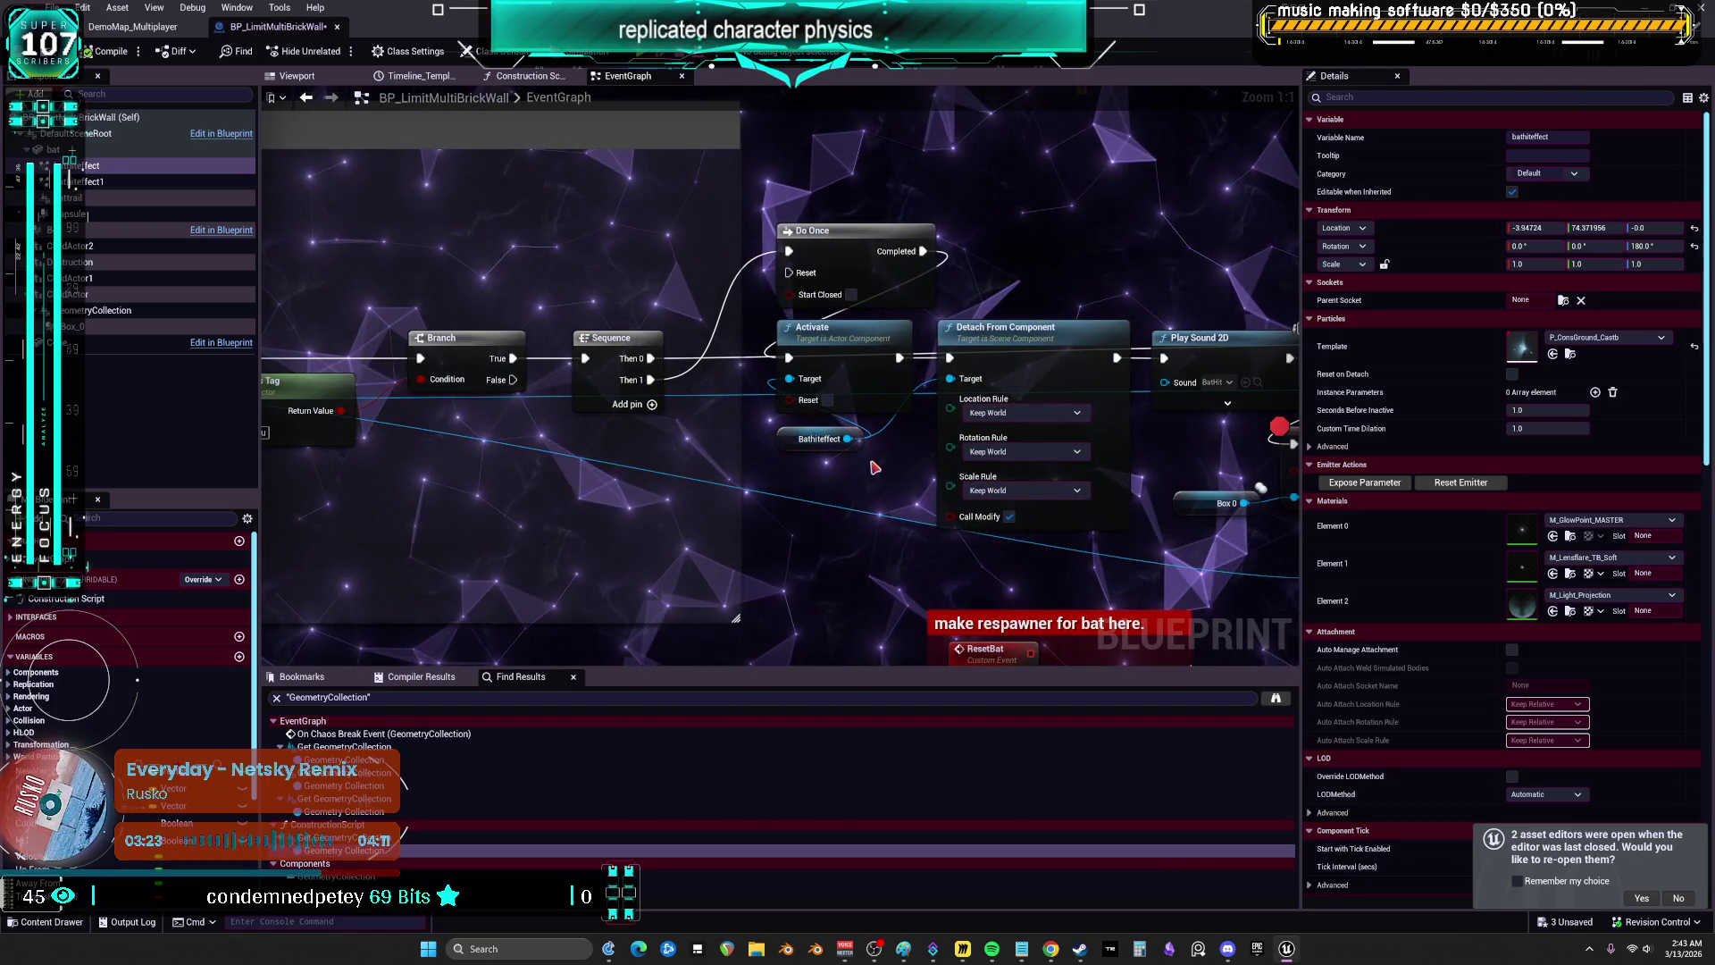
- Rearrange the Bathiteffect, Do Once and Activate nodes and wire into Detach From Component
left_click_drag(798, 441, 754, 537)
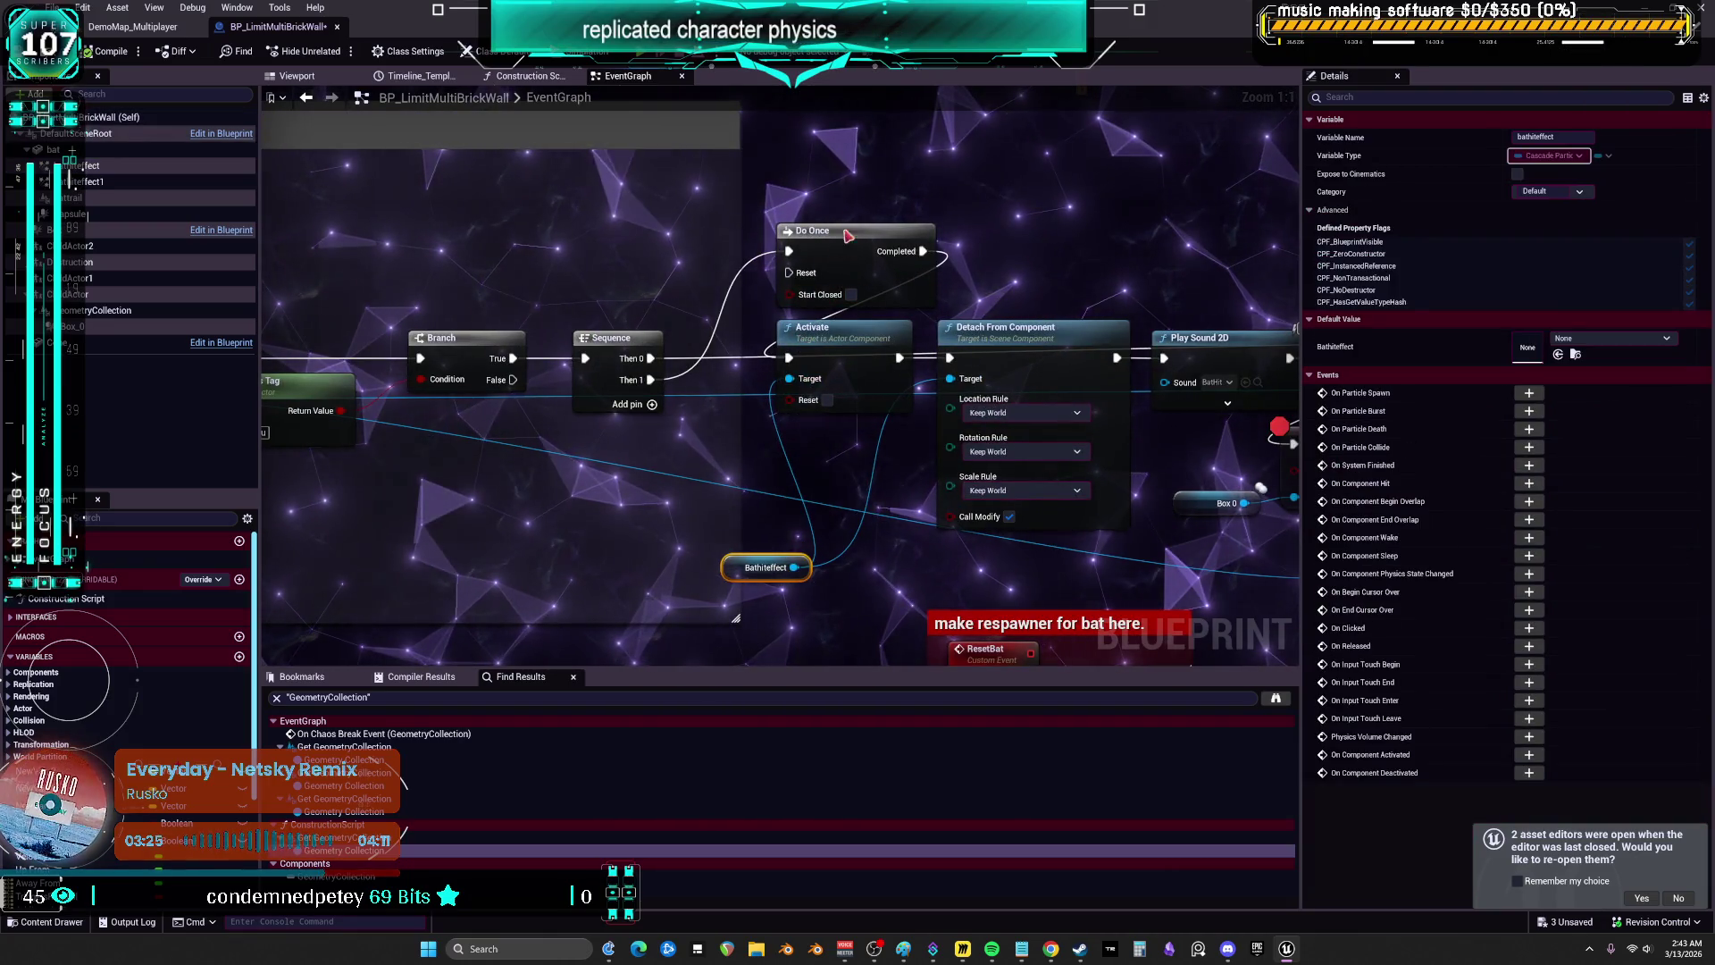
left_click_drag(848, 235, 847, 160)
left_click_drag(831, 338, 830, 317)
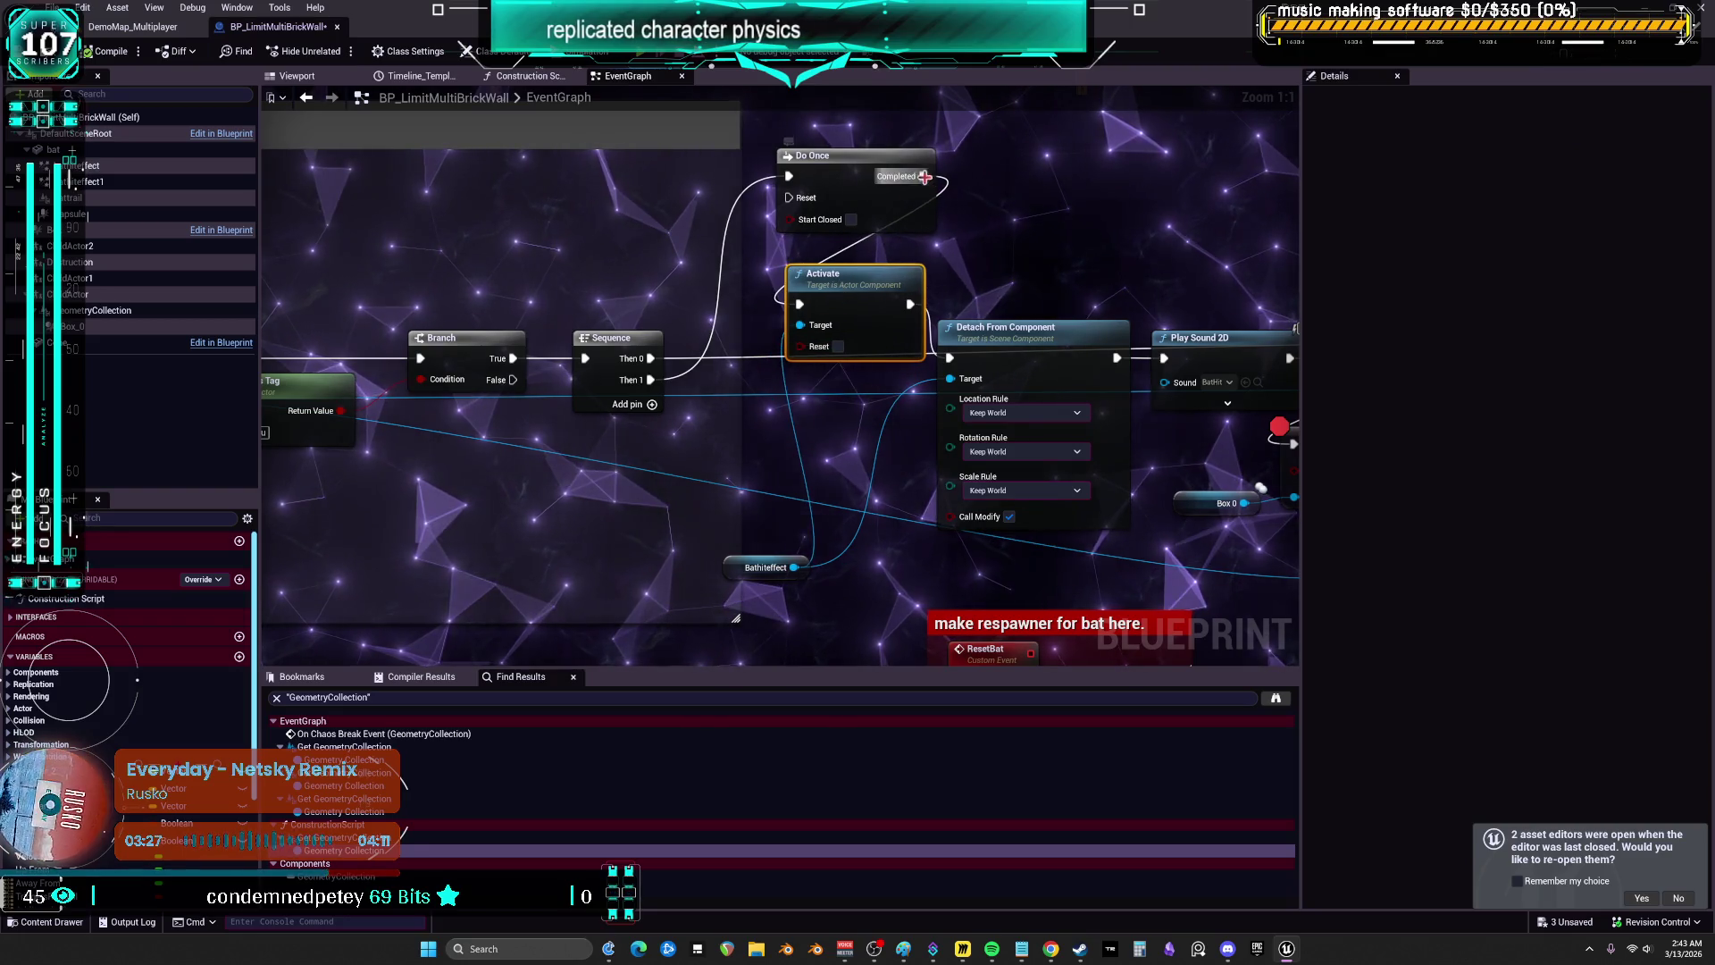
left_click_drag(952, 379, 949, 358)
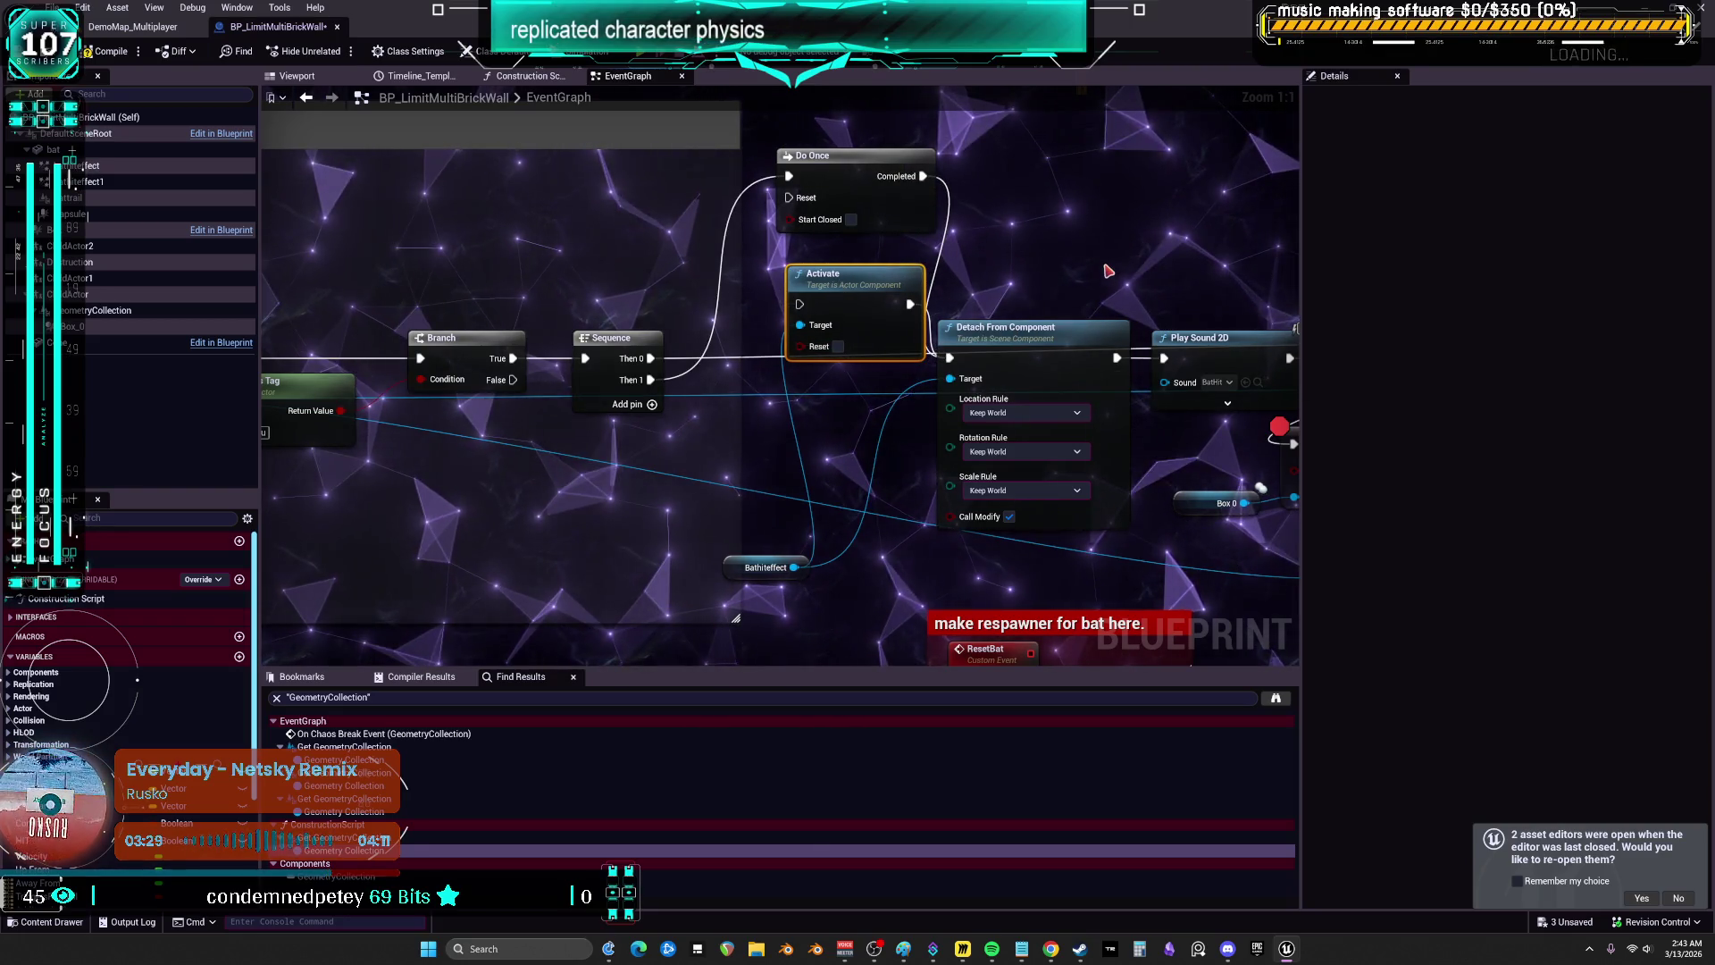
left_click_drag(878, 297, 820, 436)
left_click_drag(1073, 278, 837, 394)
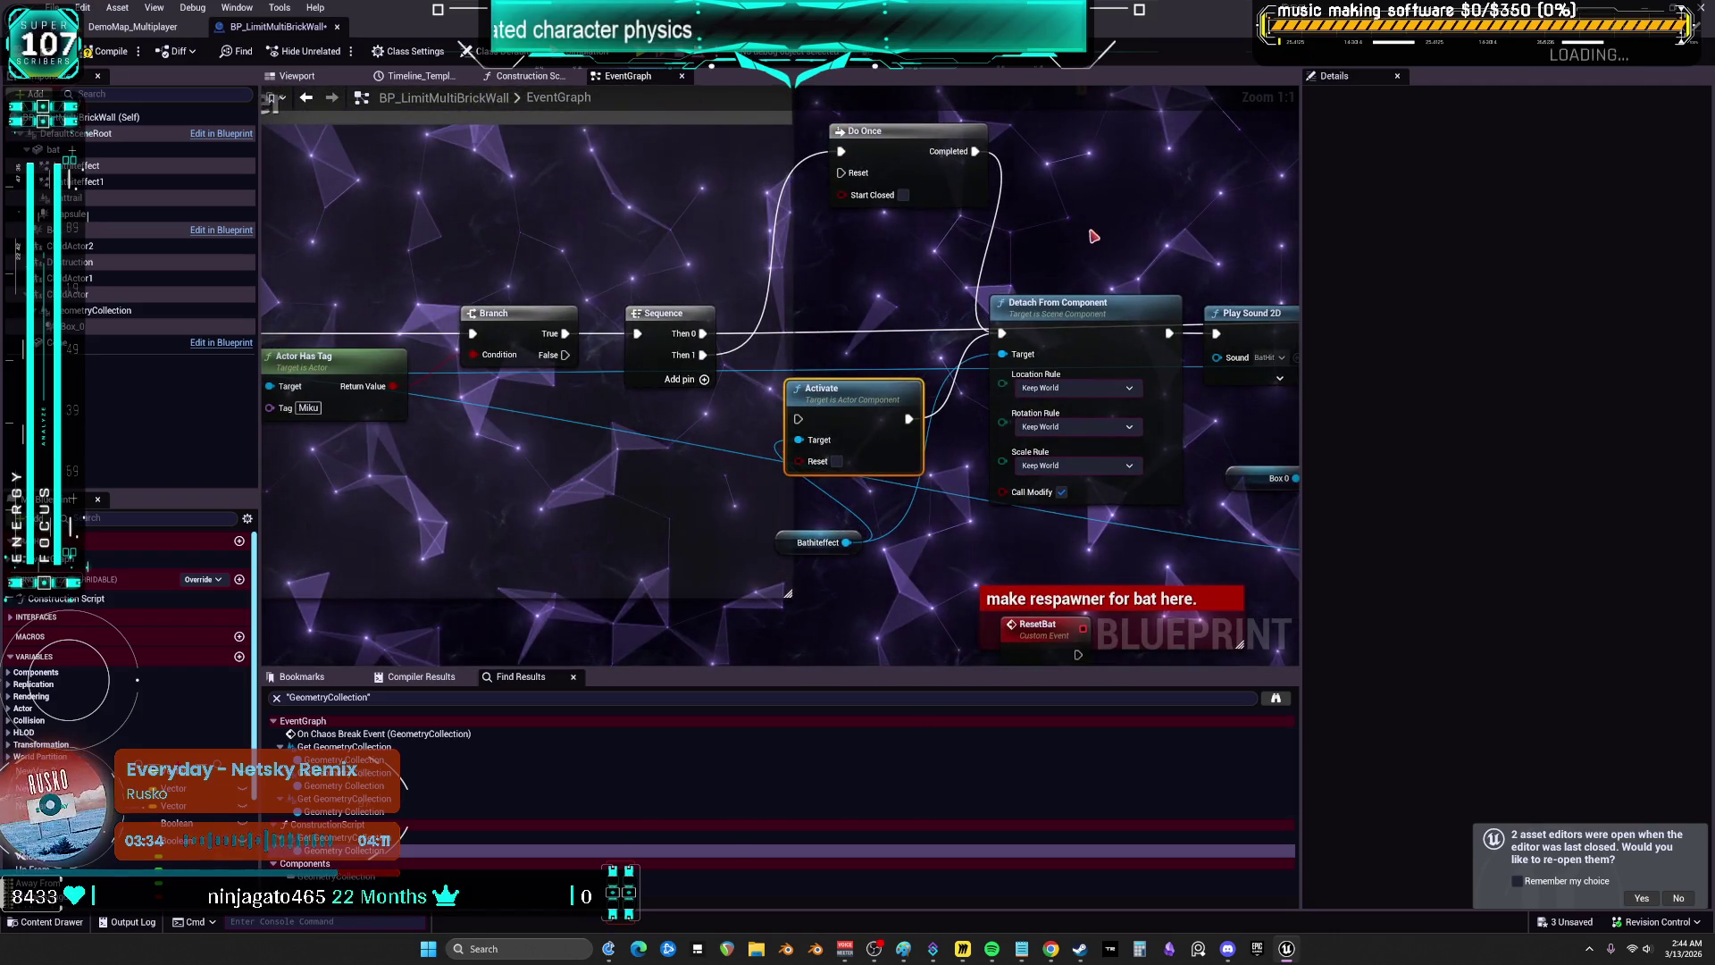
- Tidy the Do Once, Activate, Generate Overlap Events and HIT SET nodes, compile, and start multiplayer PIE
left_click_drag(1094, 235, 974, 260)
left_click_drag(827, 218, 773, 219)
left_click_drag(778, 424, 767, 424)
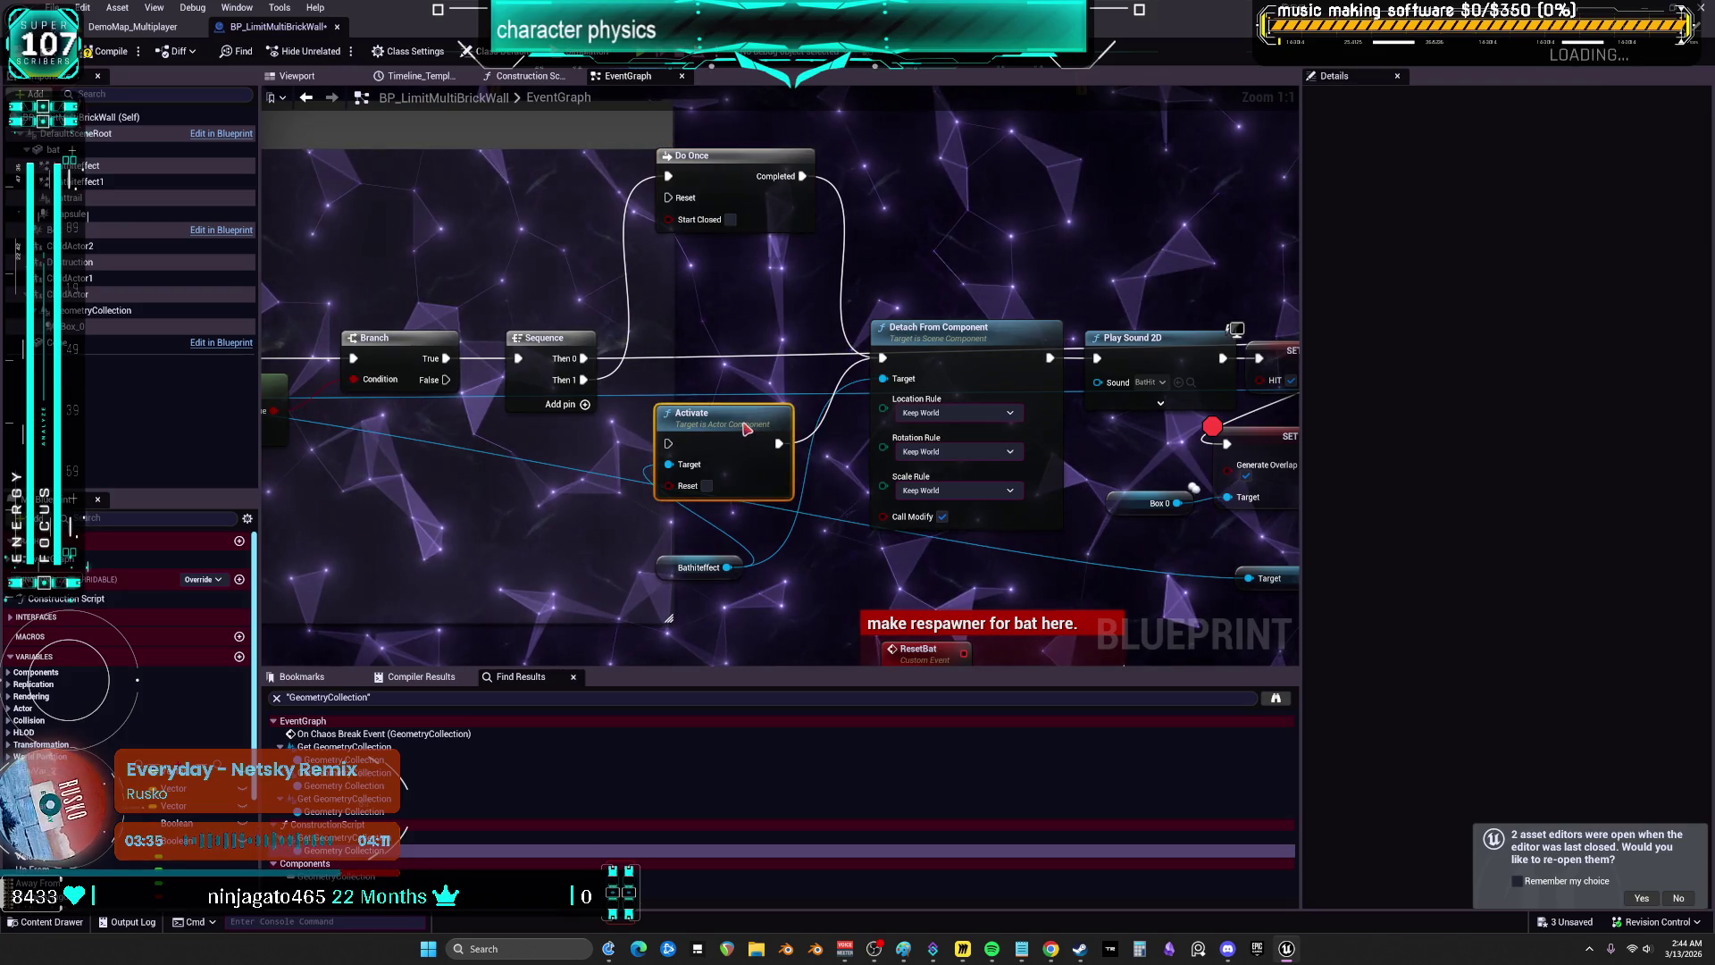
mouse_move(974, 337)
left_mouse_down()
mouse_move(846, 344)
mouse_move(825, 398)
mouse_move(1020, 359)
mouse_move(867, 323)
left_mouse_up()
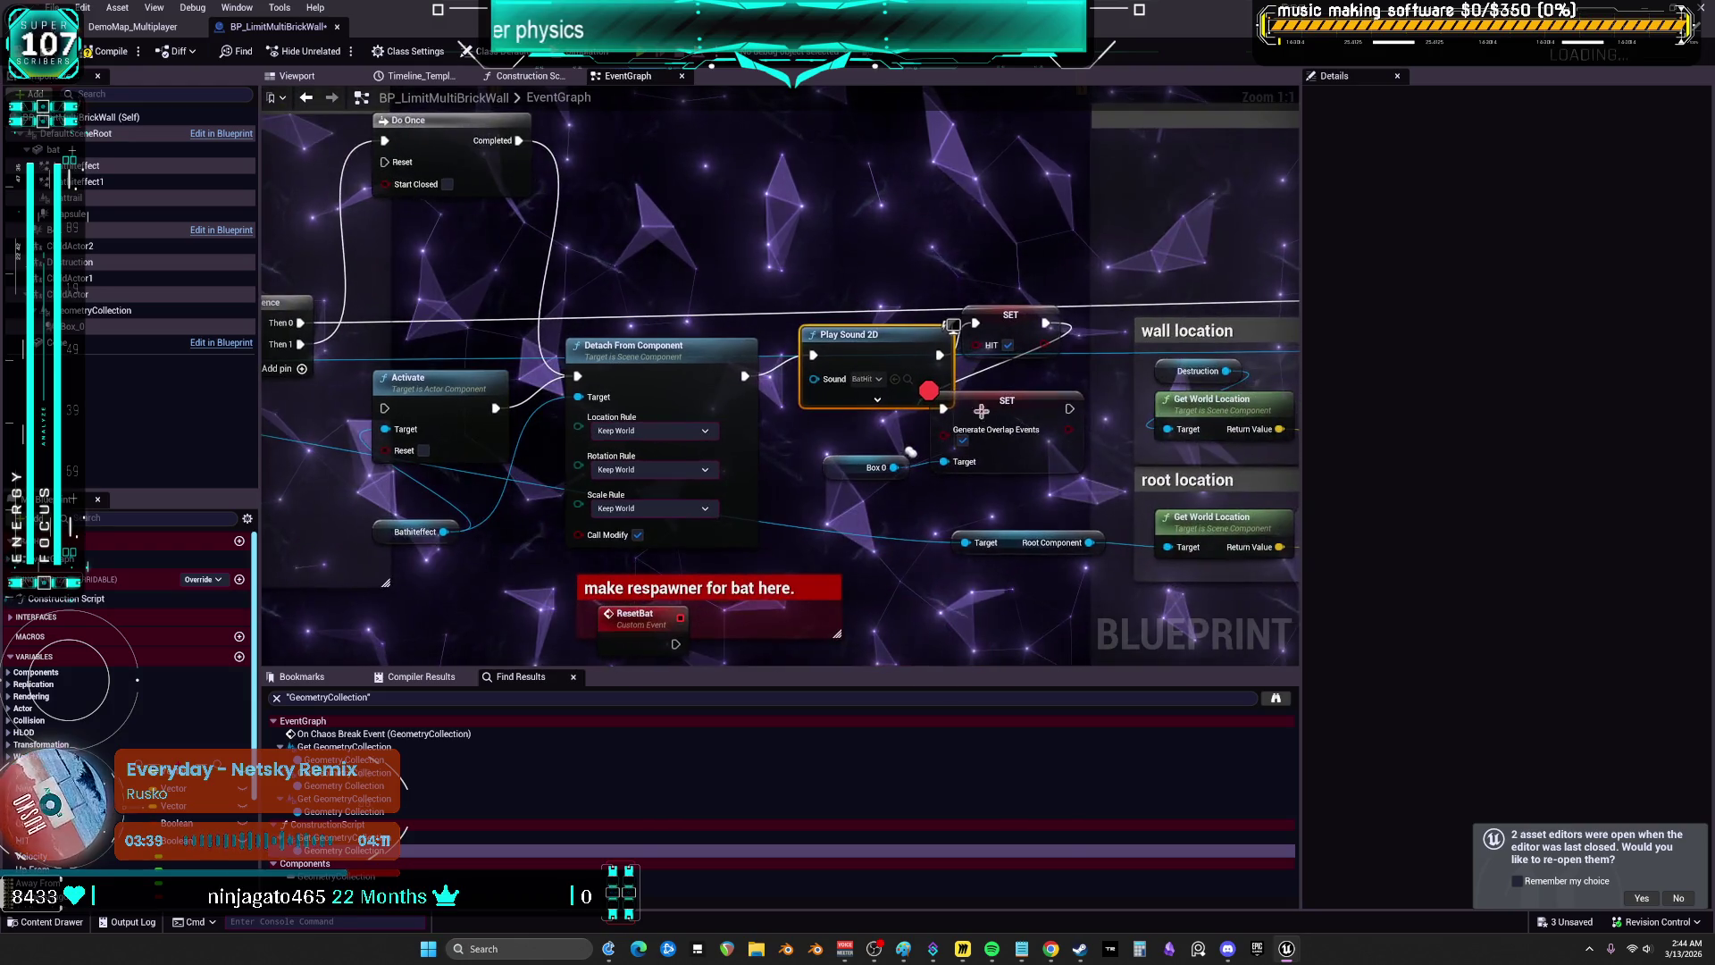
left_click_drag(1006, 401, 1017, 432)
left_click_drag(1020, 324, 1020, 367)
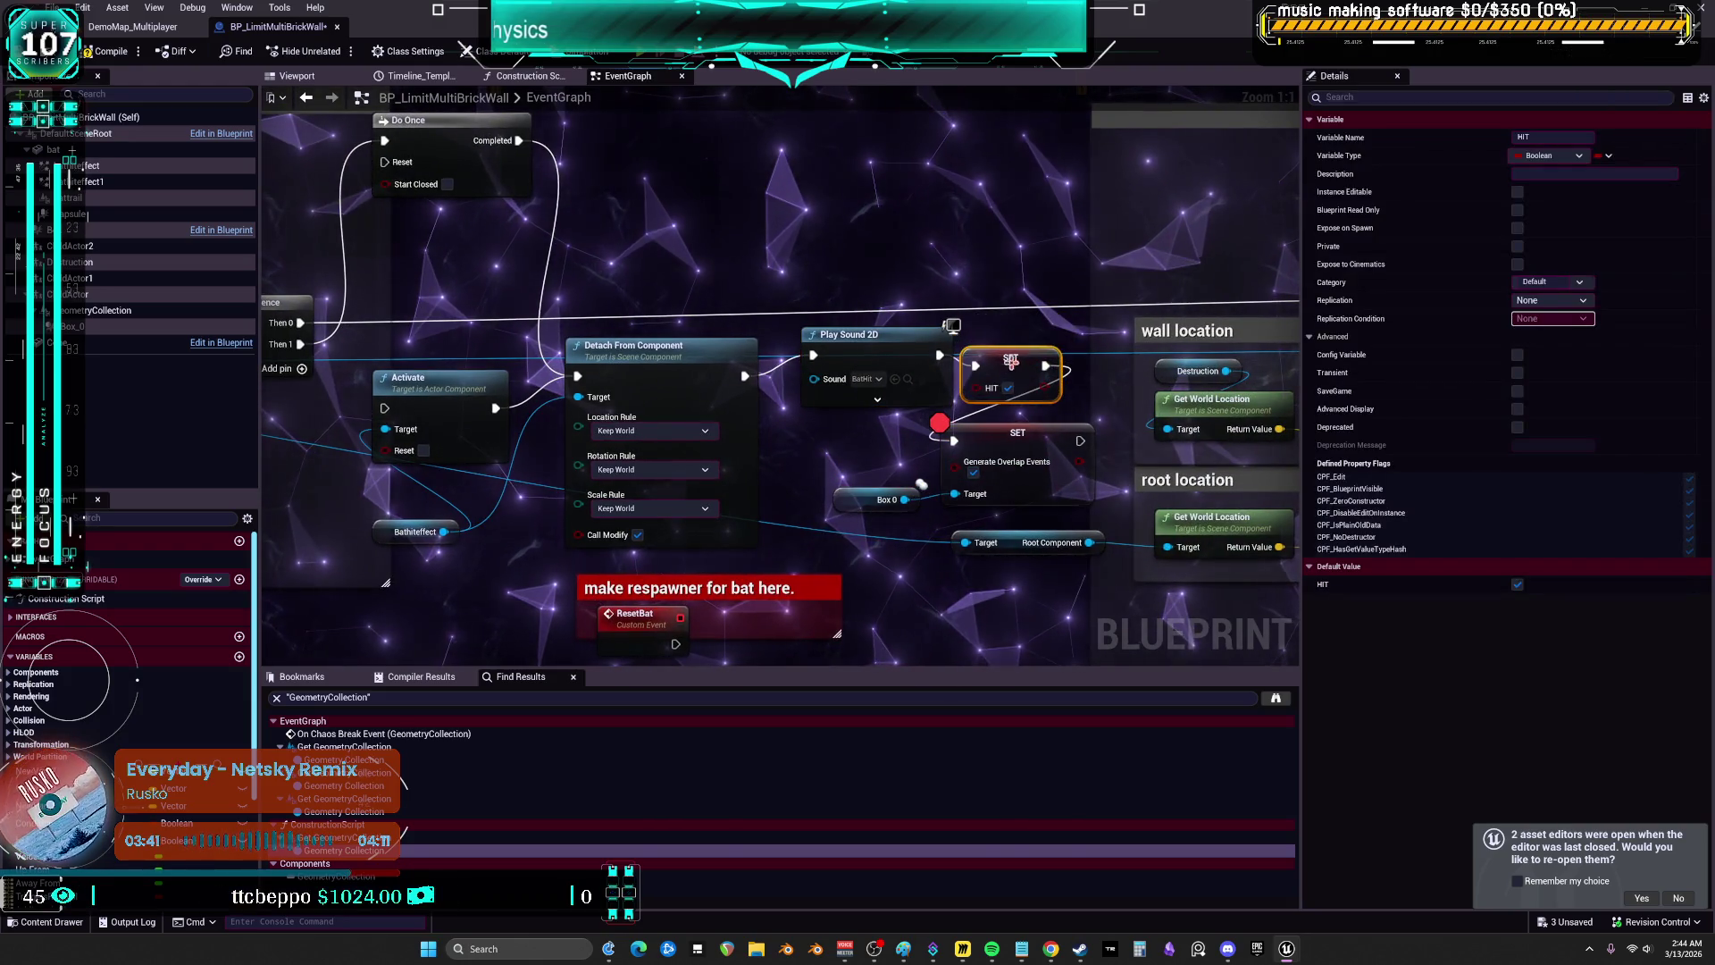
left_click(111, 51)
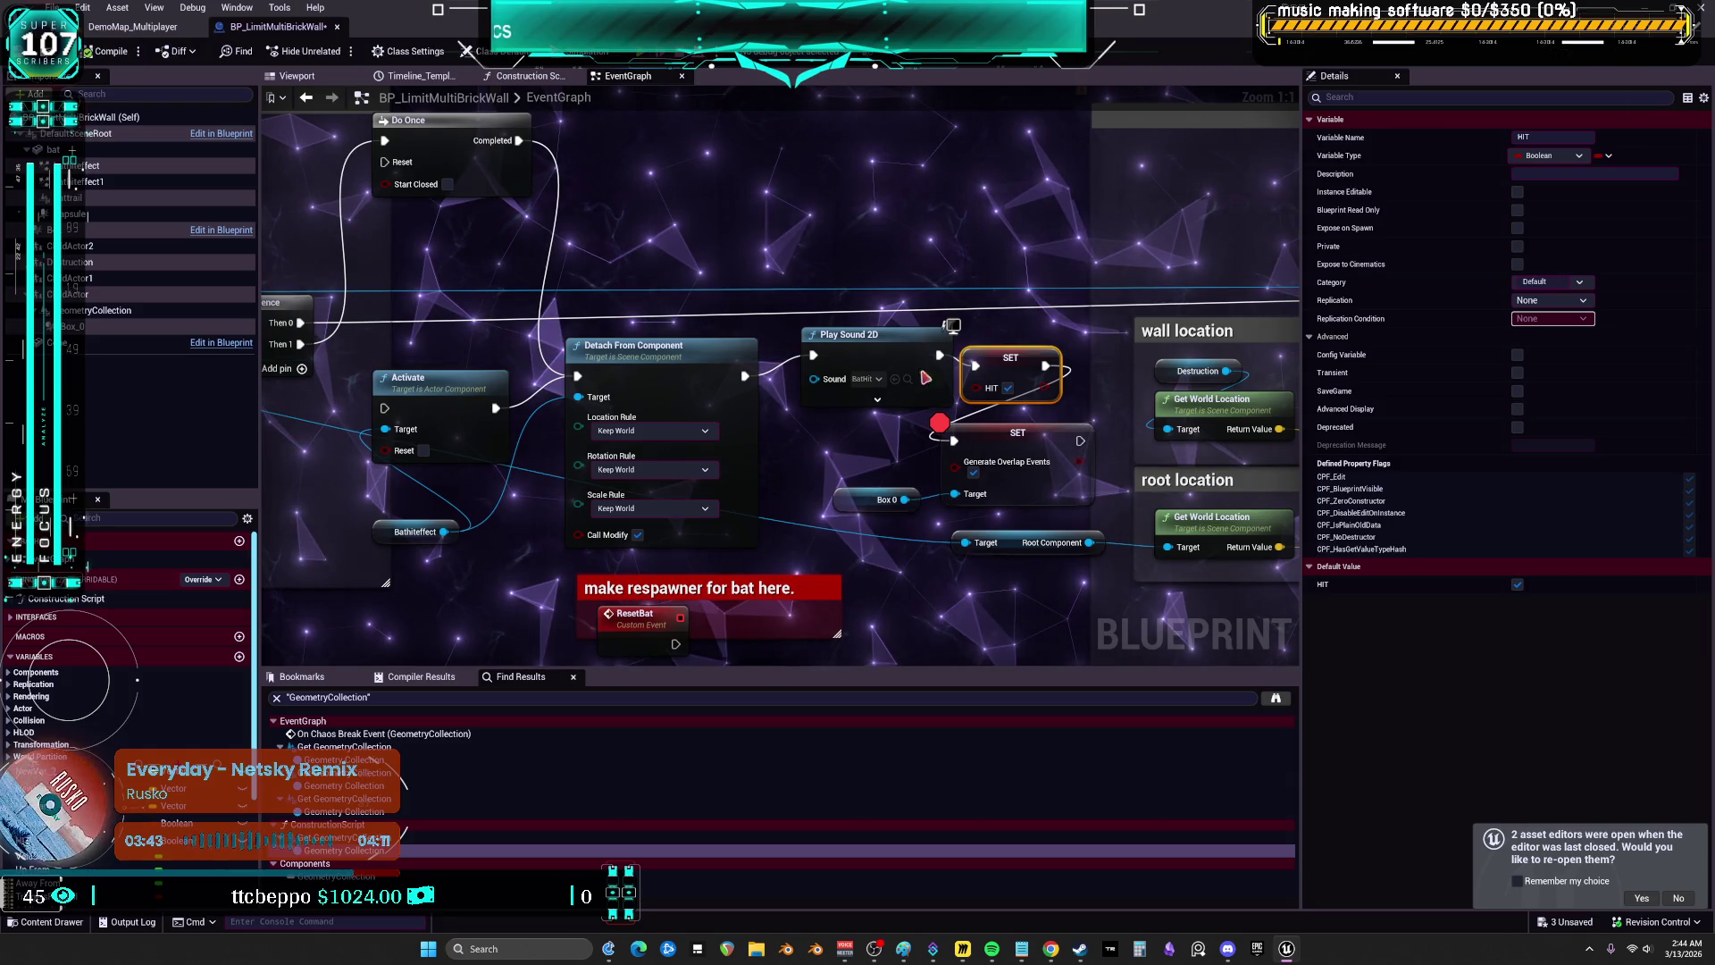
key("alt+p")
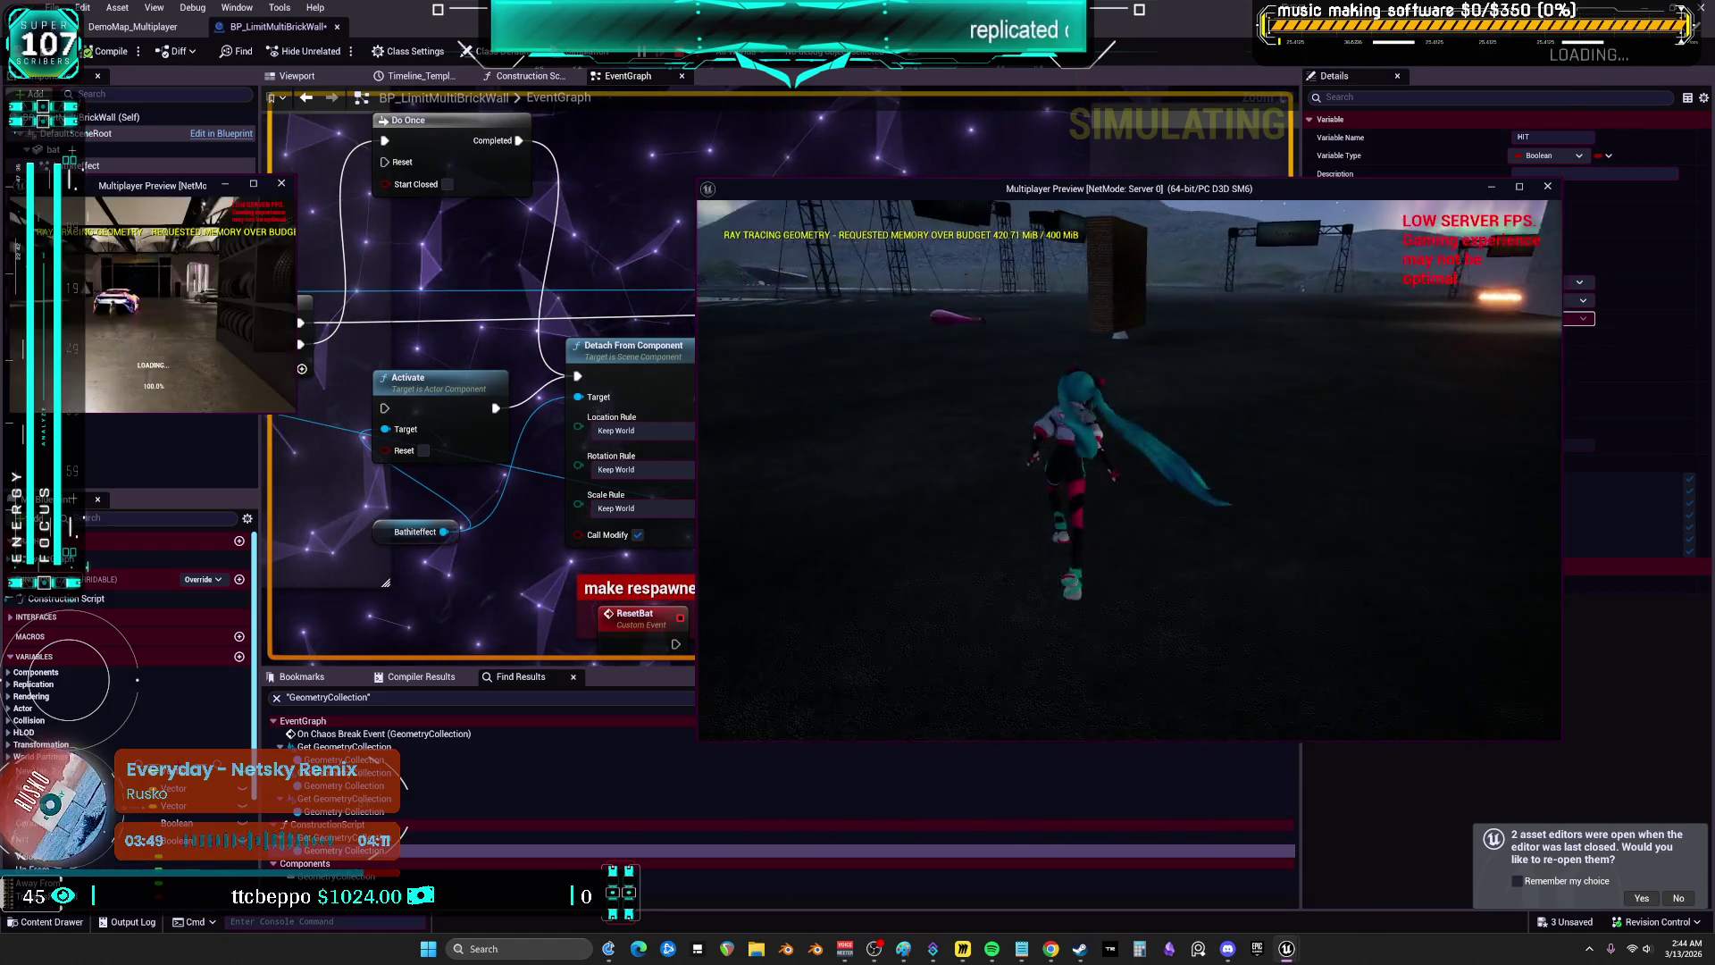
- Run the character up to the brick wall, end the session, and close the Message Log
key("w")
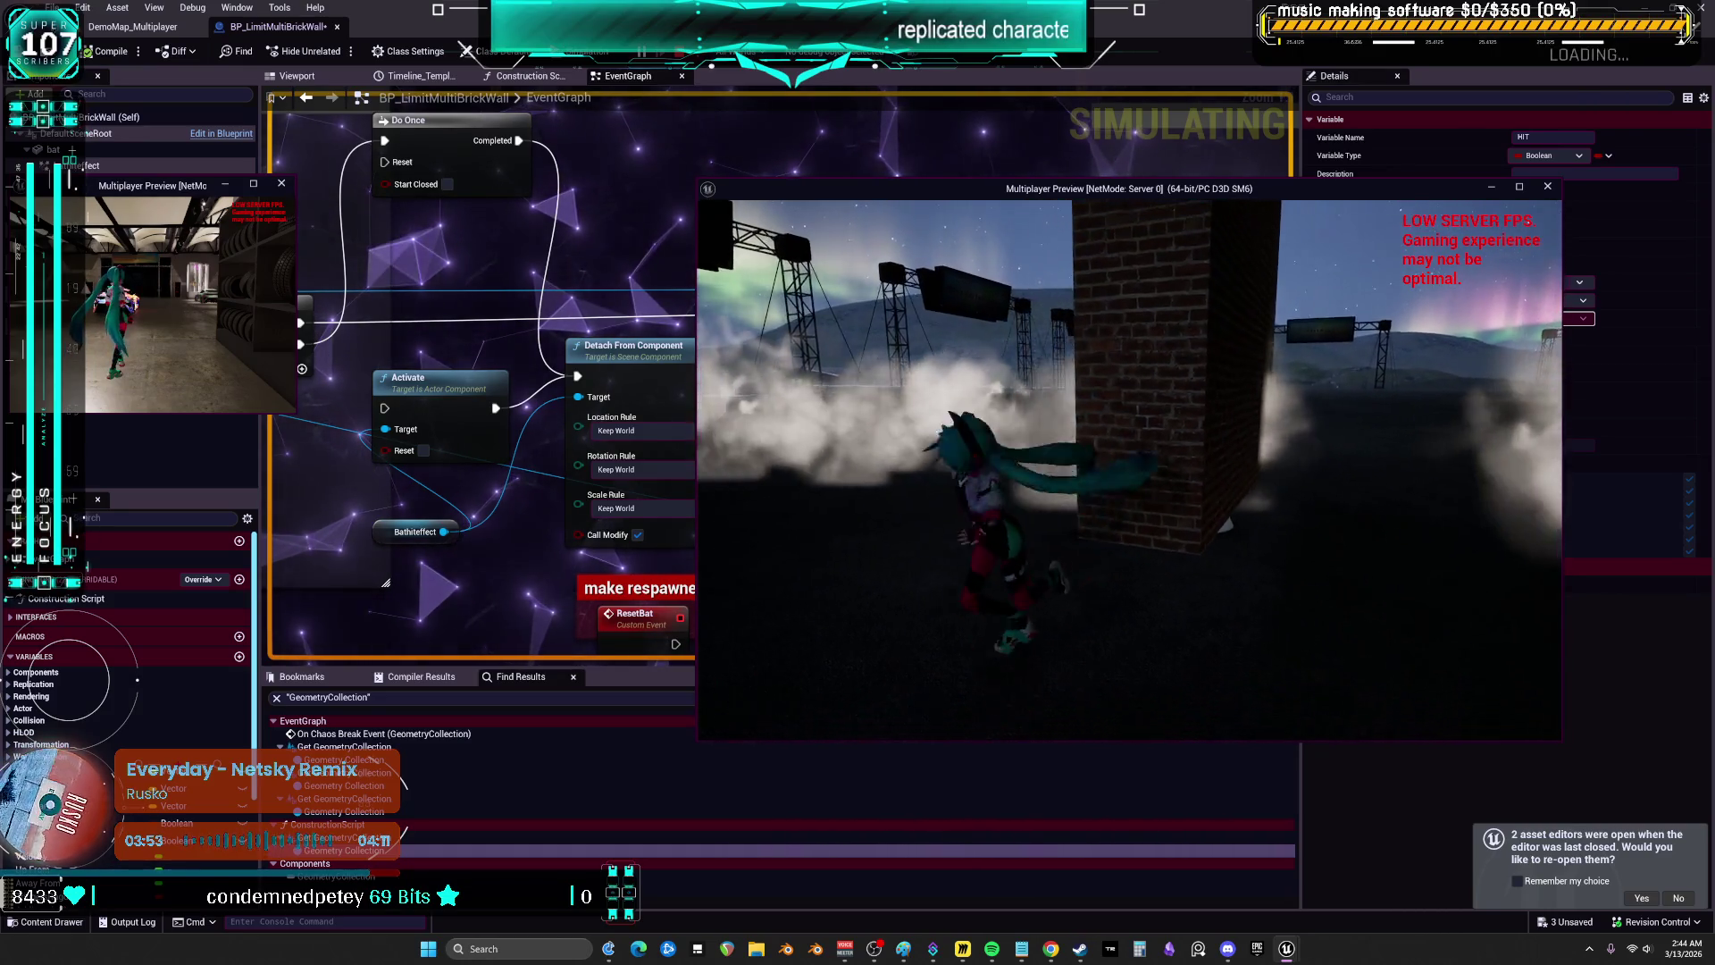
key("Escape")
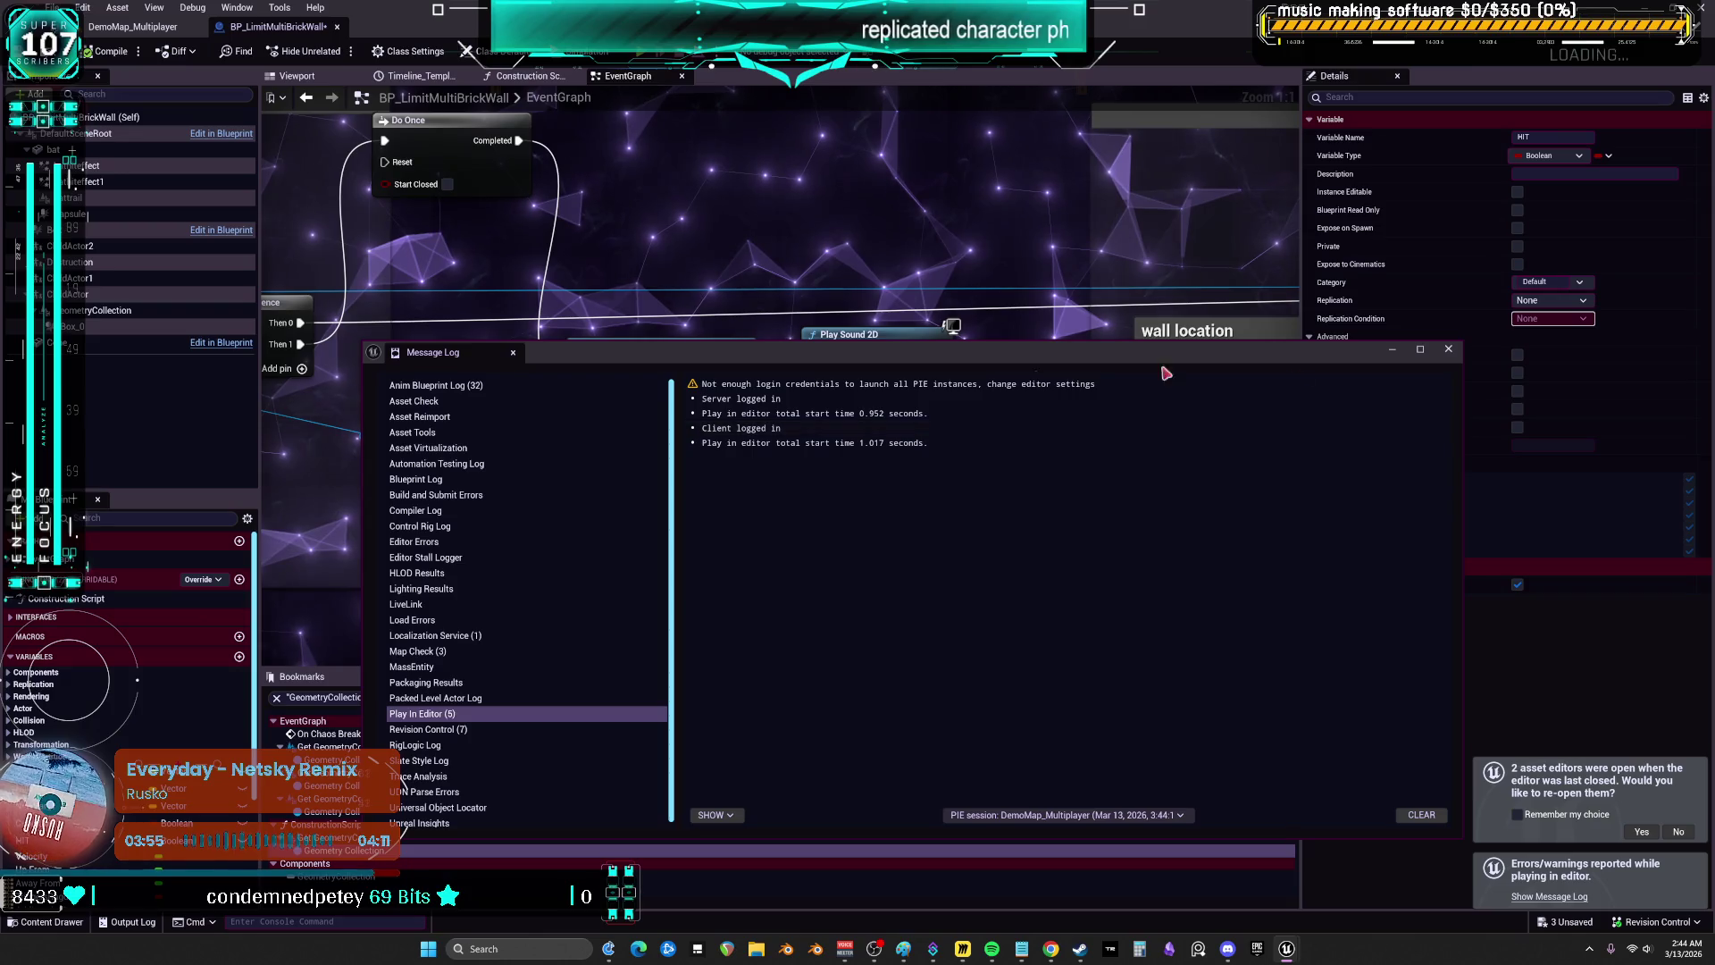
left_click(1448, 351)
scroll(714, 358, "down", 3)
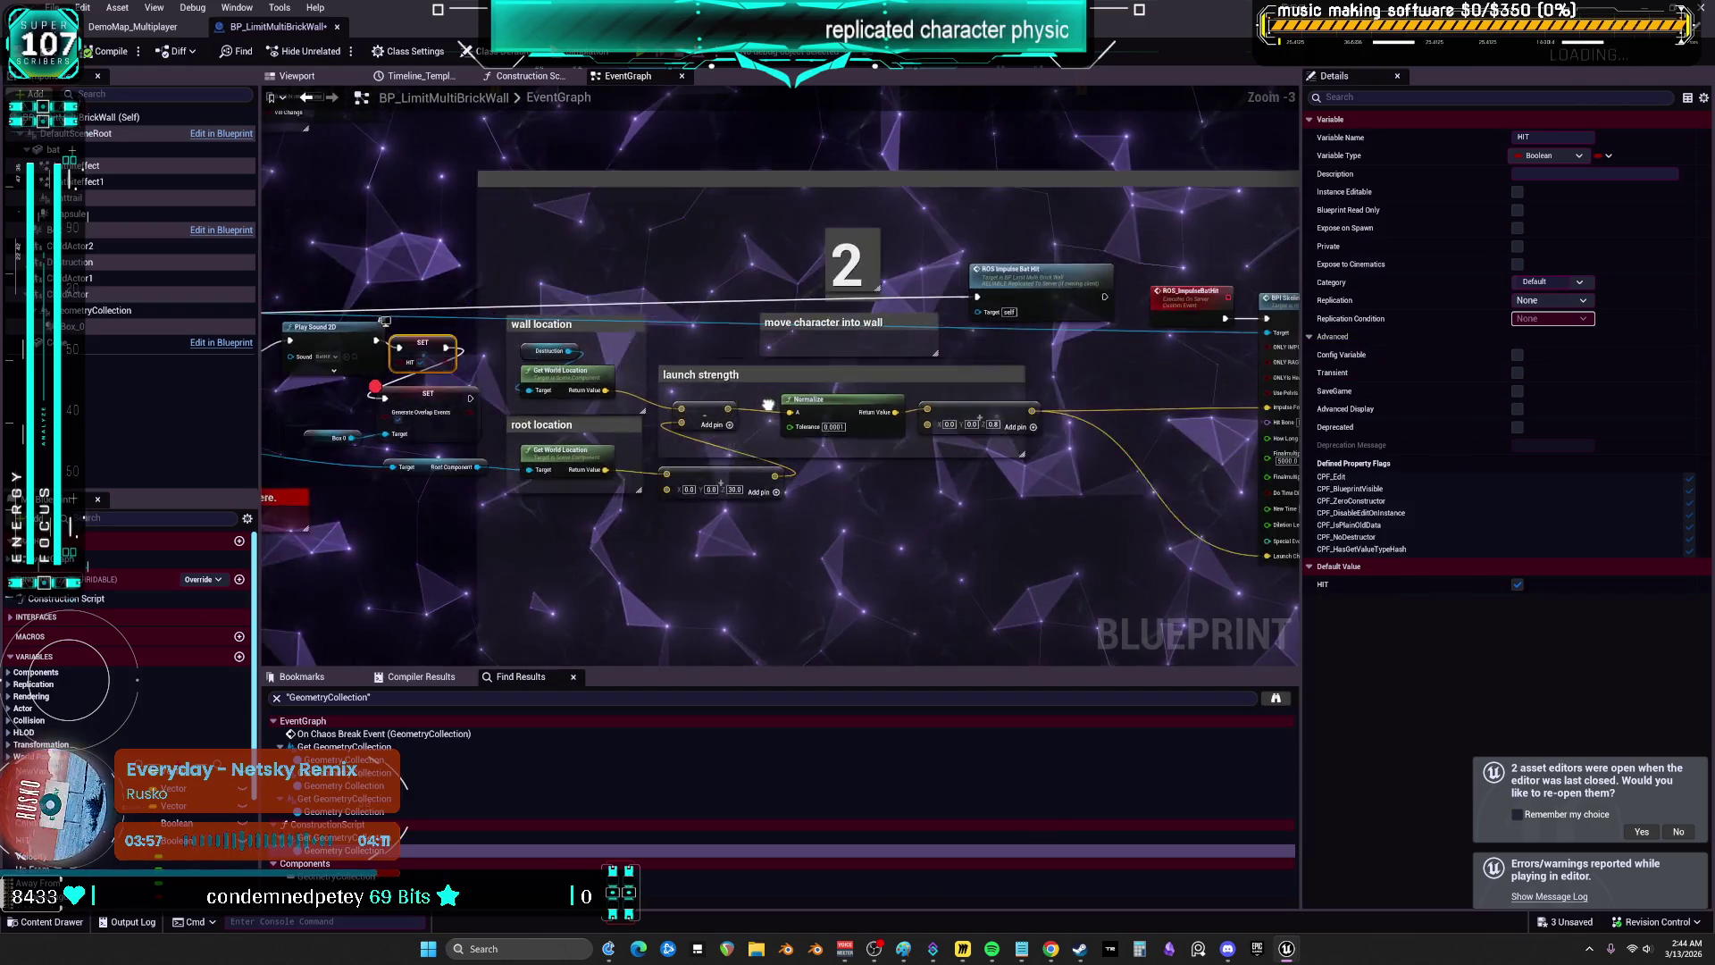
- Zoom around the event graph, then return to the blueprint's 3D viewport of the wall
scroll(753, 399, "down", 3)
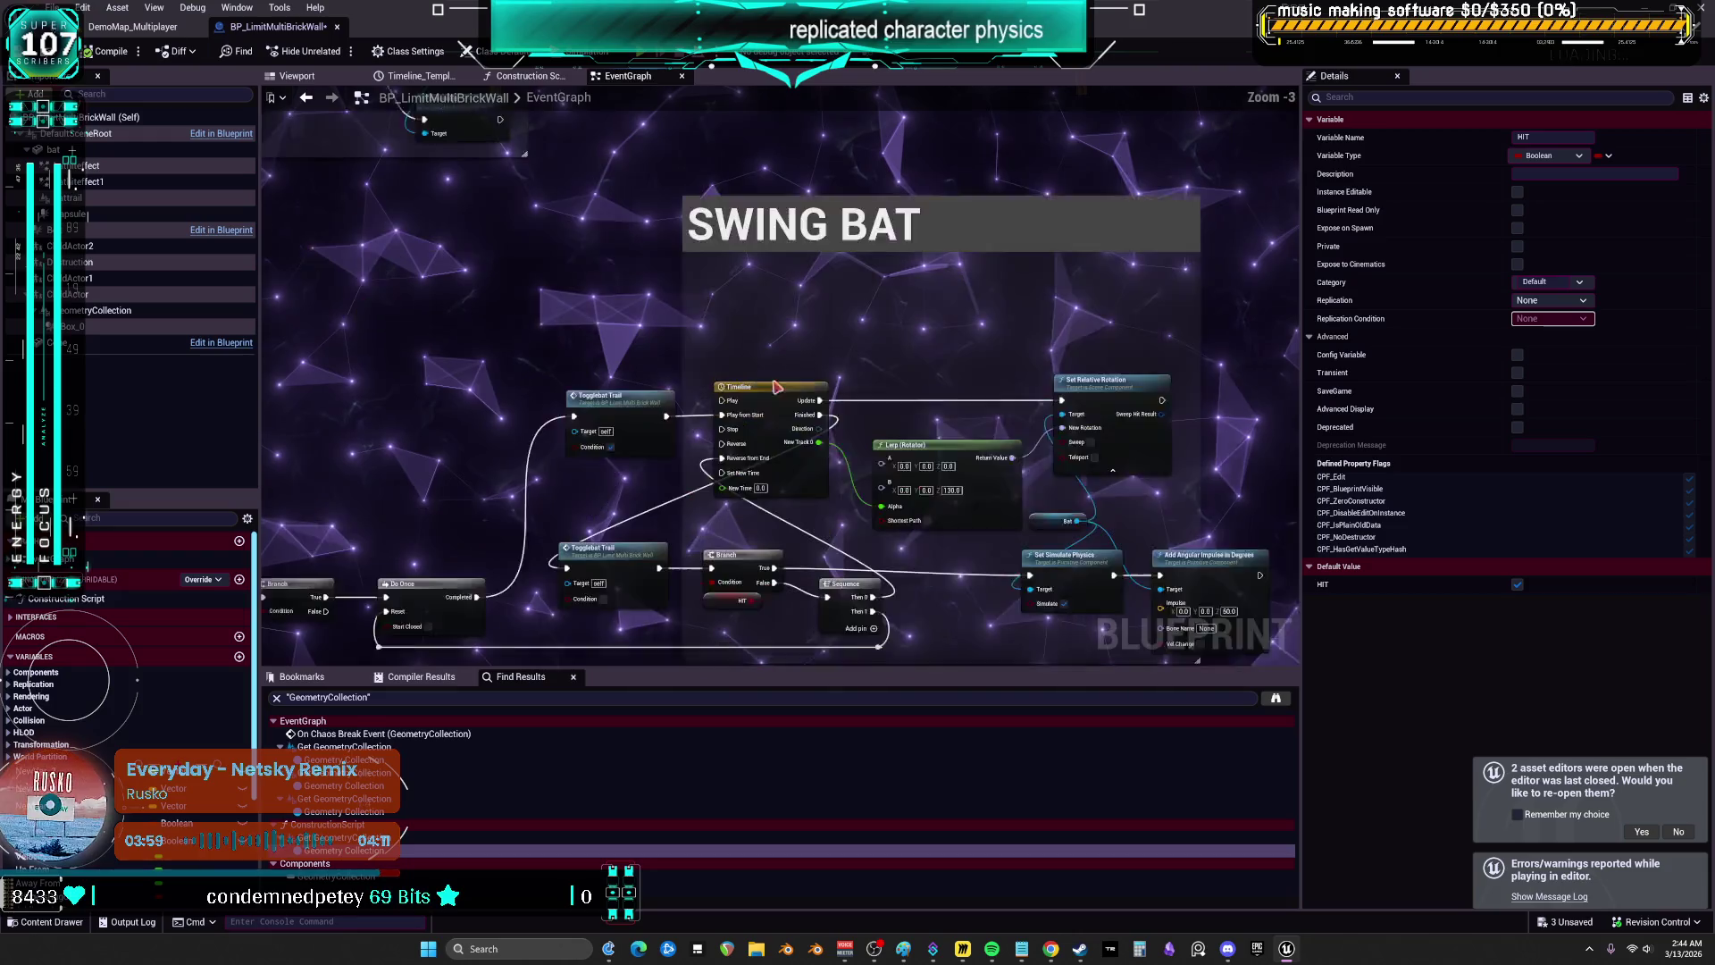
scroll(769, 375, "up", 6)
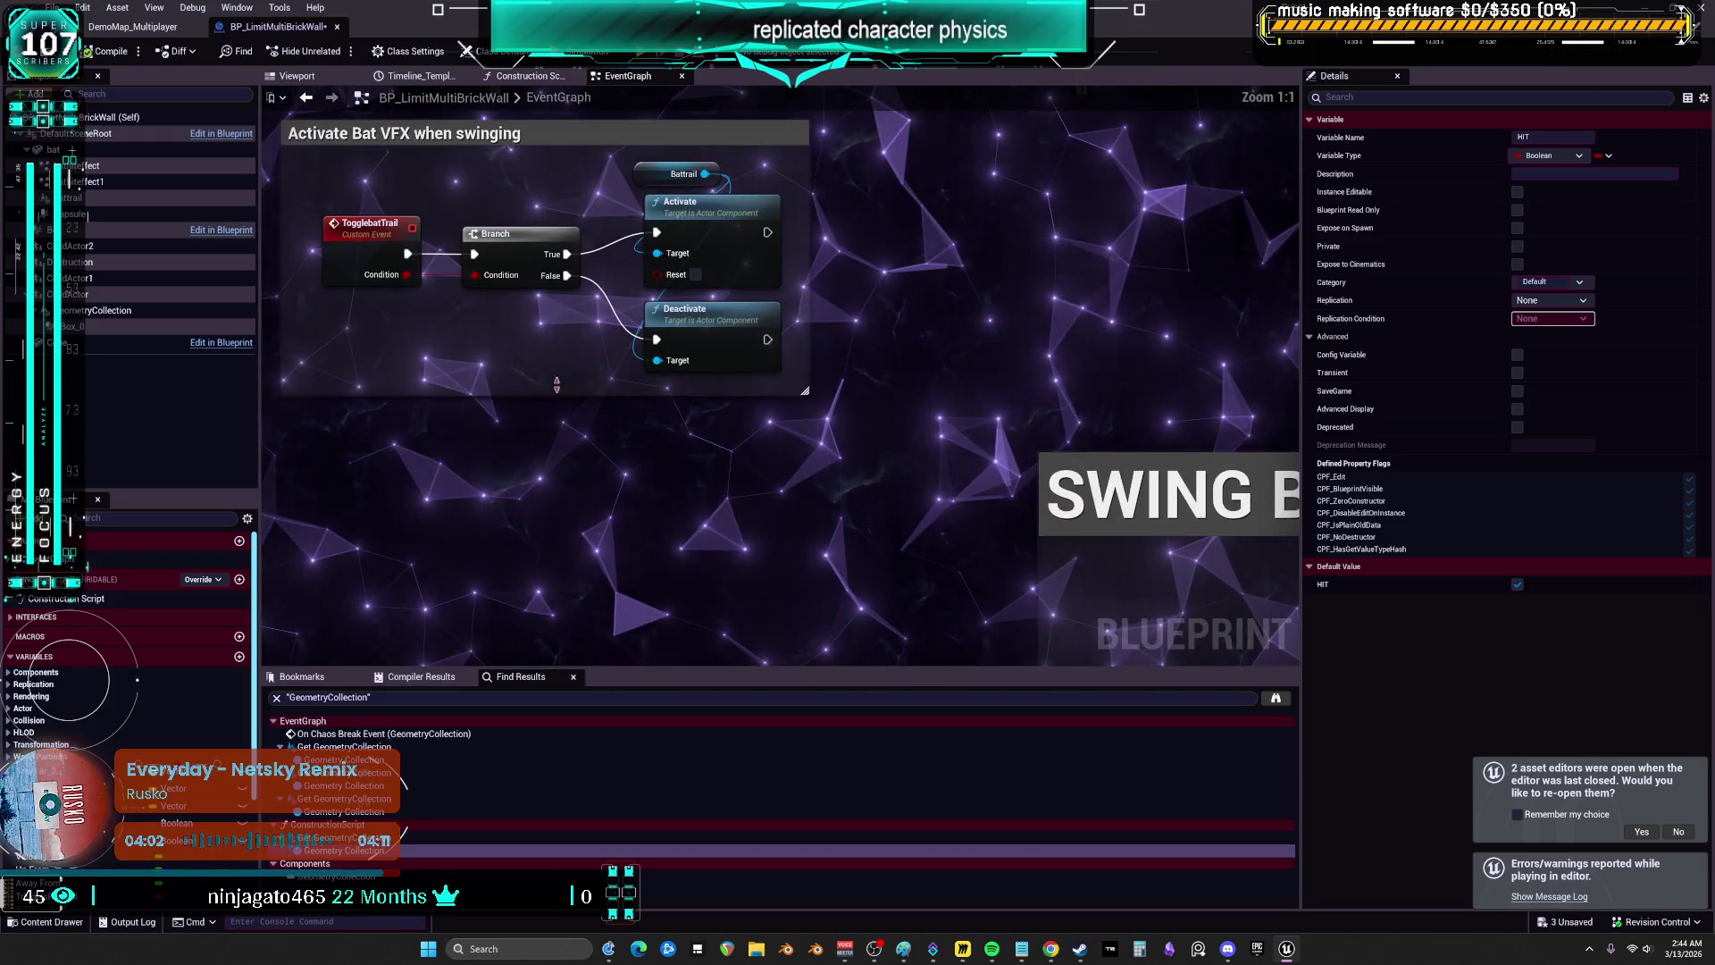
scroll(476, 356, "down", 1)
scroll(347, 141, "up", 1)
left_click(296, 76)
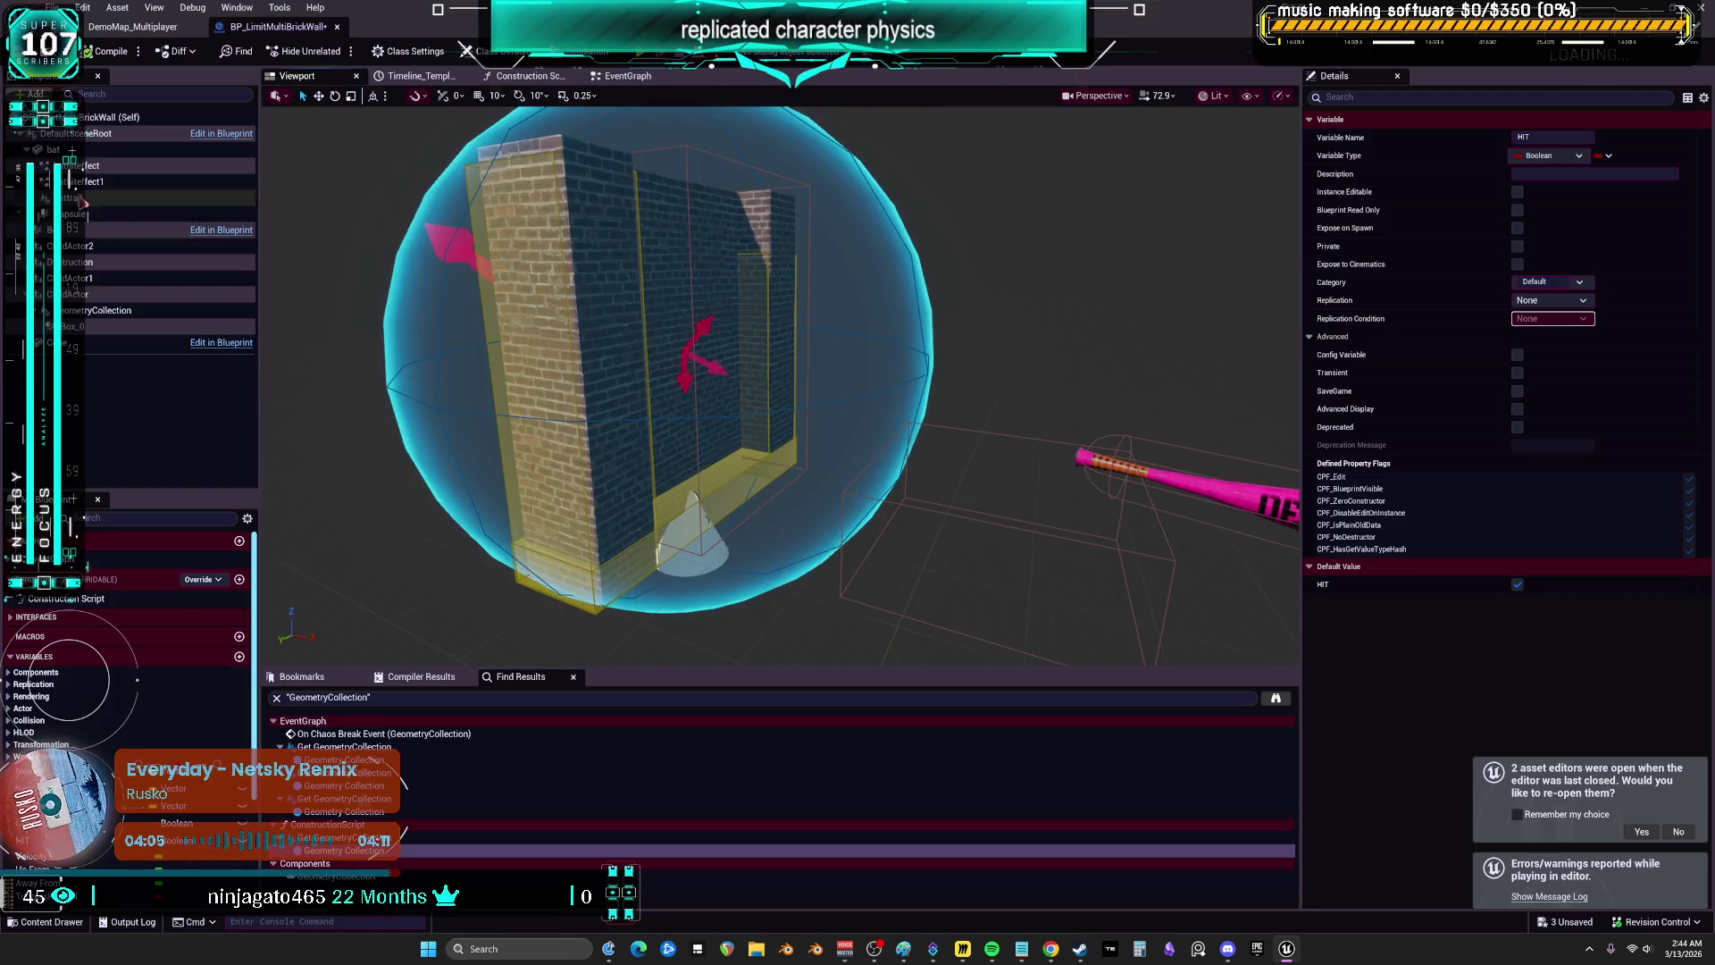
- Inspect the bathiteffect, bathiteffect1, battrail and Box collision components
left_click(93, 166)
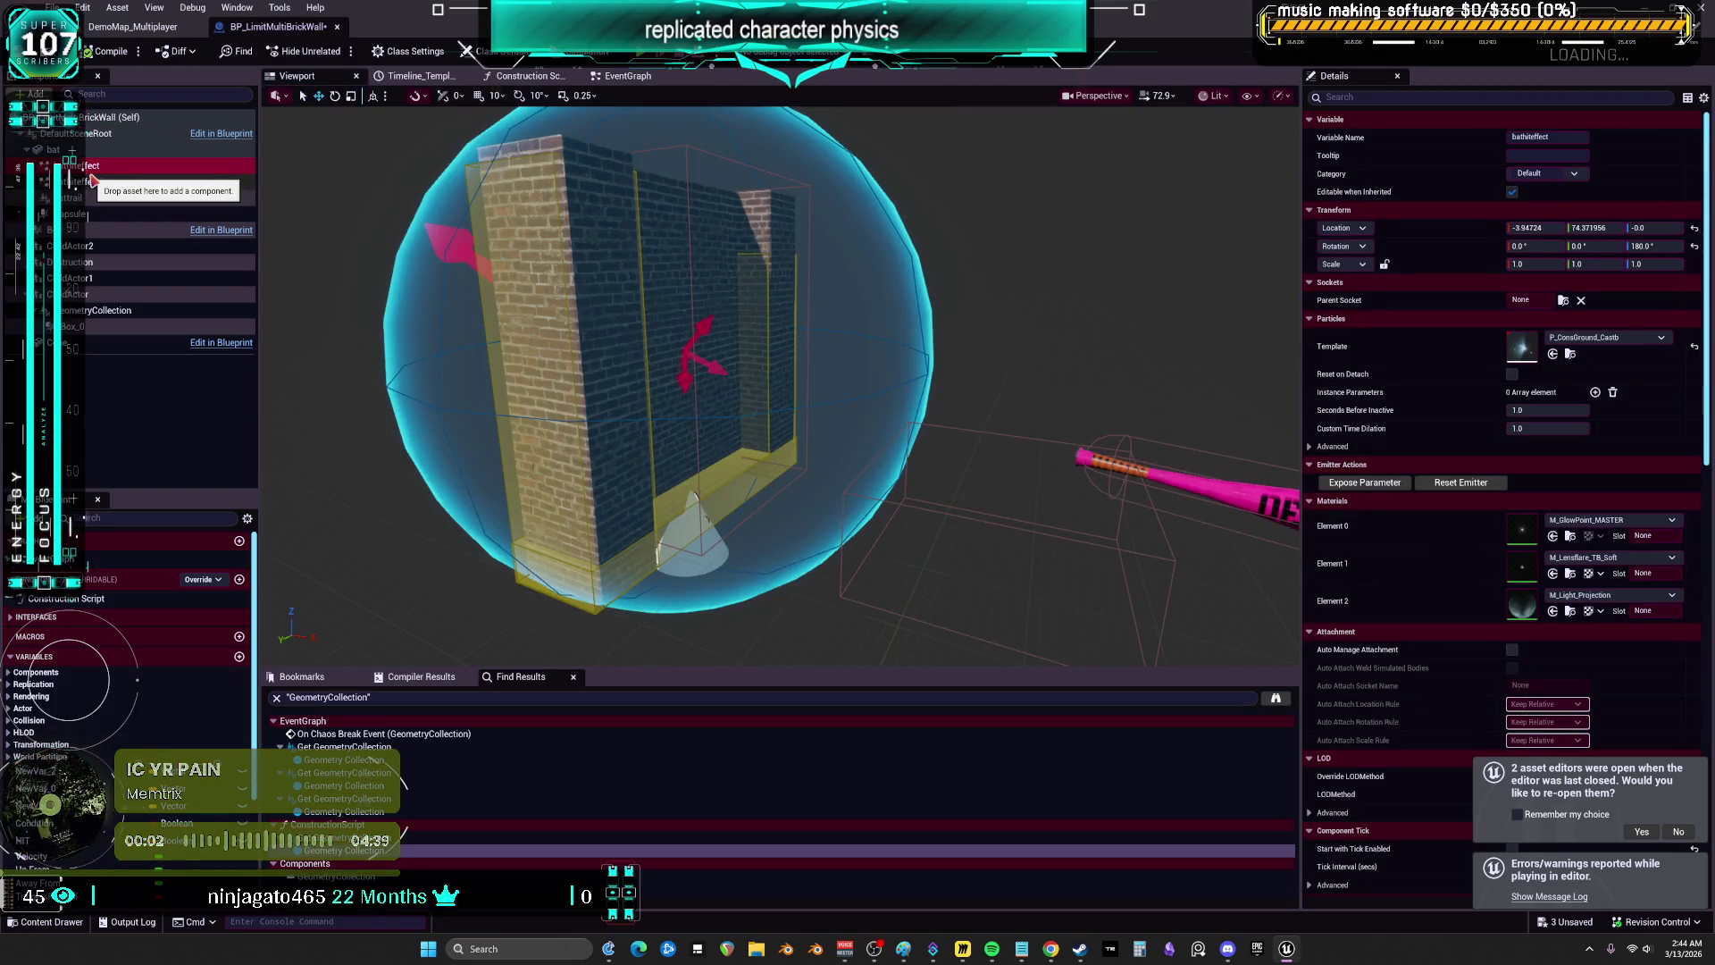
left_click(93, 181)
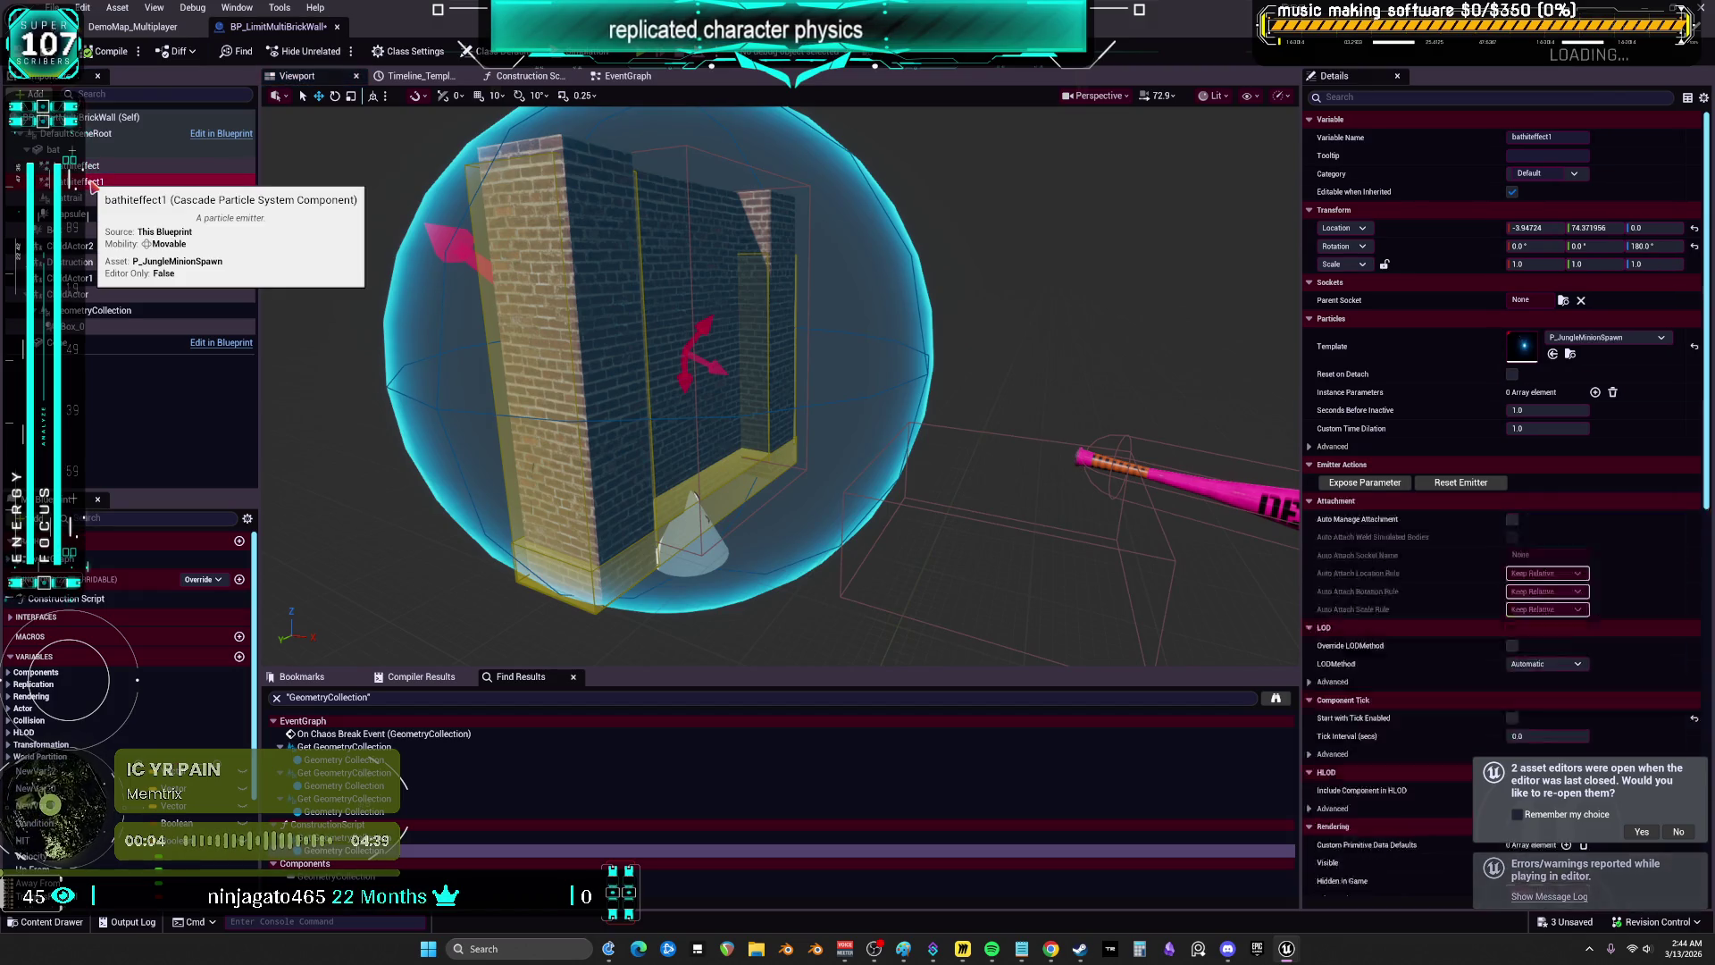
left_click(98, 197)
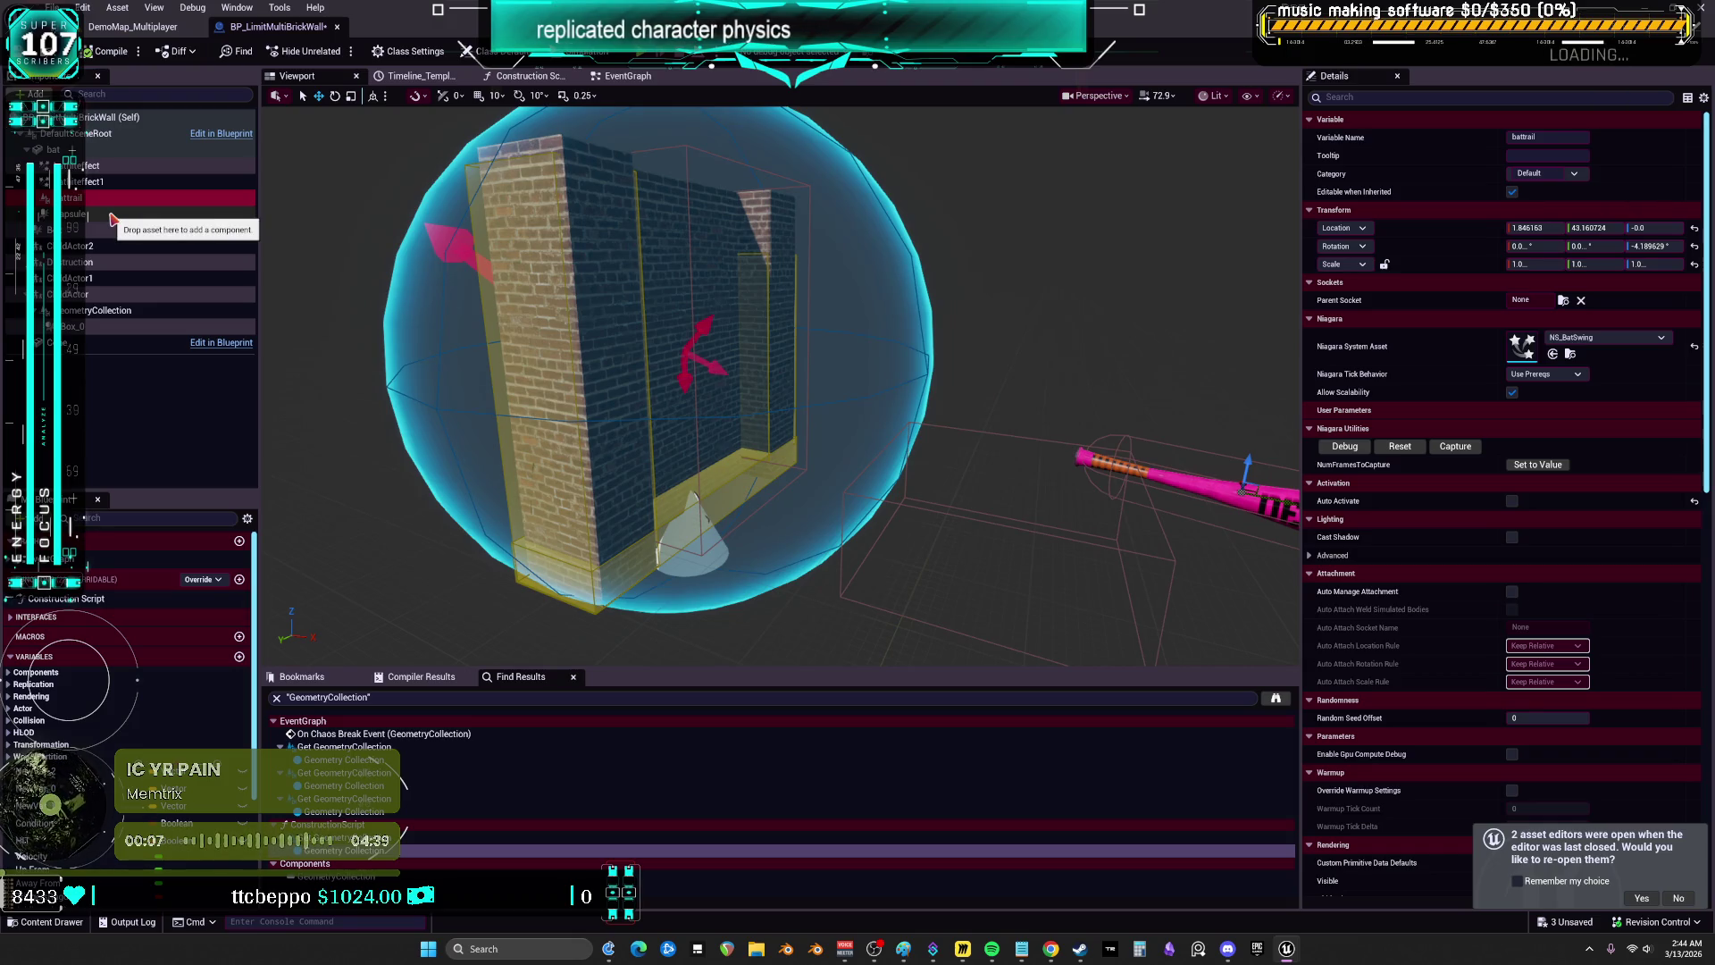
left_click(95, 230)
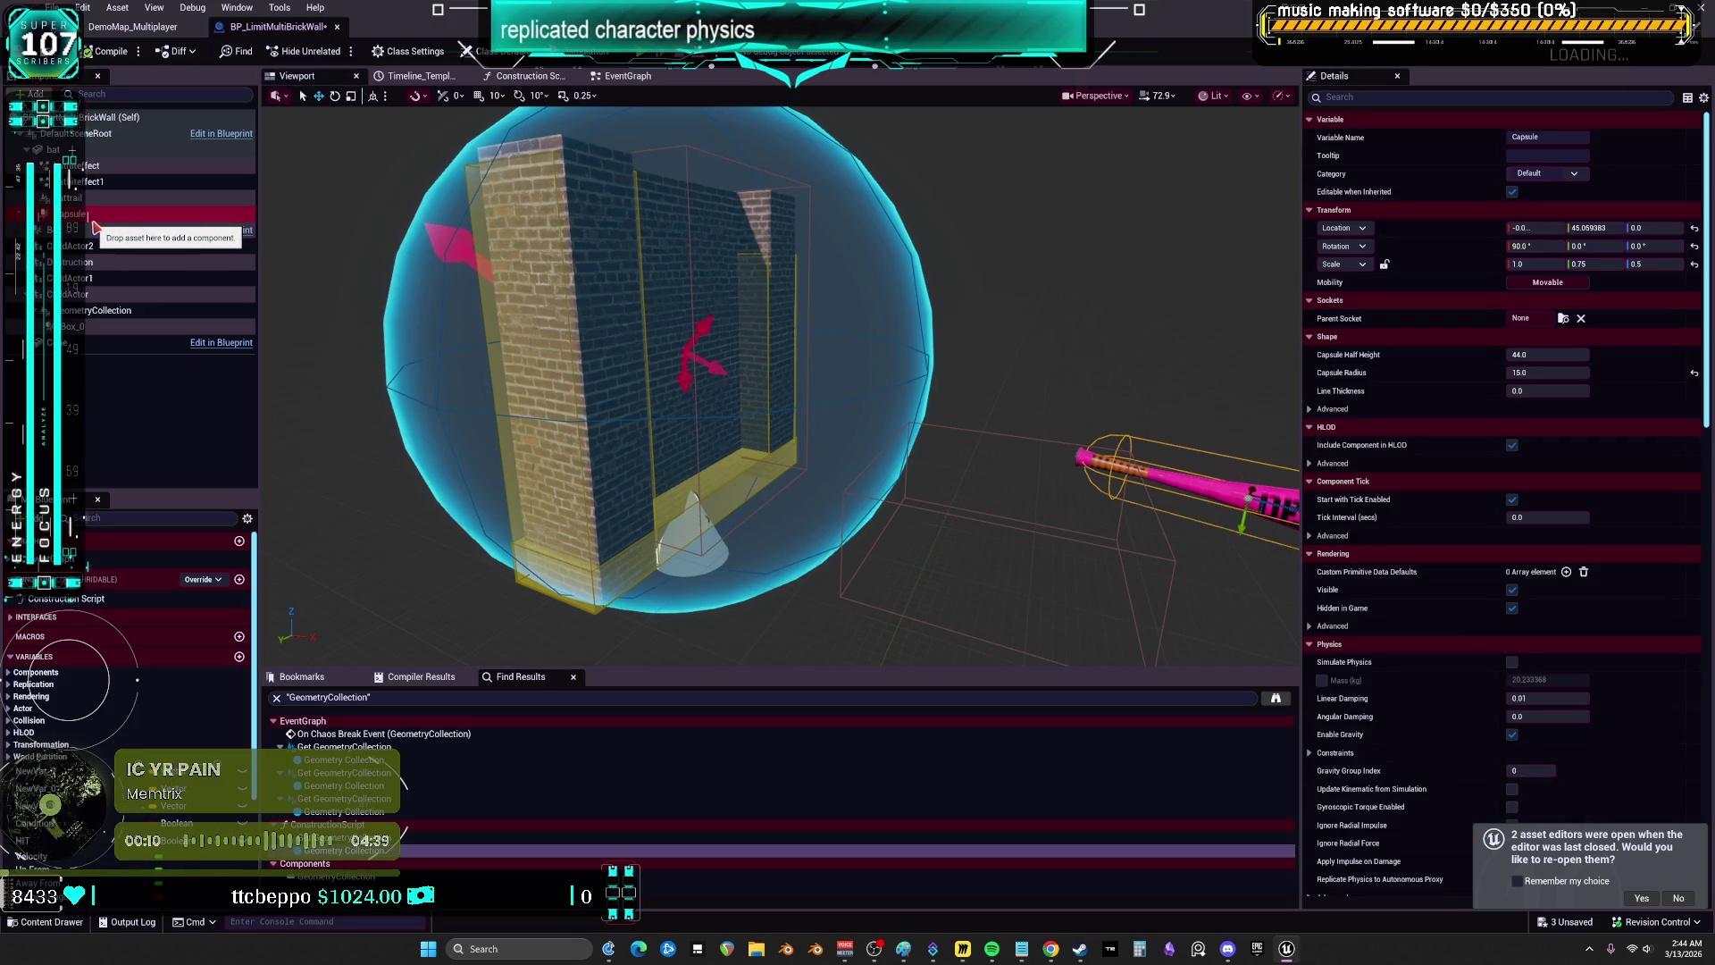
scroll(1304, 447, "down", 2)
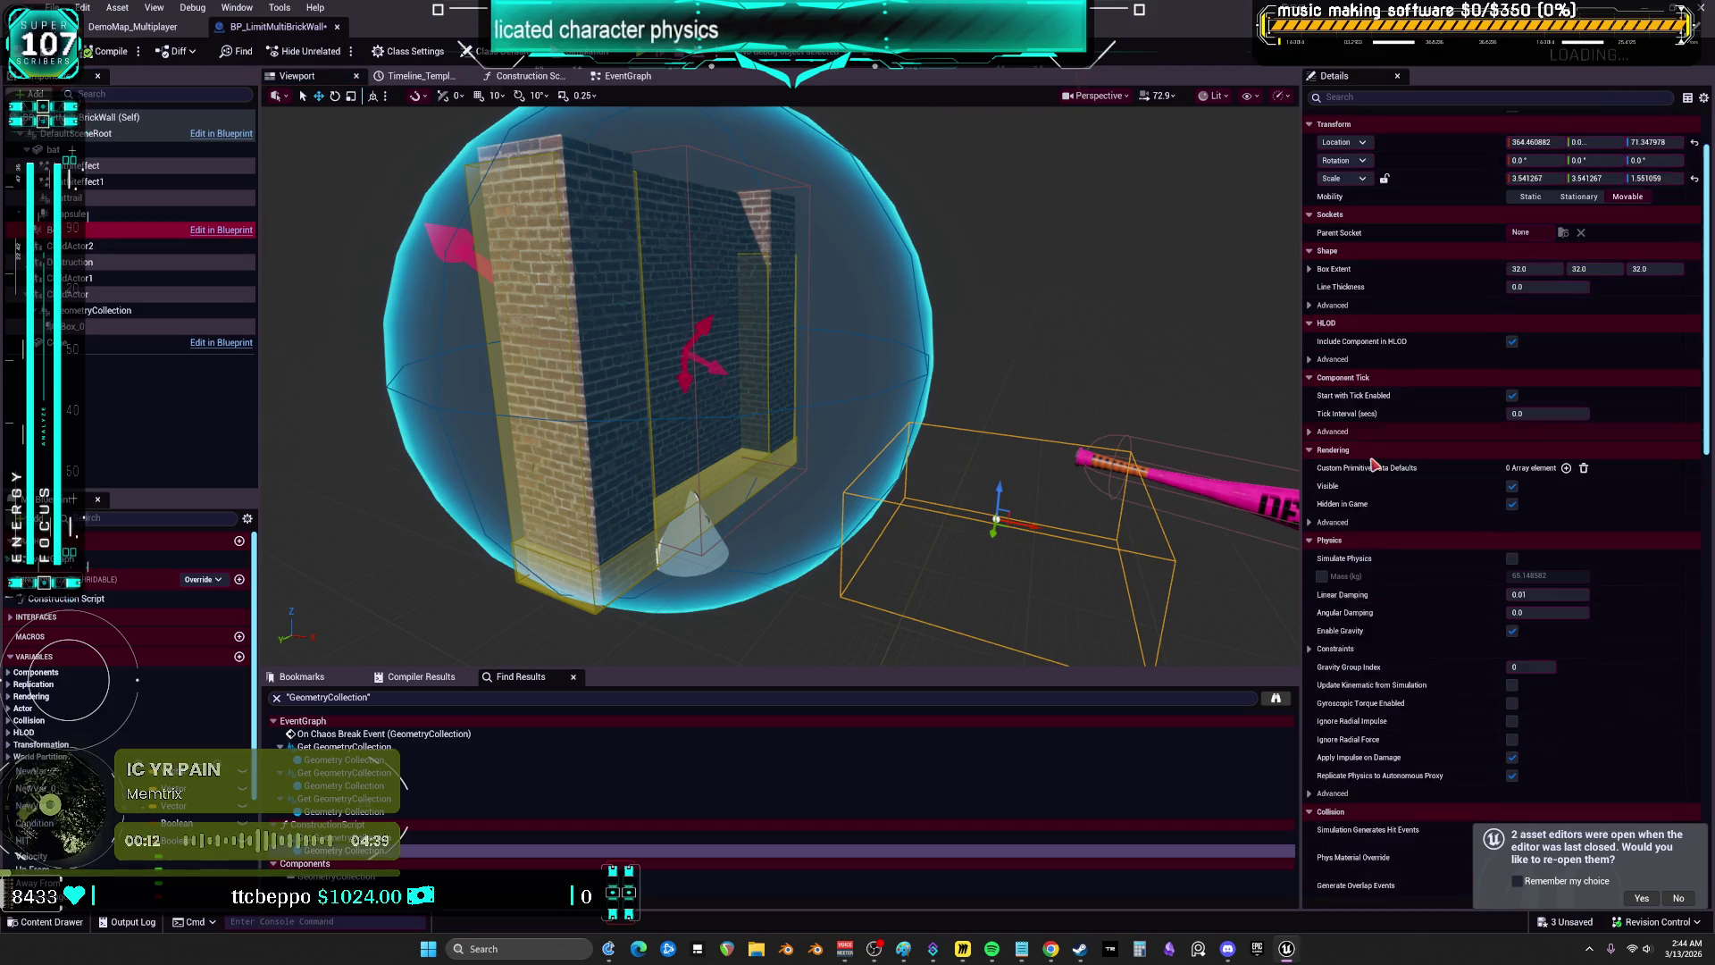
- Review the GeometryCollection wall's settings, glance at the event graph, then return to the viewport
left_click(176, 309)
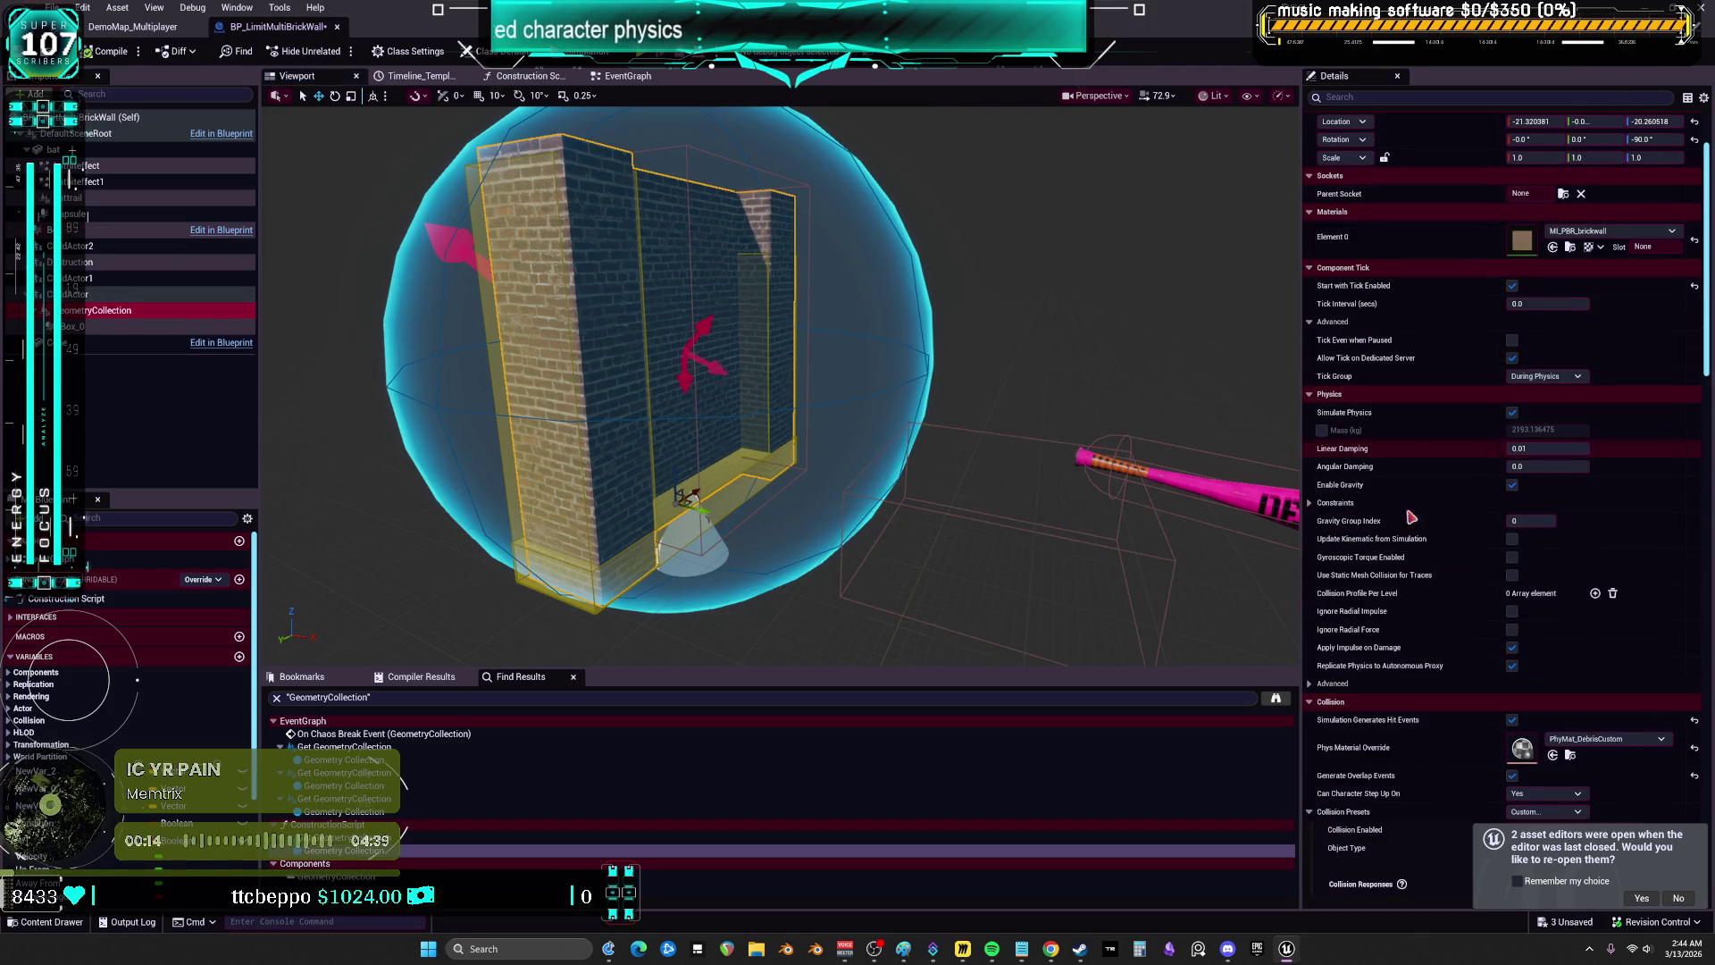
scroll(1444, 519, "down", 5)
scroll(1467, 540, "up", 5)
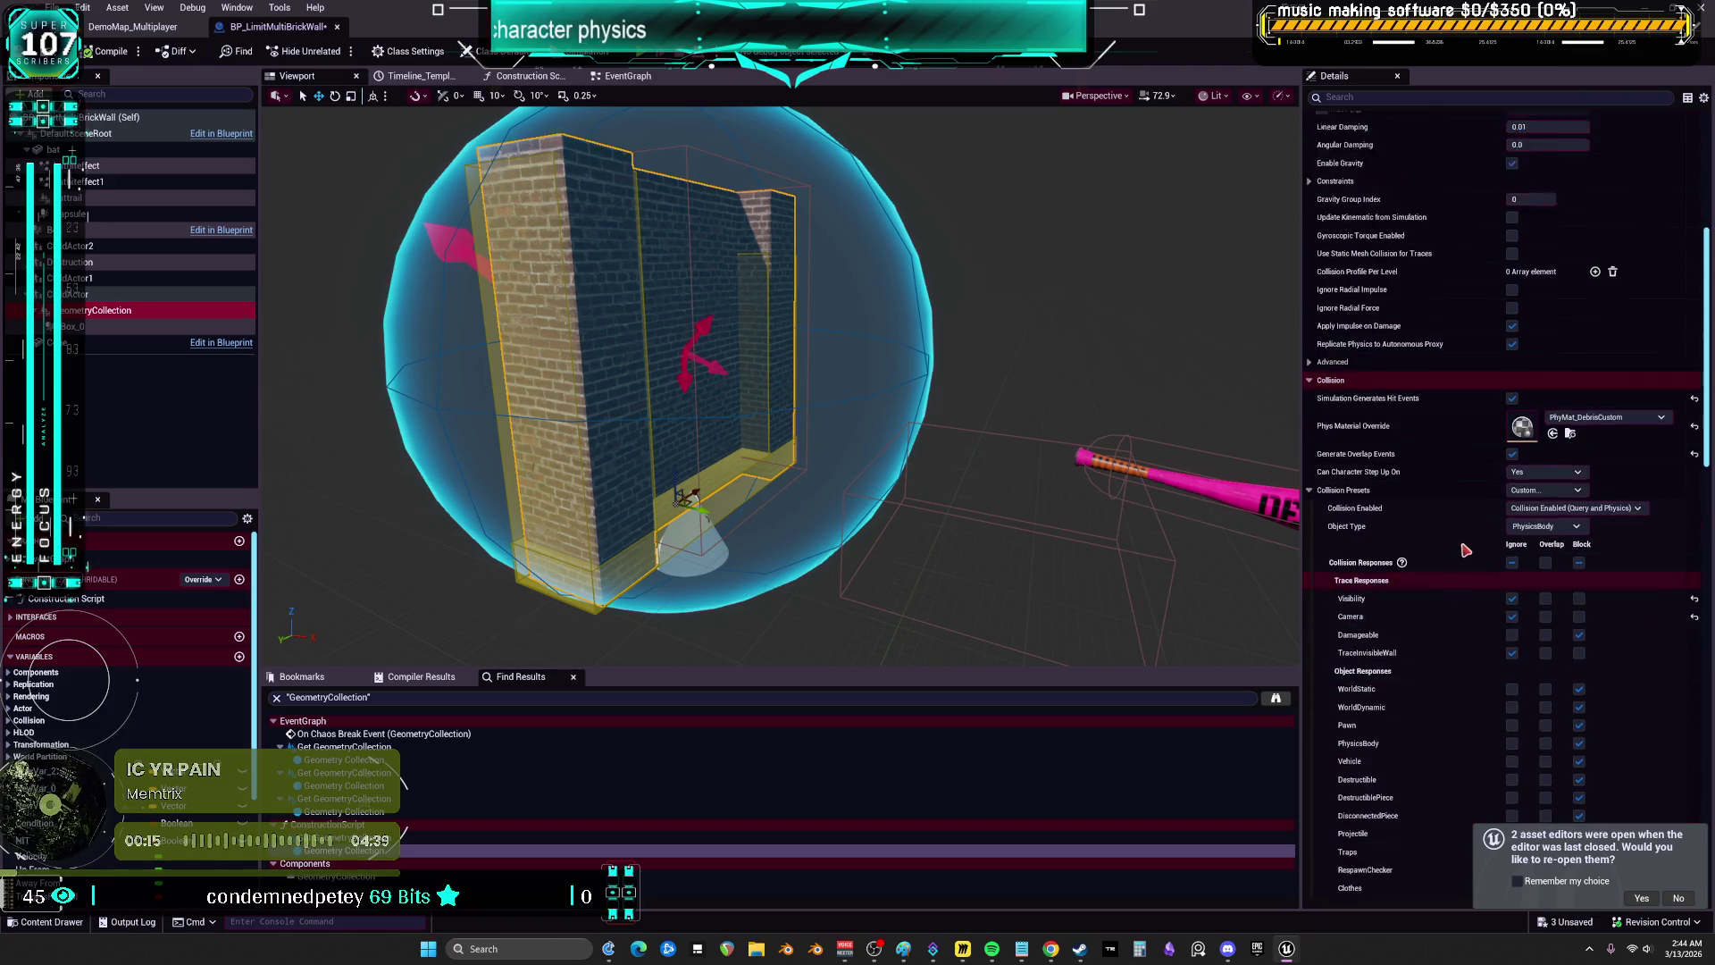
scroll(1467, 541, "up", 3)
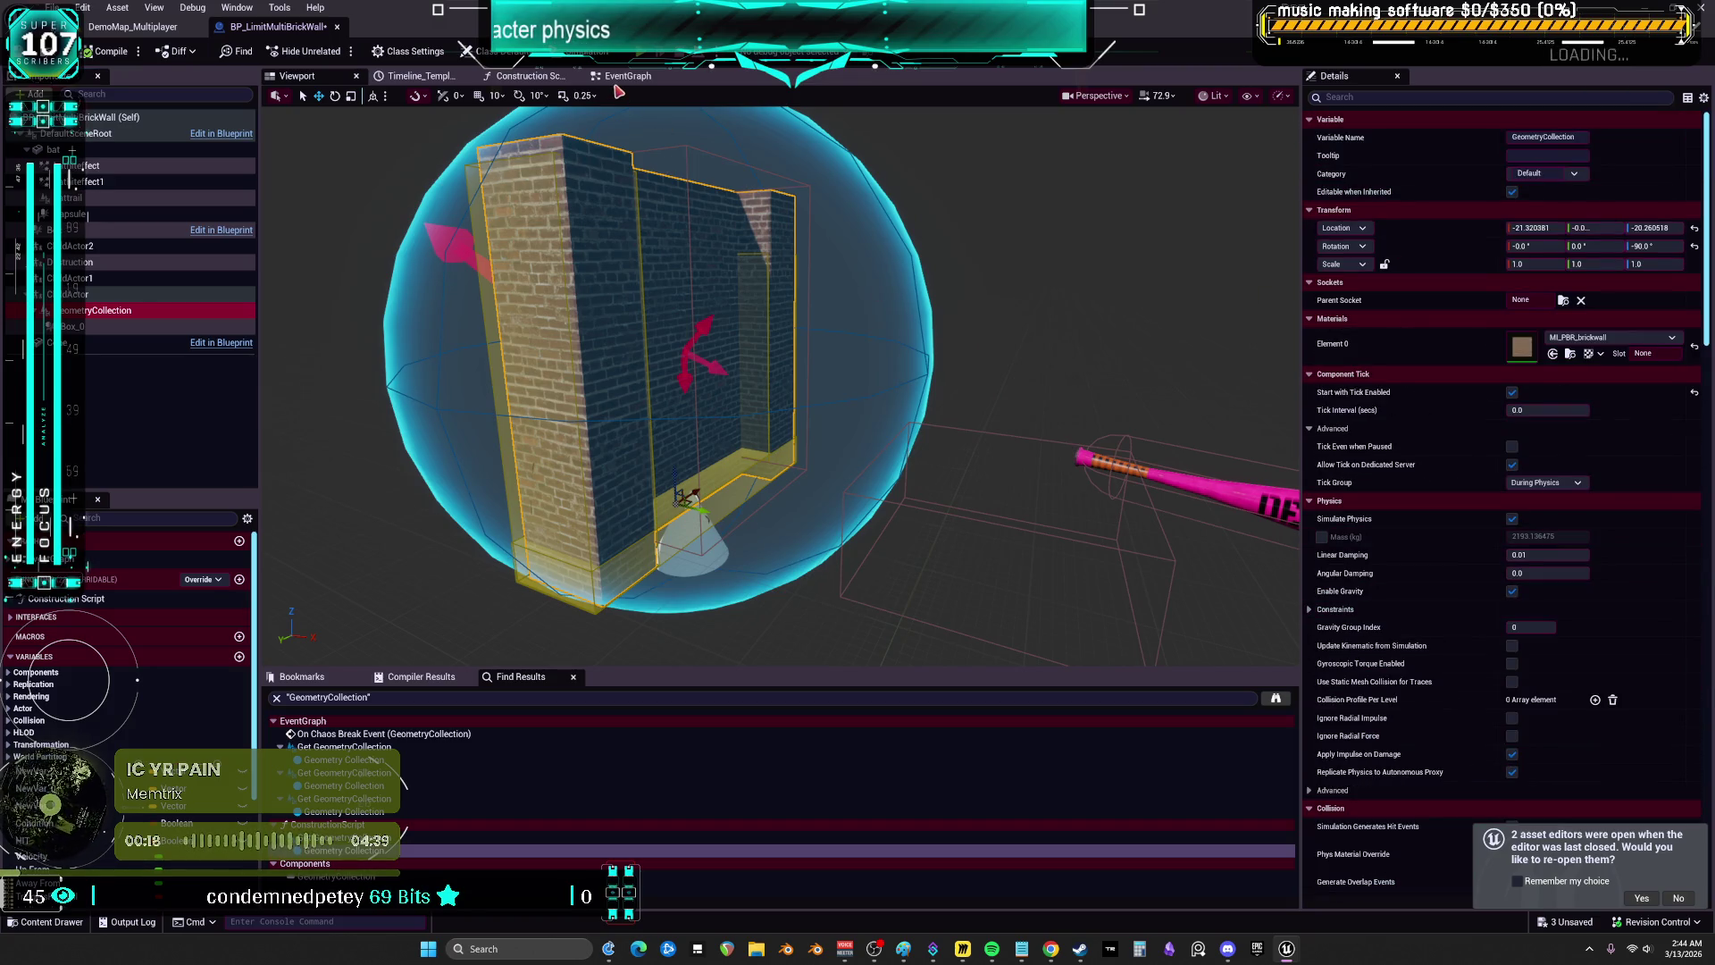
left_click(620, 78)
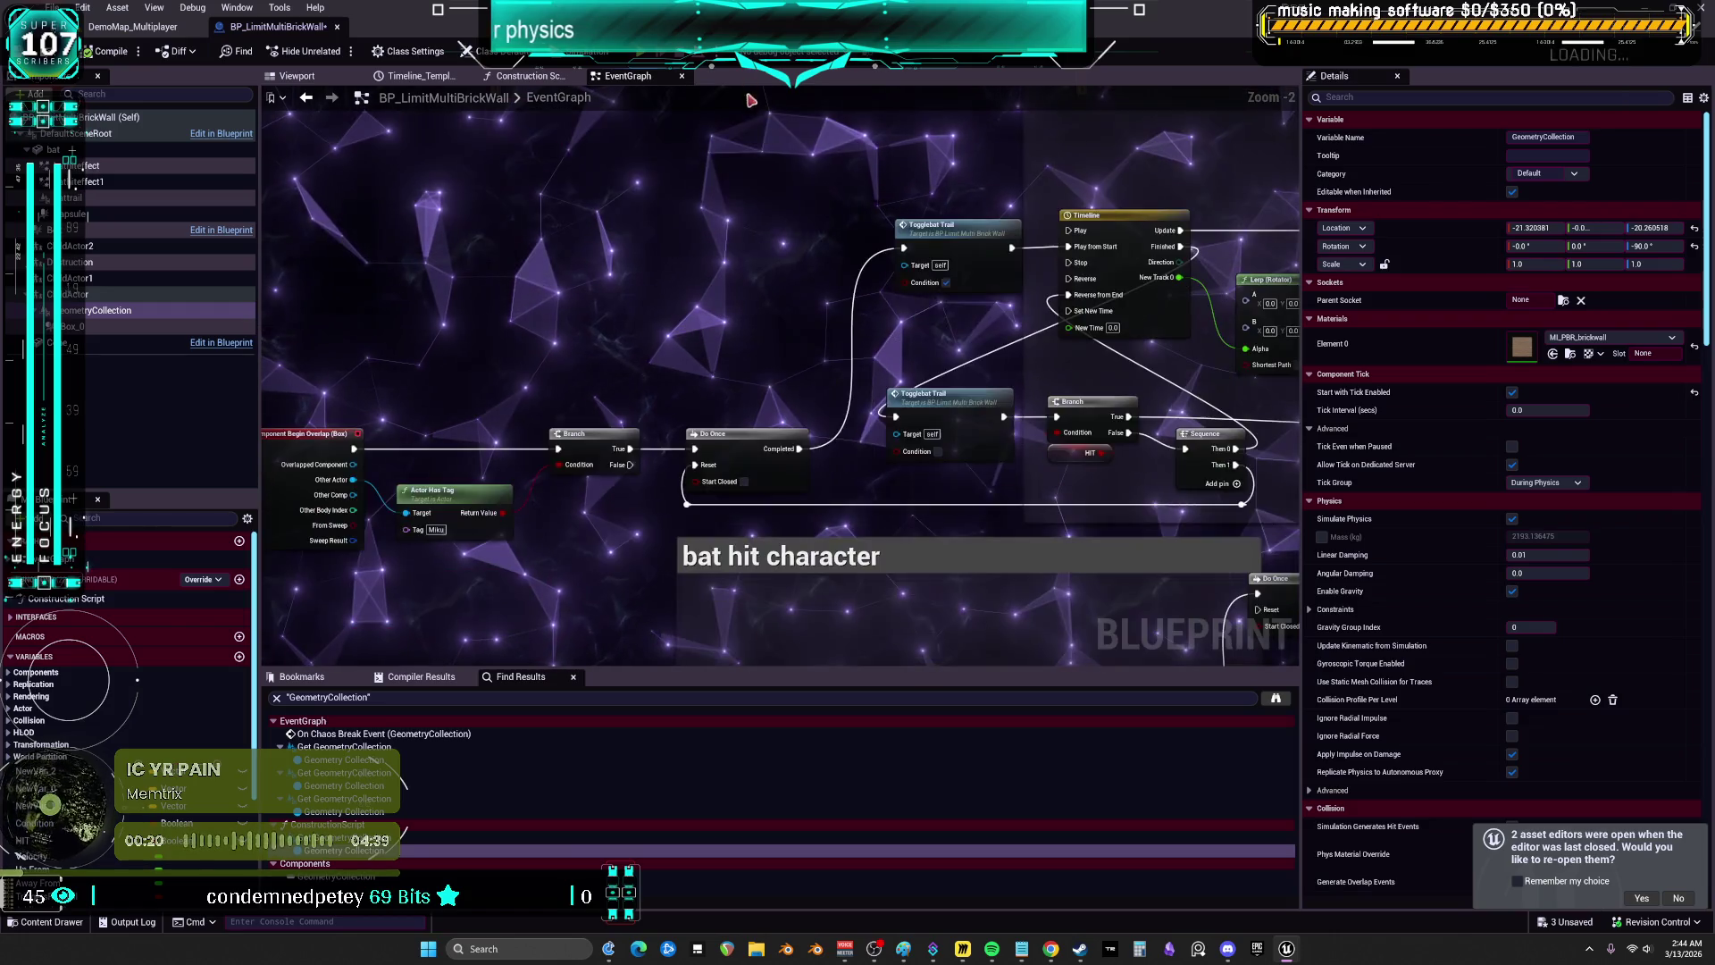
left_click(308, 79)
- Inspect the ChildActor2, Destruction and ChildActor field components
scroll(806, 375, "up", 3)
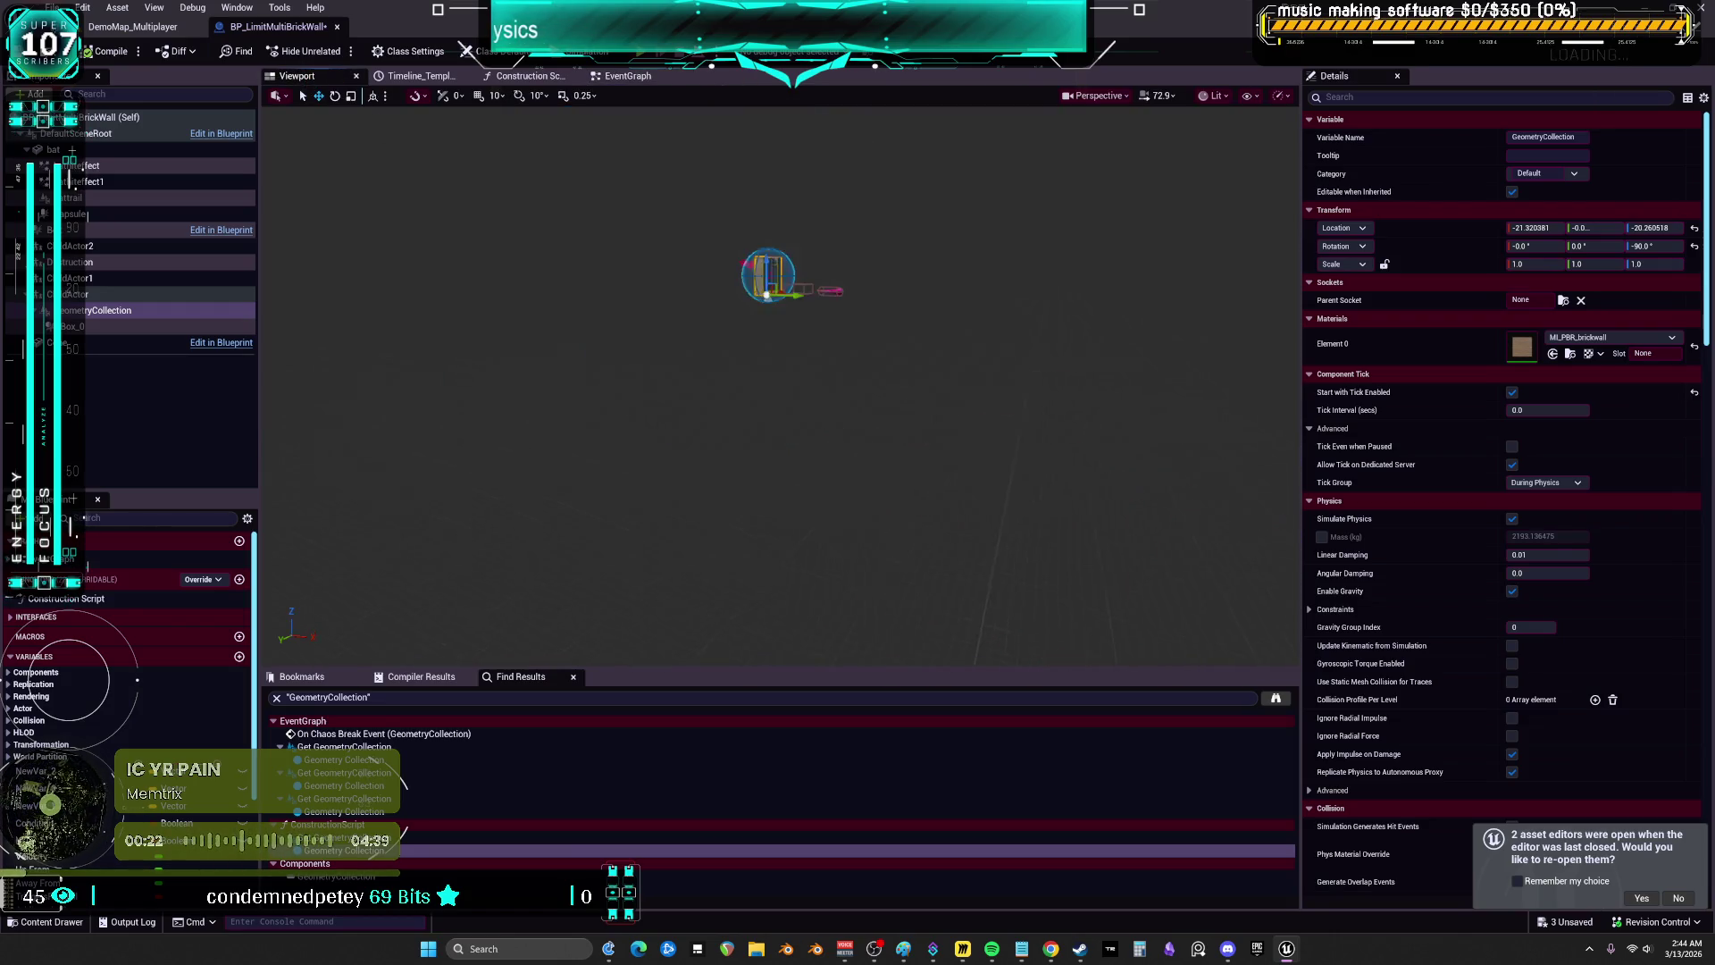
left_click(97, 249)
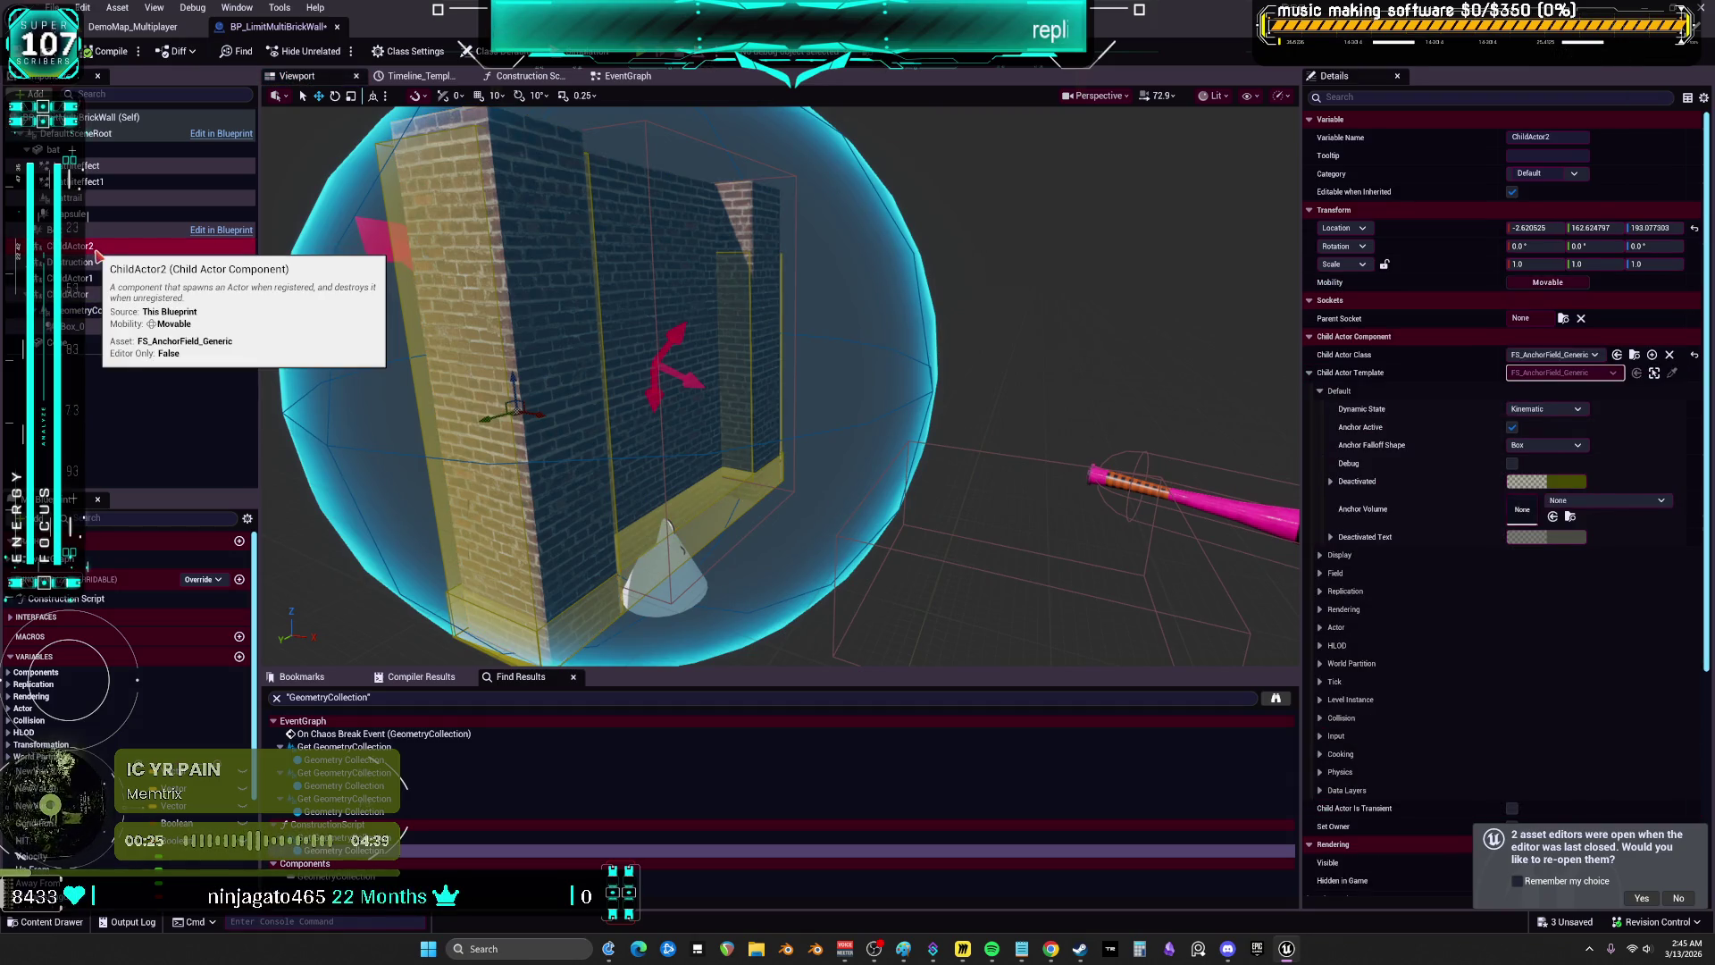
left_click(100, 263)
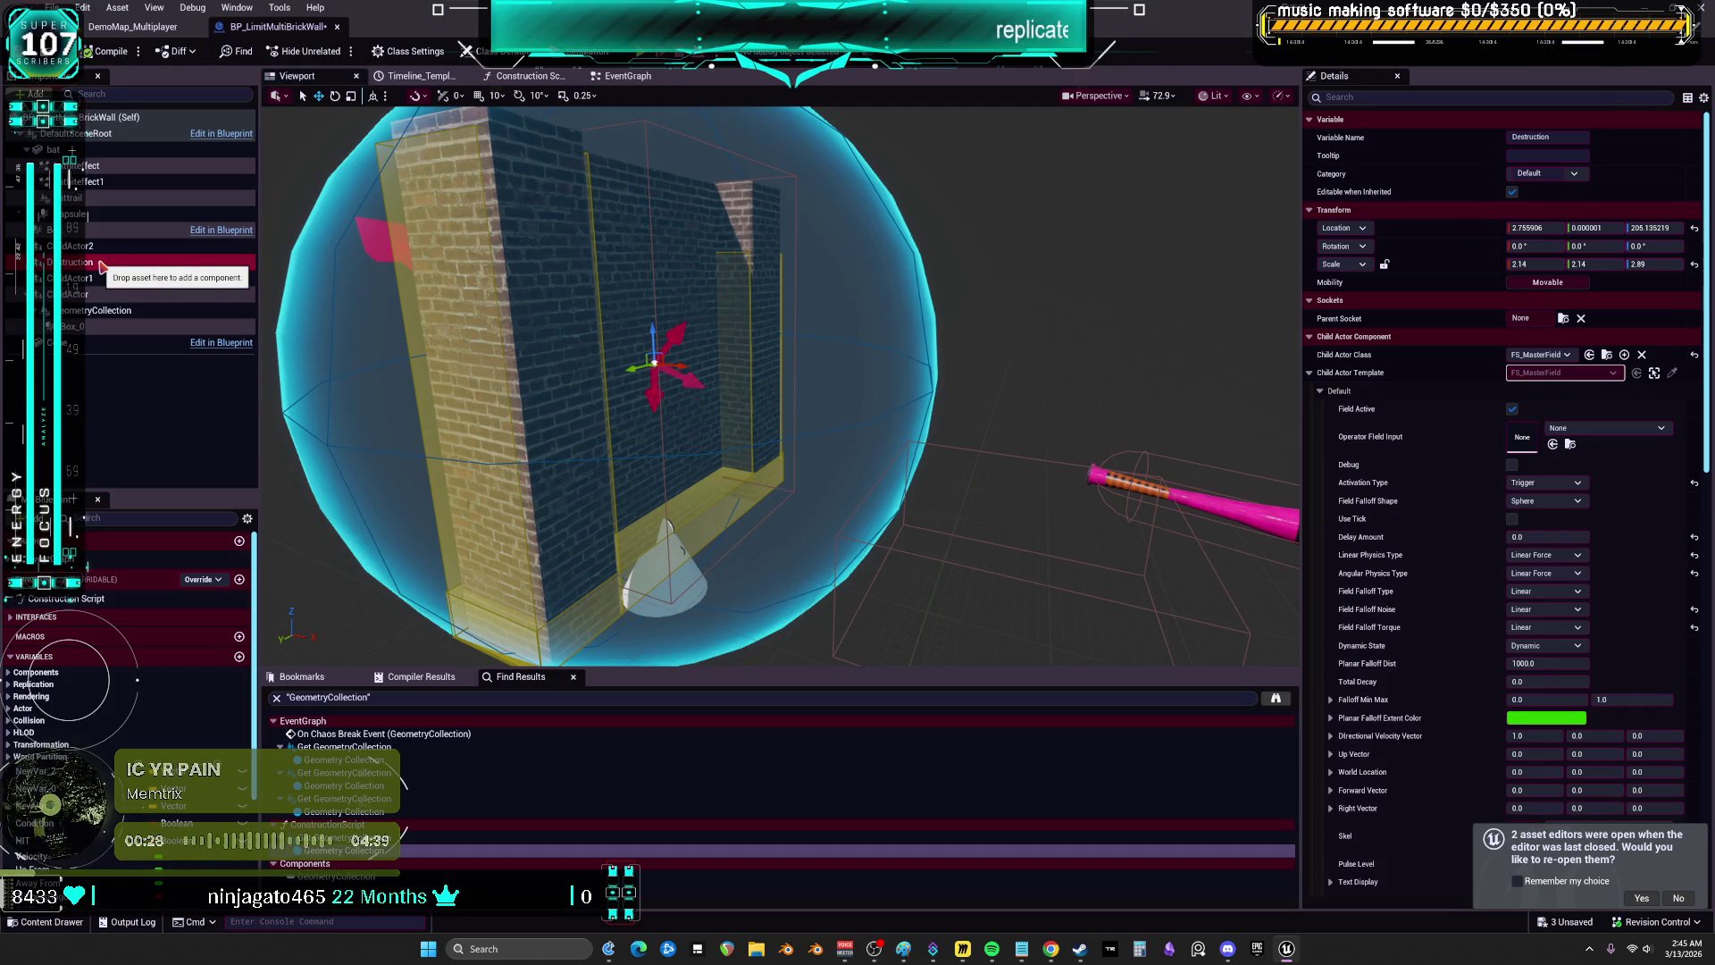
left_click(94, 294)
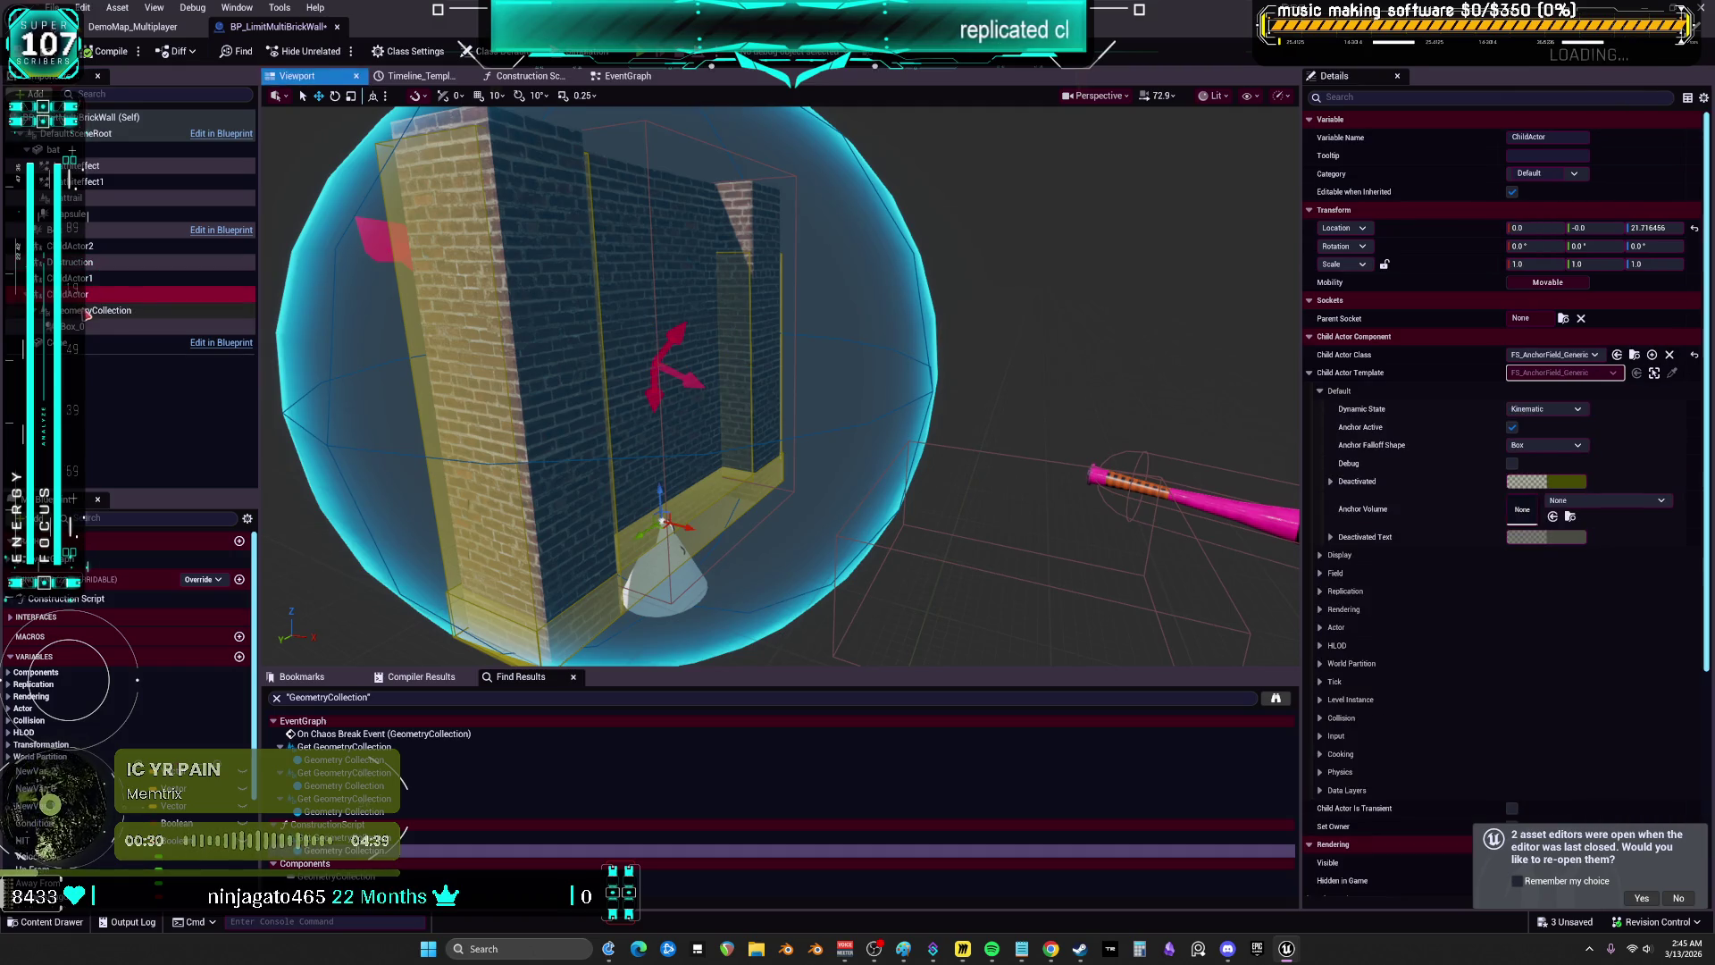
- Review the GeometryCollection's details down to its Chaos events and open its rest collection asset
left_click(89, 311)
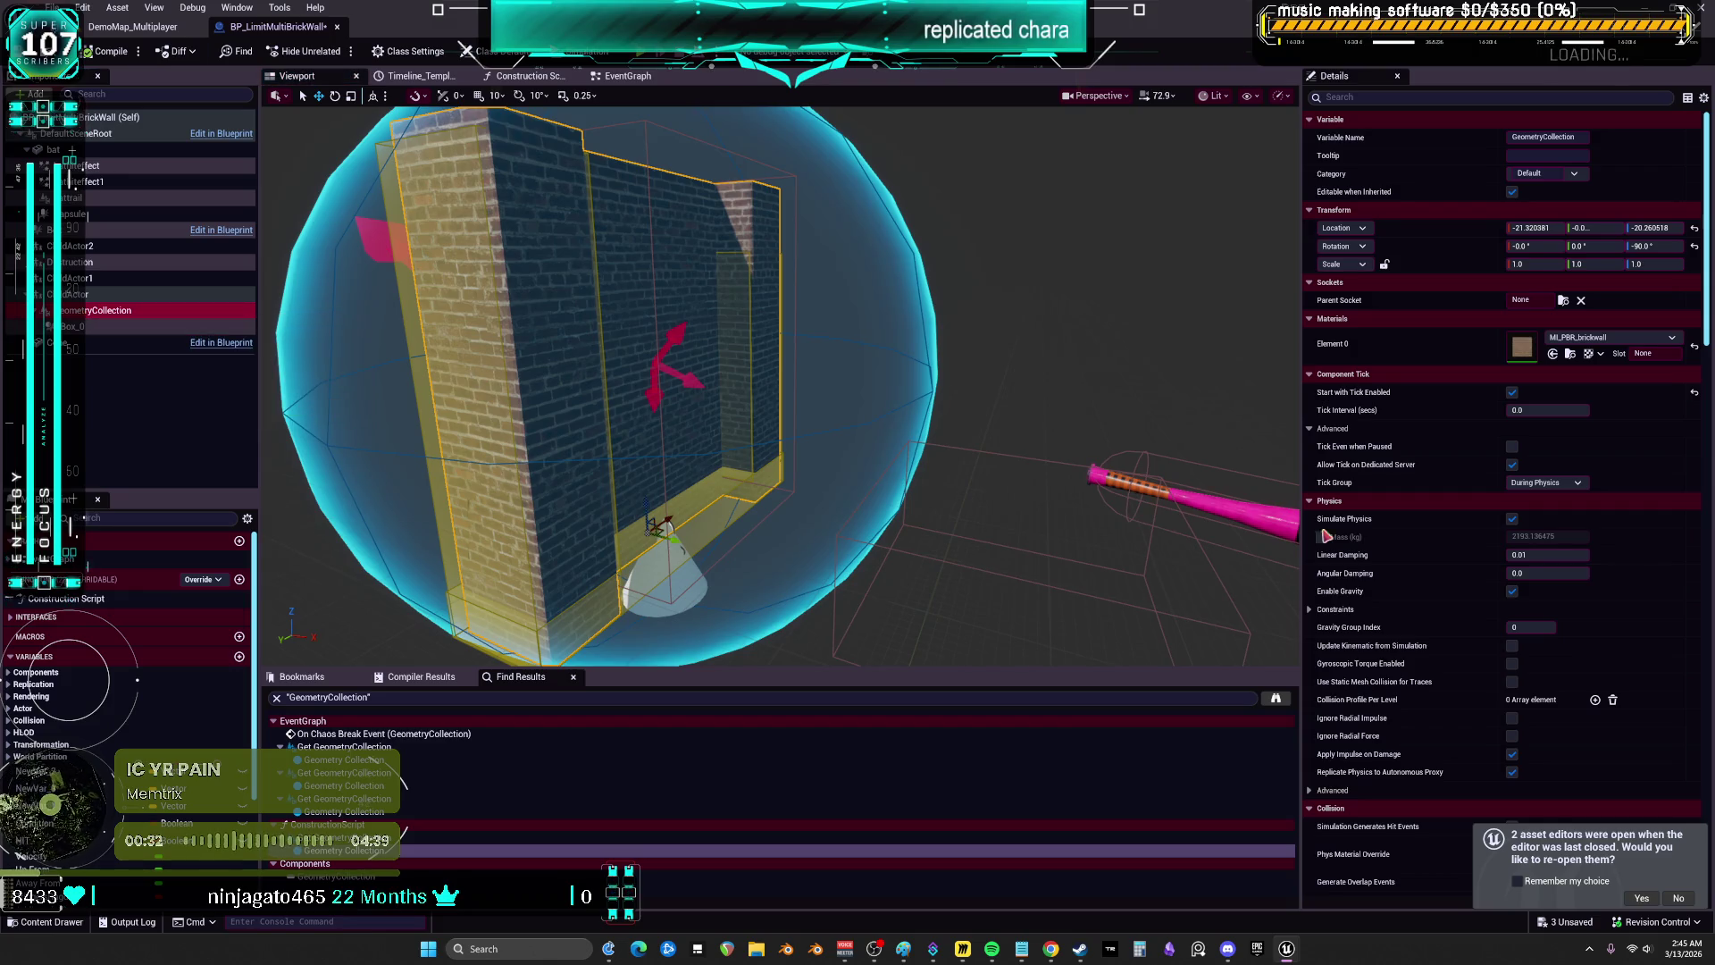
scroll(1375, 529, "down", 8)
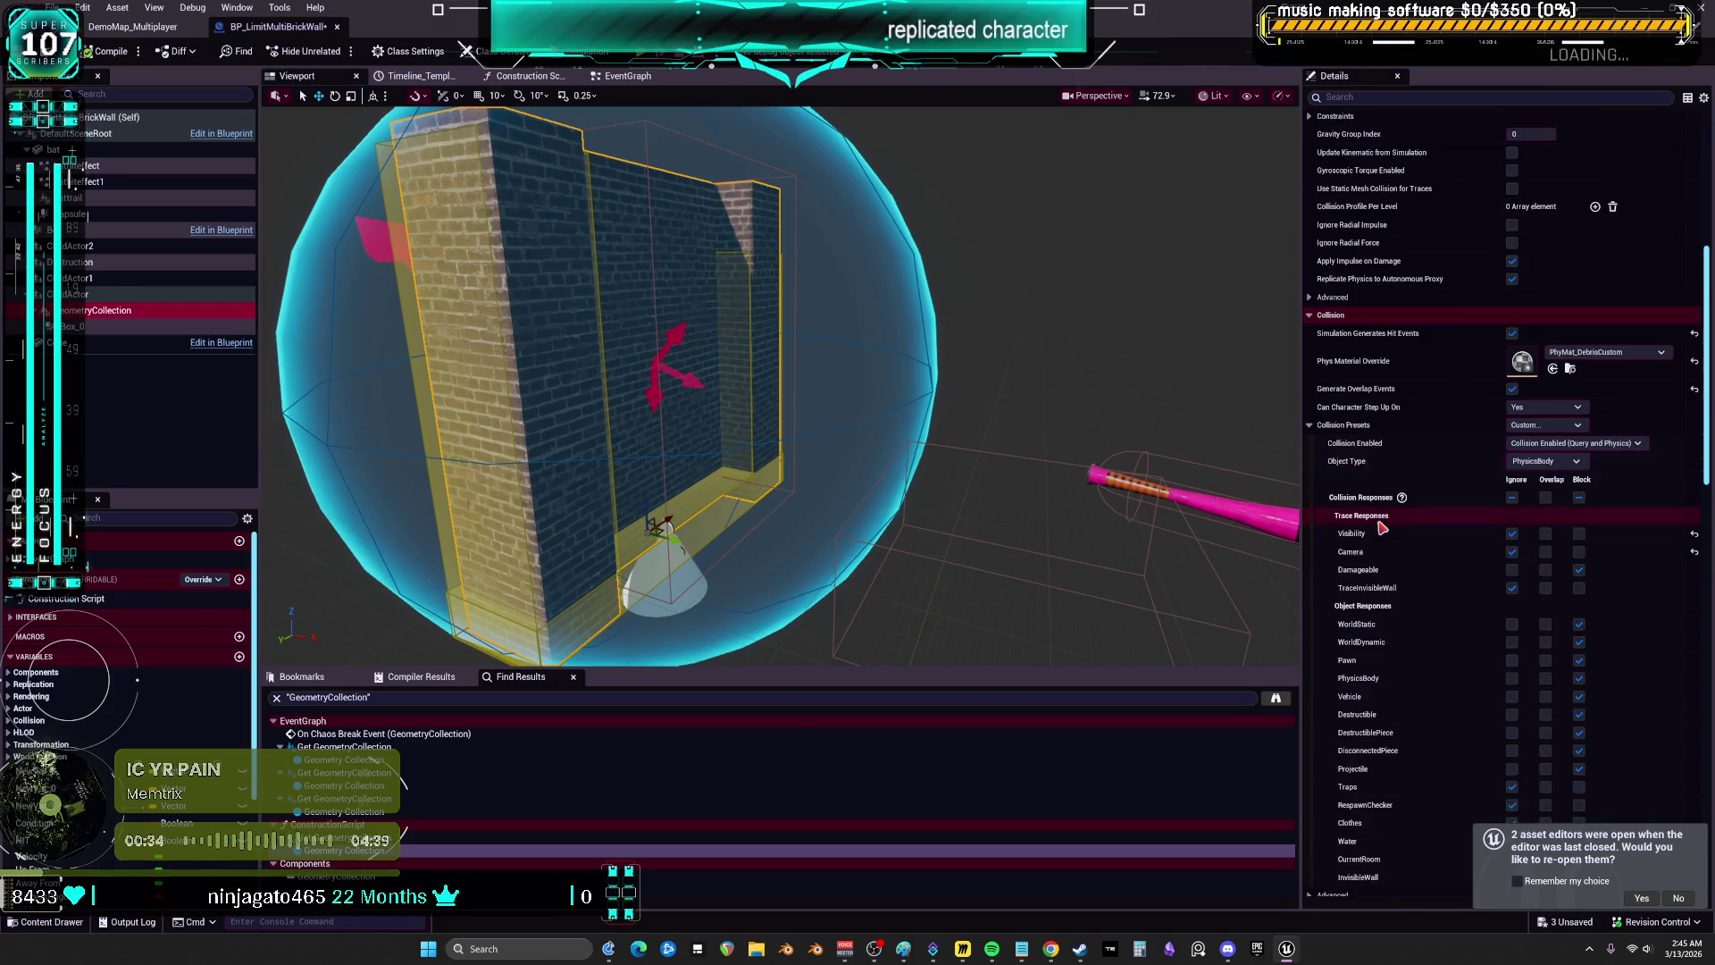
scroll(1382, 527, "down", 10)
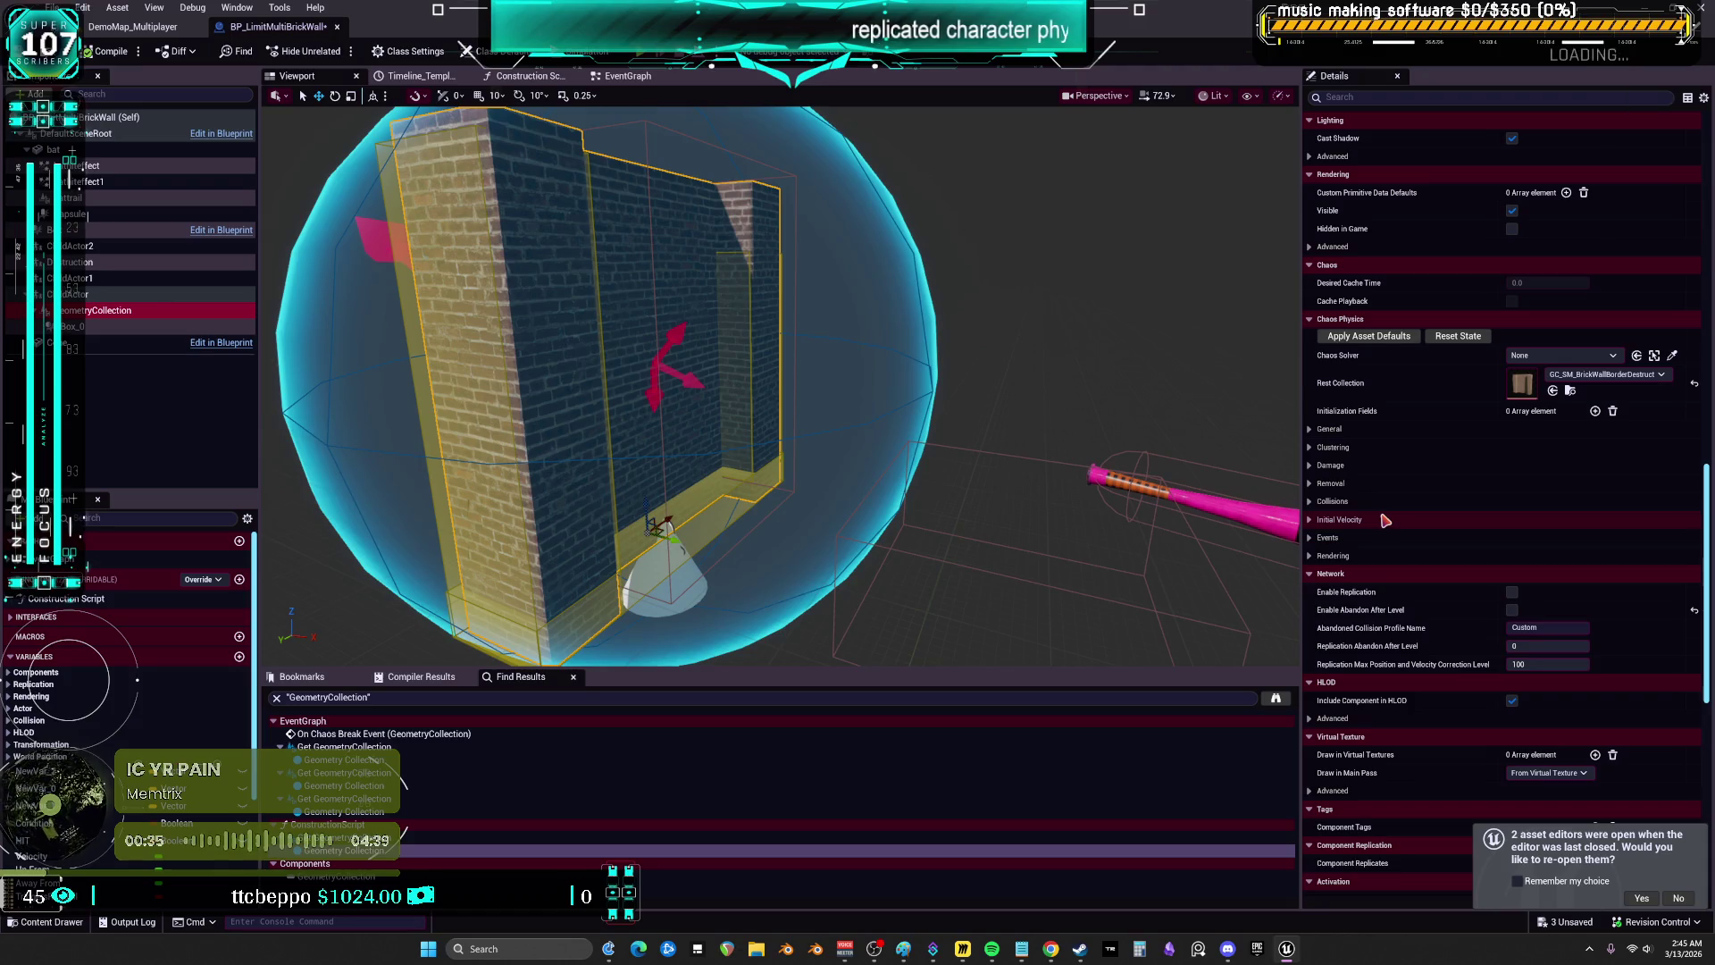
scroll(1386, 518, "down", 15)
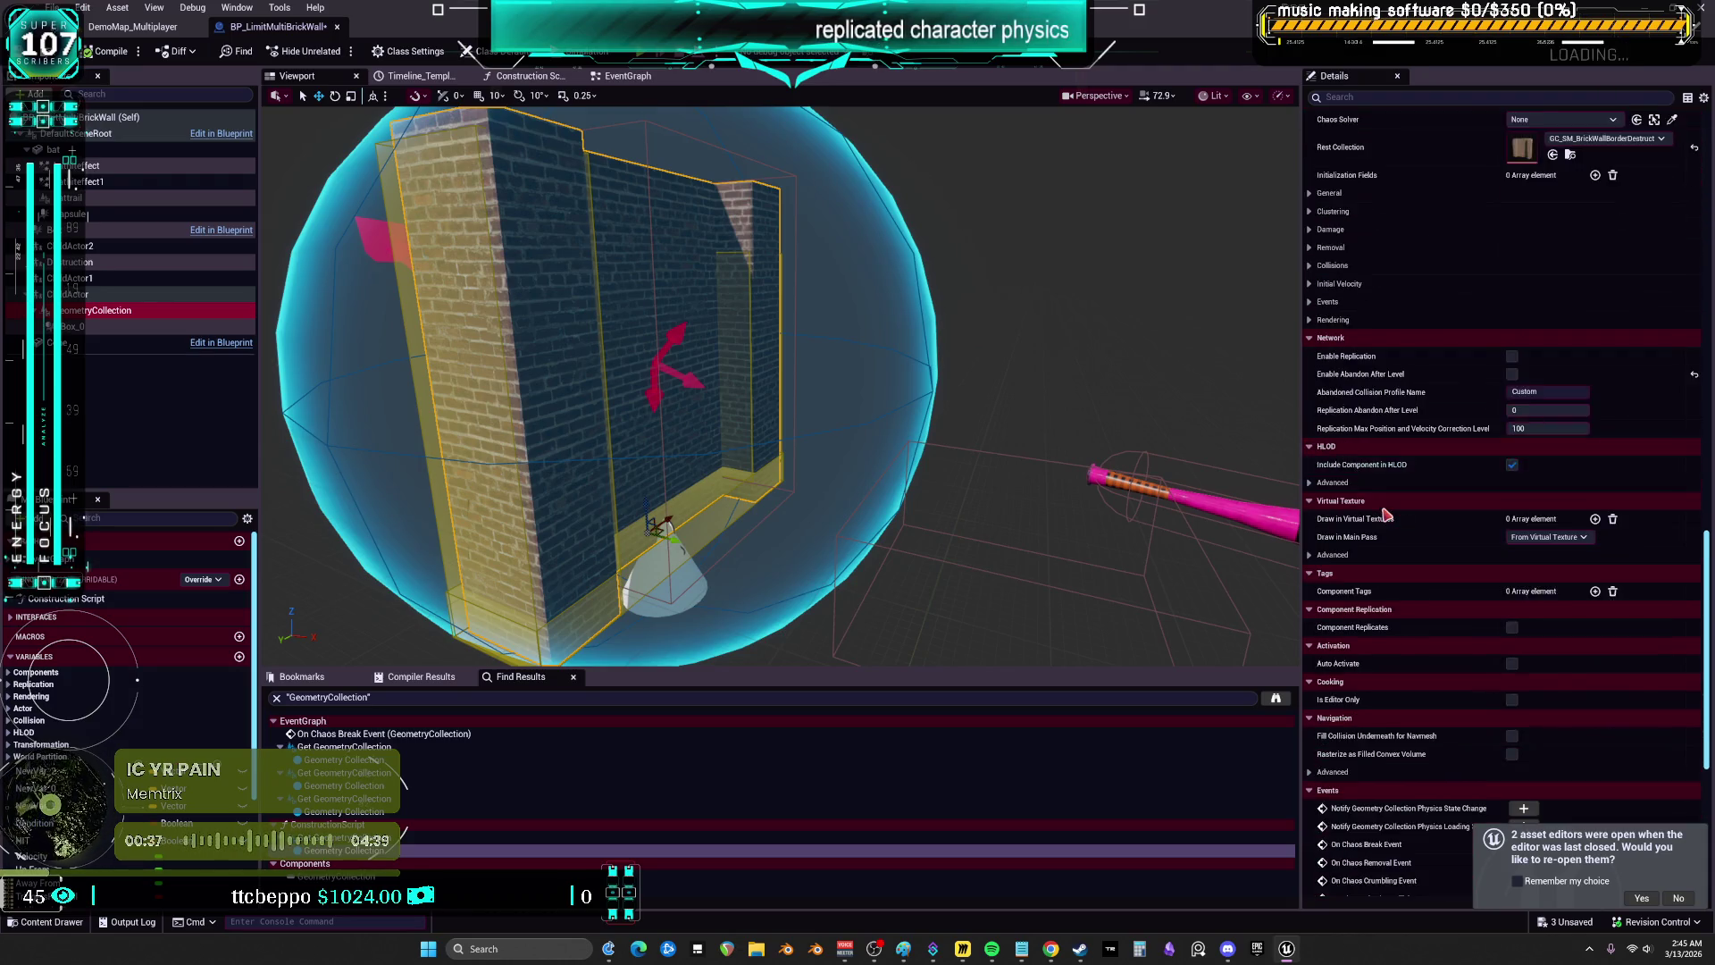
scroll(1386, 508, "up", 12)
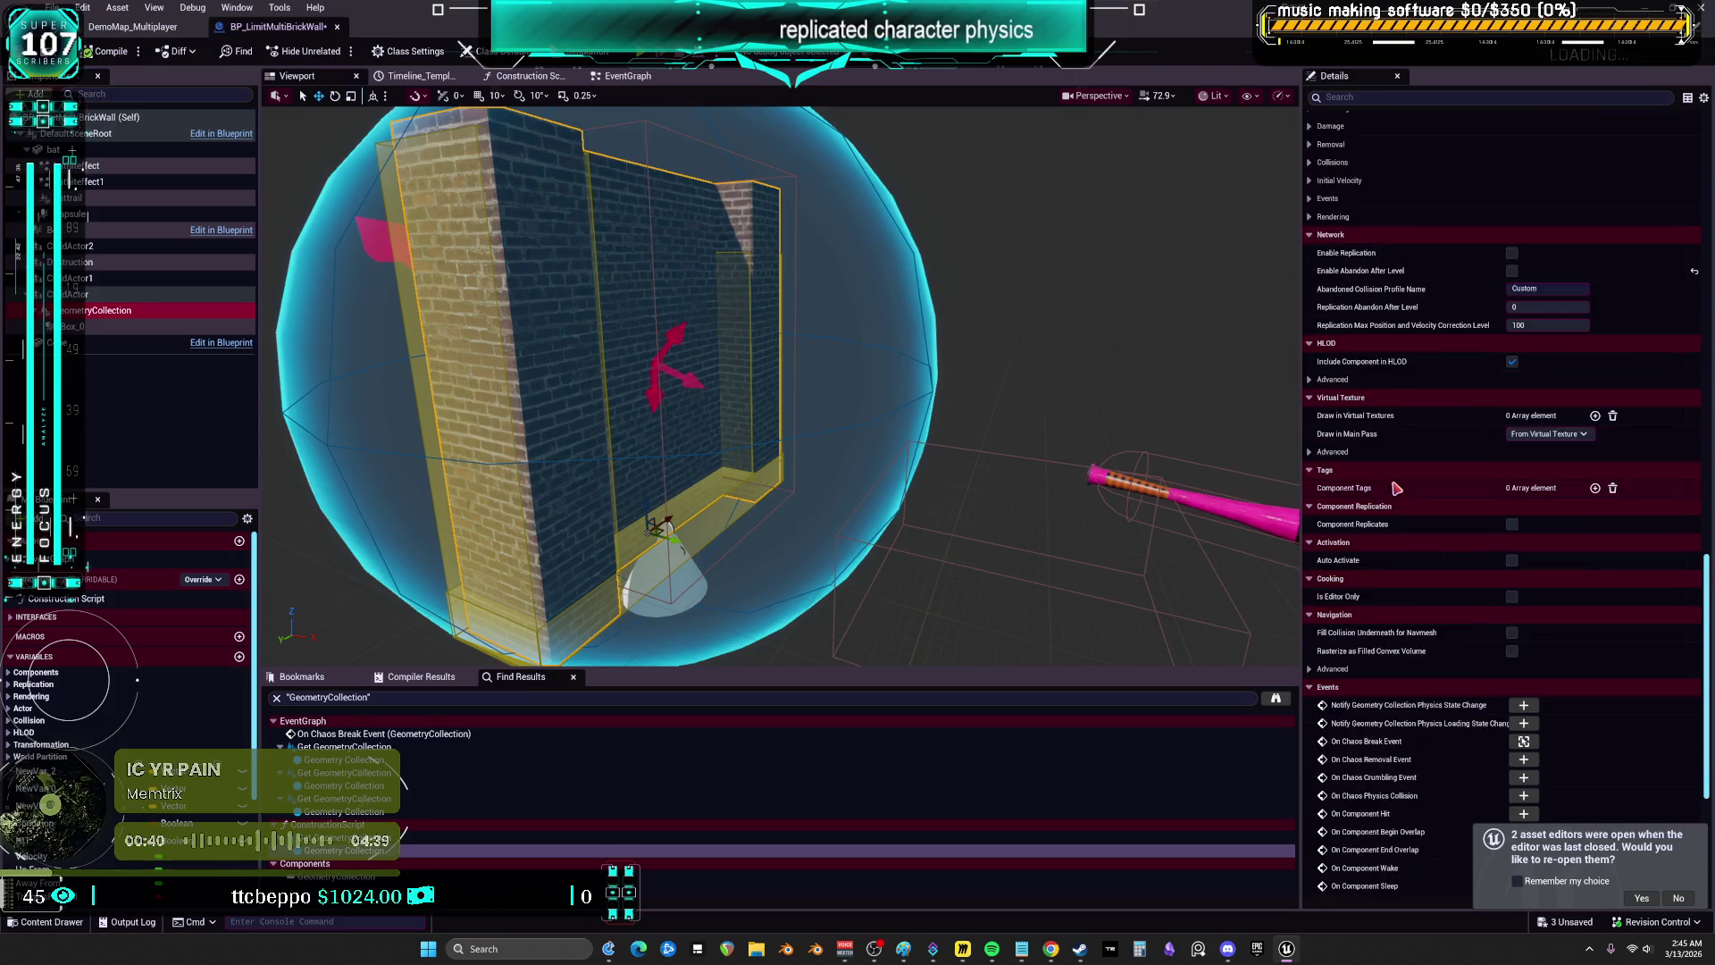
double_click(1523, 301)
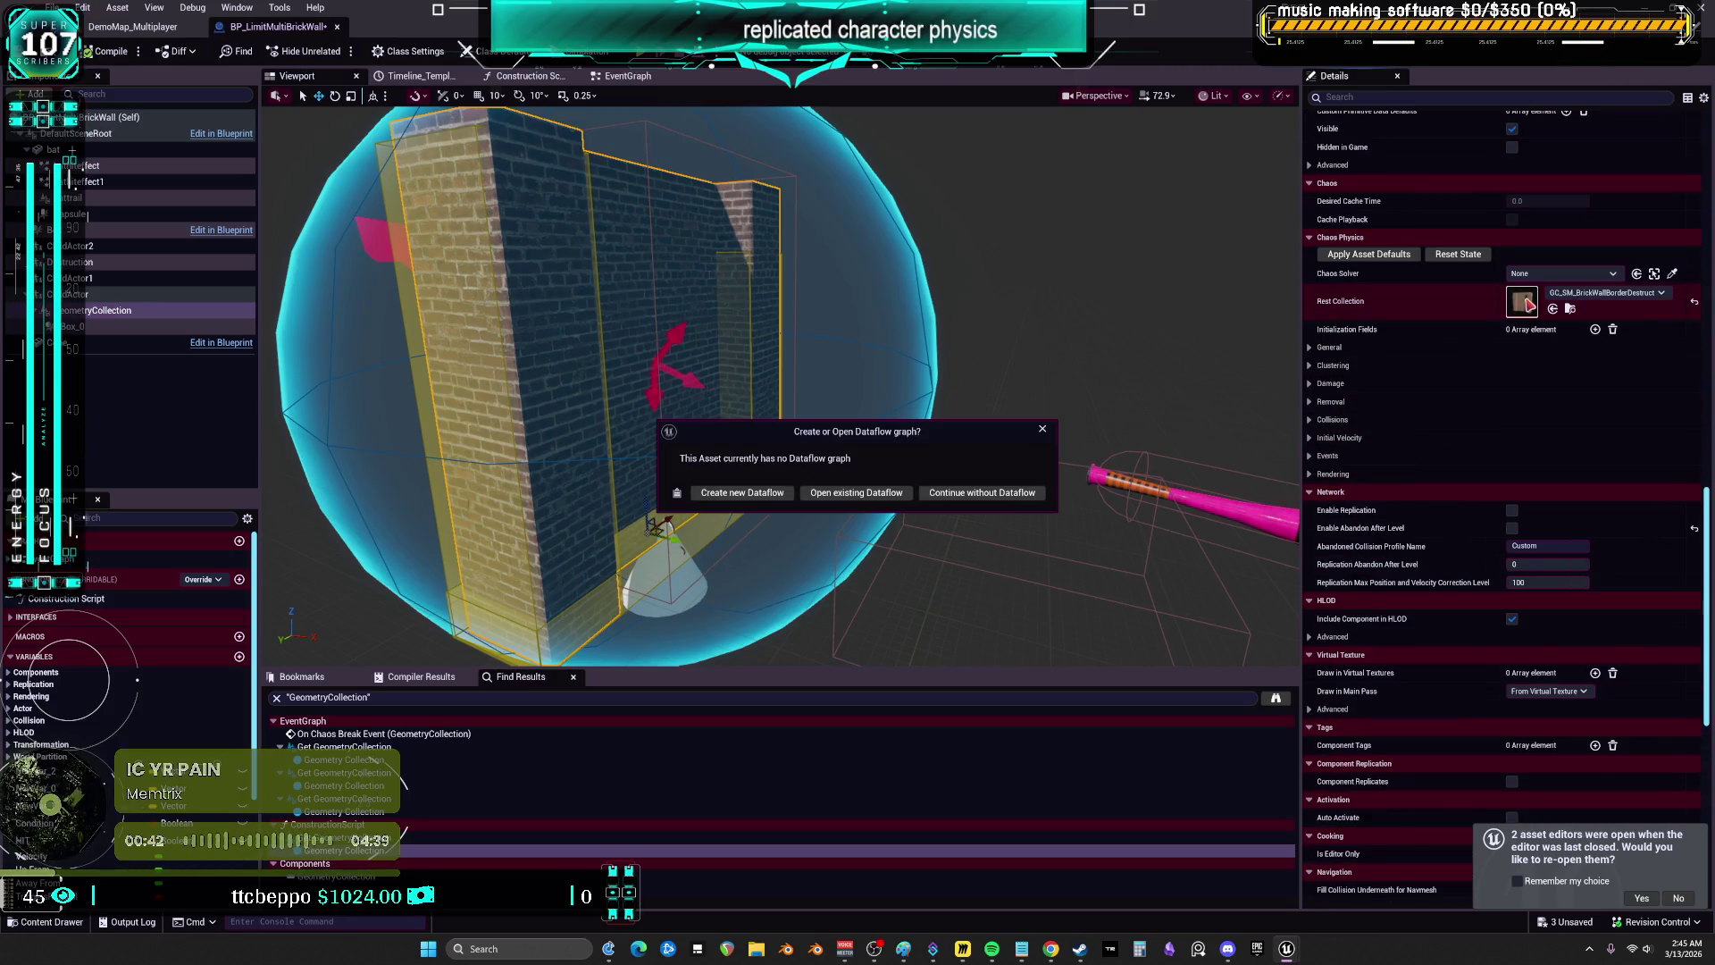
left_click(979, 492)
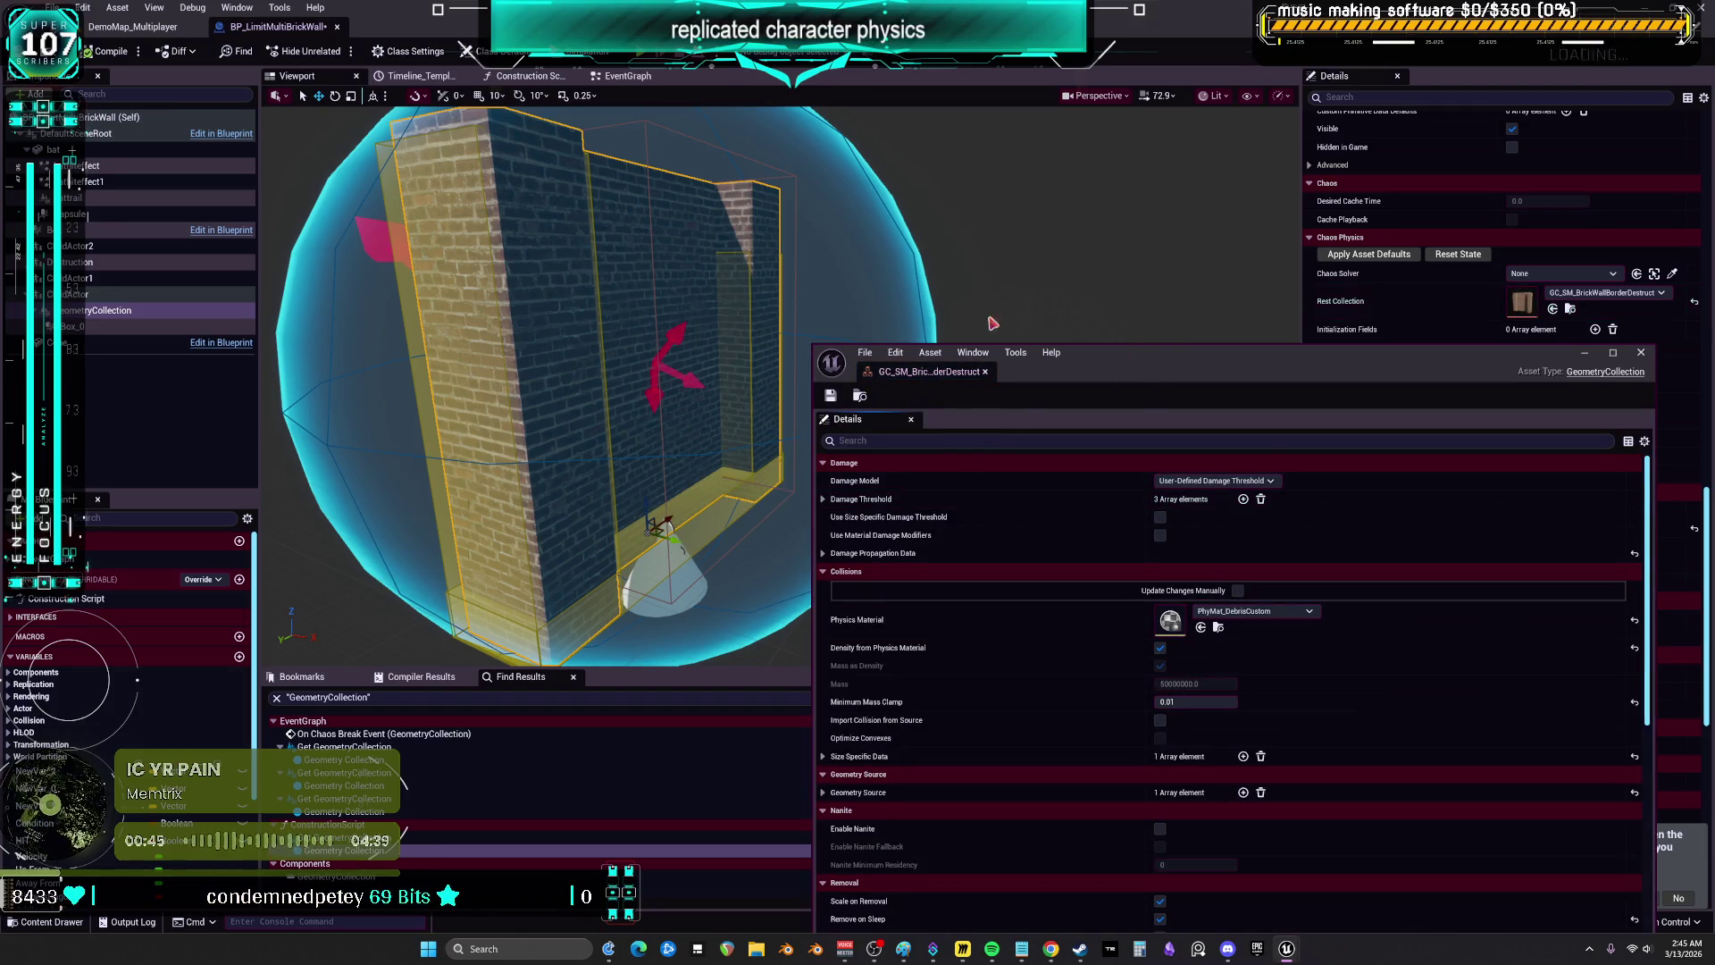
scroll(1045, 539, "down", 10)
double_click(1295, 352)
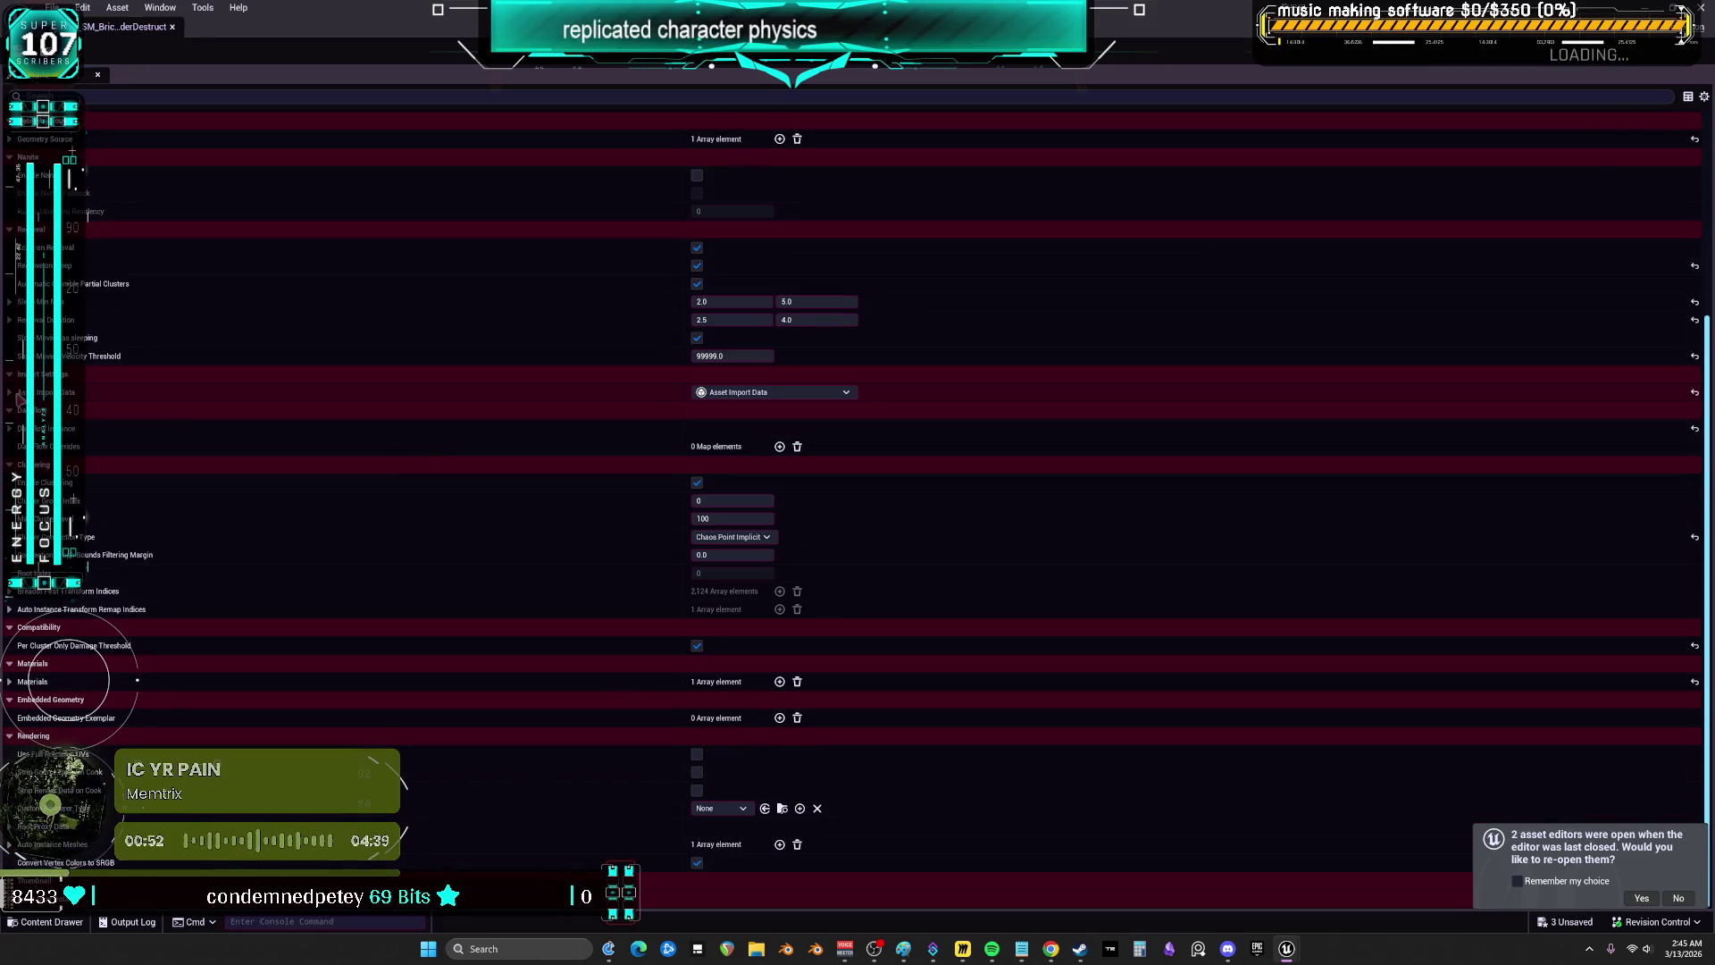
scroll(345, 547, "up", 5)
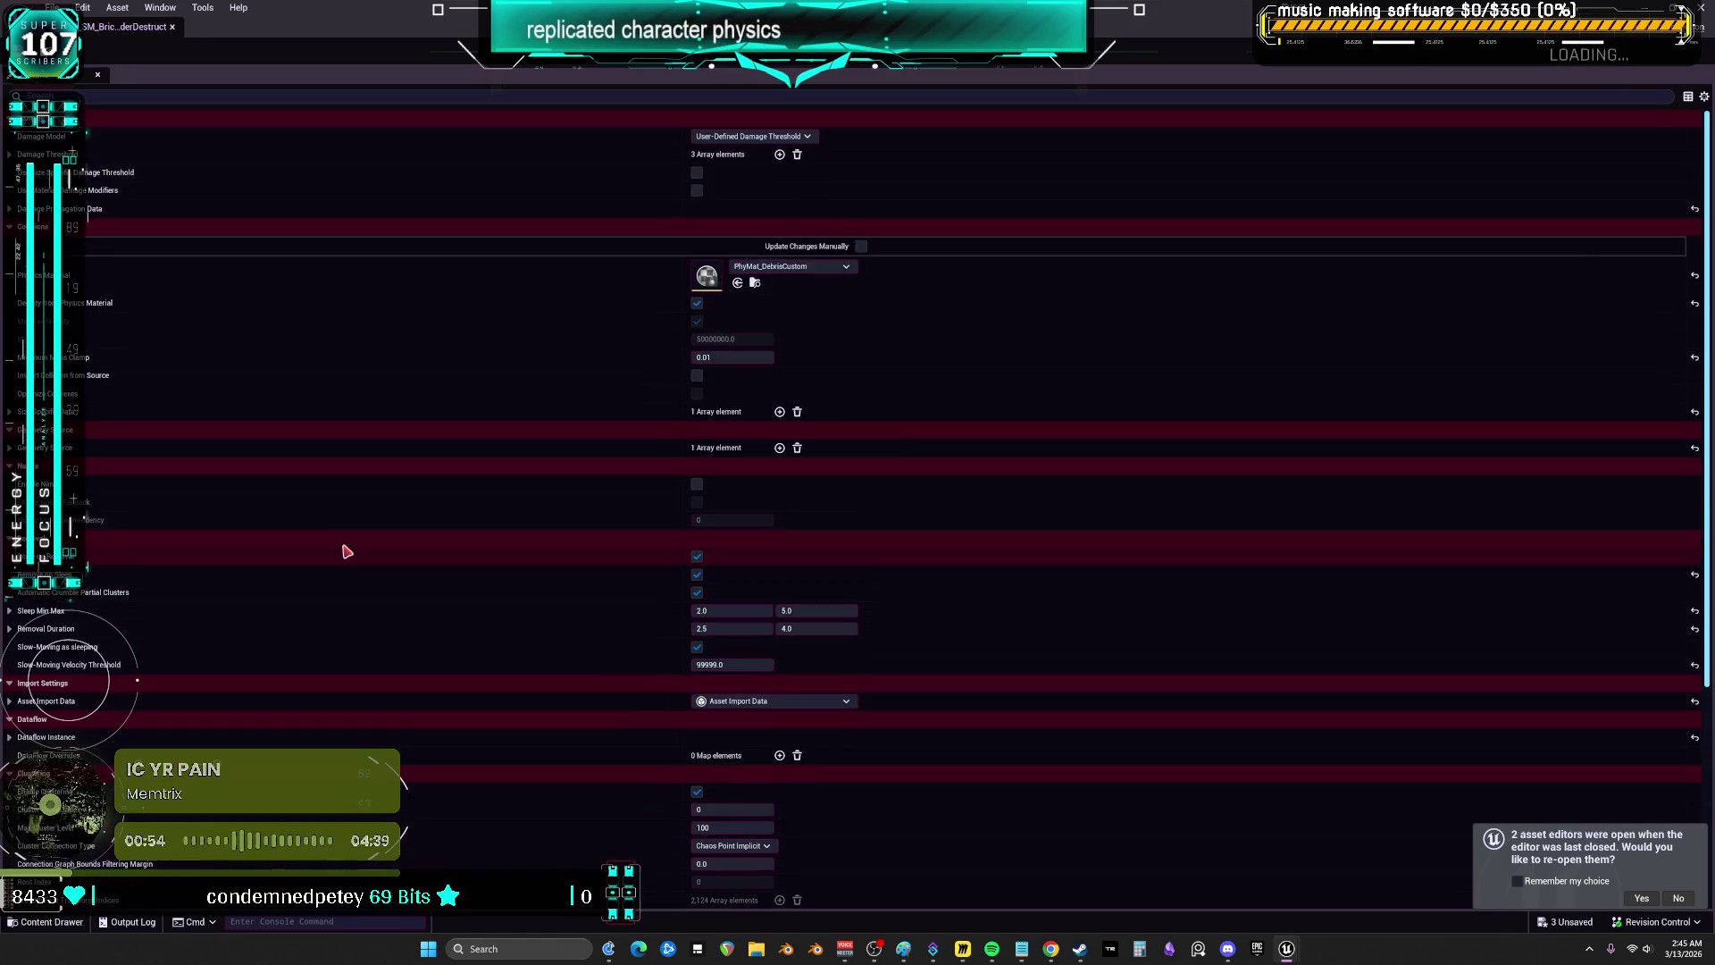
left_click(174, 27)
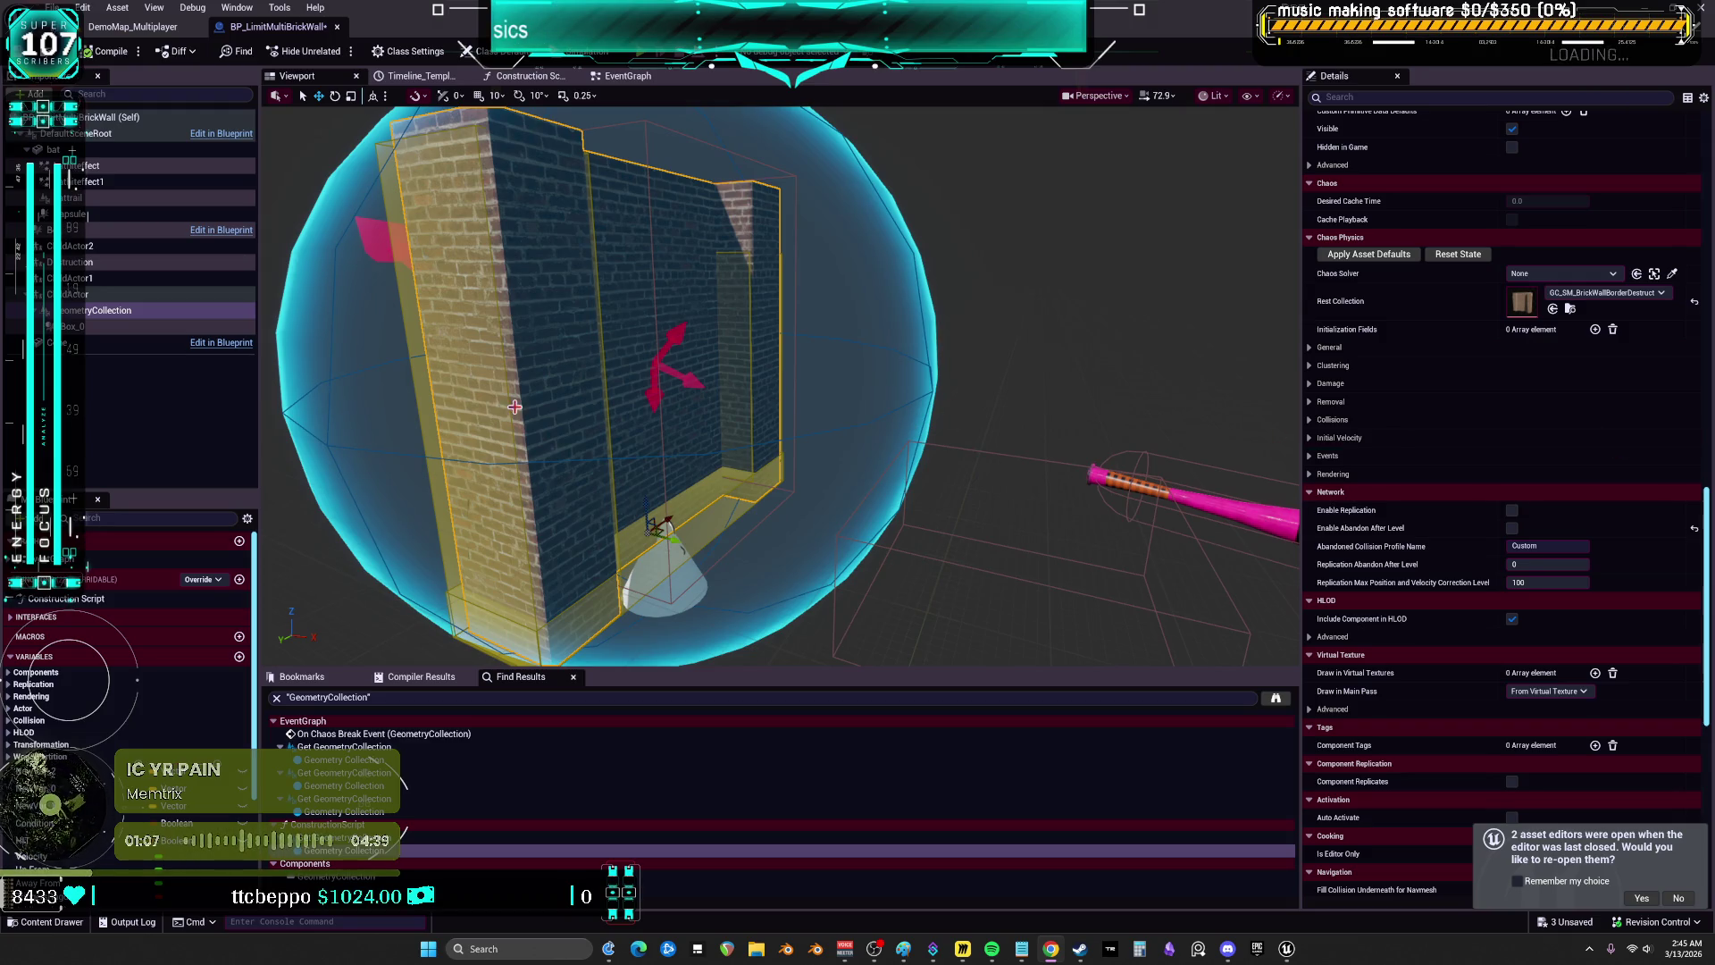
left_click(157, 149)
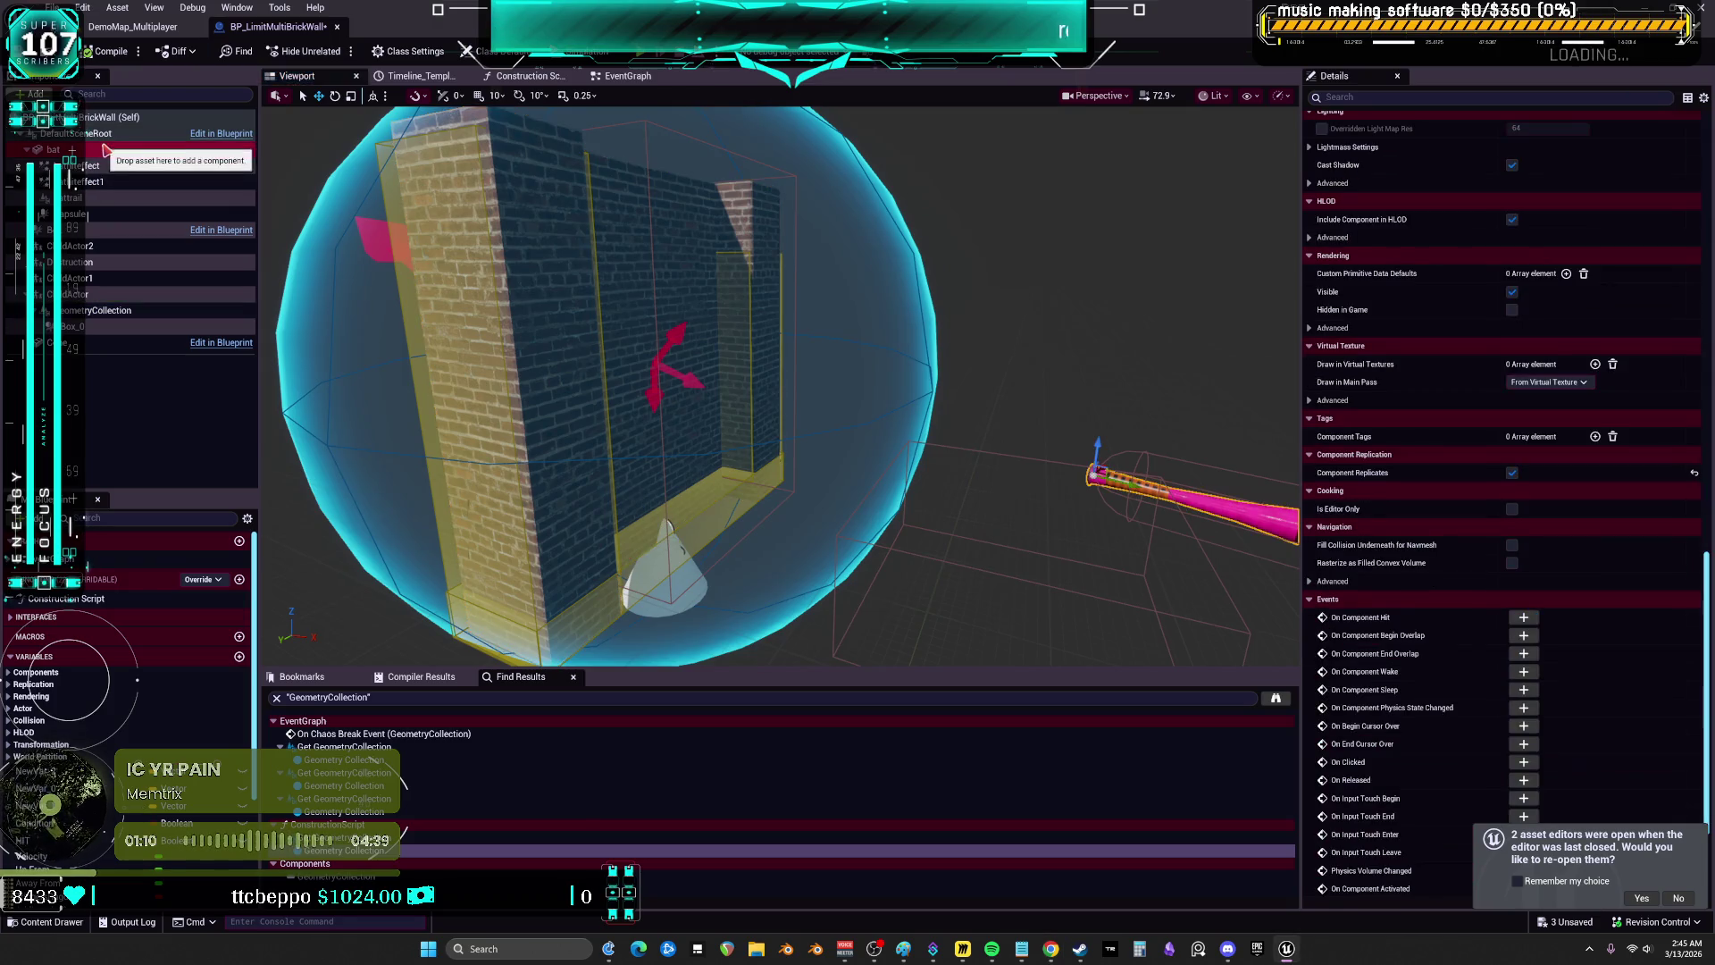
mouse_move(991, 950)
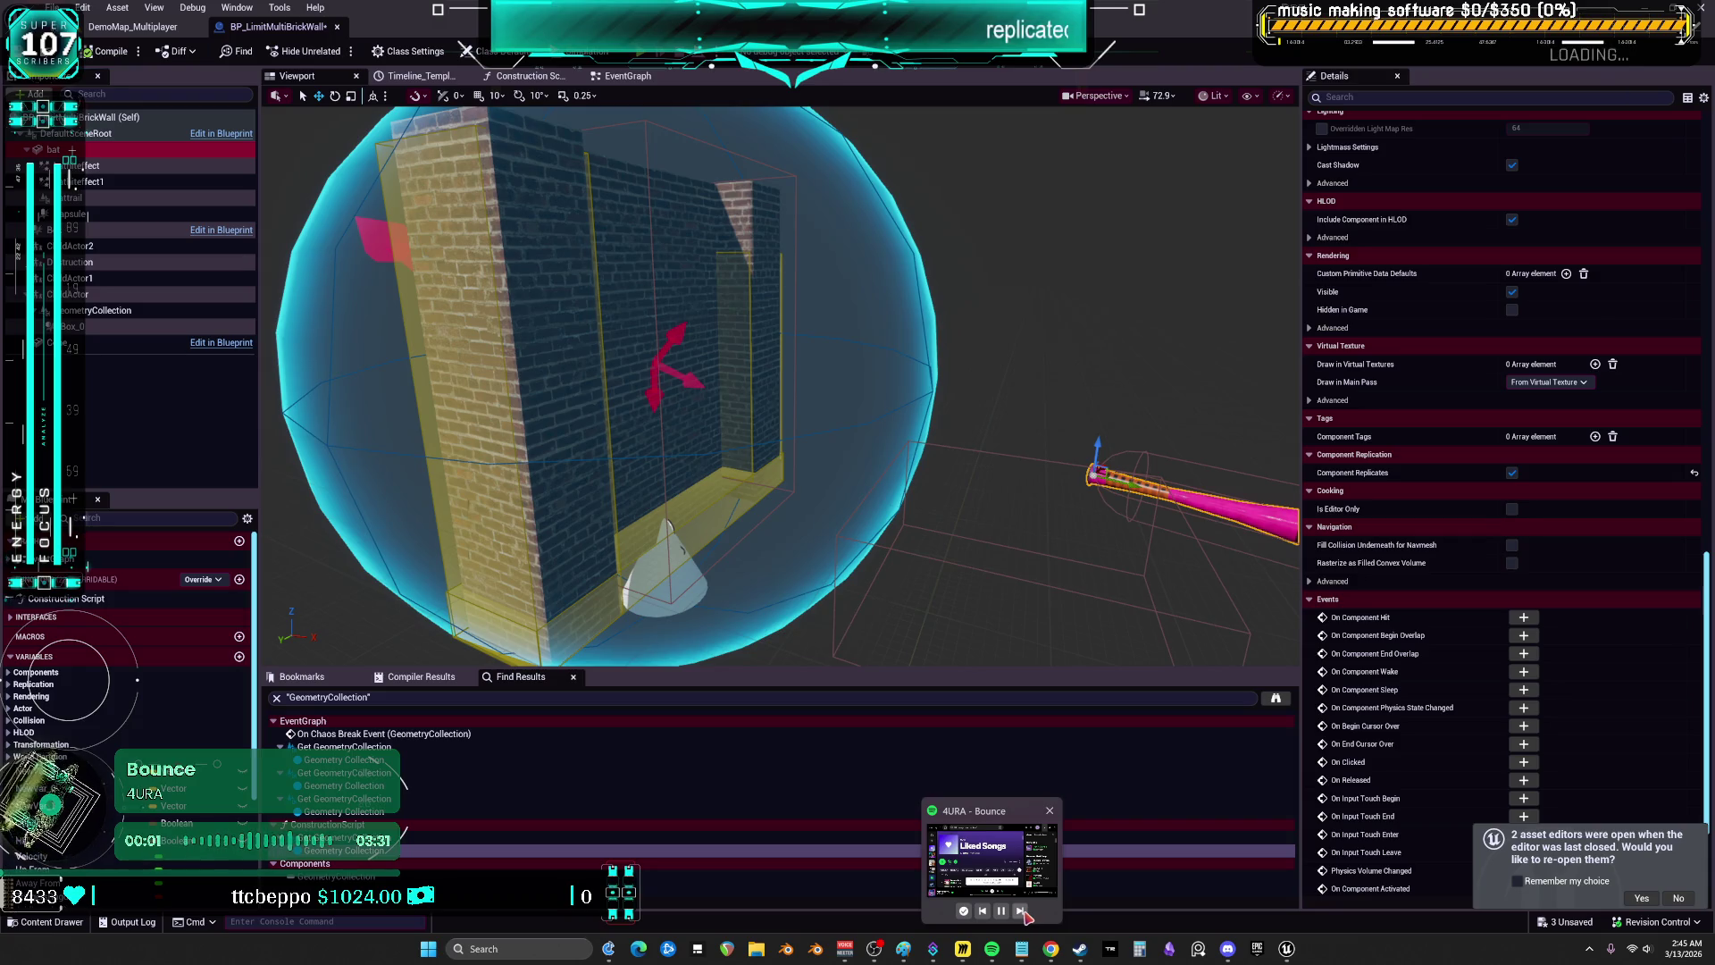
left_click(1022, 911)
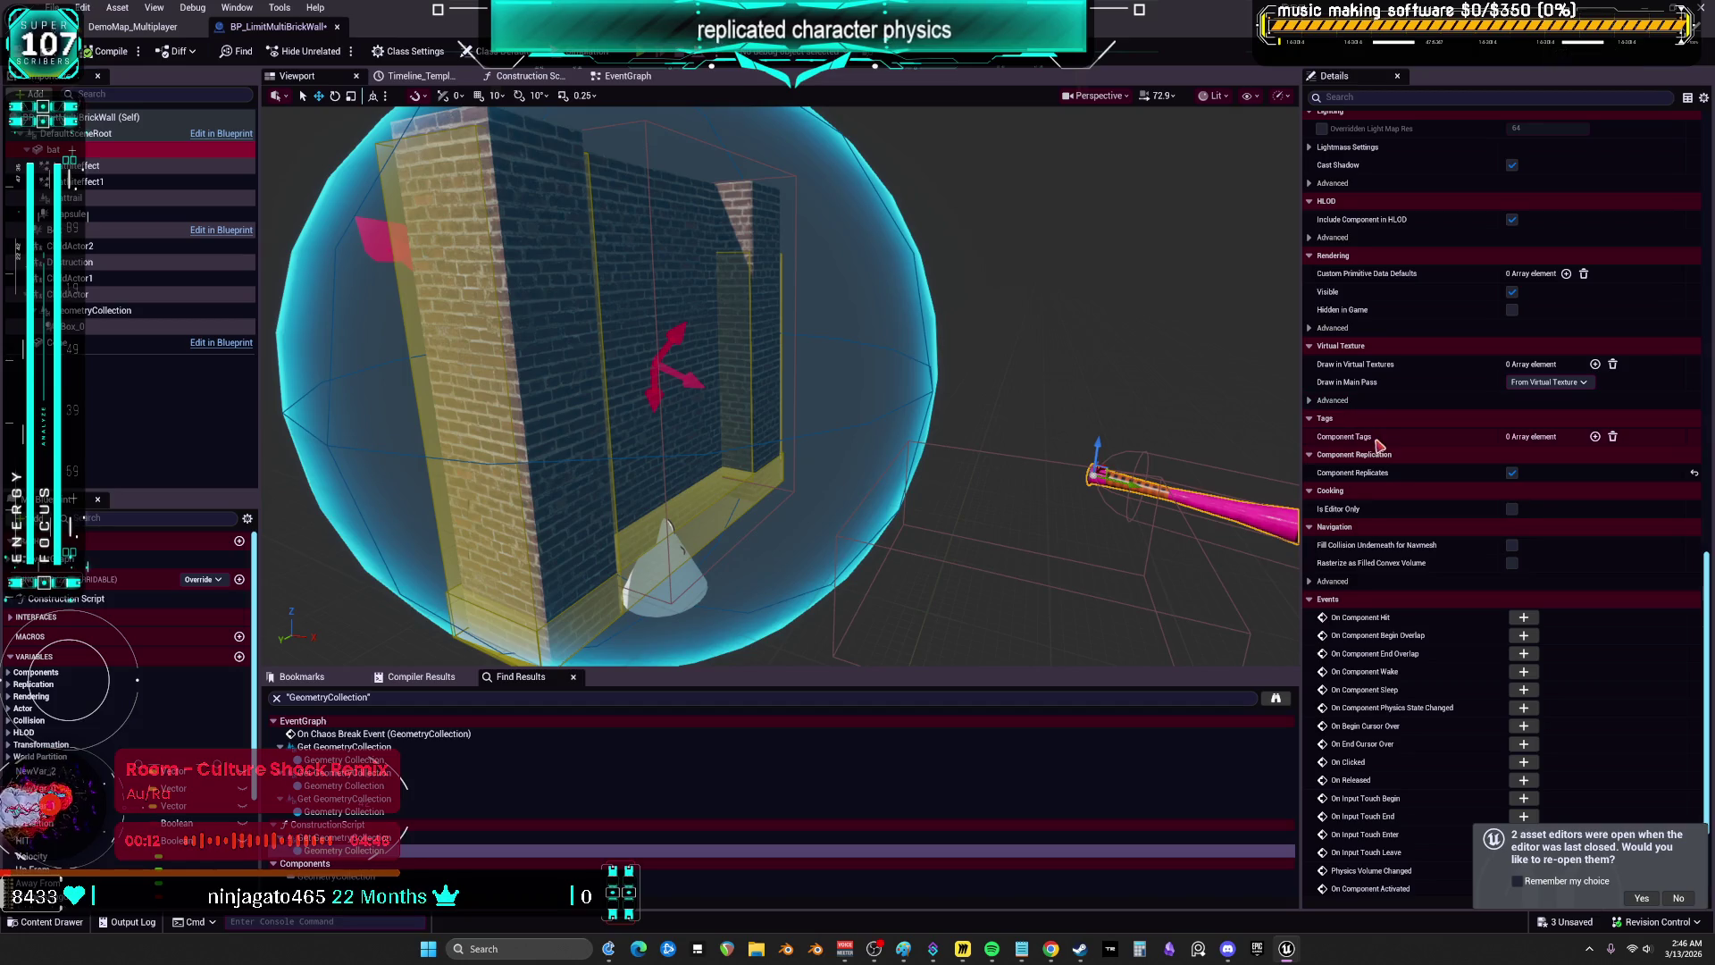
scroll(1505, 518, "down", 3)
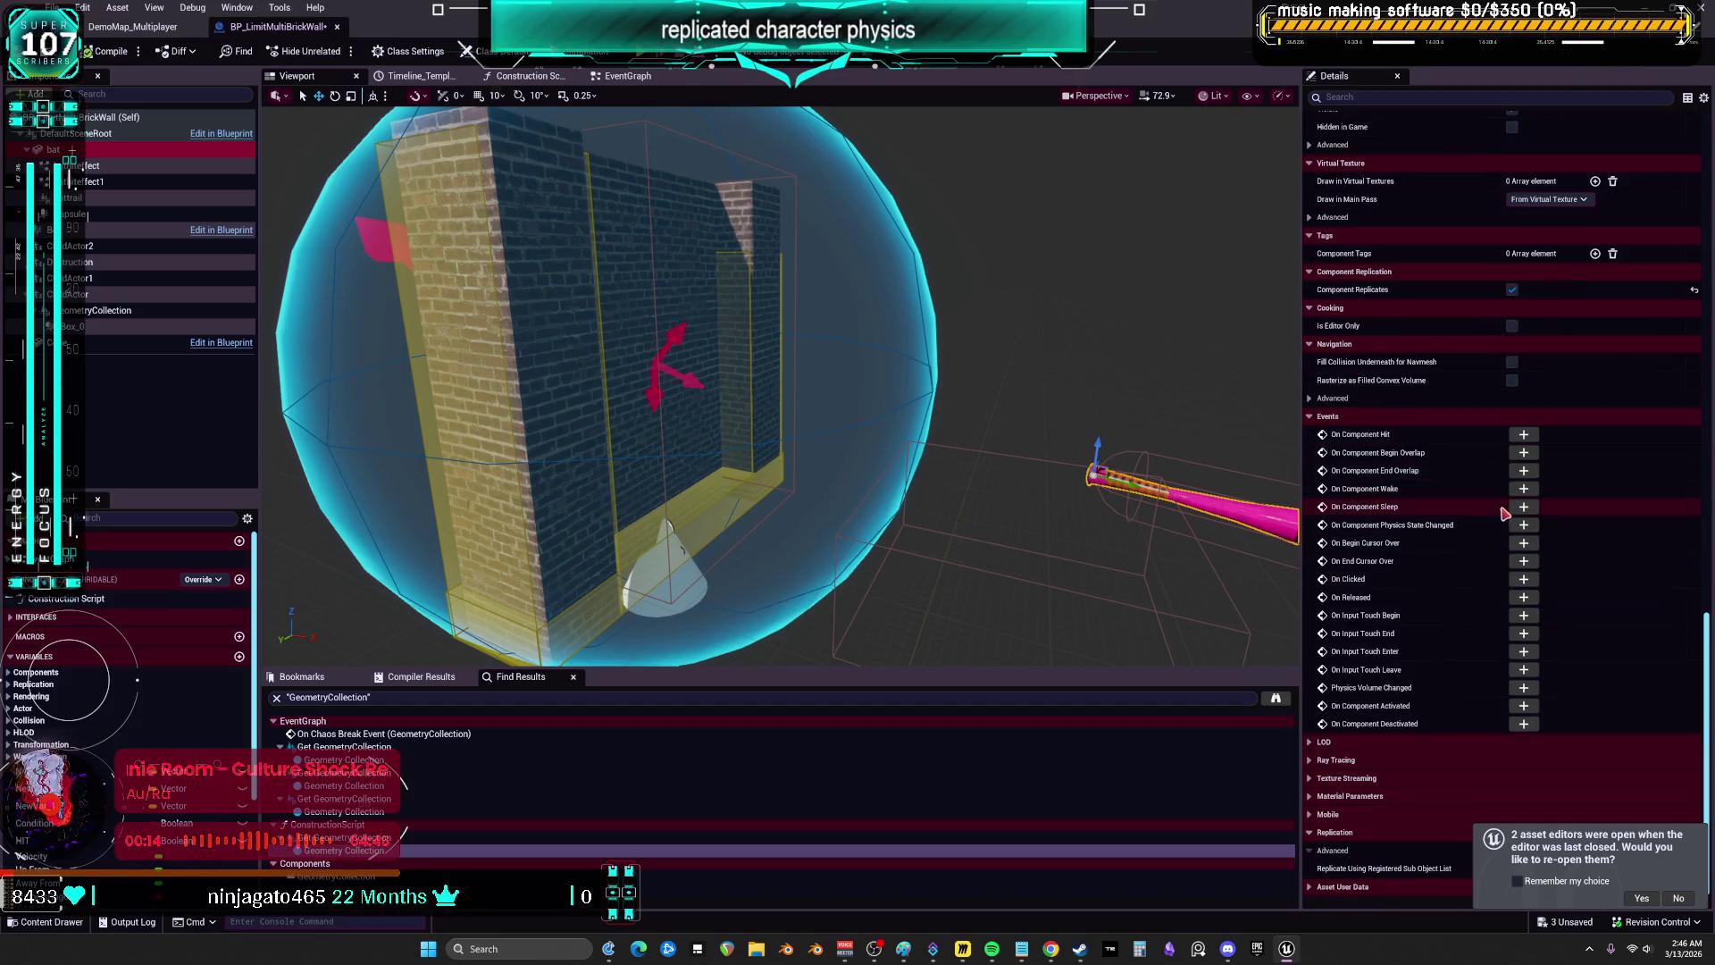
scroll(1456, 677, "up", 7)
scroll(1456, 677, "up", 3)
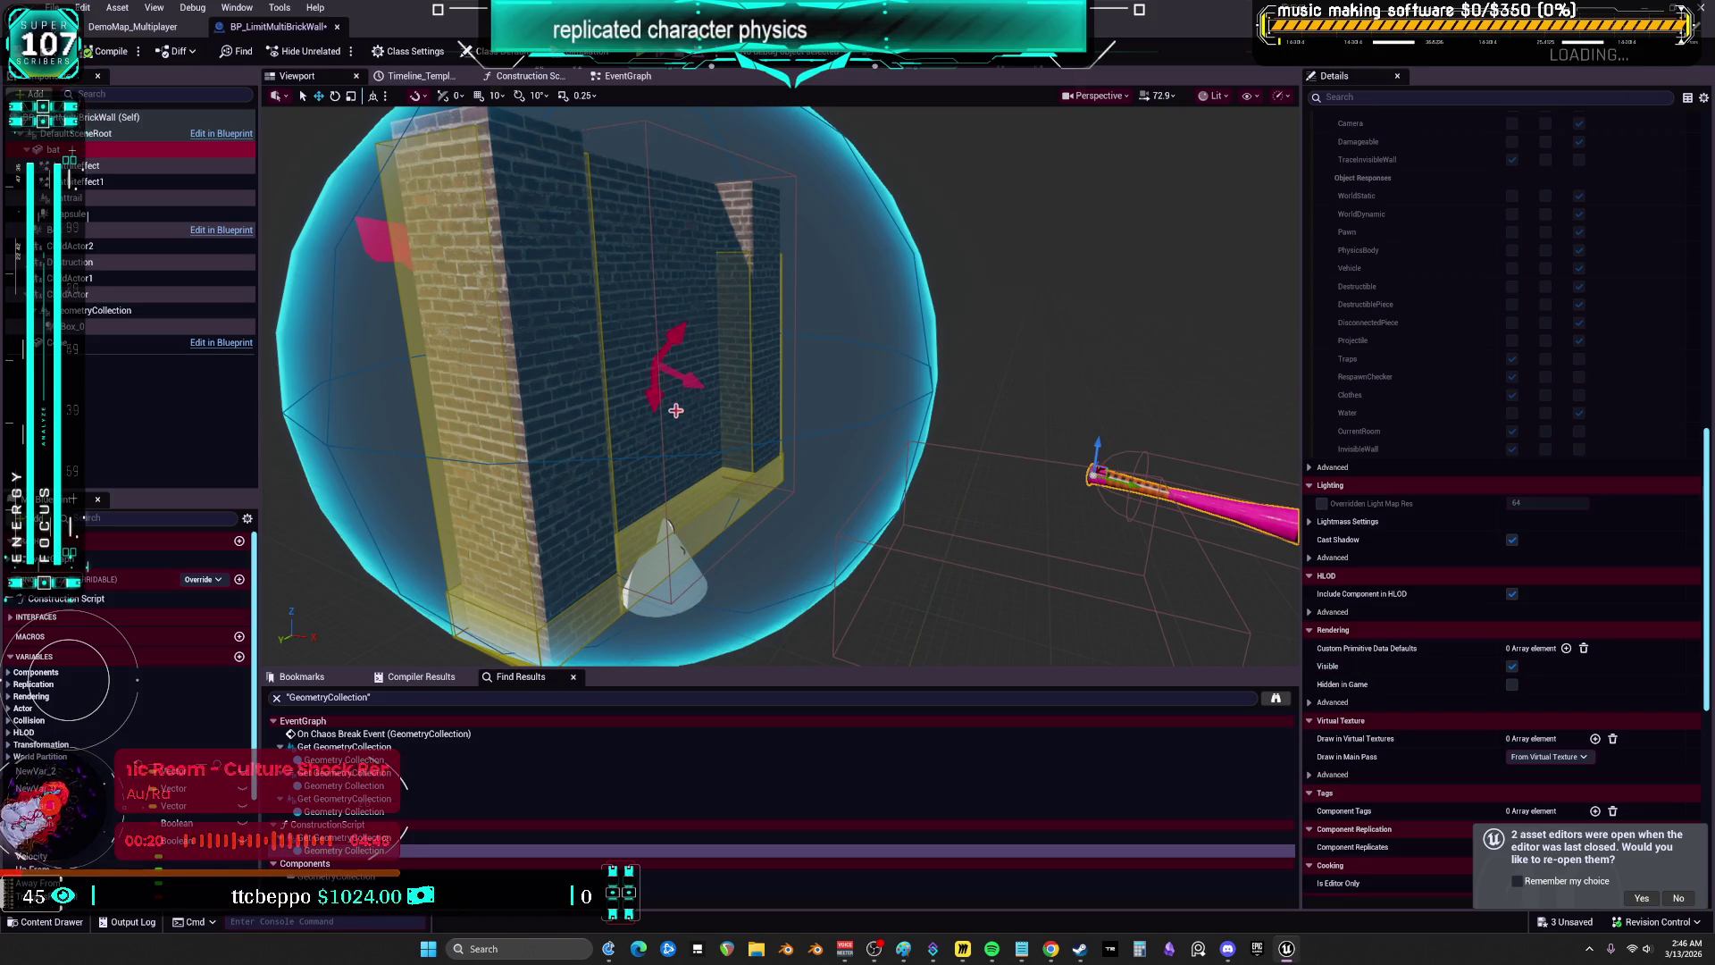
left_click(181, 167)
scroll(1456, 440, "up", 7)
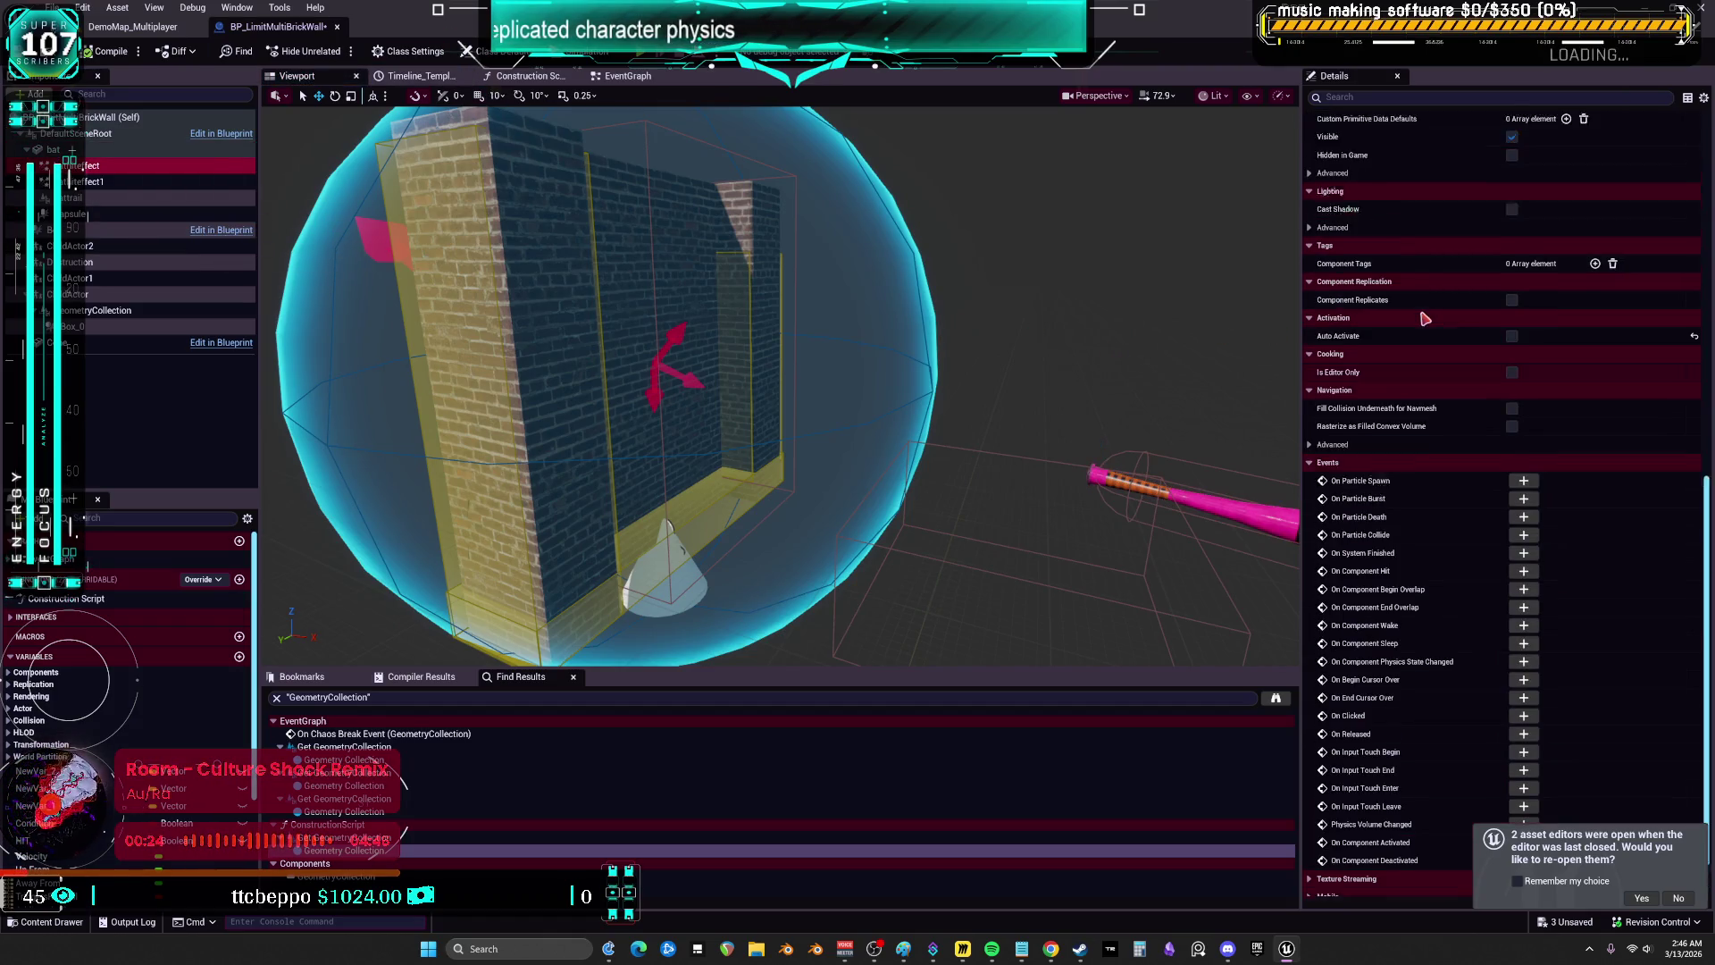
scroll(1456, 440, "up", 9)
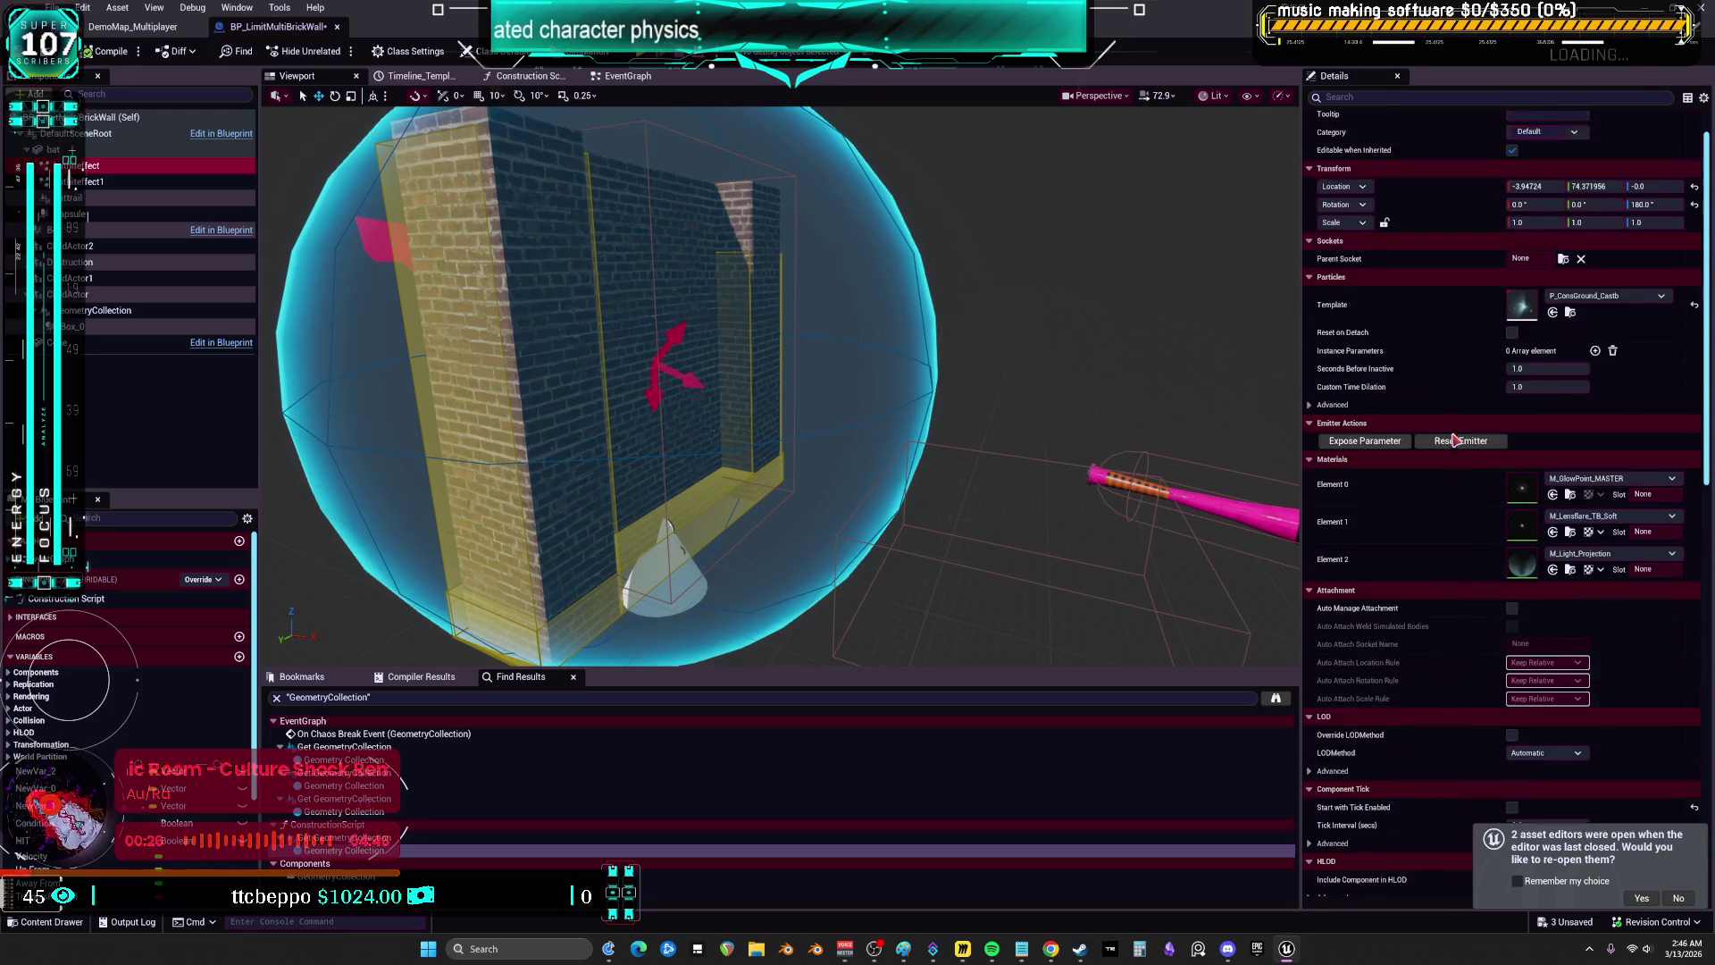
scroll(1438, 436, "down", 1)
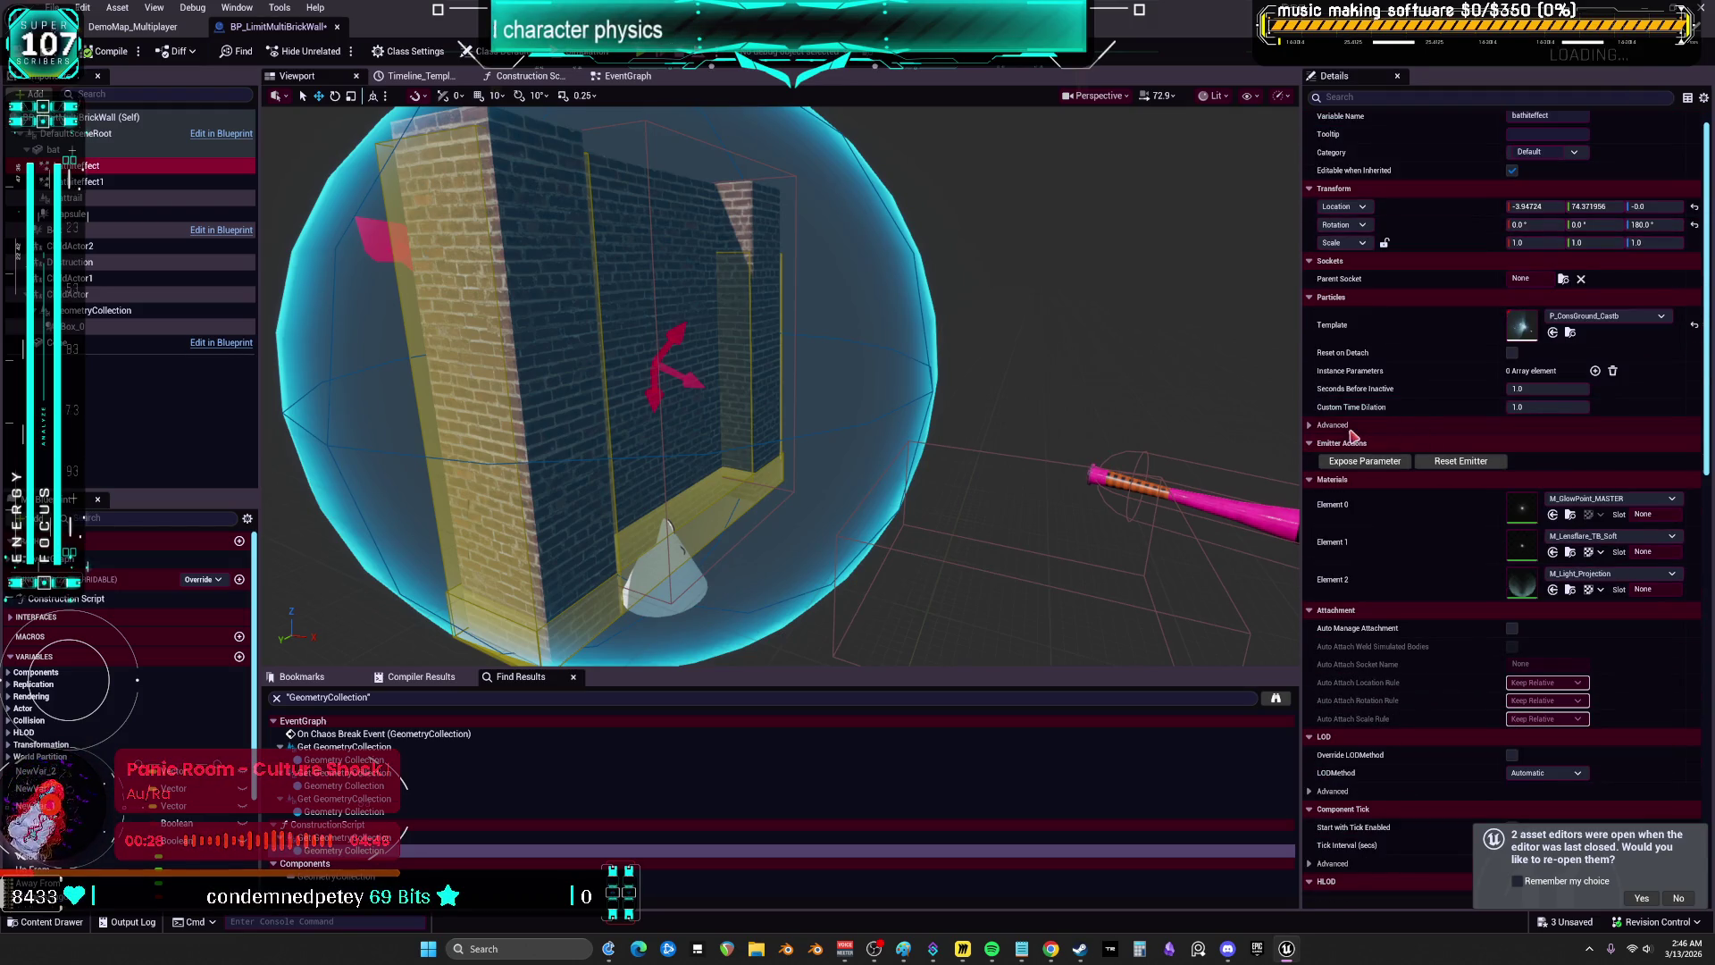
left_click(1311, 426)
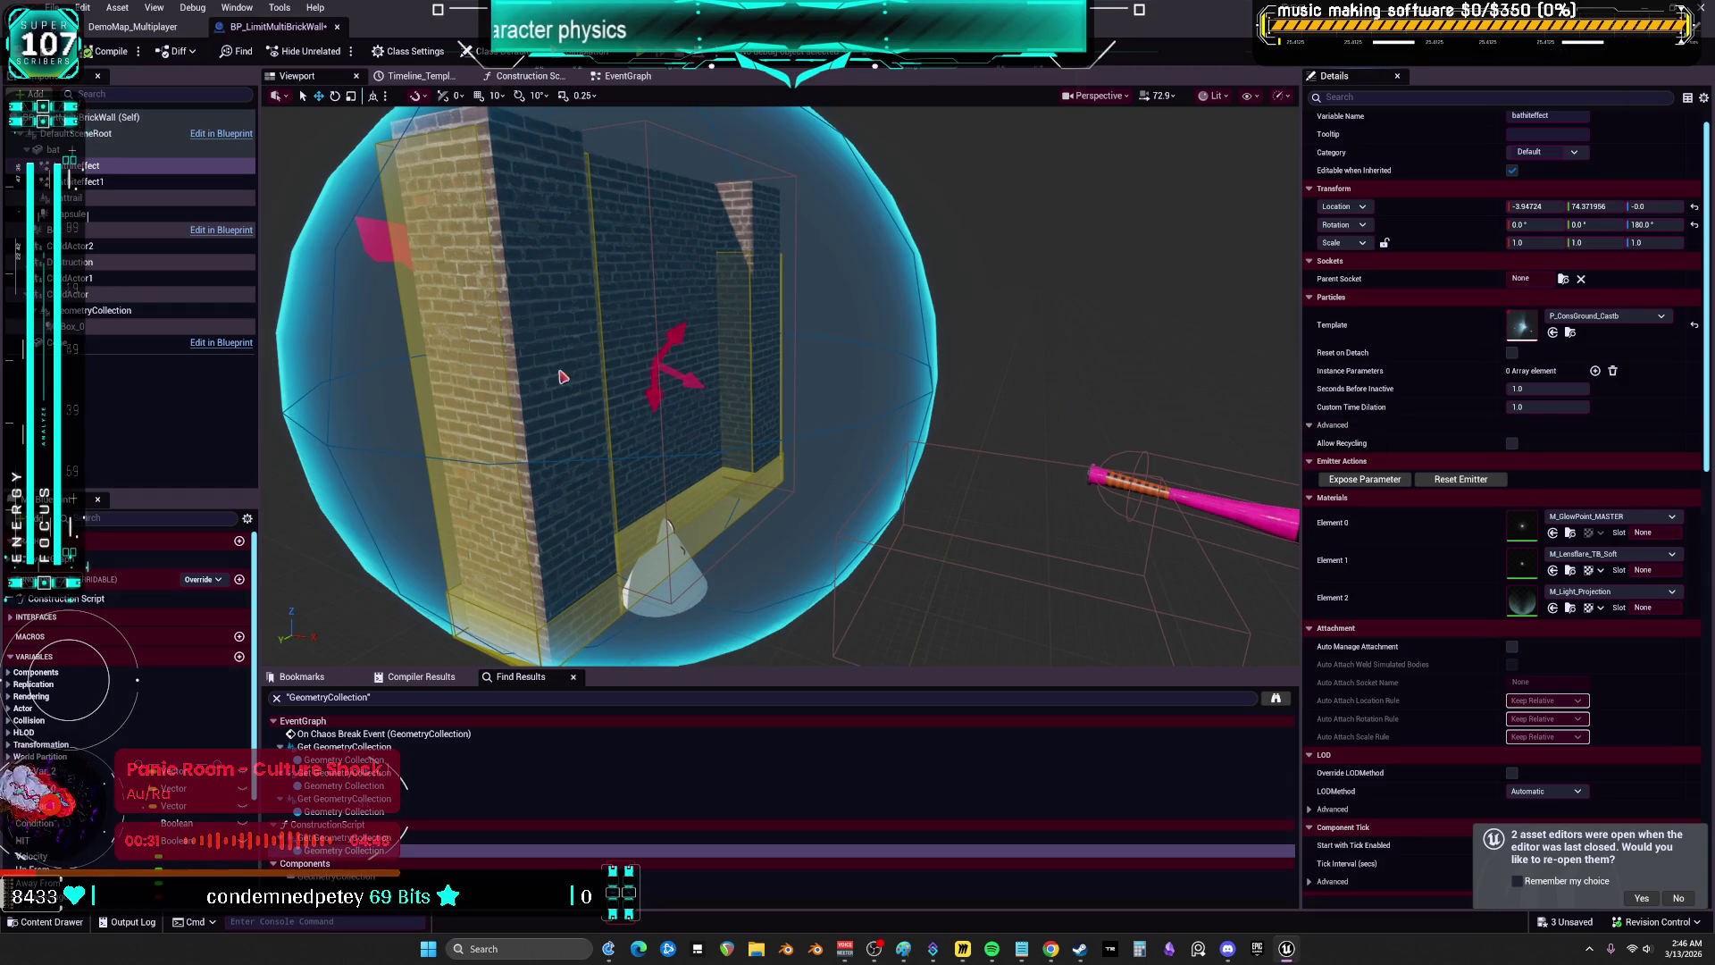
left_click(117, 183)
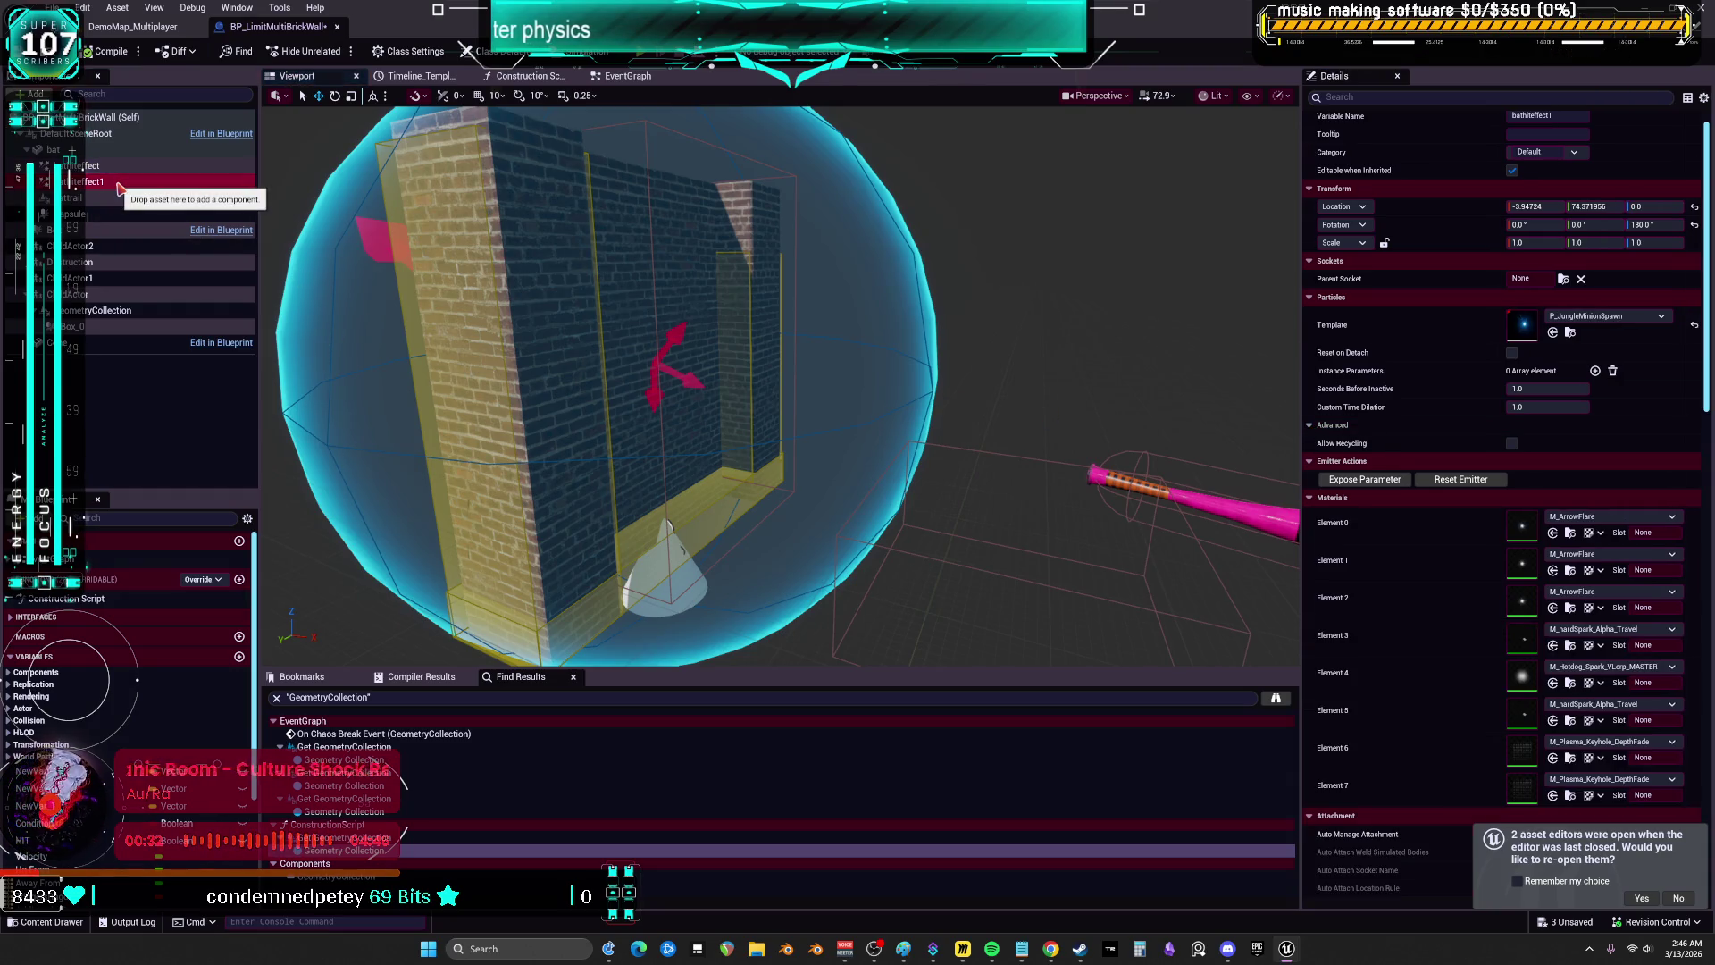
left_click(130, 200)
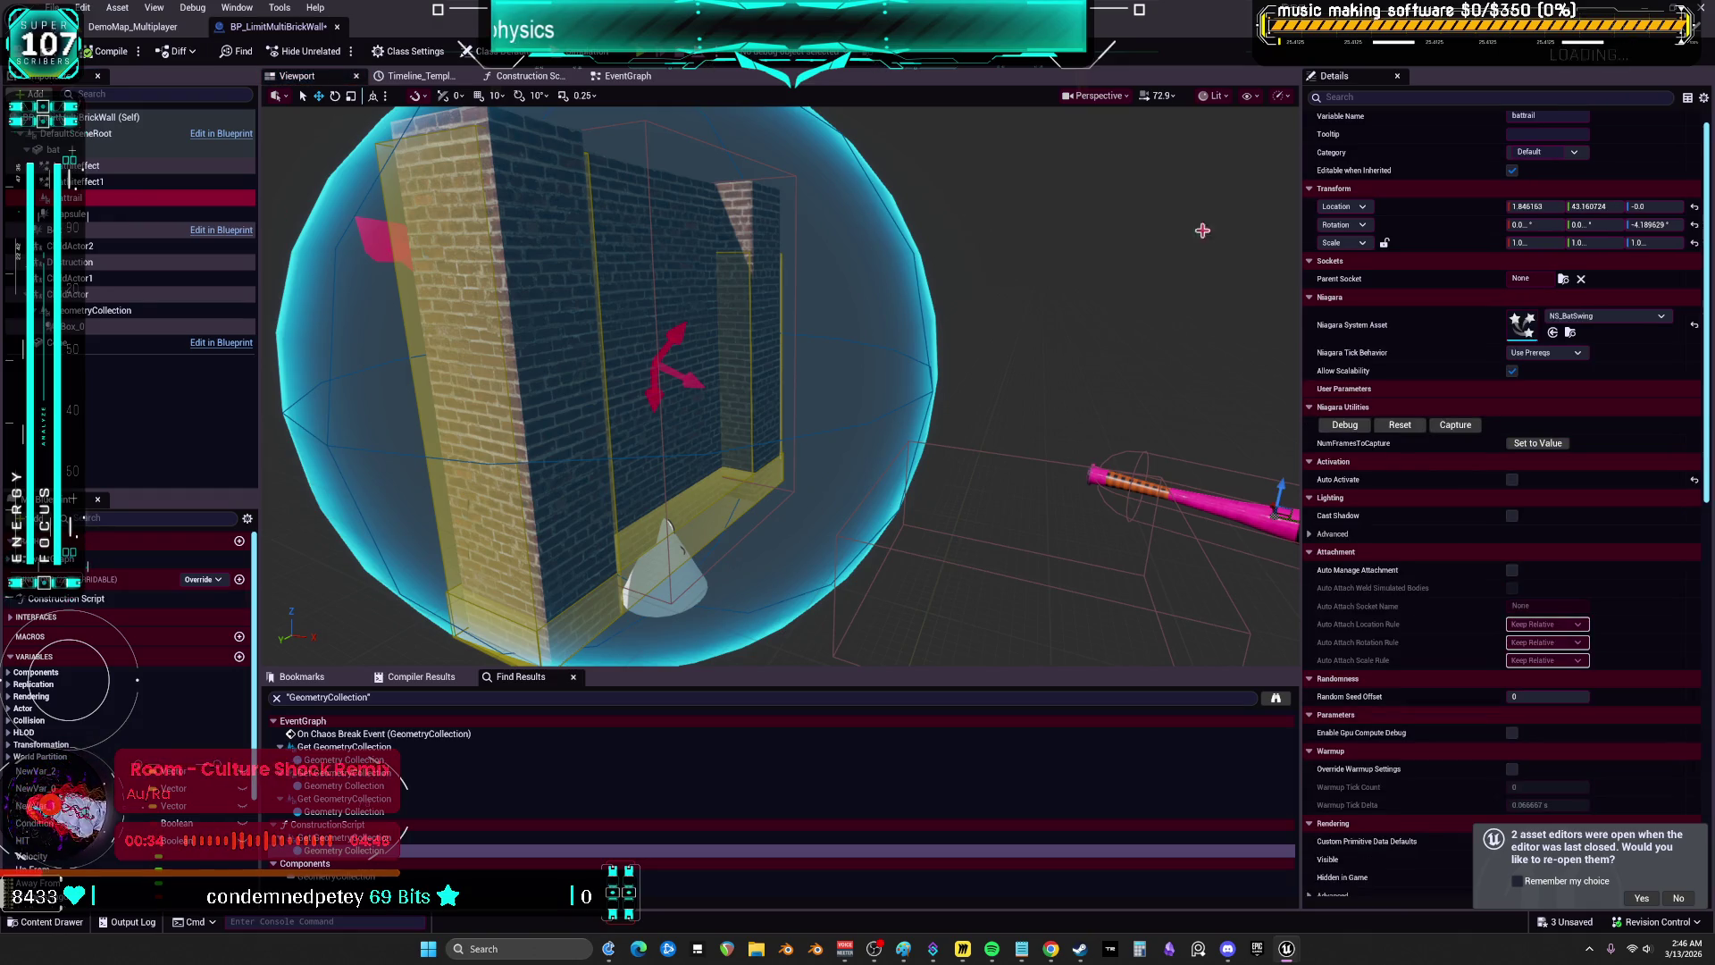
double_click(1523, 324)
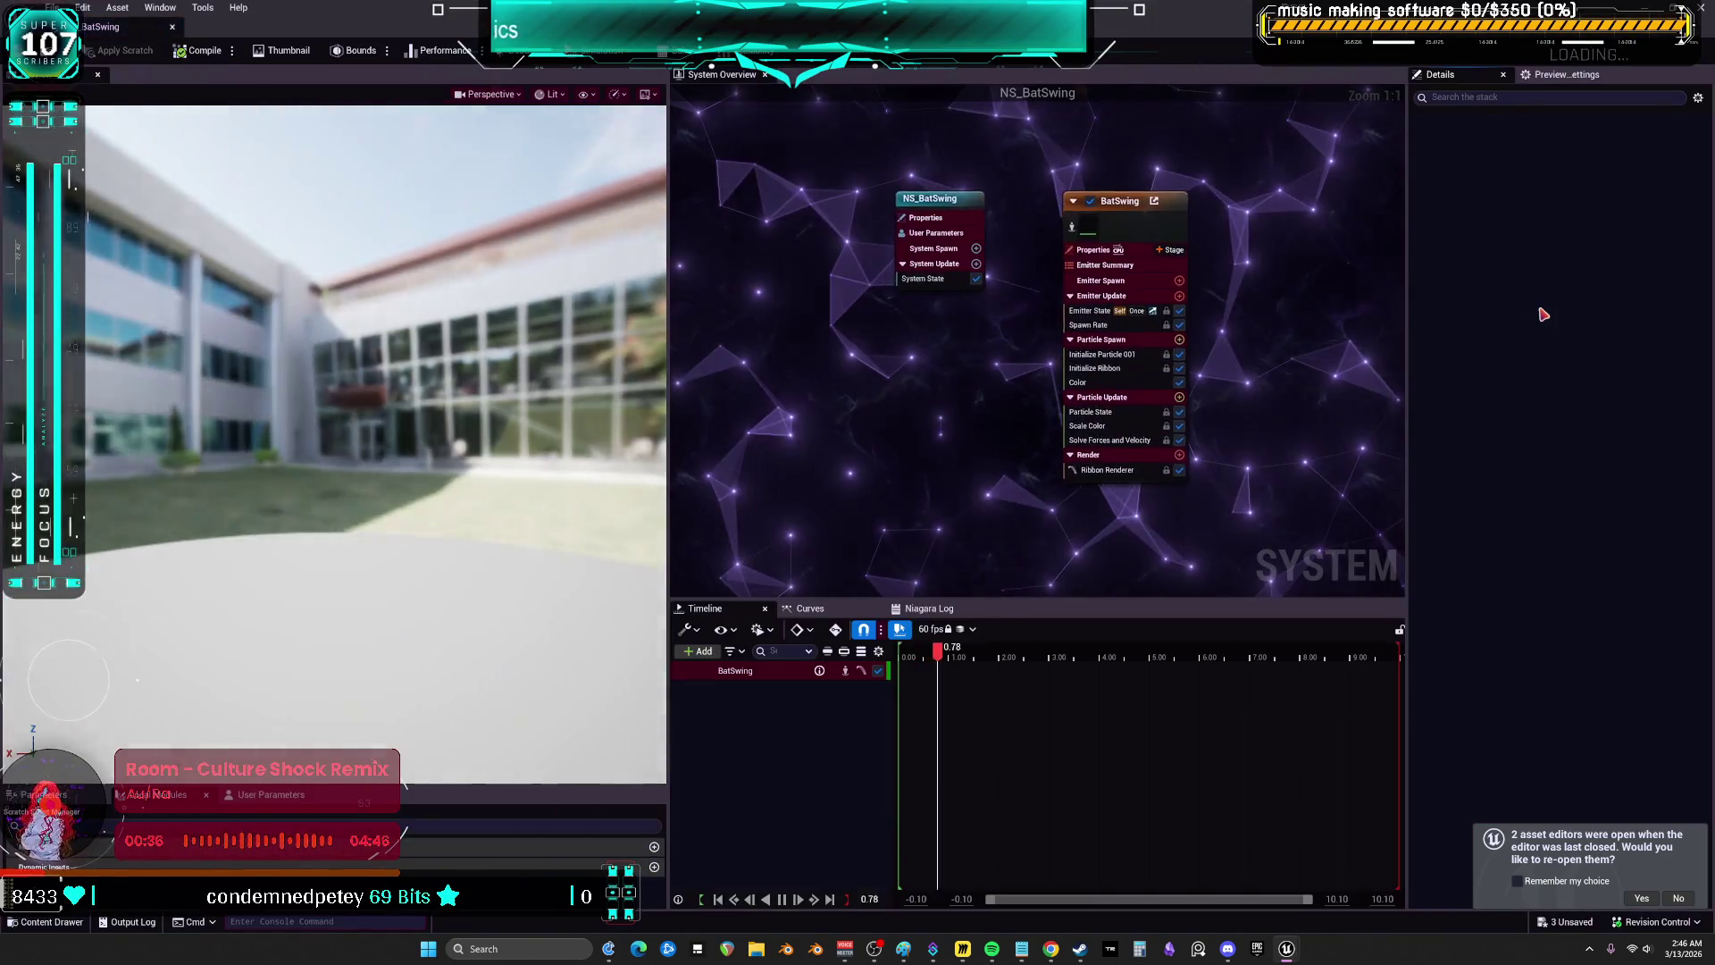
scroll(1110, 340, "down", 4)
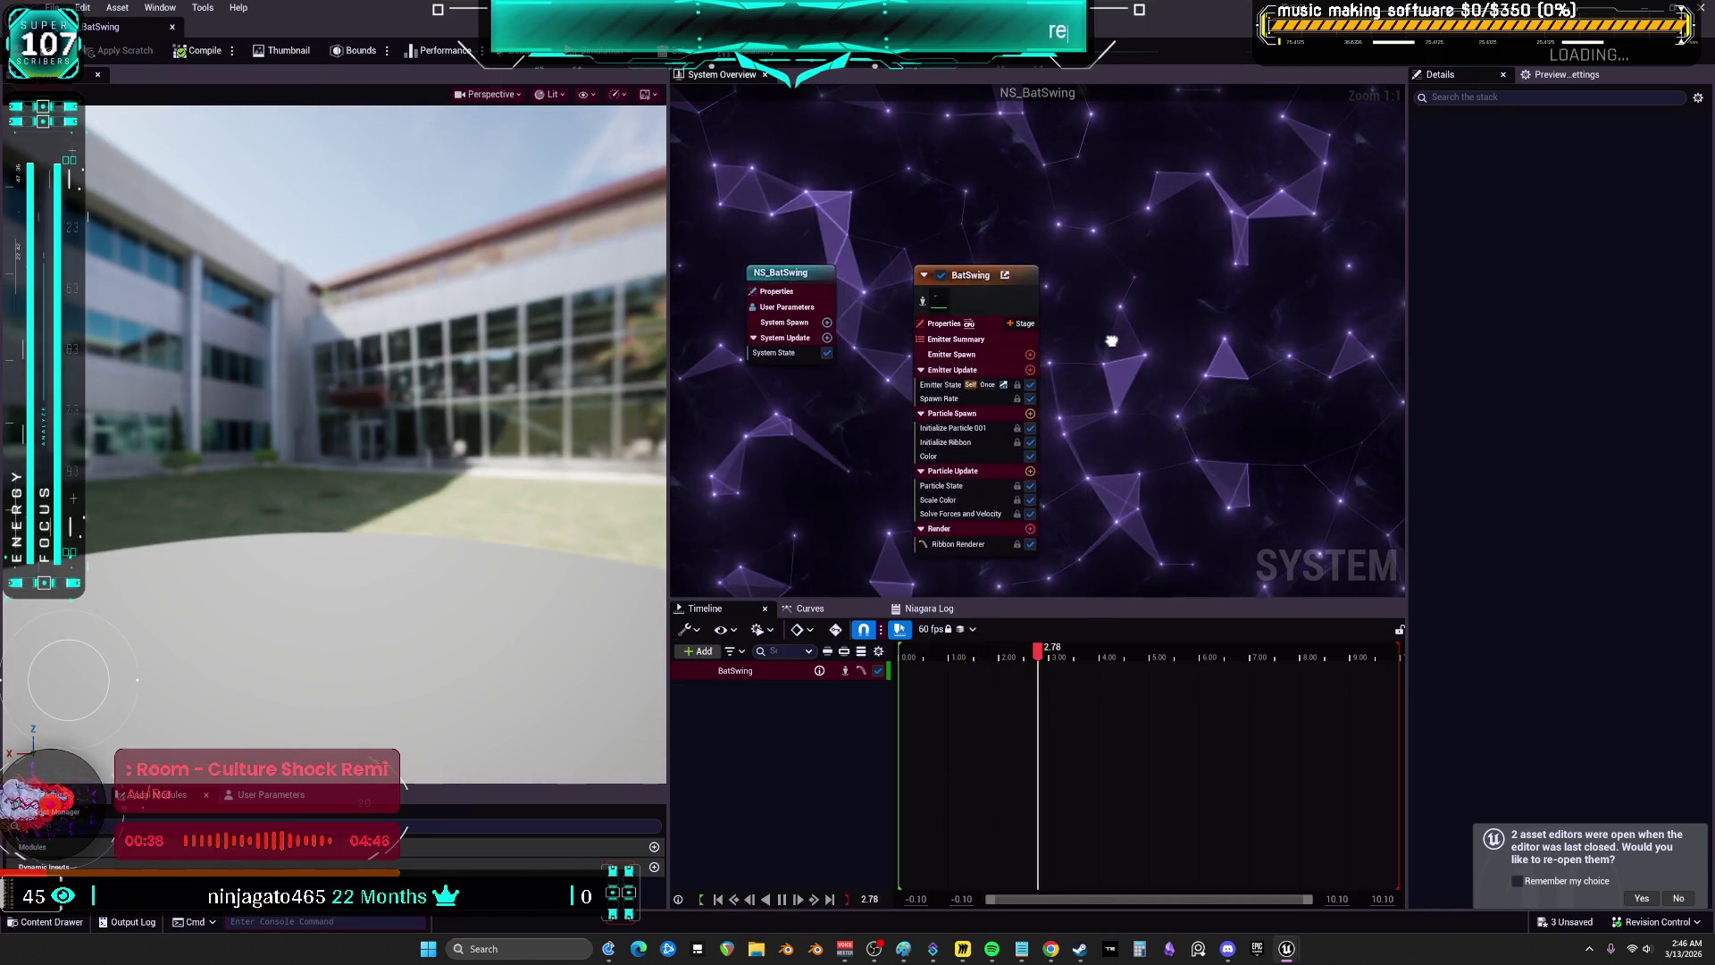
left_click(173, 27)
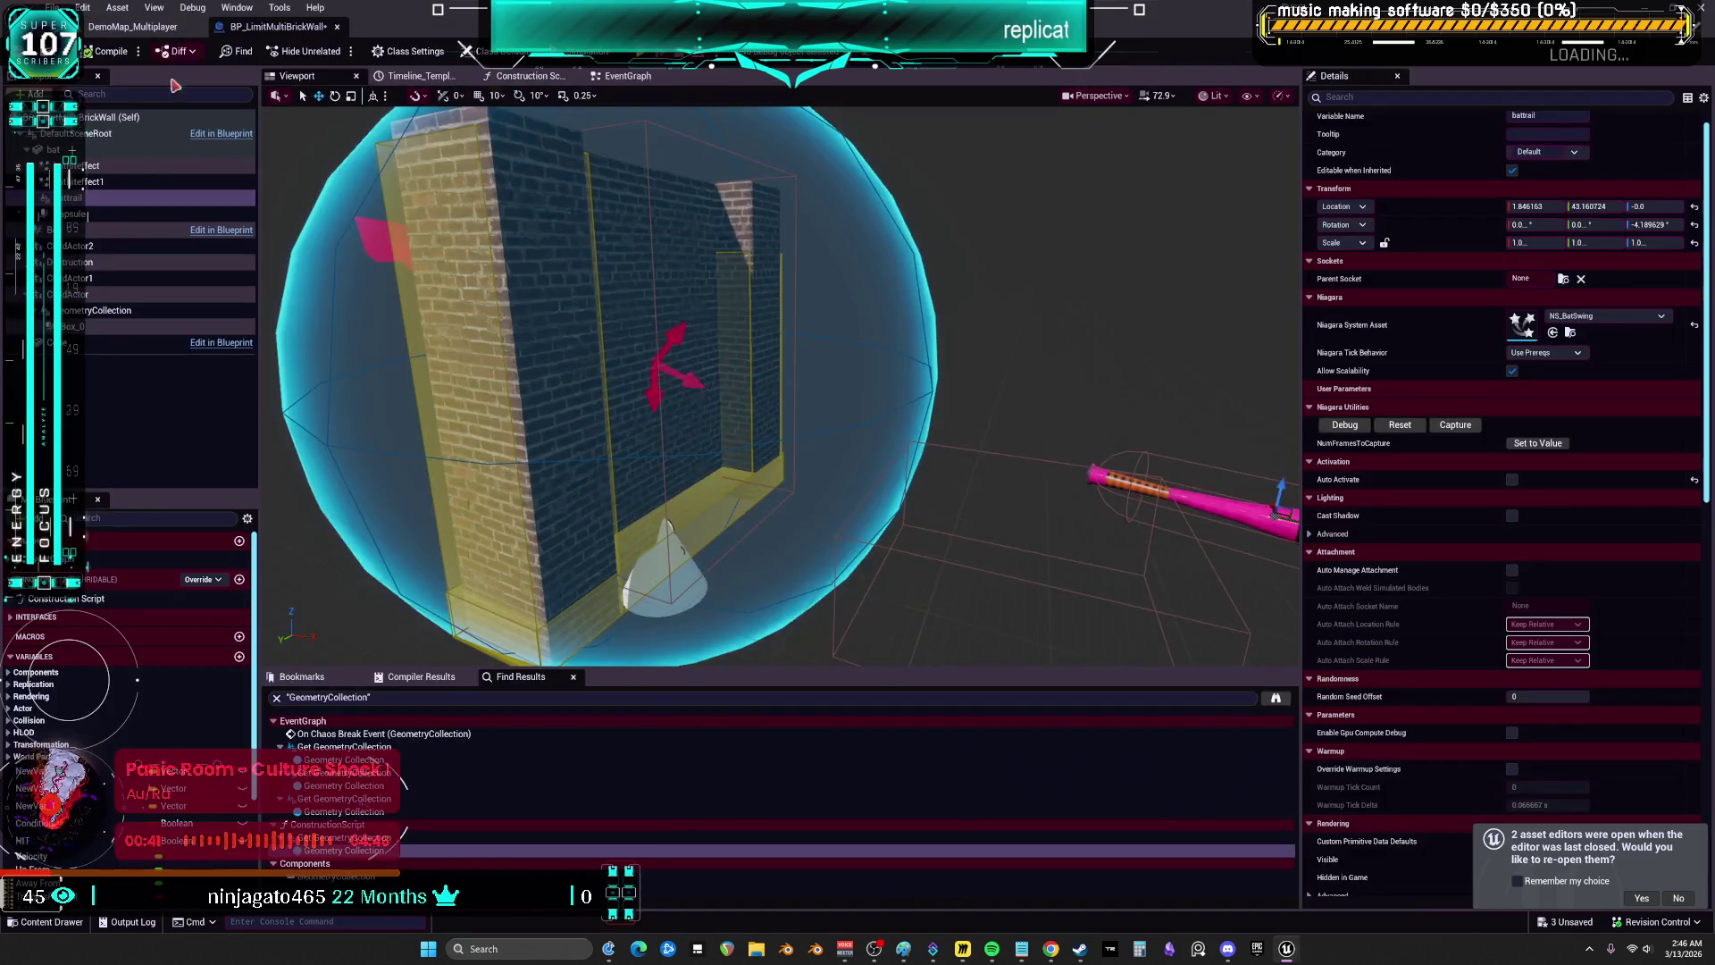
- Inspect the Capsule and DefaultSceneRoot components, then look over the event graph and construction script
left_click(116, 216)
left_click(100, 134)
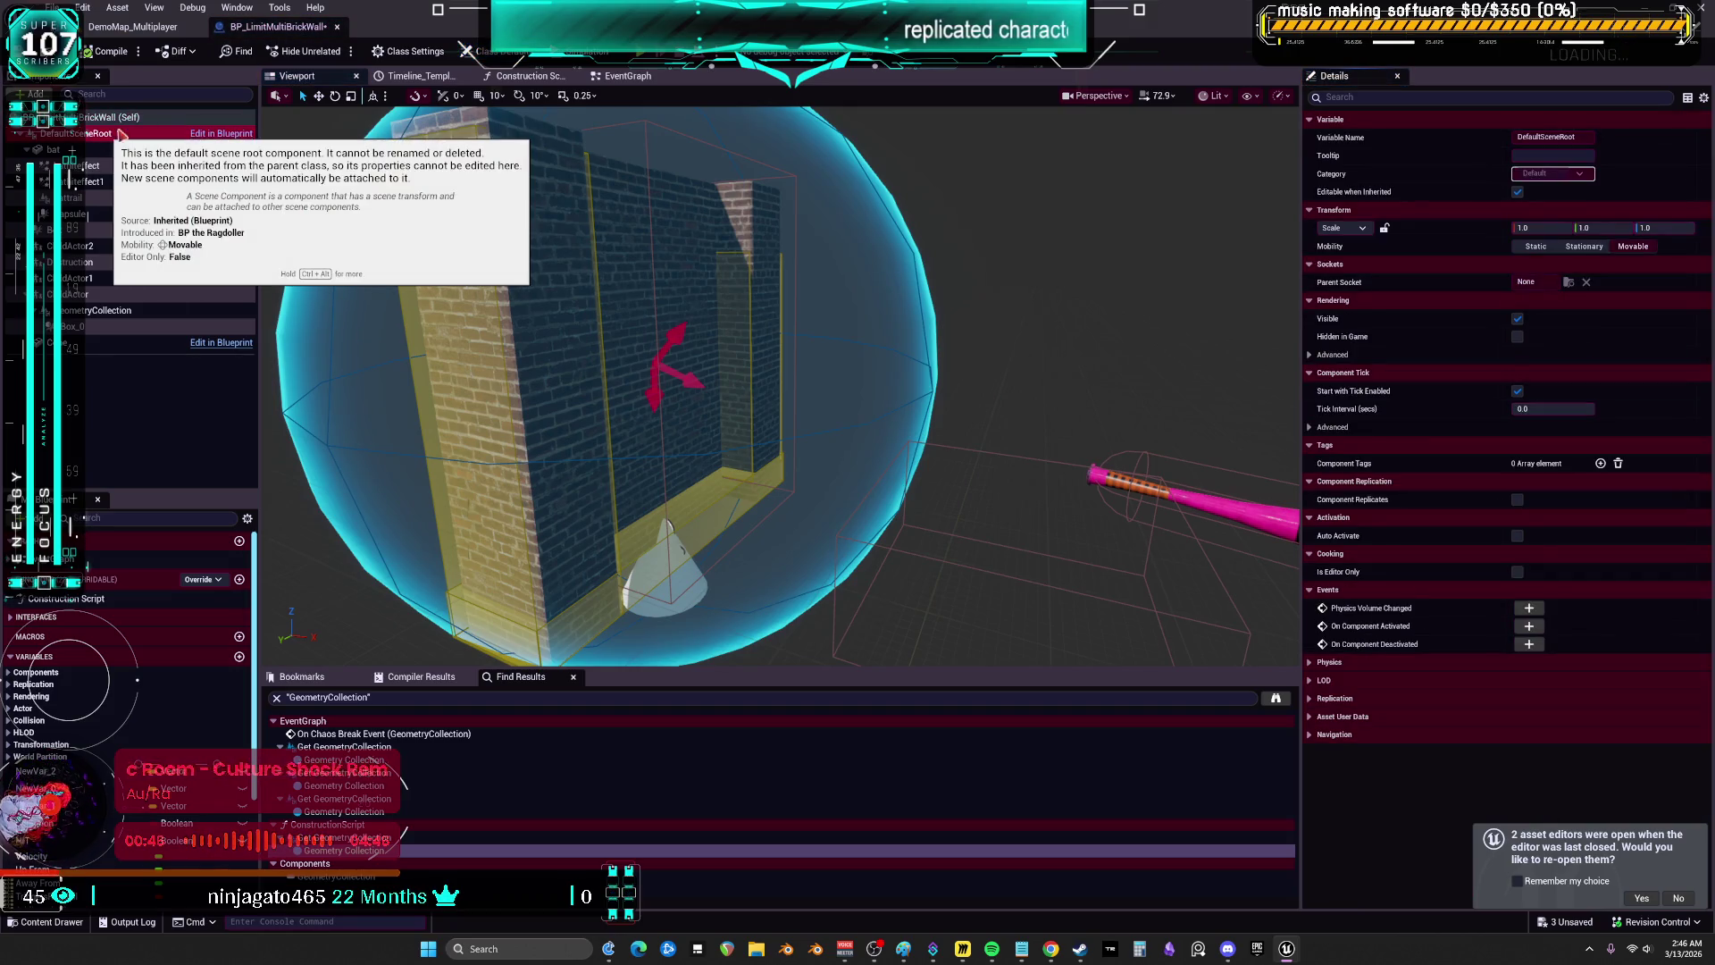
left_click(628, 76)
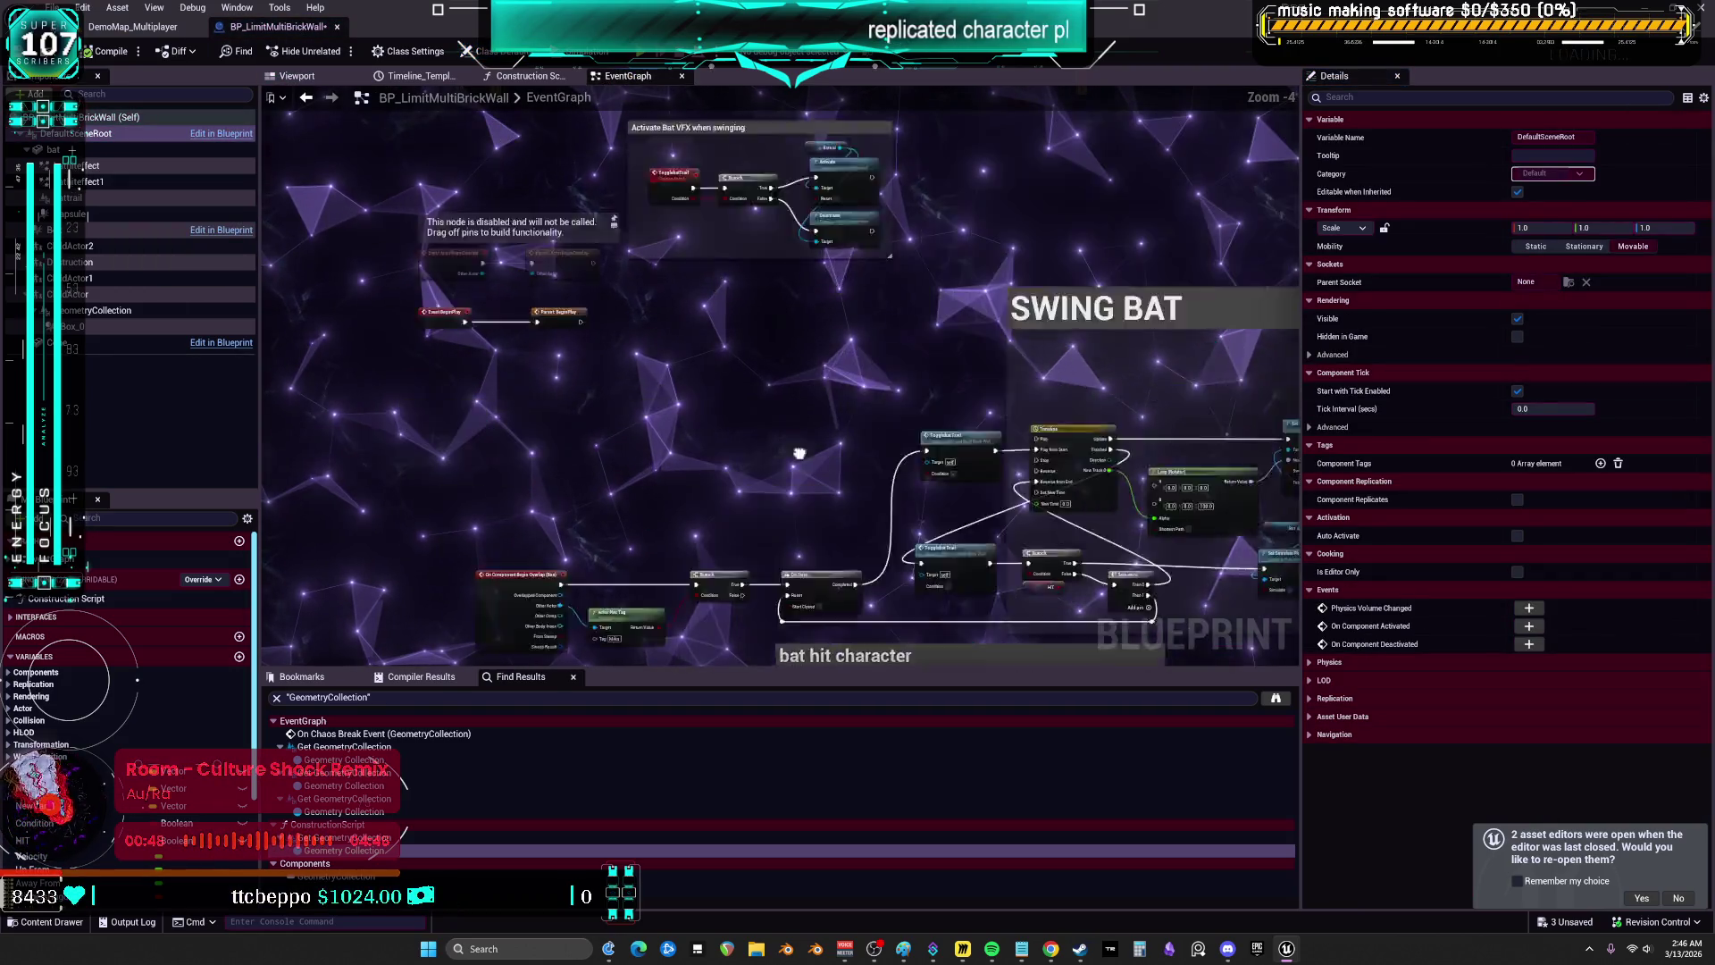
left_click(527, 76)
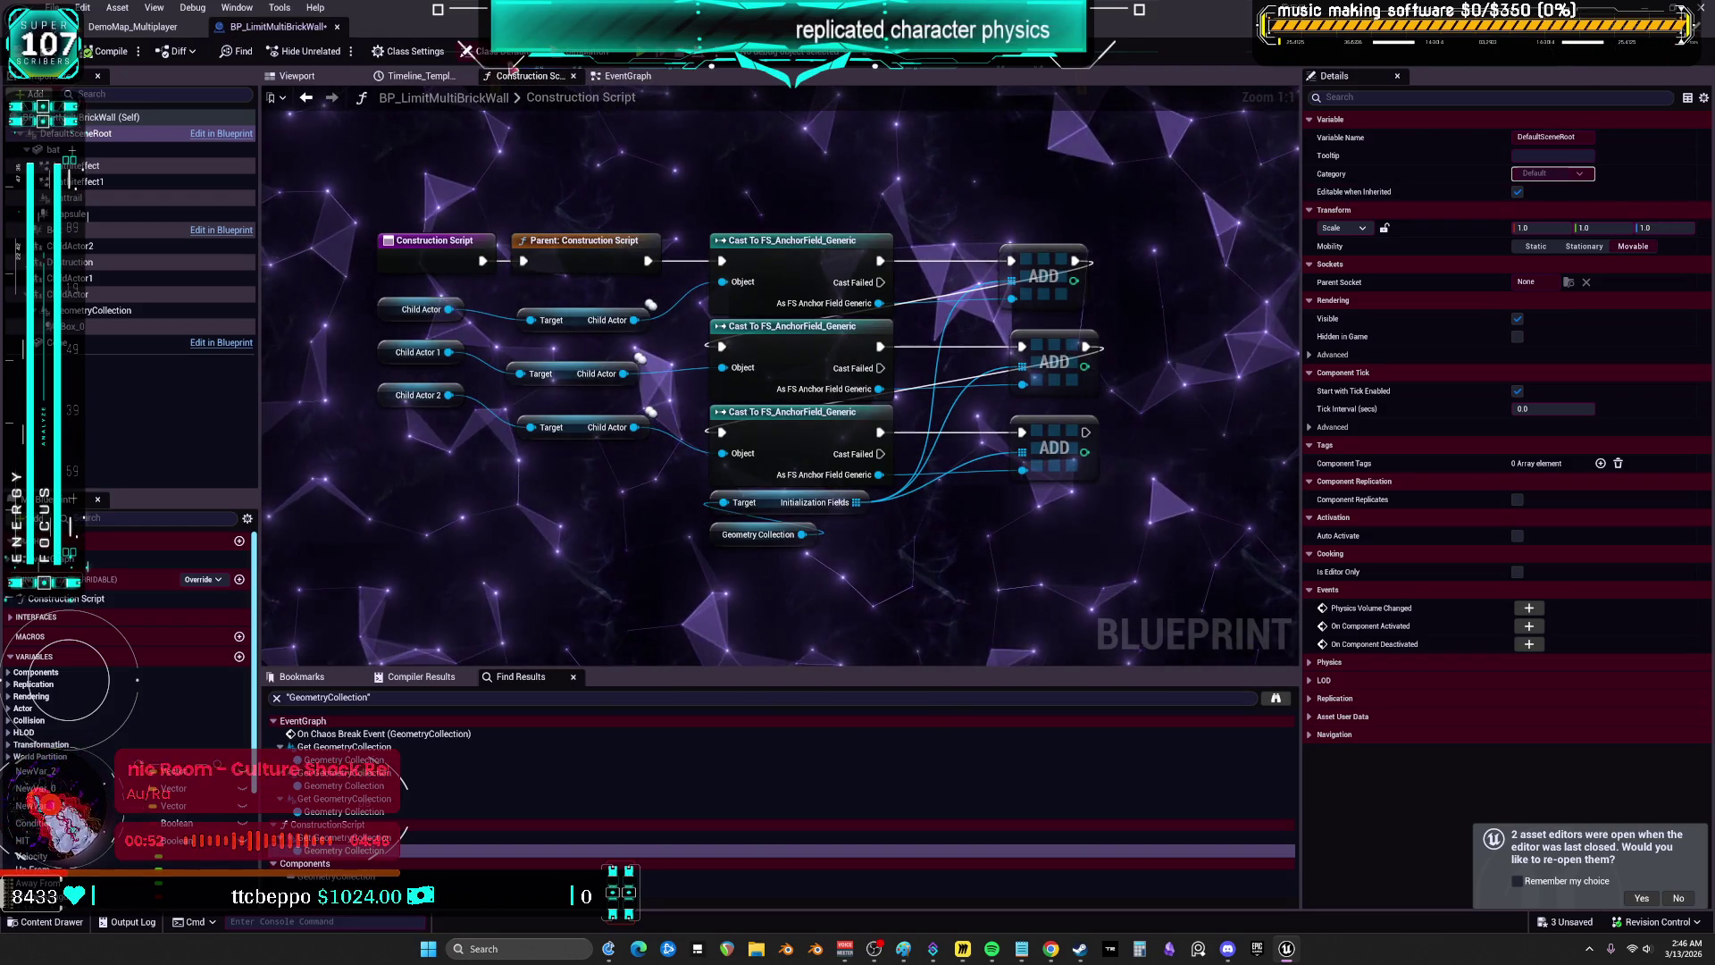
- Check the timeline and interfaces, then jump to the On Component Begin Overlap (Box) event
left_click(628, 76)
left_click(420, 75)
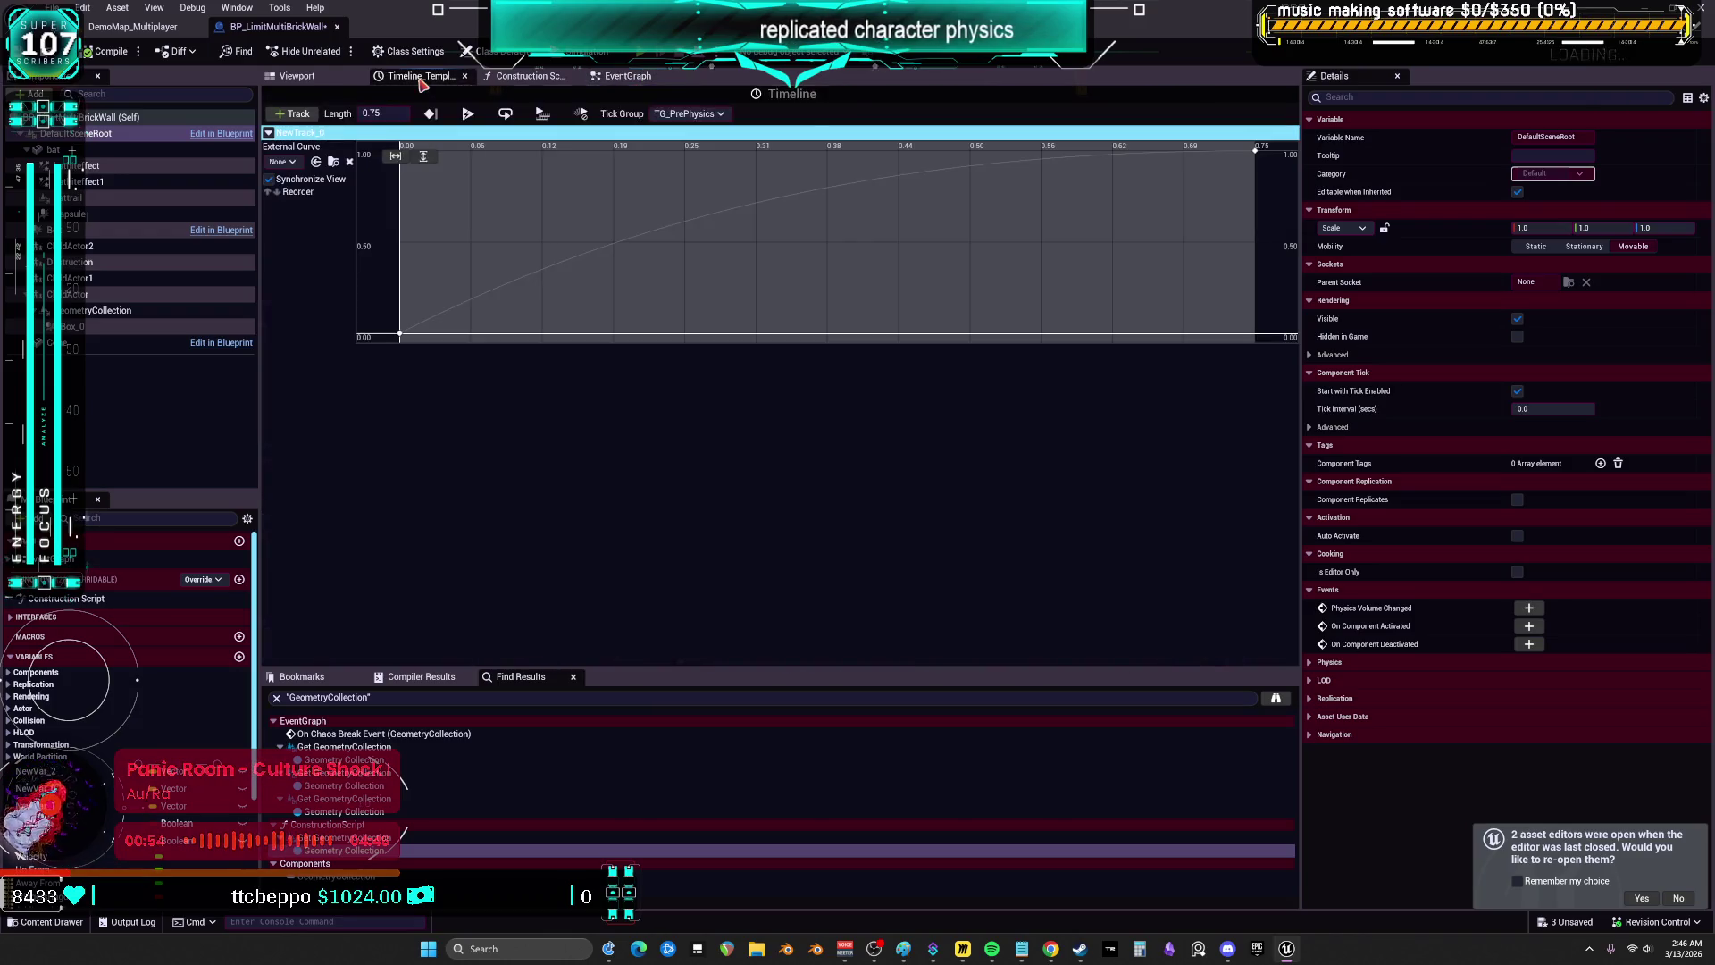
left_click(35, 616)
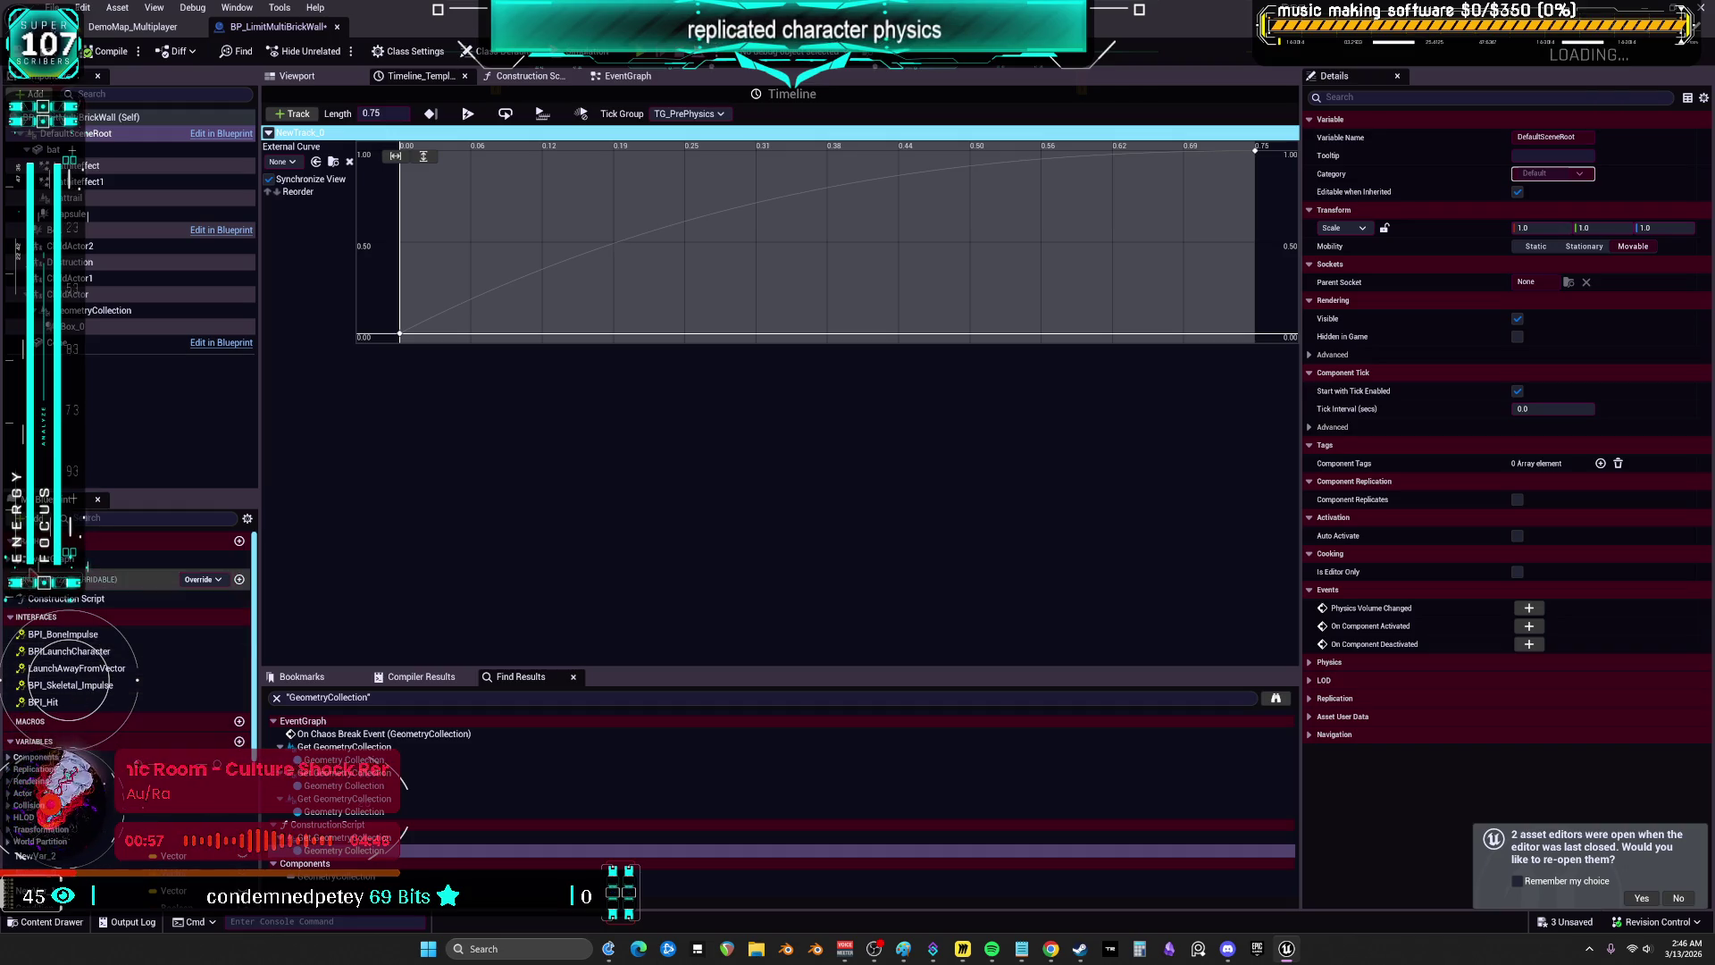
left_click(19, 559)
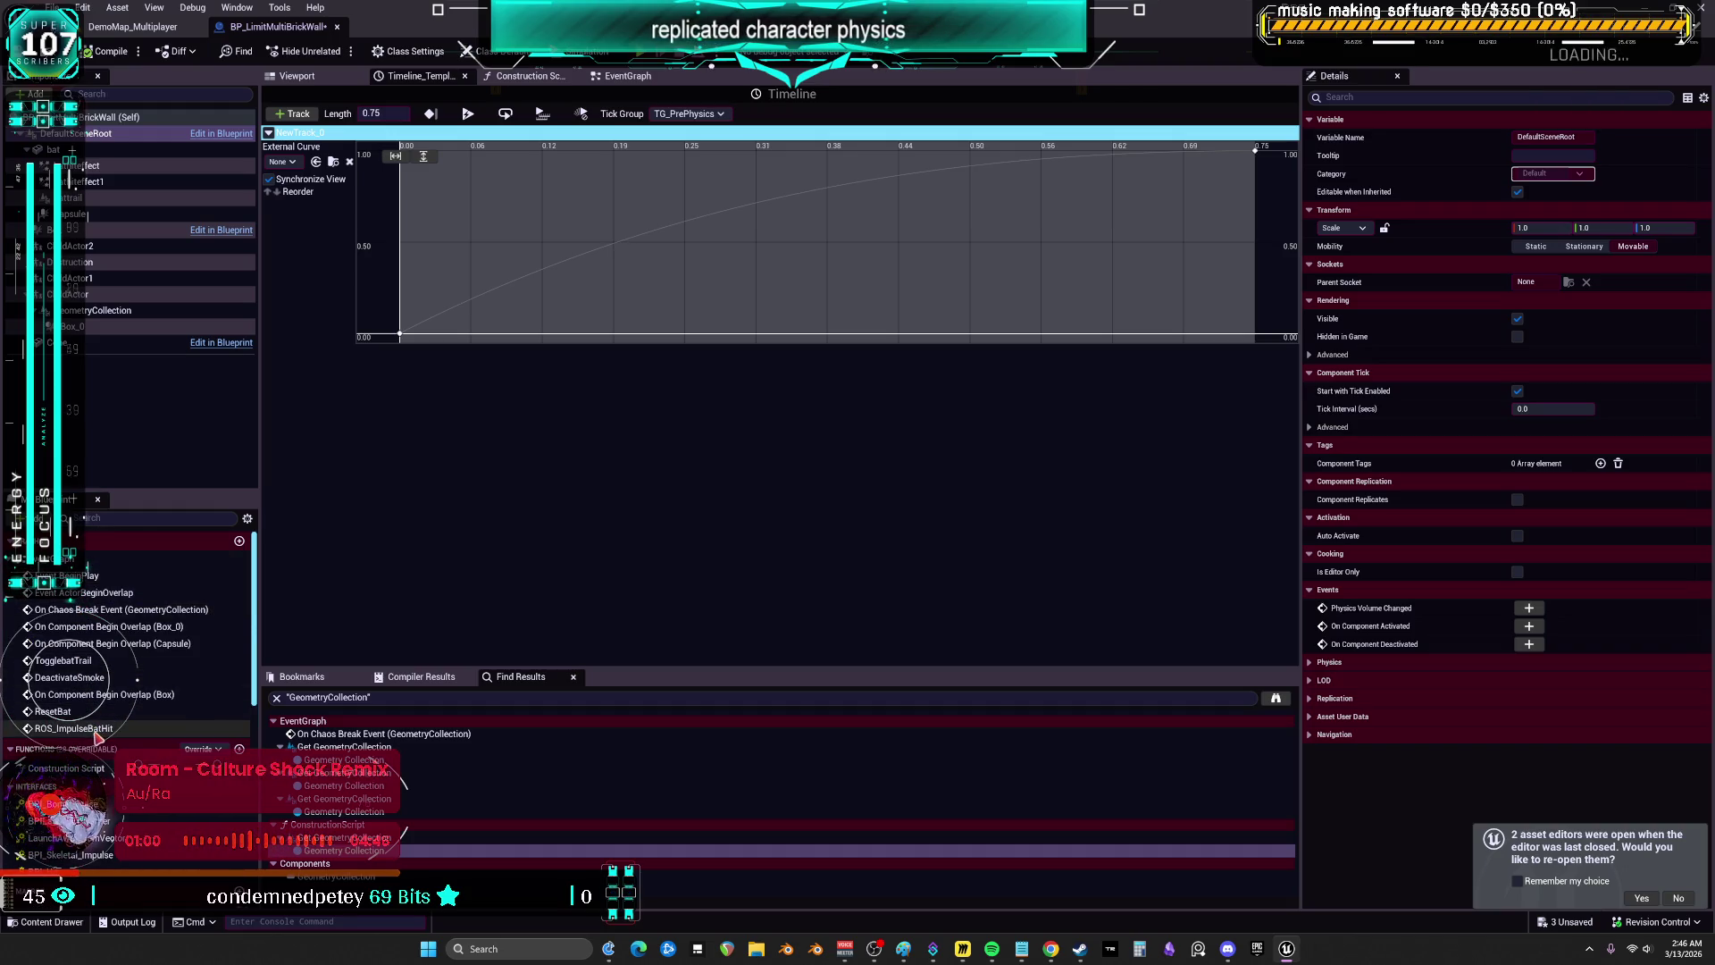
double_click(95, 694)
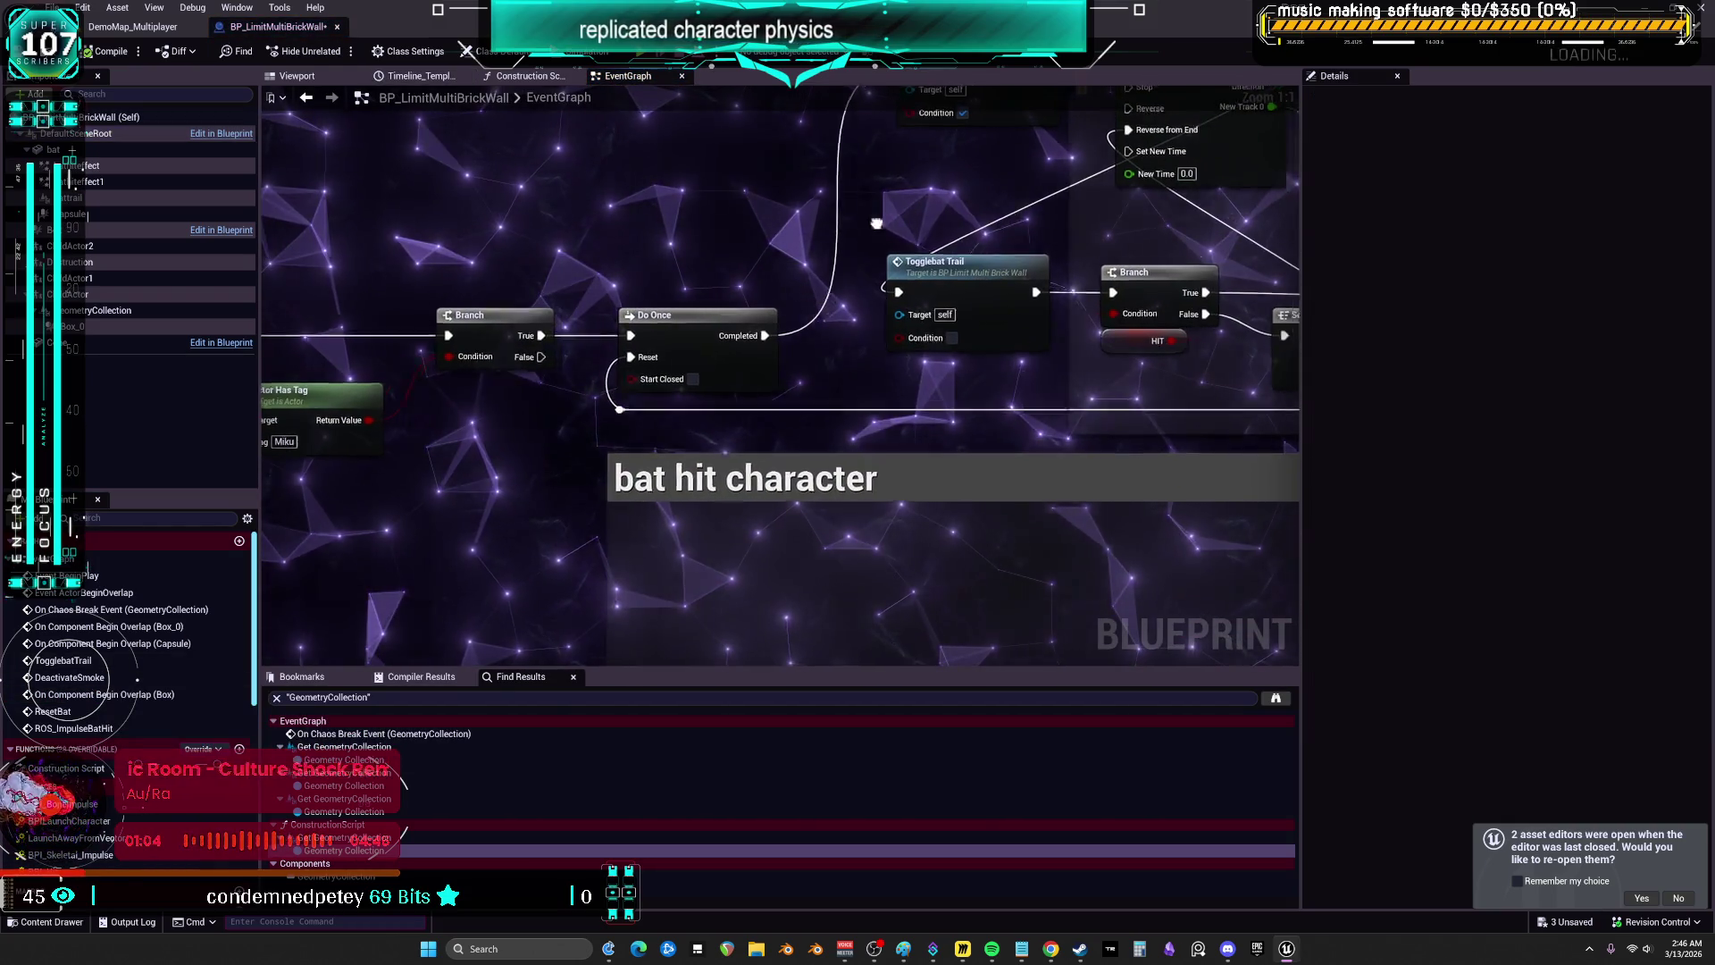
- Pan past the bat hit, respawn and launch nodes to On Chaos Break Event in IMPACT VFX
left_click_drag(779, 295, 375, 319)
left_click_drag(929, 541, 951, 362)
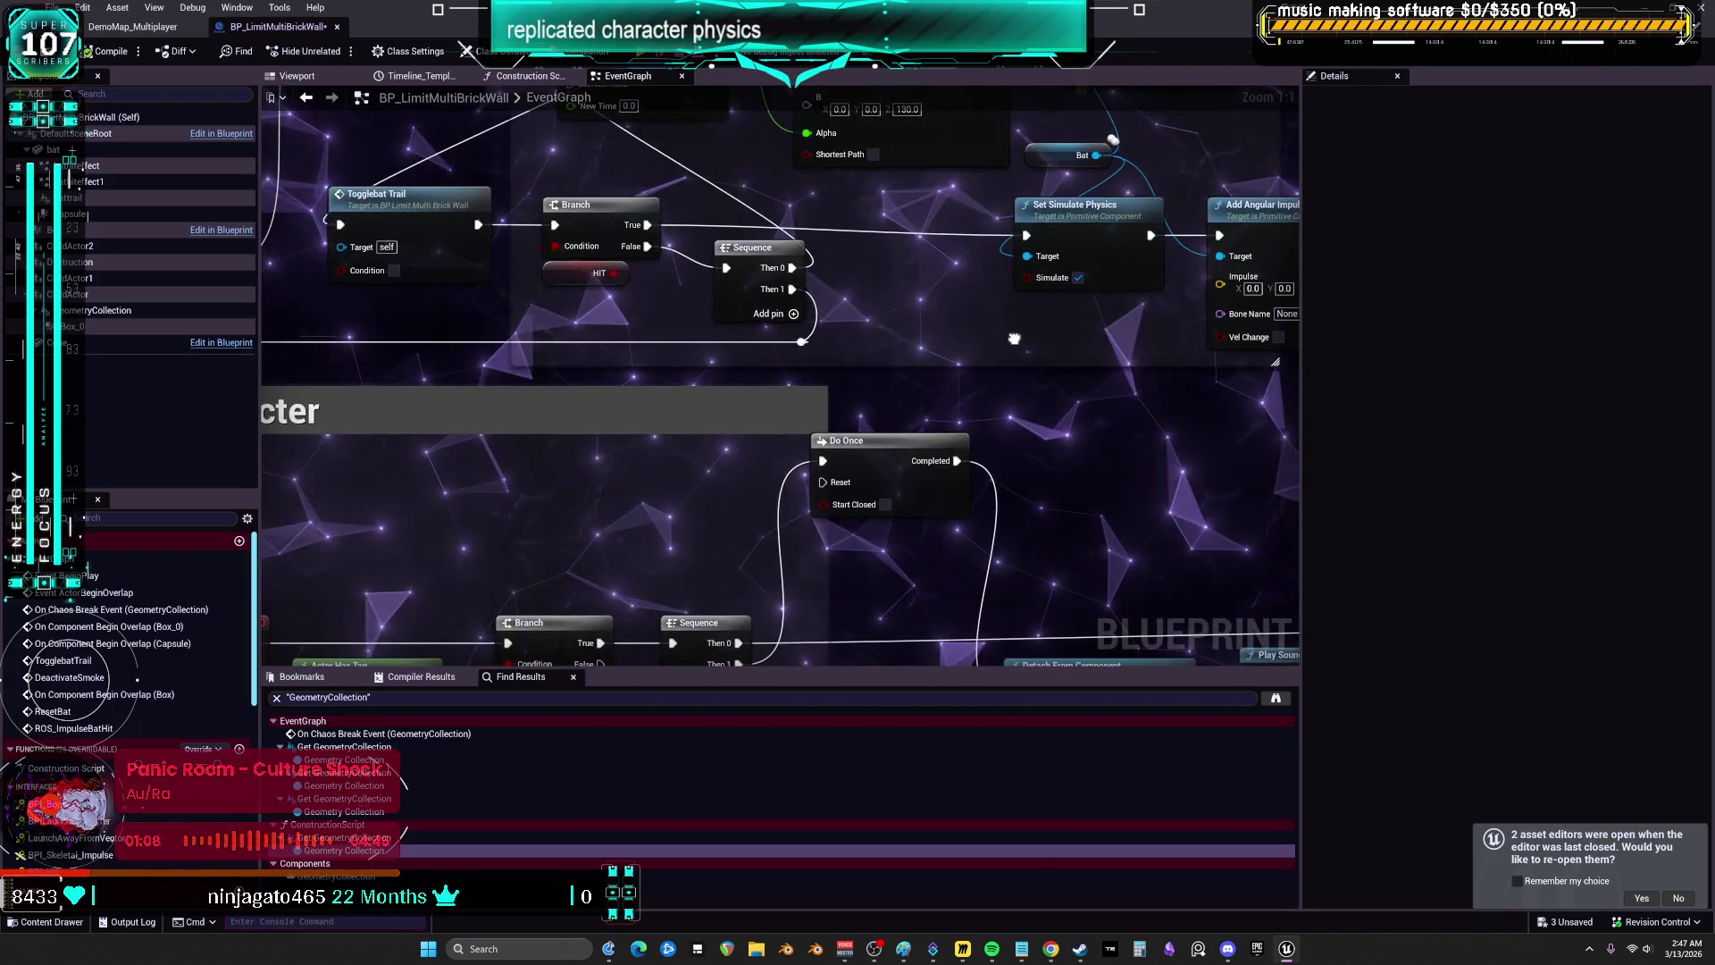
scroll(960, 351, "down", 3)
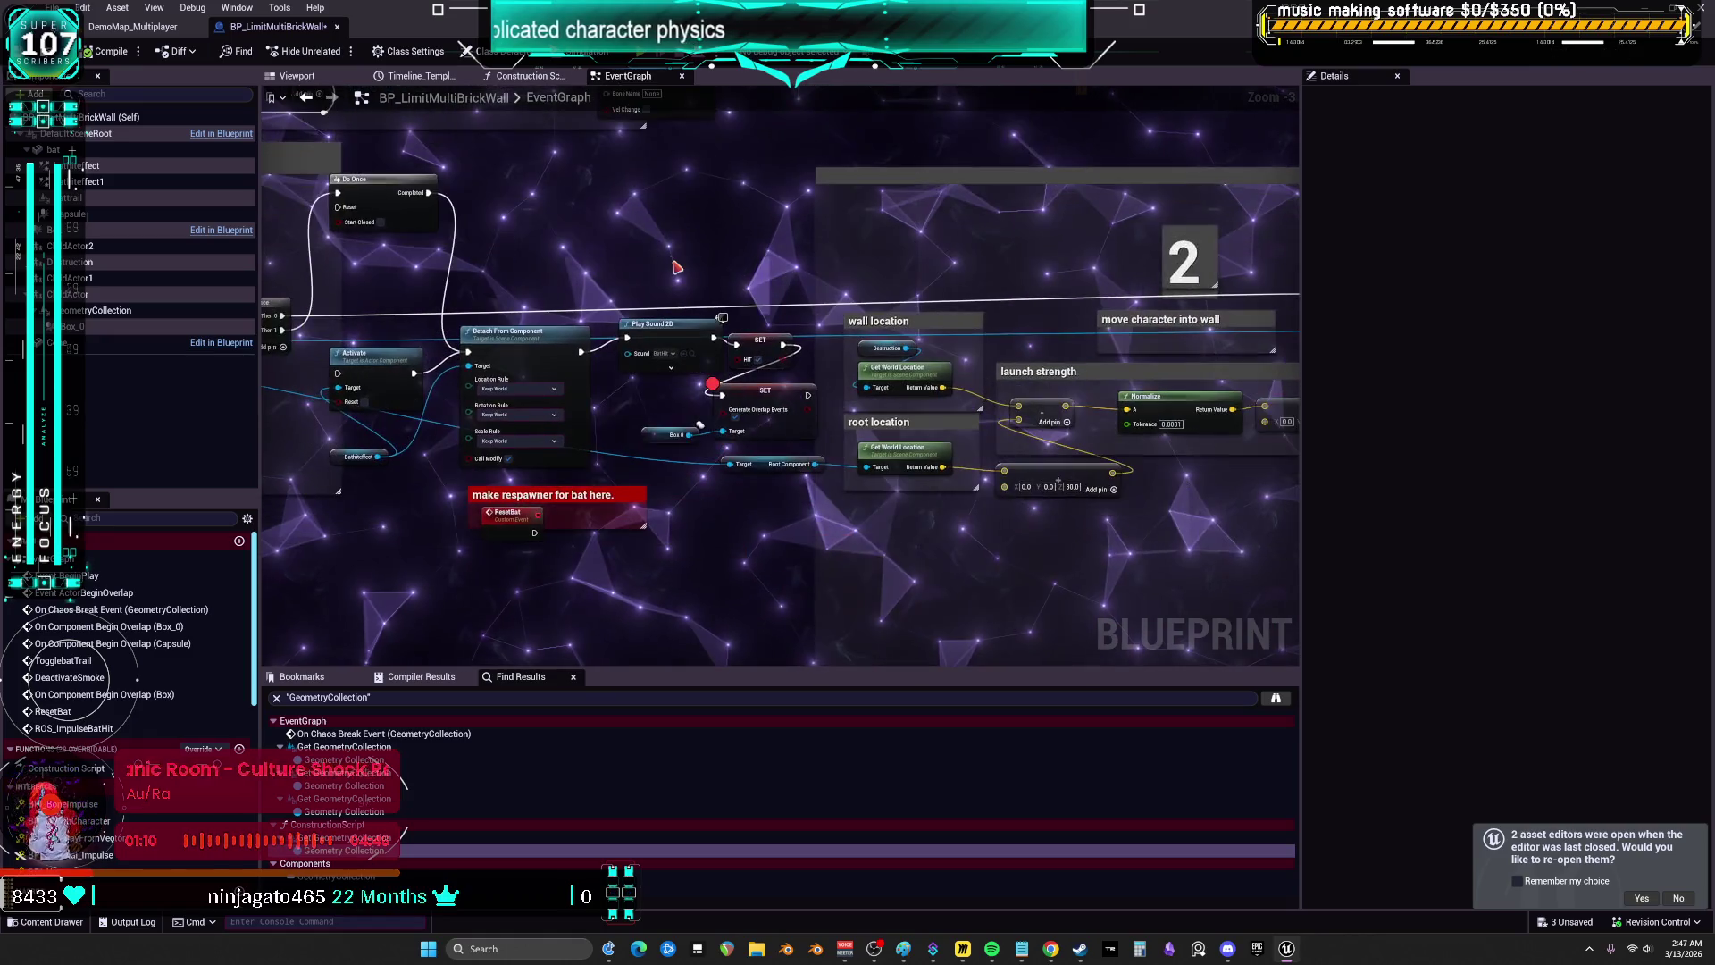
left_click_drag(952, 235, 859, 251)
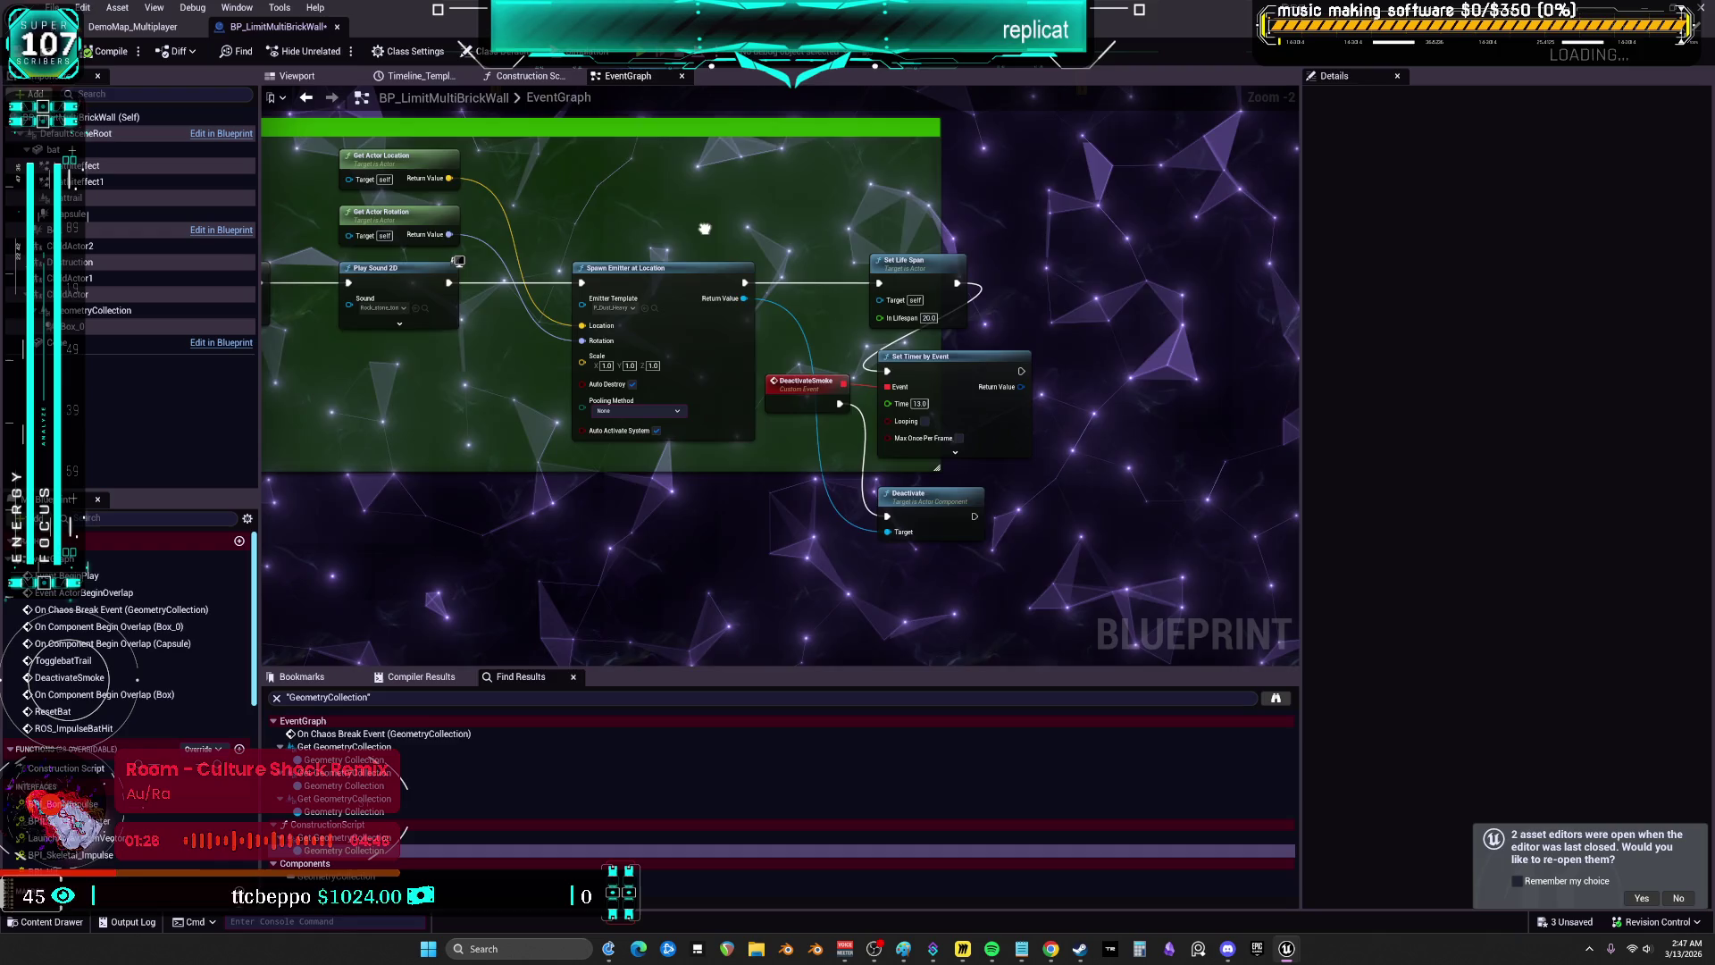
left_click_drag(705, 228, 817, 289)
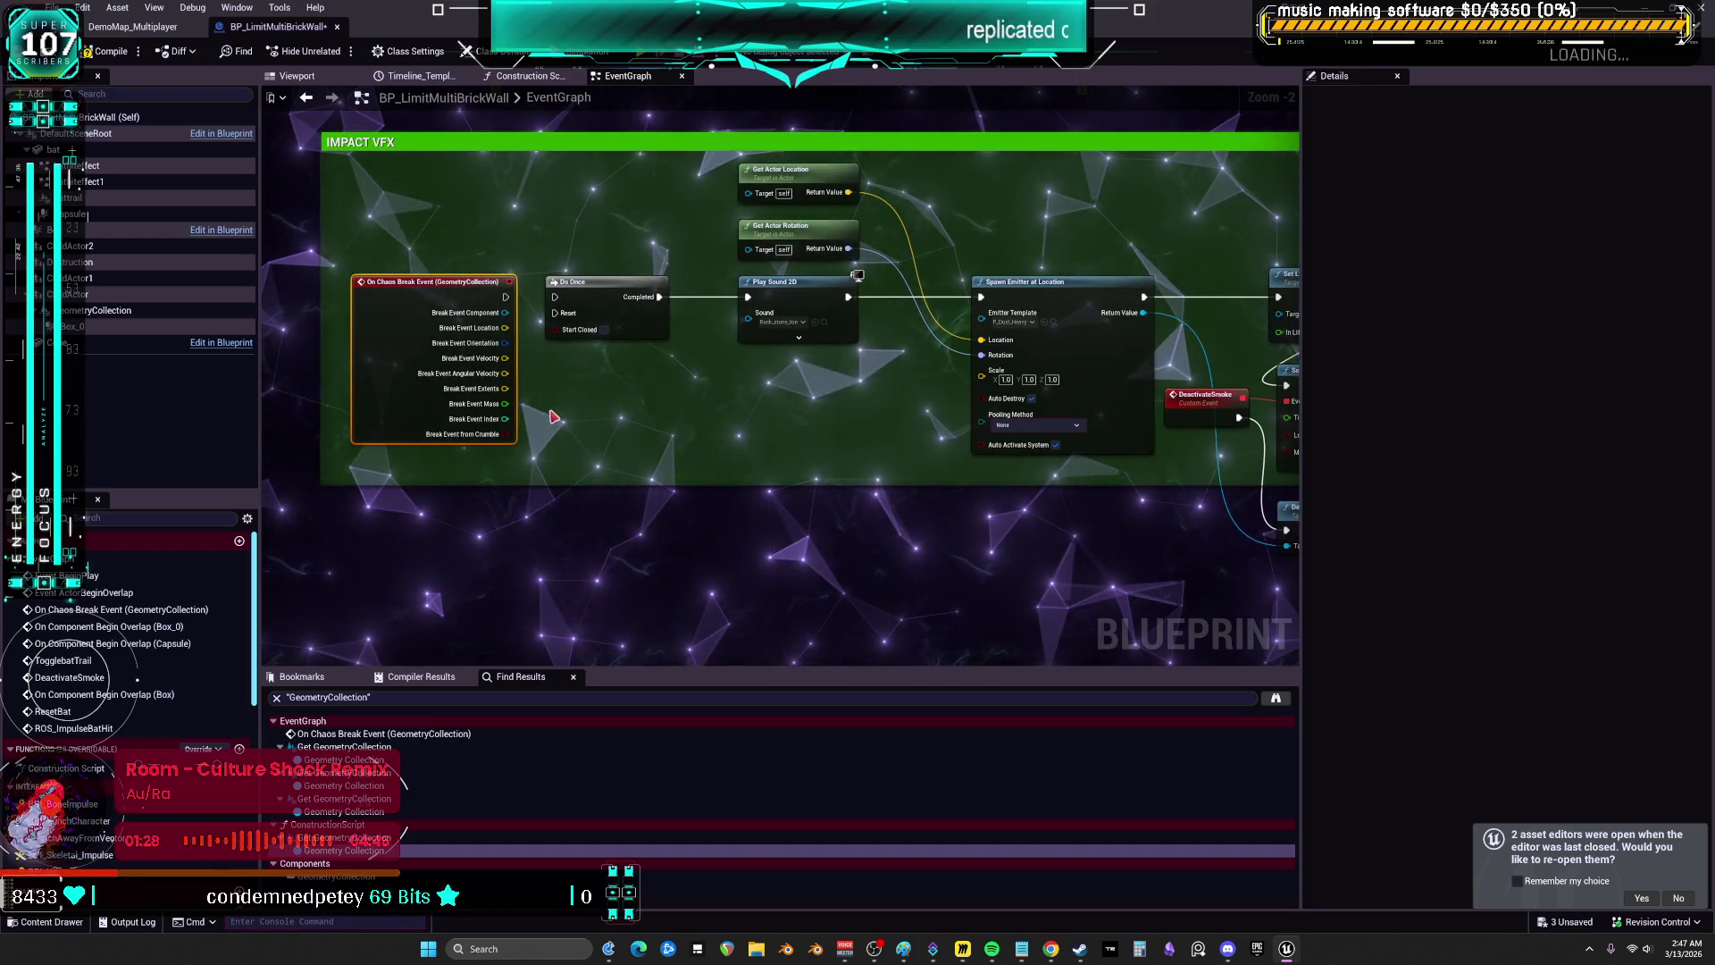
- Move On Chaos Break Event aside, attach an AAA print reading 'chaosbroken happened', and compile
left_click_drag(554, 416, 704, 332)
right_click(676, 458)
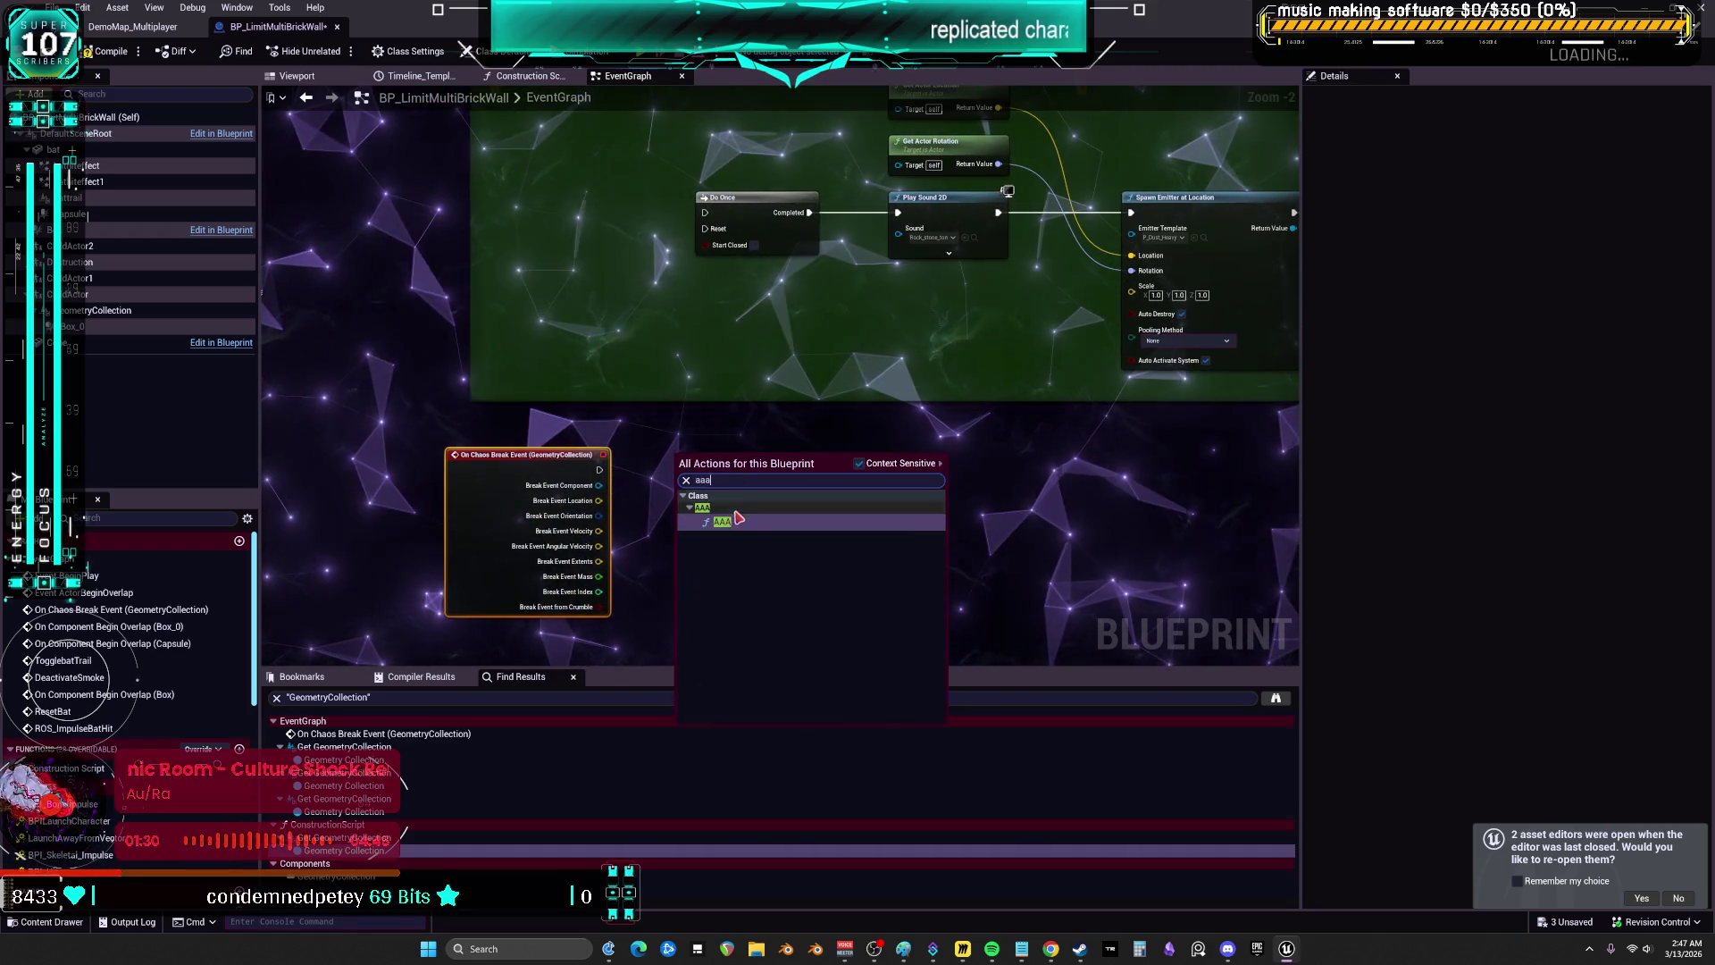
left_click(740, 528)
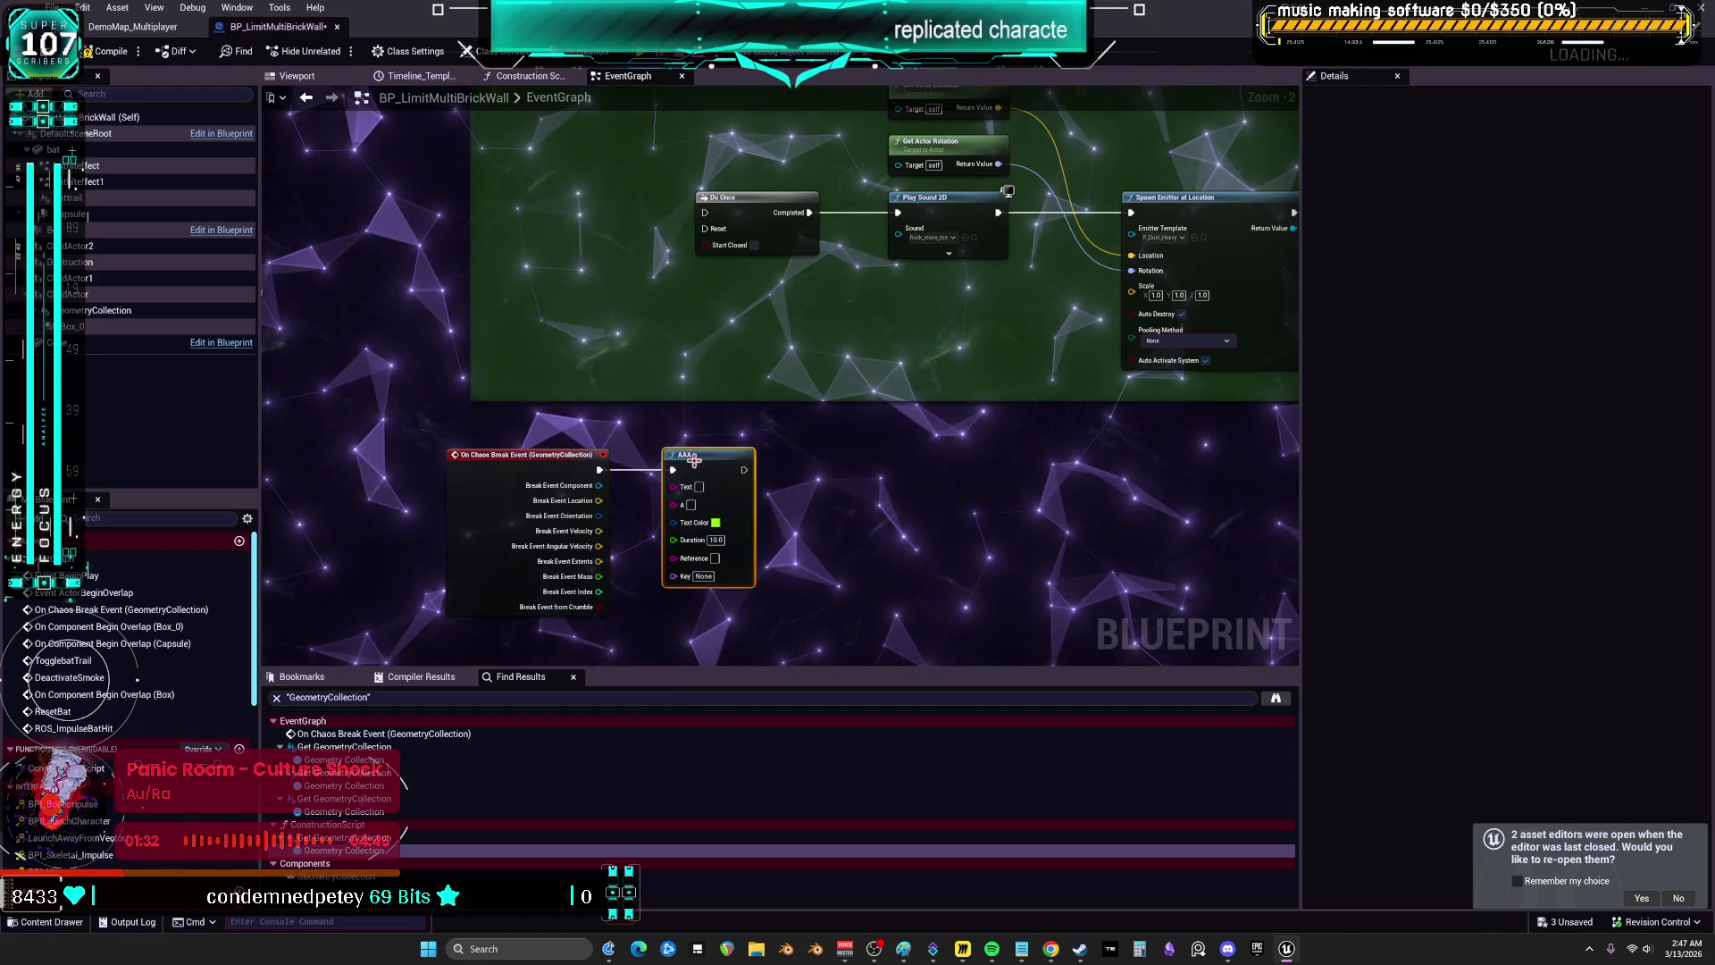
left_click_drag(1219, 191, 1016, 233)
left_click_drag(930, 330, 873, 410)
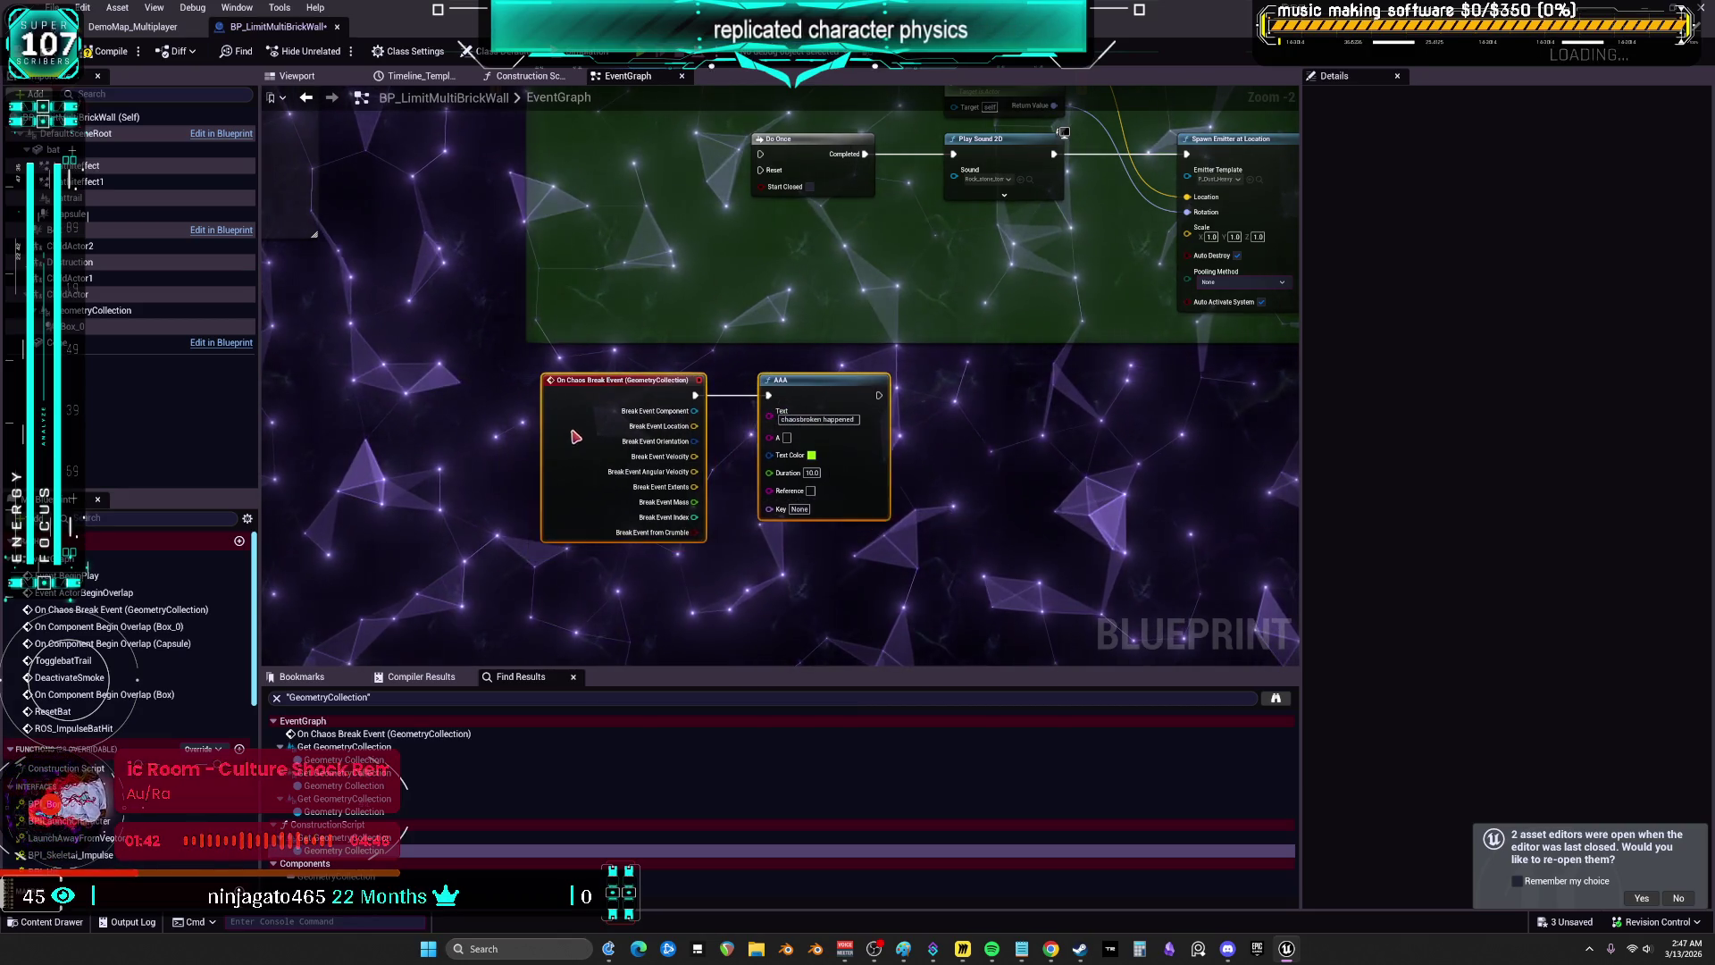
left_click(116, 54)
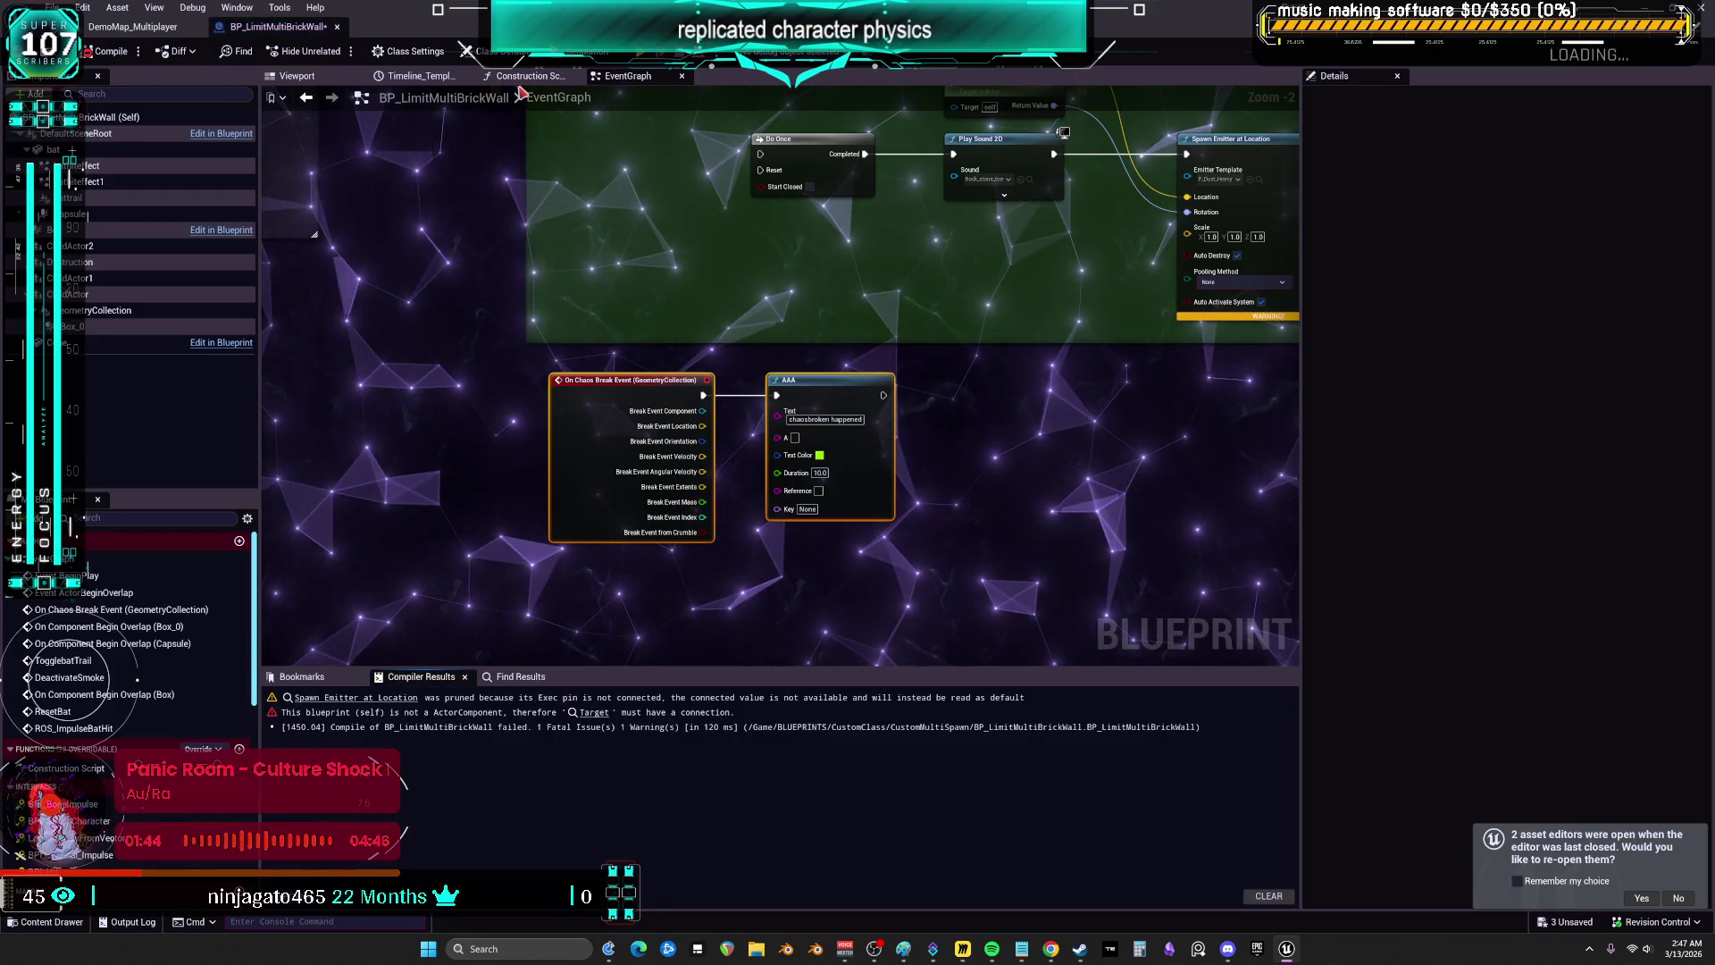
- Locate the erroring node, wire the AAA print into Do Once, and recompile with F7
left_click(594, 712)
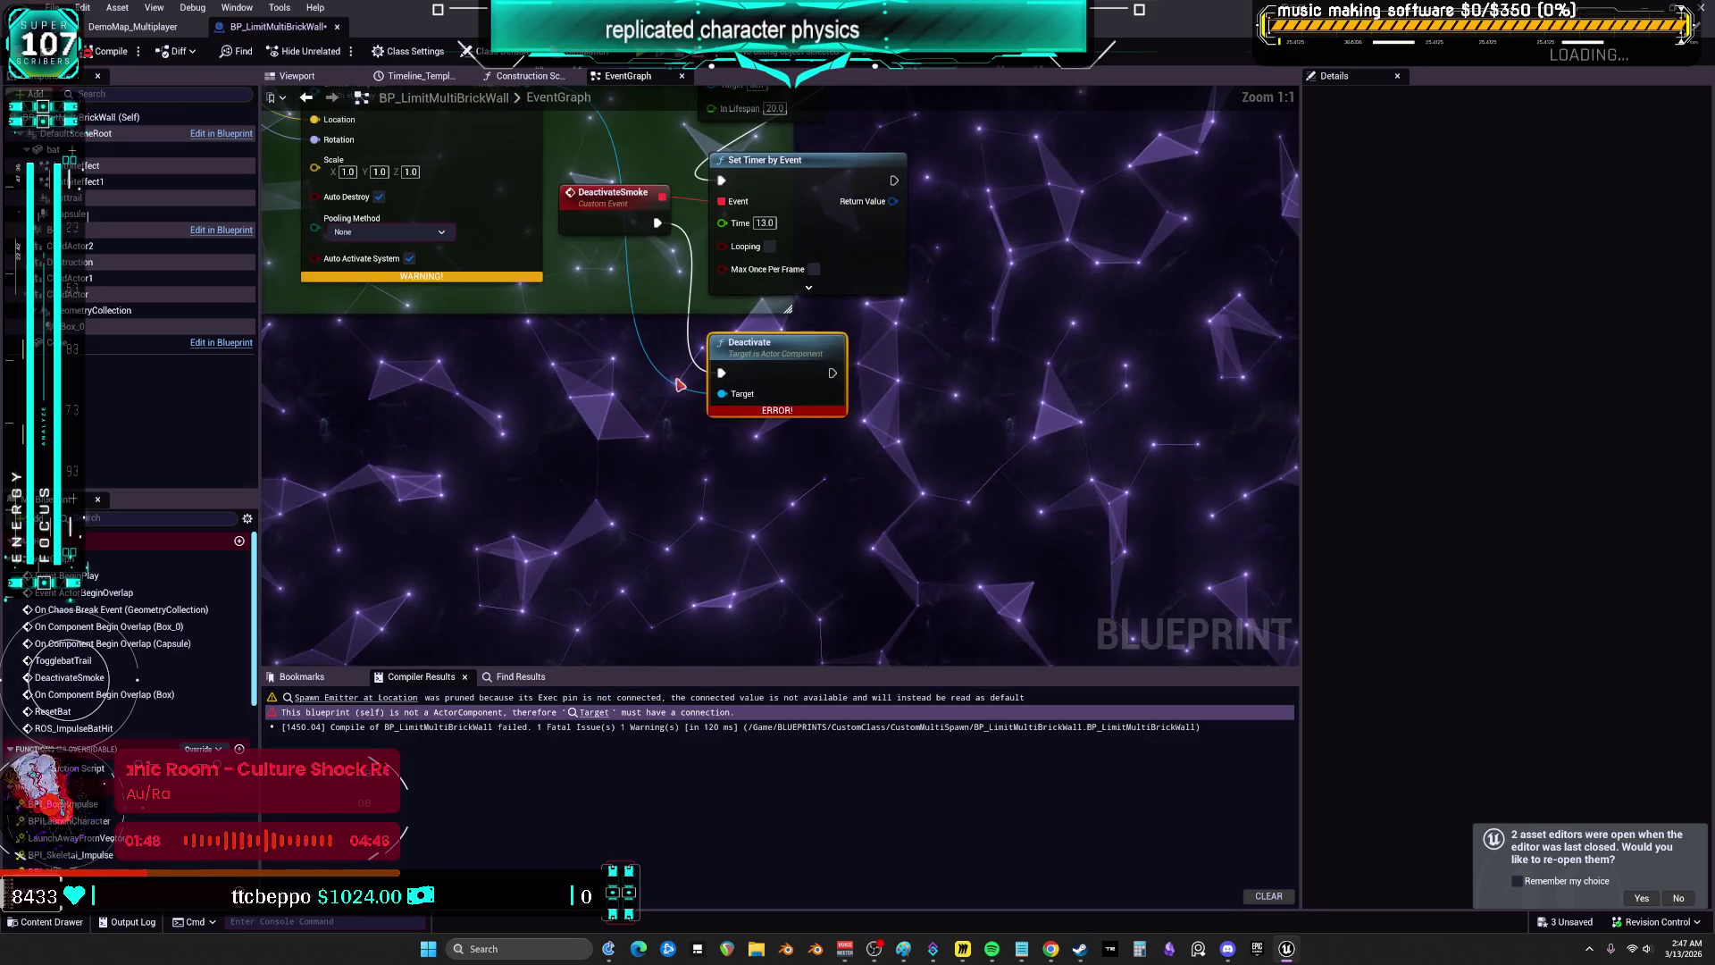
mouse_move(1010, 504)
left_mouse_down()
mouse_move(1033, 497)
mouse_move(661, 433)
mouse_move(725, 406)
mouse_move(891, 412)
mouse_move(894, 433)
left_mouse_up()
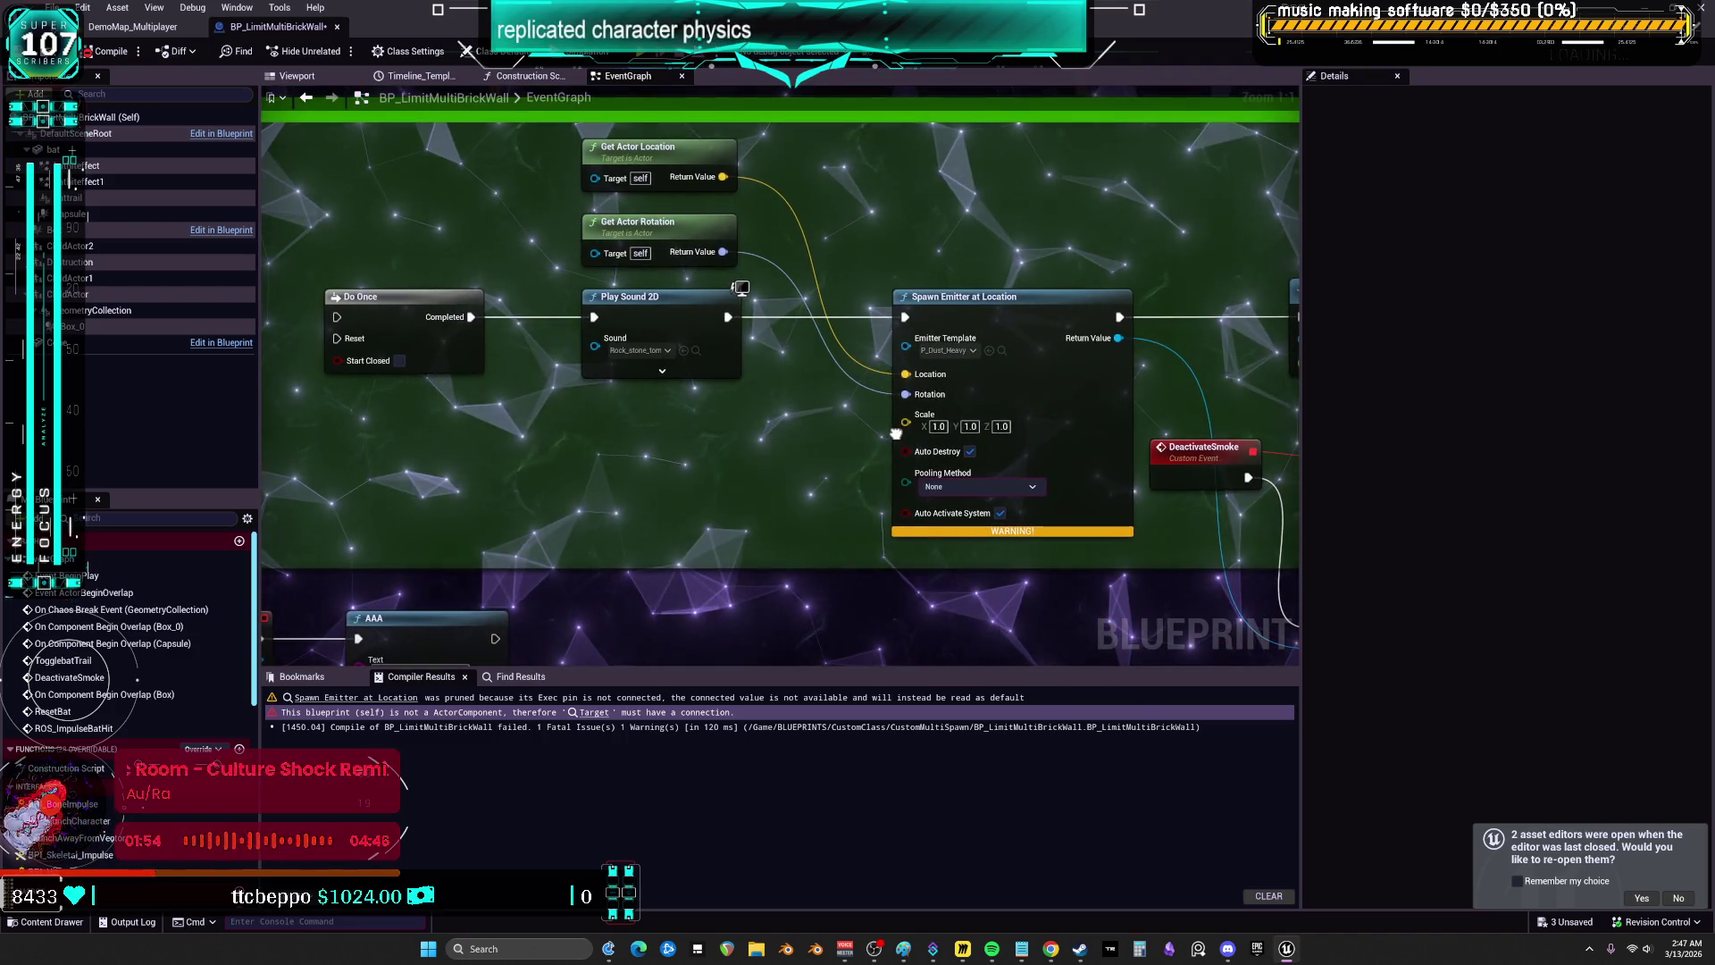
mouse_move(677, 458)
left_mouse_down()
mouse_move(834, 405)
mouse_move(659, 452)
left_mouse_up()
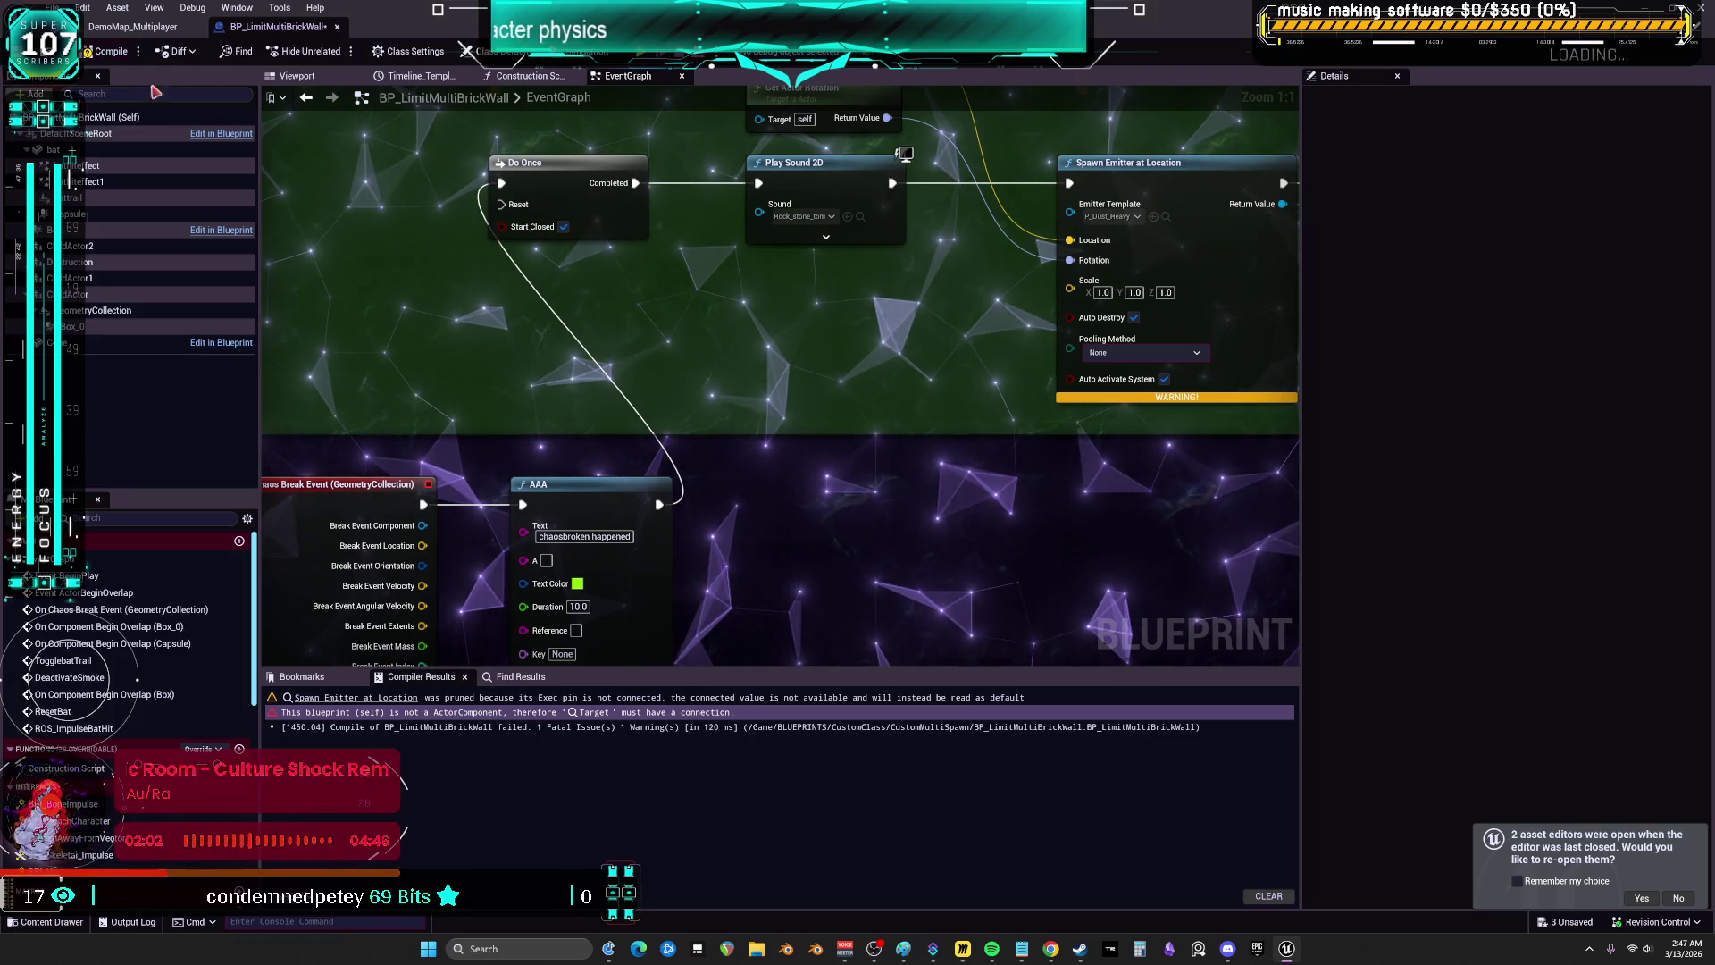
key("F7")
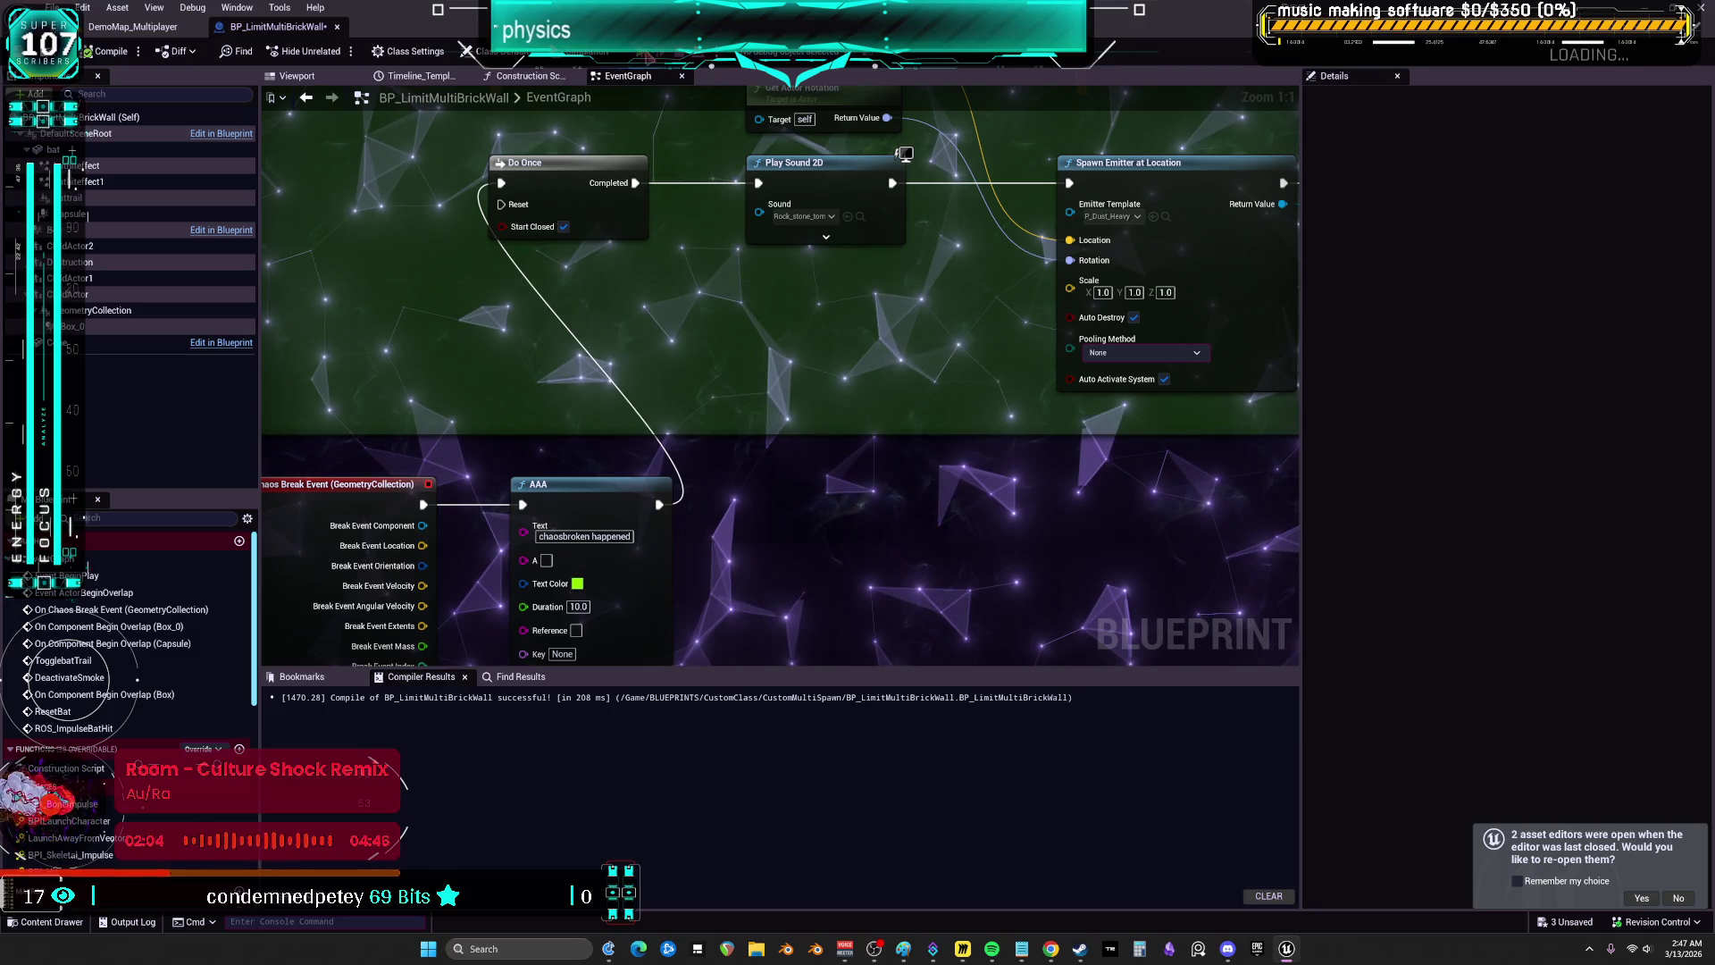
- Start a multiplayer Play In Editor session with Alt+P and run the server character forward
key("alt+p")
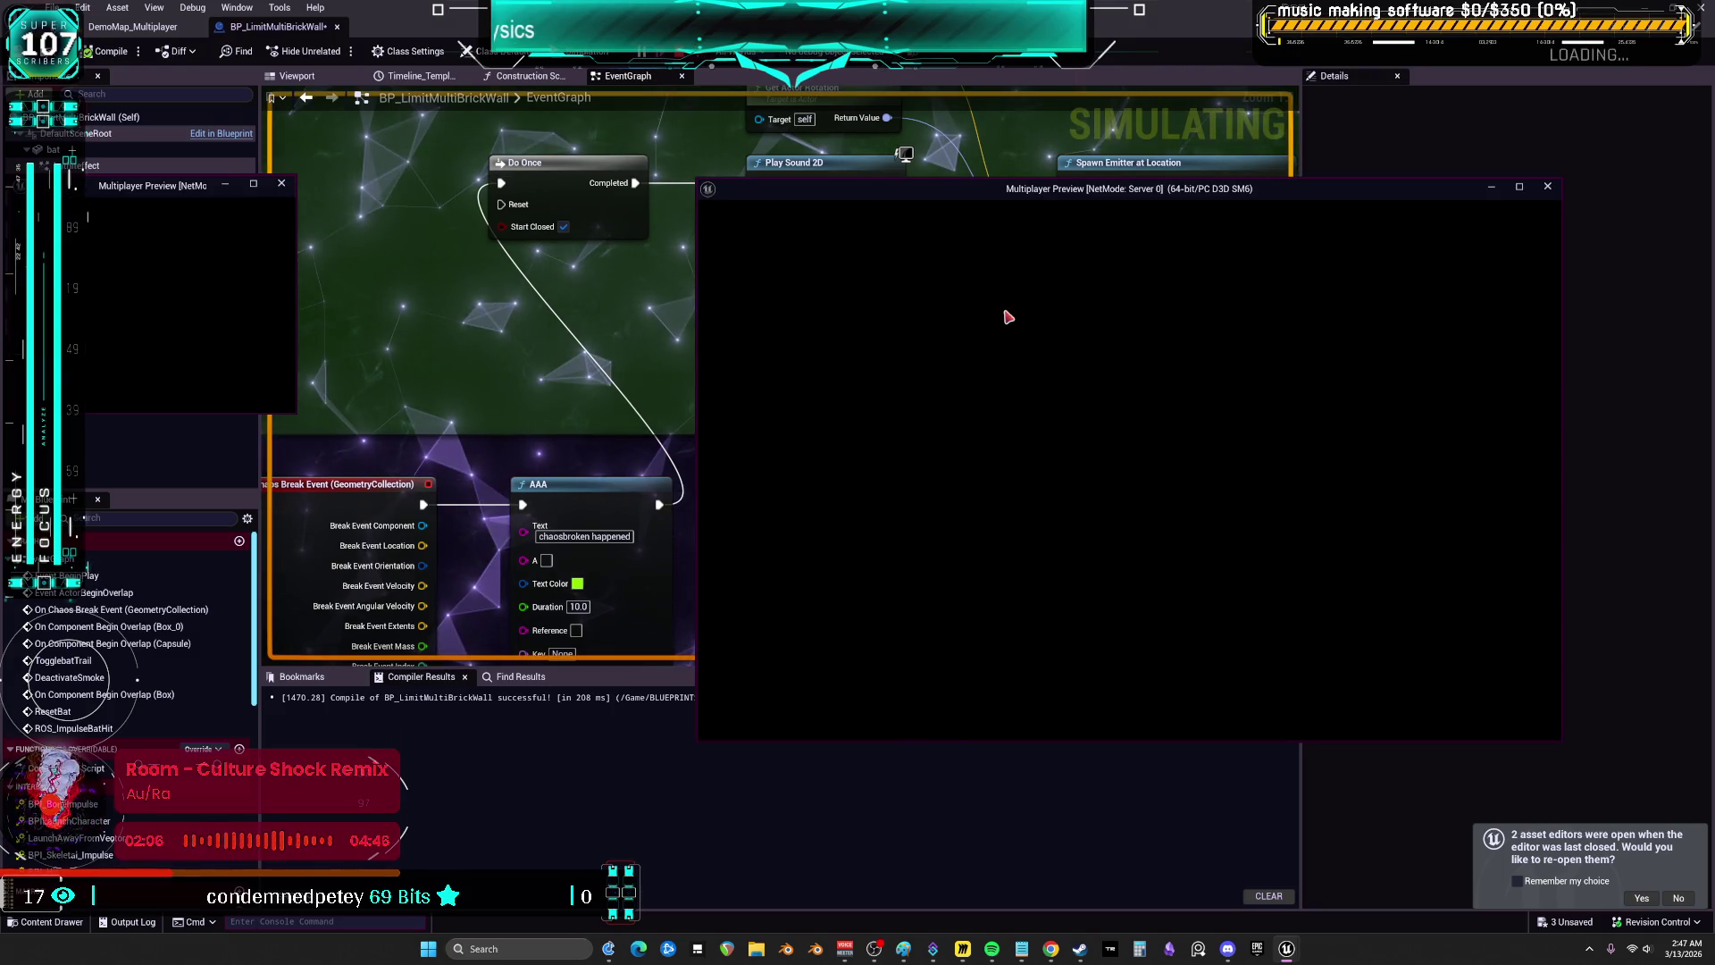
left_click(1219, 407)
key("w")
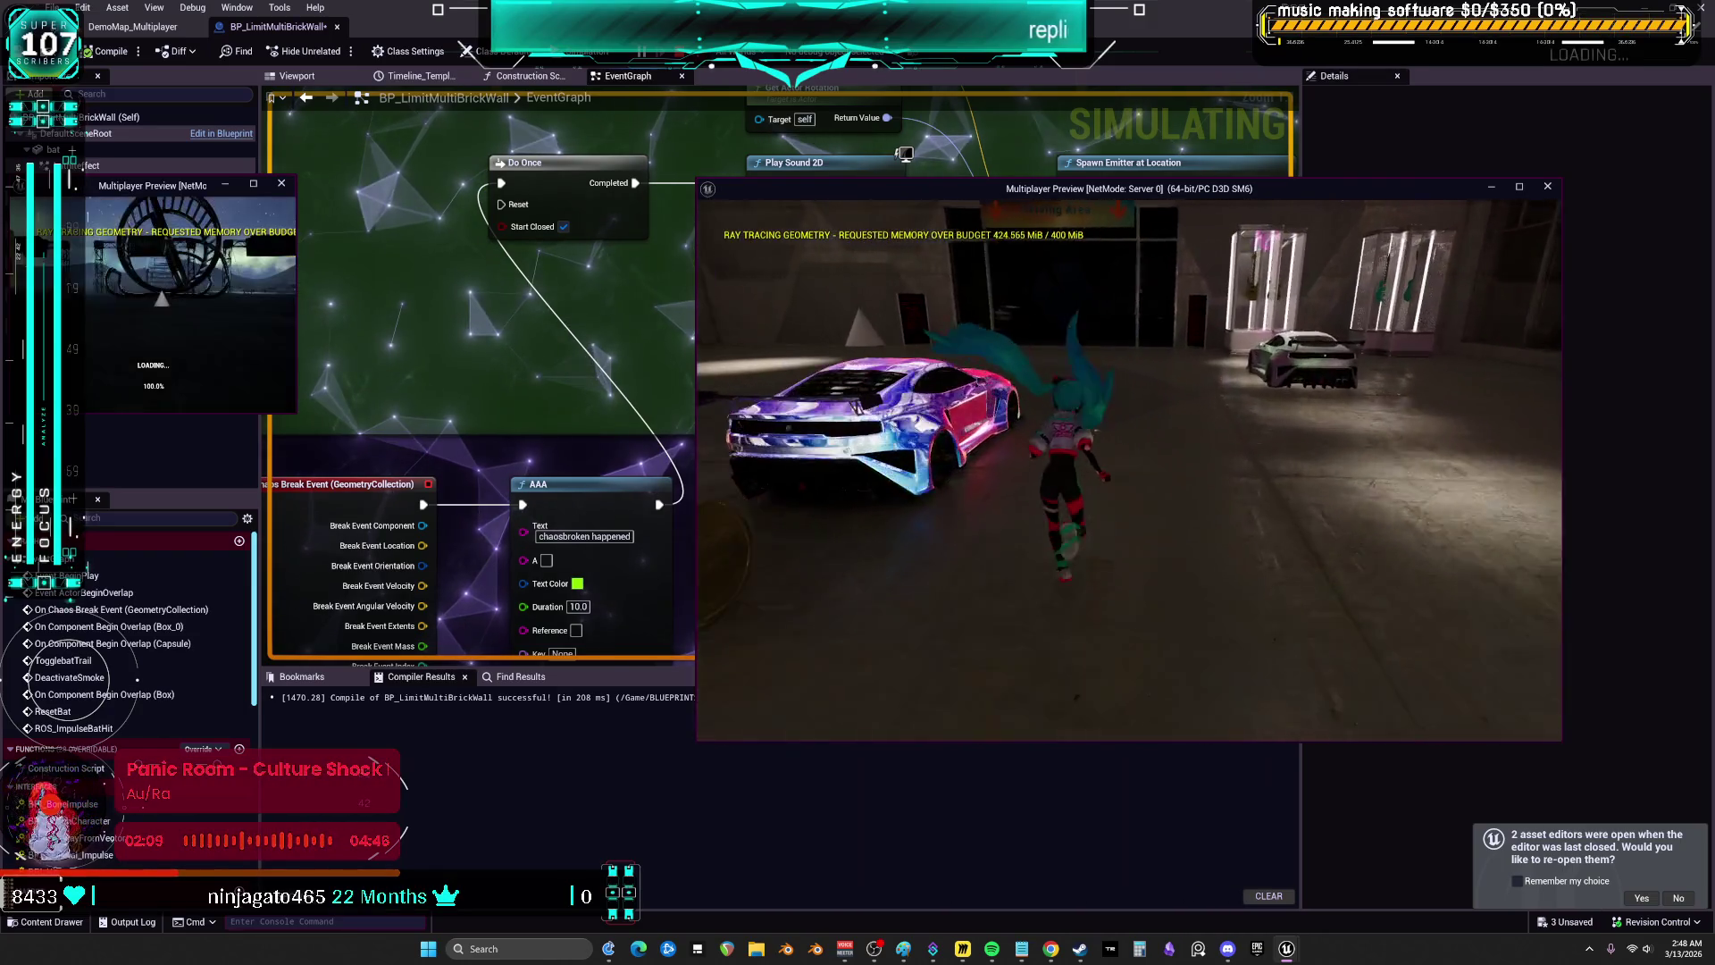
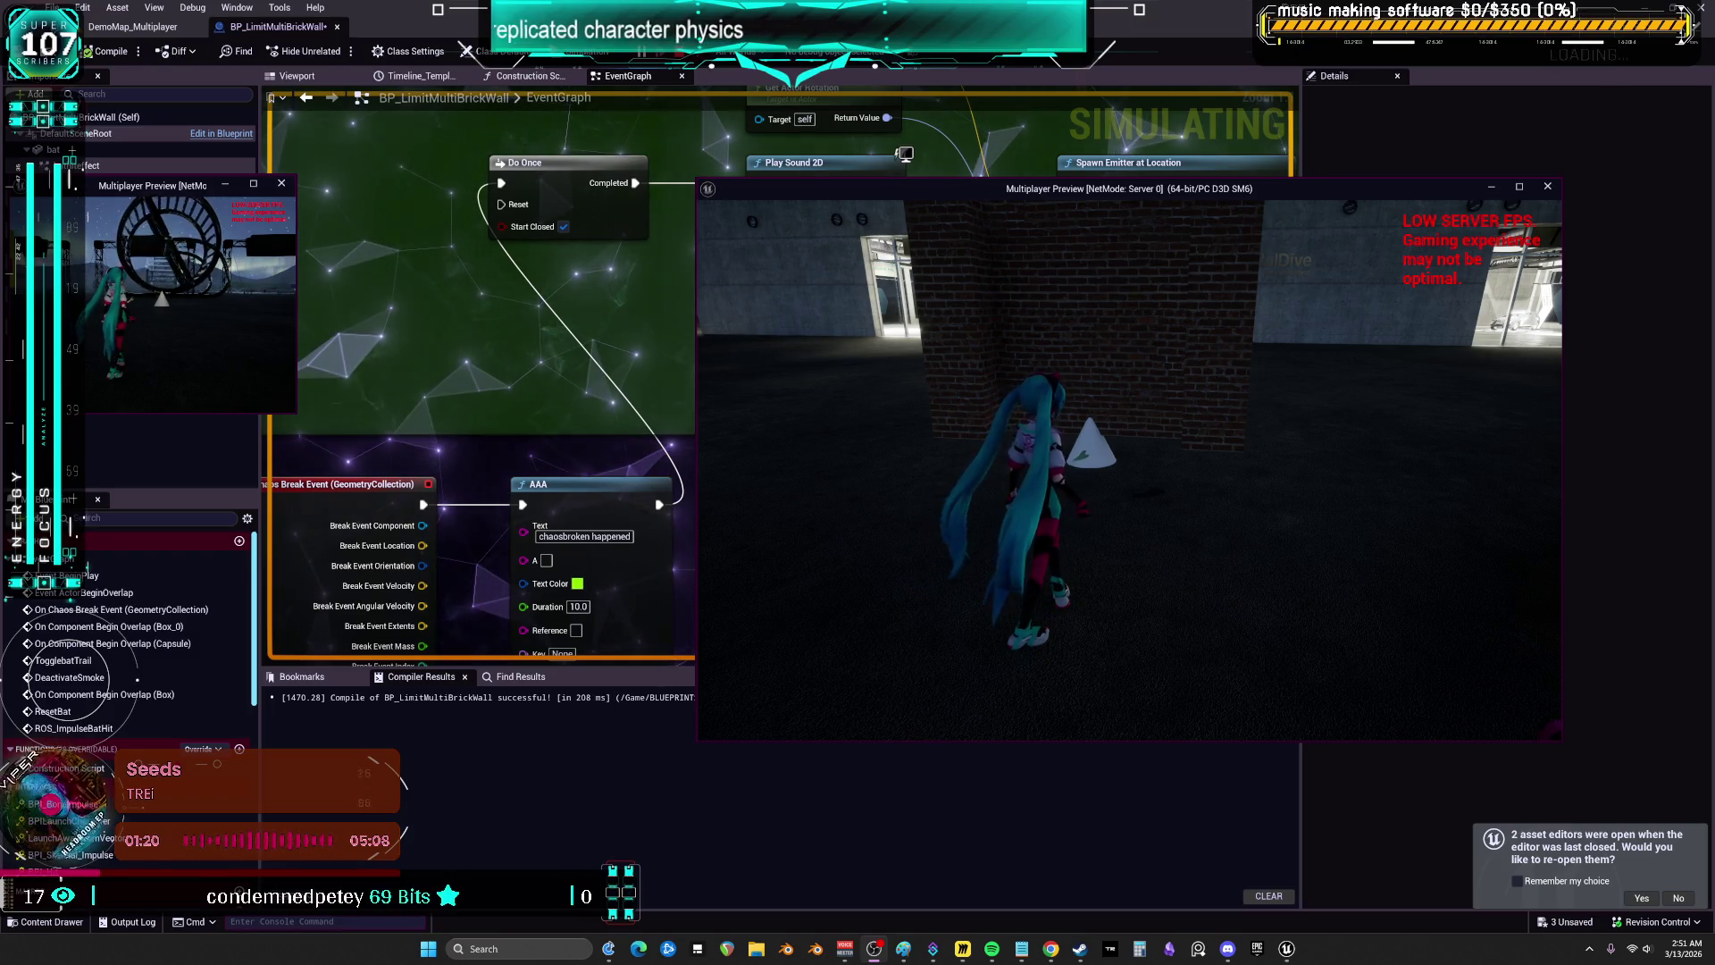
- Quit the Stream Deck background app from its hidden tray icon and confirm
left_click(1589, 948)
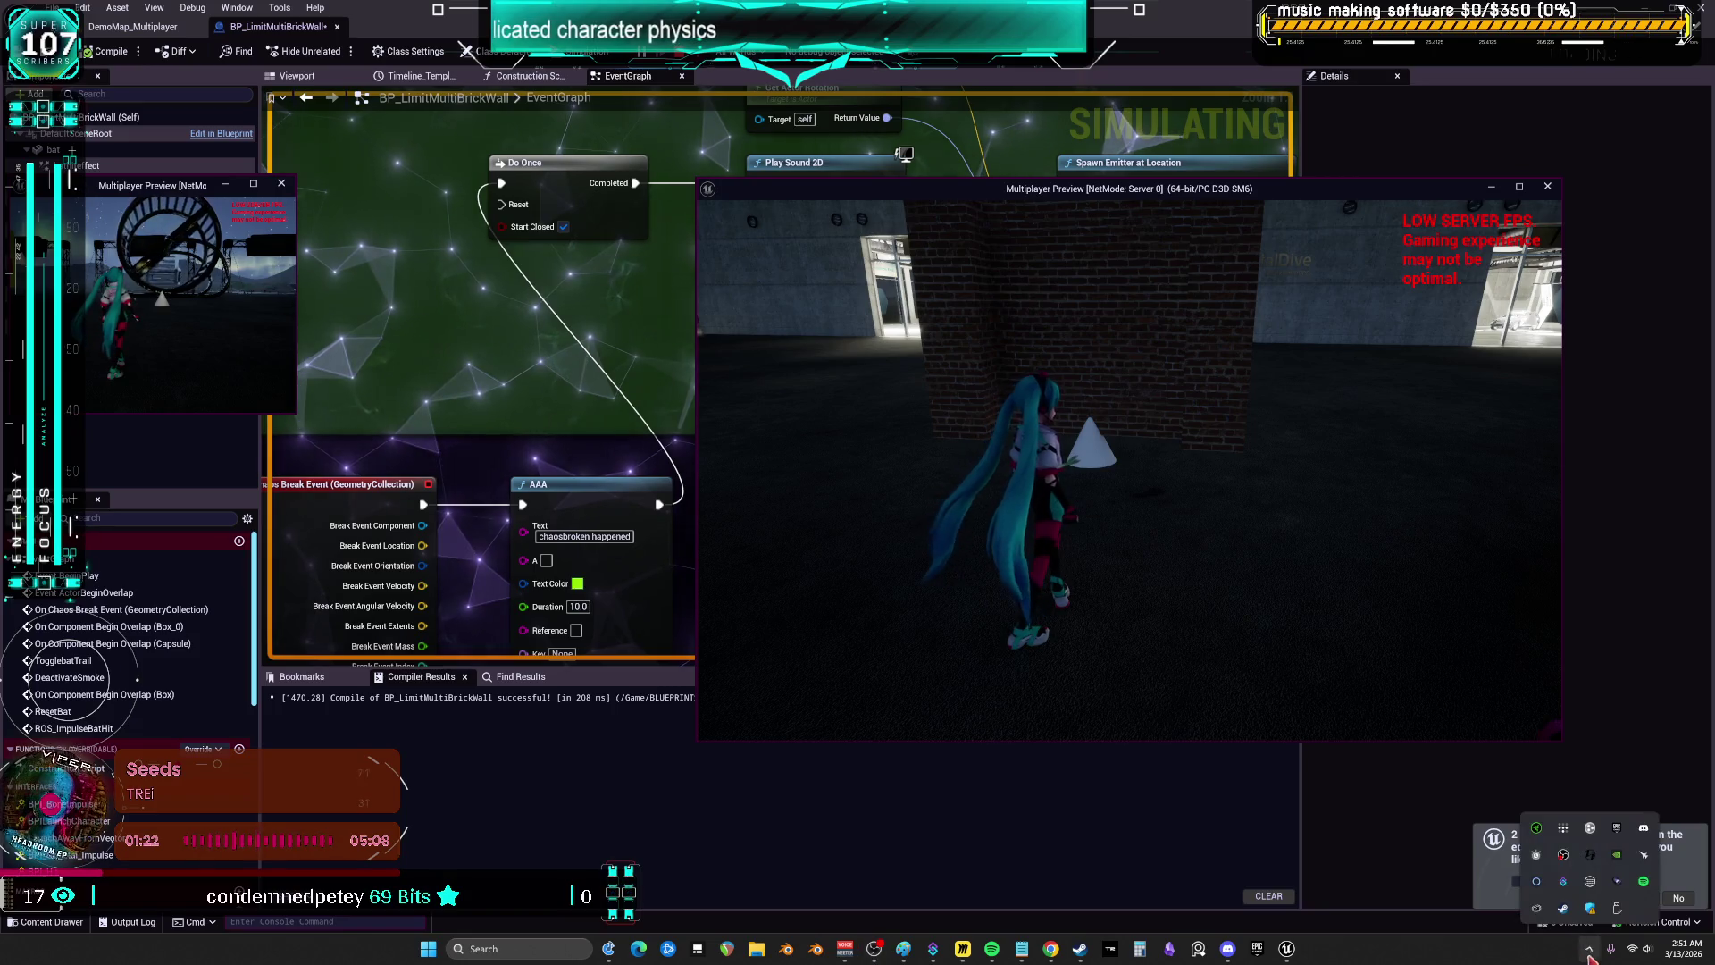
right_click(1595, 880)
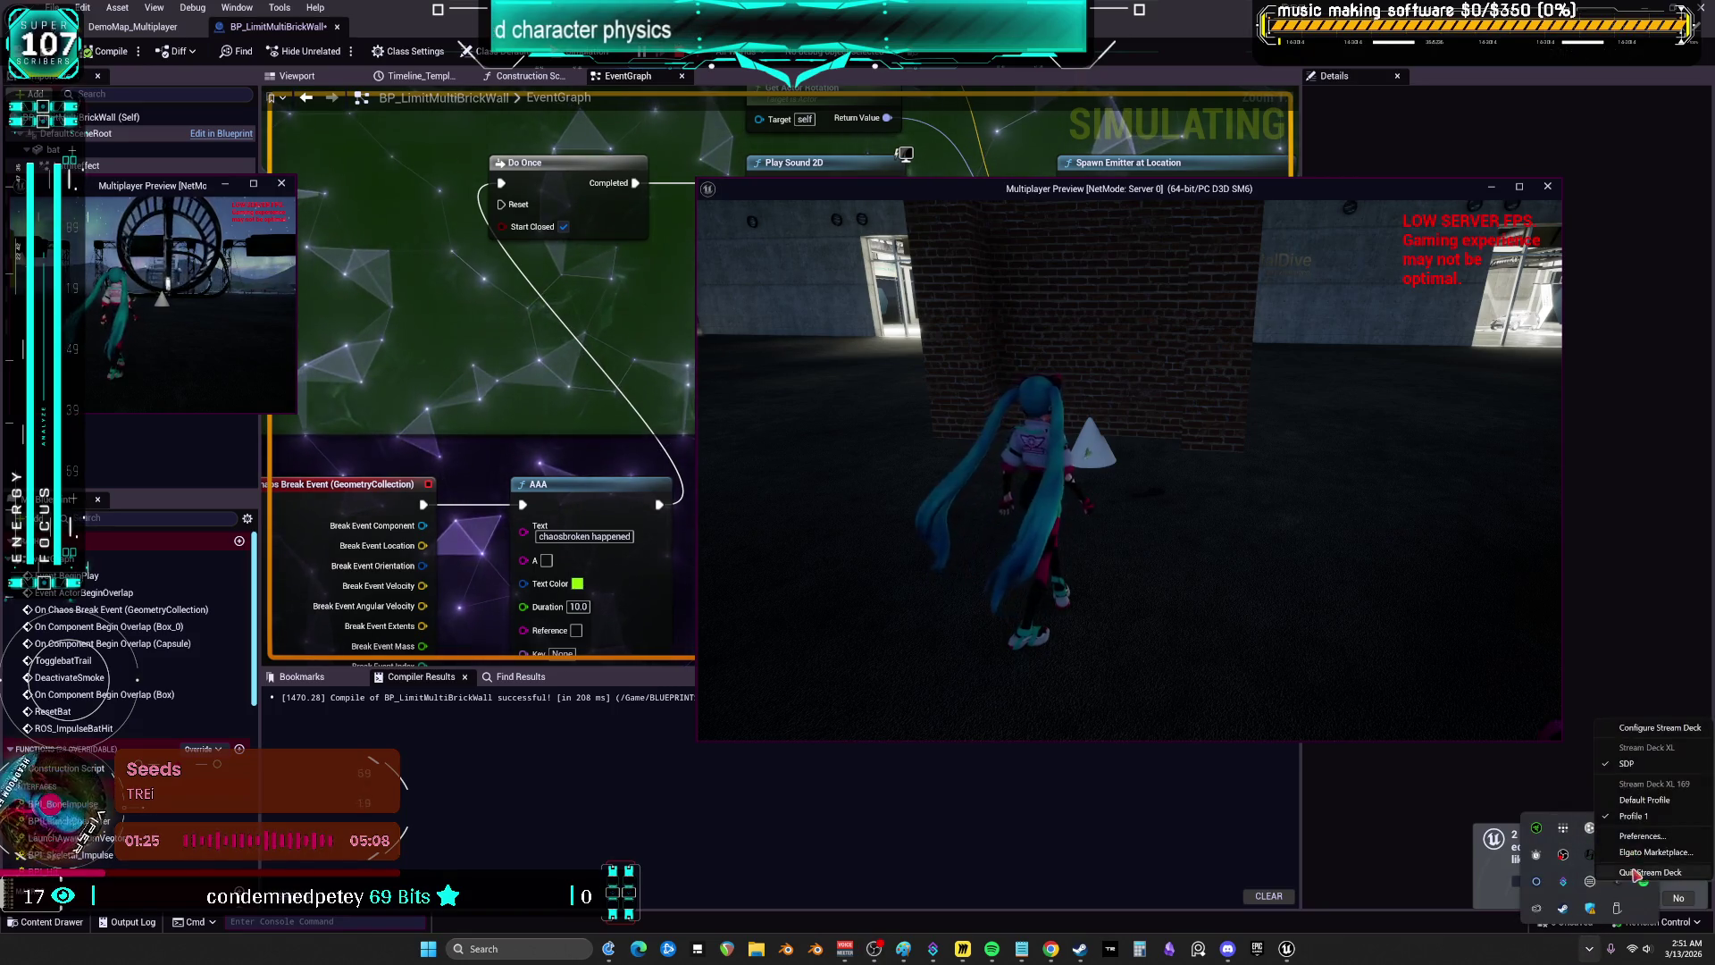
left_click(1644, 871)
left_click(876, 497)
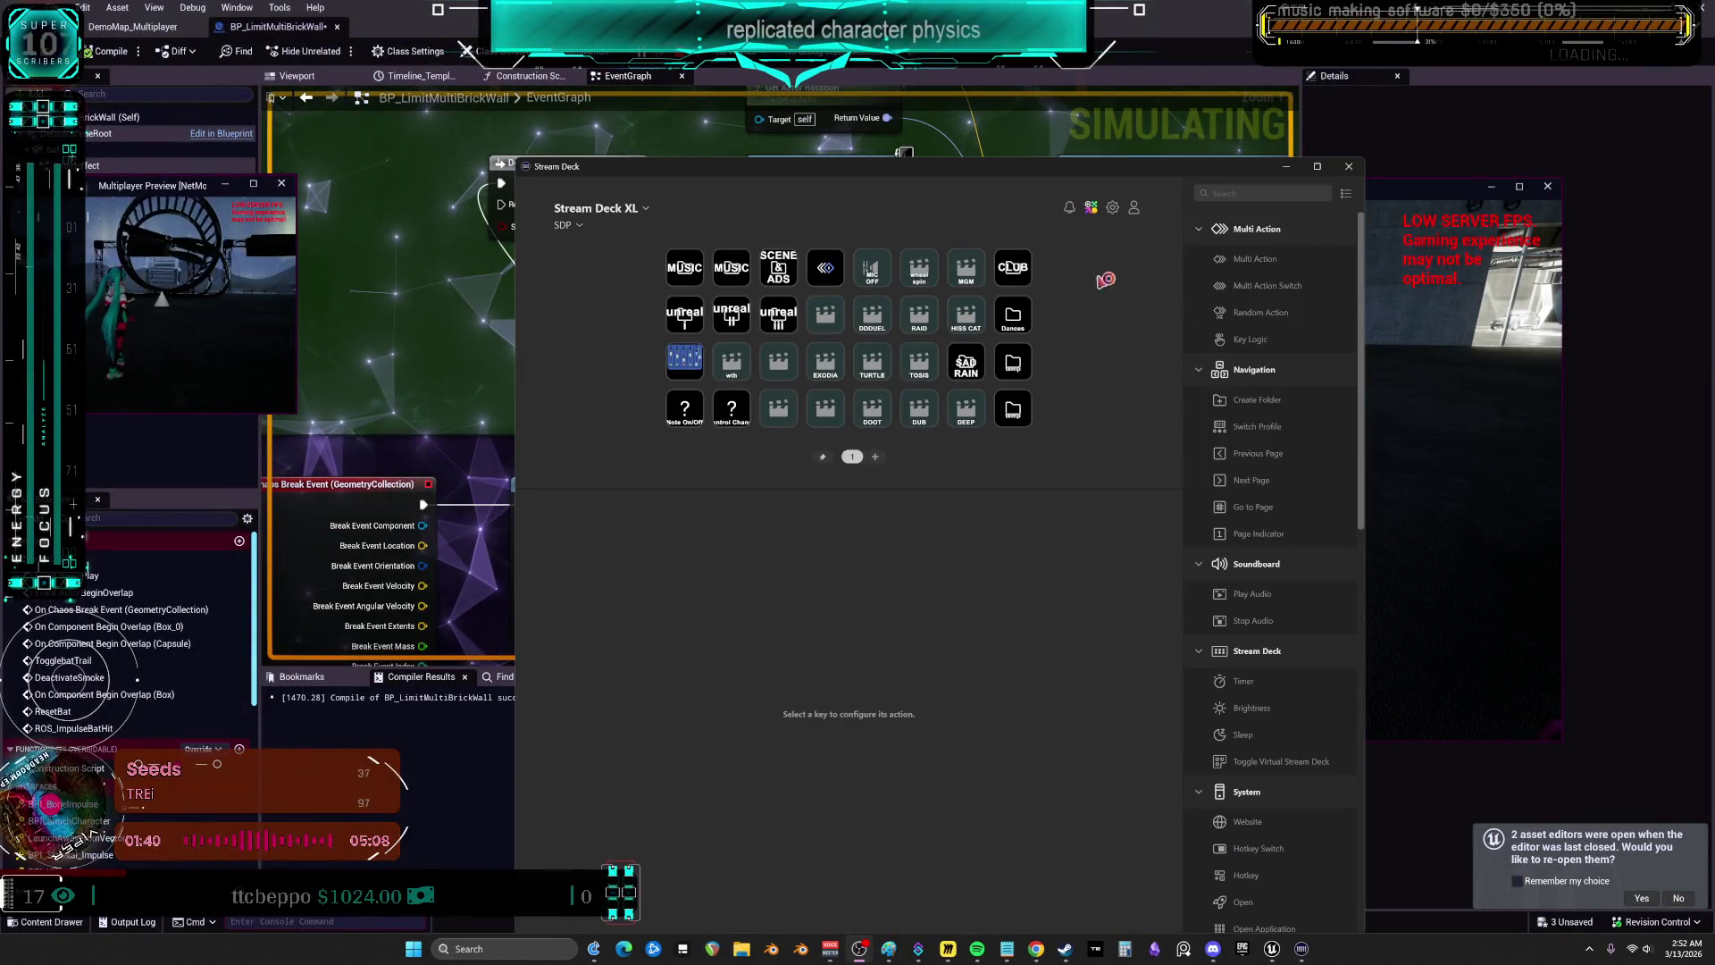
- Close the reloaded Stream Deck window to get back to Unreal's multiplayer preview
left_click(1286, 166)
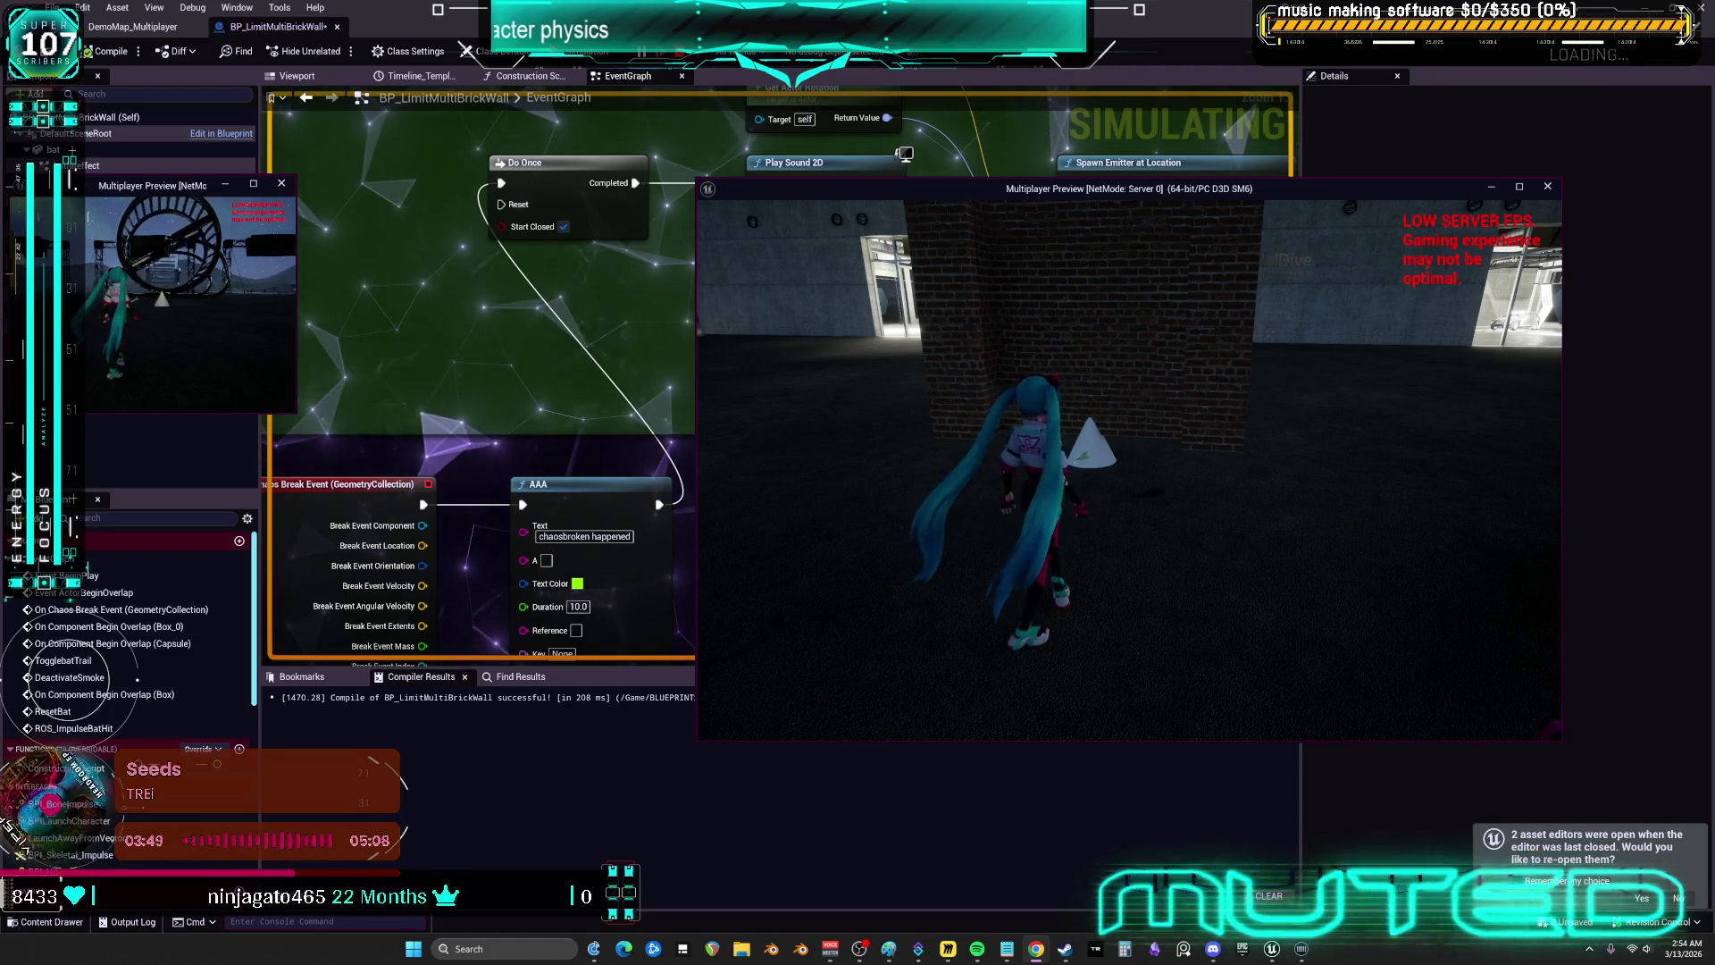
left_click(304, 53)
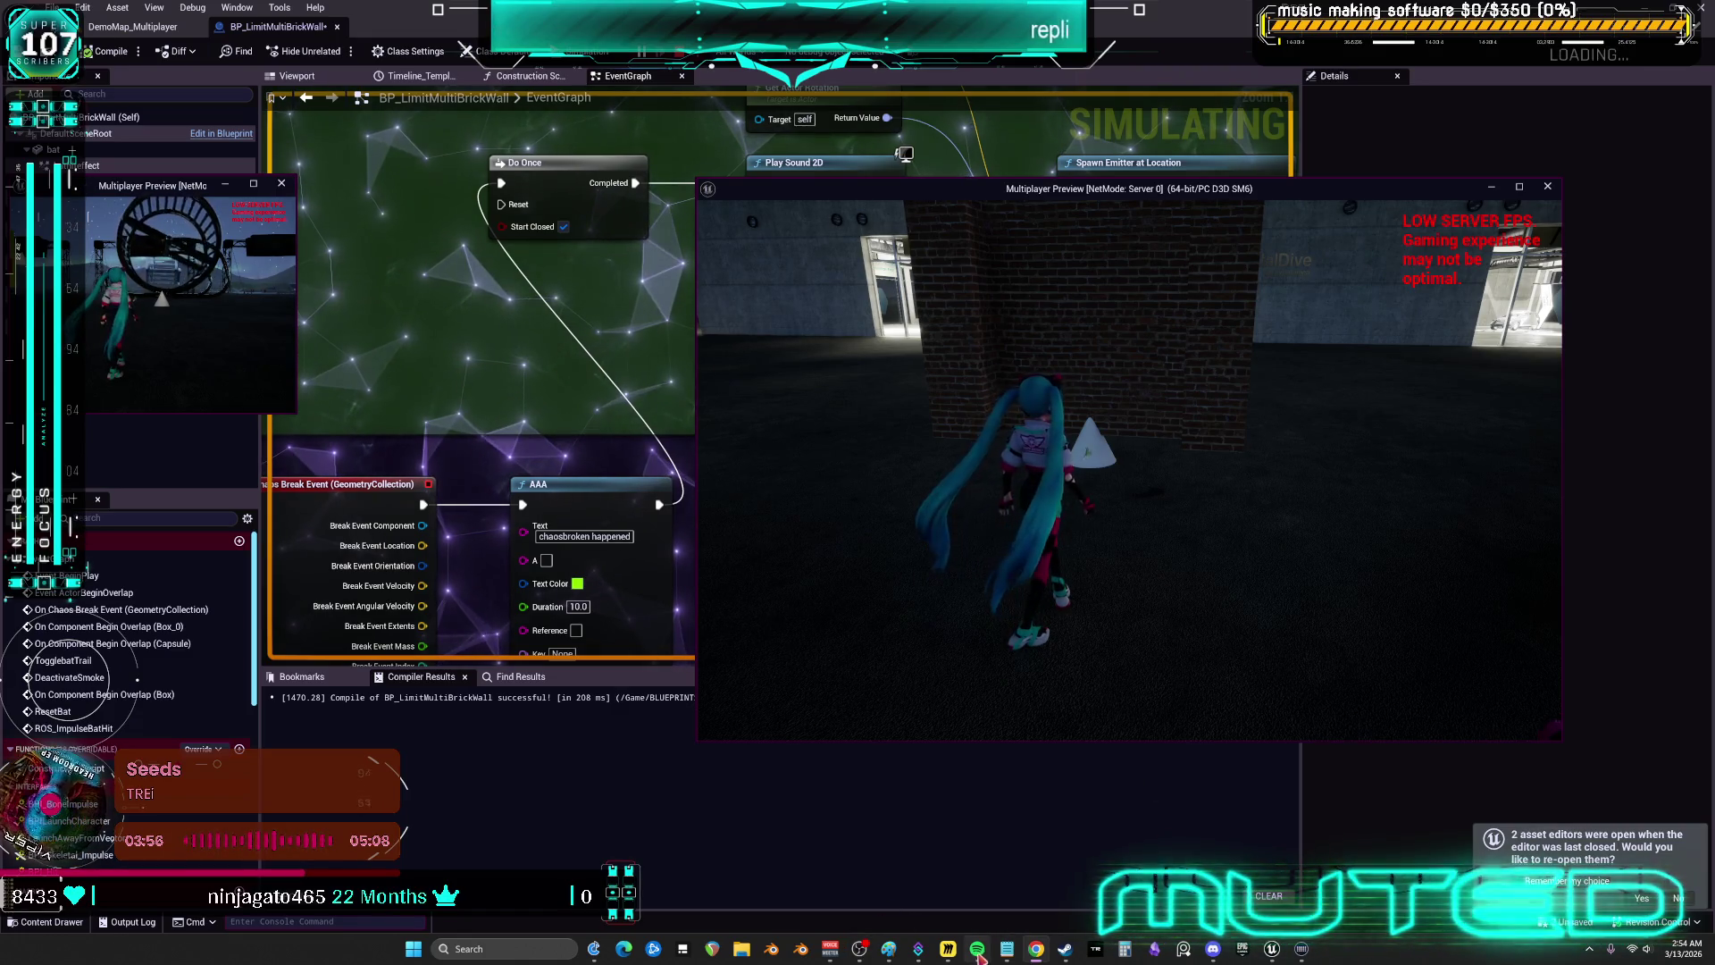
mouse_move(979, 953)
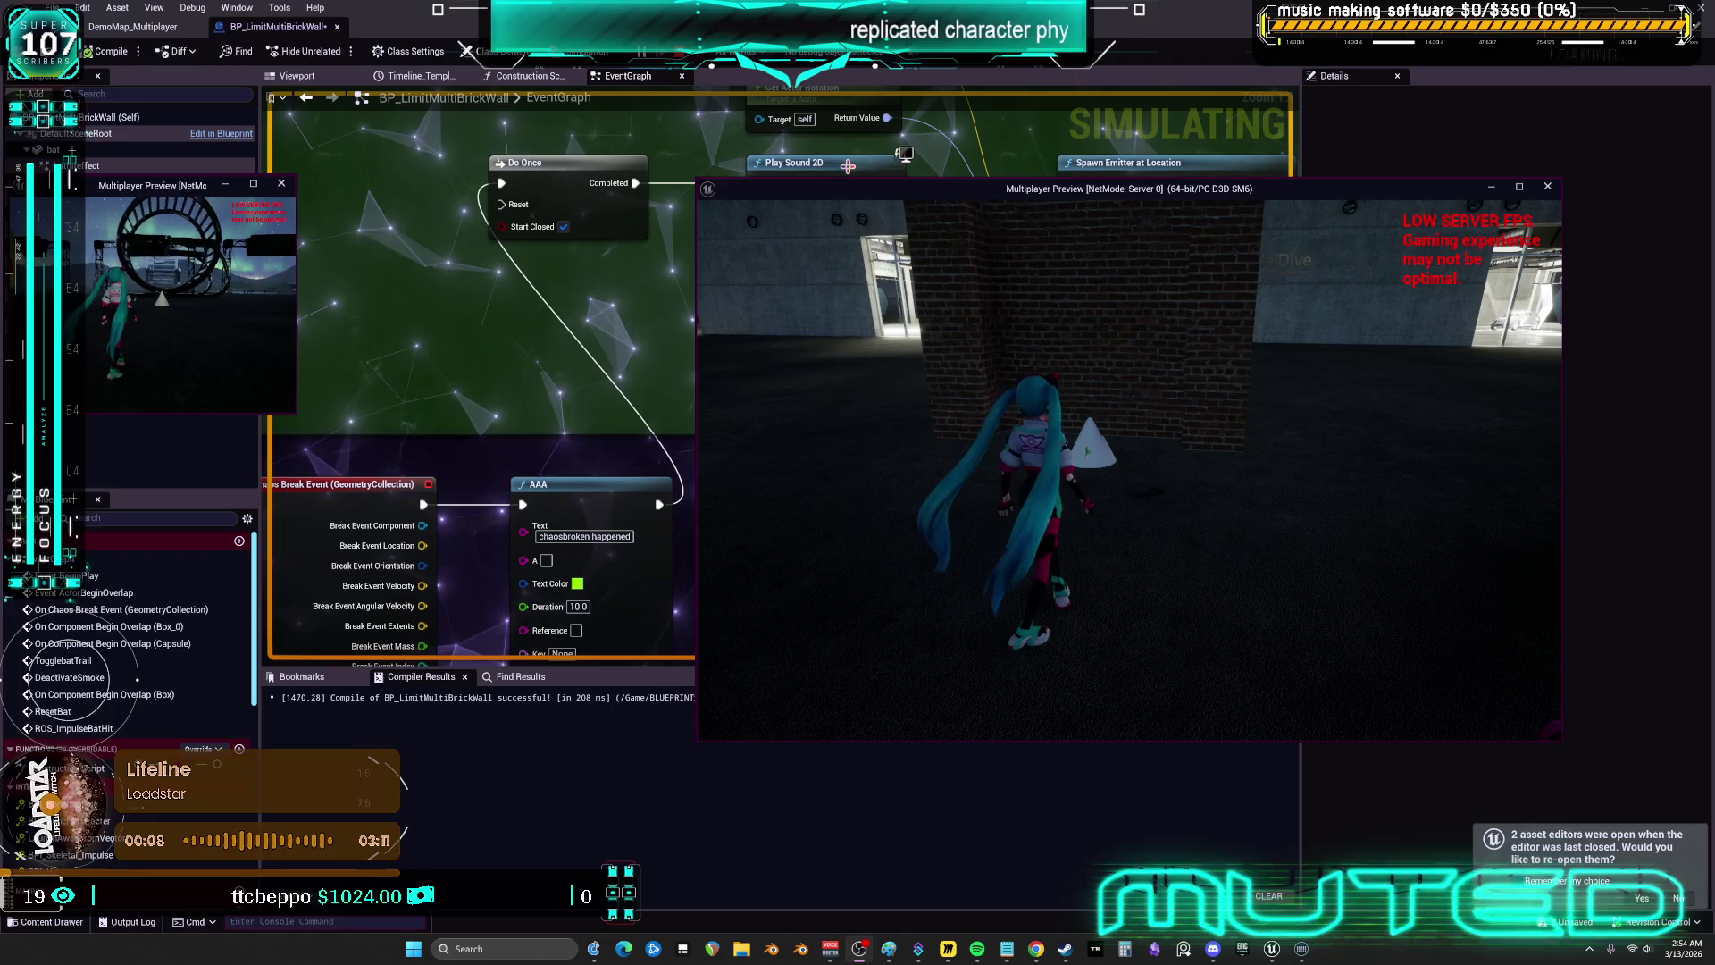
double_click(857, 194)
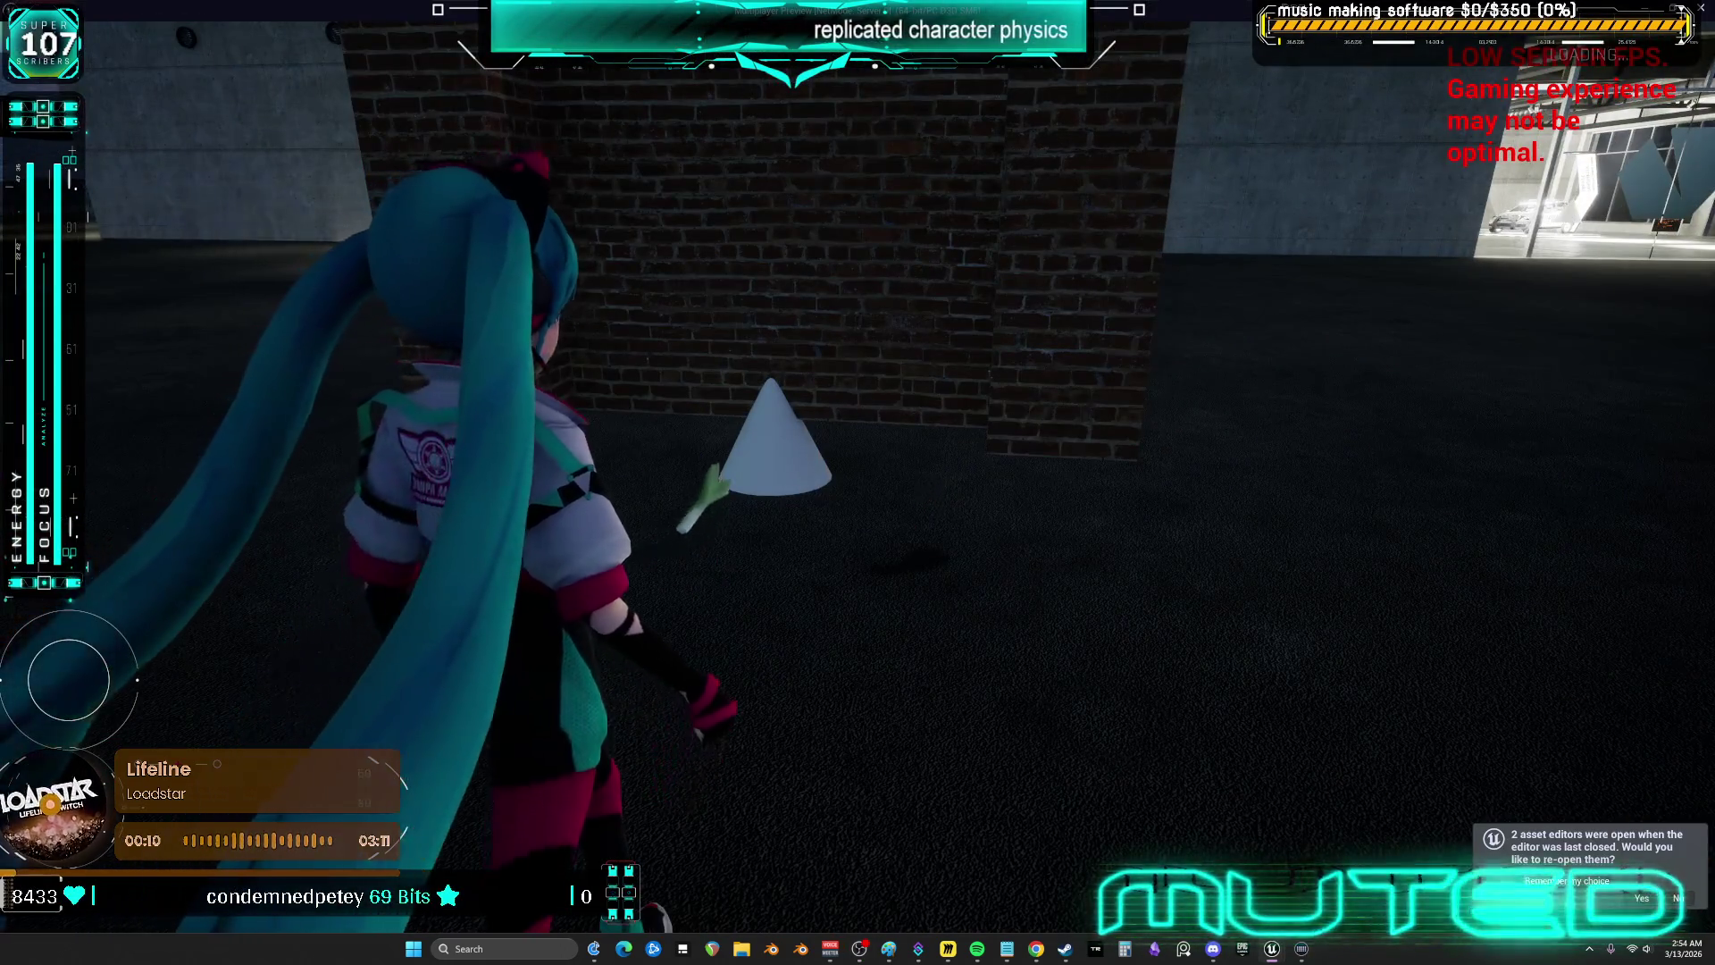
- Run the character around the brick wall and pillar, repeatedly trying to climb it
key("w")
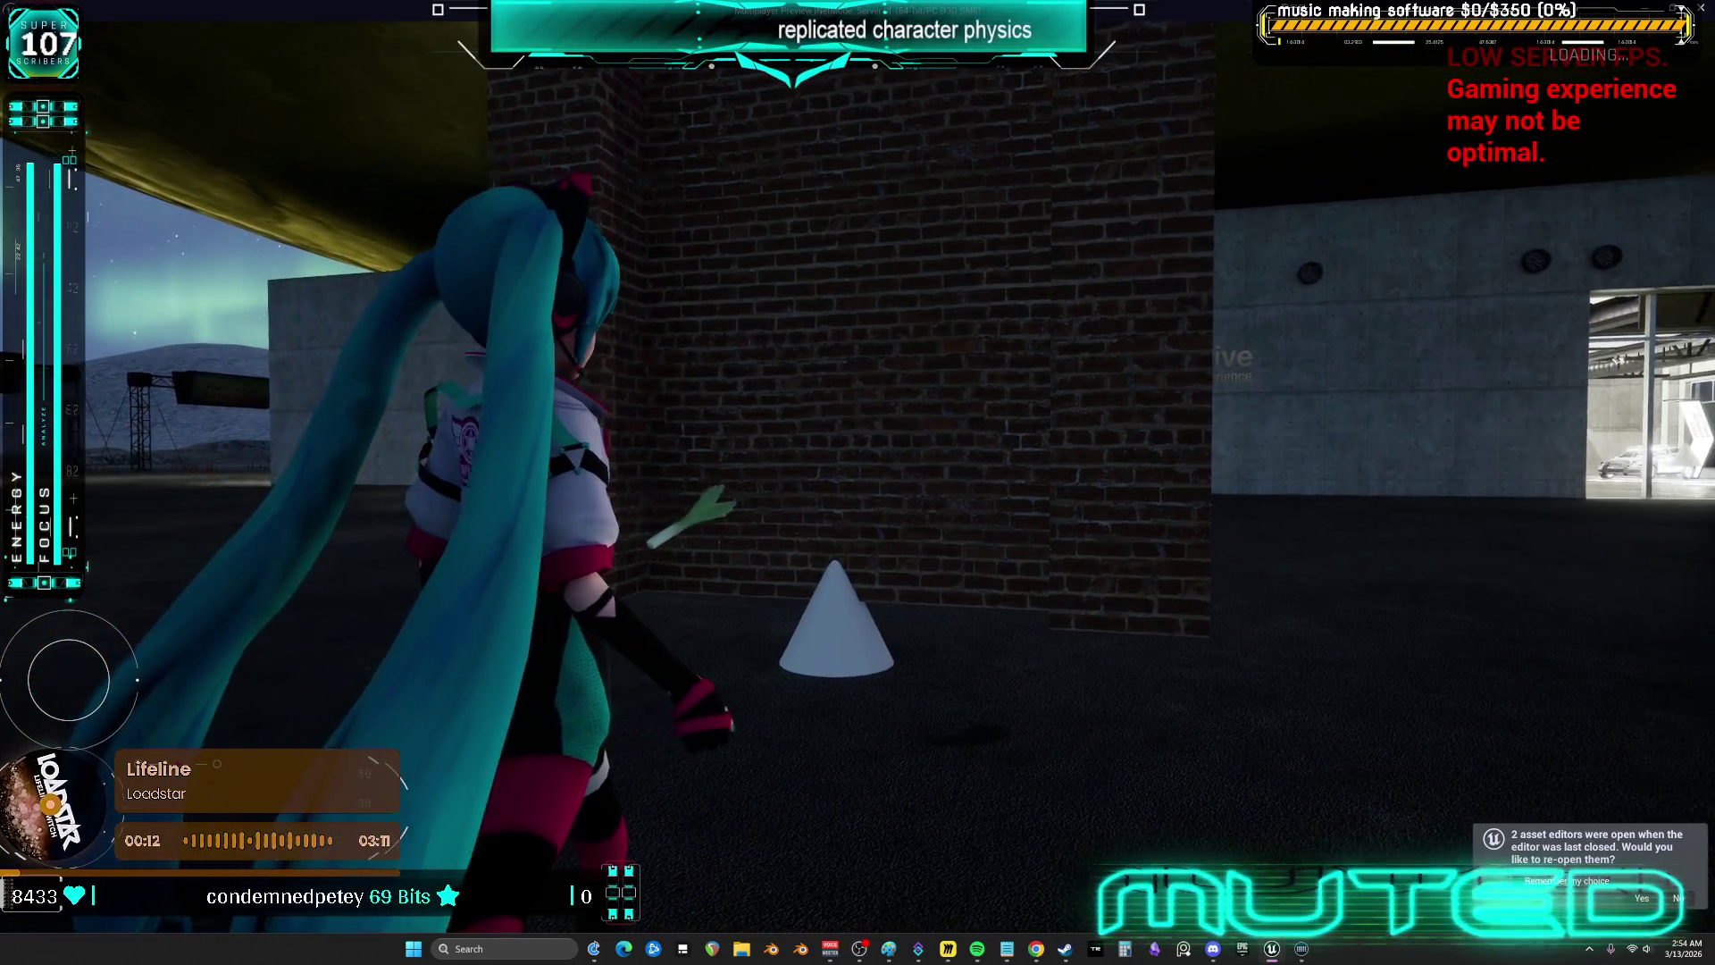
key("s")
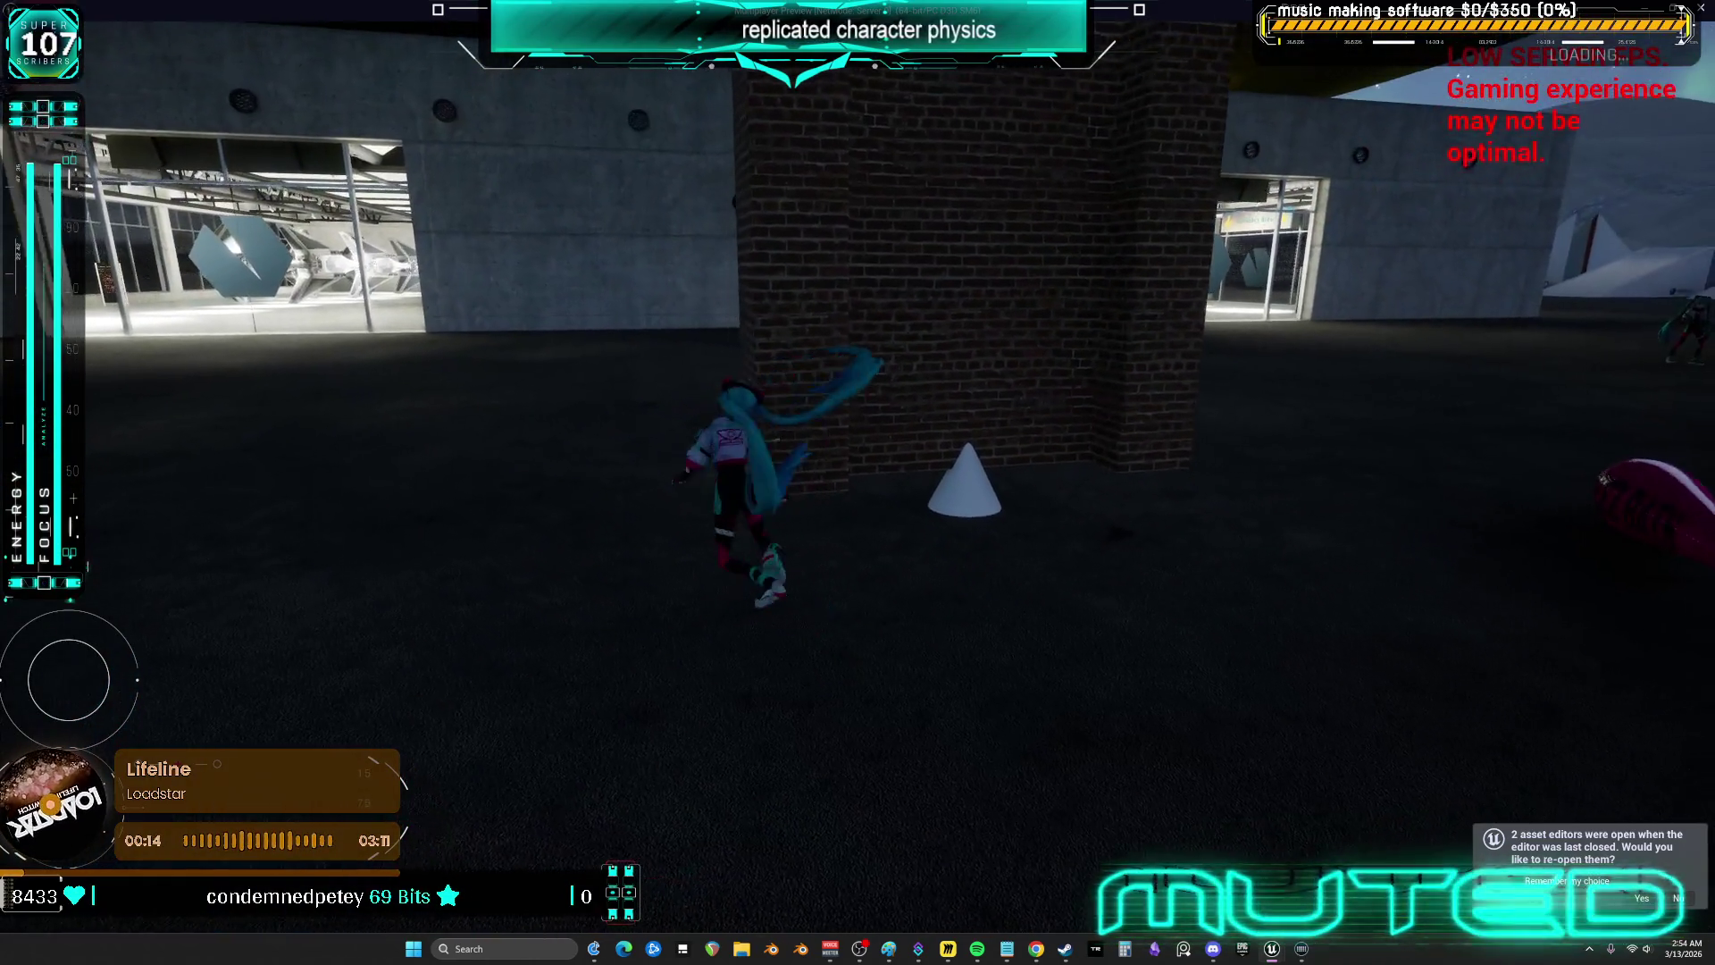
key("w")
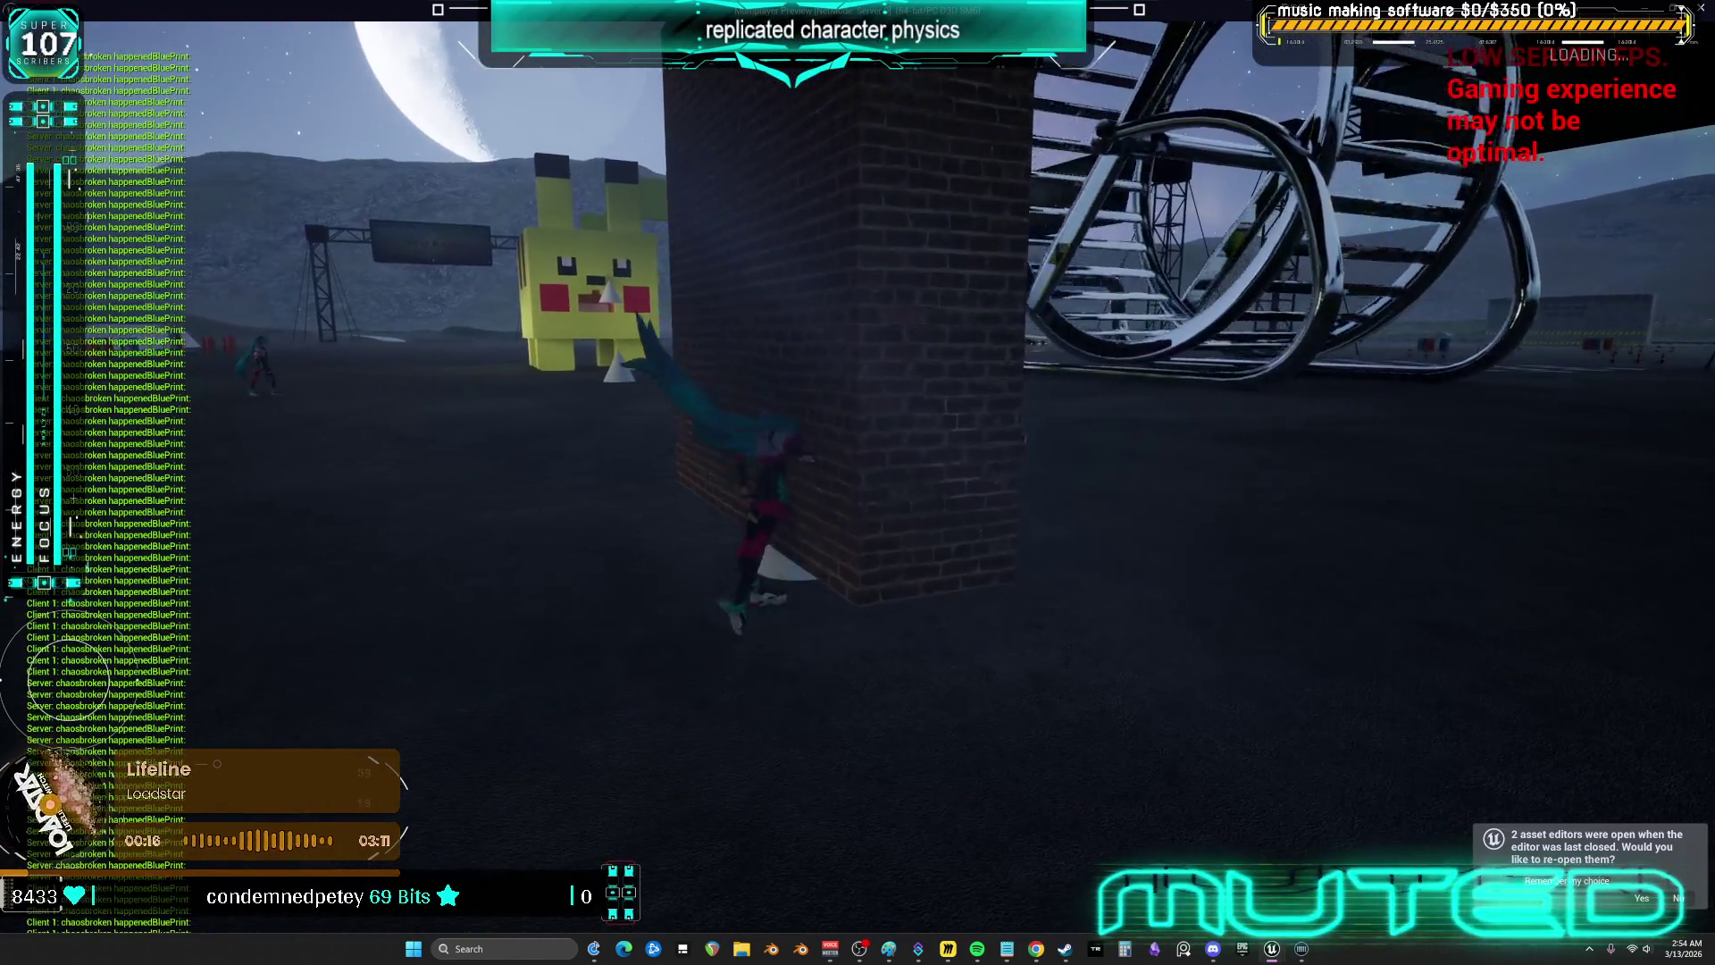
key("w")
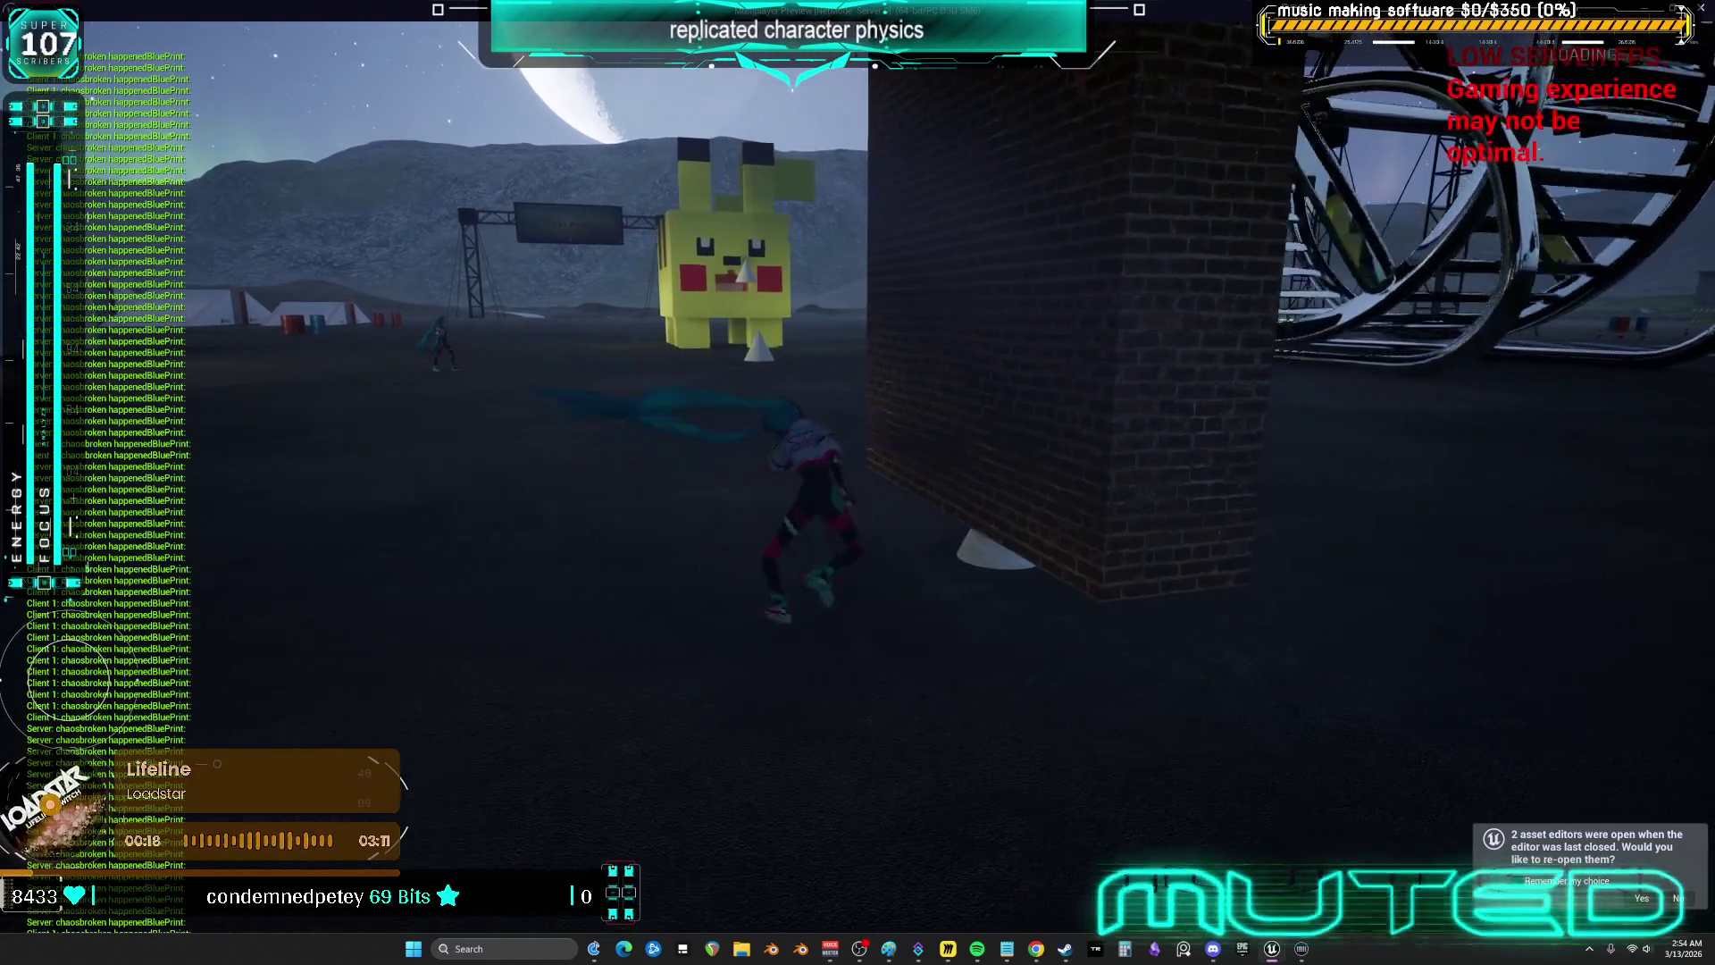
key("w")
key("w")
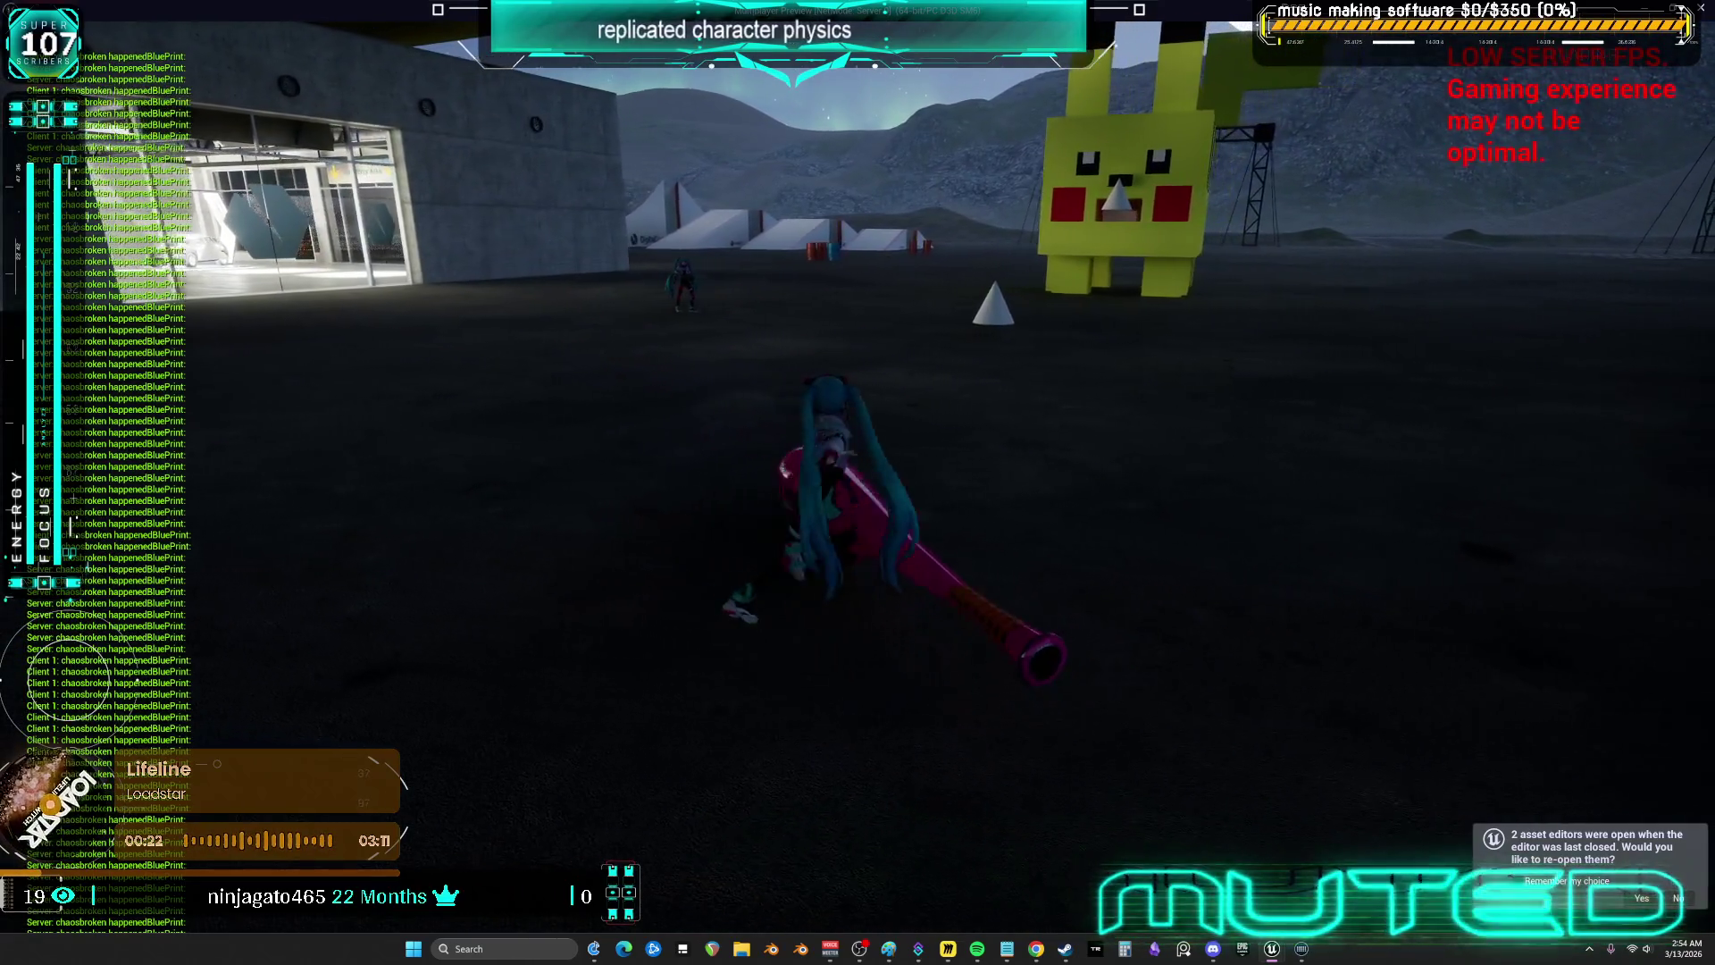
key("w")
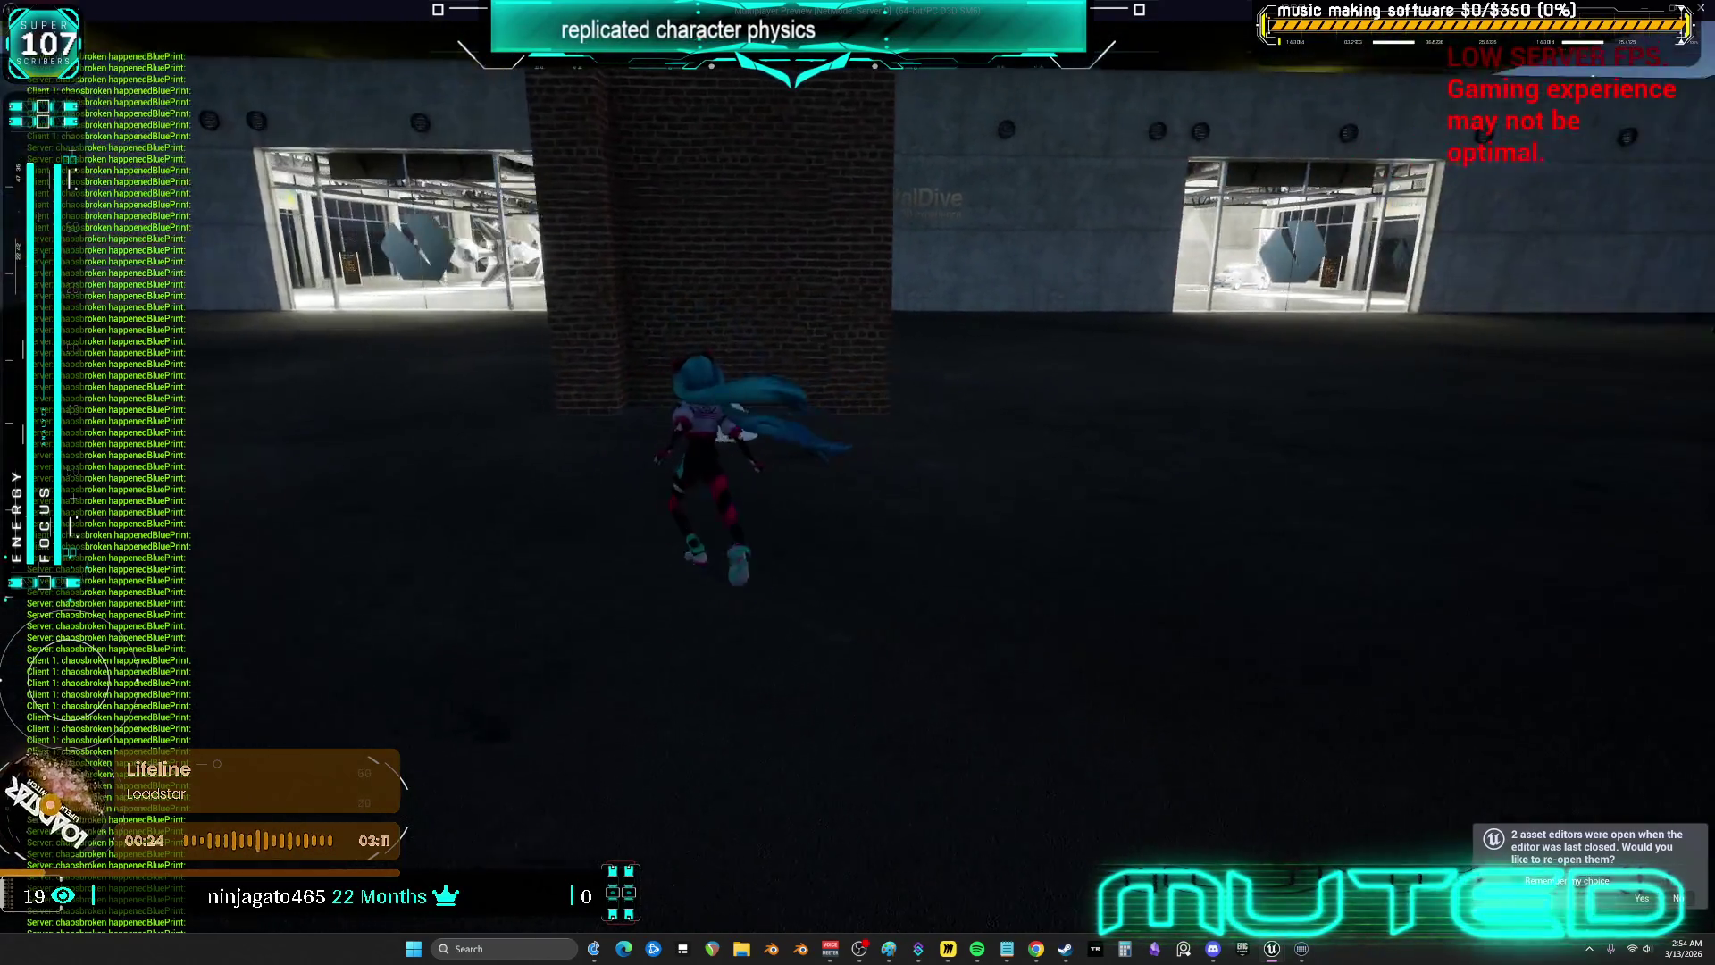
key("w")
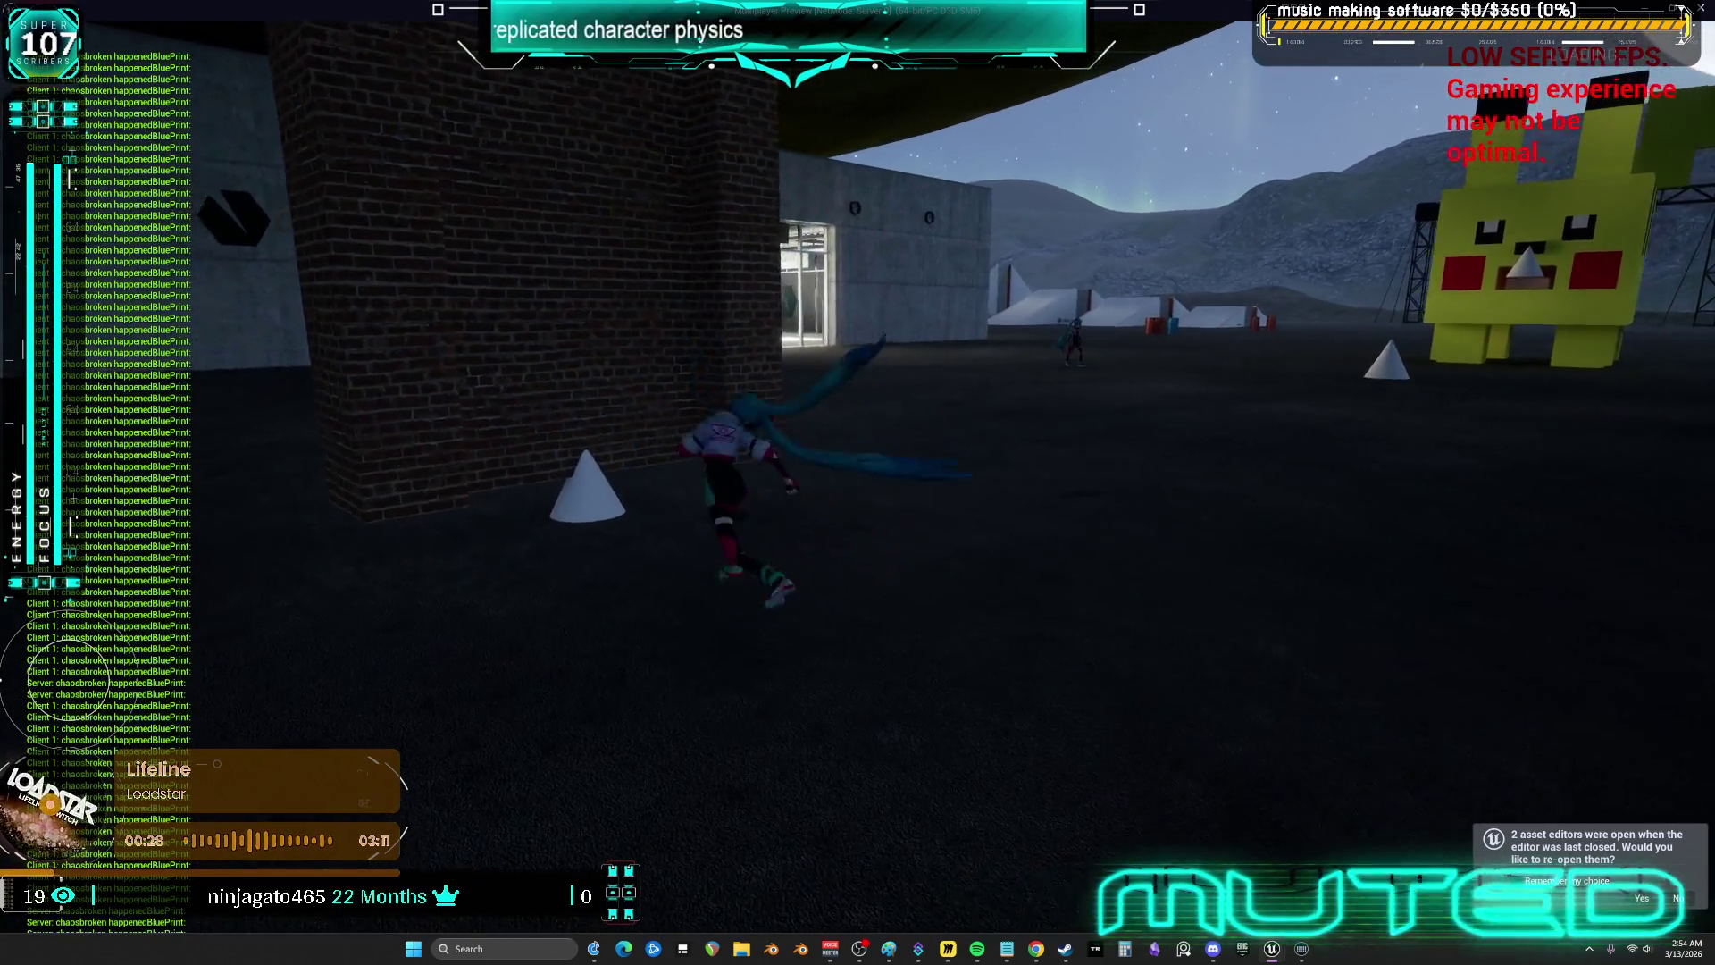
key("w")
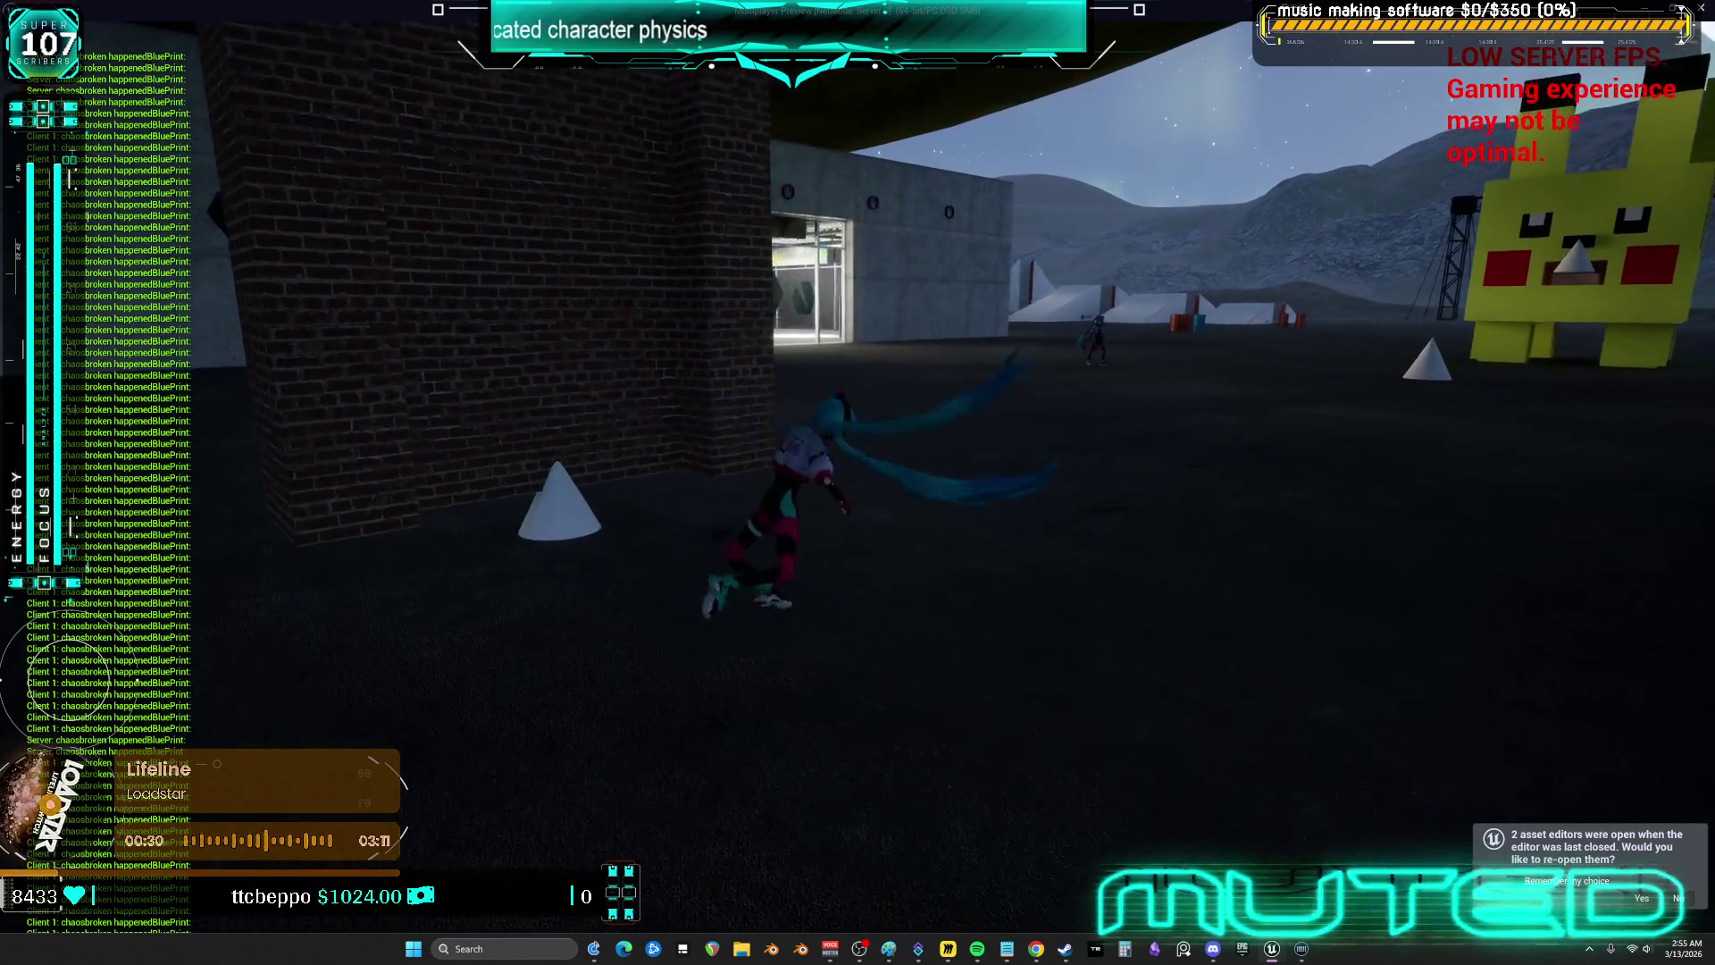
key("w")
key("w")
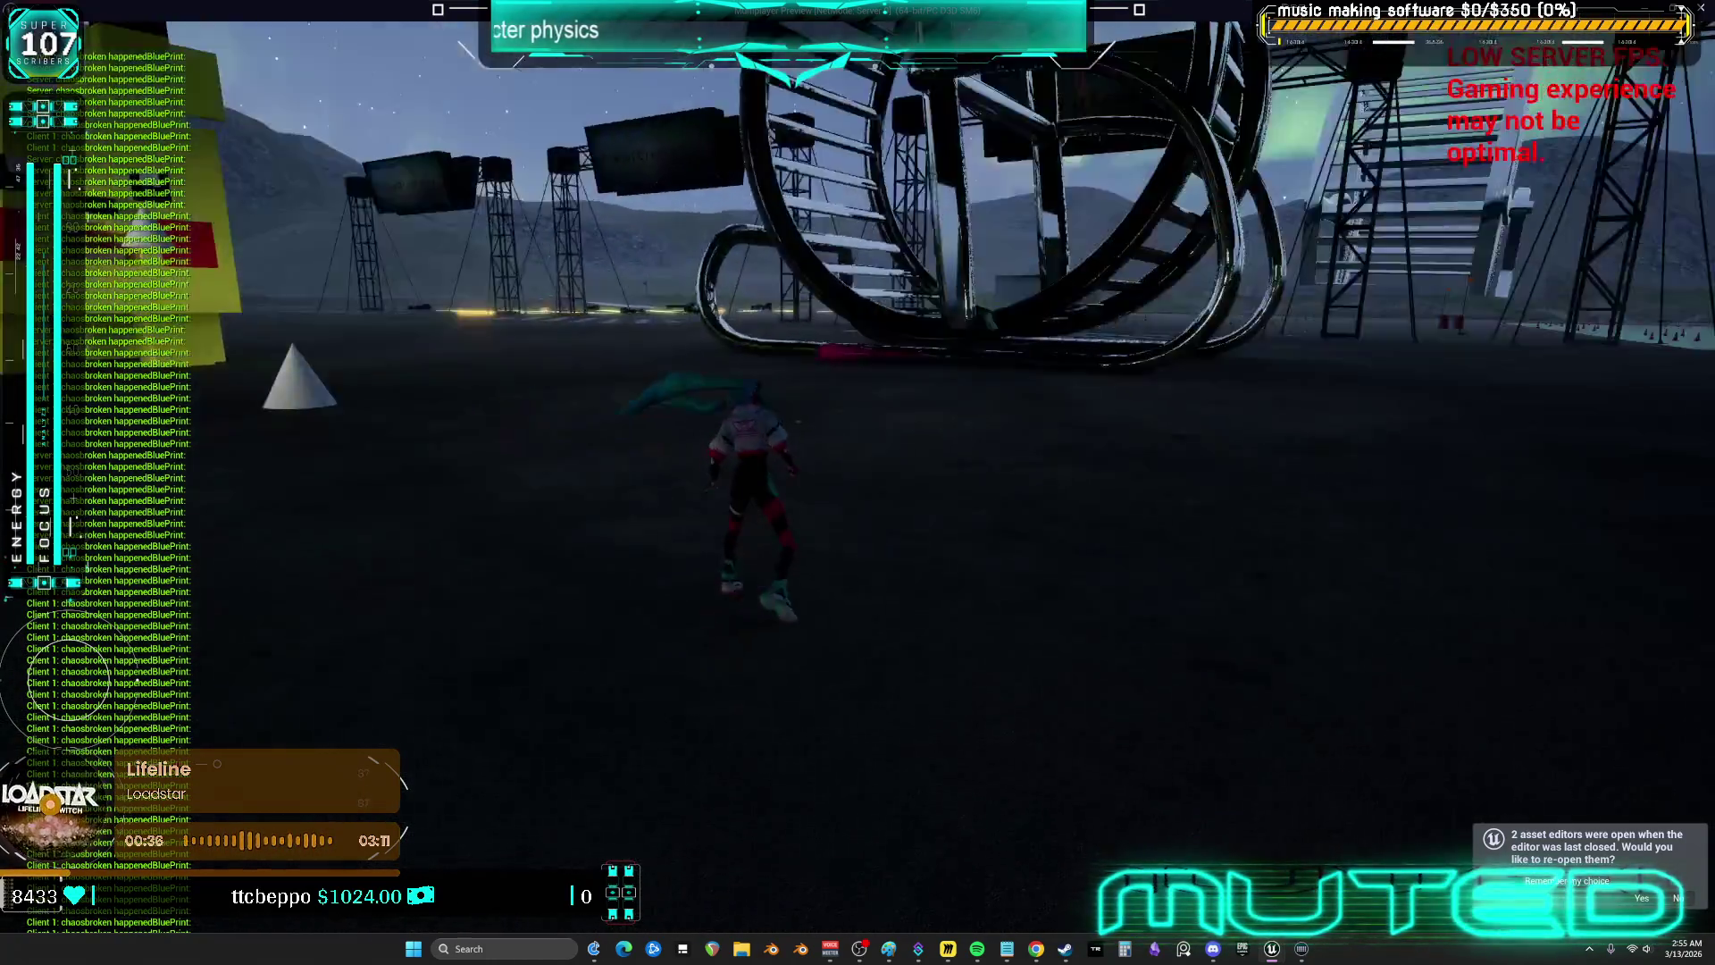
key("w")
key("w")
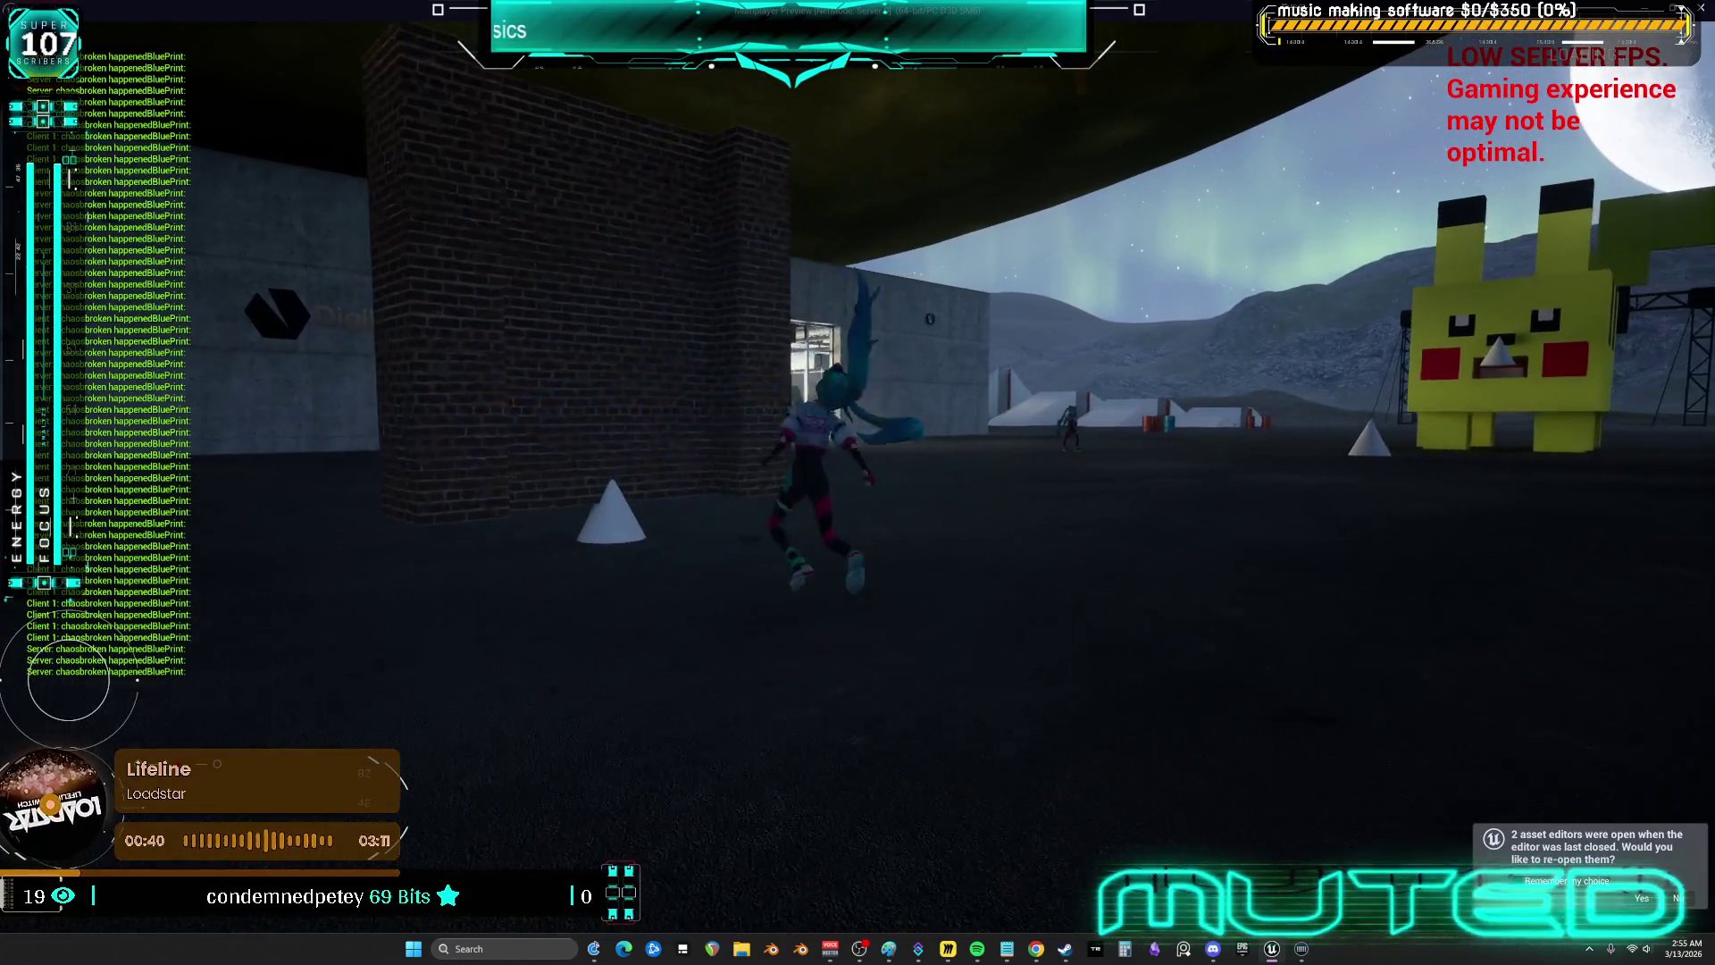
key("w")
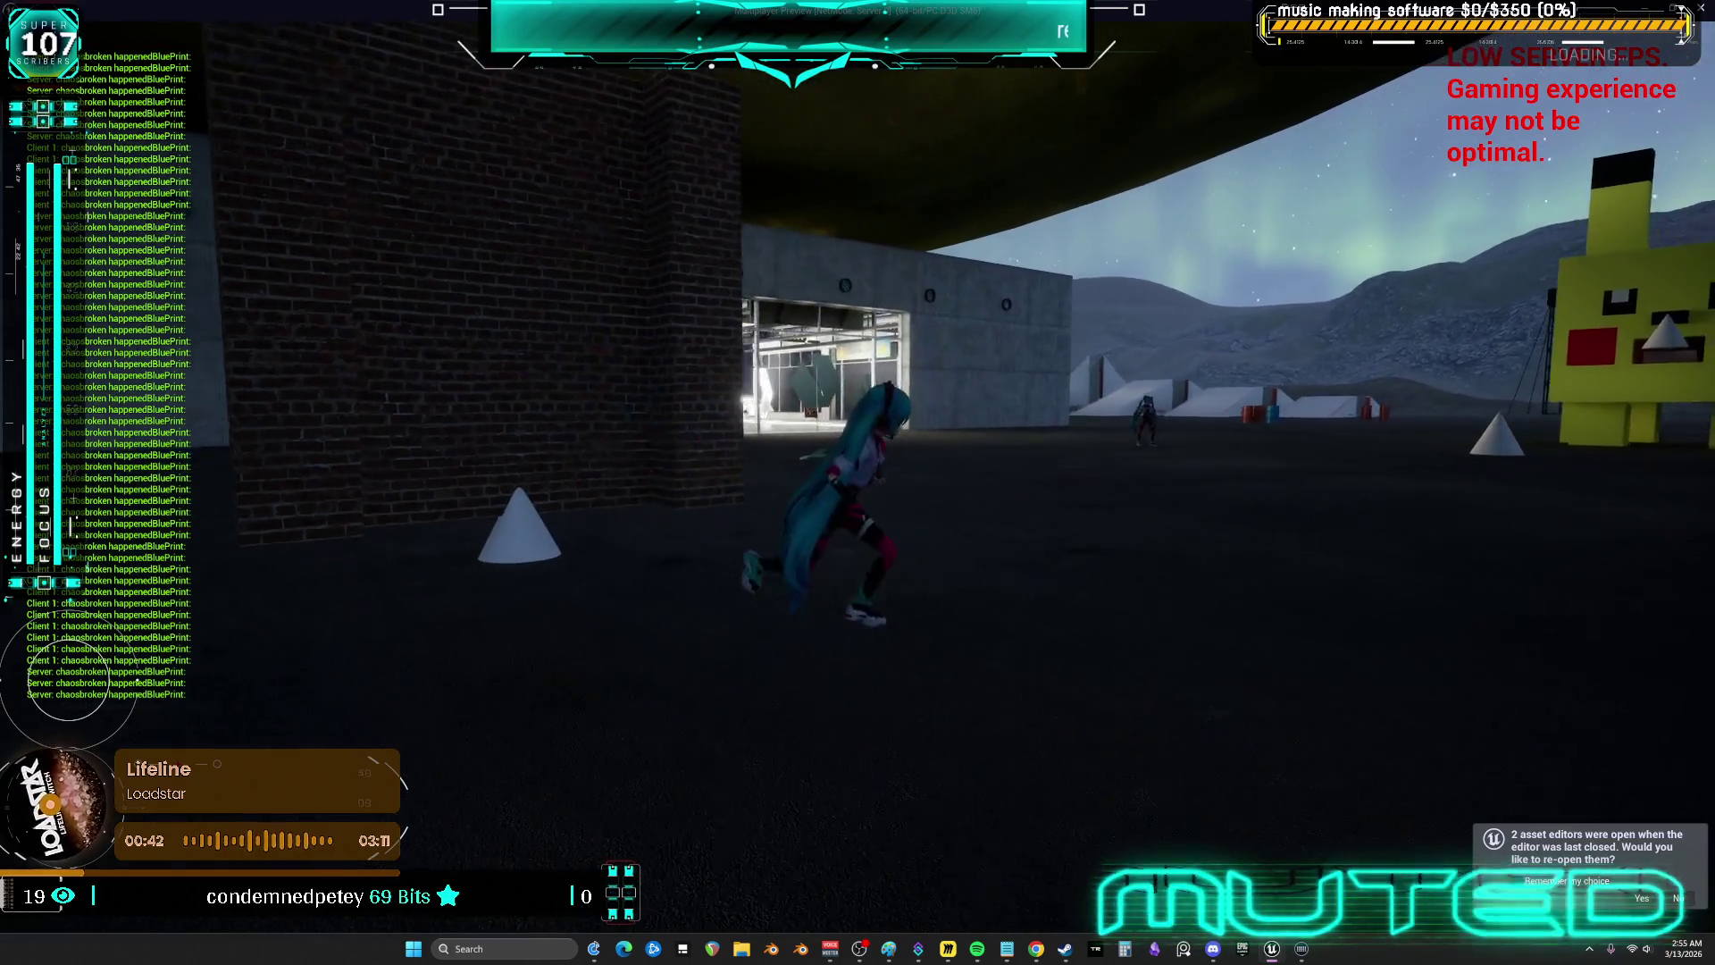
key("s")
key("s")
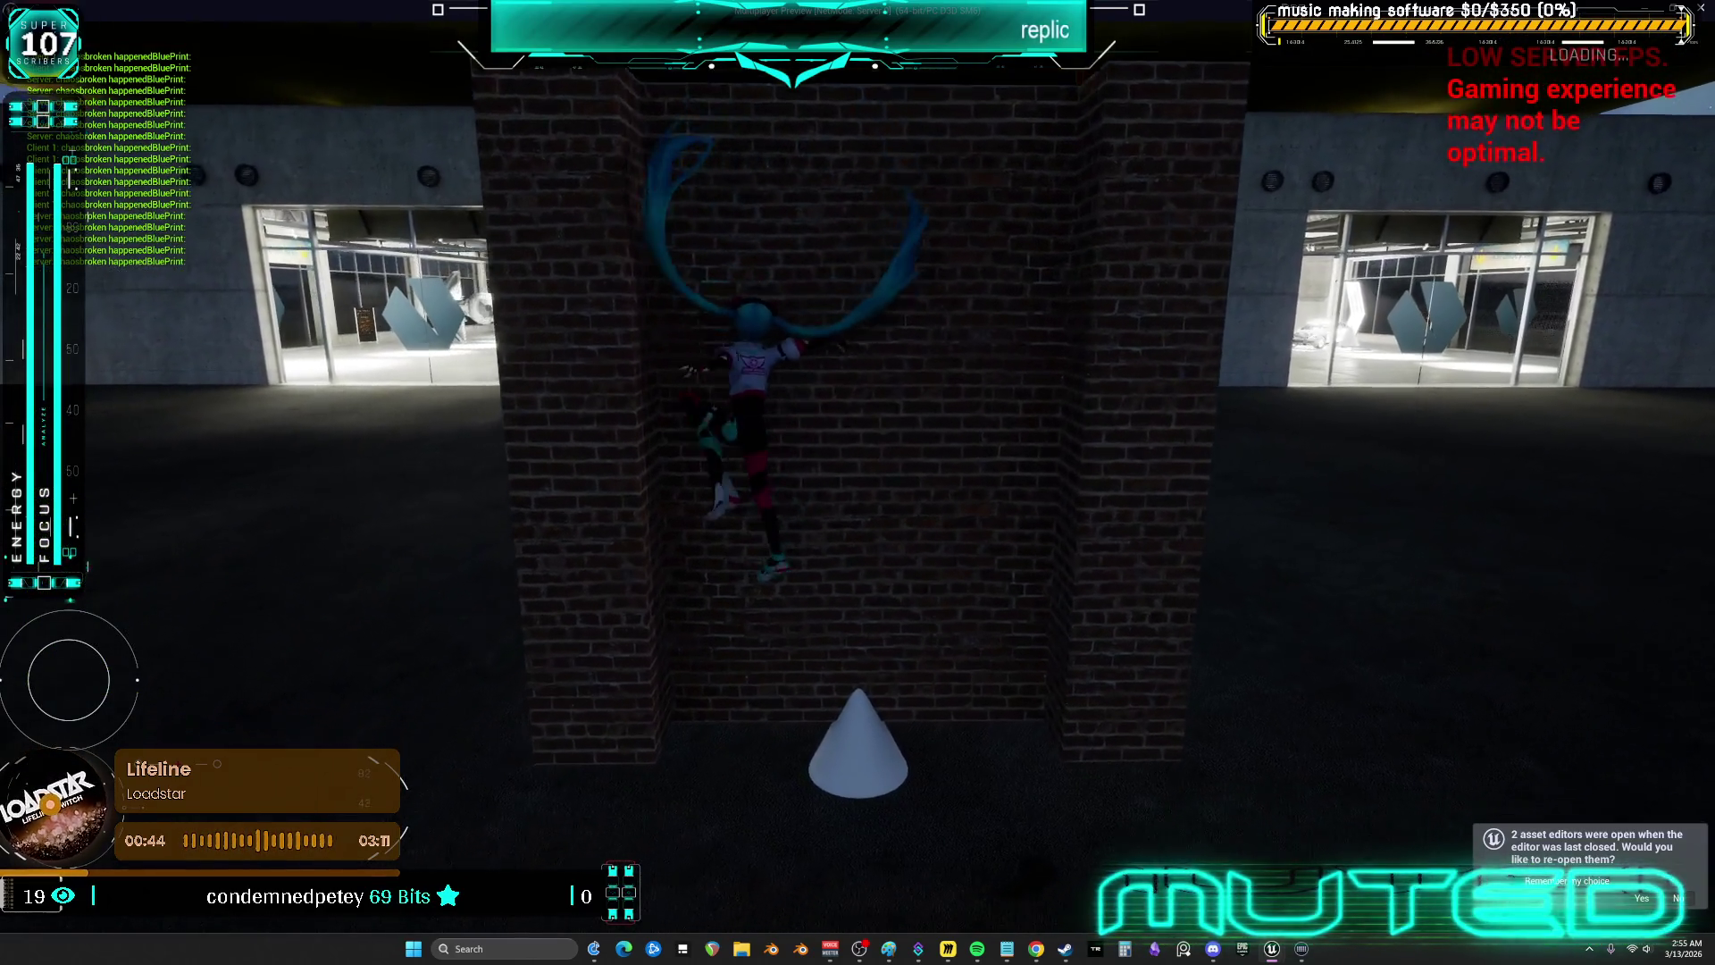
key("w")
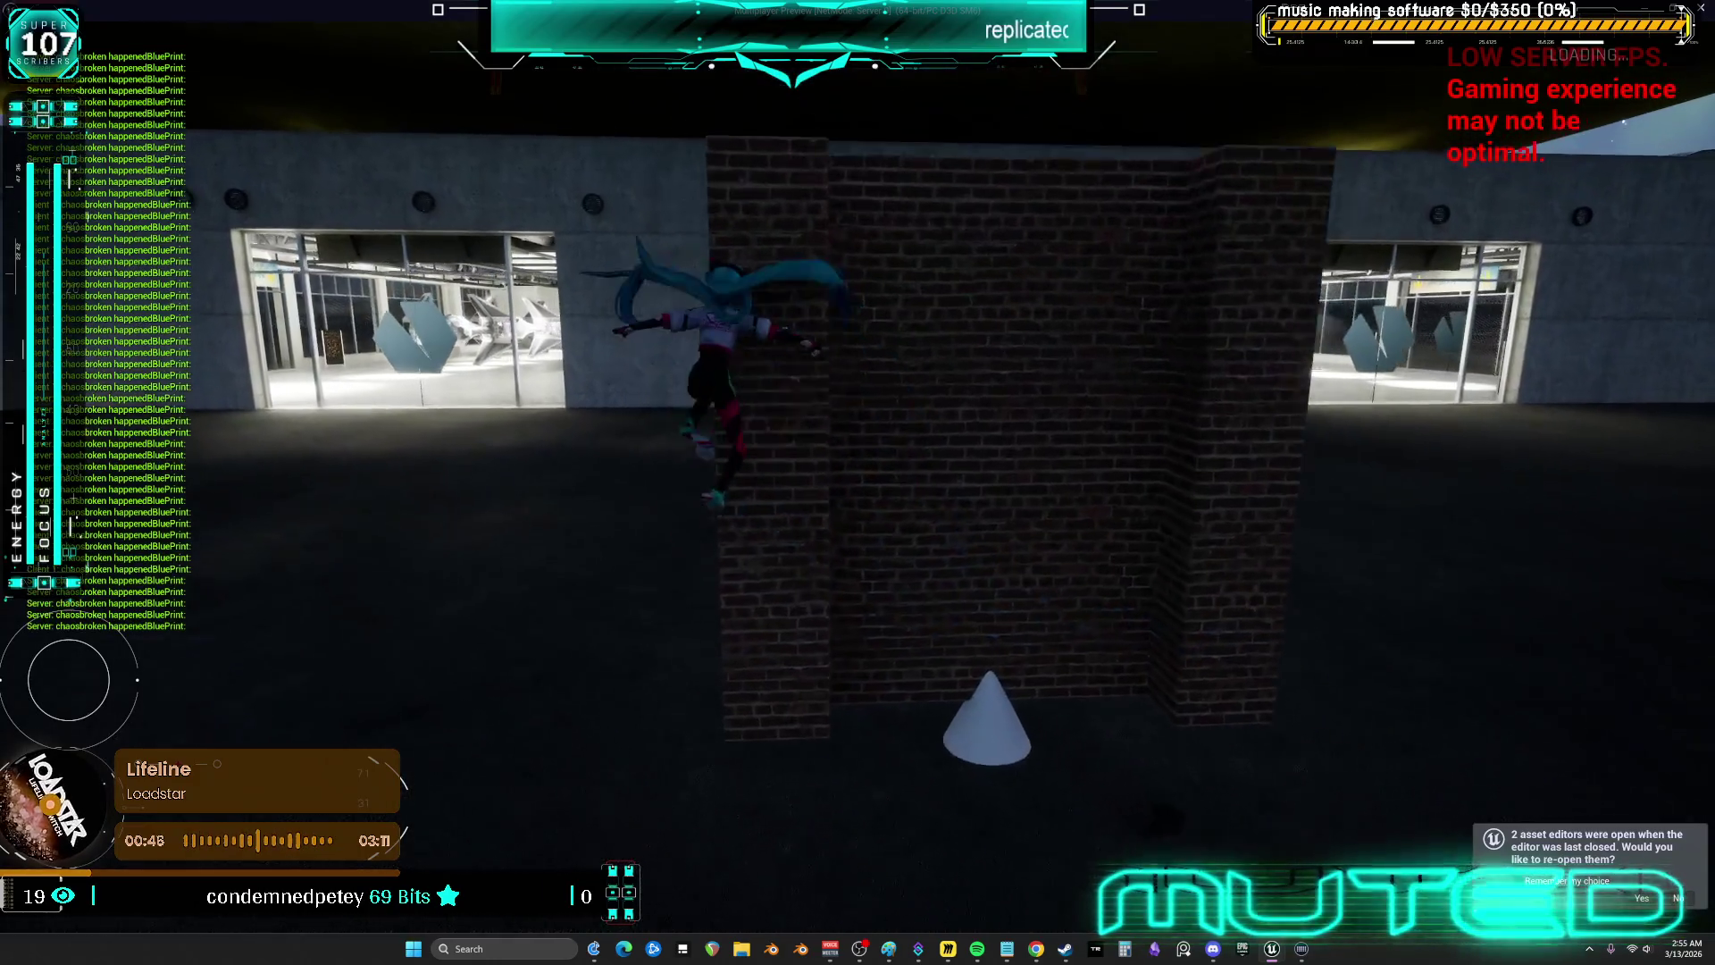
key("s")
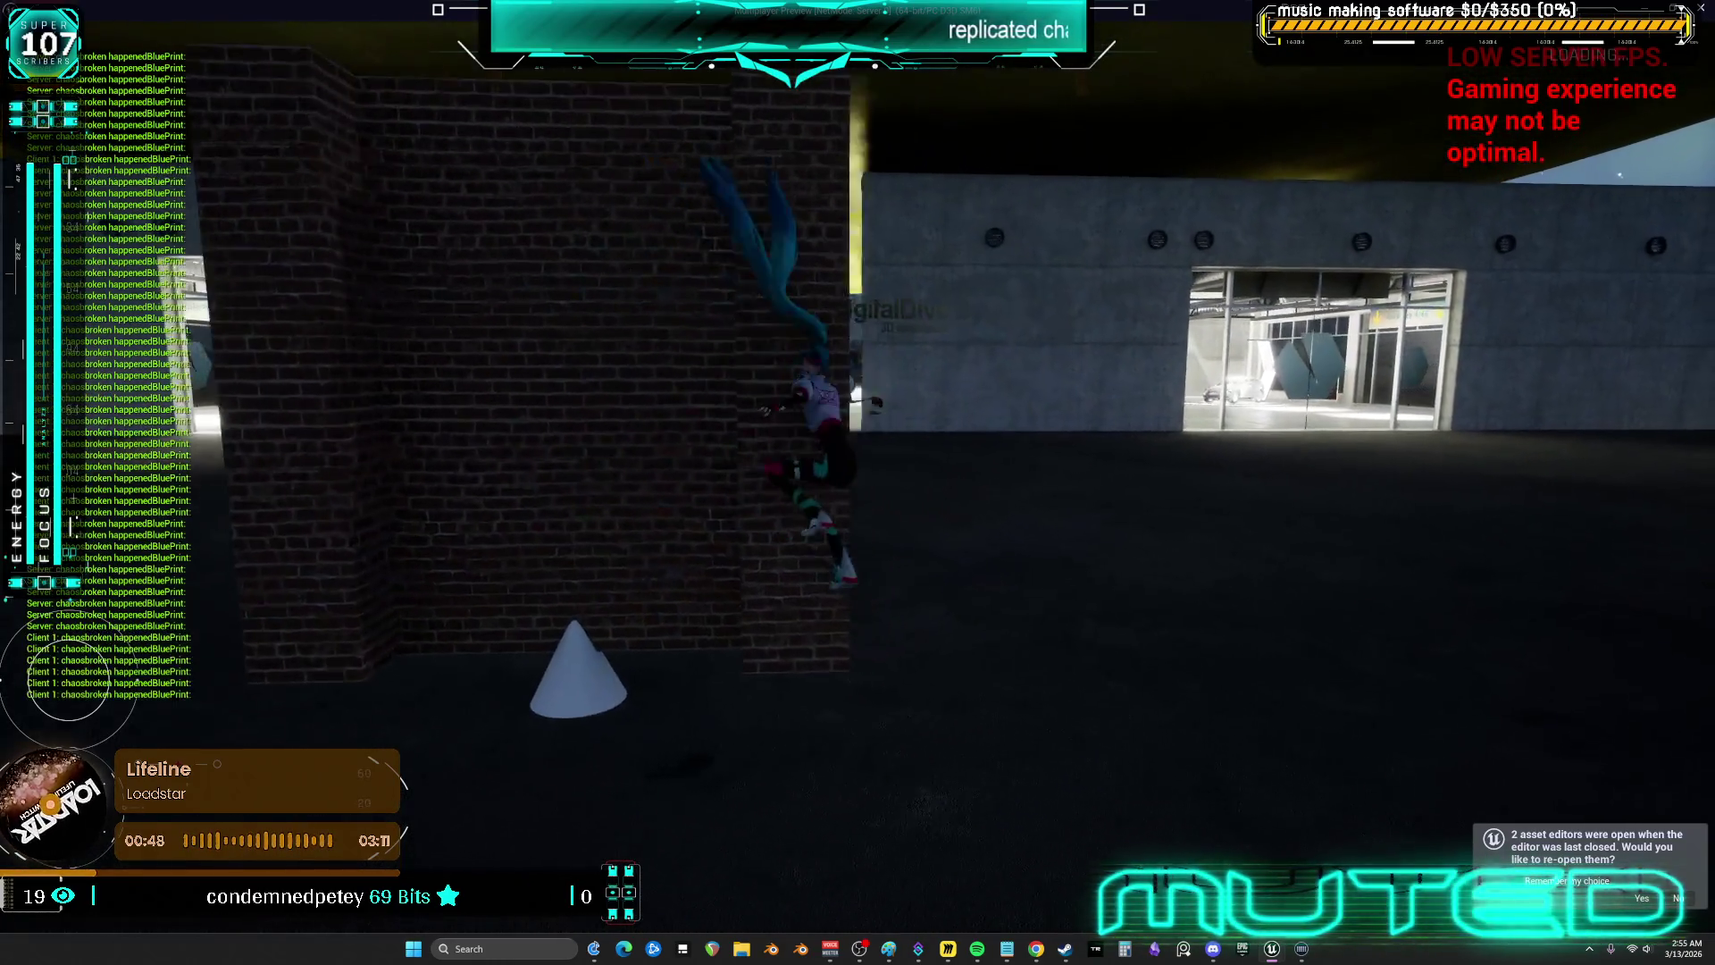
key("a")
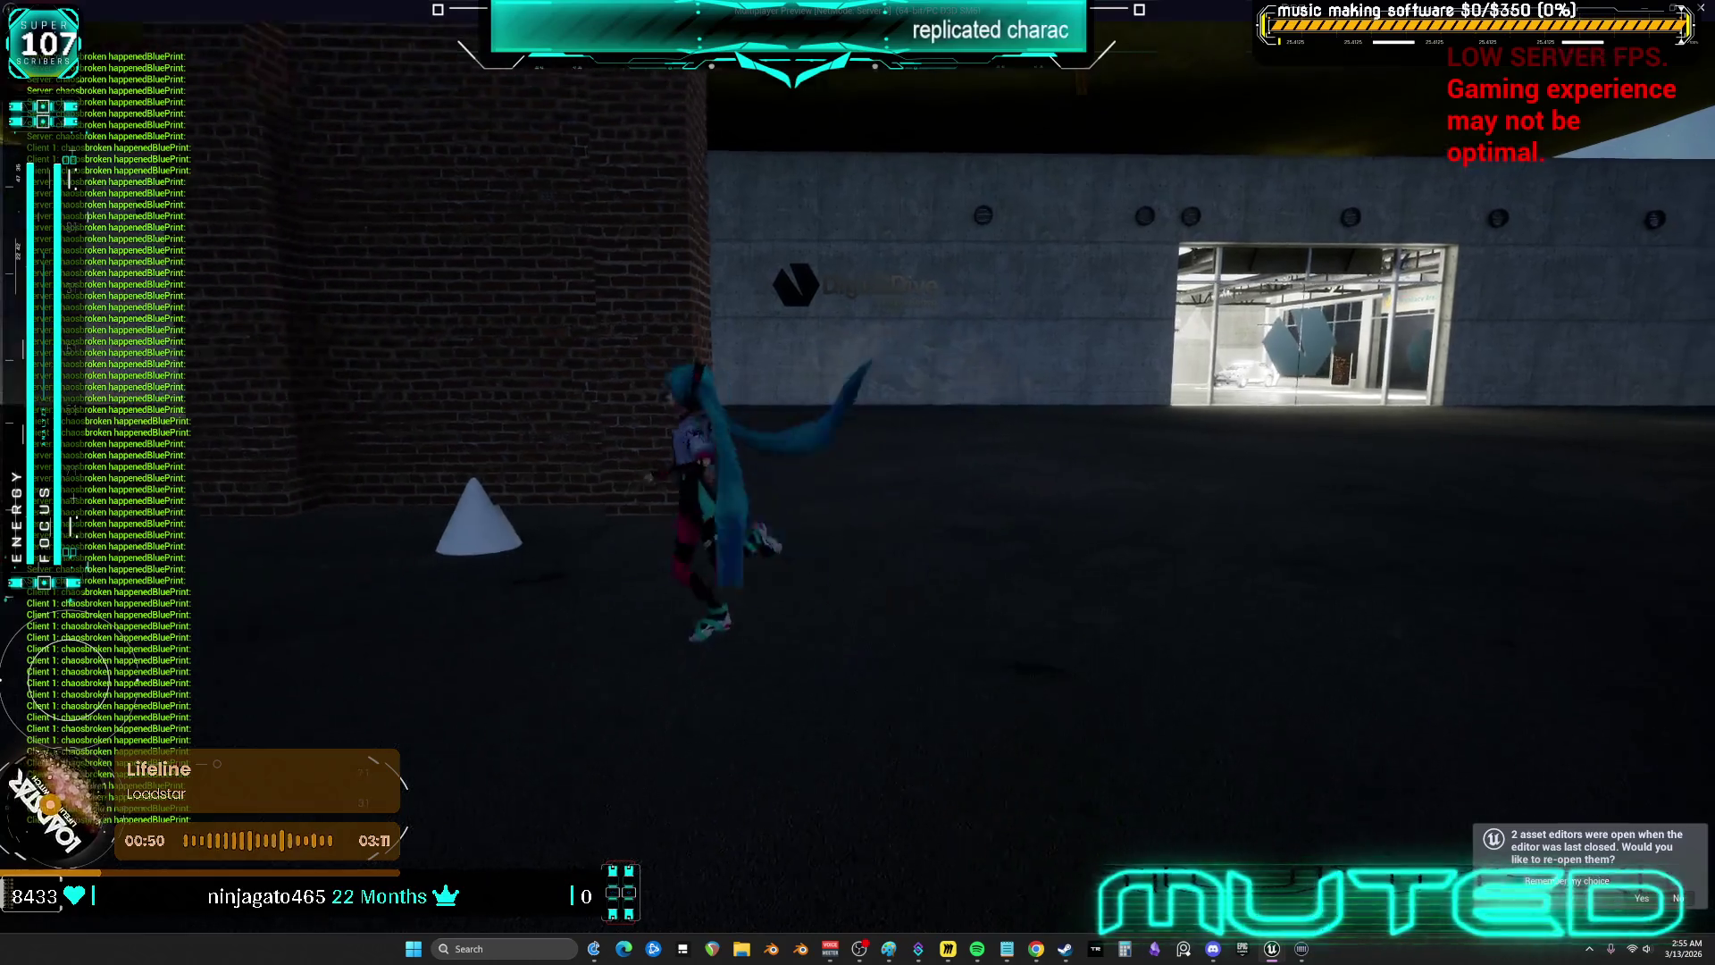
key("w")
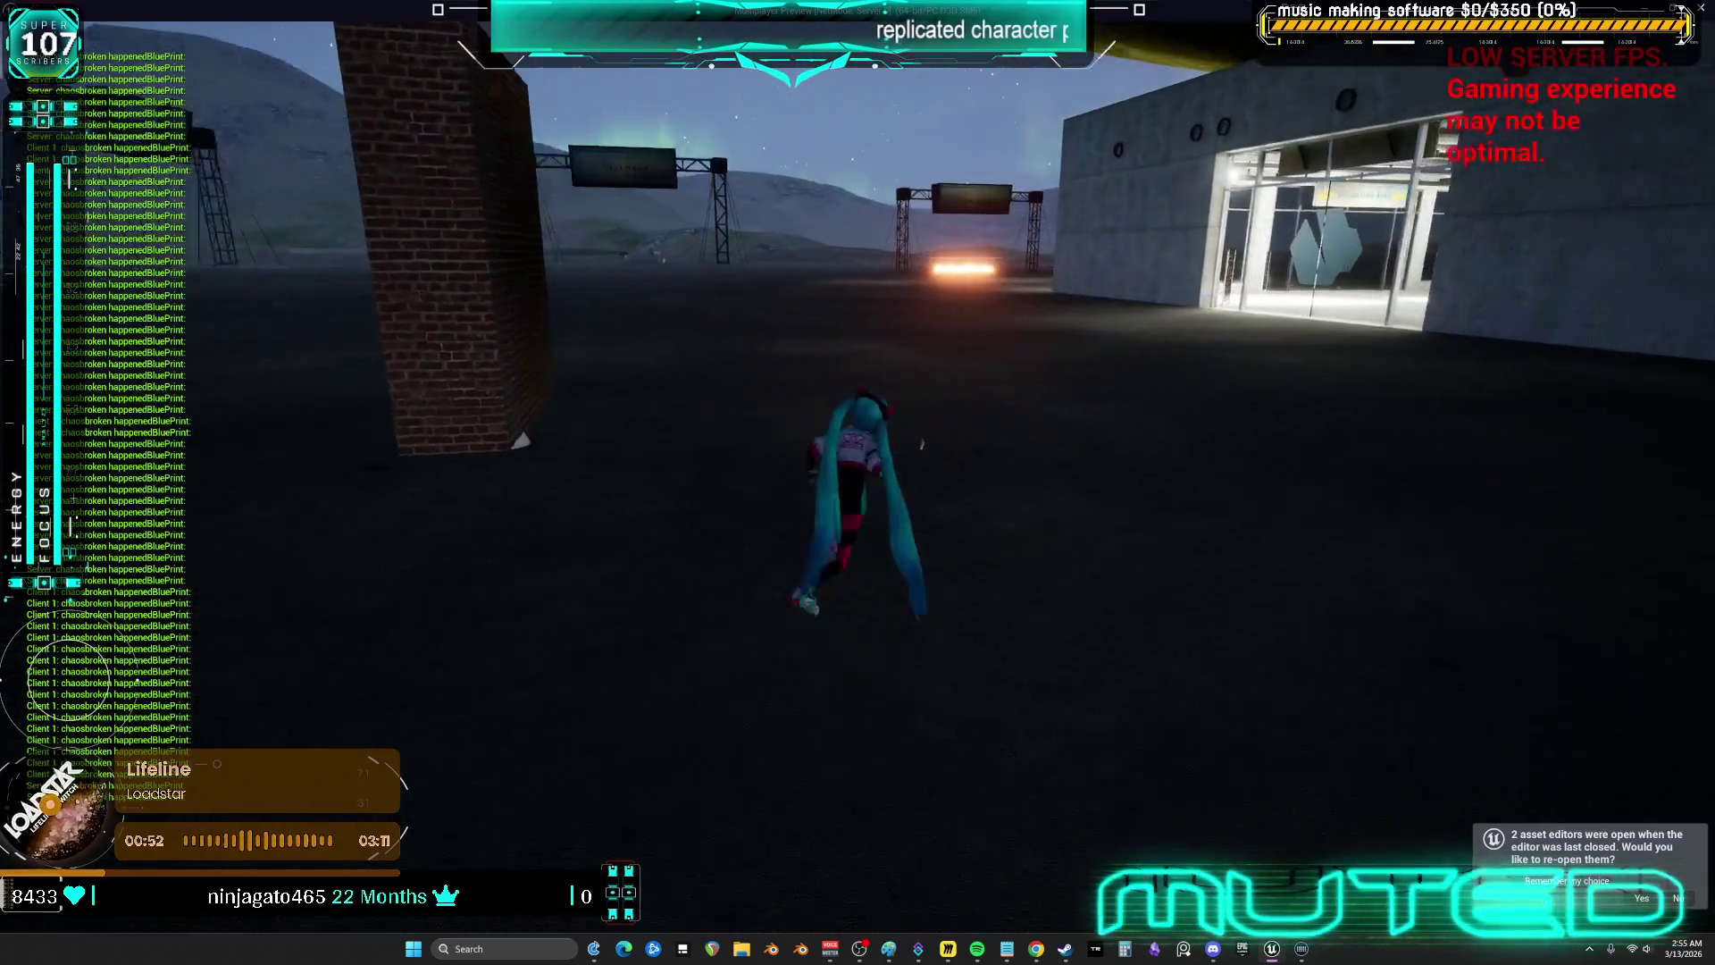
key("a")
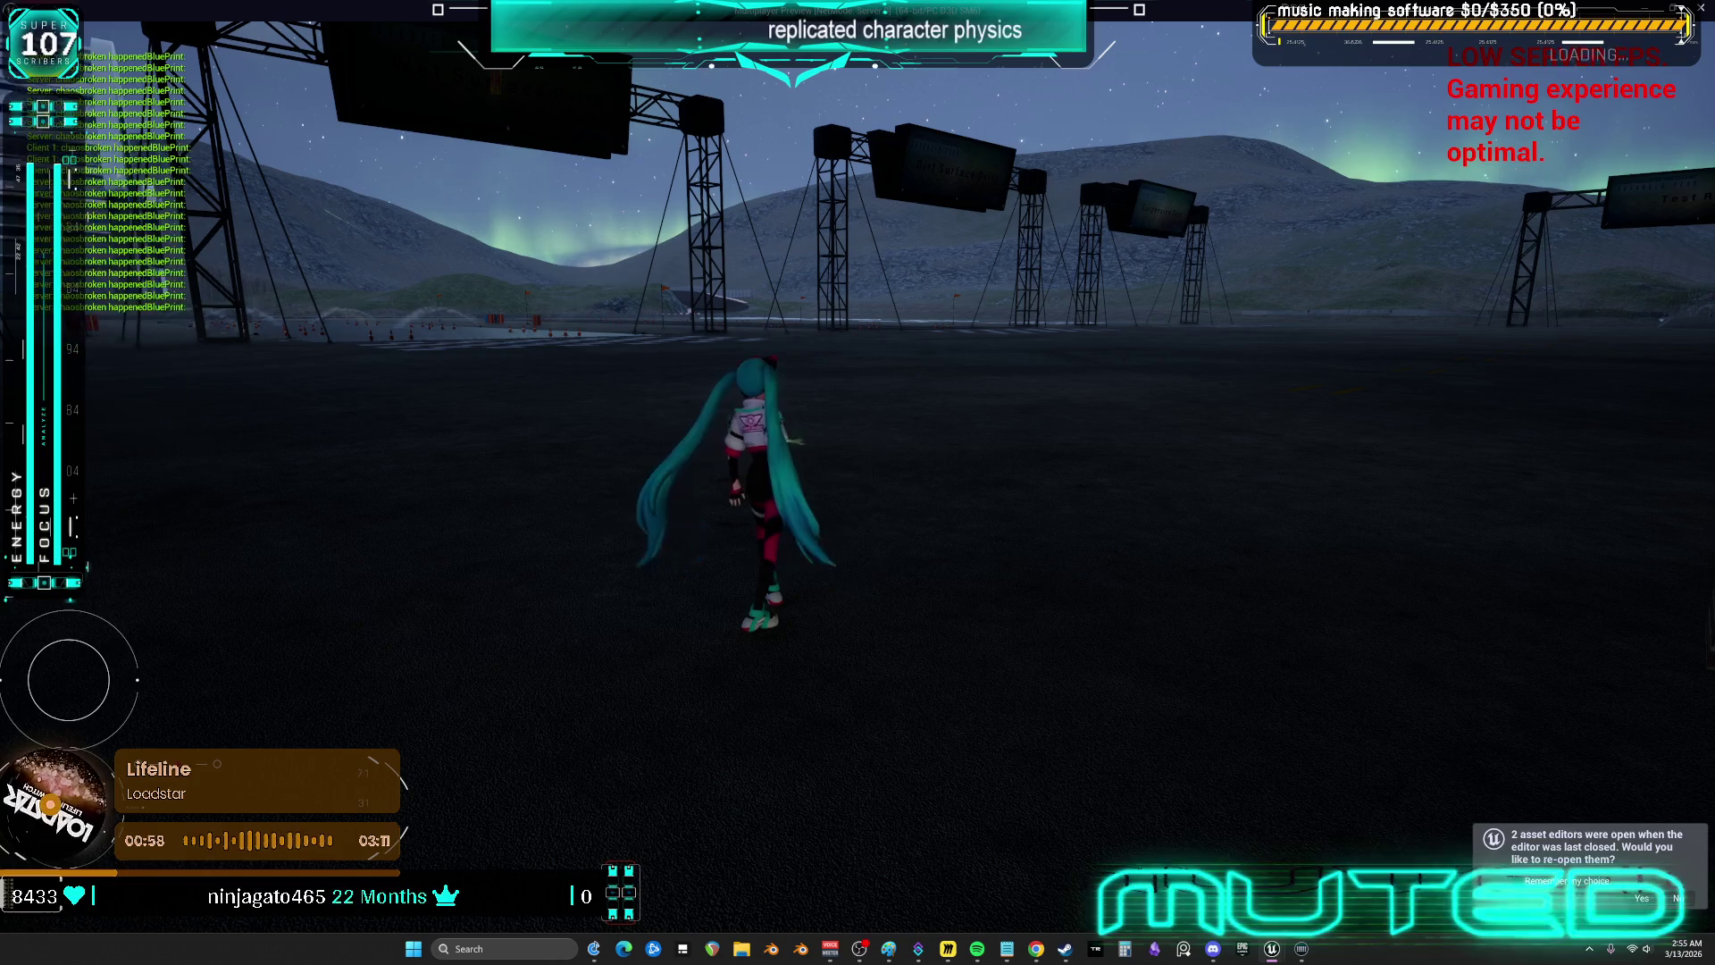
- Run to the Pikachu block, then jump and cling to the brick wall beside the pillar
key("s")
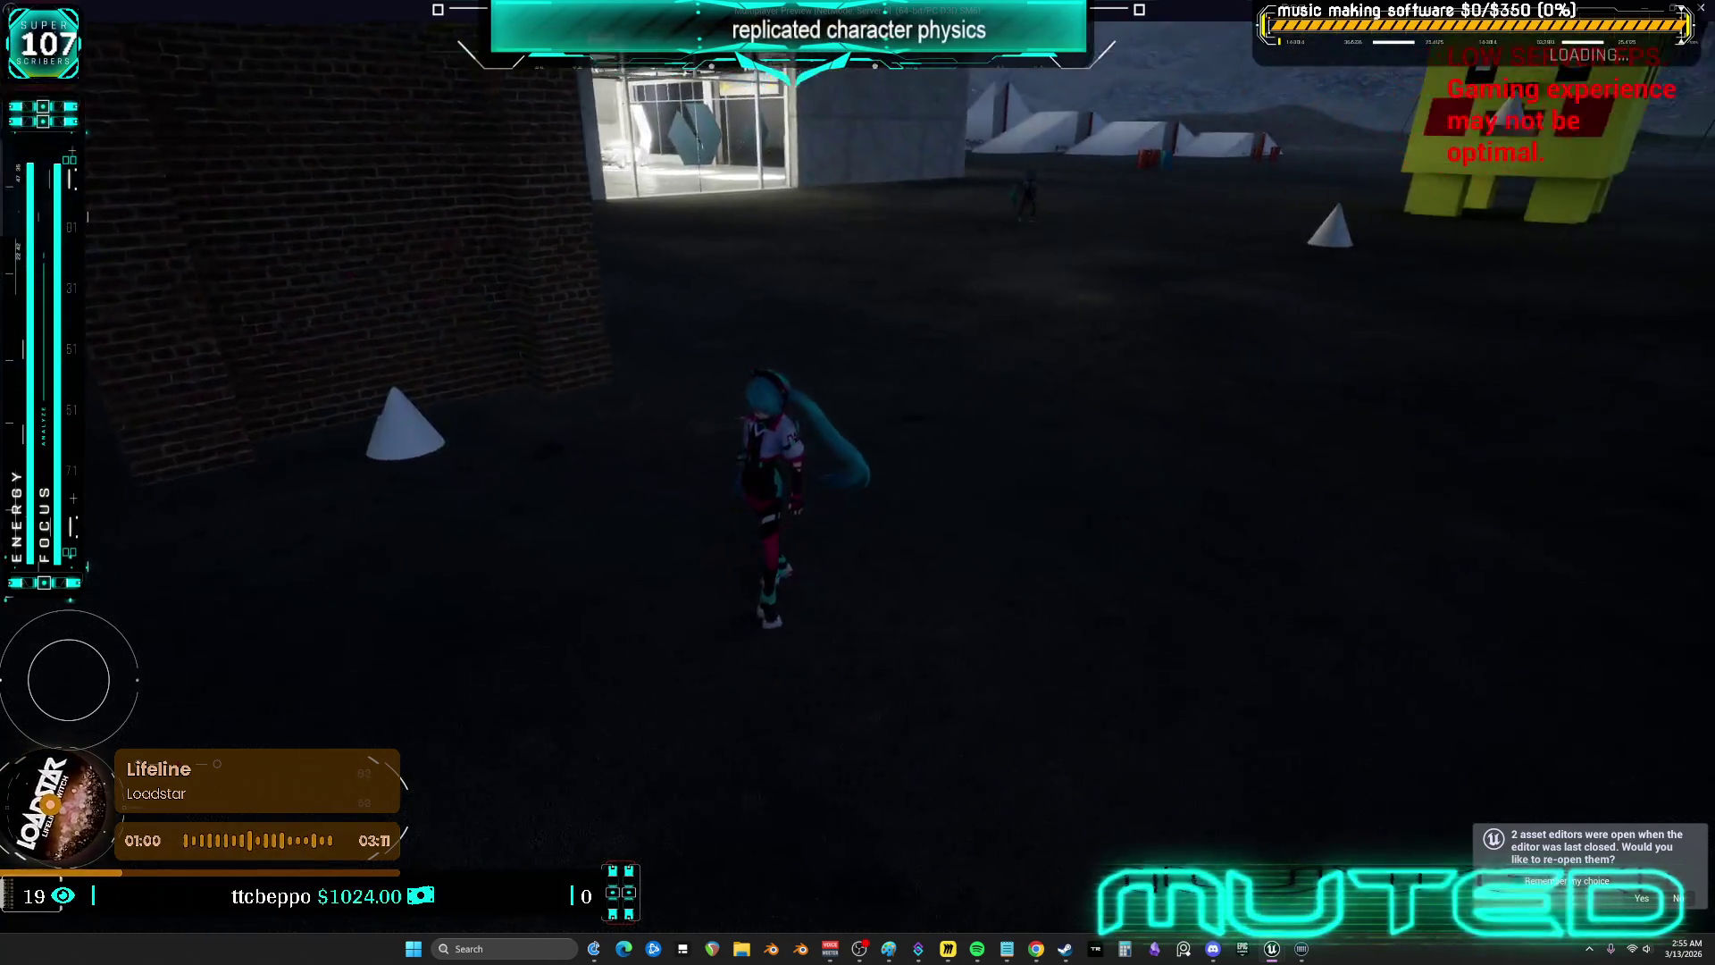
key("w")
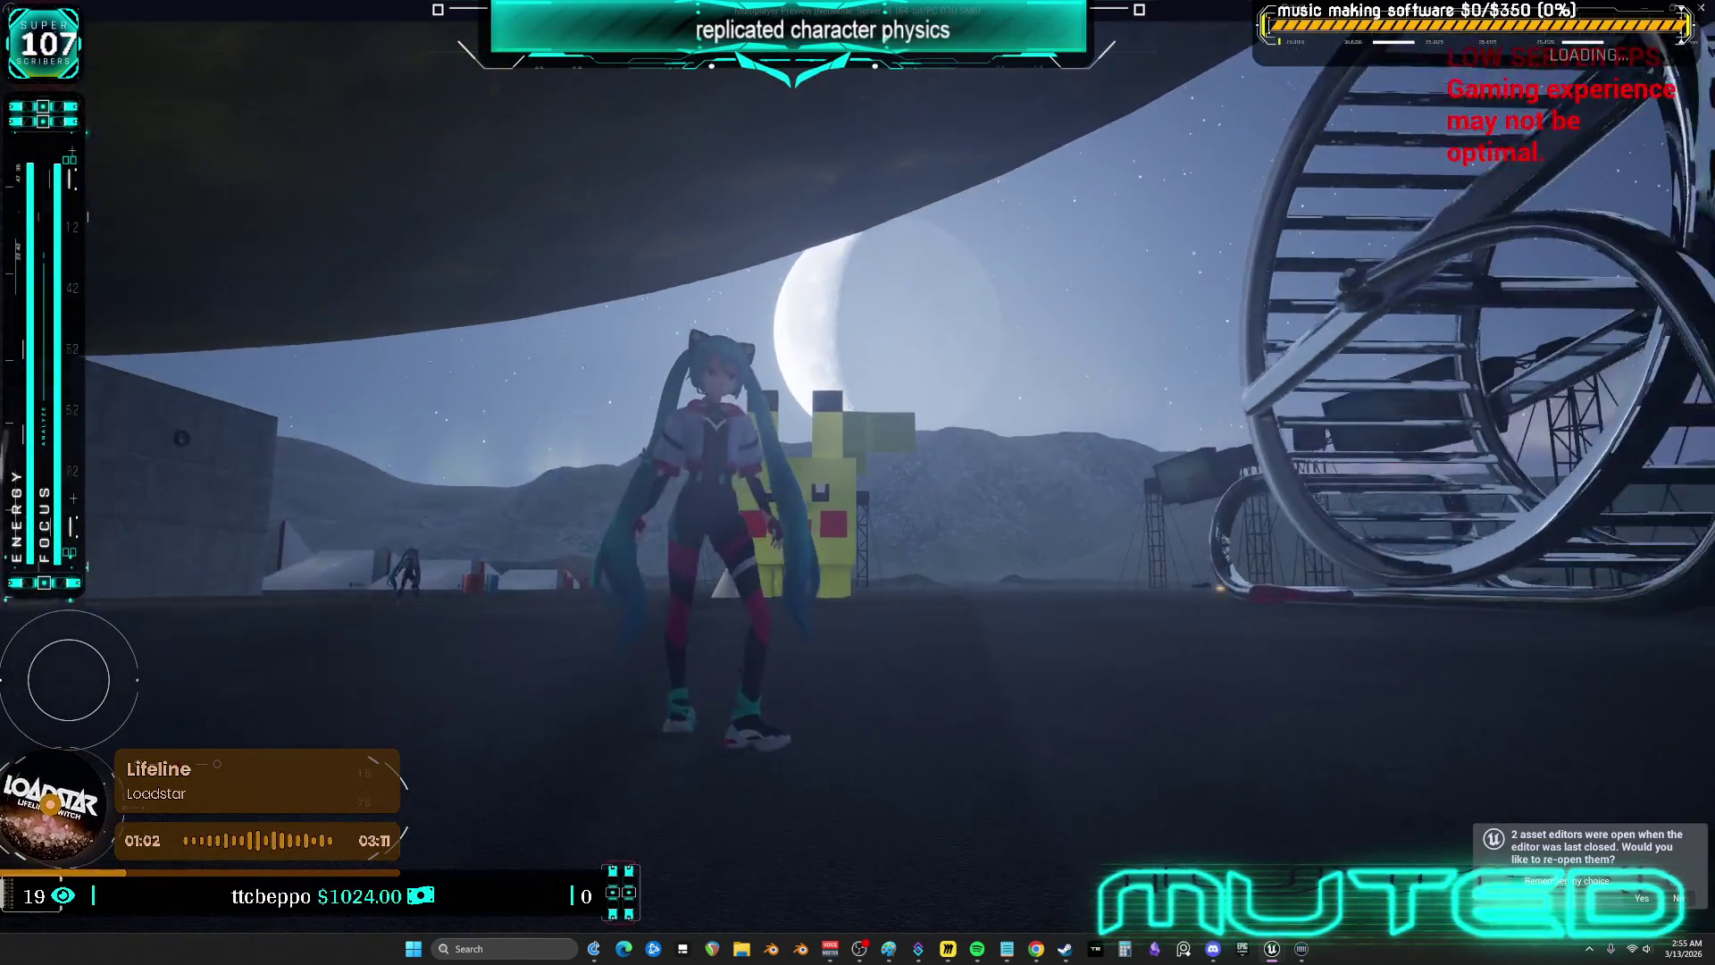
key("w")
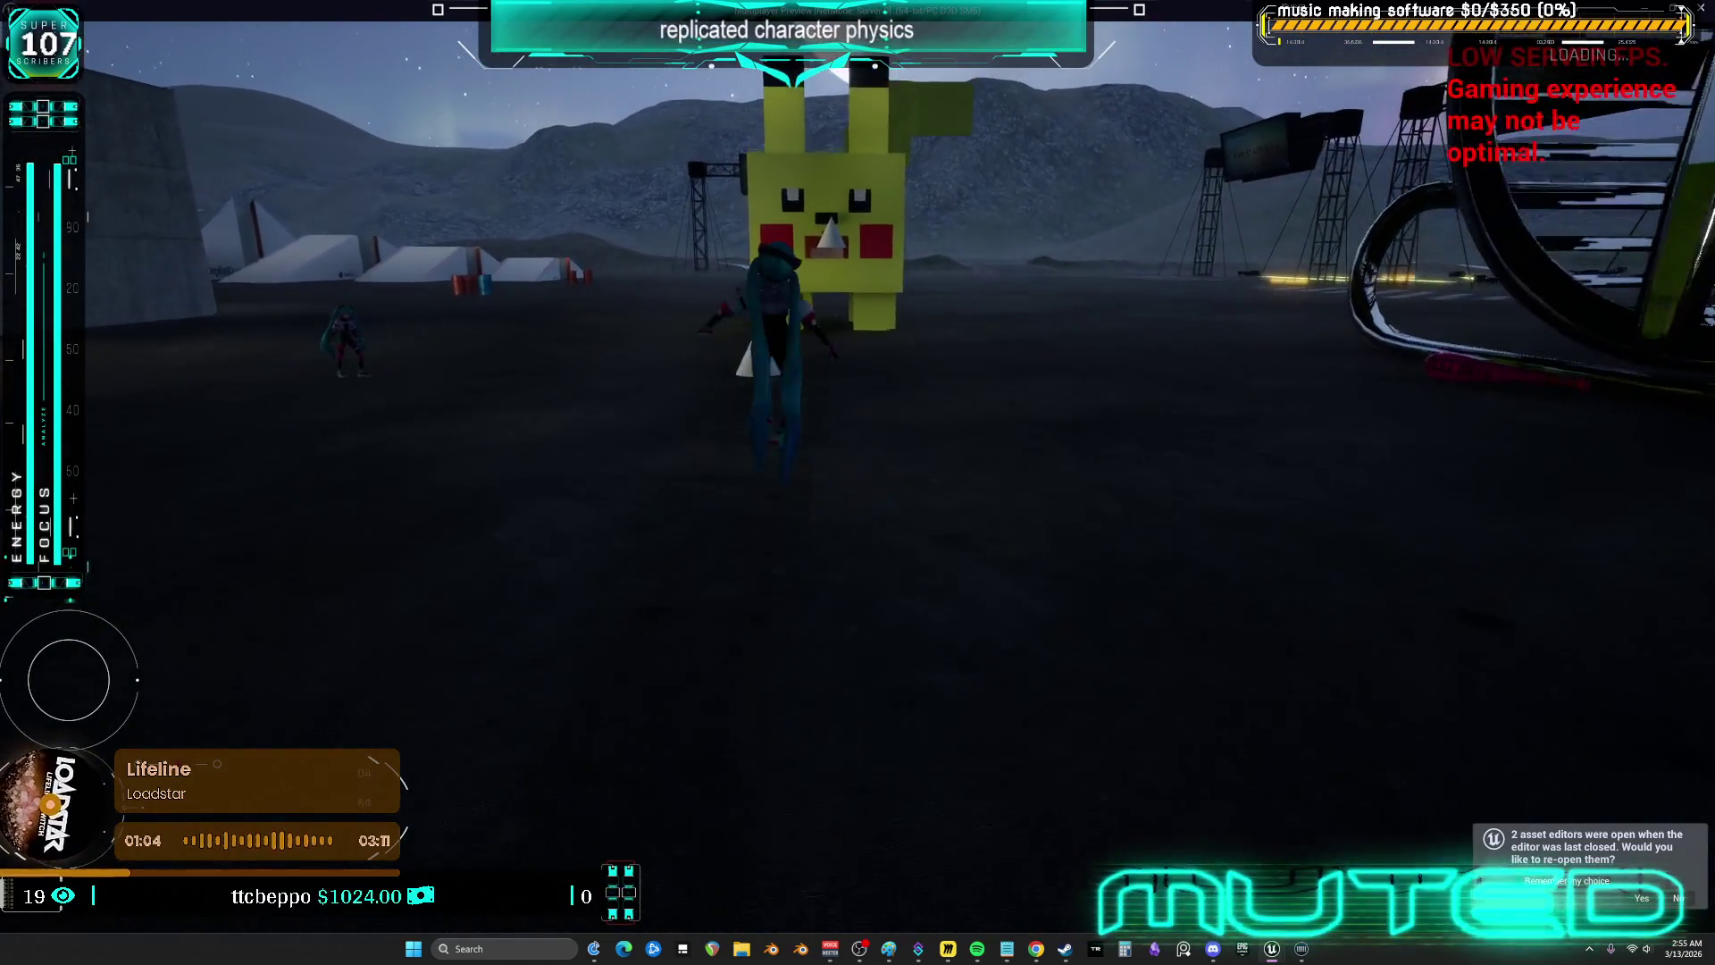
key("w")
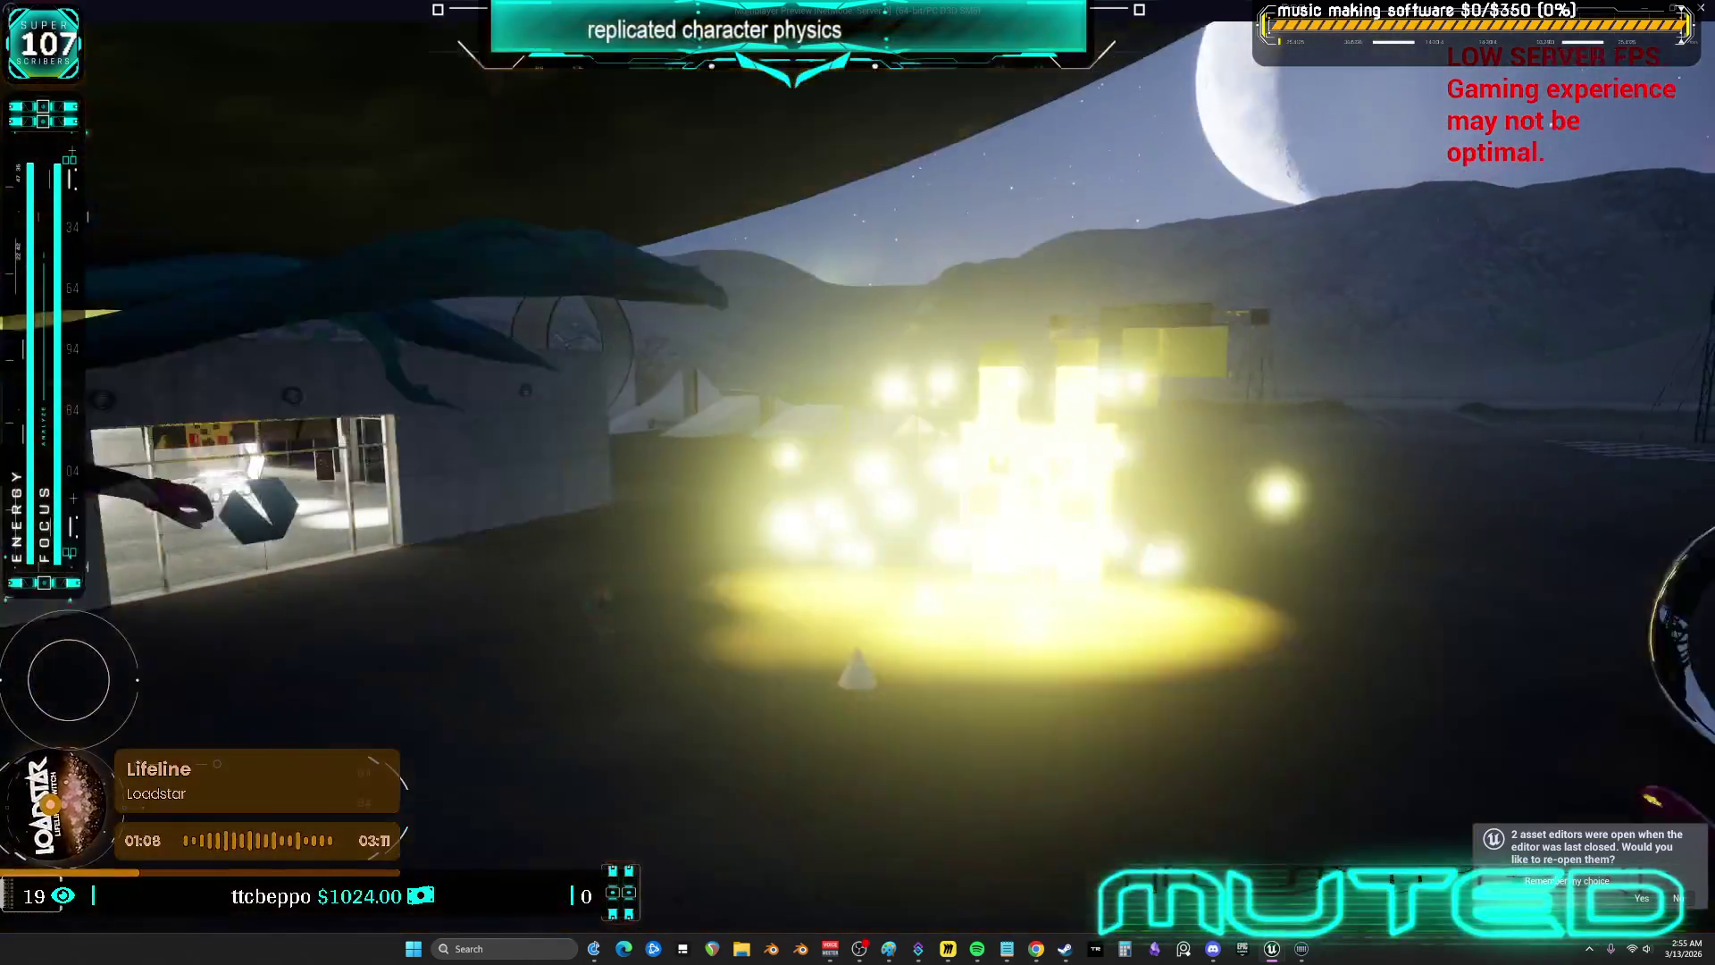
key("w")
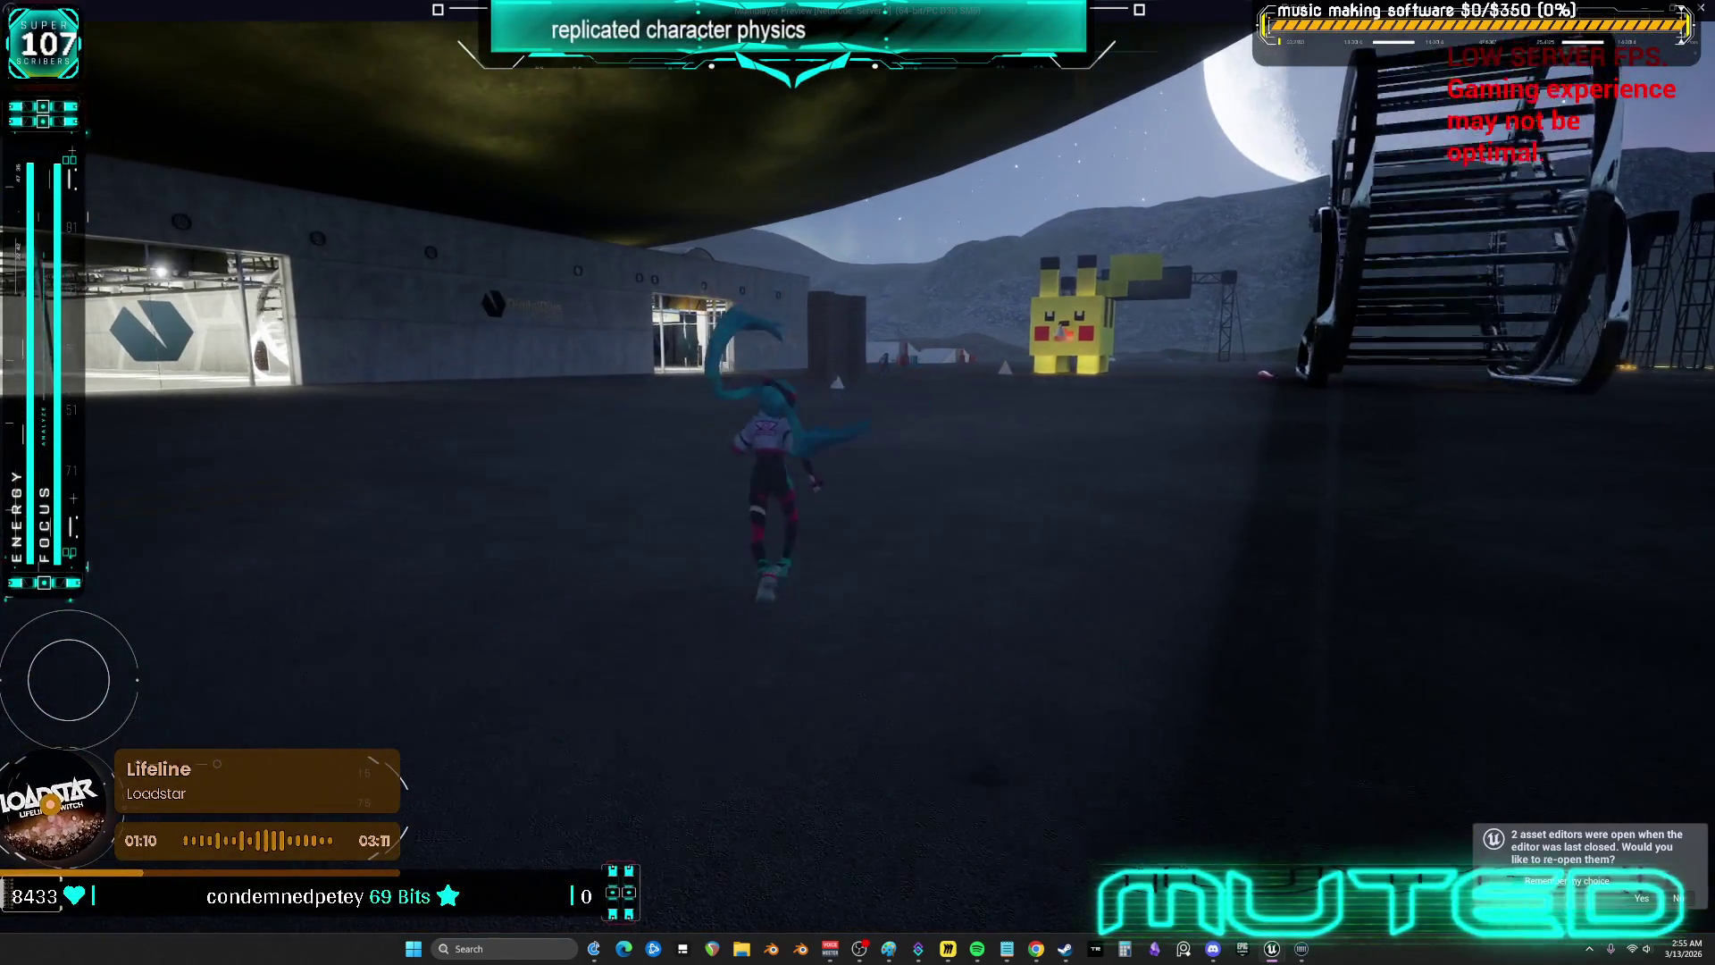
key("w")
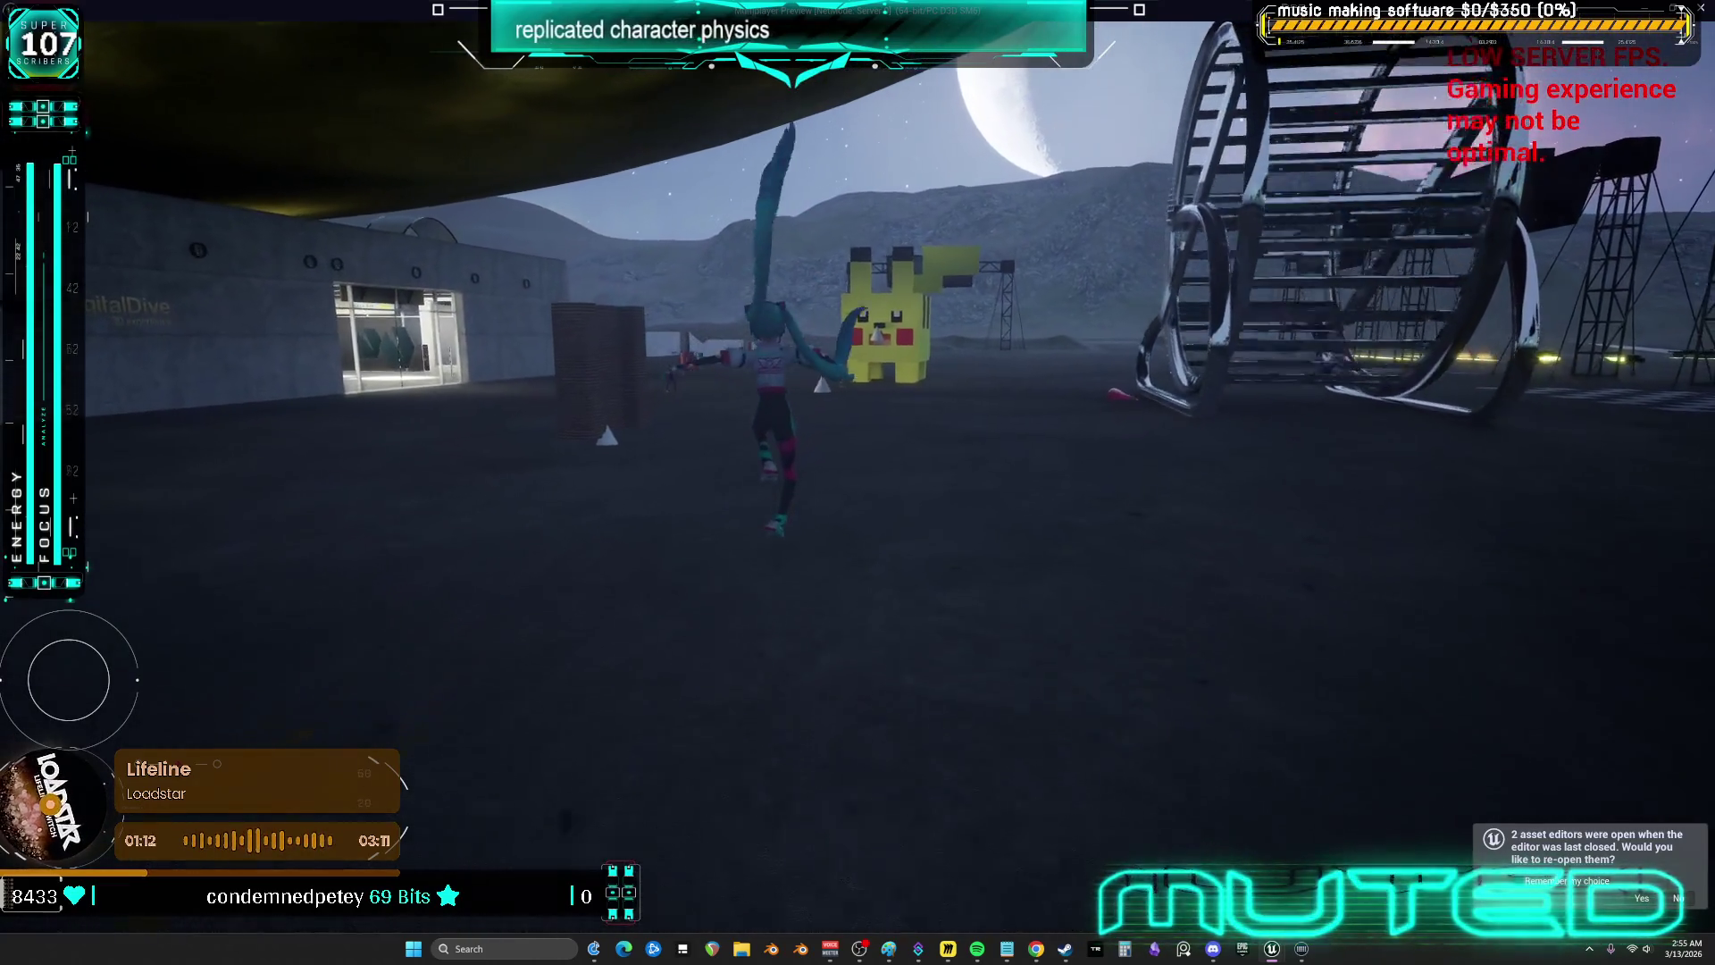
key("w")
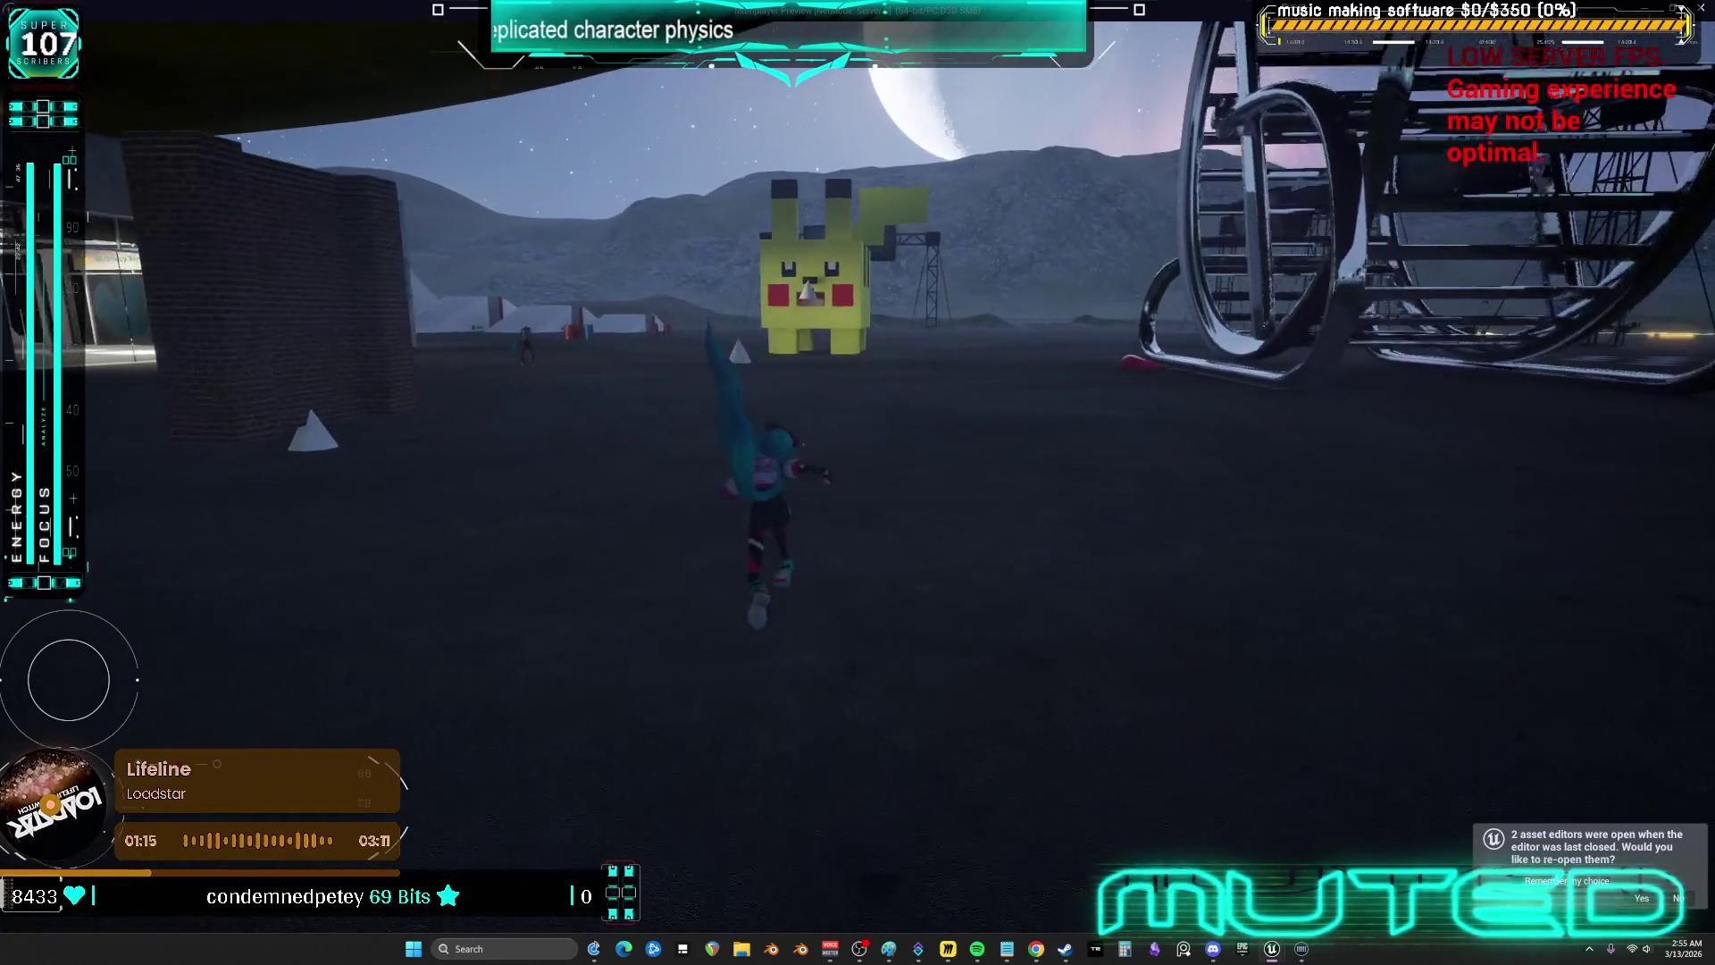
key("w")
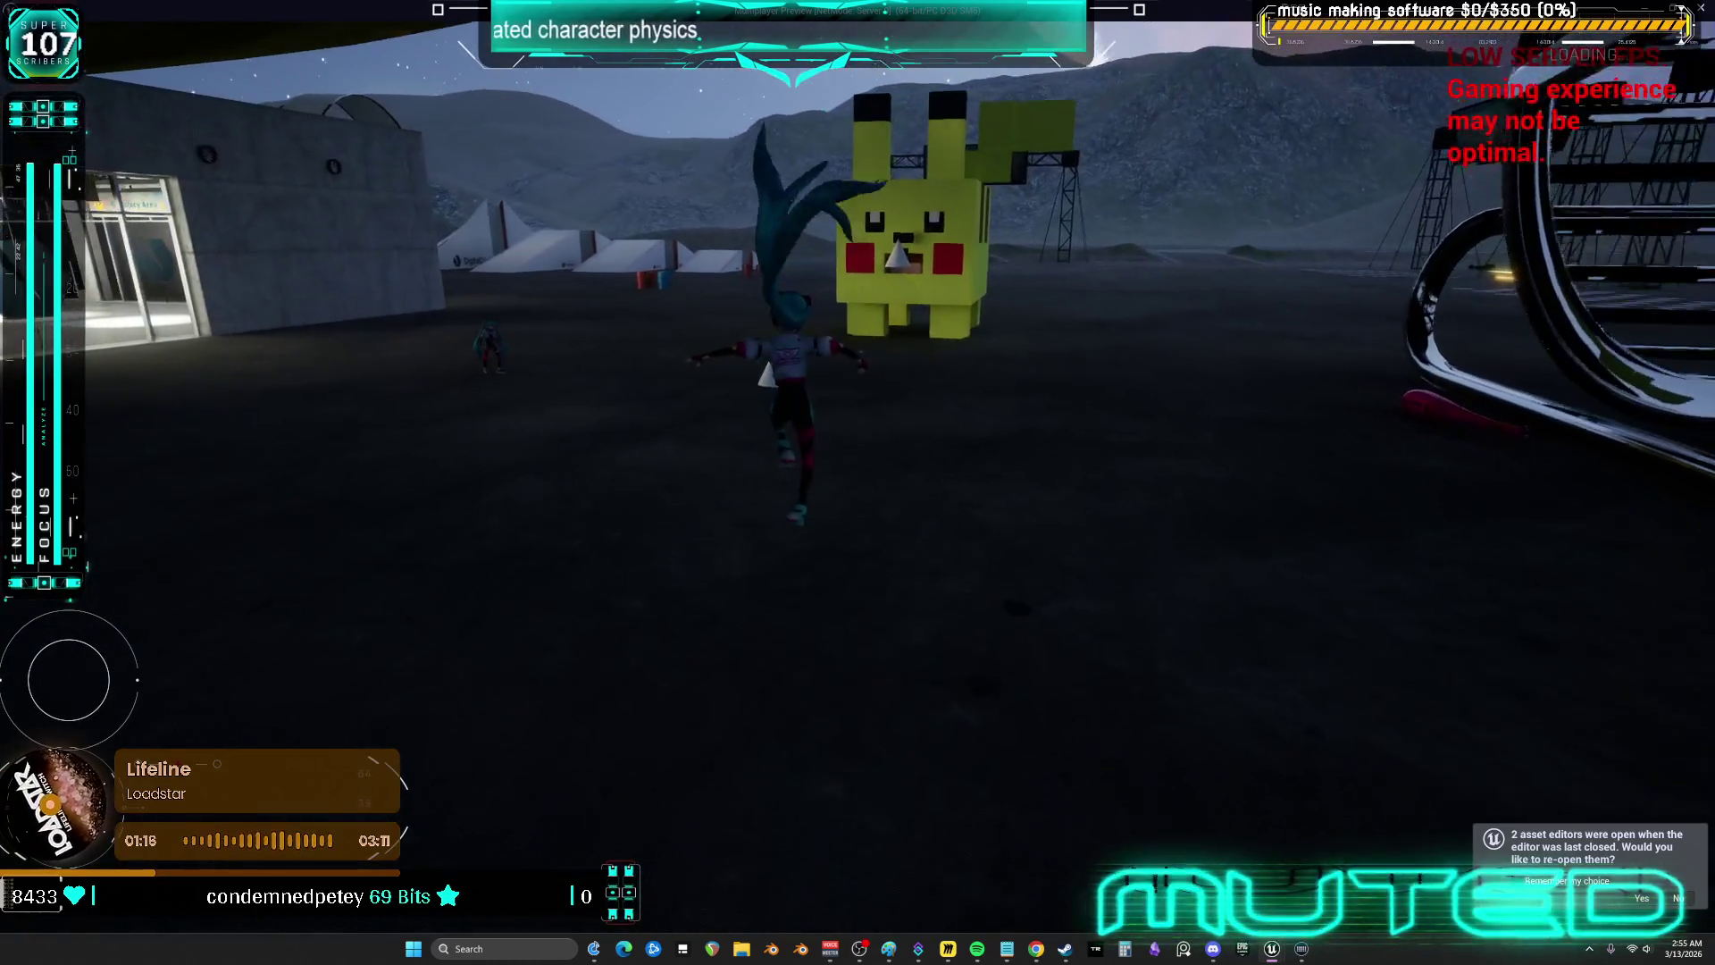
key("w")
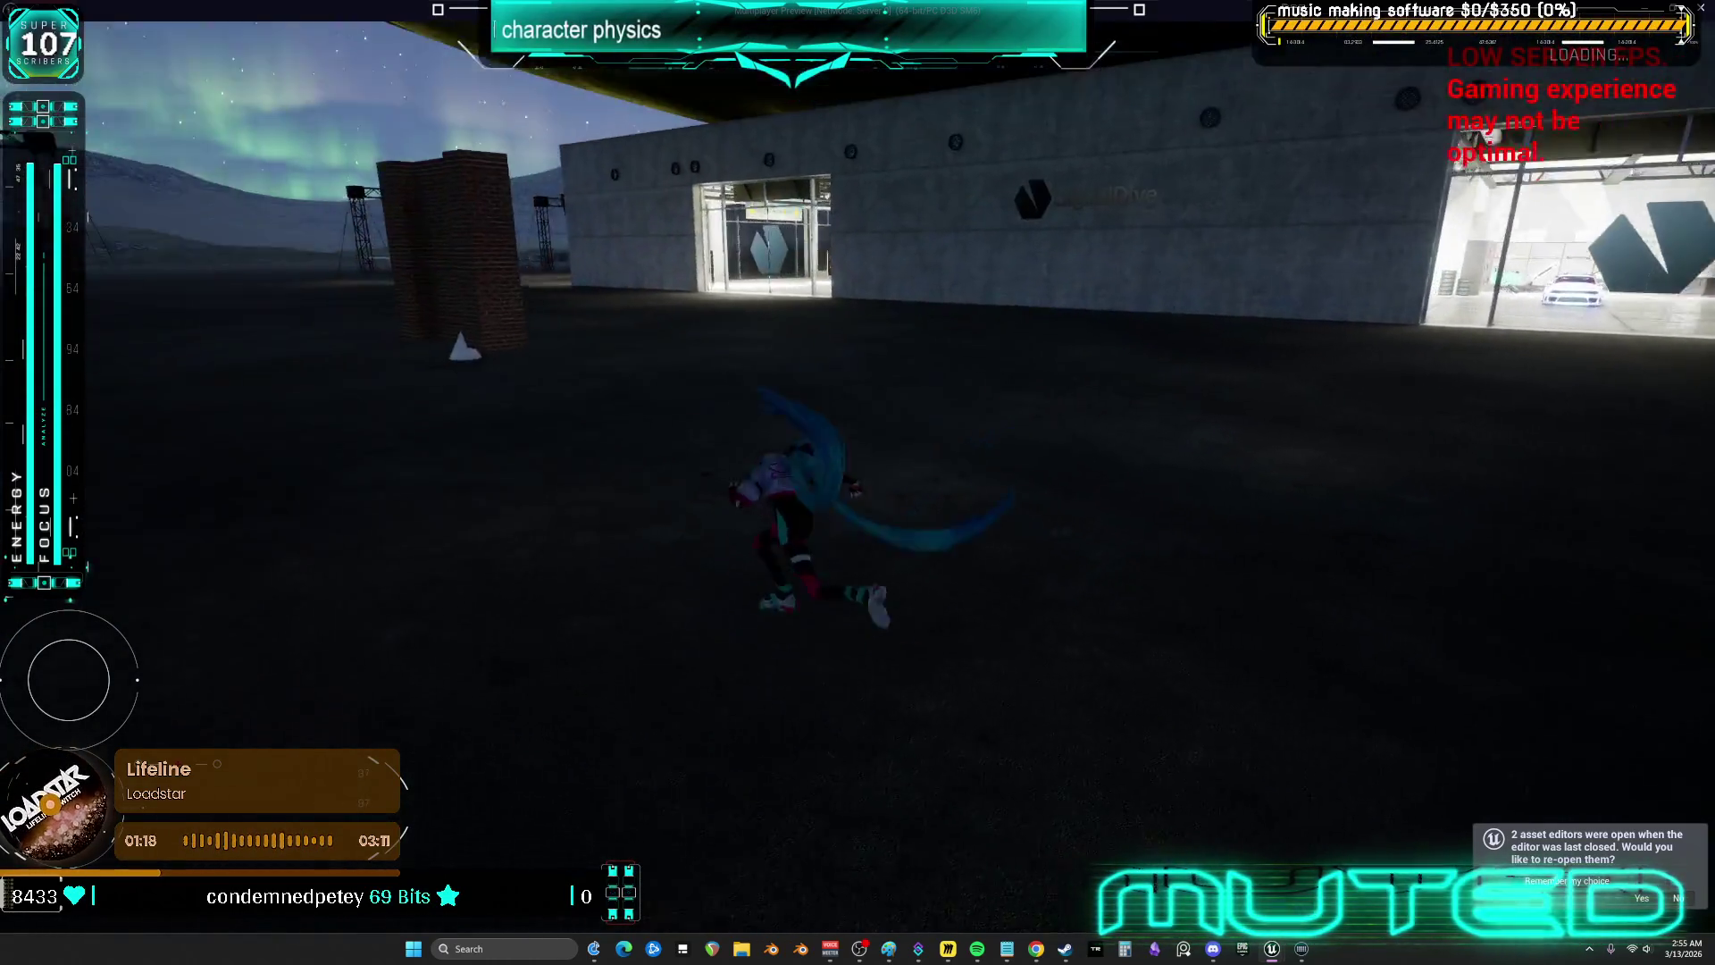
key("w")
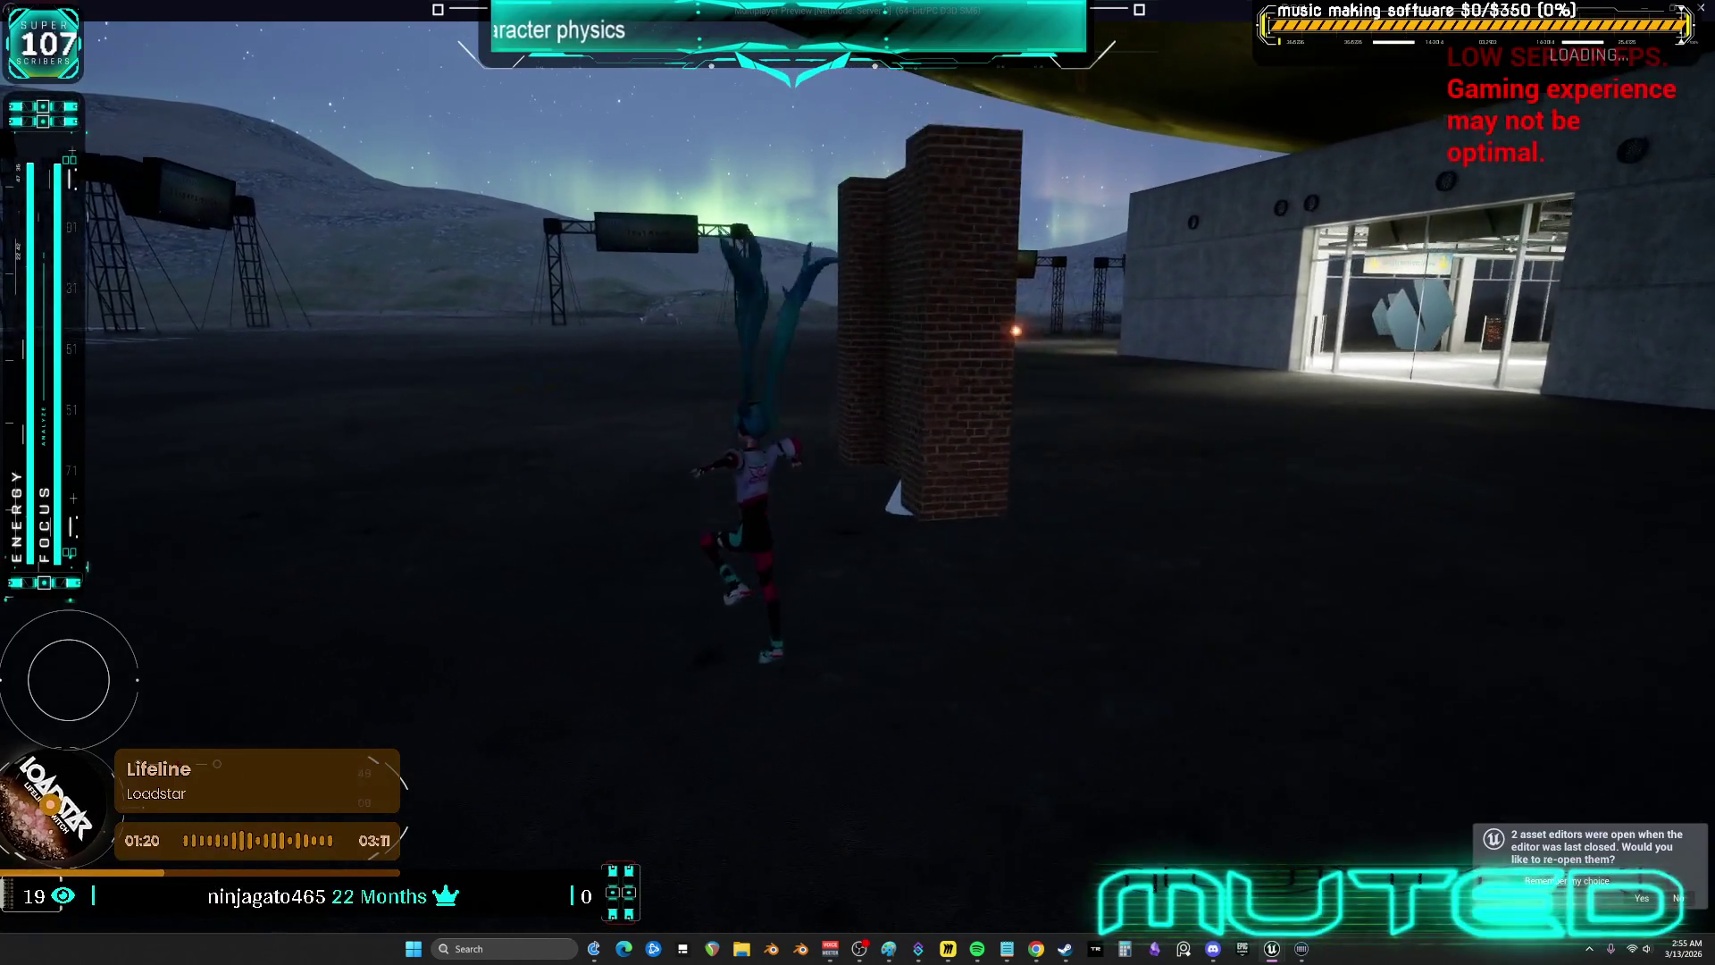
key("w")
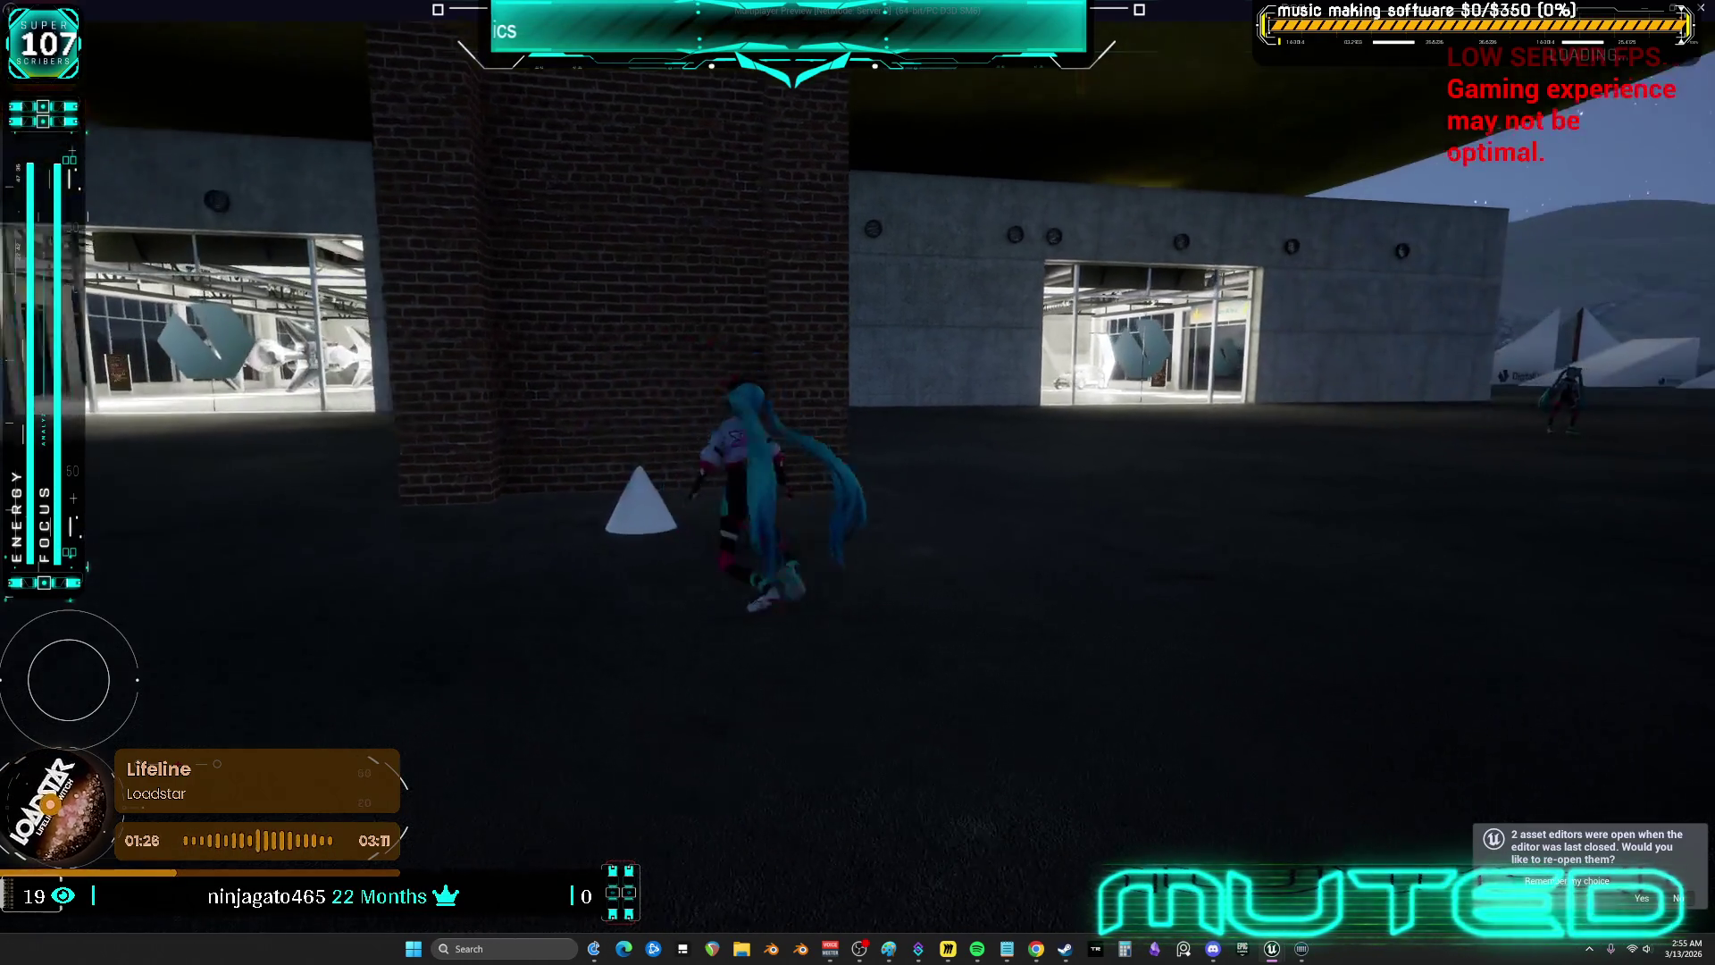
key("space")
key("w")
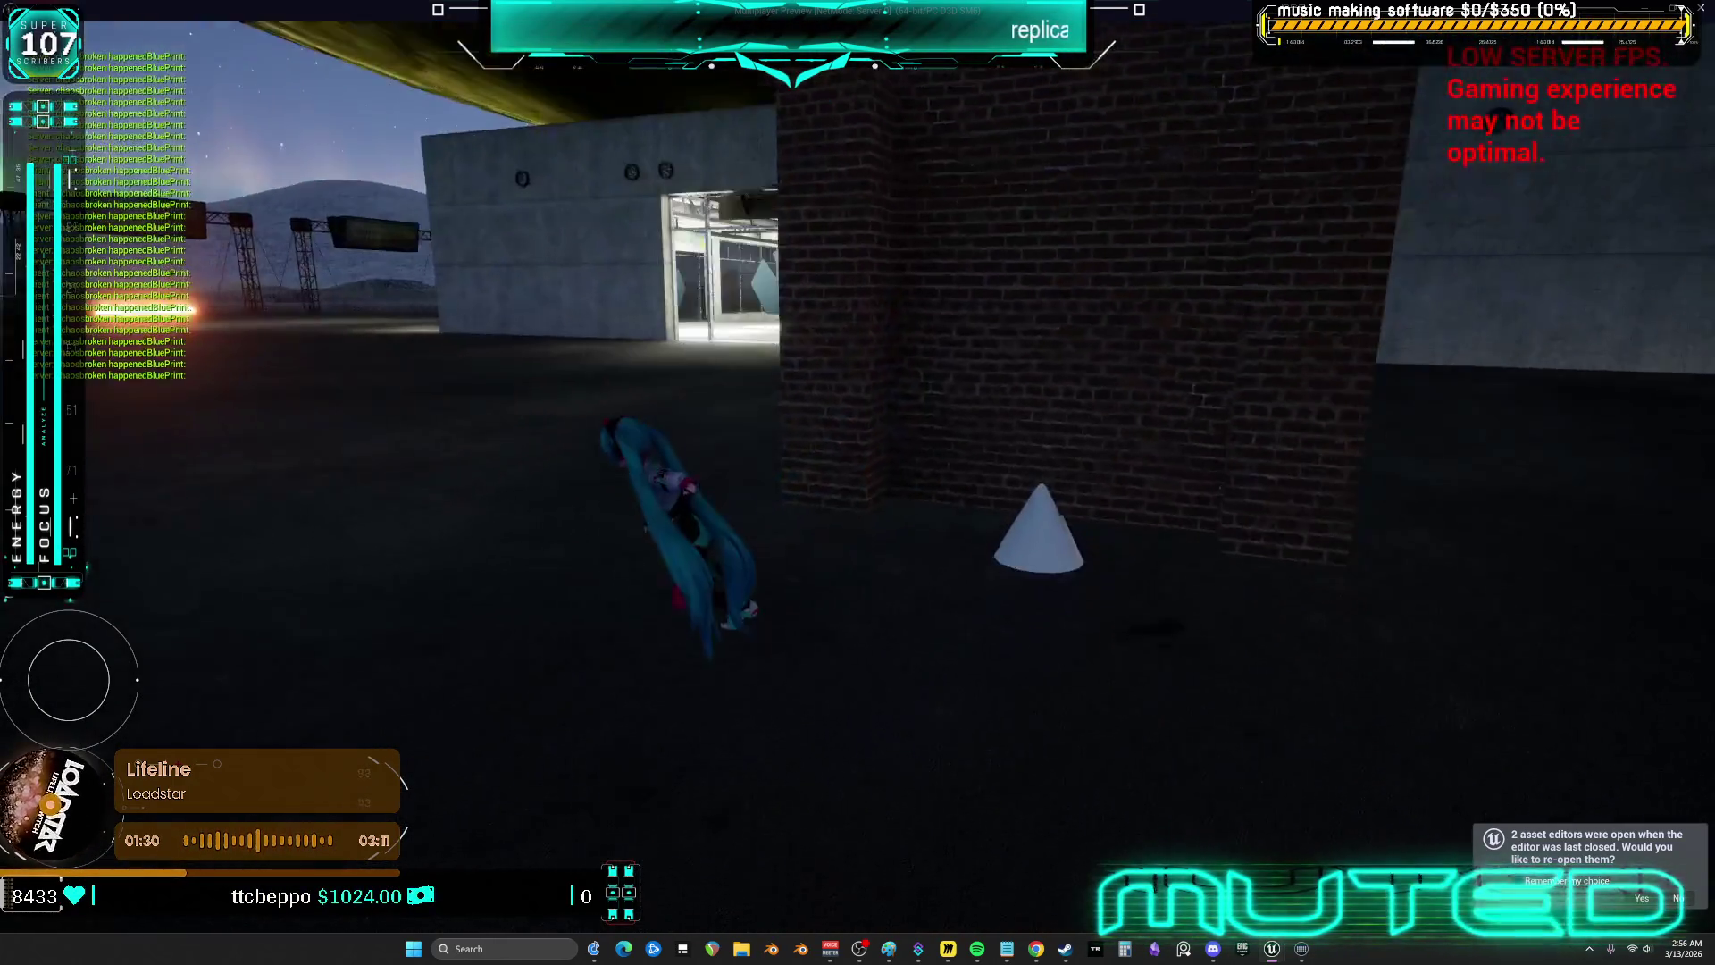
key("space")
key("s")
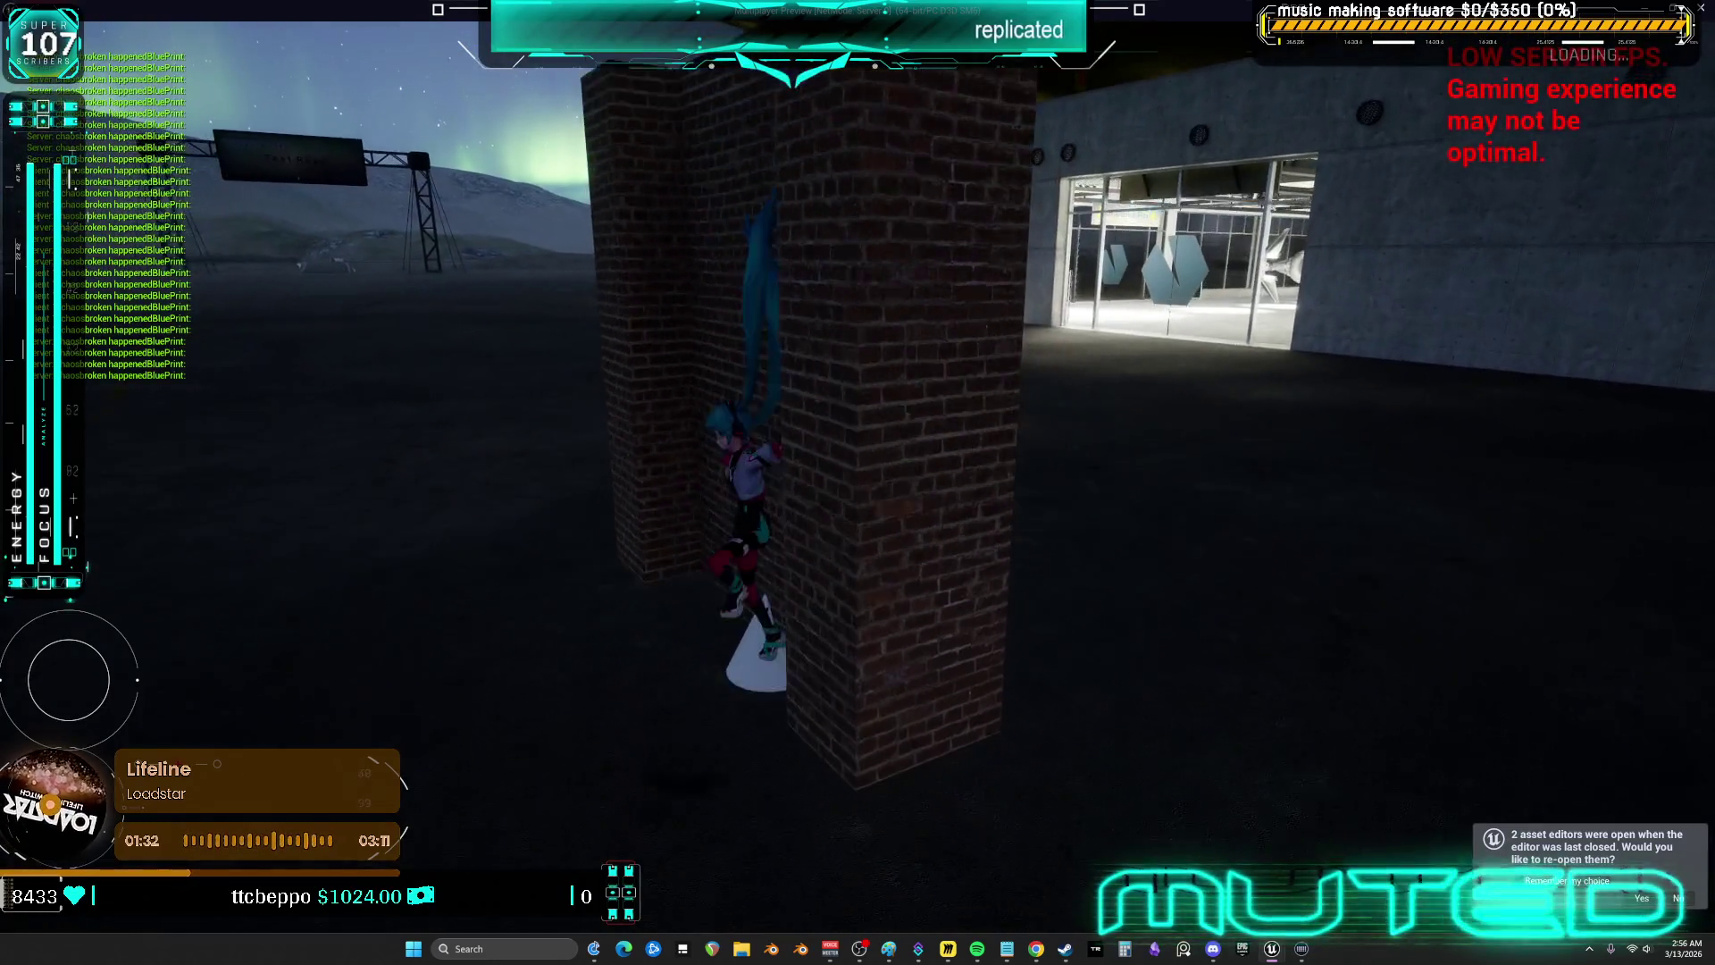
key("w")
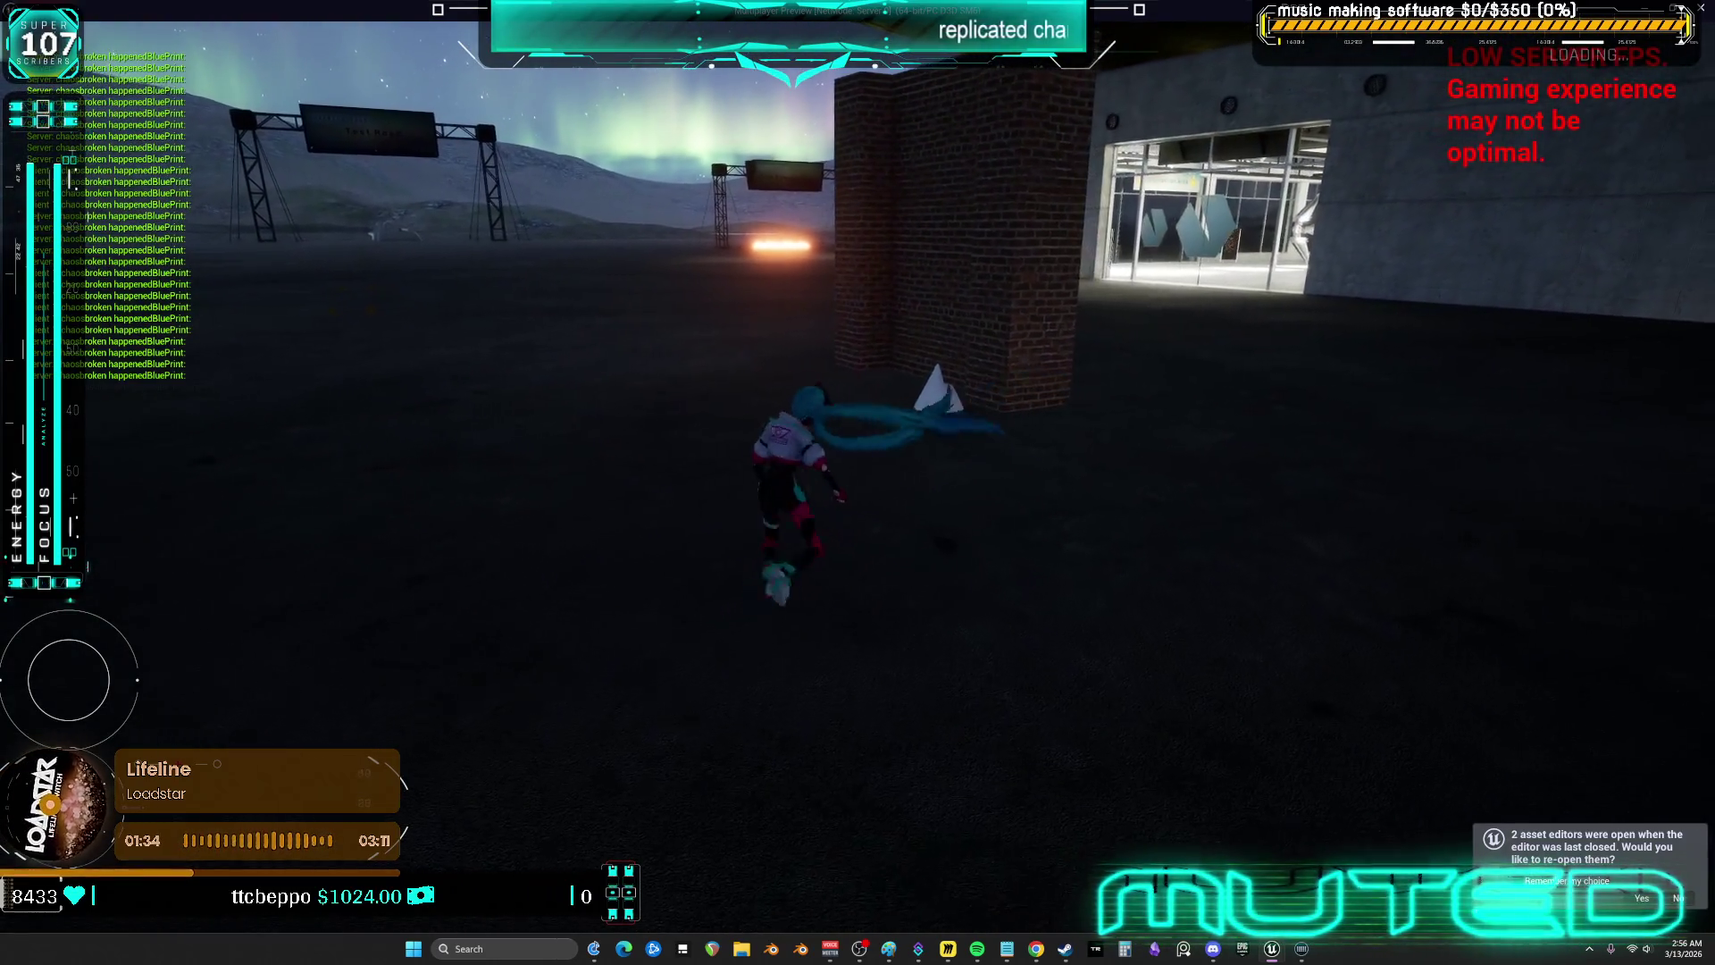
key("s")
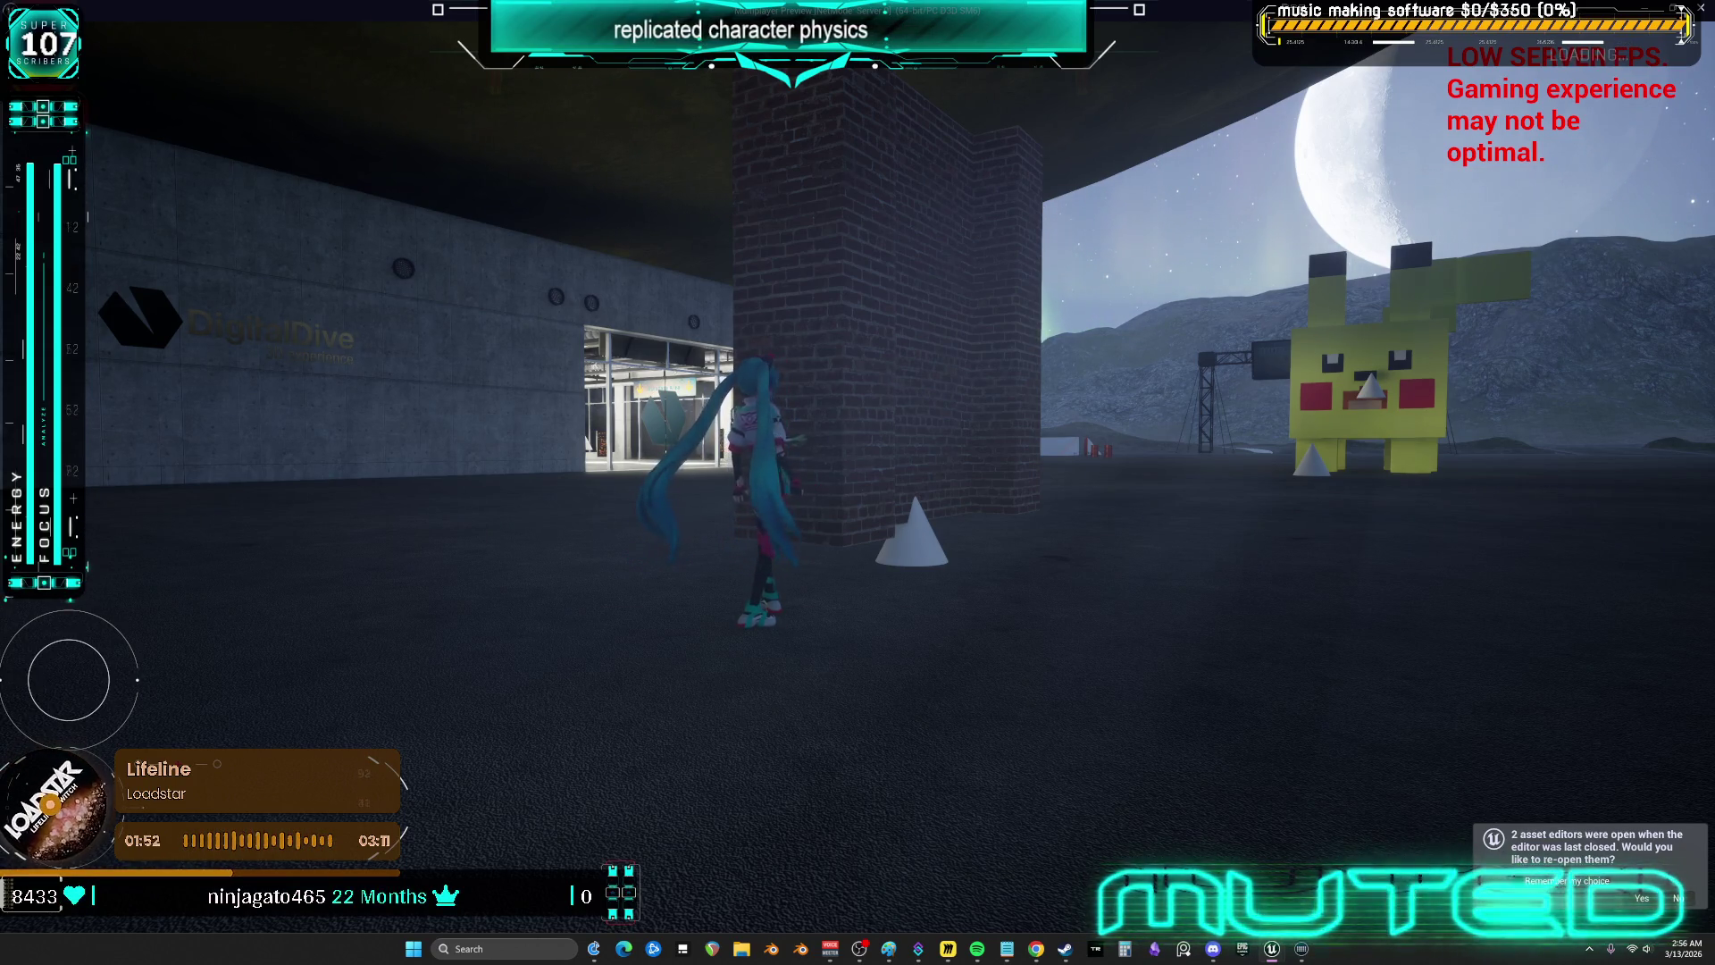
- Run into the glass-fronted building's storefront, then end the play session with Esc
key("w")
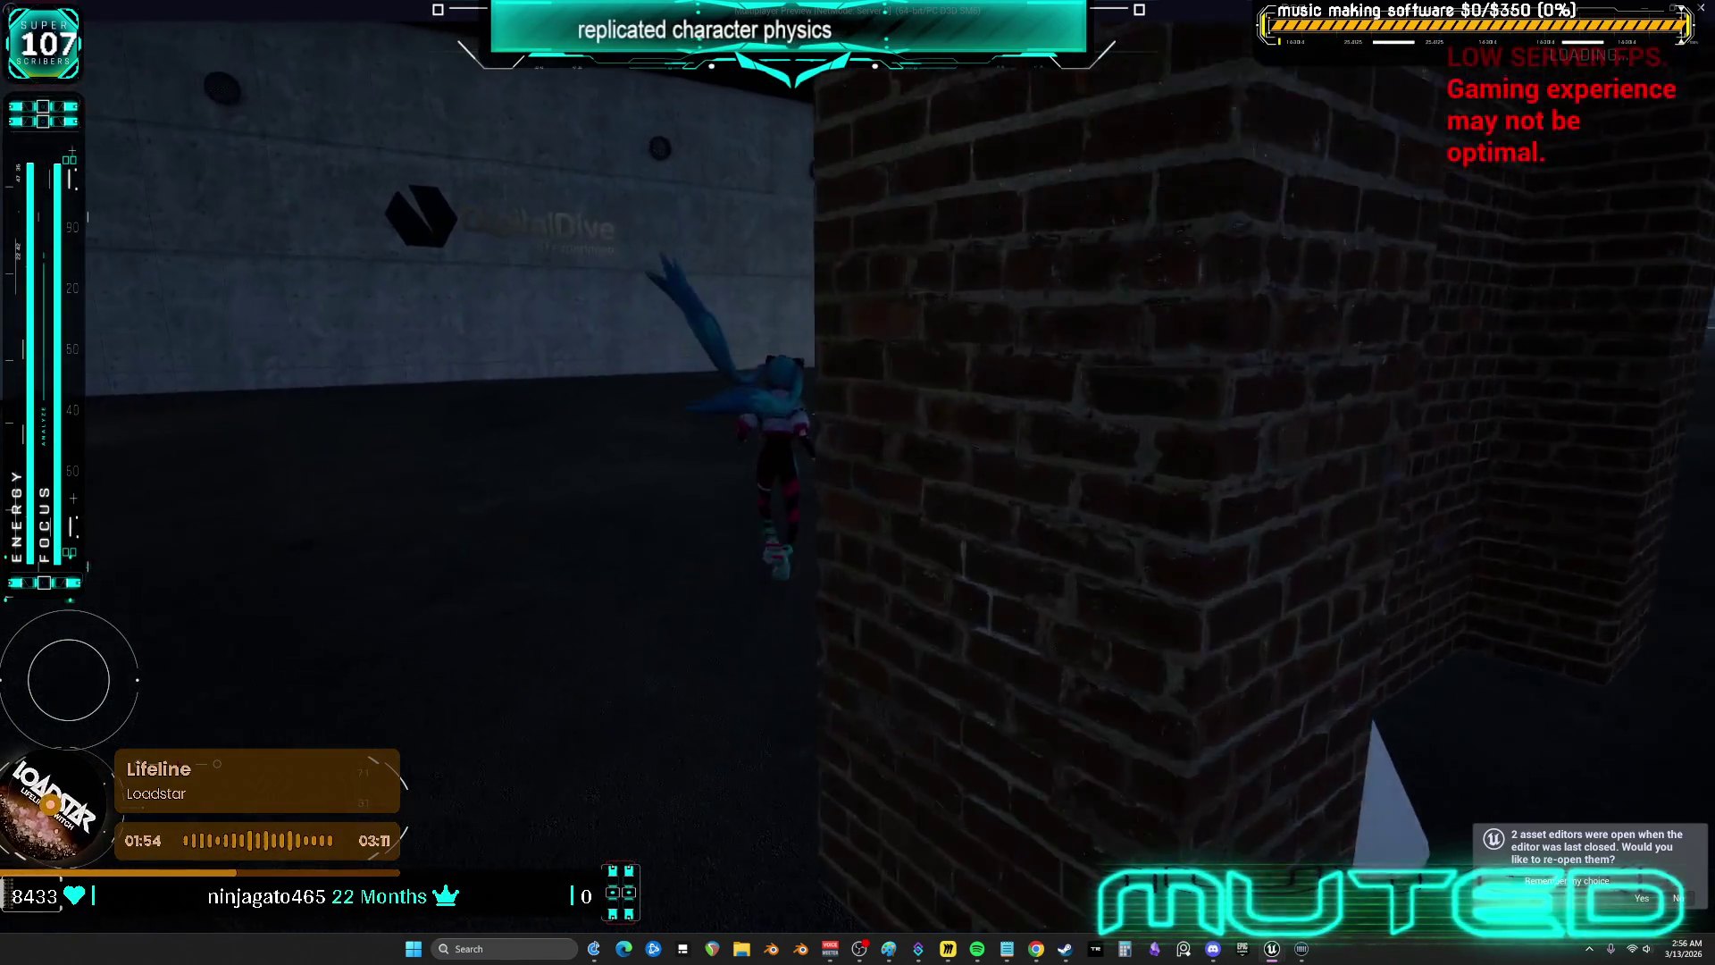
key("w")
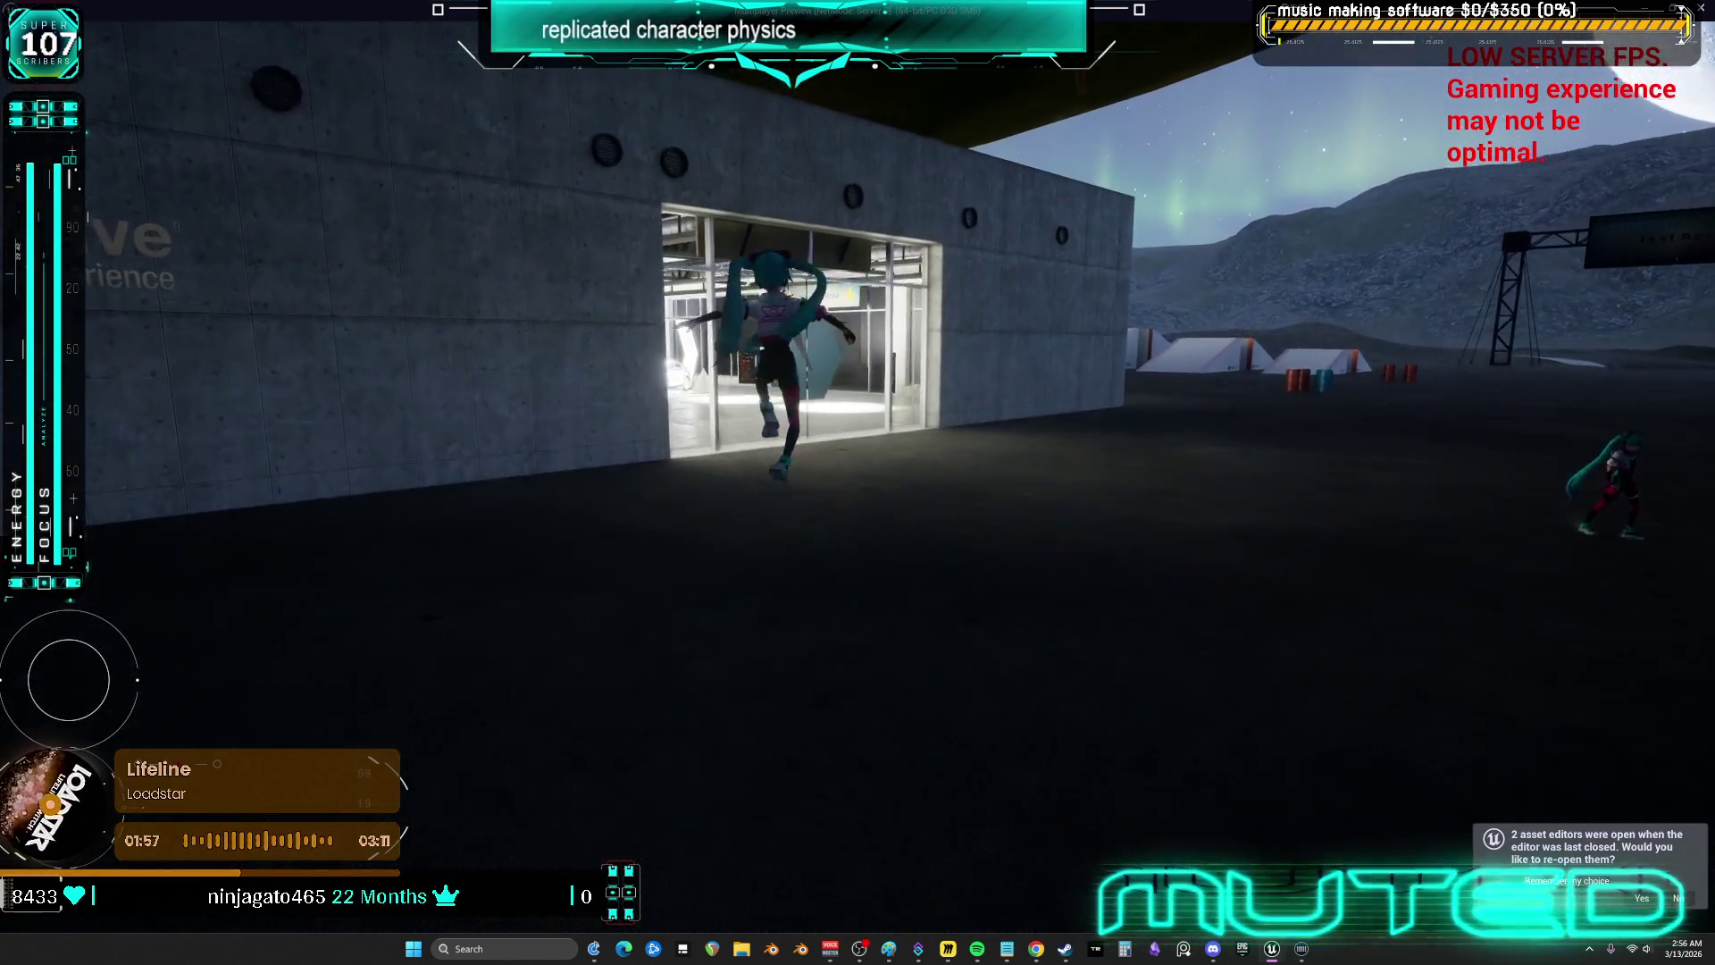
key("w")
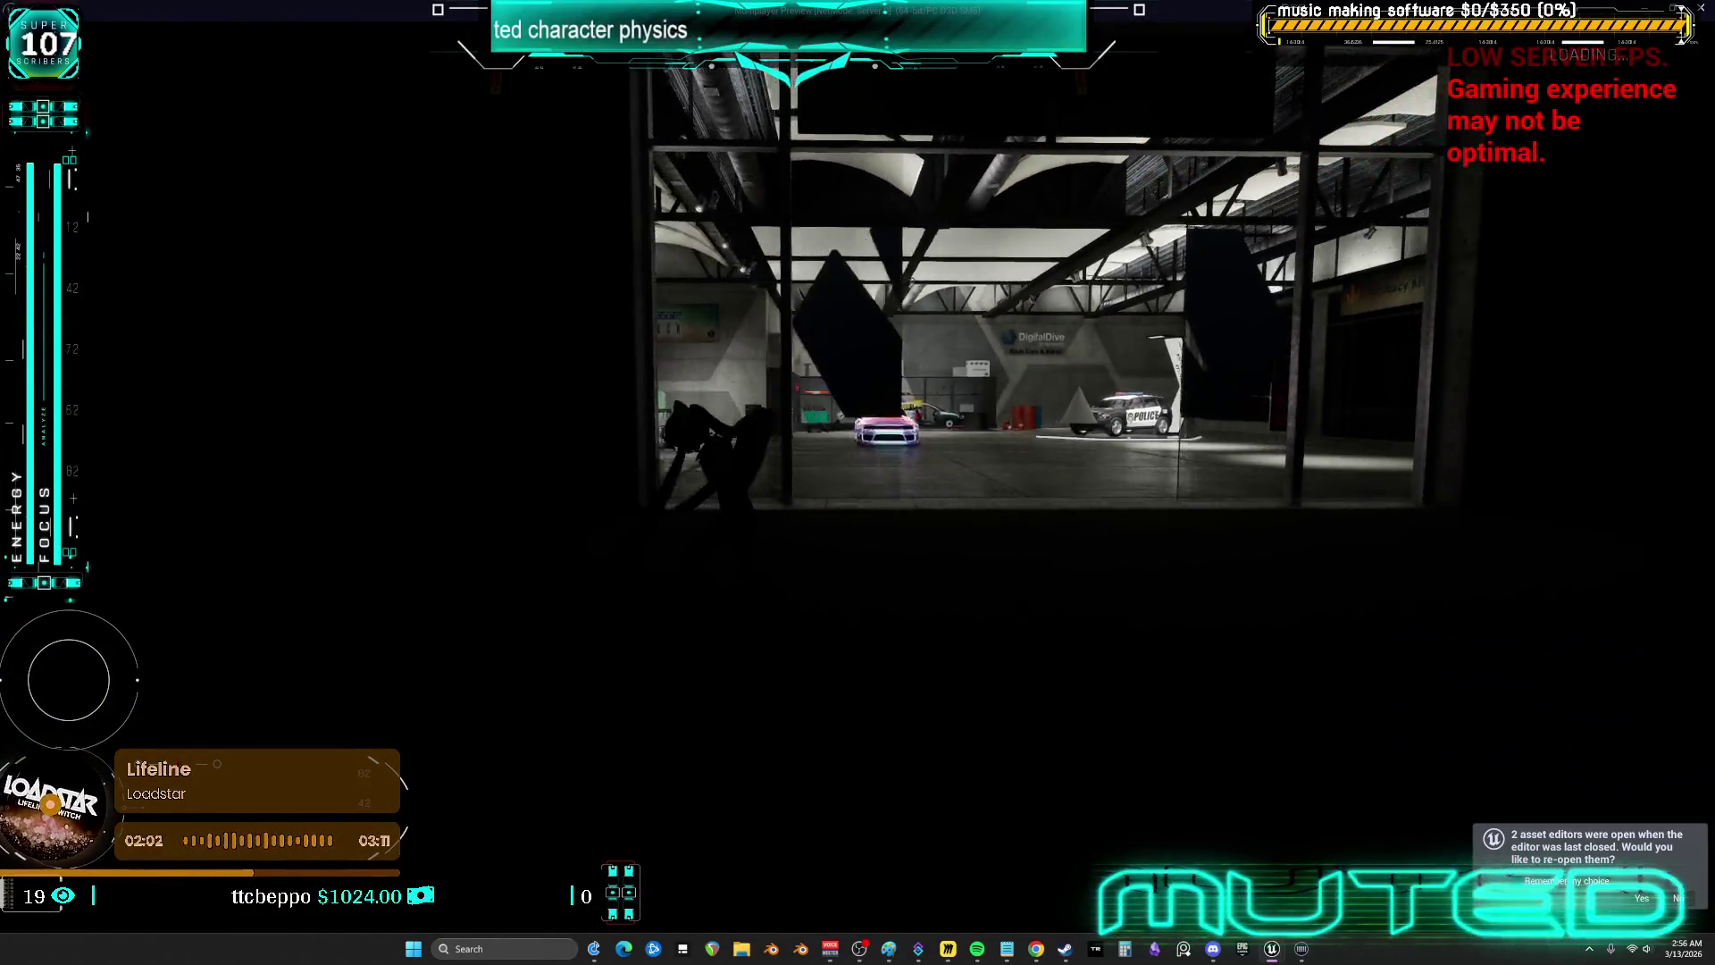
key("w")
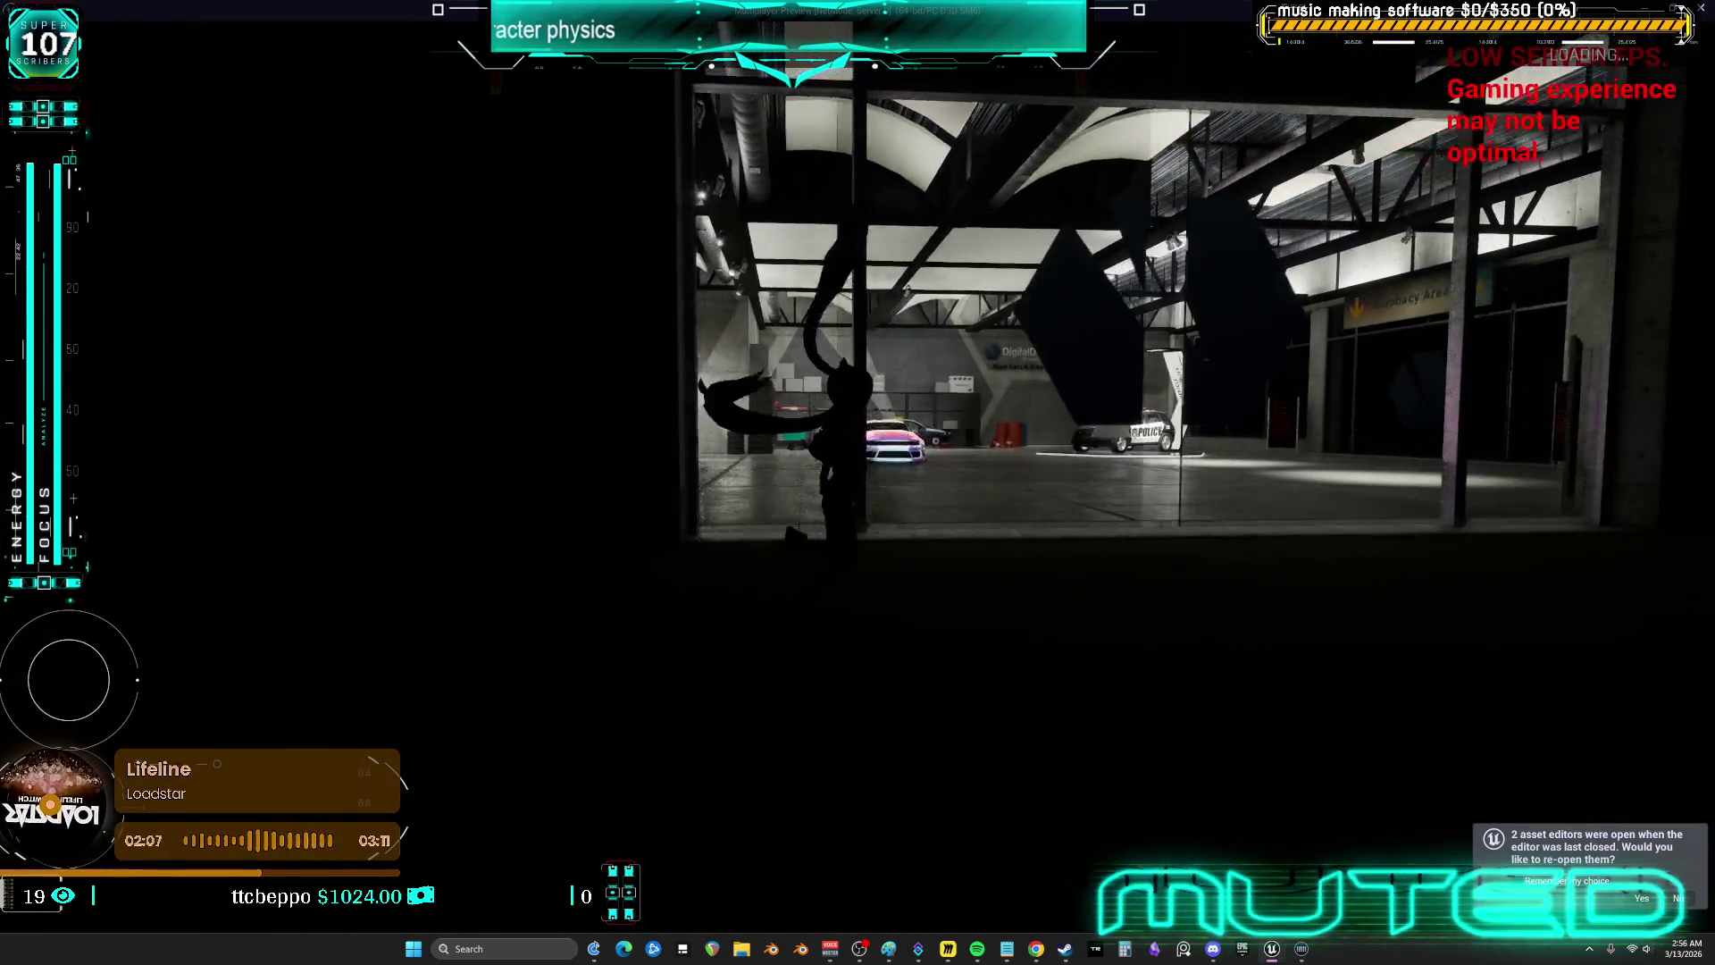
key("Escape")
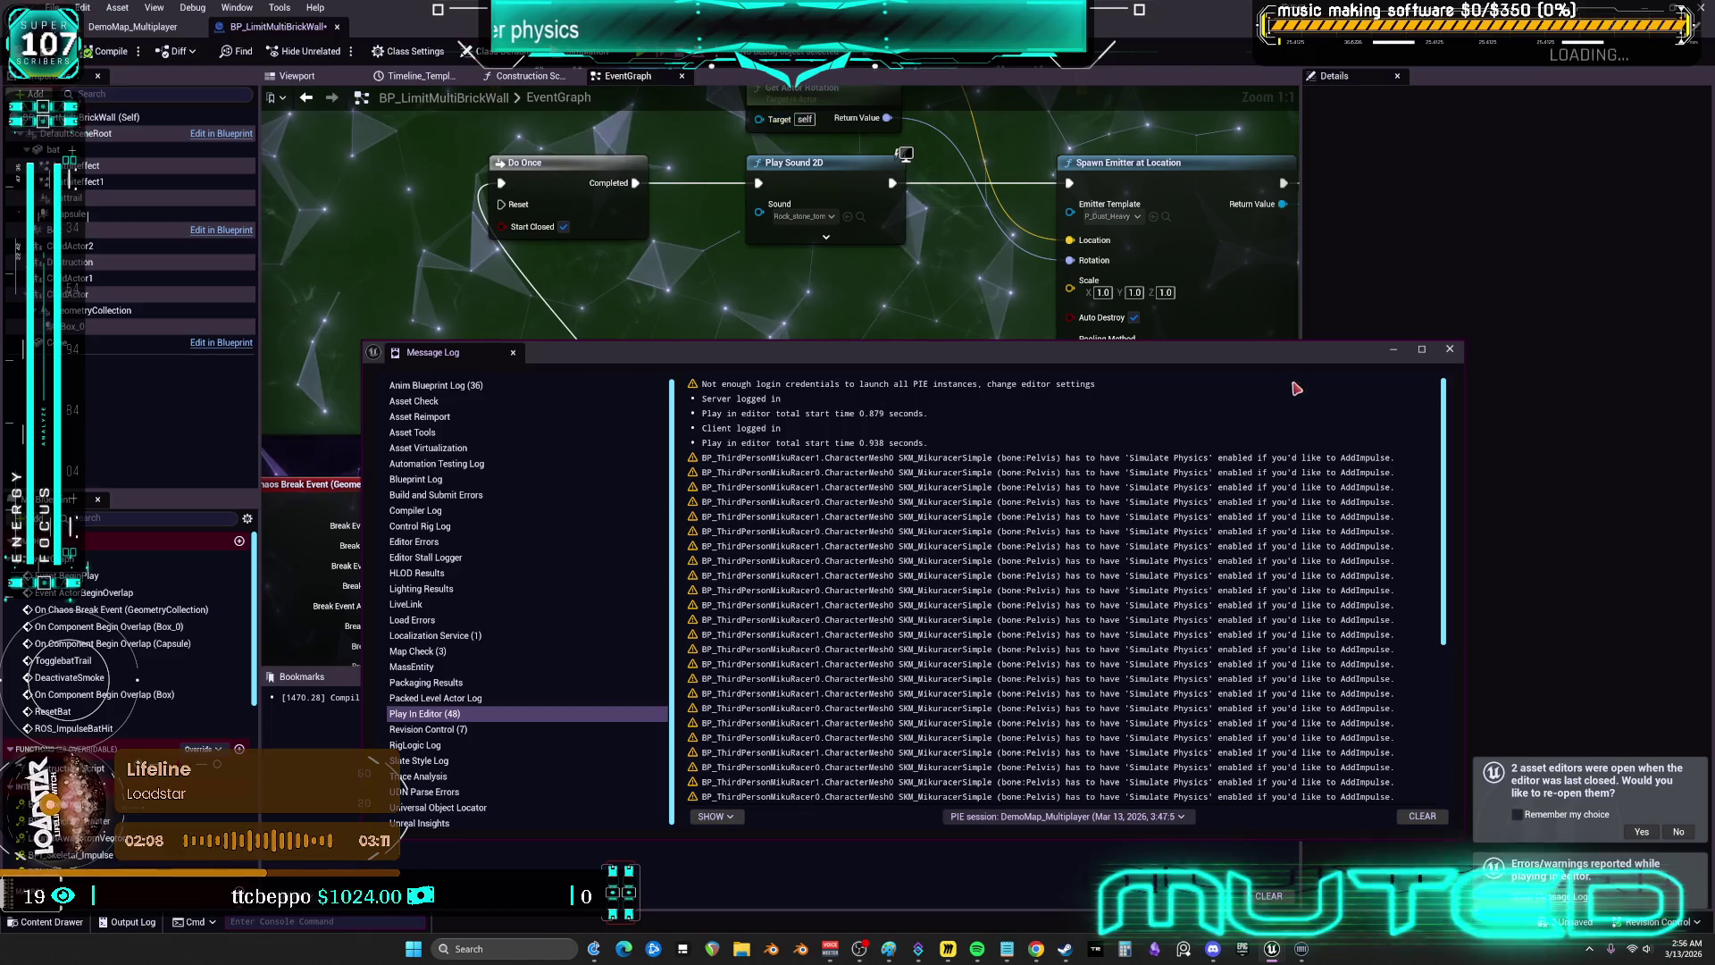
- Close the Message Log, open Viewport 1 on DemoMap_Multiplayer, and select the door wall
left_click(1448, 349)
left_click(164, 27)
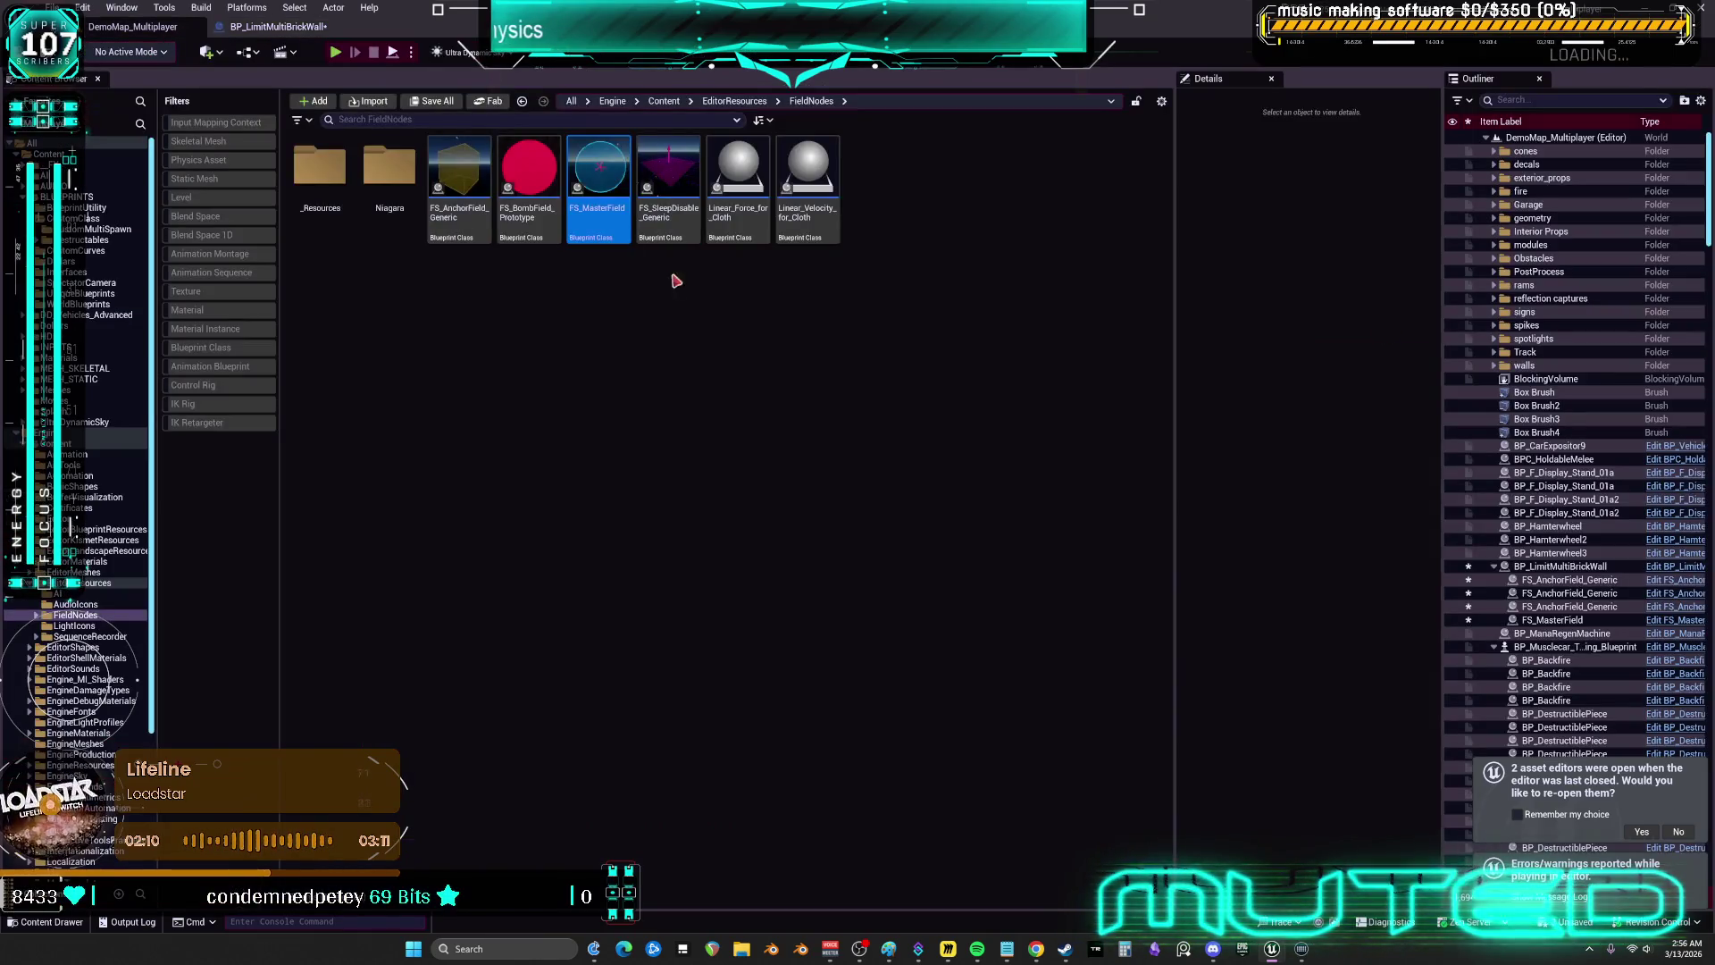
left_click(122, 7)
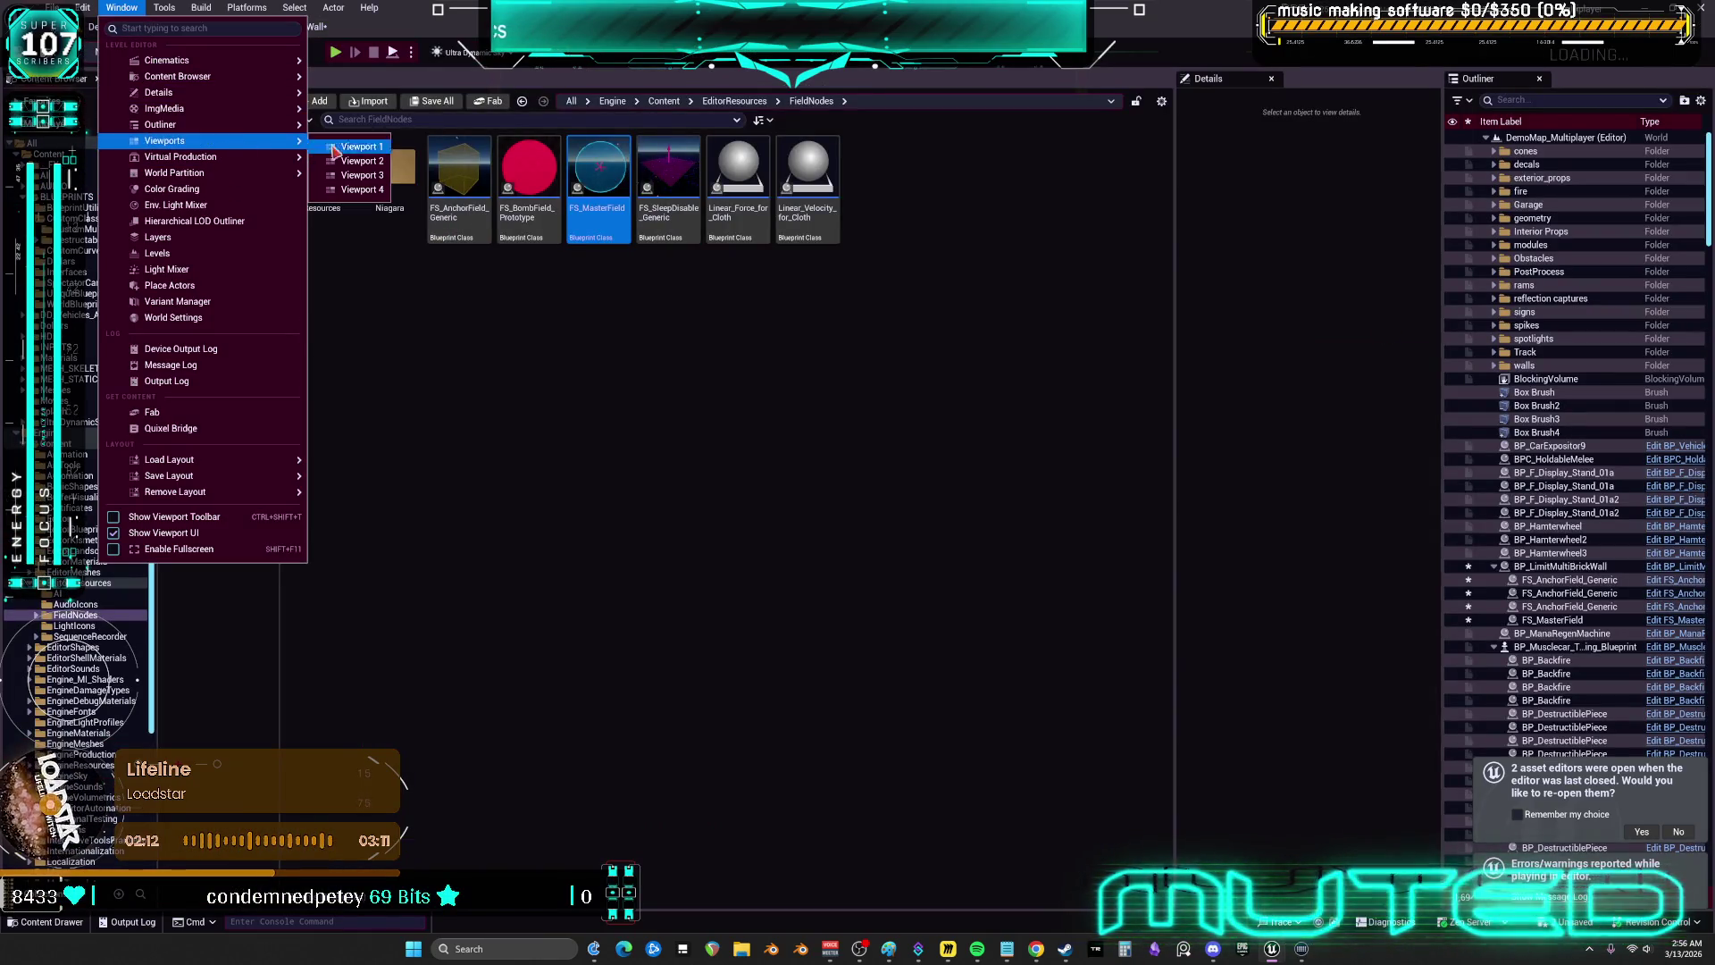
left_click(933, 288)
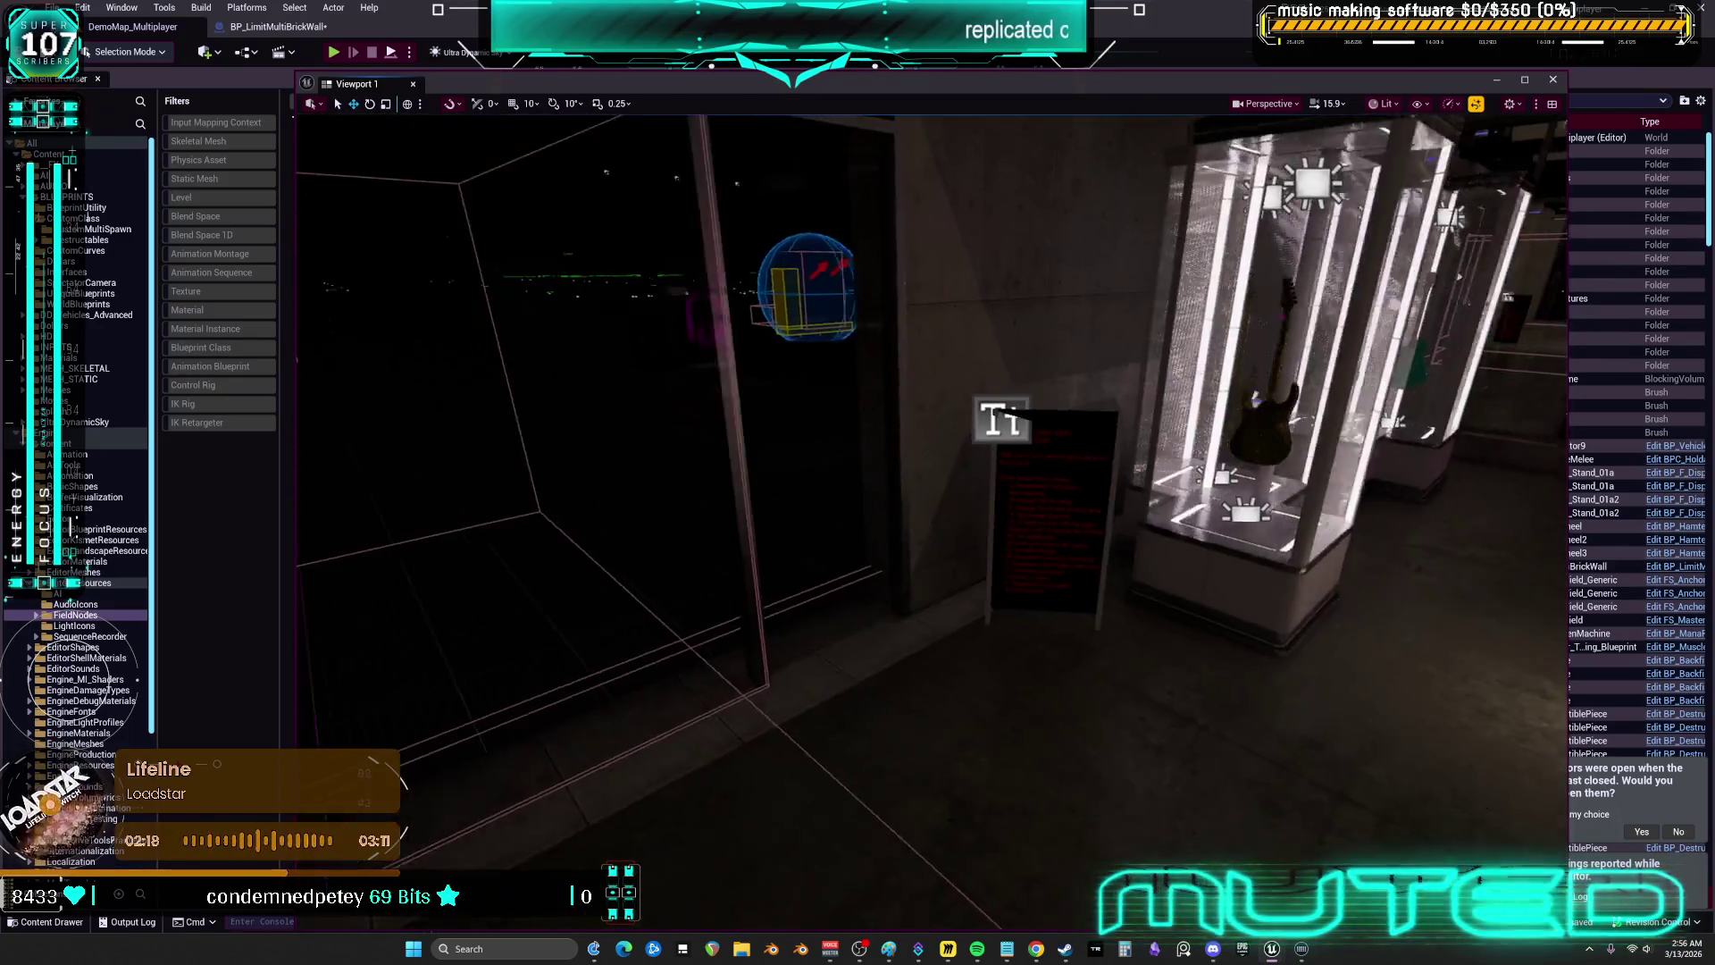
left_click(941, 408)
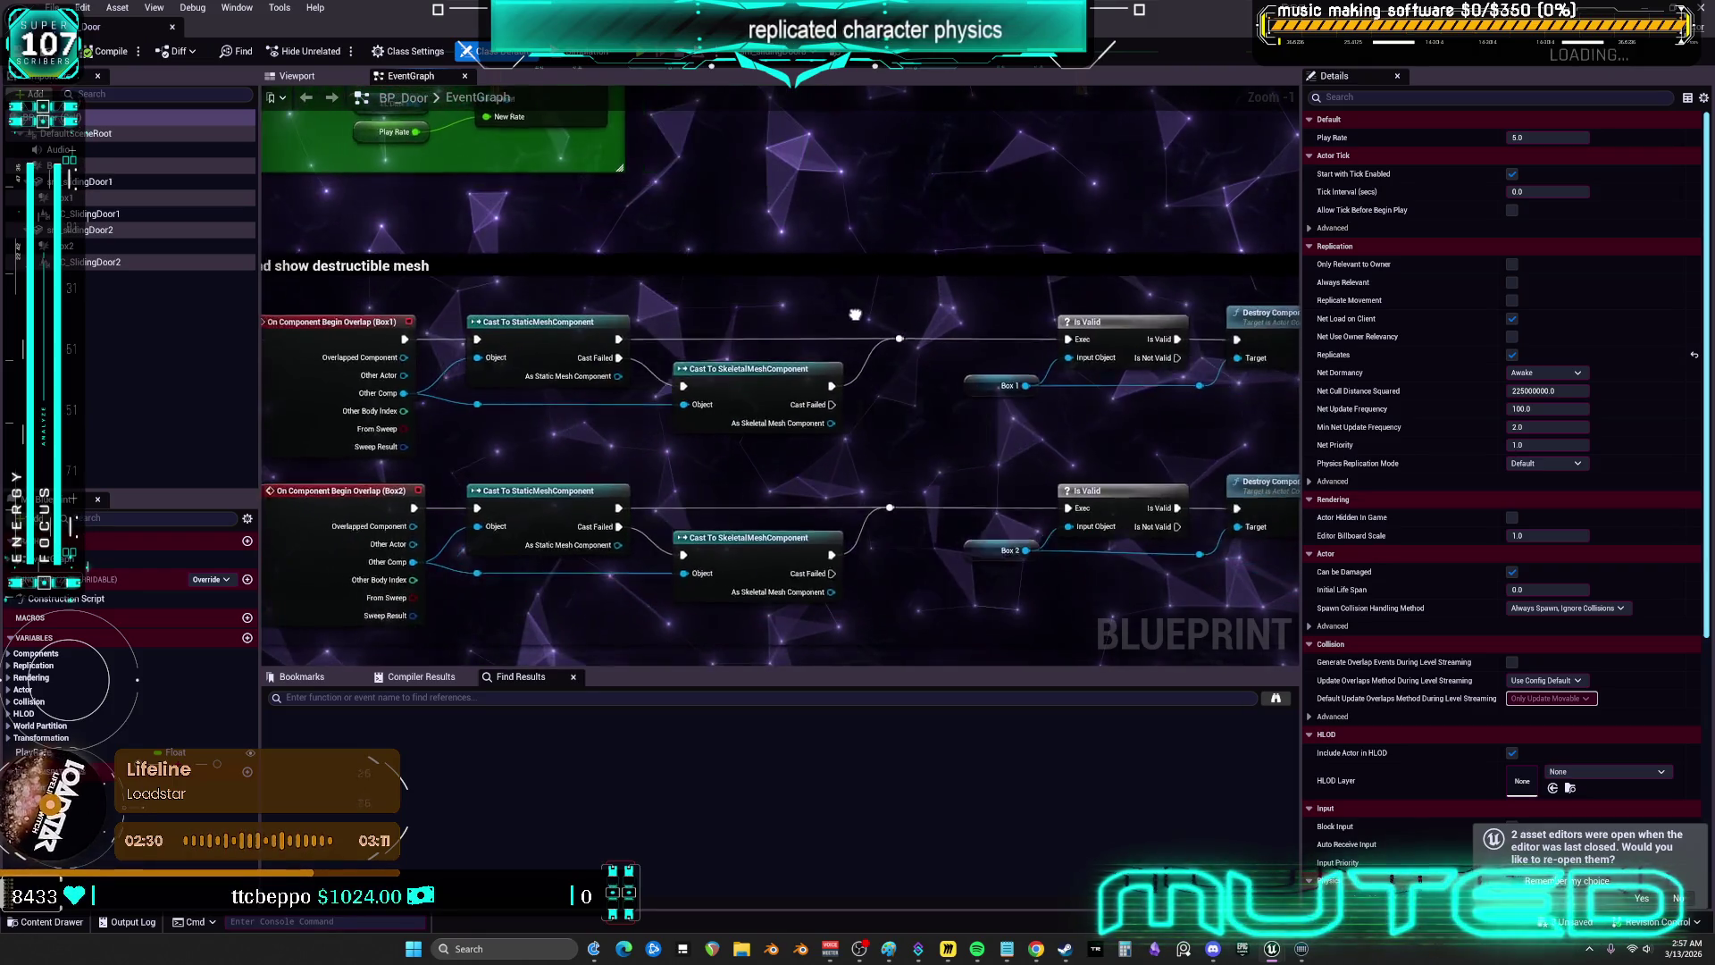
- Pan through the graph's overlap, cast, Destroy Component, Simulate Physics and TL_Doors timeline nodes
mouse_move(843, 311)
left_mouse_down()
mouse_move(953, 386)
mouse_move(1004, 393)
mouse_move(893, 384)
left_mouse_up()
left_click_drag(1072, 380, 801, 371)
left_click_drag(1202, 380, 577, 365)
left_click_drag(607, 517, 1060, 485)
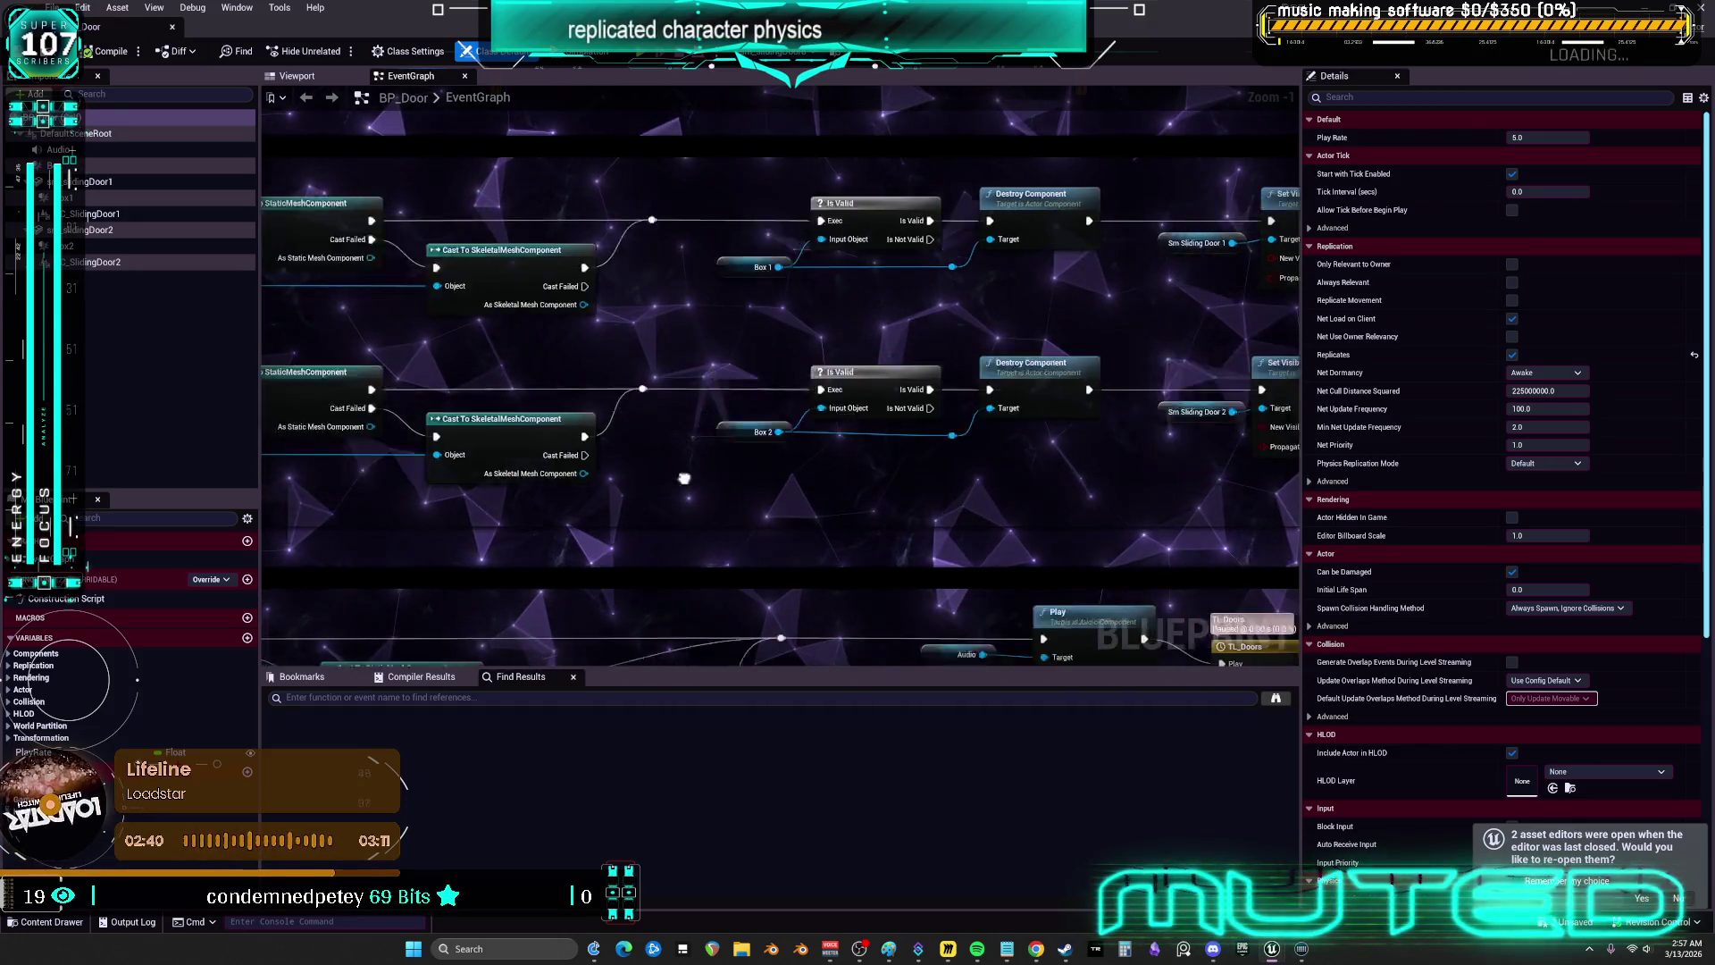
left_click_drag(684, 478, 981, 465)
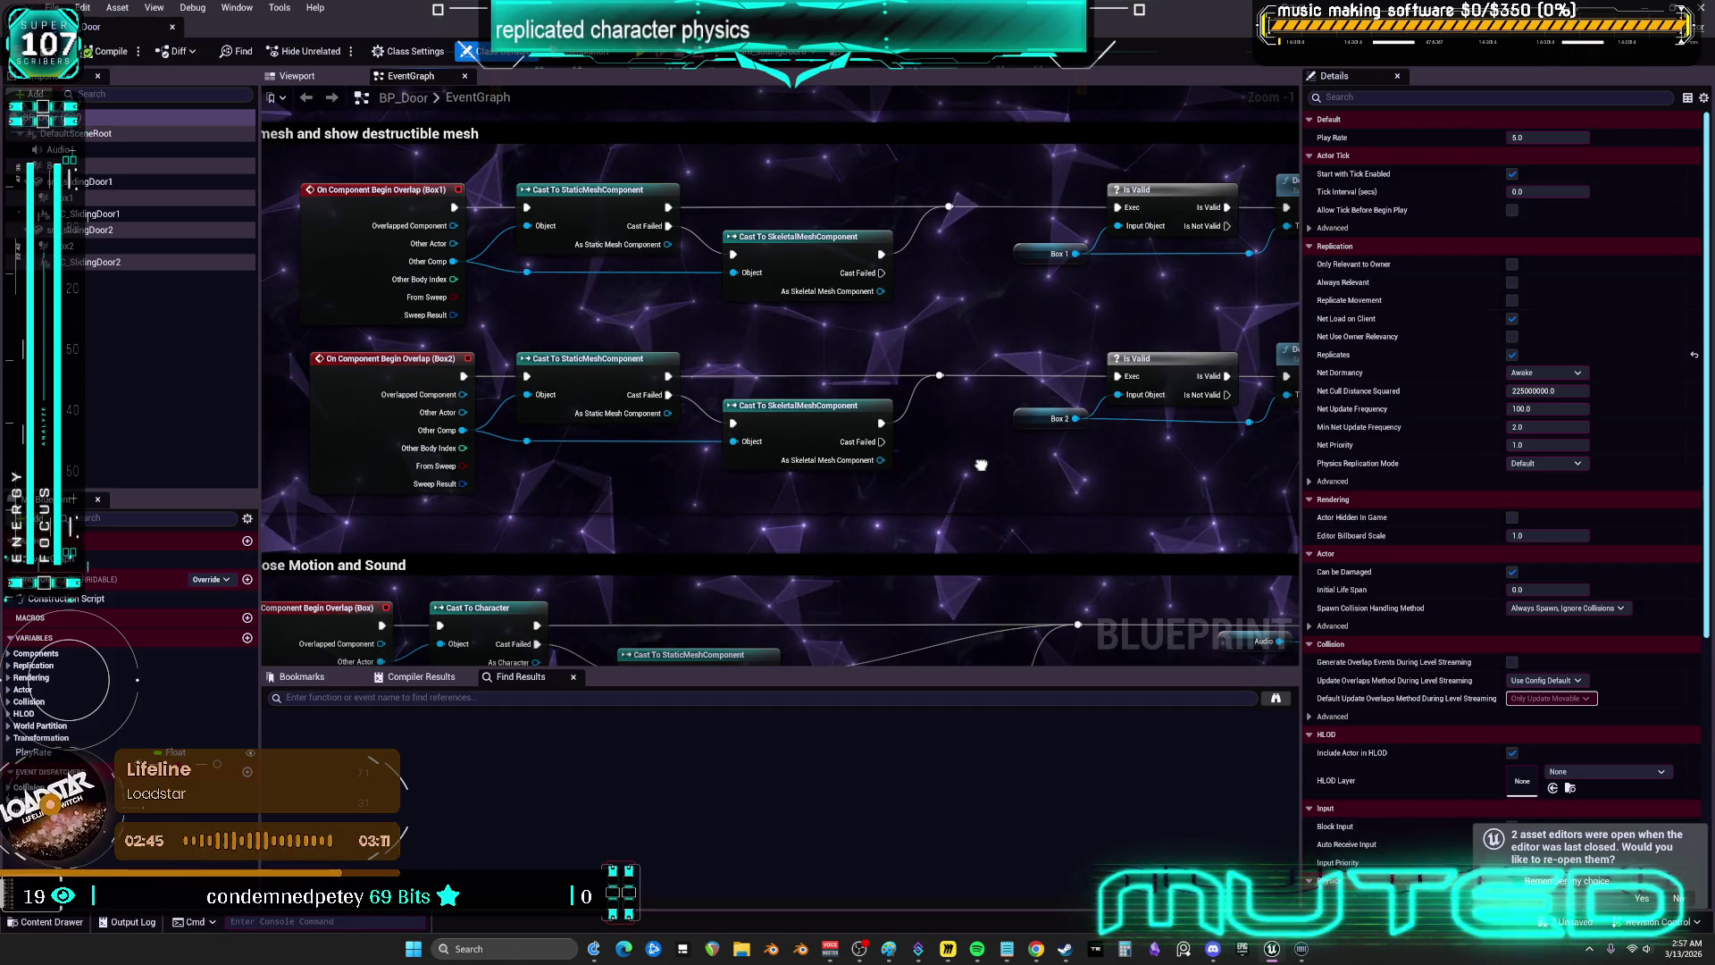
mouse_move(980, 465)
left_mouse_down()
mouse_move(623, 456)
mouse_move(1029, 482)
mouse_move(543, 471)
left_mouse_up()
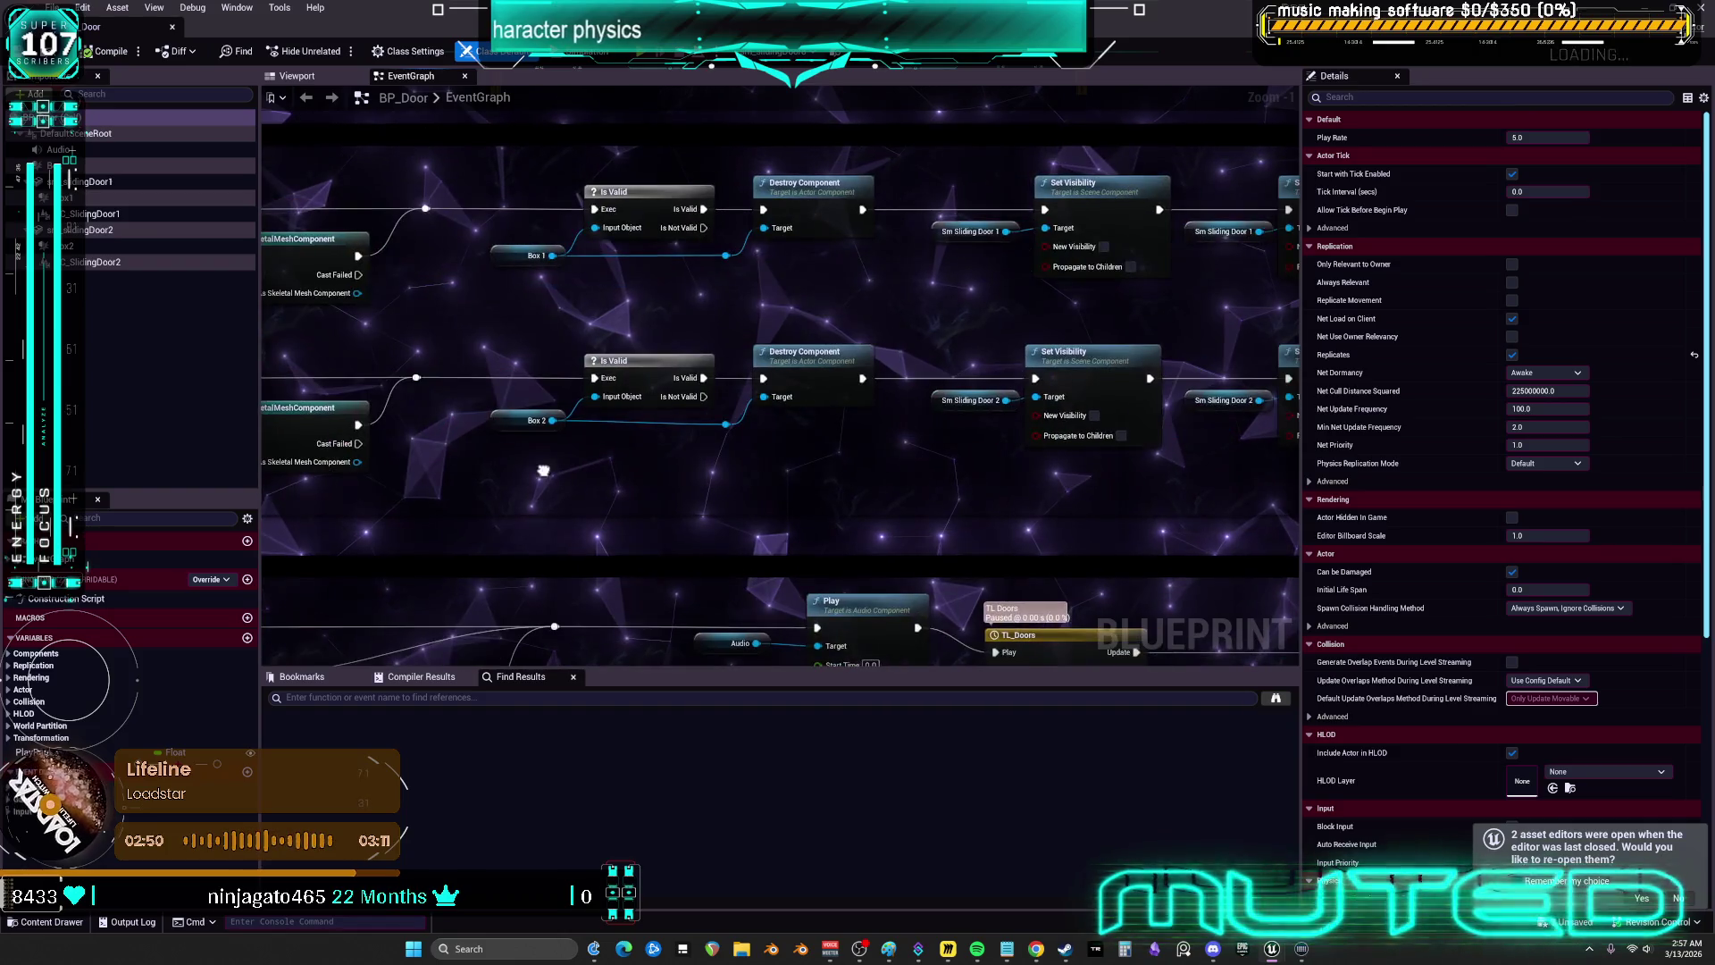
left_click_drag(1159, 510, 929, 500)
left_click_drag(420, 419, 784, 426)
mouse_move(1122, 501)
left_mouse_down()
mouse_move(1102, 474)
mouse_move(1007, 466)
left_mouse_up()
left_click_drag(1165, 560, 670, 526)
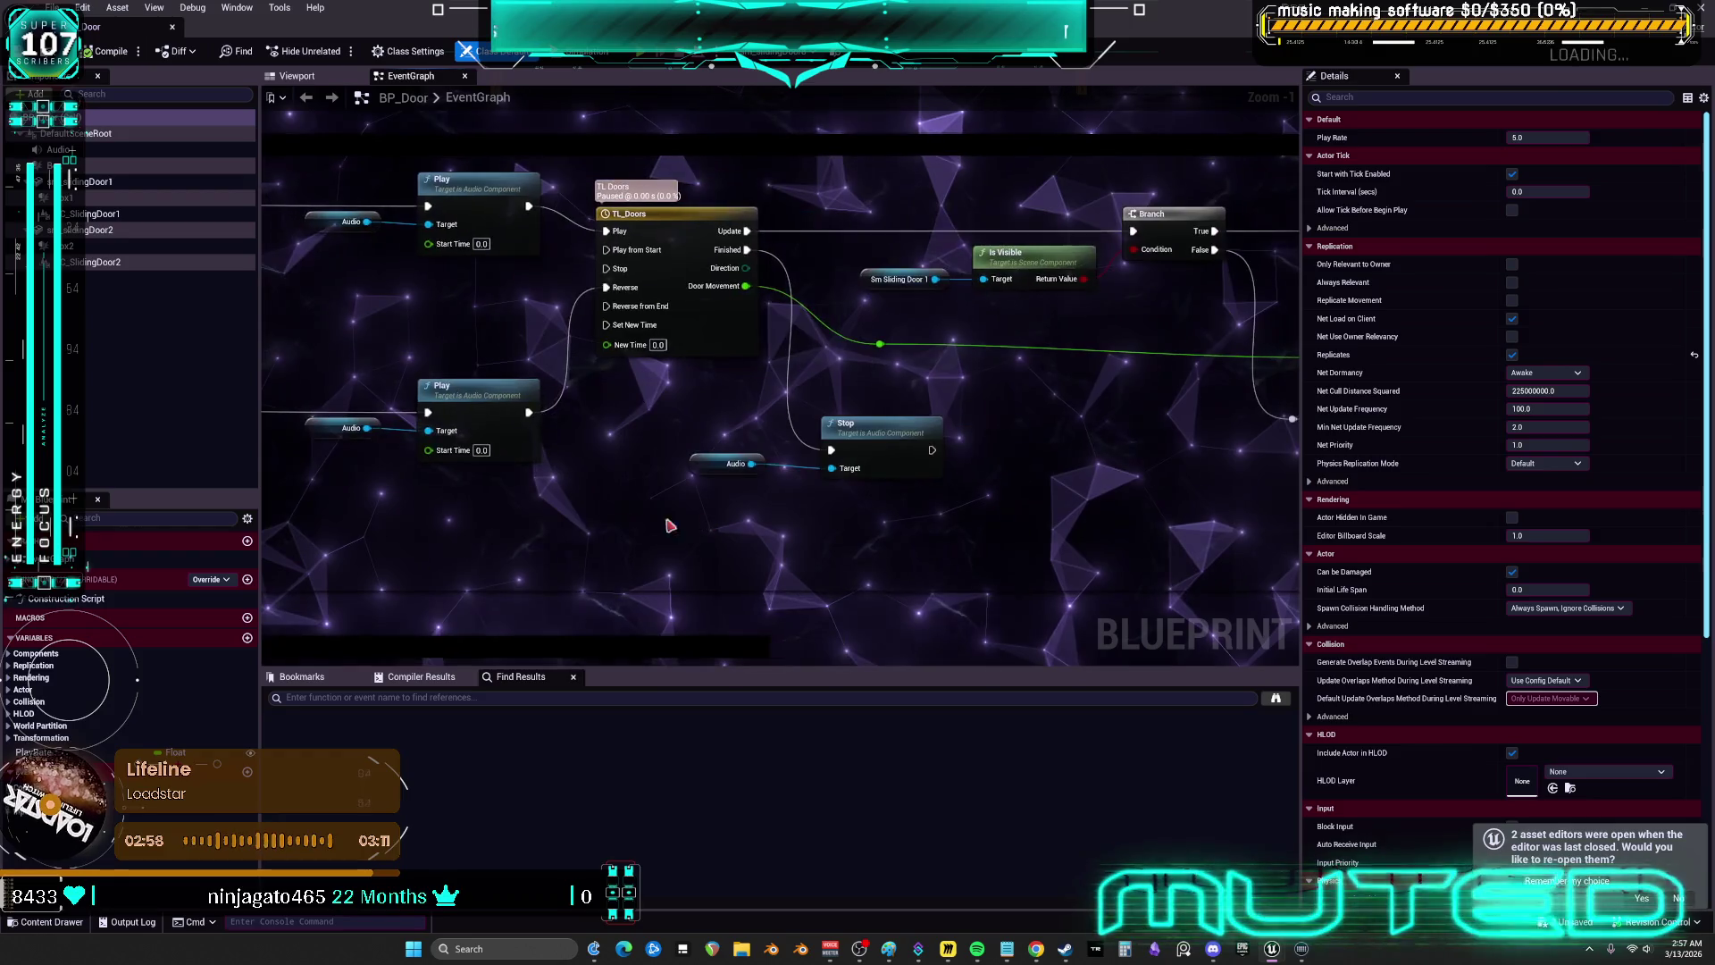
left_click_drag(1150, 524, 662, 509)
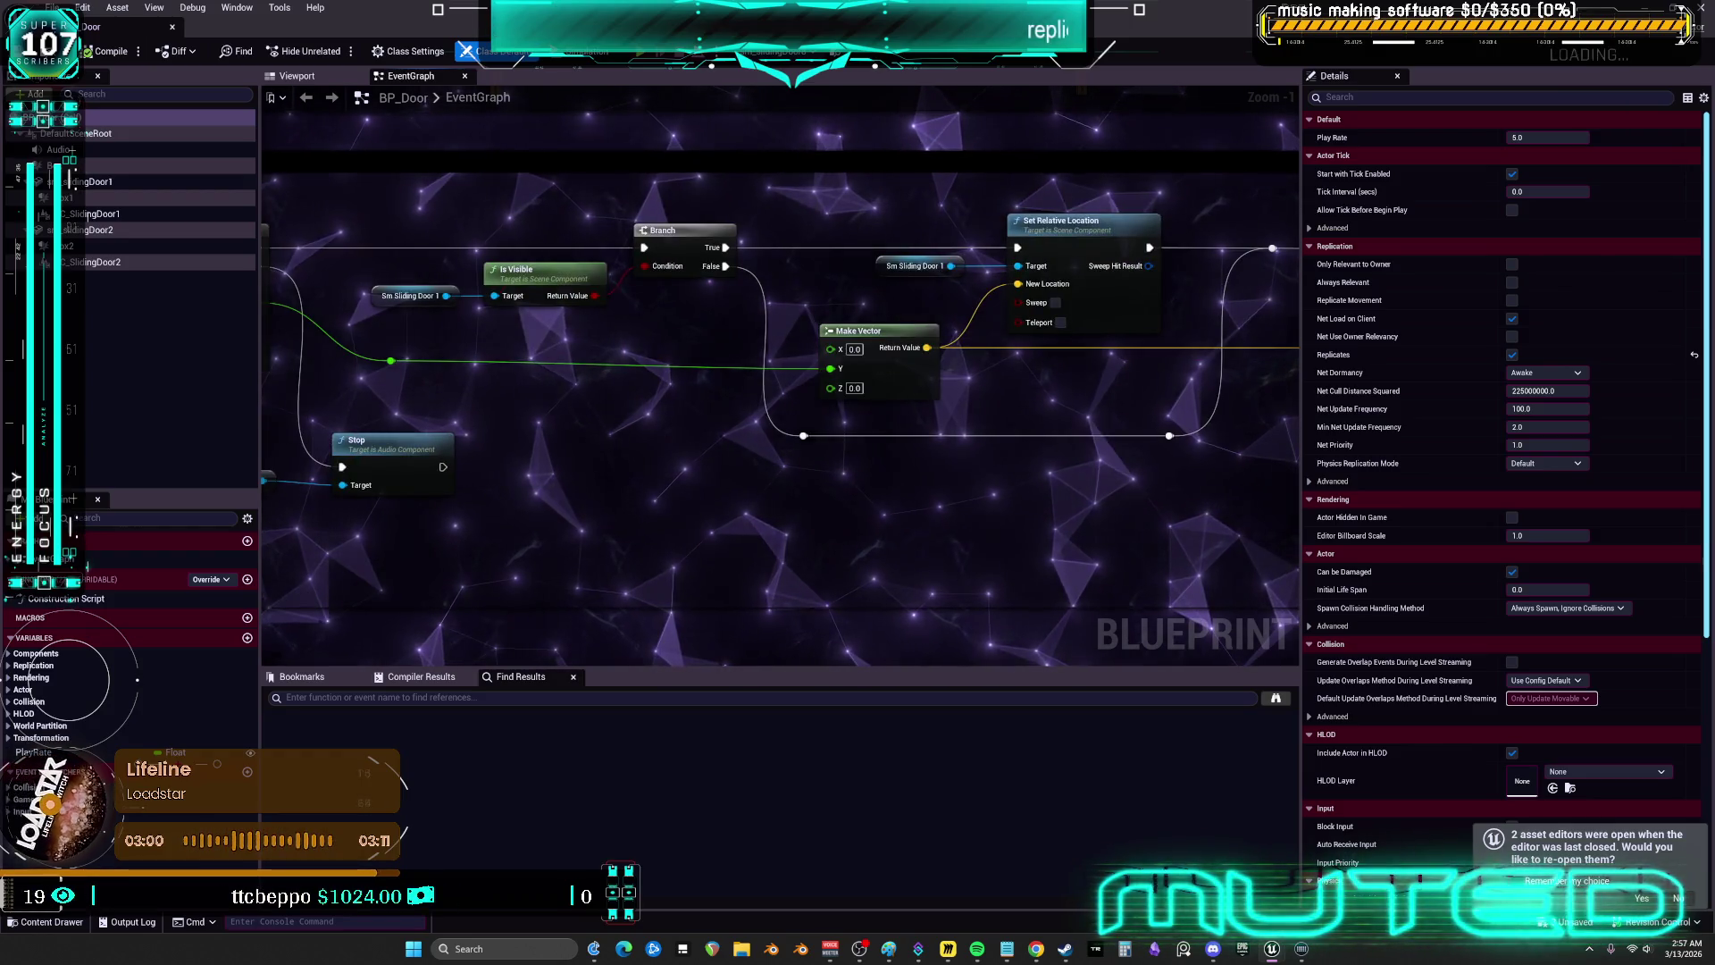
- Review the broken glass sound and GC_SlidingDoor2 Chaos Break Event nodes, then show the Viewport
scroll(864, 430, "down", 7)
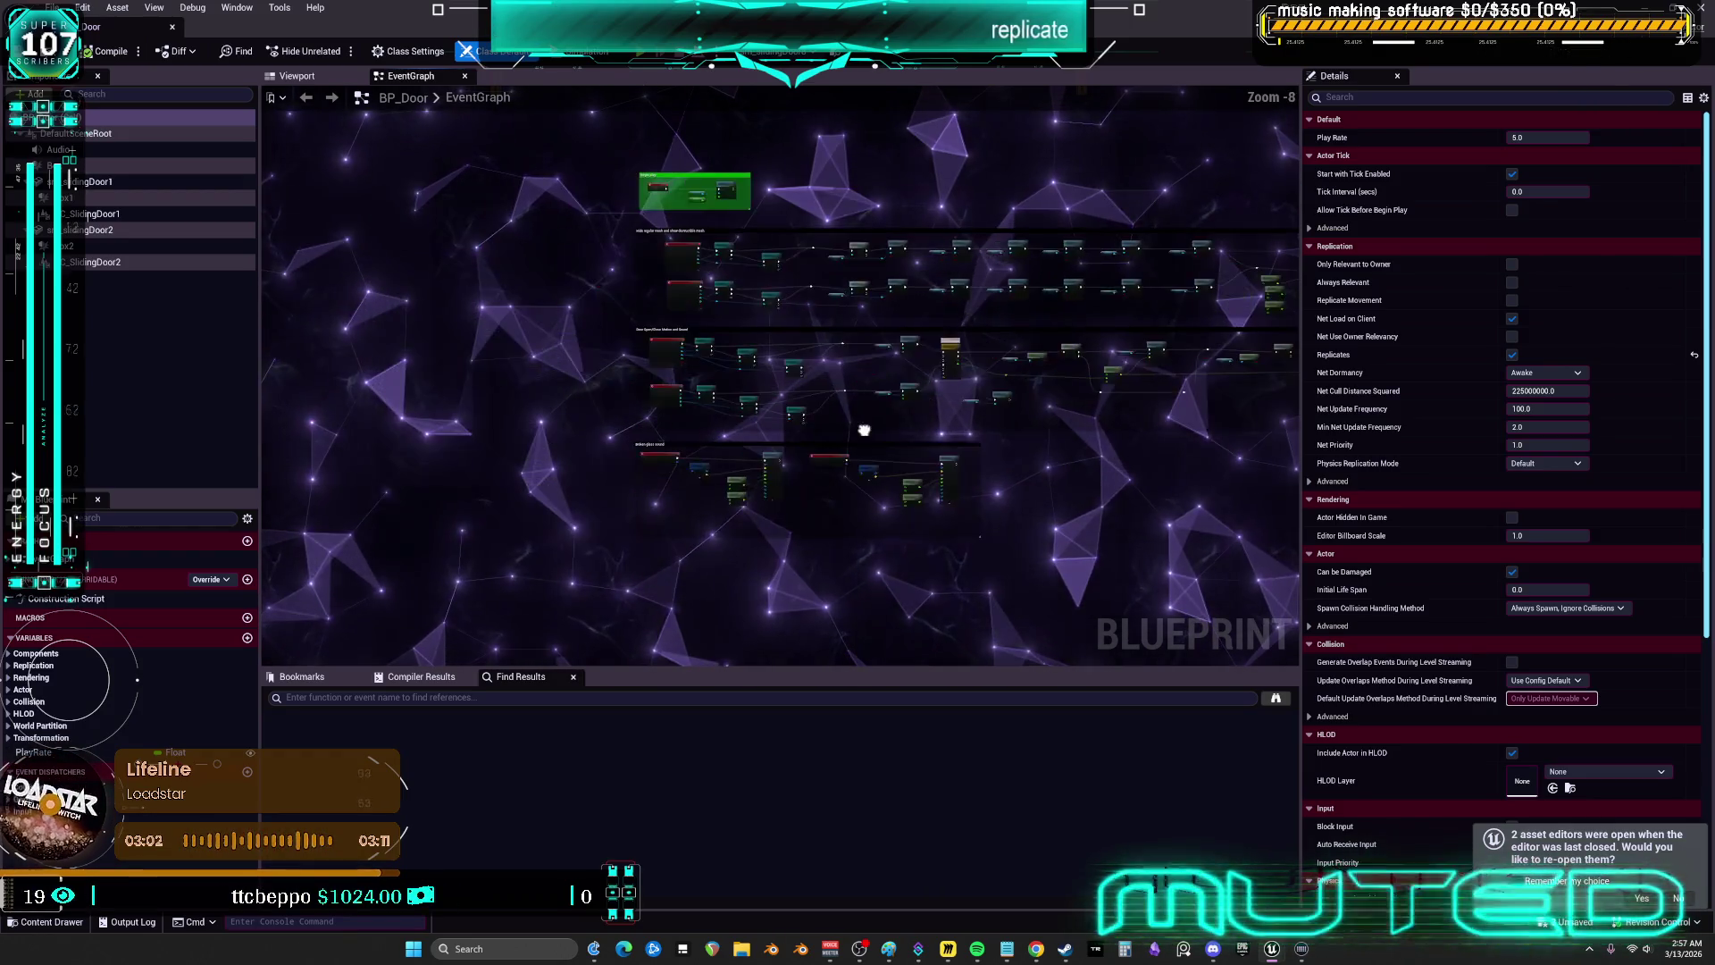
scroll(715, 414, "up", 7)
left_click_drag(774, 550, 742, 303)
left_click_drag(1186, 501, 874, 480)
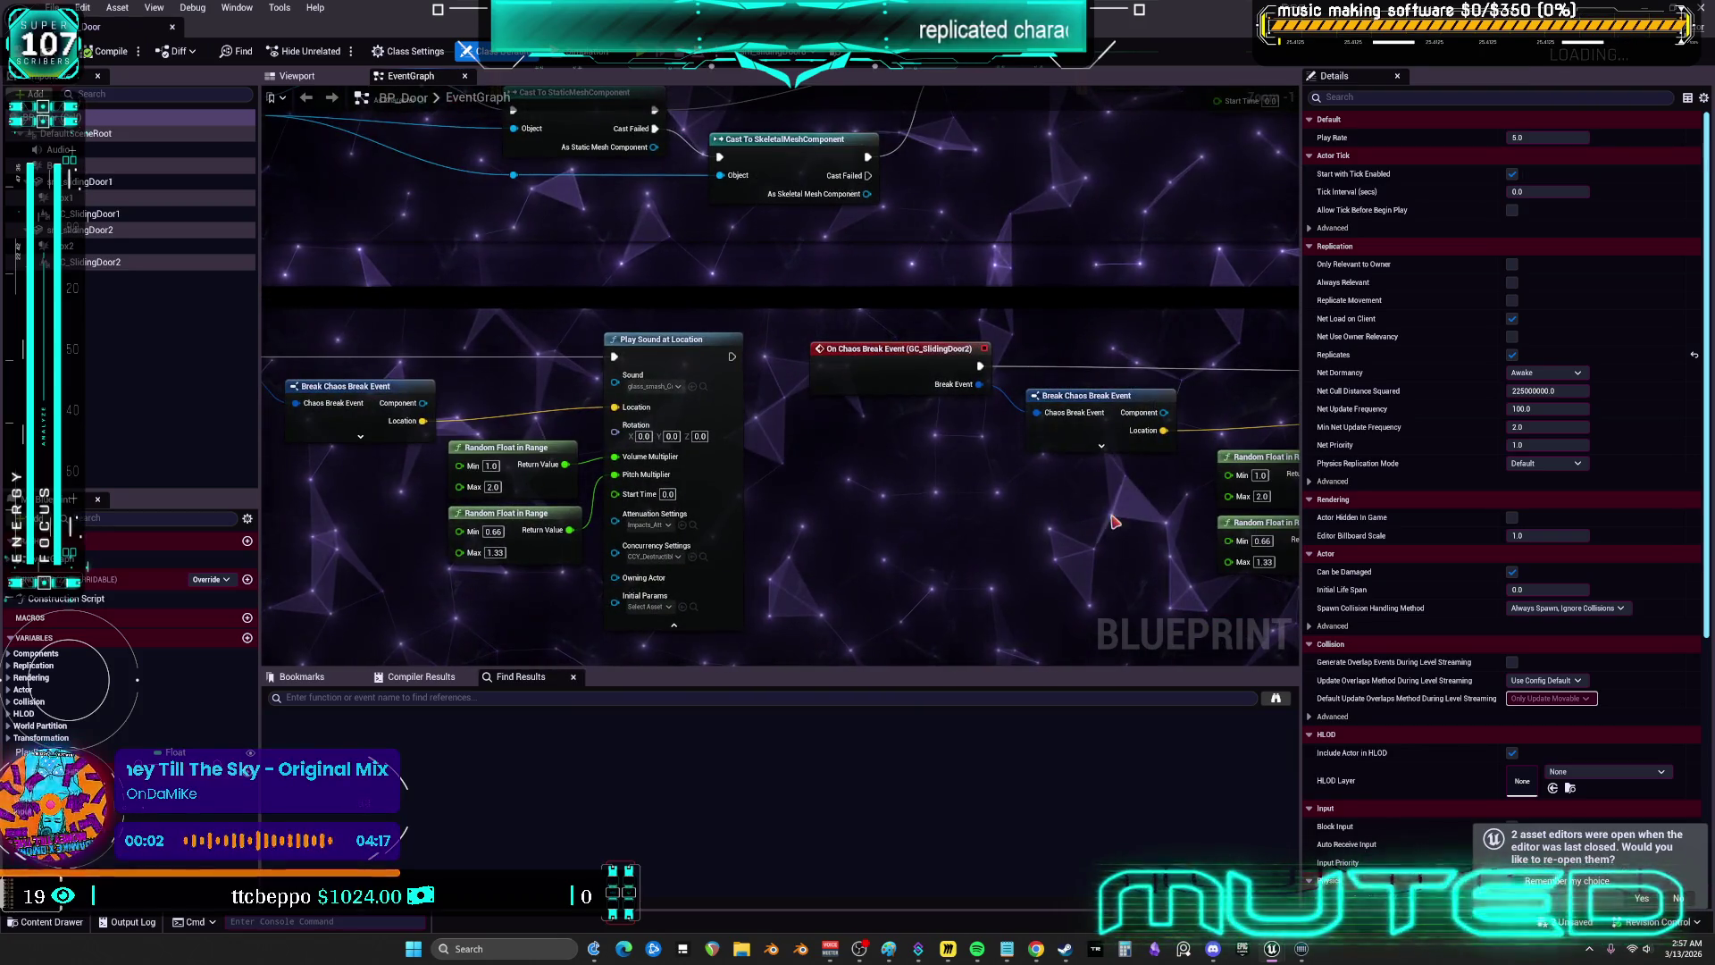
left_click_drag(1114, 521, 739, 483)
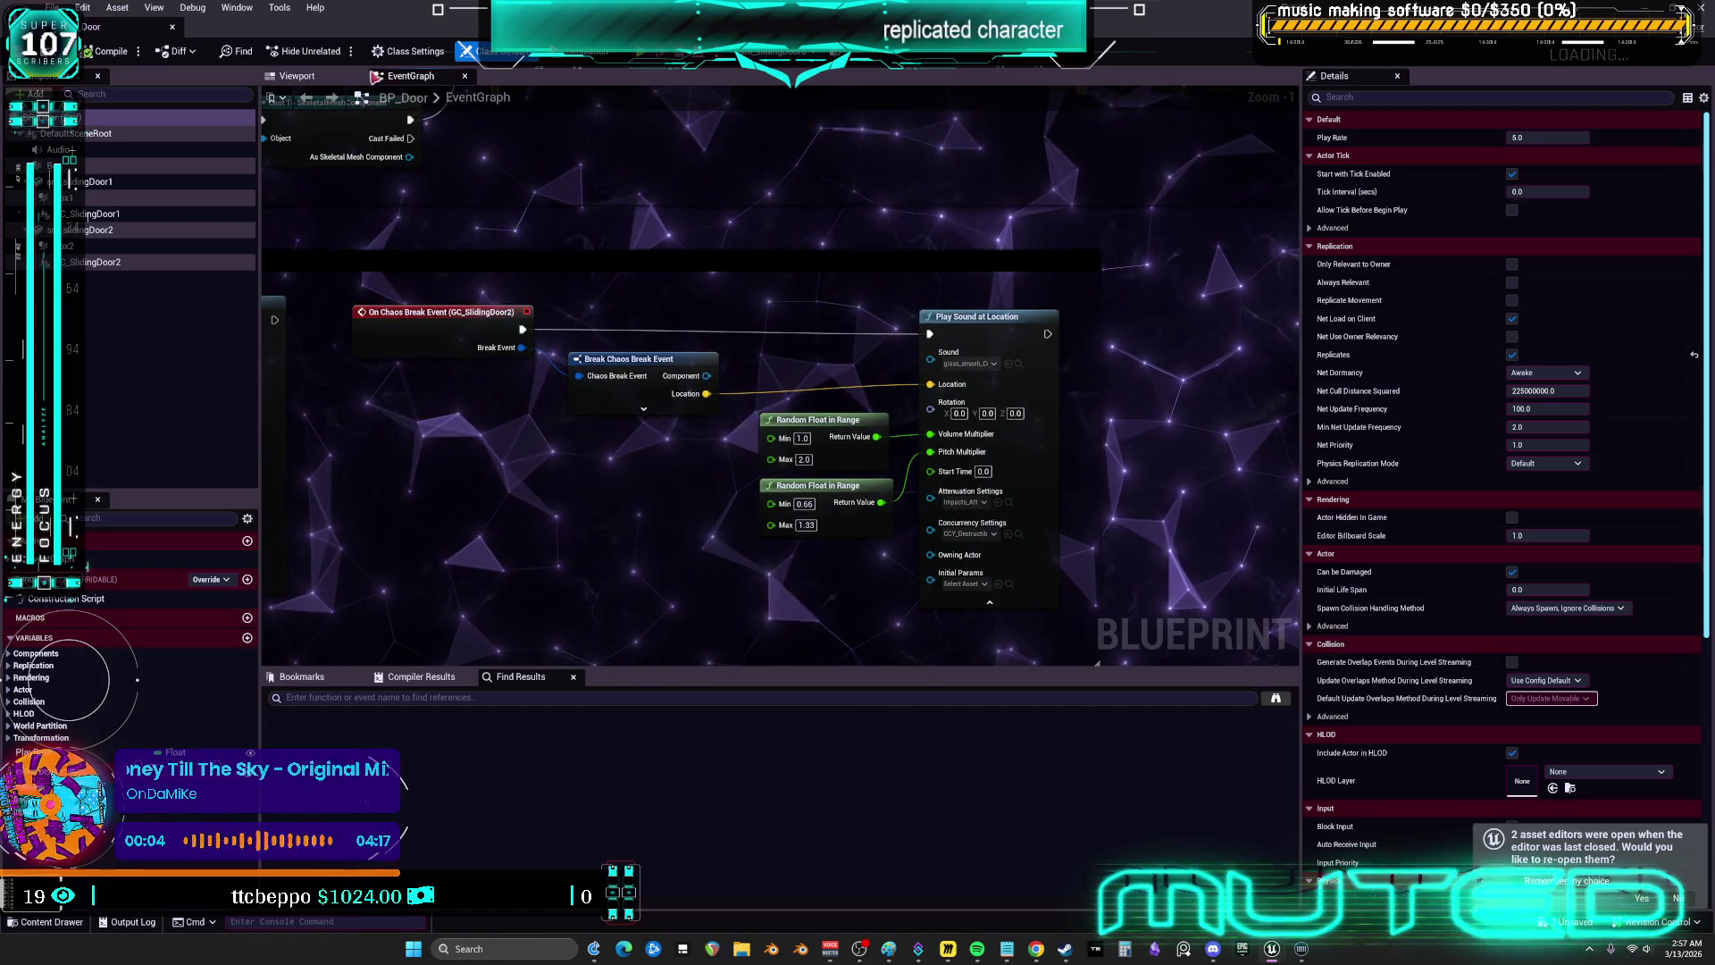
left_click(297, 76)
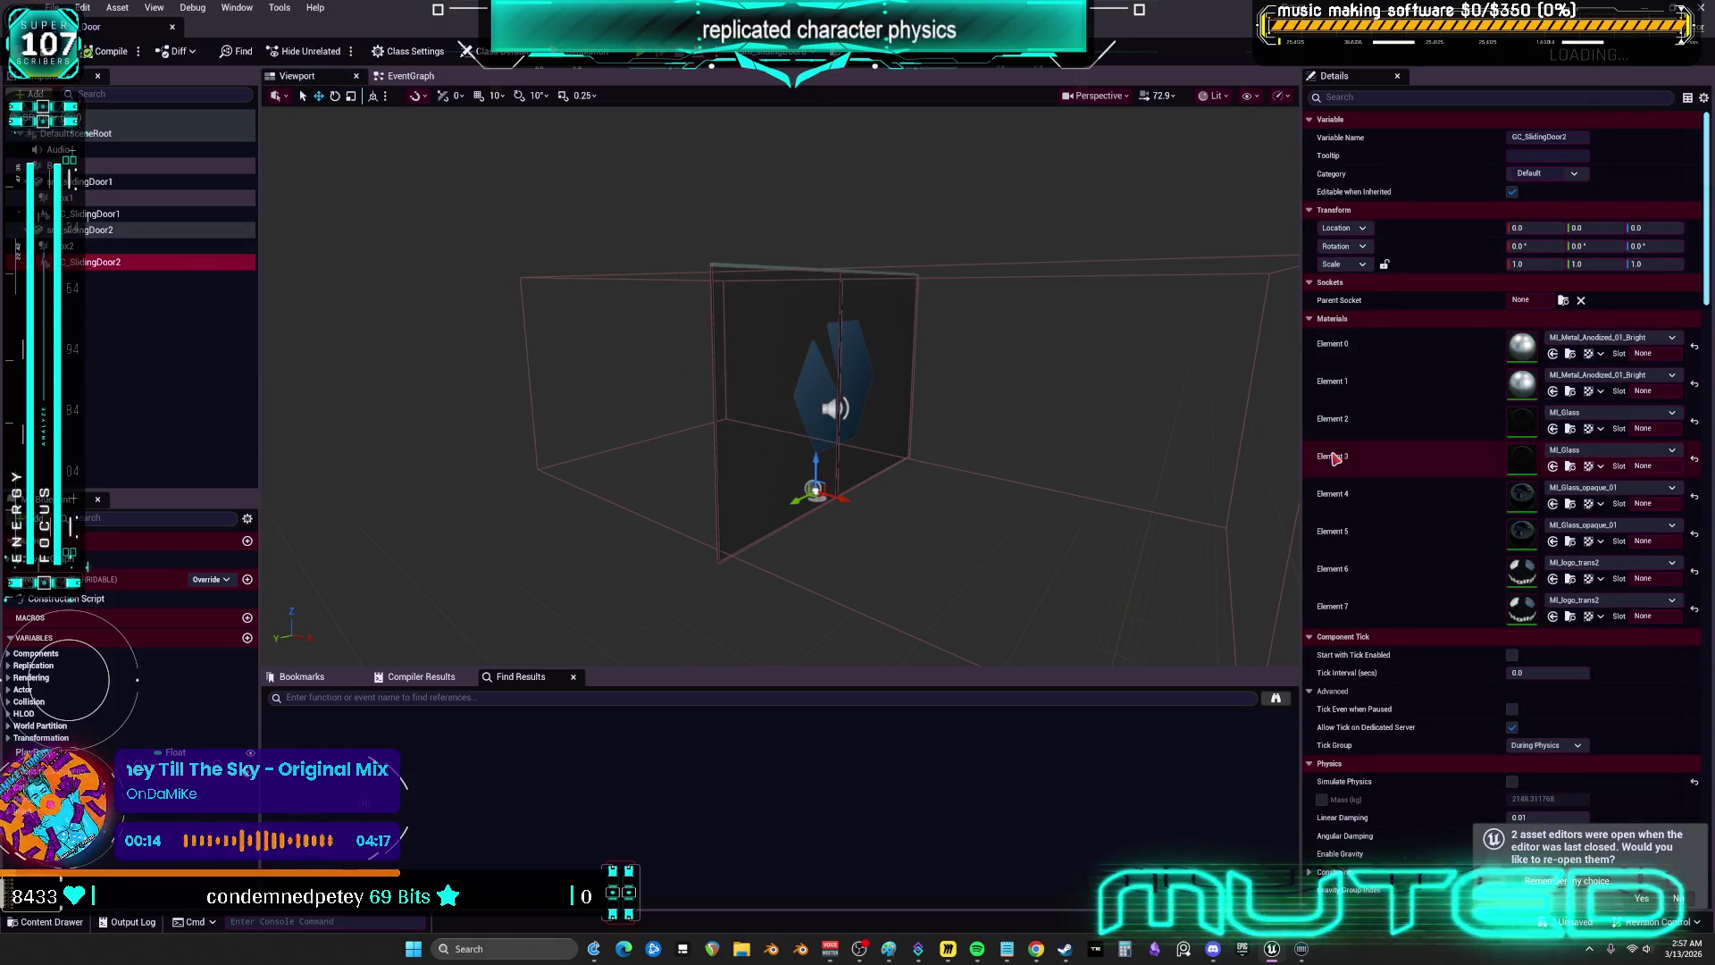
scroll(1366, 493, "down", 5)
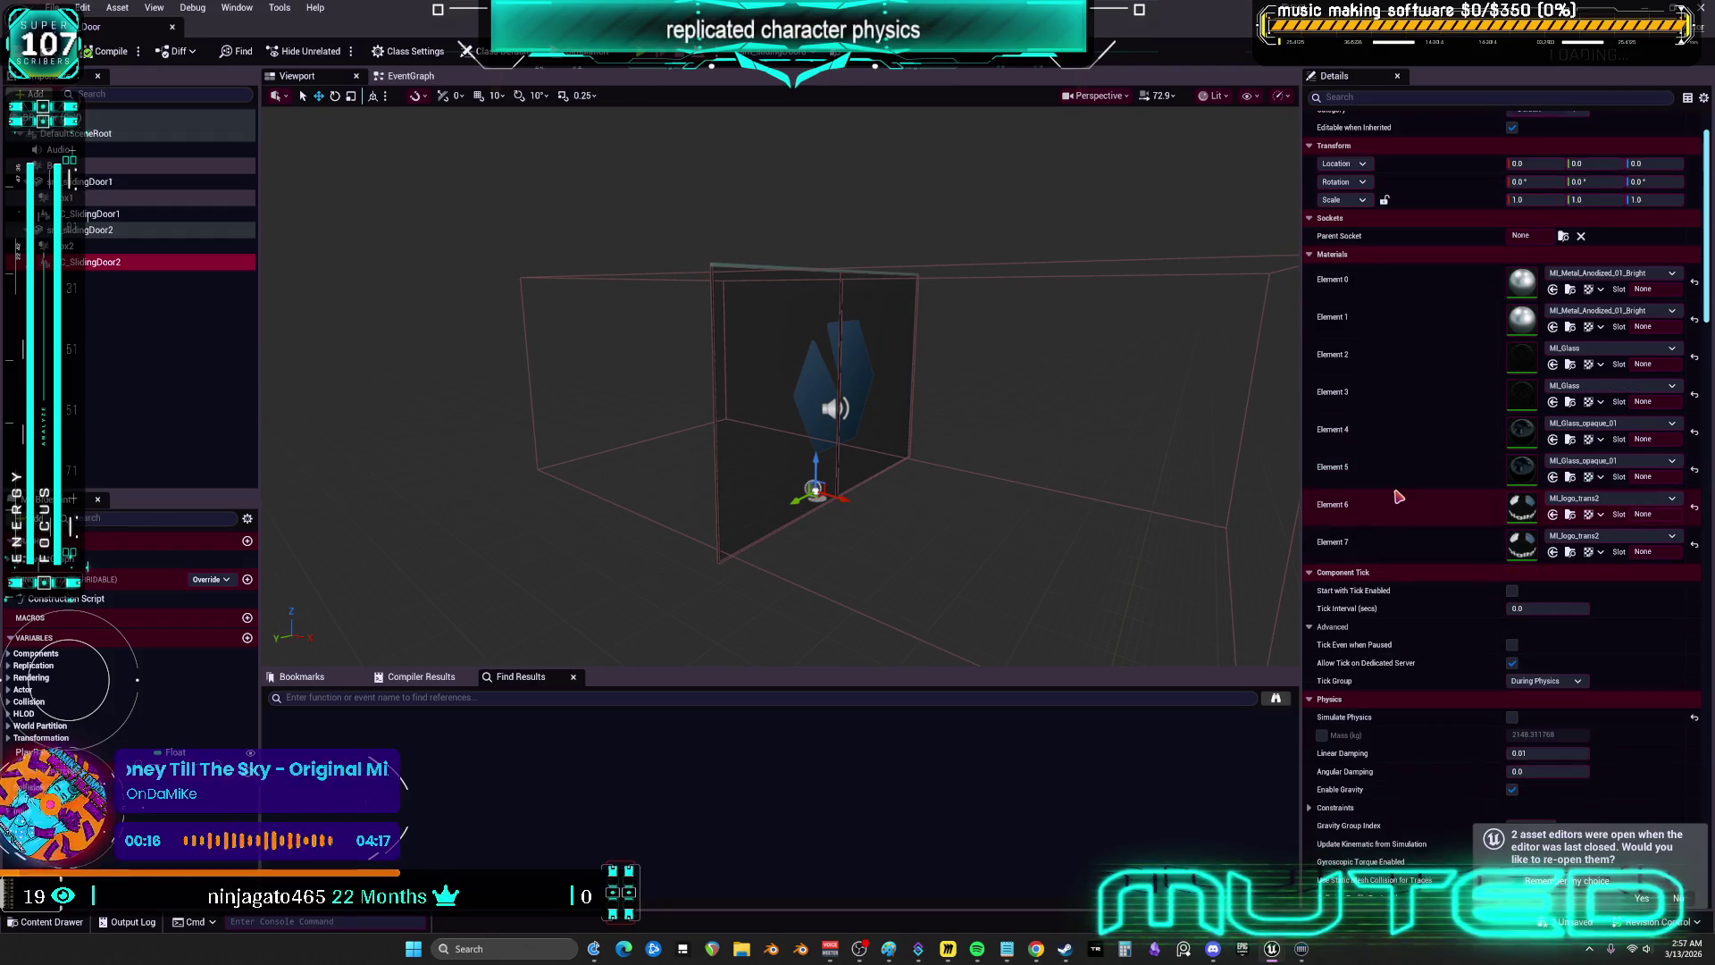
scroll(1417, 457, "down", 4)
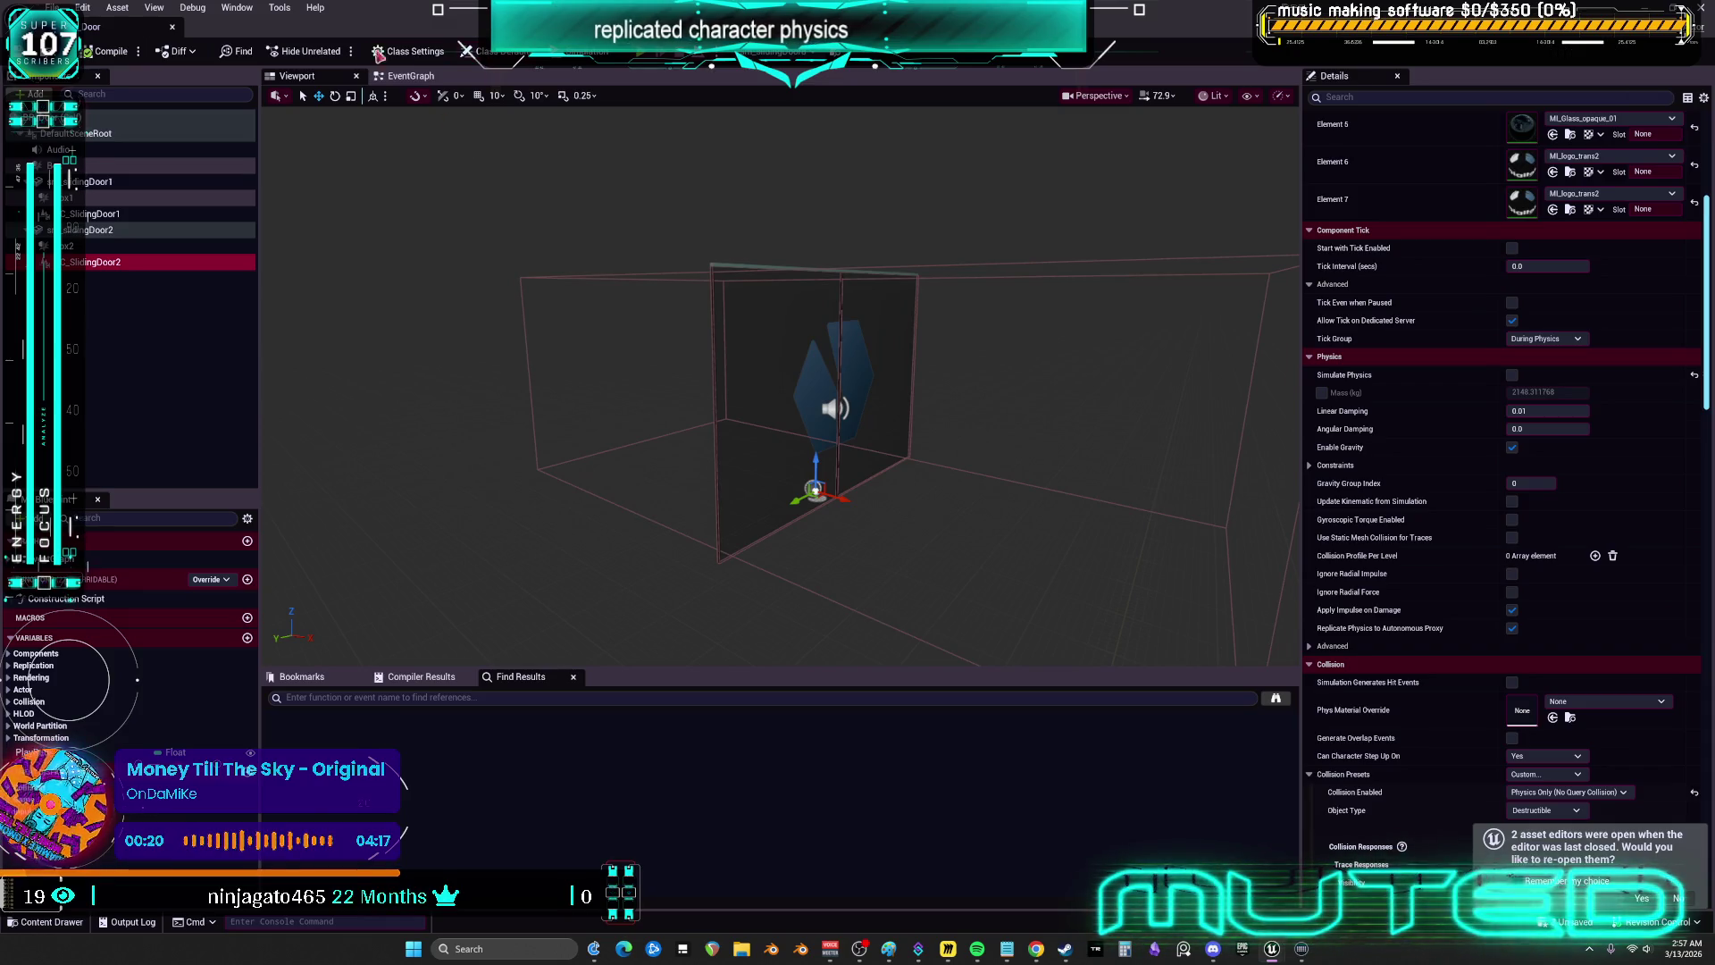
left_click(411, 76)
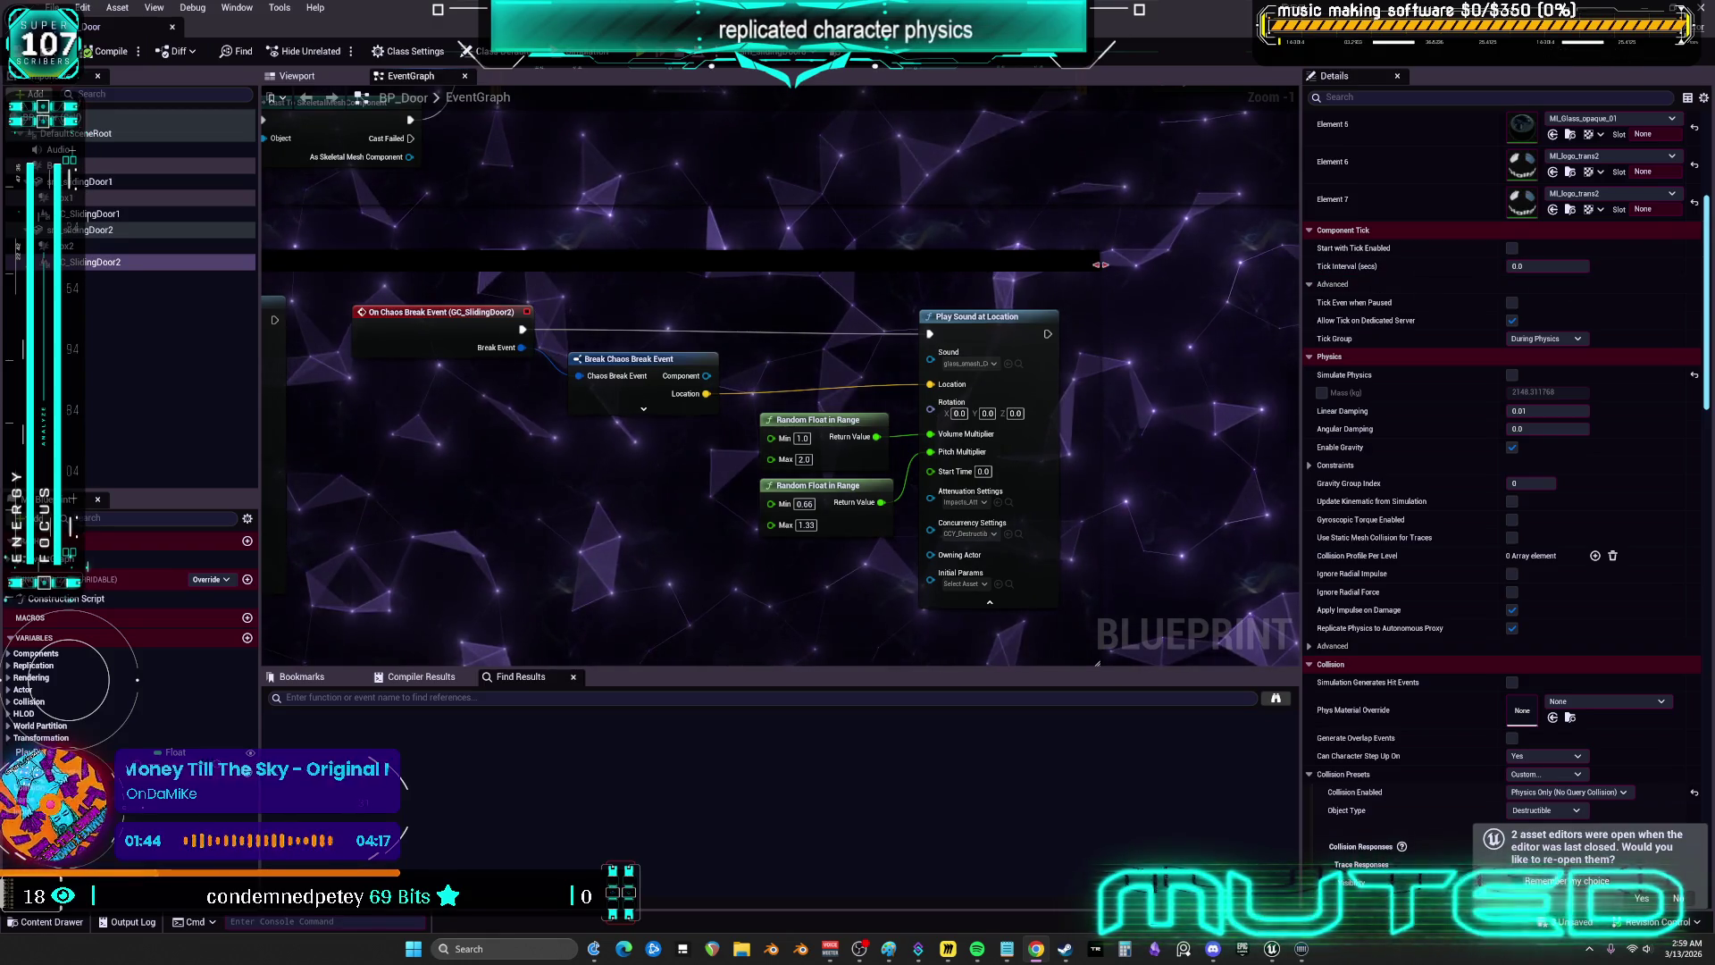
left_click(297, 78)
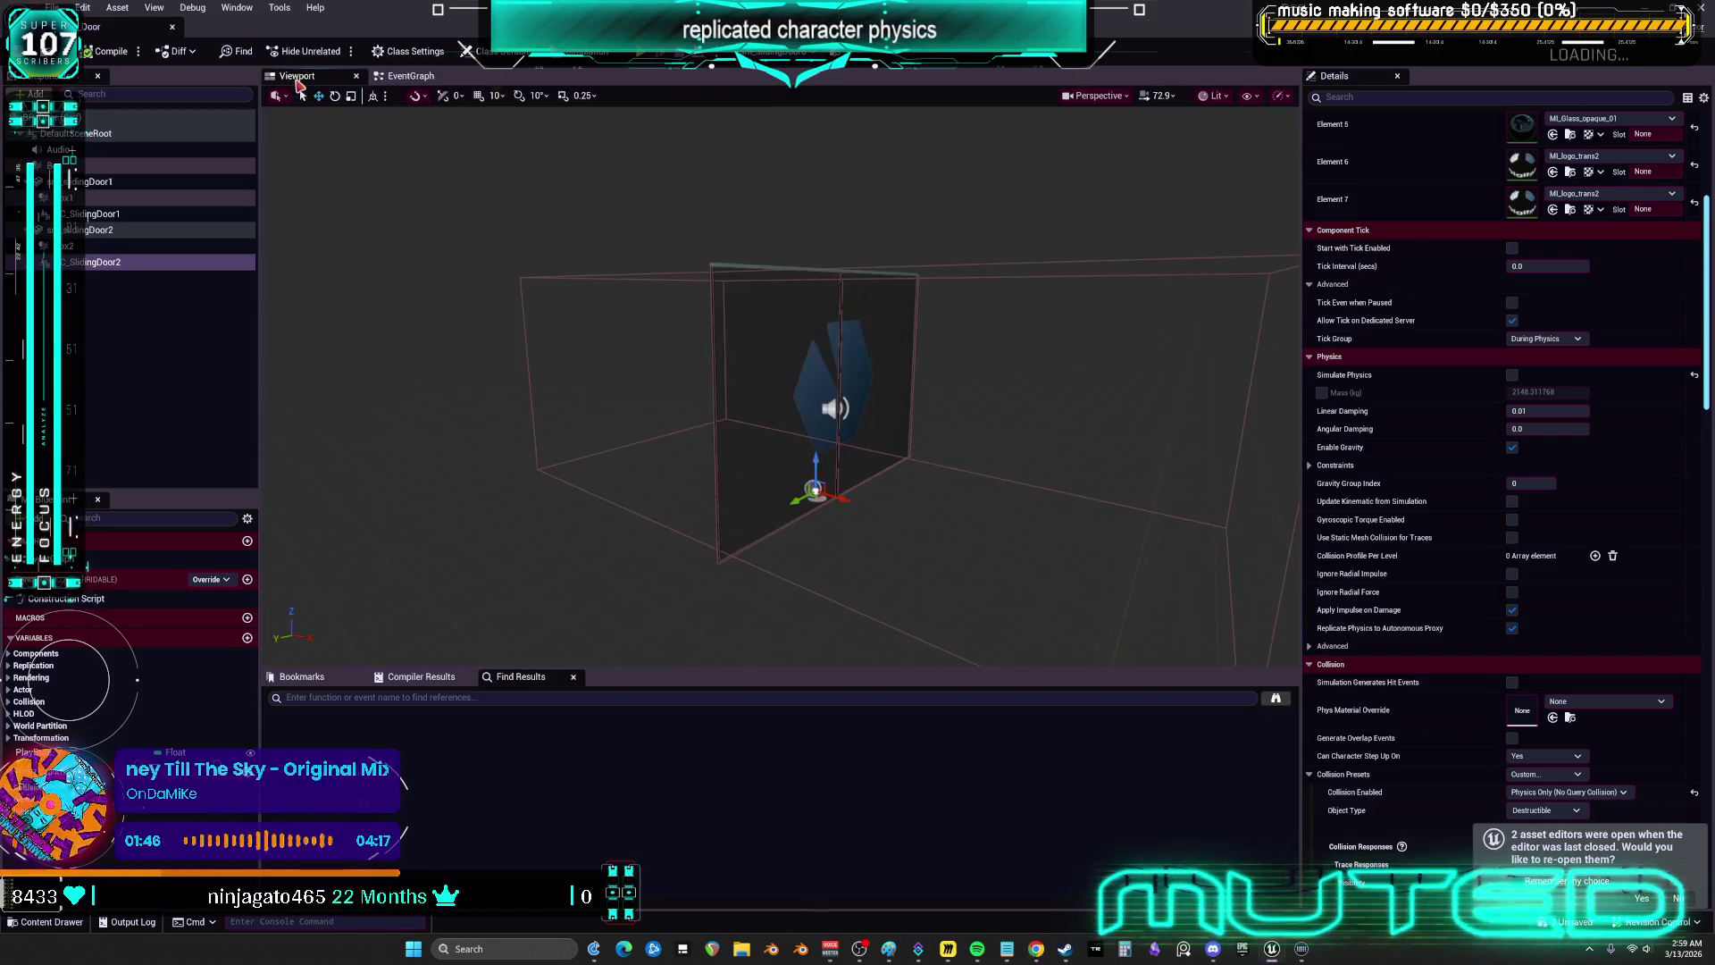
- Zoom and orbit around the door preview, then select the SlidingDoor1 component
scroll(903, 333, "down", 5)
mouse_move(903, 333)
left_mouse_down()
mouse_move(947, 335)
mouse_move(929, 333)
left_mouse_up()
scroll(903, 334, "up", 3)
scroll(768, 393, "up", 5)
scroll(768, 393, "down", 8)
scroll(768, 393, "up", 4)
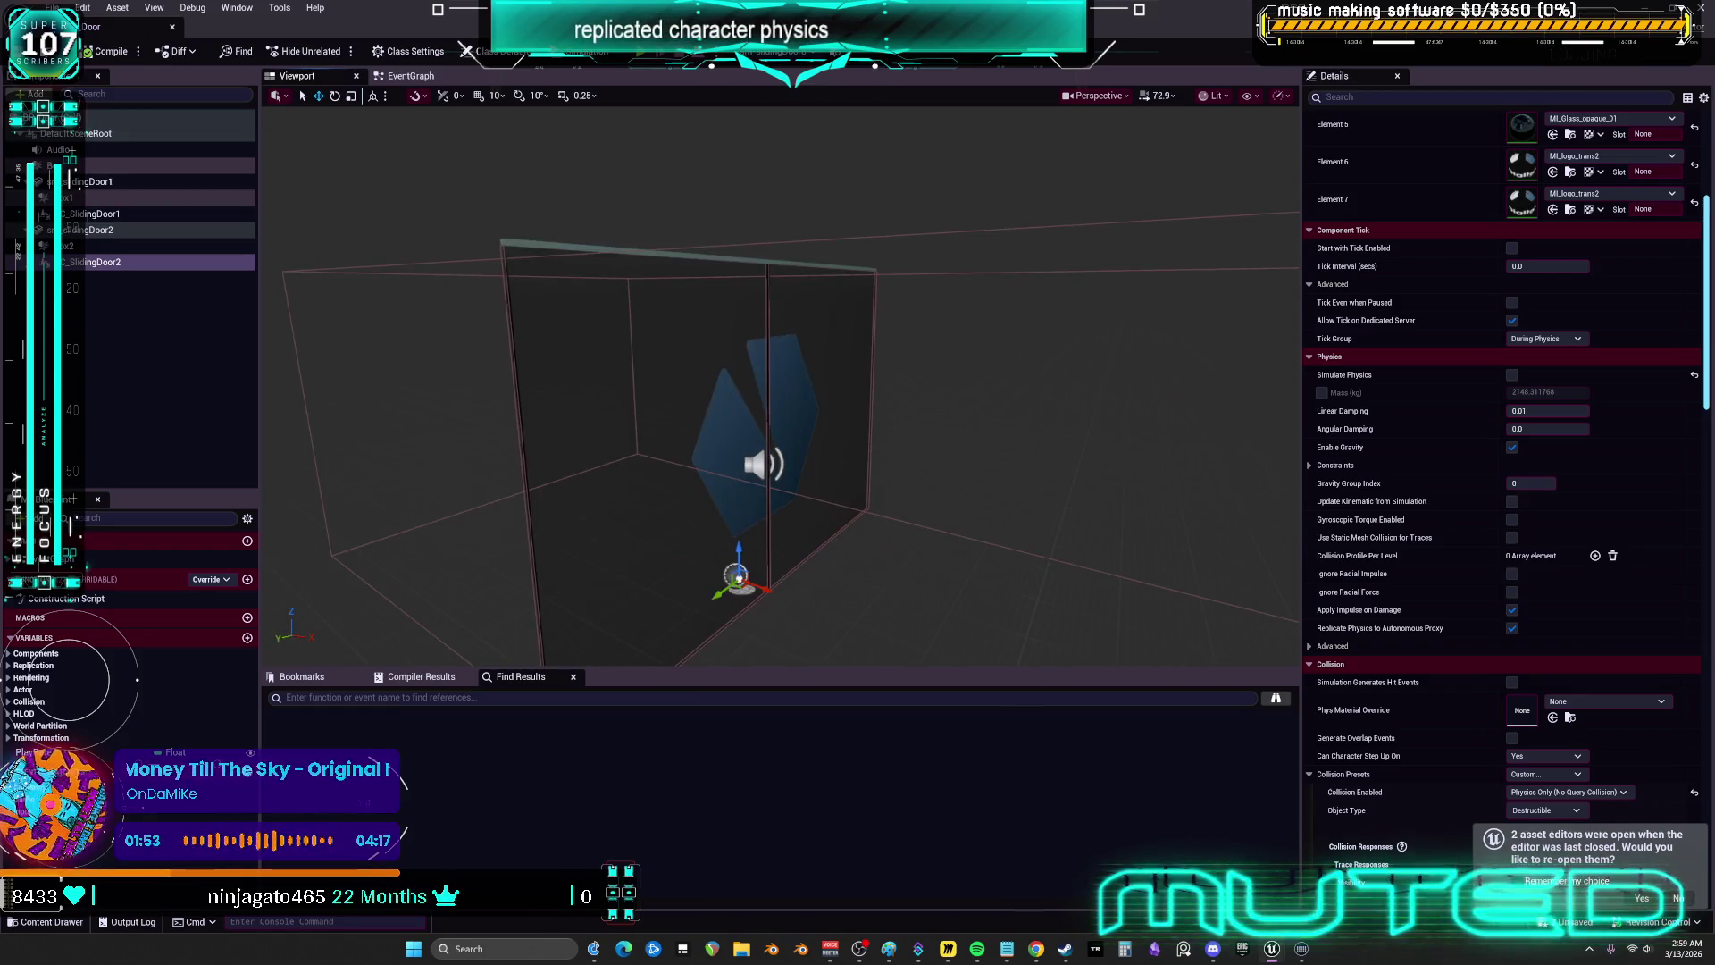
scroll(922, 328, "down", 5)
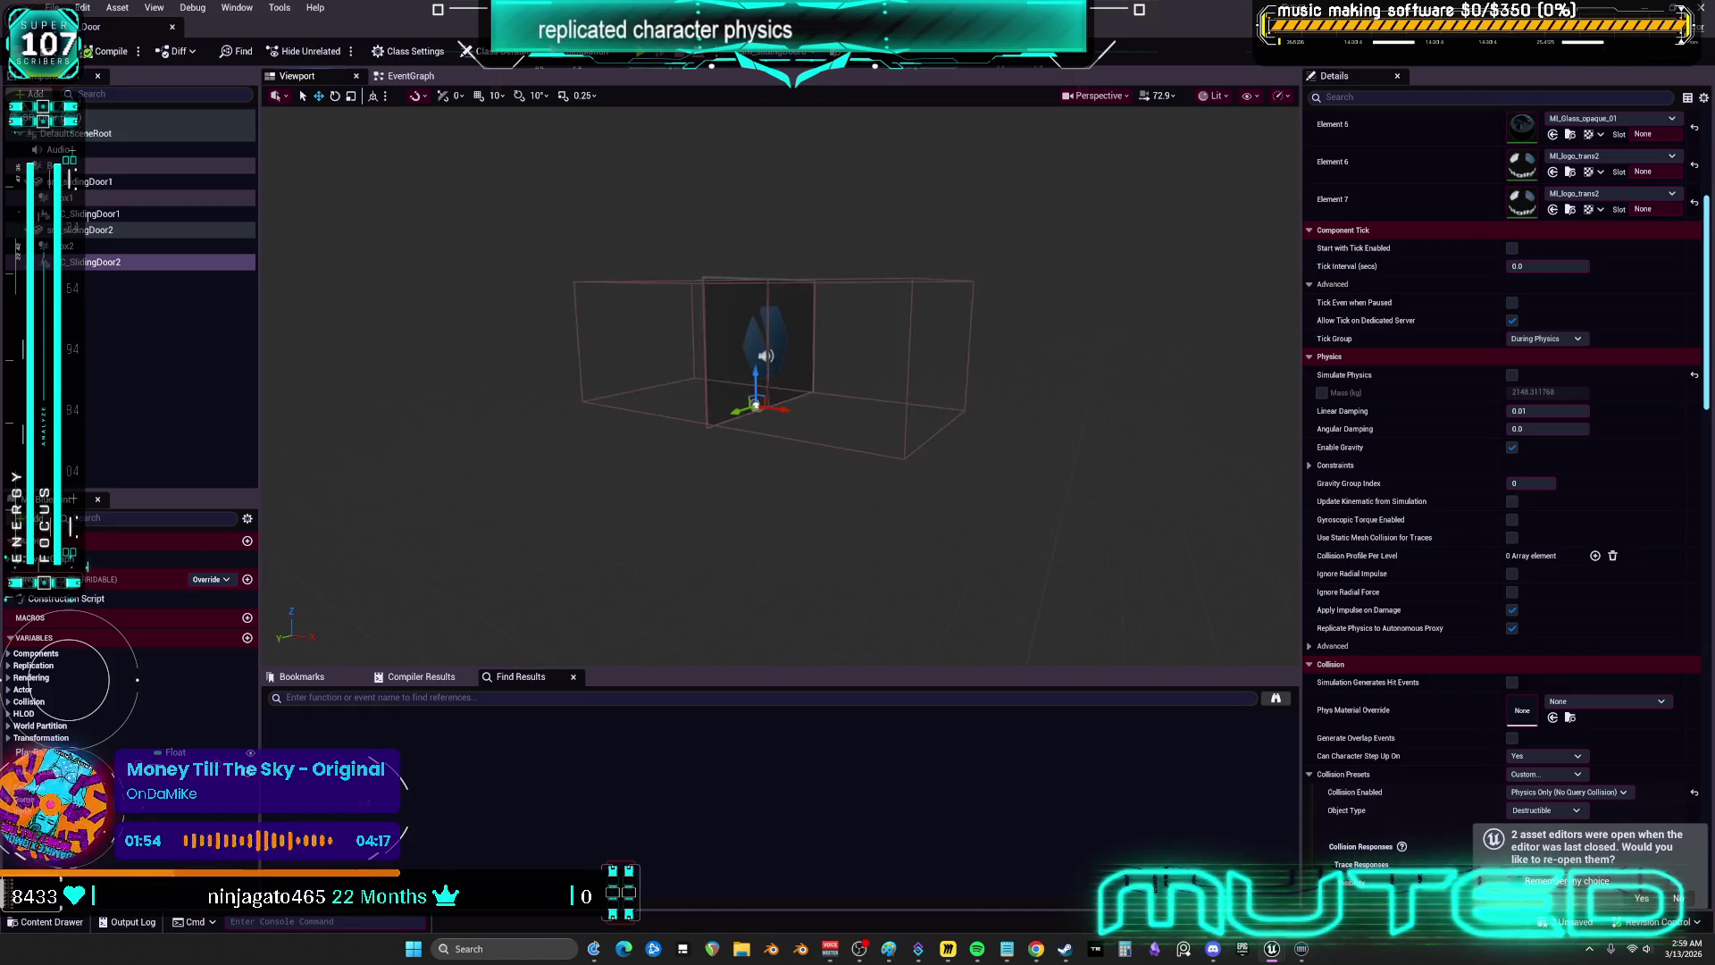
scroll(922, 328, "up", 3)
scroll(922, 327, "down", 2)
scroll(781, 393, "down", 3)
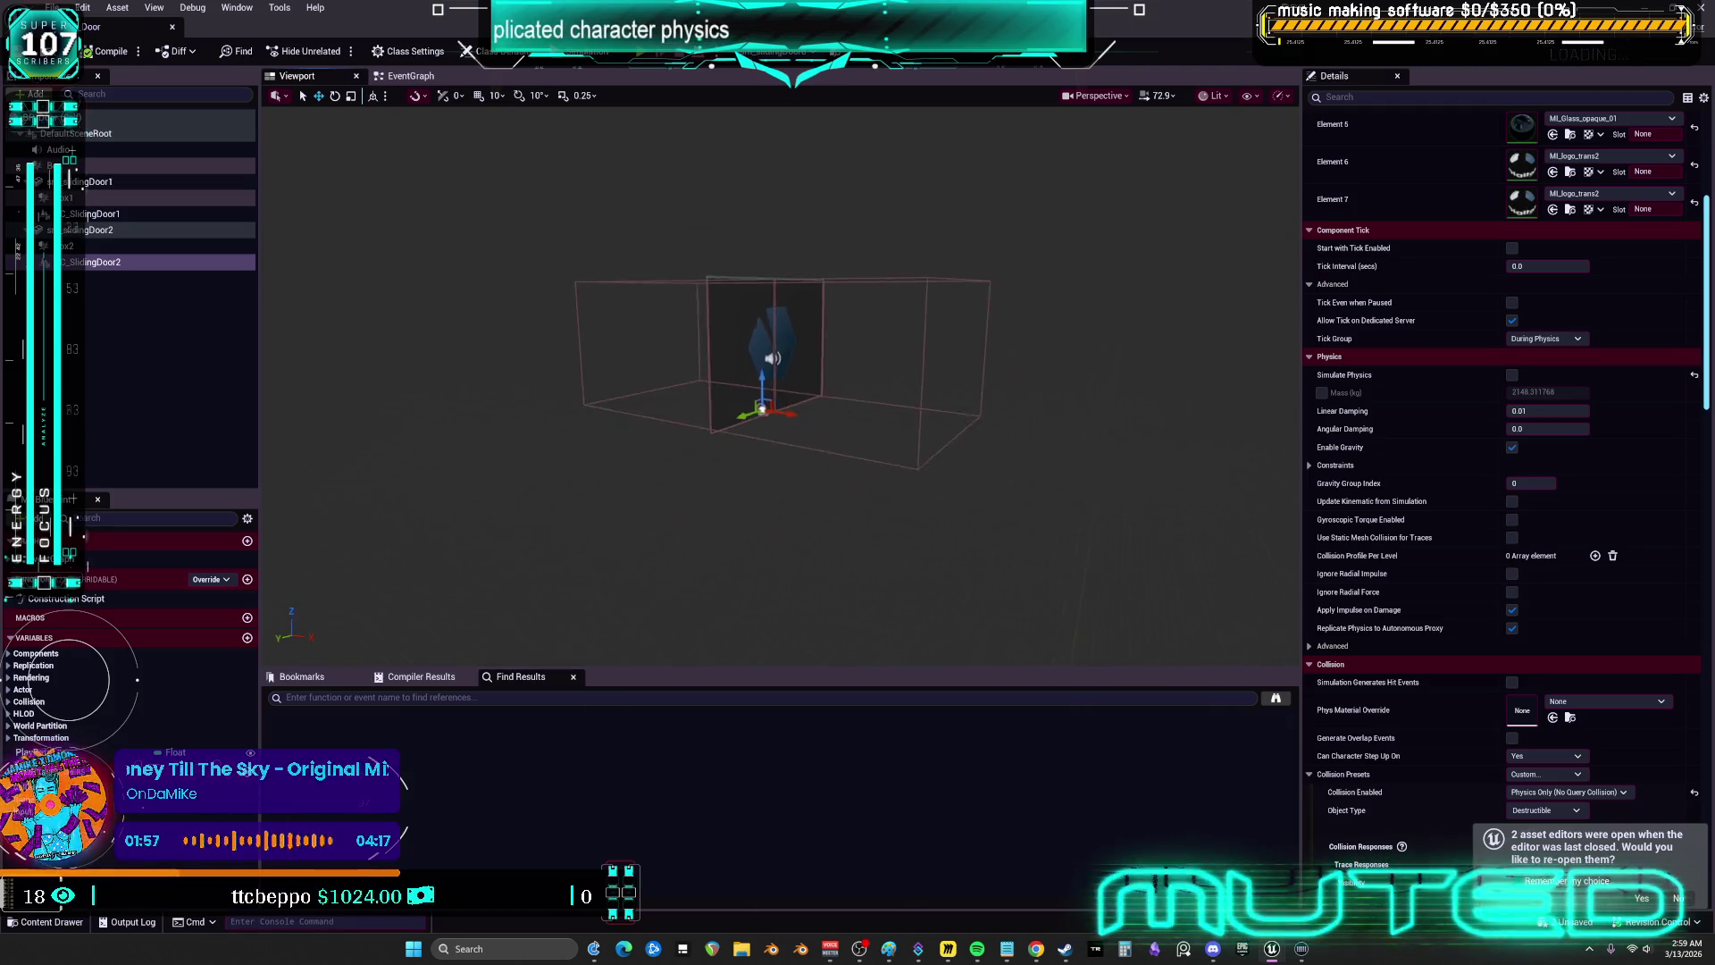
scroll(768, 393, "up", 5)
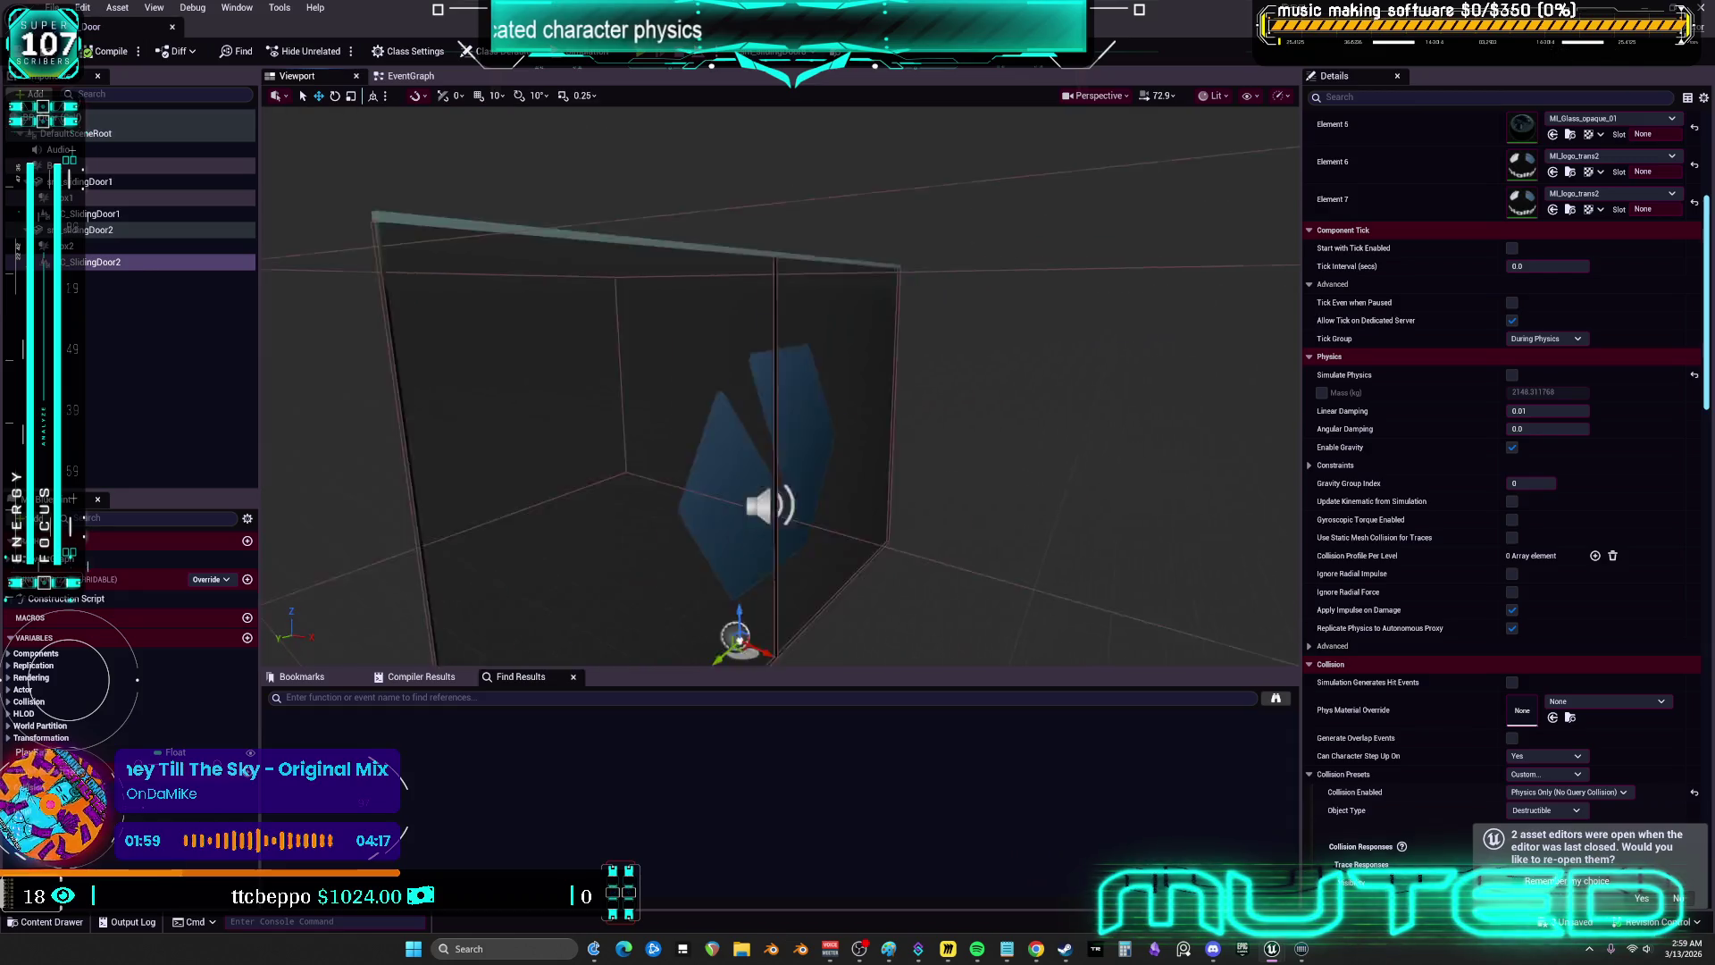
scroll(929, 317, "down", 3)
scroll(929, 317, "down", 3)
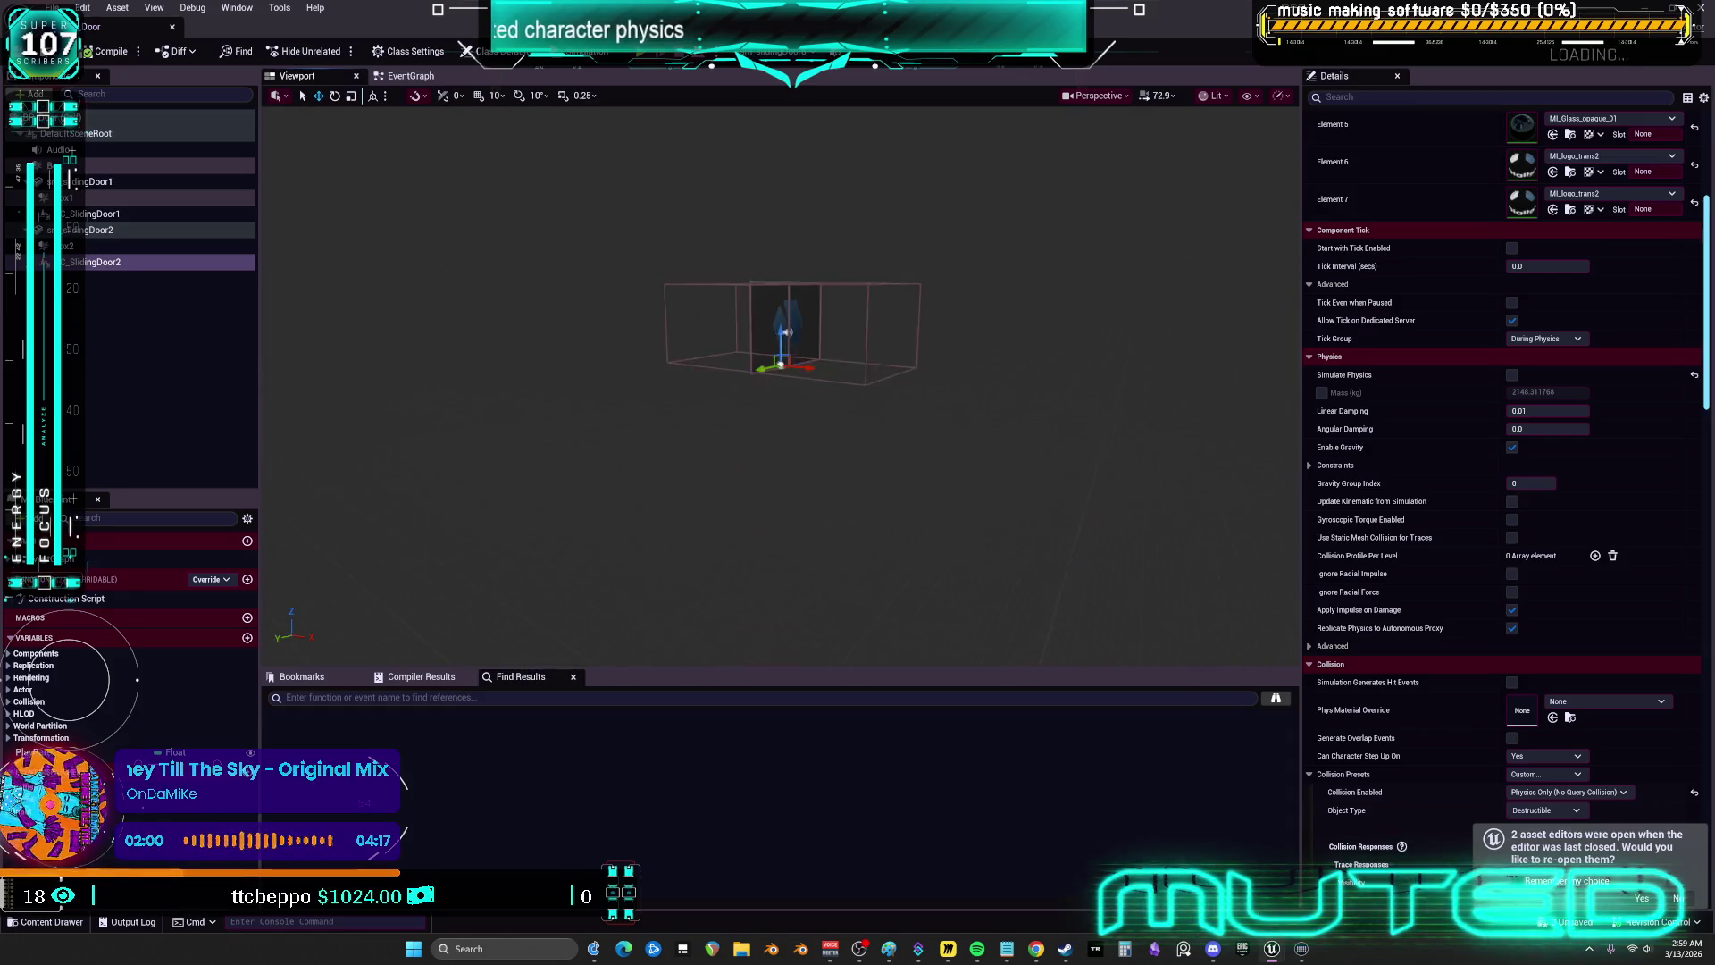
scroll(929, 317, "up", 3)
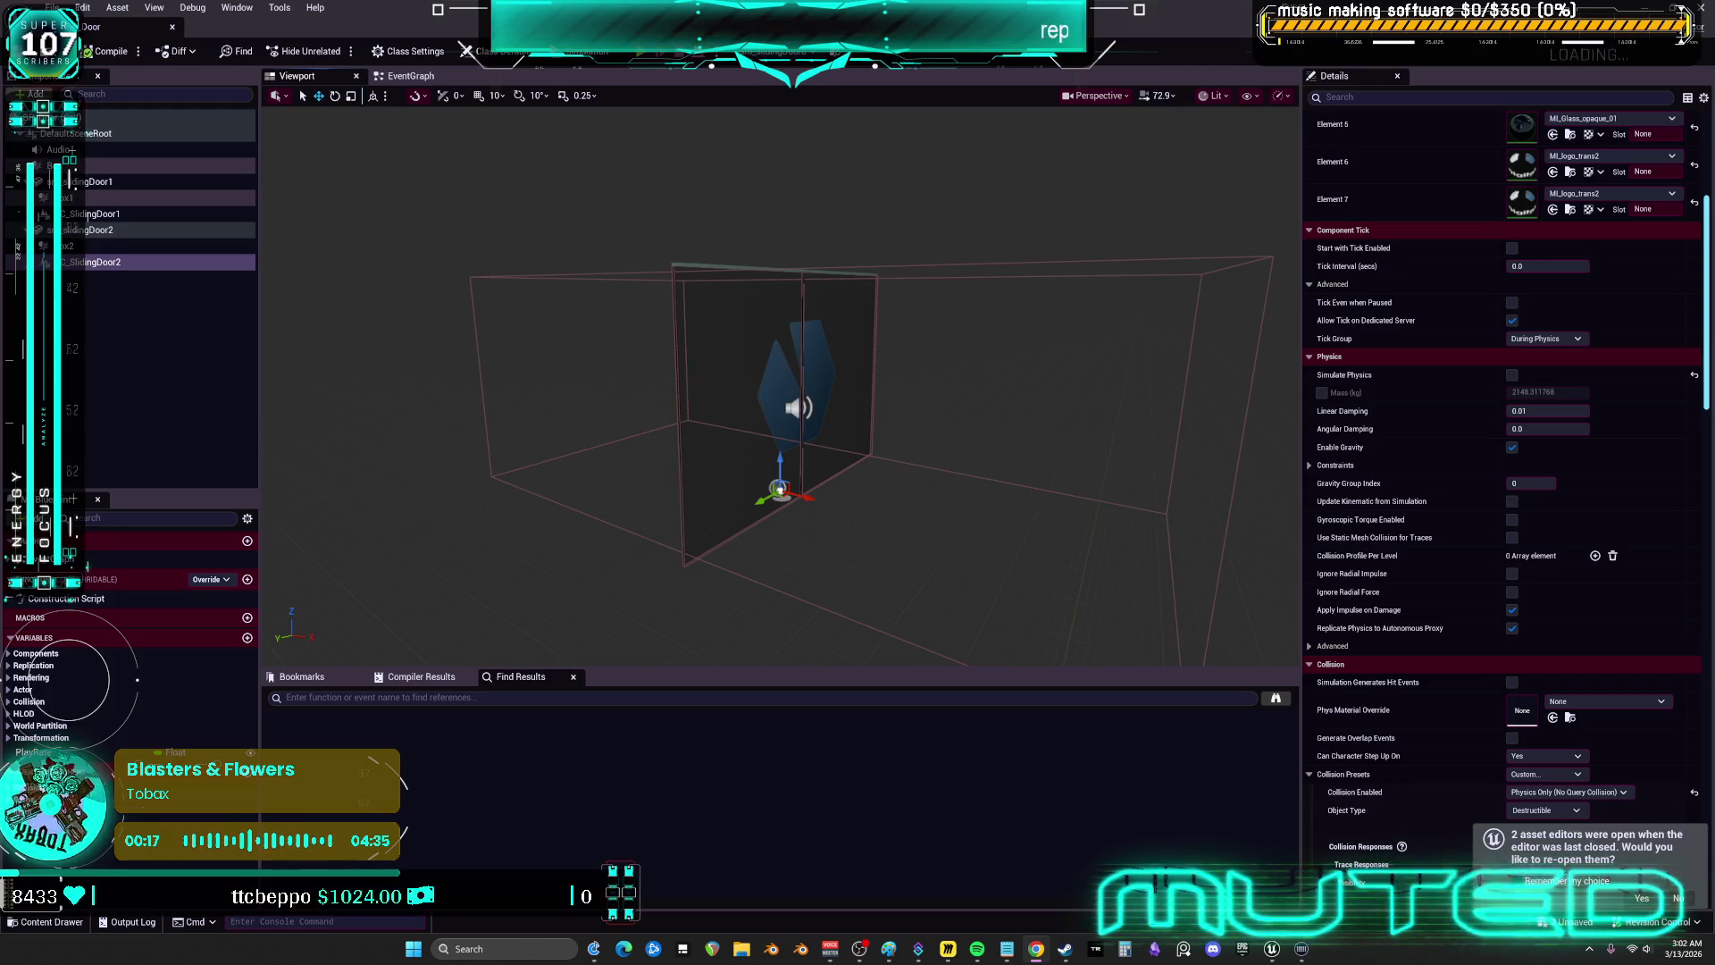
left_click(100, 216)
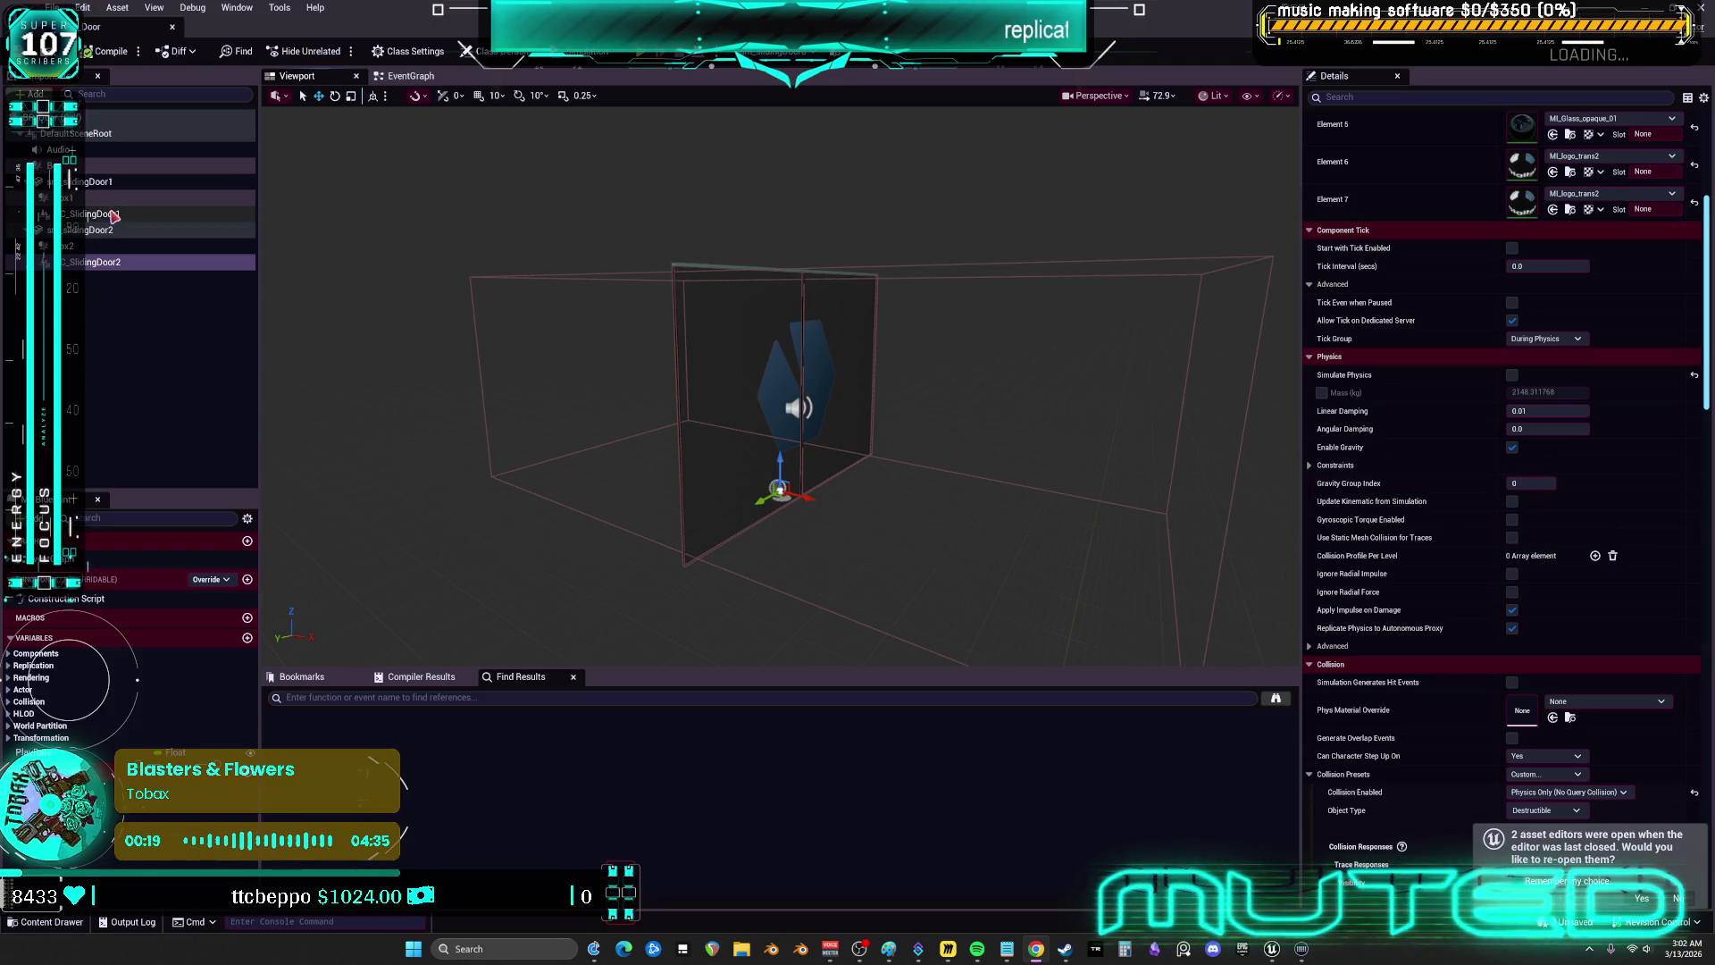